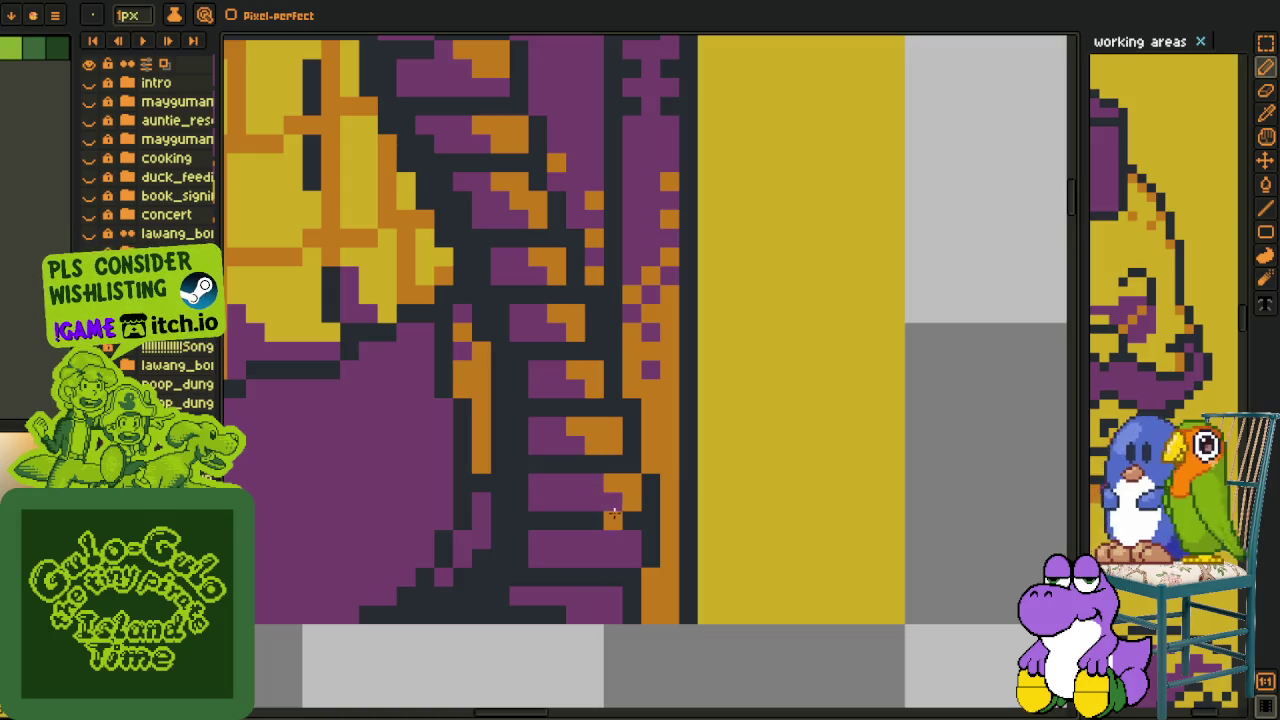
Paint an orange pixel stroke across the purple part of the chair's lower support.
left_click_drag(612, 540, 593, 545)
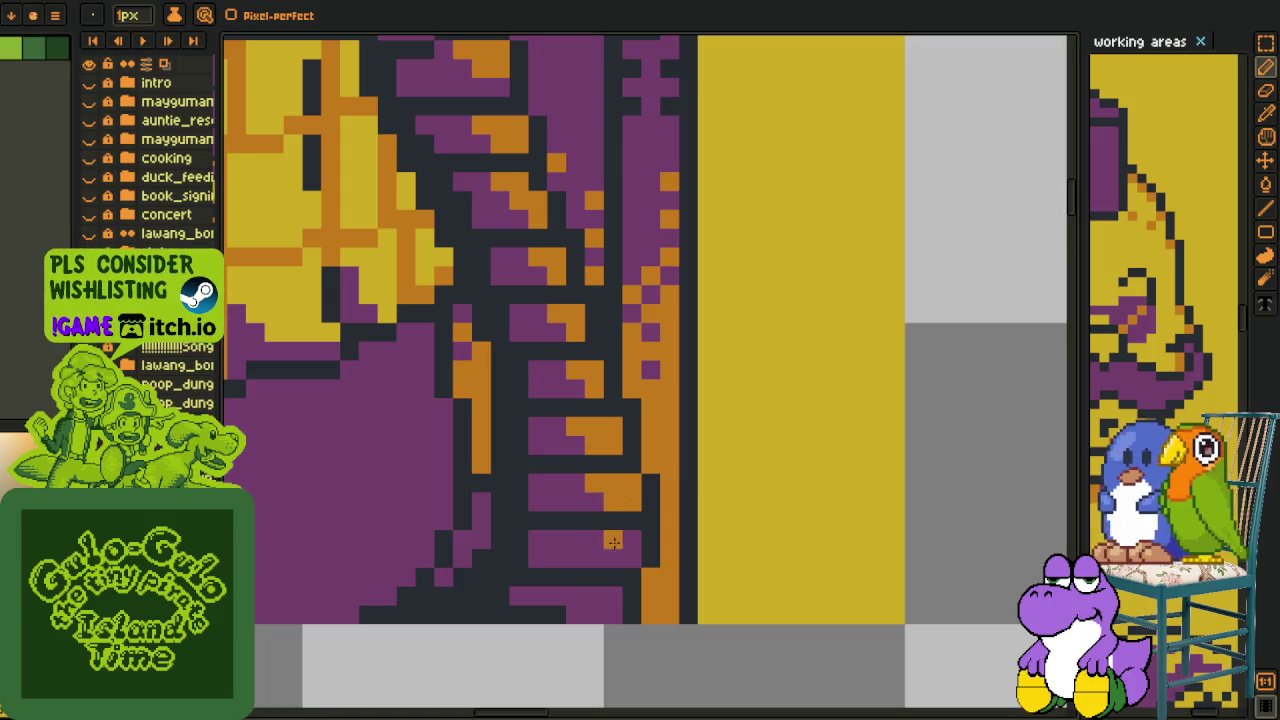
scroll(593, 545, "down", 3)
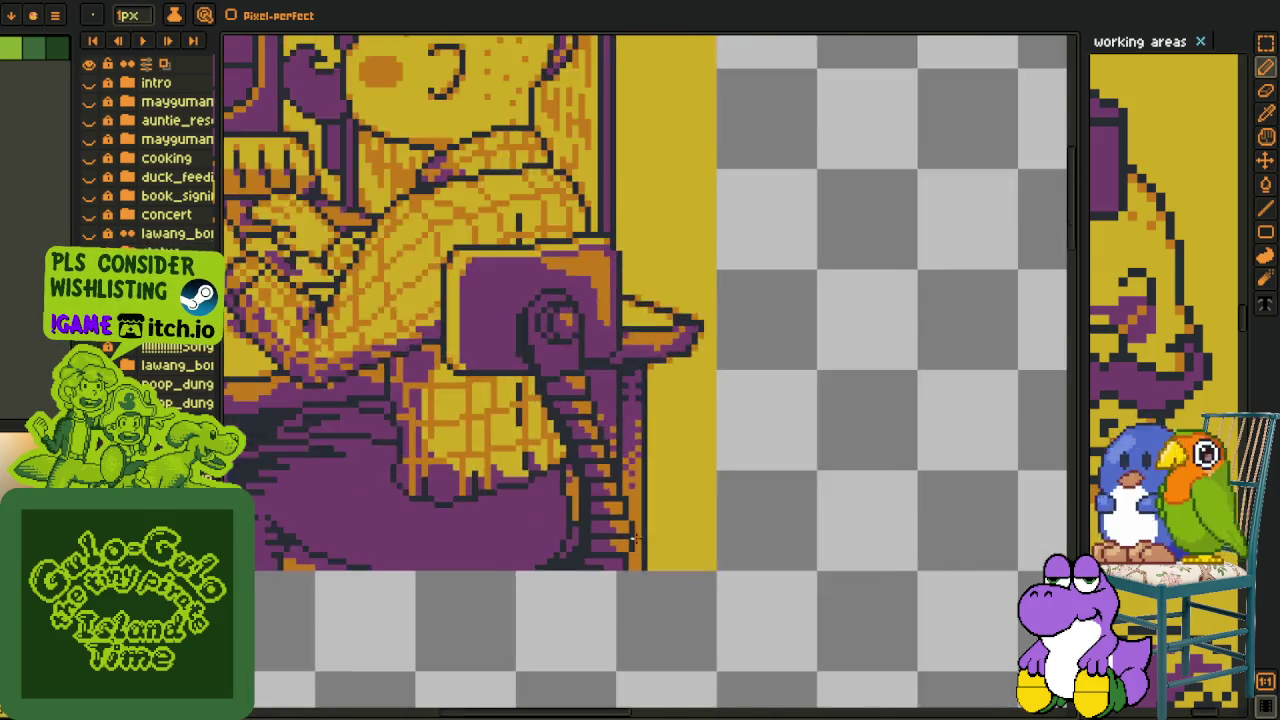
scroll(593, 545, "down", 2)
key("i")
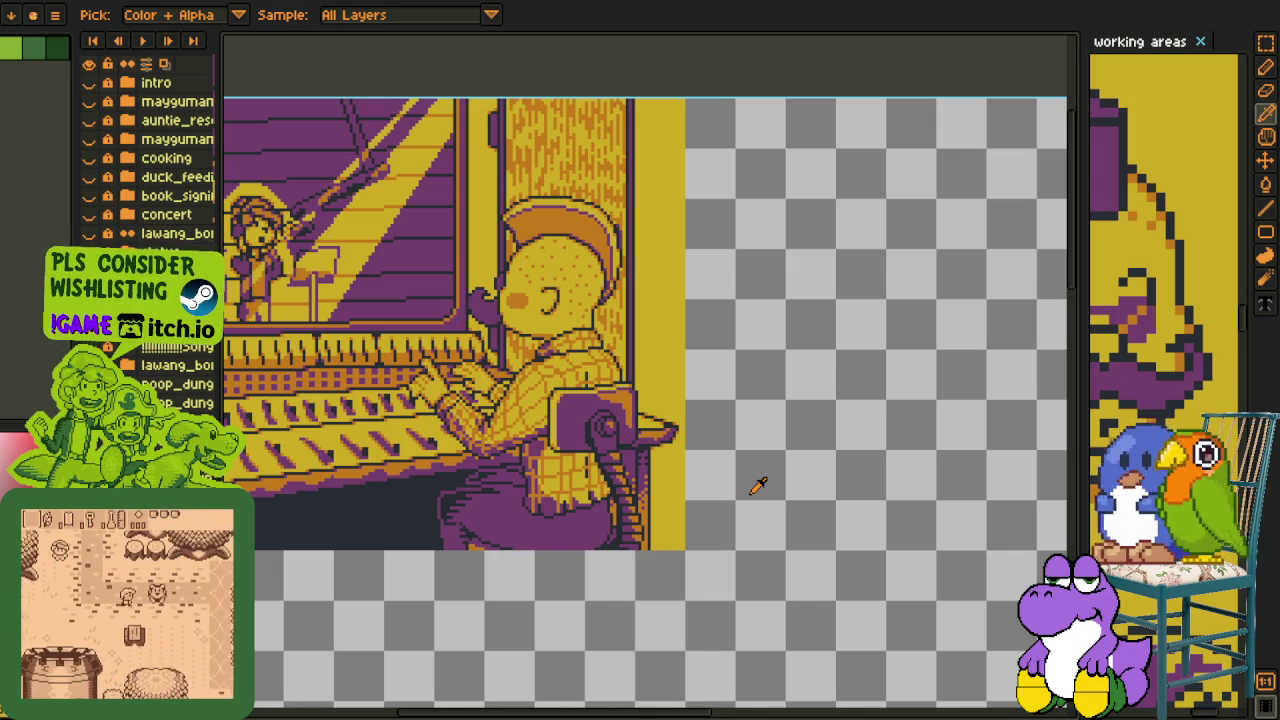
Draw an orange line down the chair back's left edge, filling a yellow patch orange and extending it upward.
scroll(757, 486, "up", 2)
scroll(643, 451, "up", 2)
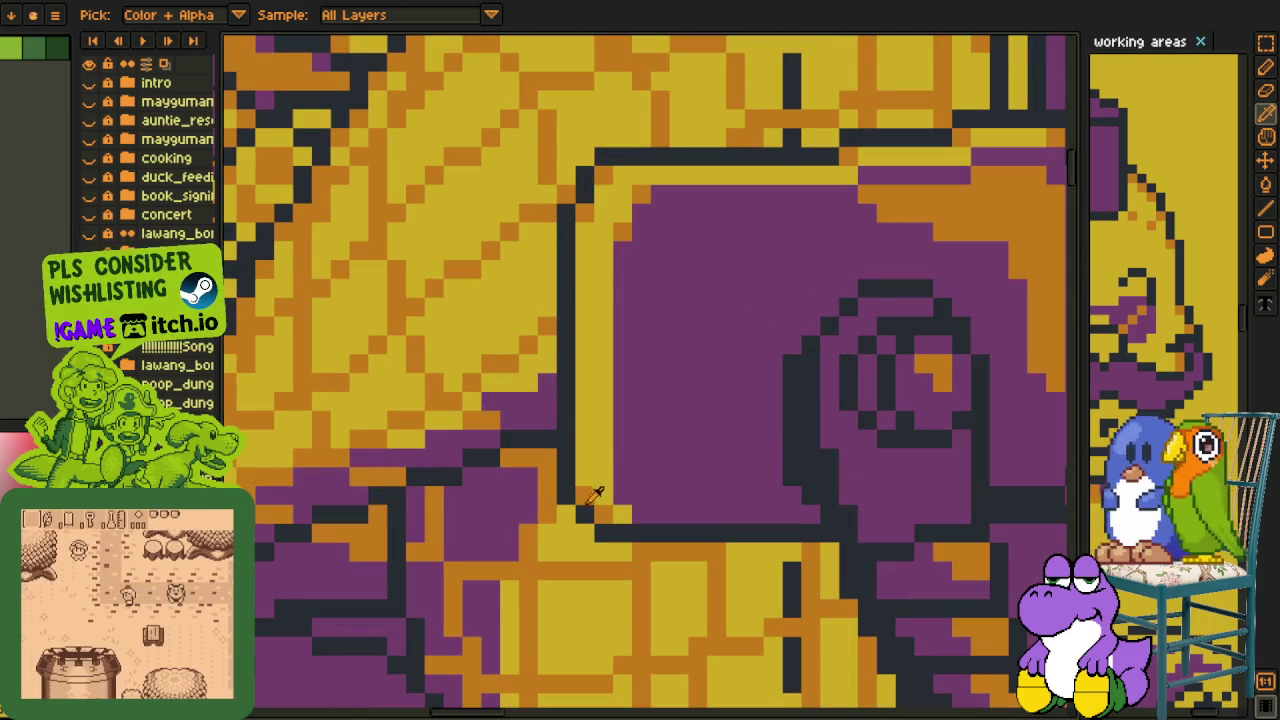
key("l")
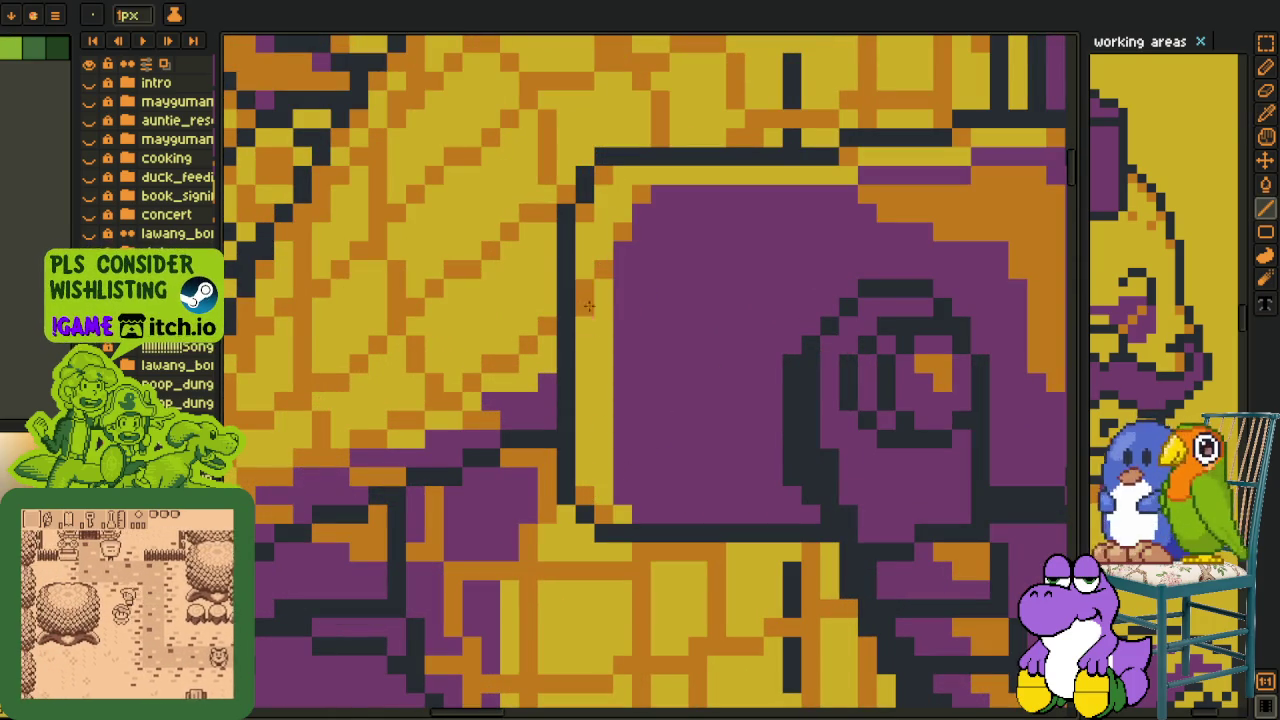
left_click_drag(589, 306, 585, 420)
key("g")
left_click(605, 480)
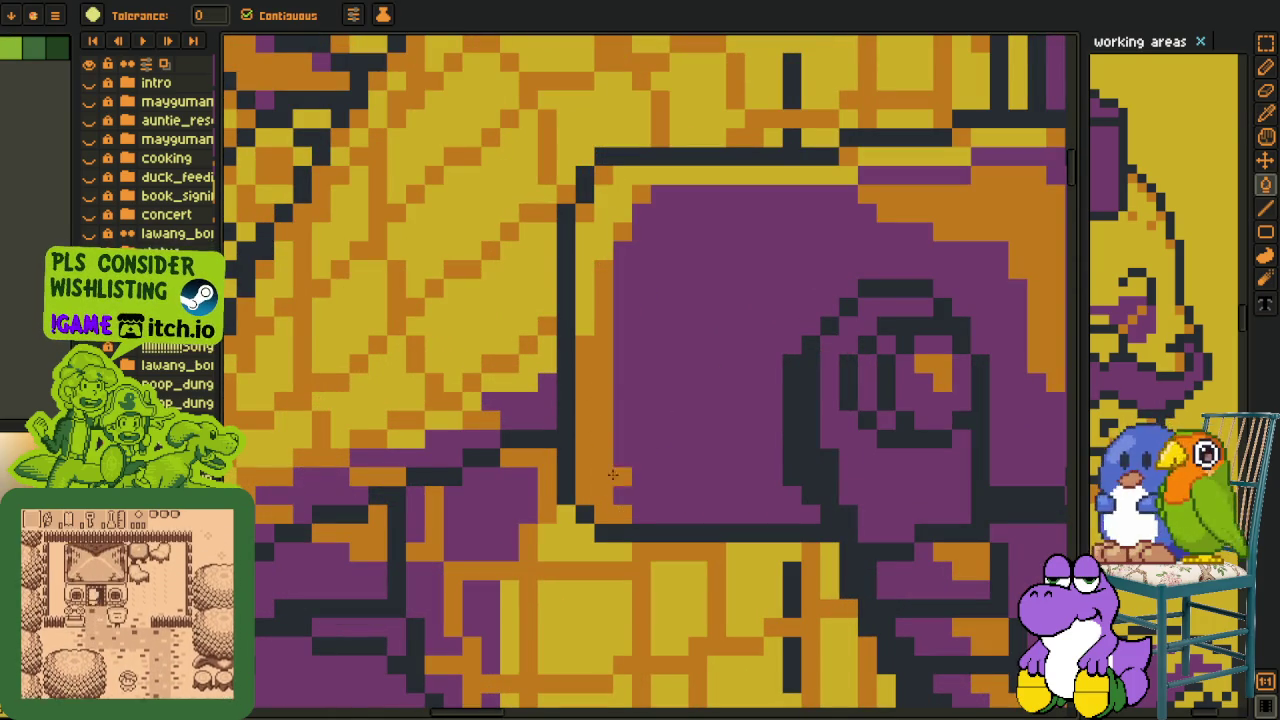
key("i")
key("l")
left_click_drag(585, 330, 585, 262)
key("i")
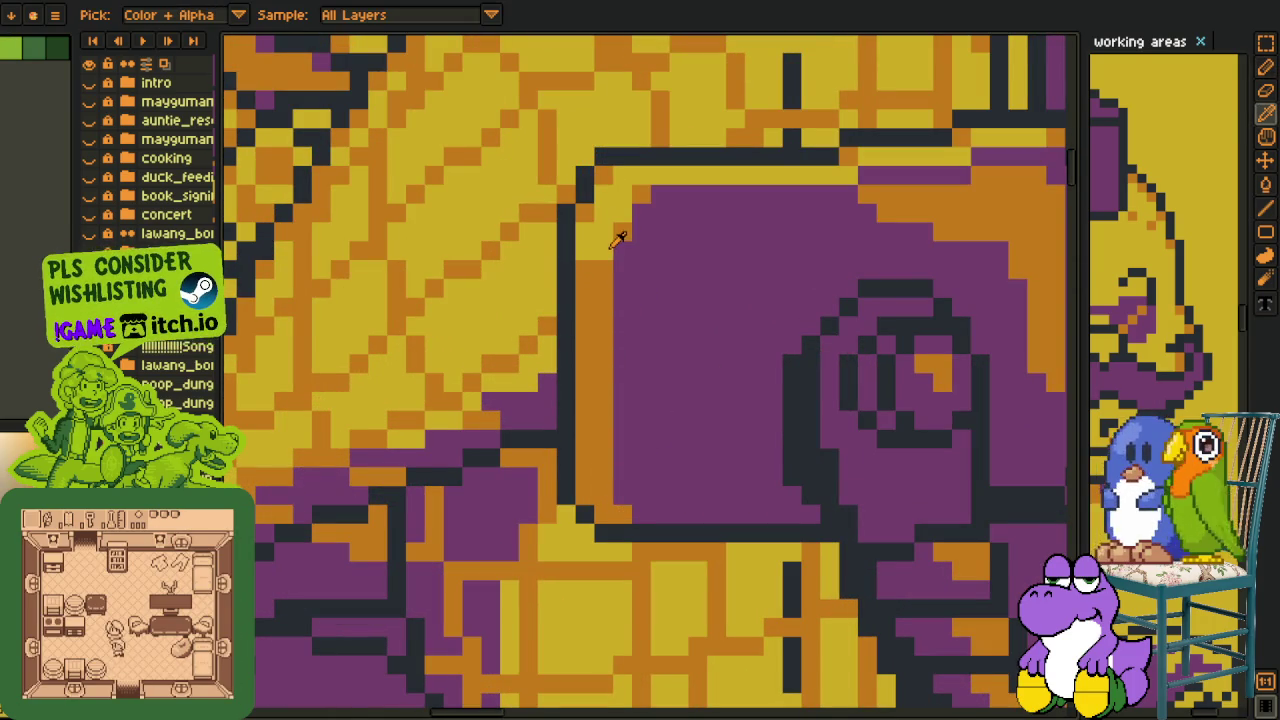
Zoom out to view the whole studio scene.
scroll(603, 300, "down", 2)
scroll(603, 300, "up", 1)
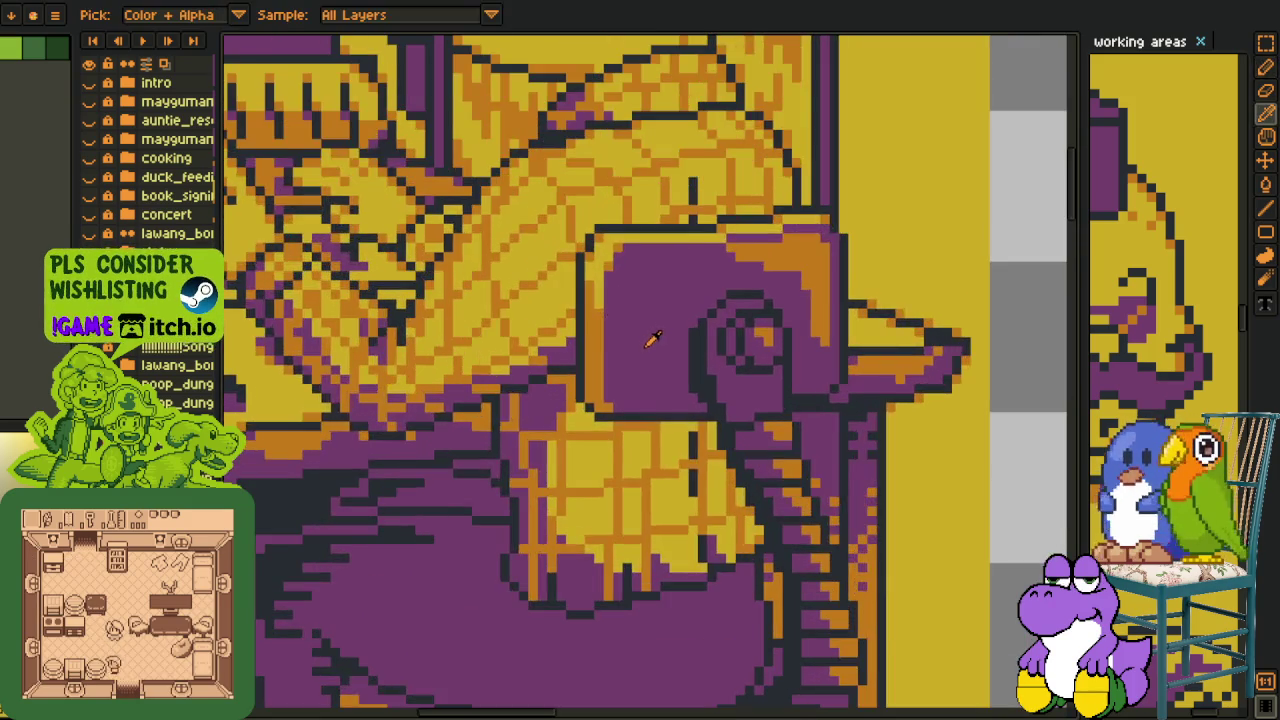
scroll(651, 339, "up", 1)
scroll(700, 350, "down", 2)
scroll(722, 352, "down", 2)
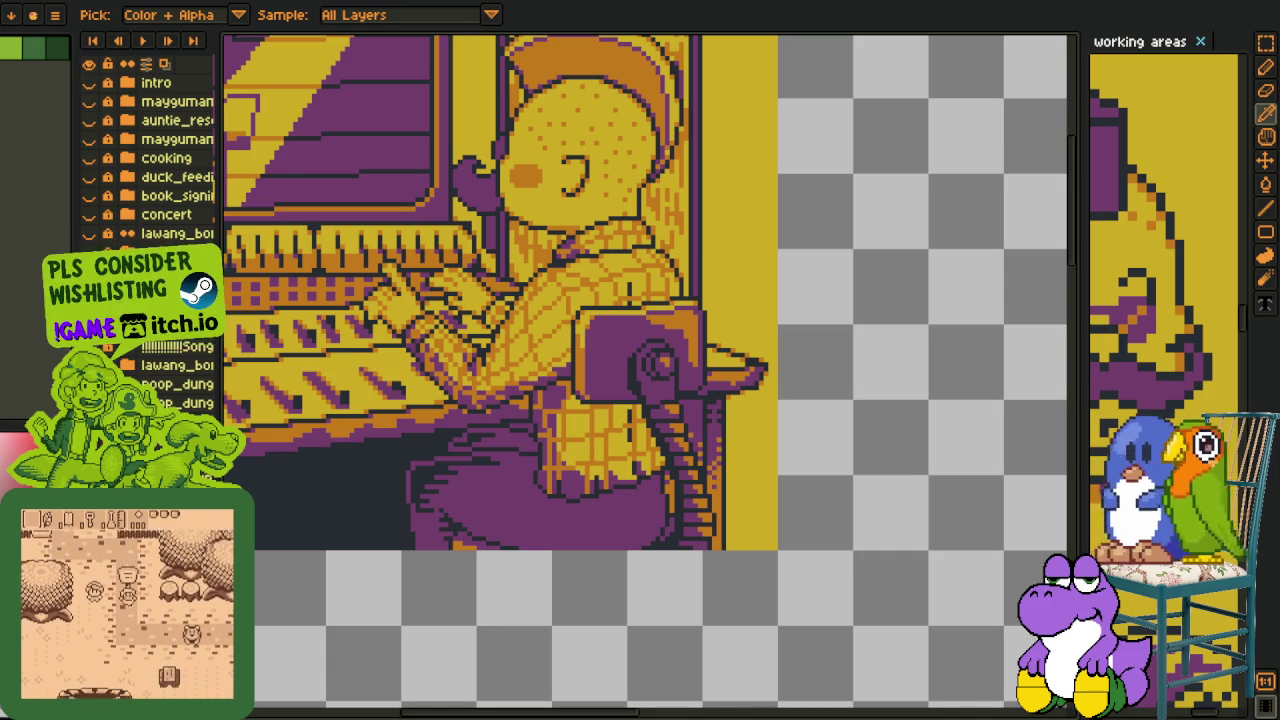
key("minus")
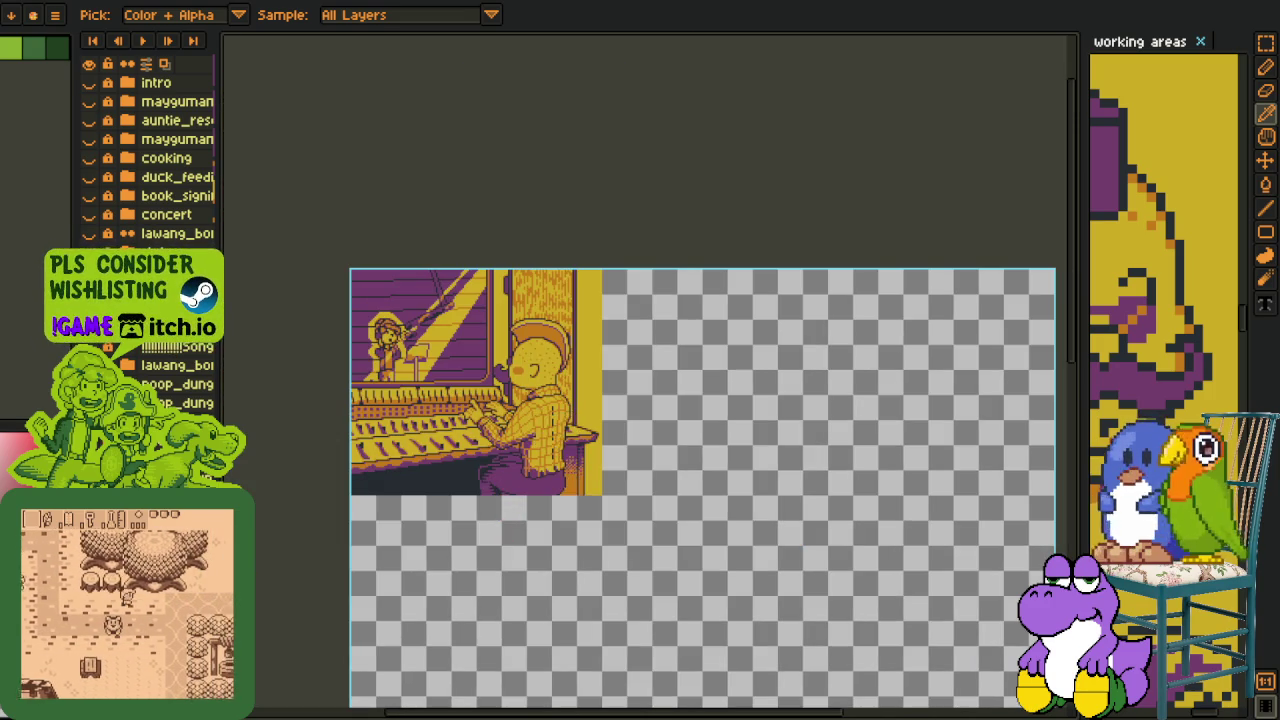
scroll(511, 558, "up", 1)
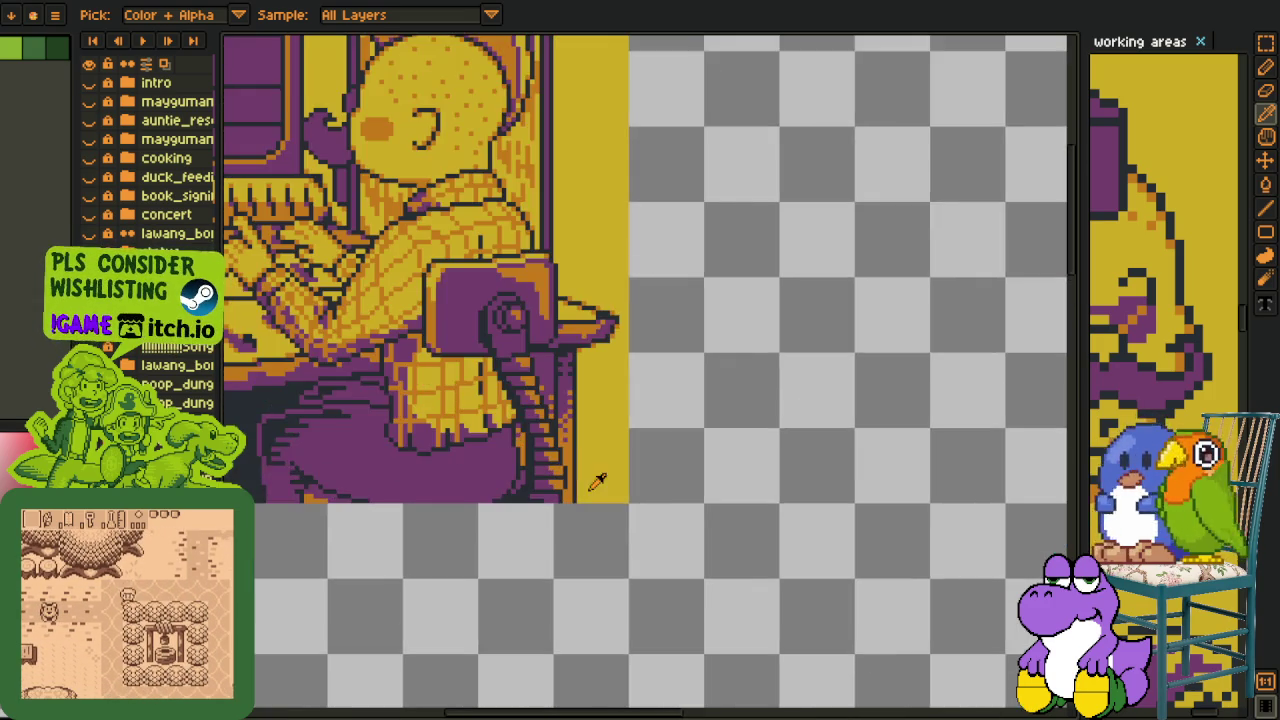
scroll(511, 558, "up", 1)
scroll(511, 558, "up", 1)
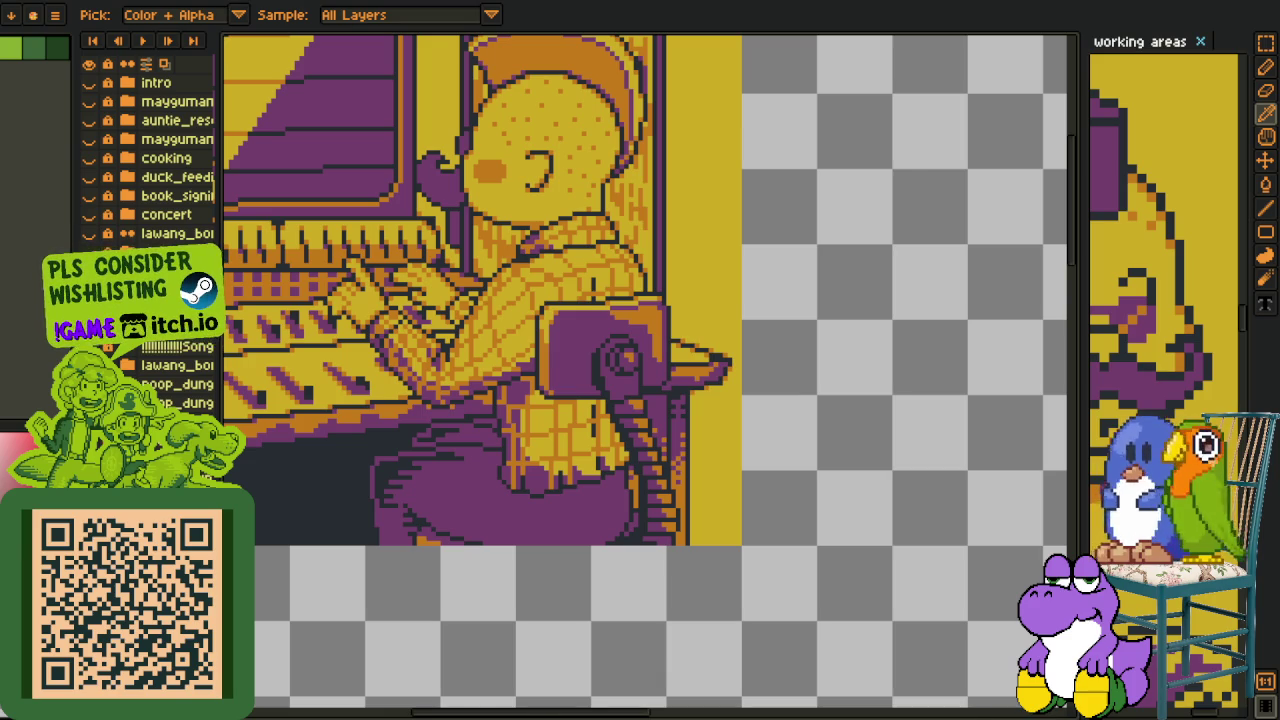
scroll(400, 500, "down", 1)
scroll(380, 557, "up", 1)
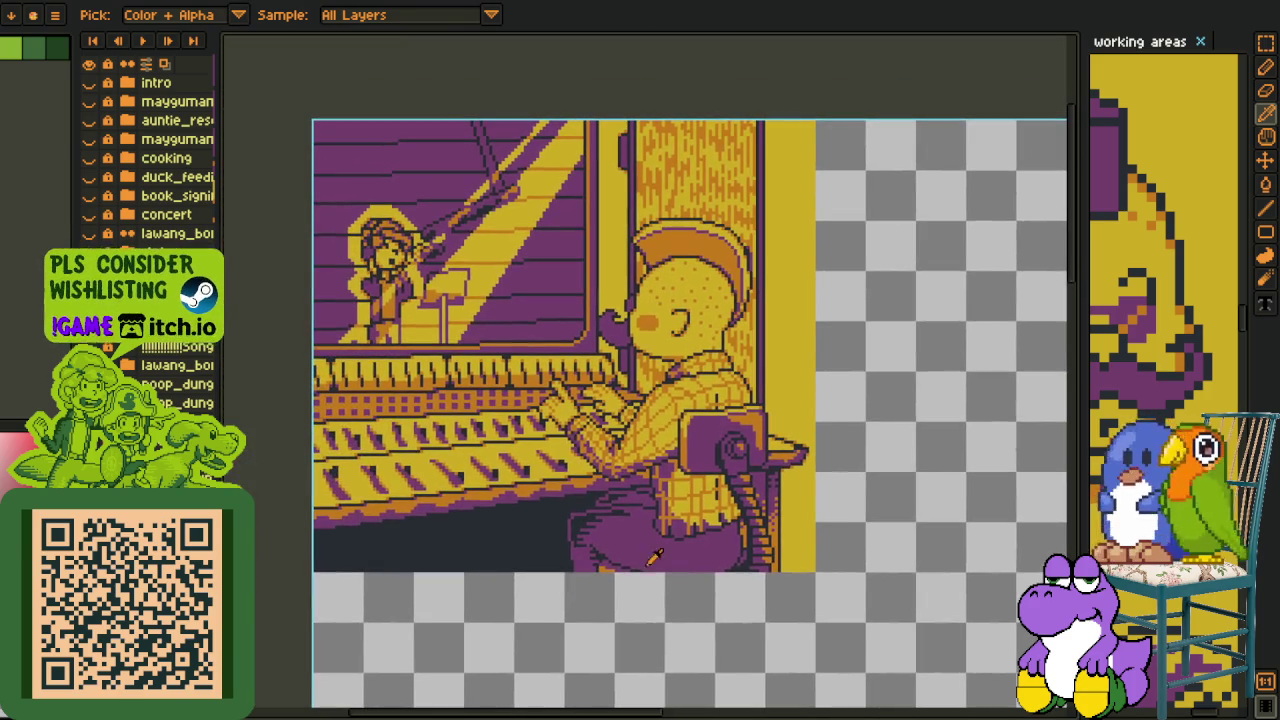
scroll(670, 320, "up", 1)
scroll(672, 312, "down", 1)
key("ctrl+z")
key("ctrl+y")
scroll(660, 268, "up", 1)
scroll(660, 268, "up", 1)
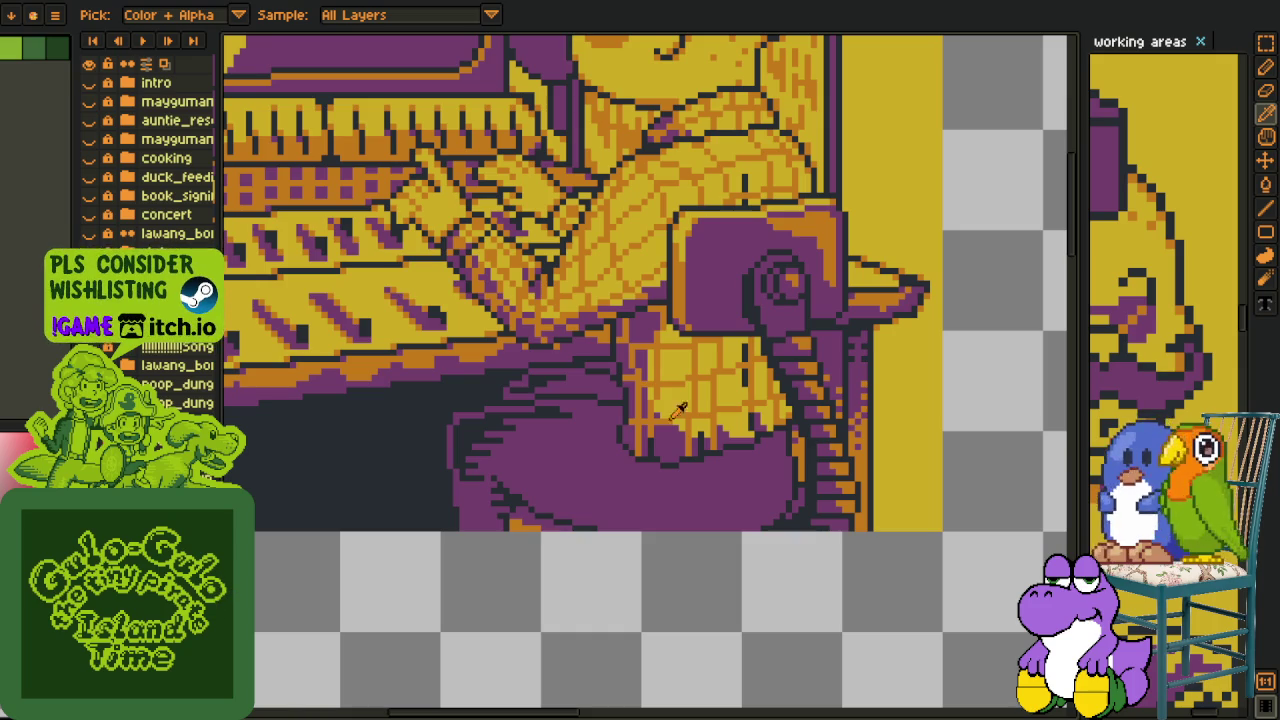
scroll(676, 411, "up", 1)
scroll(640, 466, "up", 1)
scroll(640, 466, "down", 1)
left_click_drag(615, 509, 643, 509)
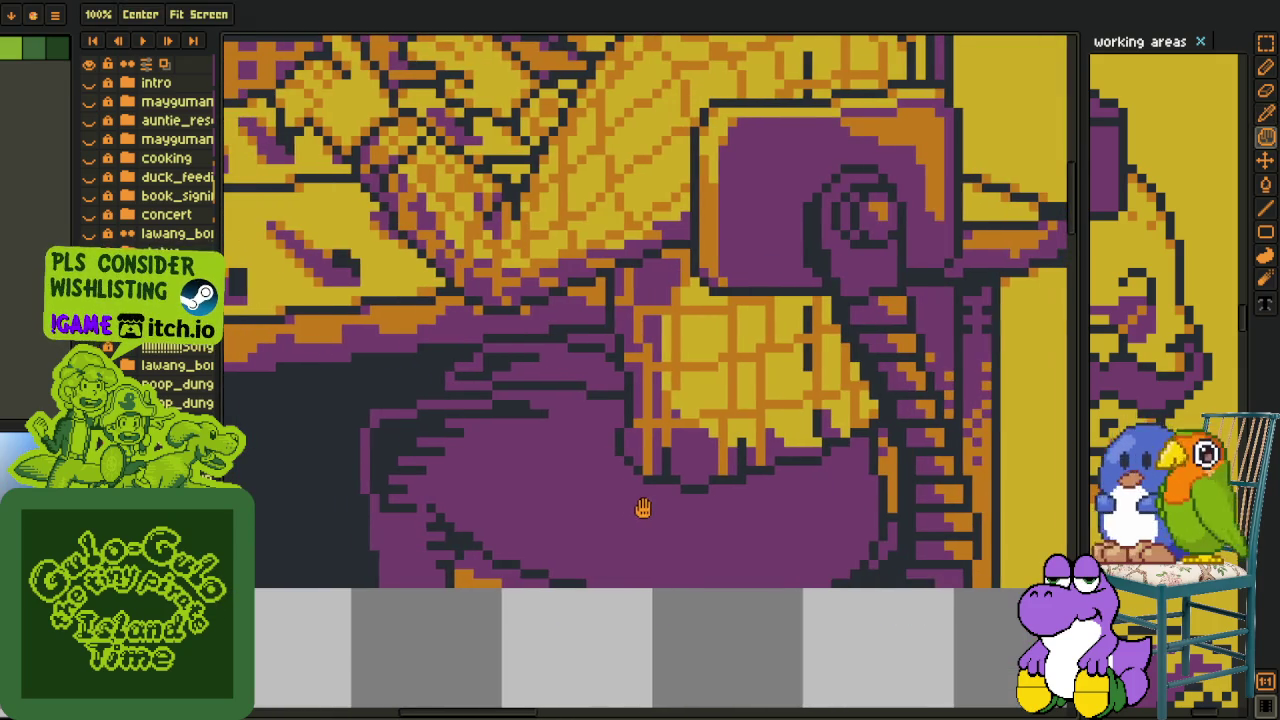
scroll(600, 455, "up", 2)
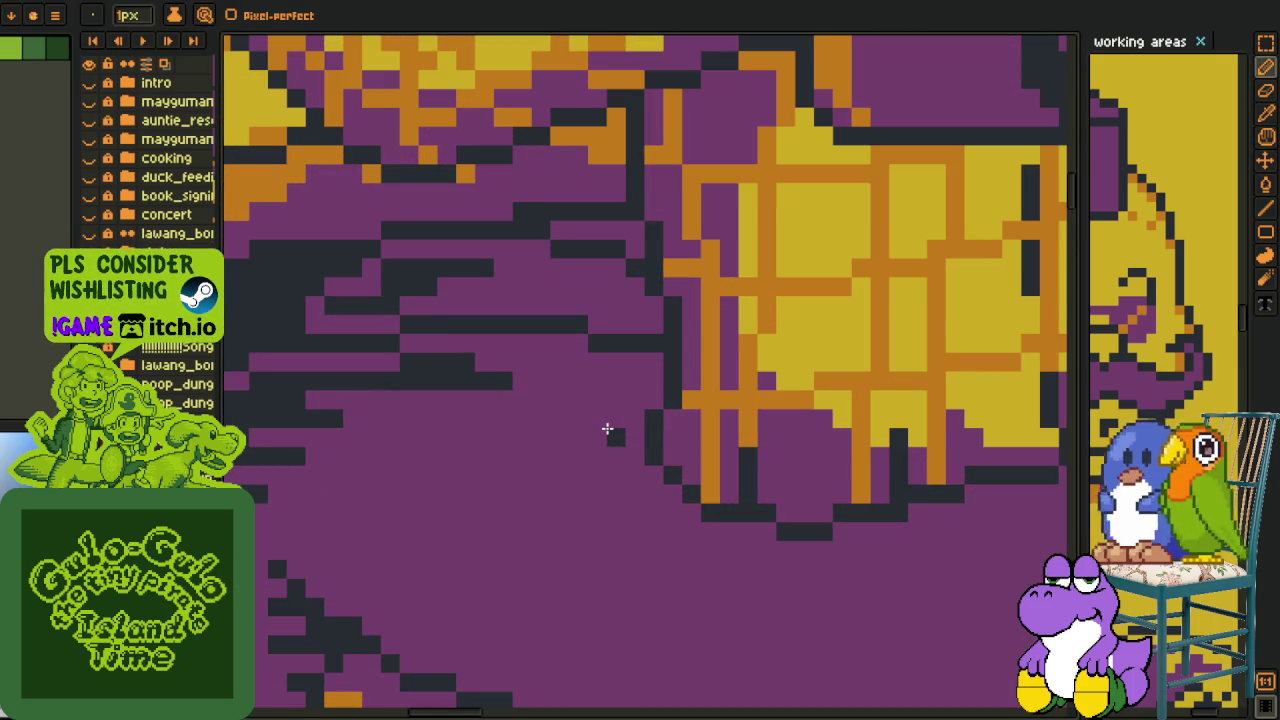
Draw dark freehand shading strokes and a straight dark row across the purple trousers.
mouse_move(607, 428)
left_mouse_down()
mouse_move(557, 414)
mouse_move(608, 423)
mouse_move(614, 400)
mouse_move(598, 400)
left_mouse_up()
left_click_drag(612, 458, 574, 449)
mouse_move(628, 480)
left_mouse_down()
mouse_move(538, 473)
mouse_move(514, 449)
left_mouse_up()
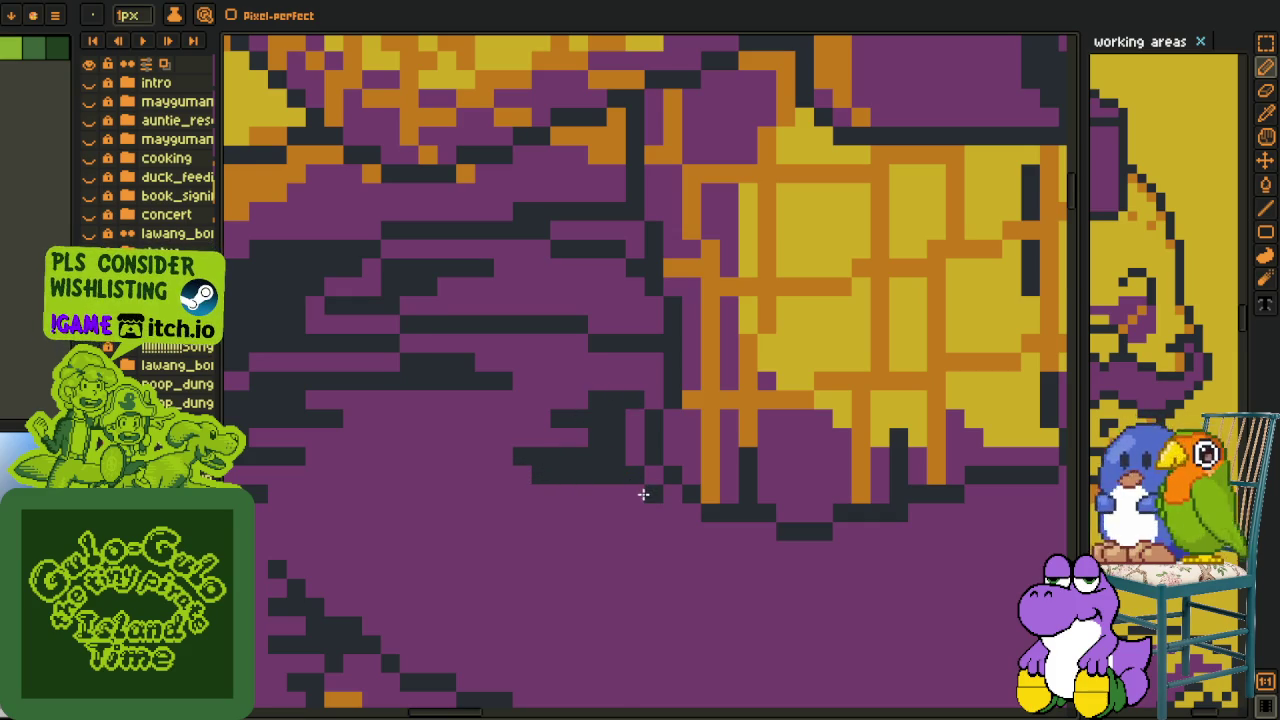
key("l")
left_click_drag(671, 517, 499, 507)
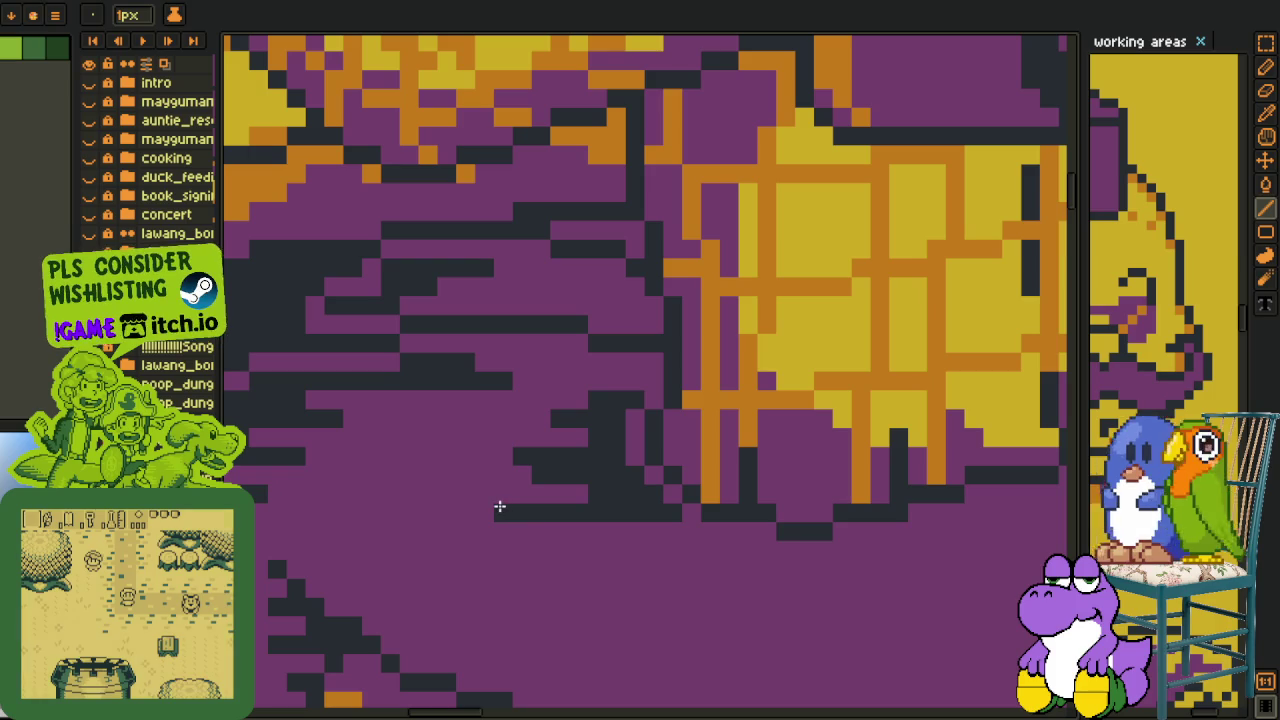
key("i")
key("b")
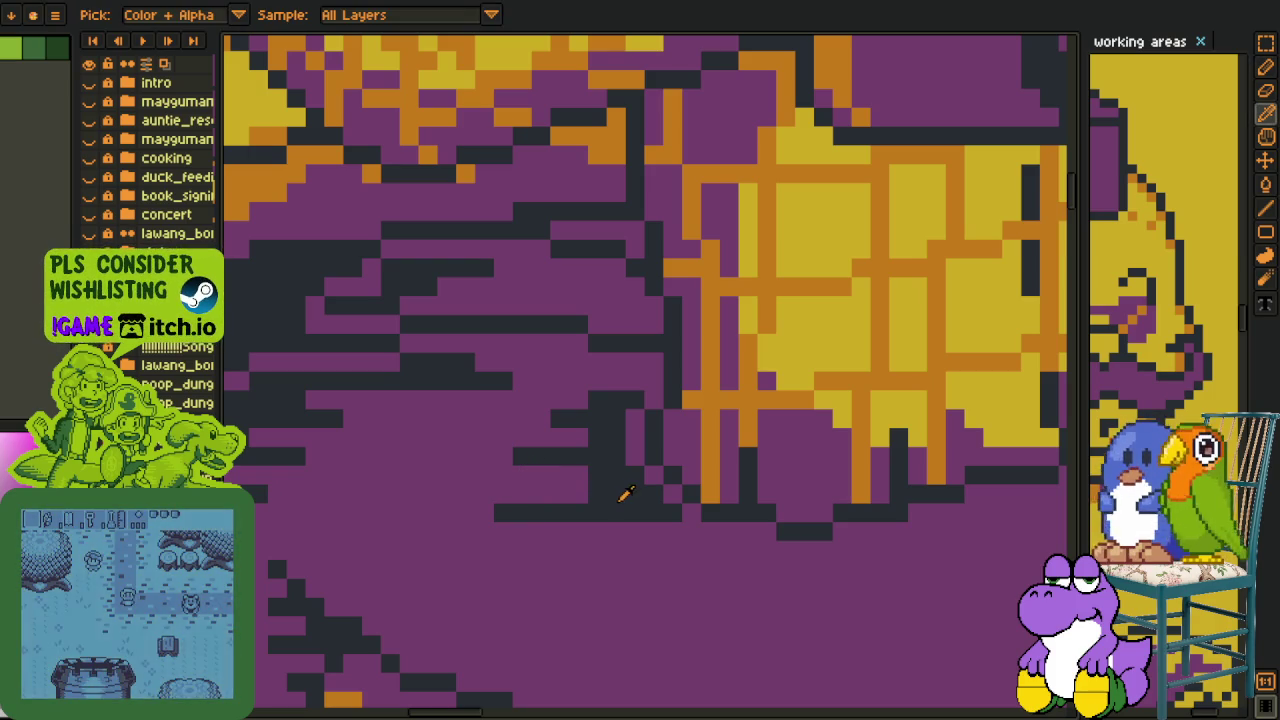
Add more dark shading pixels, extending the strokes further left and higher up.
left_click_drag(590, 492, 510, 486)
key("i")
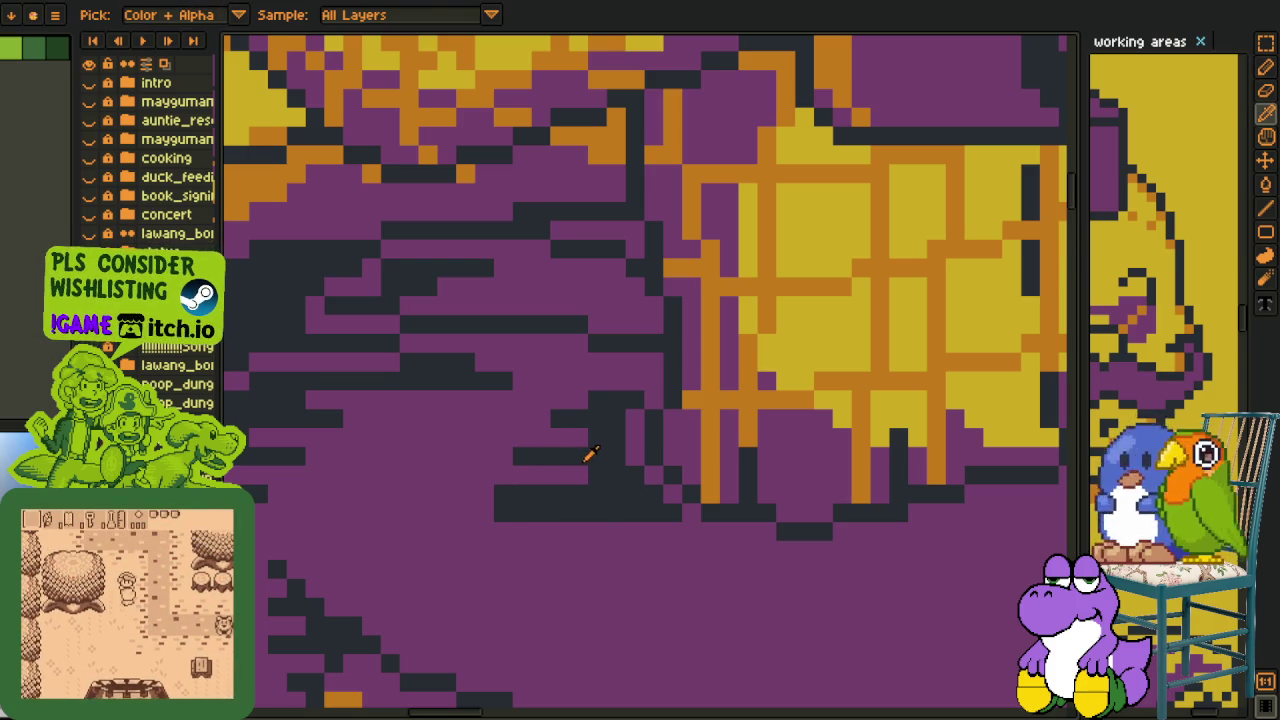
key("b")
left_click_drag(551, 418, 497, 416)
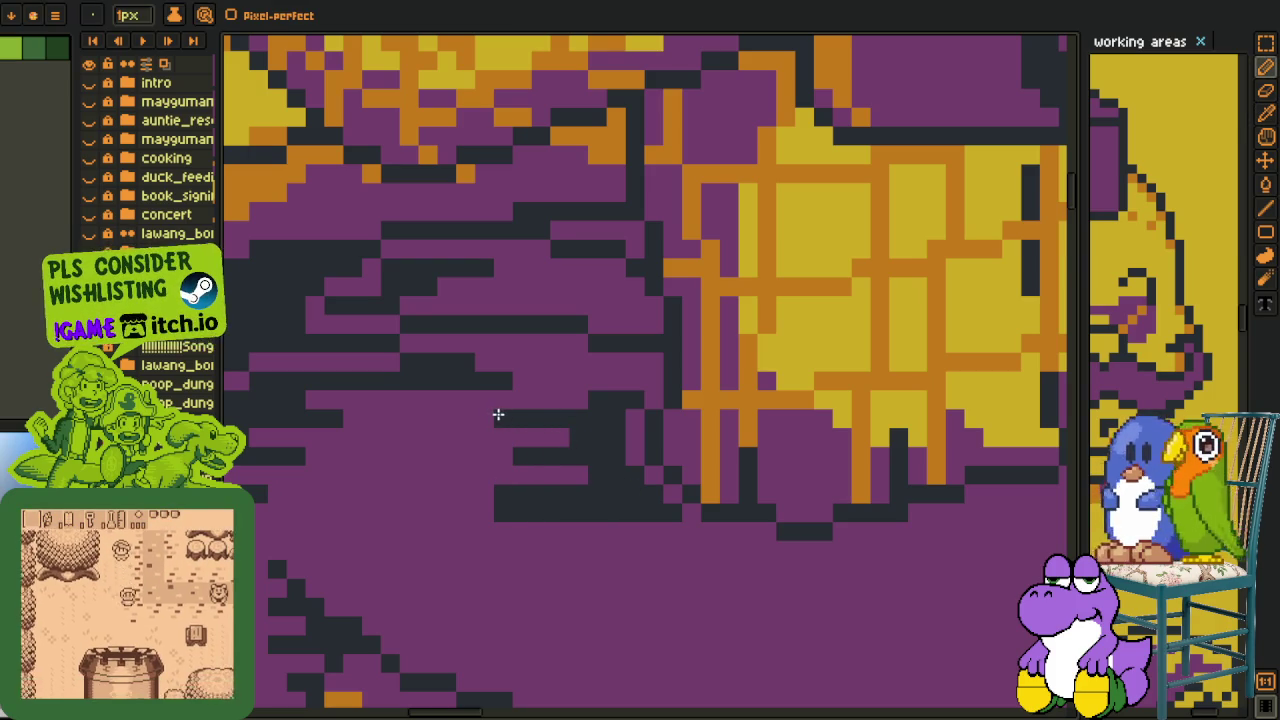
left_click_drag(603, 383, 567, 382)
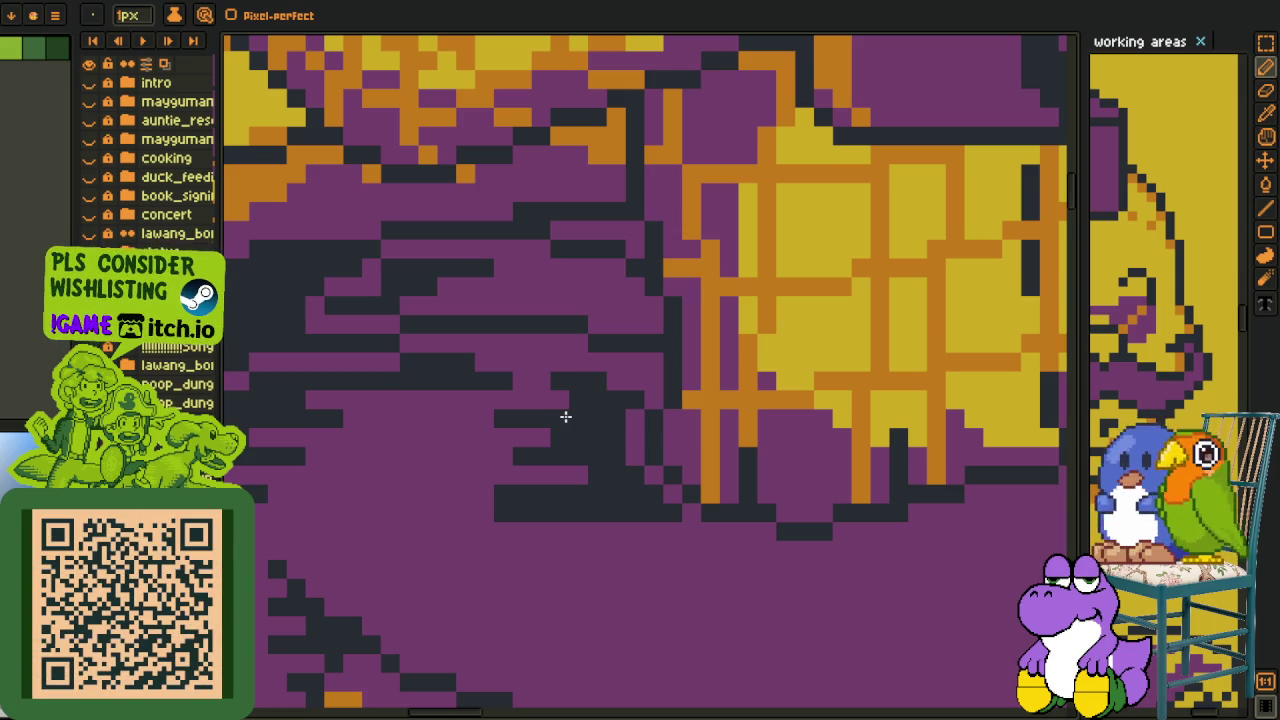
left_click_drag(565, 417, 557, 449)
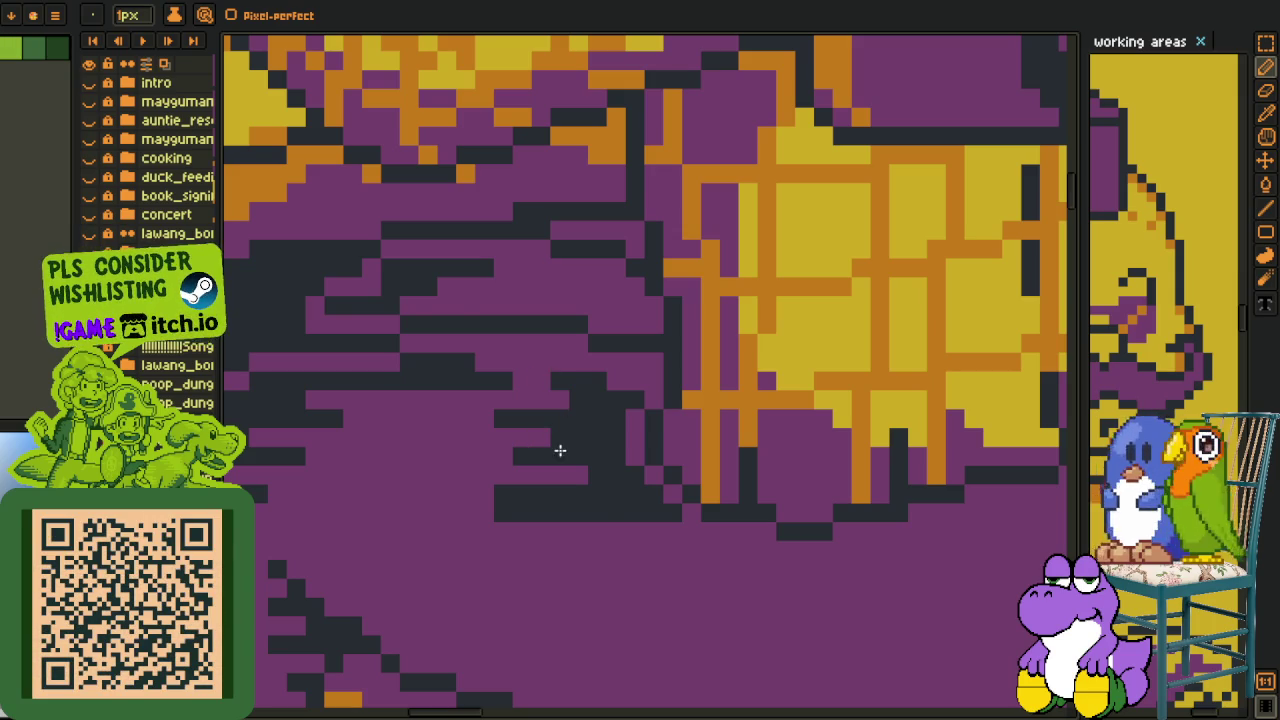
Sample the purple trouser colour and paint over the lowest dark row with it.
left_click(594, 517, "alt")
left_click_drag(580, 514, 465, 513)
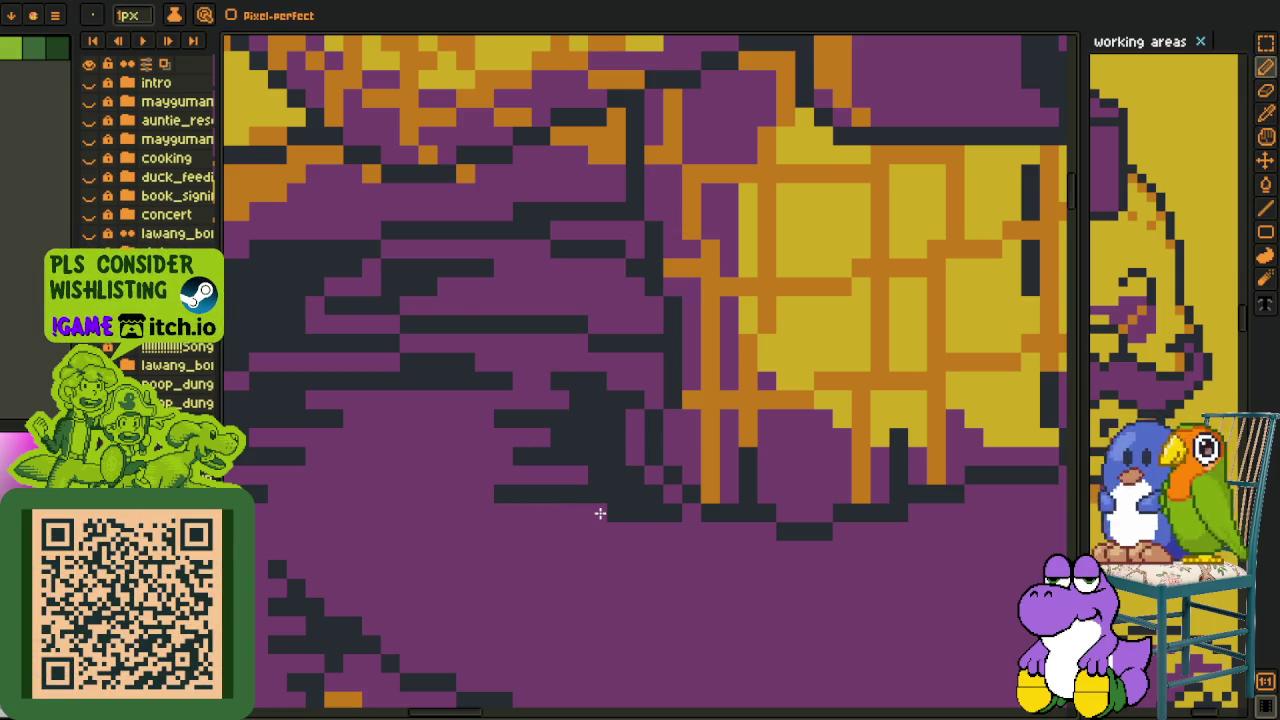
key("alt")
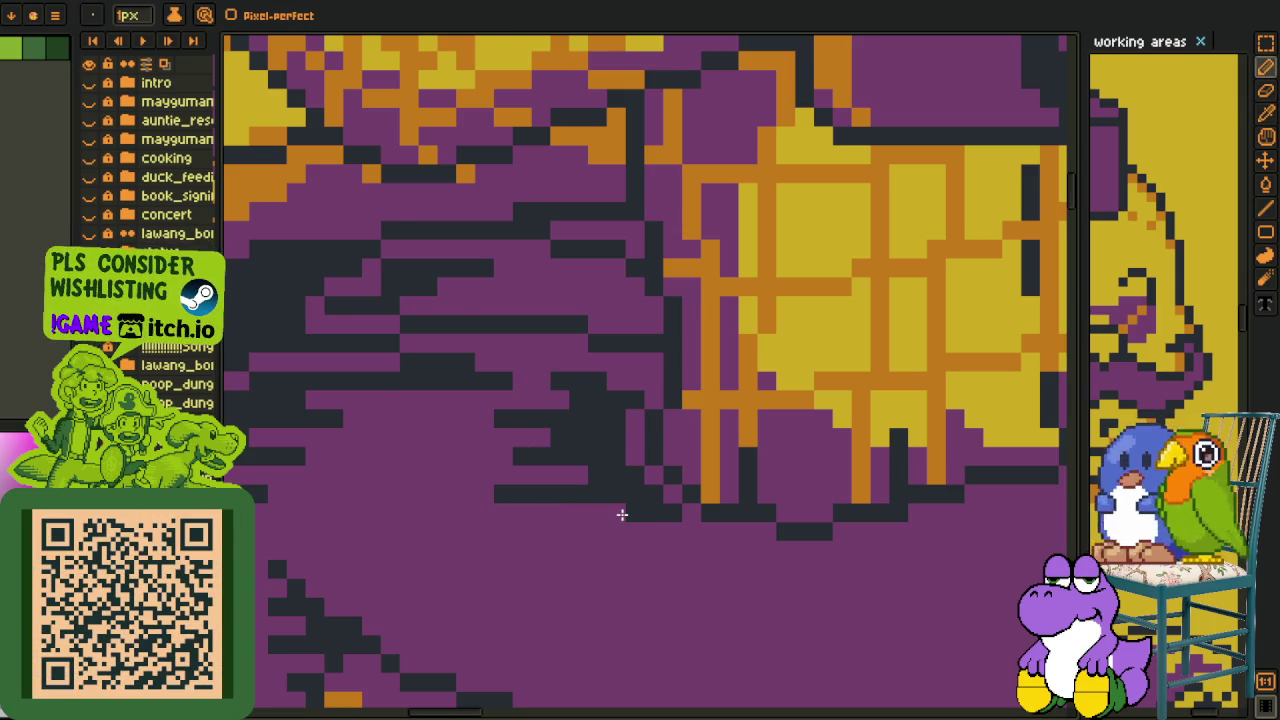
scroll(617, 514, "down", 3)
scroll(630, 540, "up", 1)
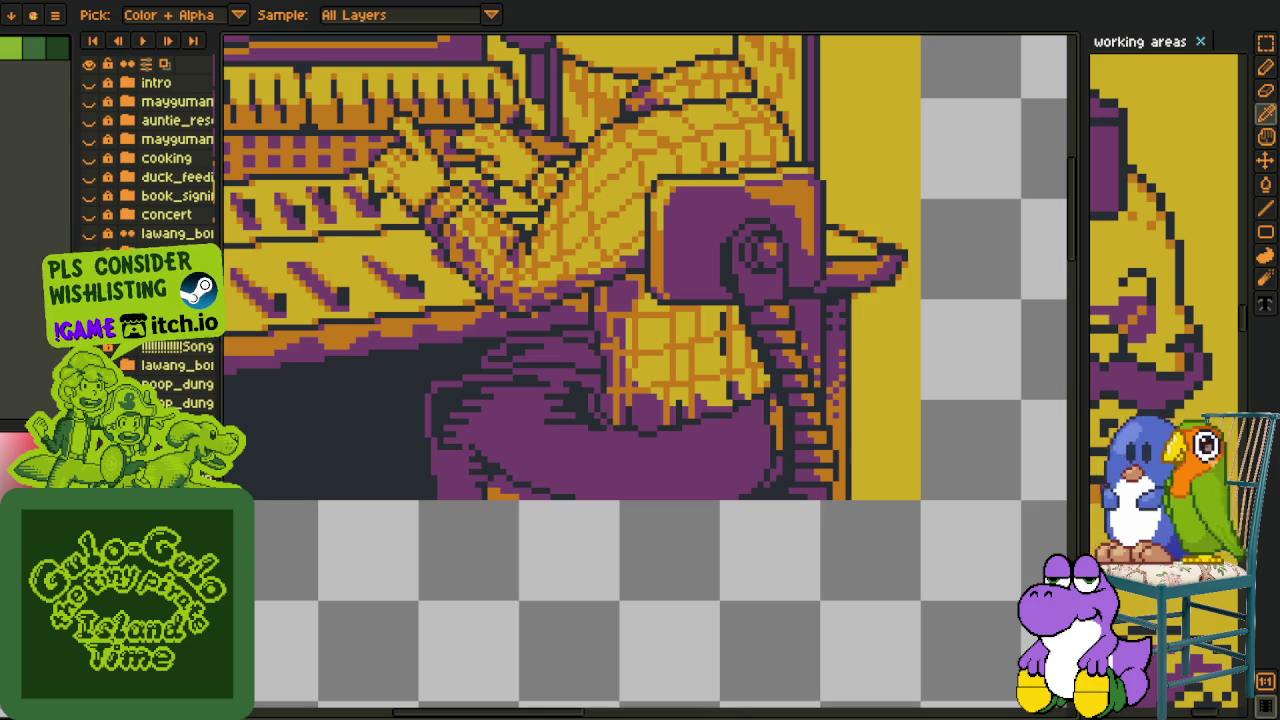
Zoom and pan to bring the trouser shading into view.
scroll(560, 537, "down", 1)
scroll(537, 549, "up", 1)
scroll(557, 508, "up", 1)
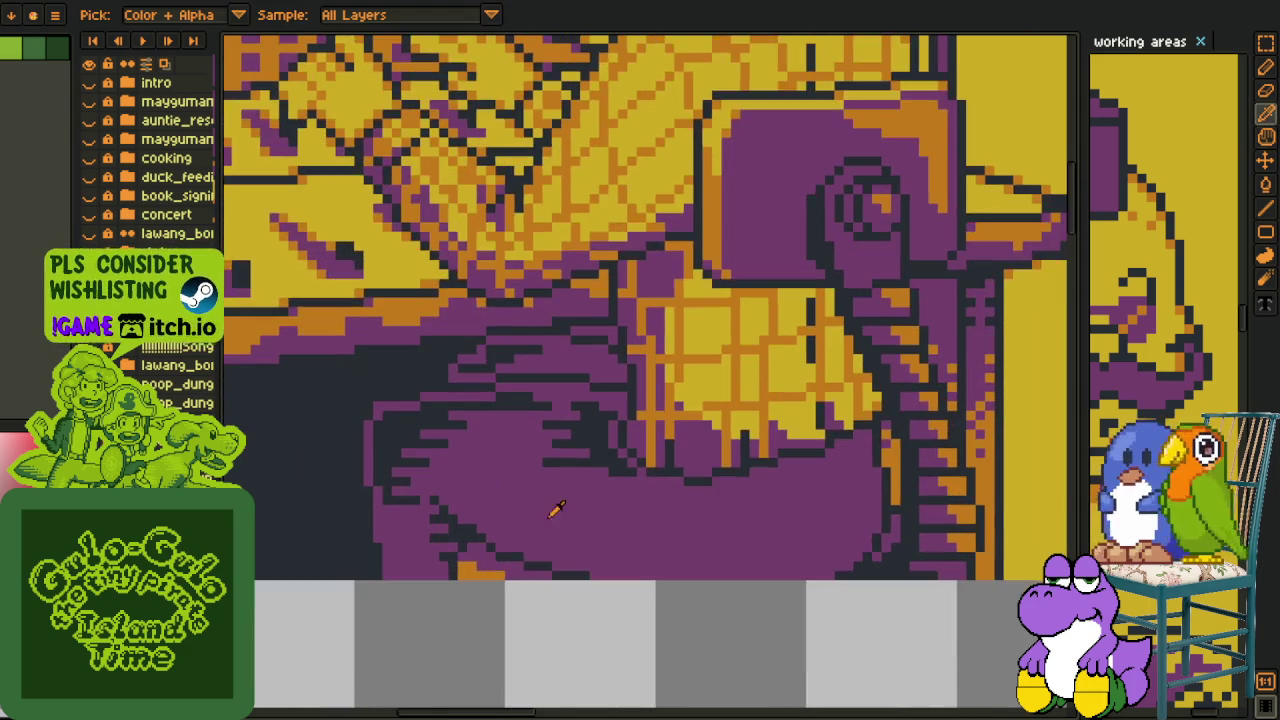
scroll(587, 485, "up", 1)
scroll(587, 485, "down", 1)
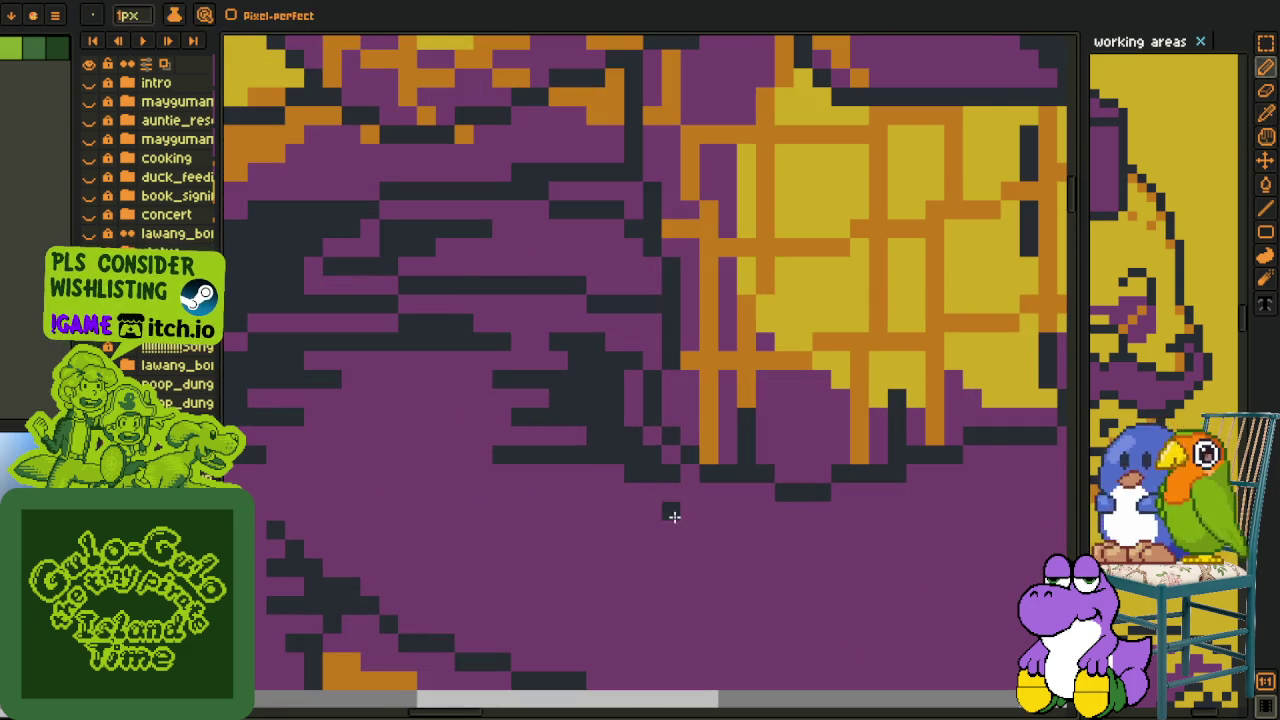
left_click_drag(669, 514, 516, 516)
scroll(516, 516, "down", 1)
scroll(690, 515, "up", 1)
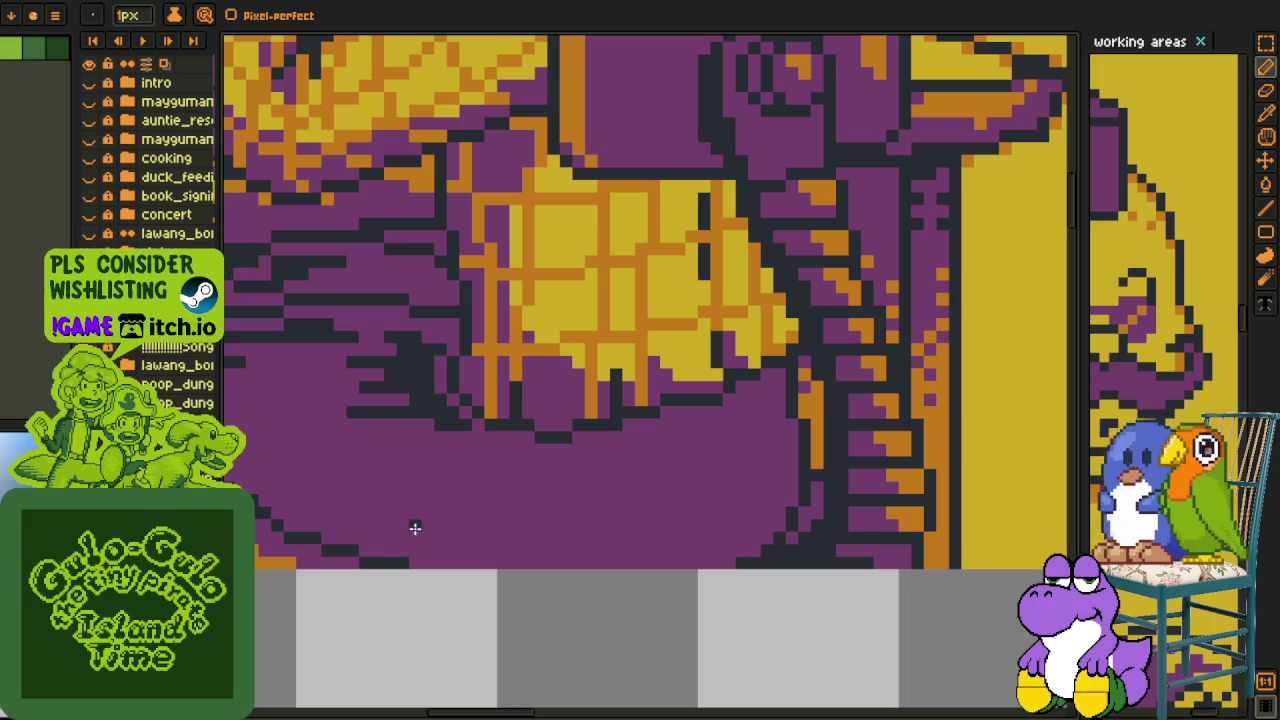
scroll(586, 514, "down", 1)
scroll(509, 477, "up", 2)
Draw a long dark stroke toward the trousers' lower right, then zoom out to the full canvas.
mouse_move(488, 458)
left_mouse_down()
mouse_move(691, 534)
mouse_move(470, 502)
mouse_move(580, 514)
mouse_move(571, 531)
mouse_move(794, 537)
left_mouse_up()
scroll(794, 537, "down", 1)
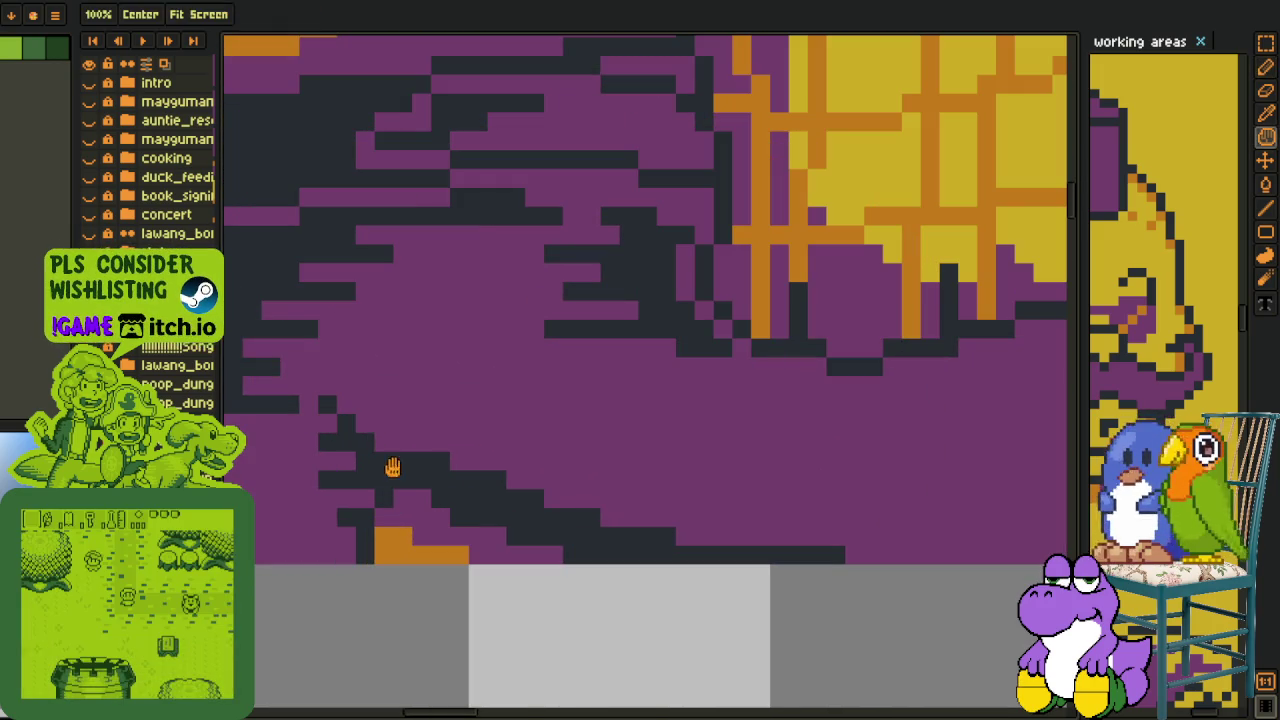
scroll(352, 423, "down", 1)
scroll(440, 459, "down", 1)
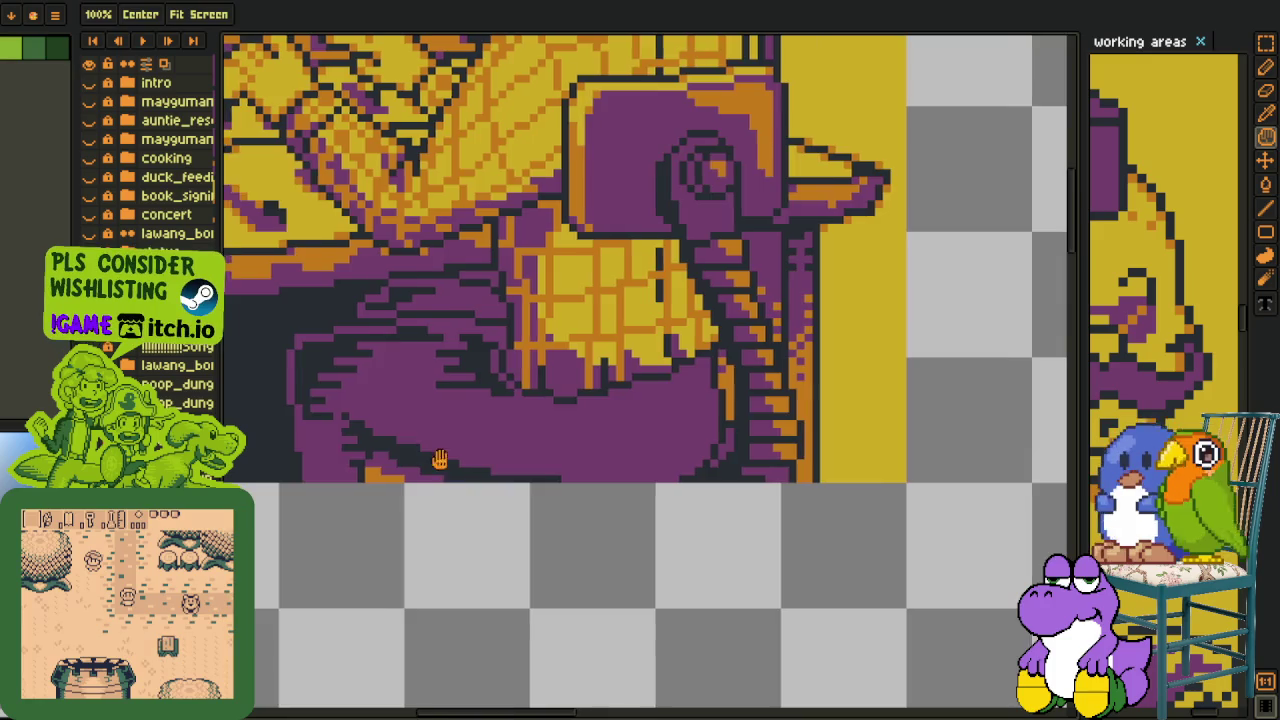
scroll(440, 459, "up", 2)
scroll(443, 463, "down", 2)
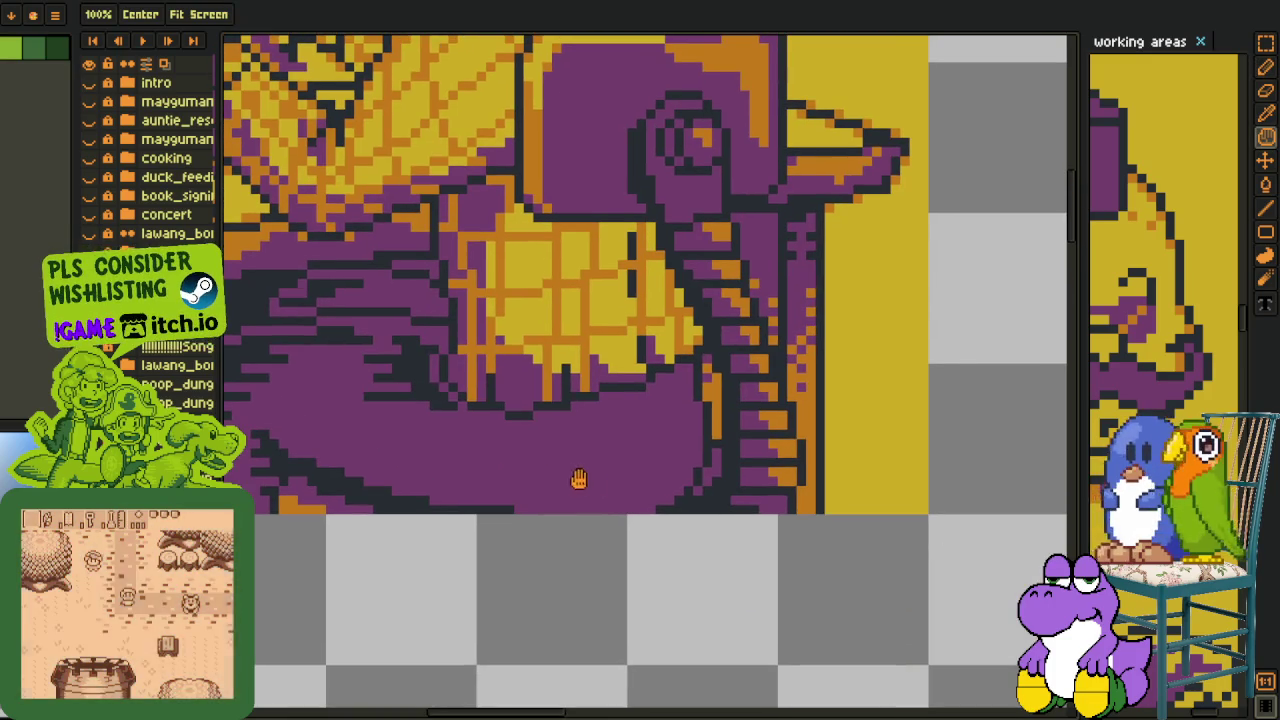
scroll(590, 500, "down", 2)
Save the sprite with Ctrl+S, then recentre and zoom into the scene.
key("i")
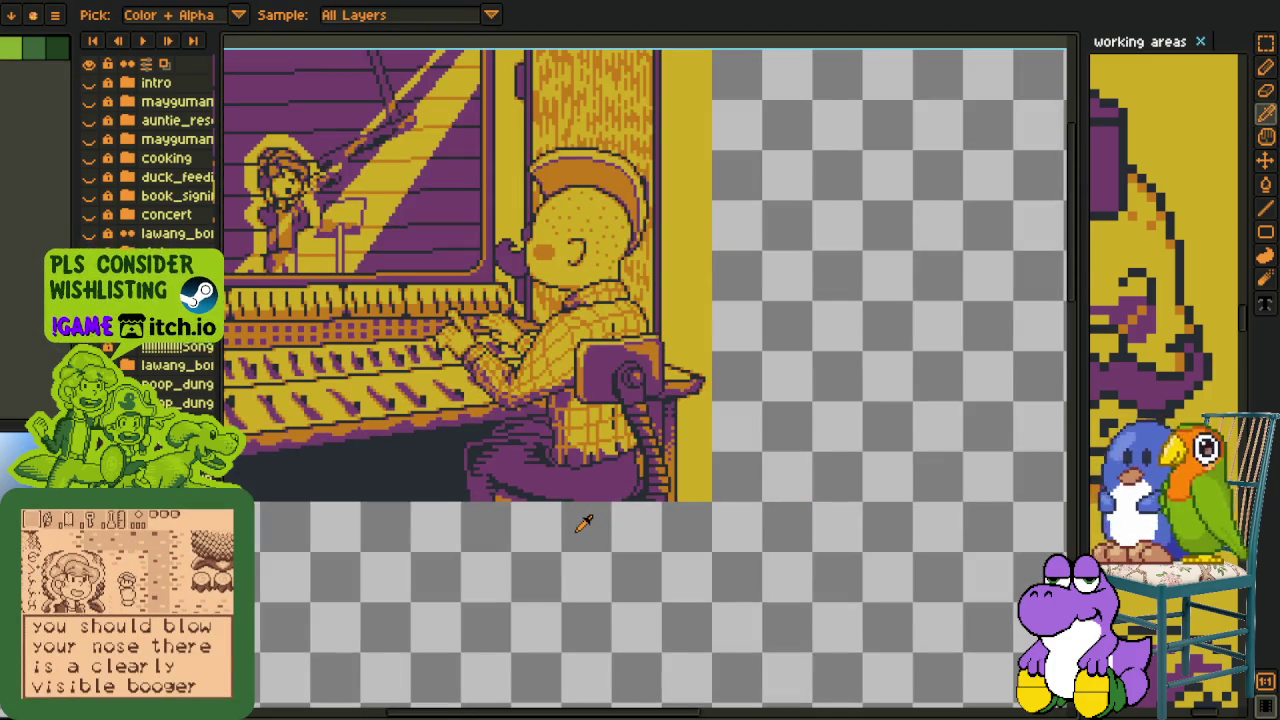
key("ctrl+s")
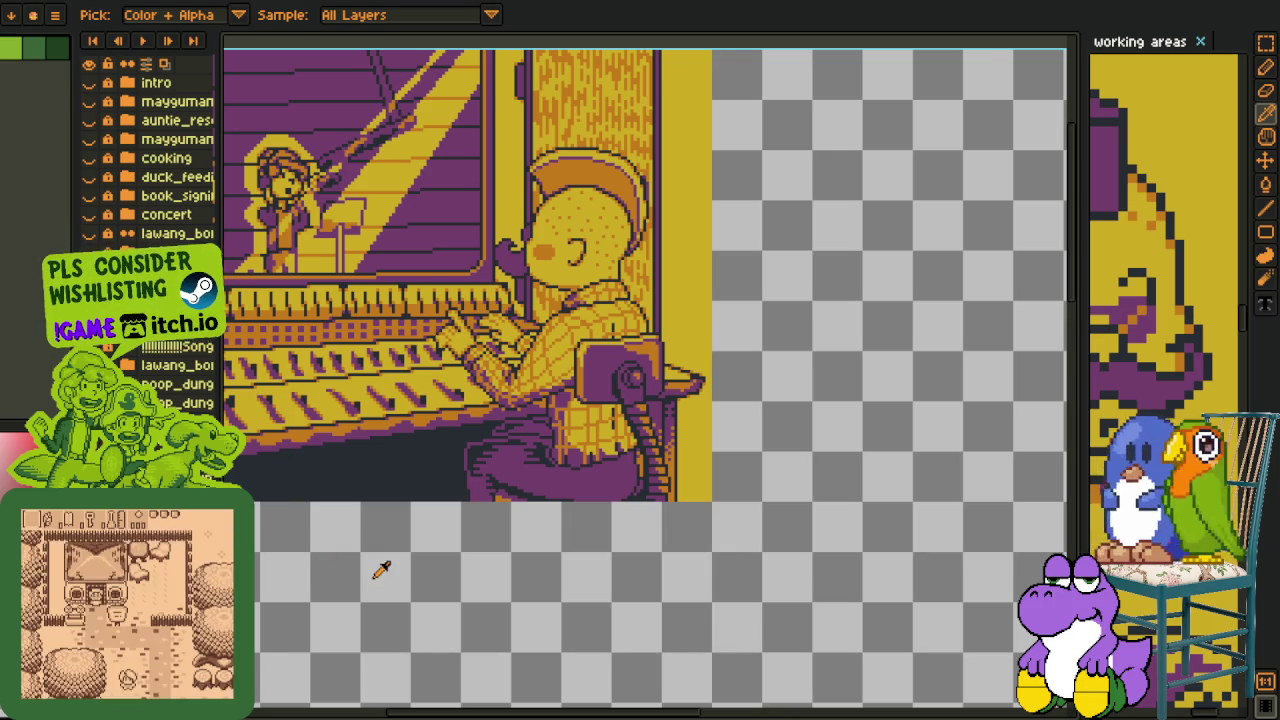
left_click_drag(371, 566, 528, 629)
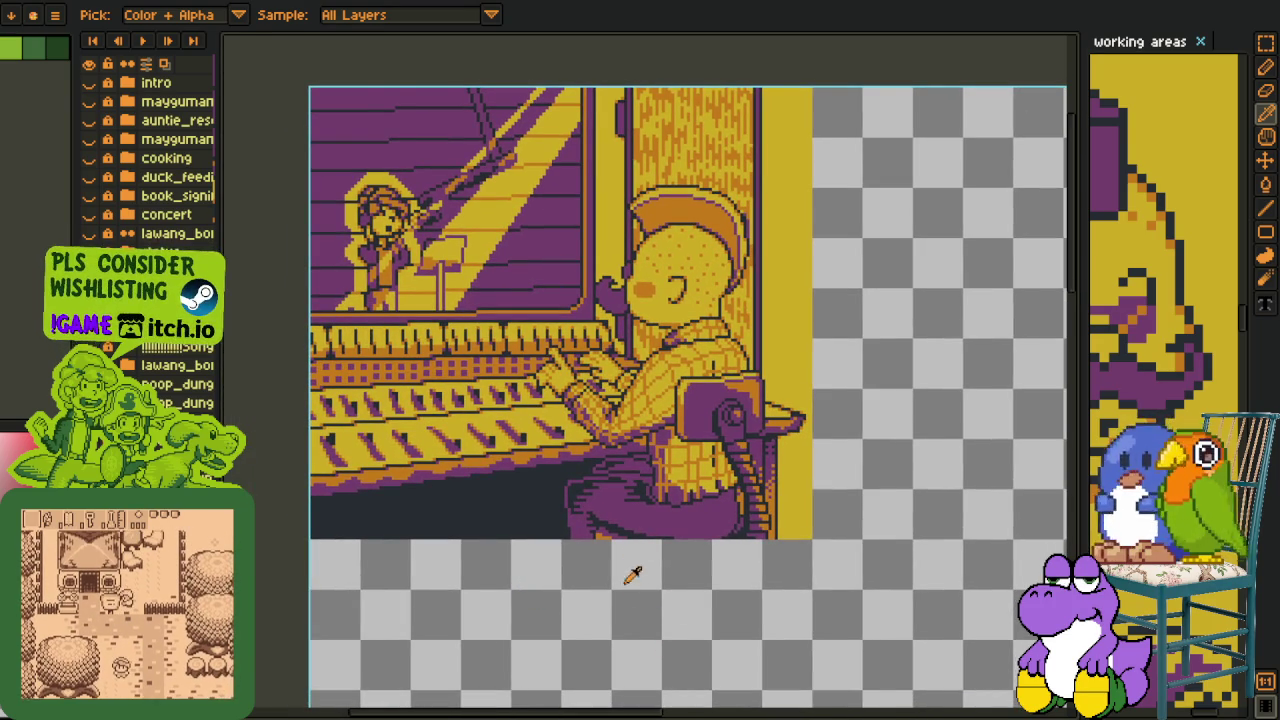
scroll(633, 575, "up", 2)
scroll(638, 568, "up", 2)
scroll(640, 565, "up", 1)
Repaint stray dark pixels and a small dark block in the purple shadow with purple.
key("b")
left_click(650, 560)
left_click(676, 576)
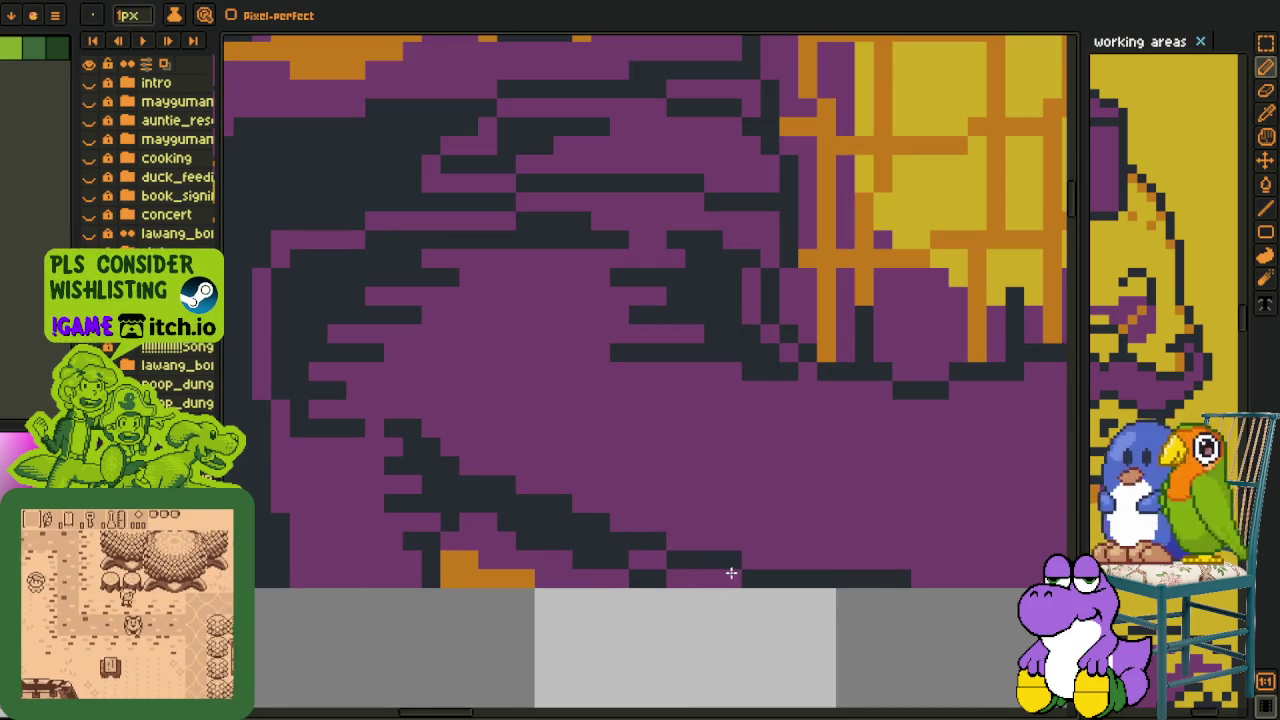
left_click(544, 522)
left_click(525, 522)
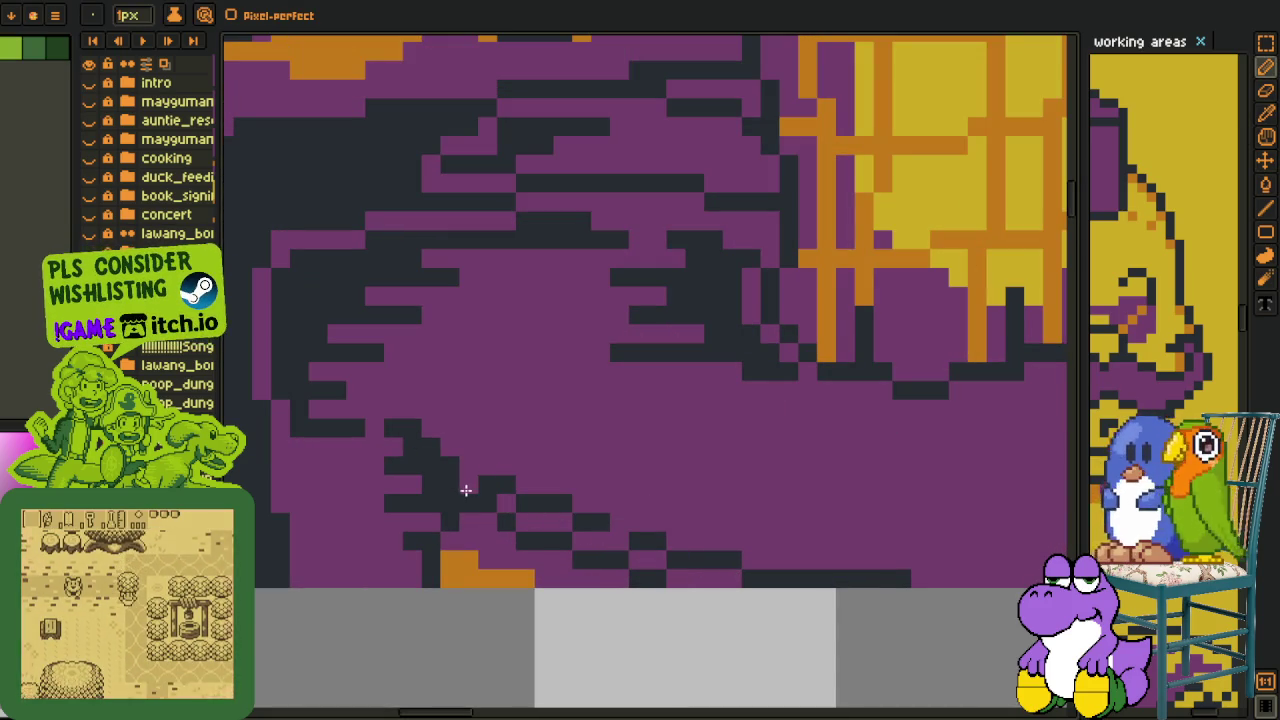
left_click(487, 486)
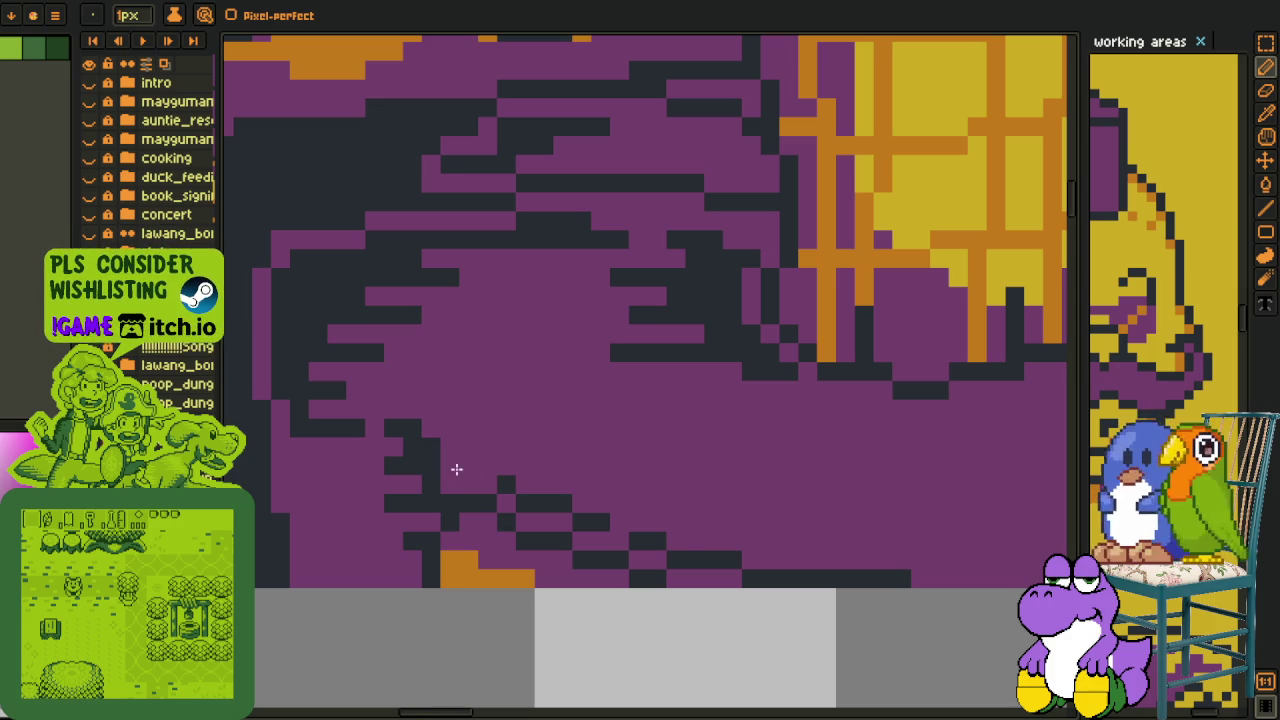
Add a few dark pixels to the shading outline and zoom out.
key("alt")
key("ctrl")
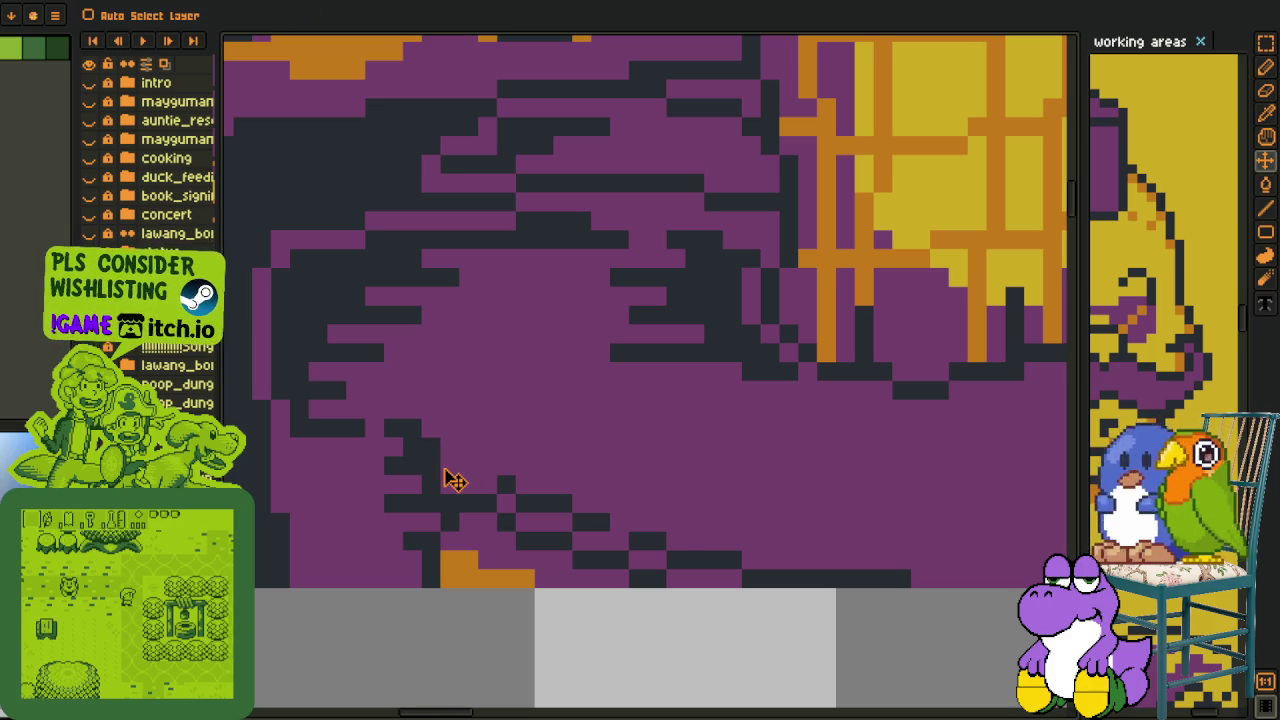
mouse_move(466, 457)
left_mouse_down()
mouse_move(451, 449)
mouse_move(674, 537)
mouse_move(846, 560)
mouse_move(829, 543)
left_mouse_up()
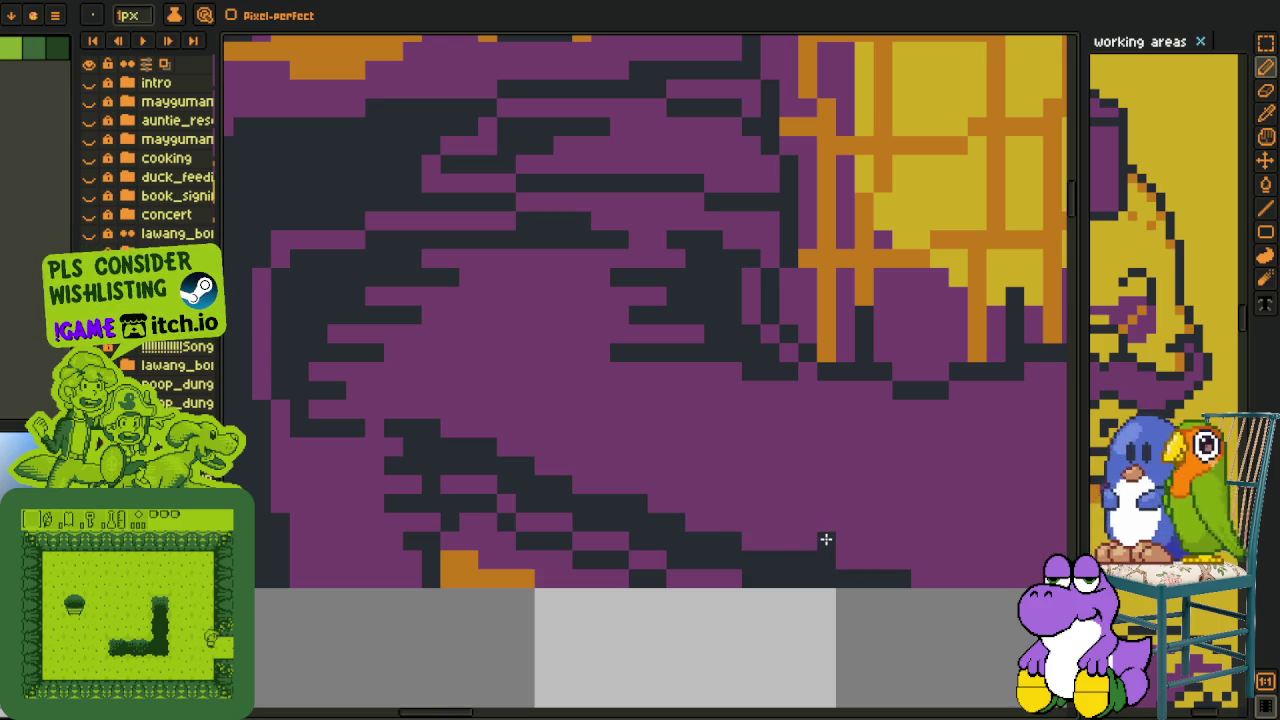
scroll(846, 537, "down", 2)
scroll(606, 491, "down", 2)
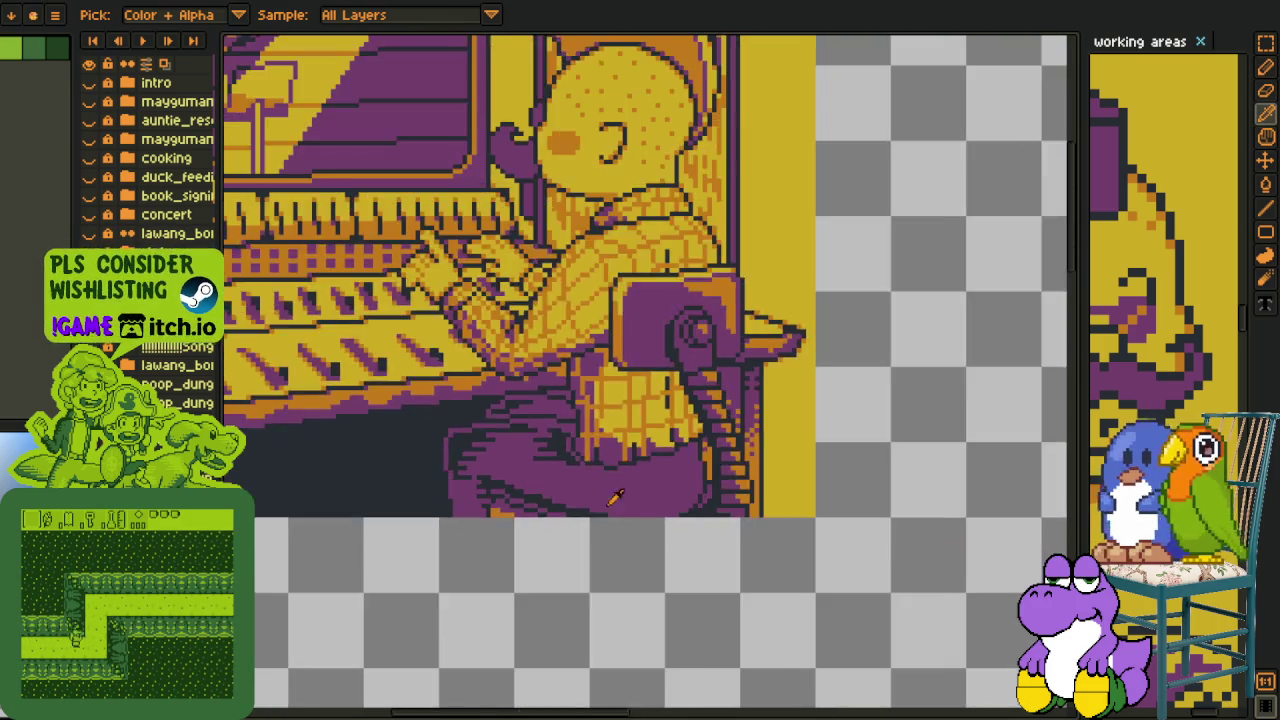
scroll(690, 528, "up", 2)
scroll(675, 522, "up", 1)
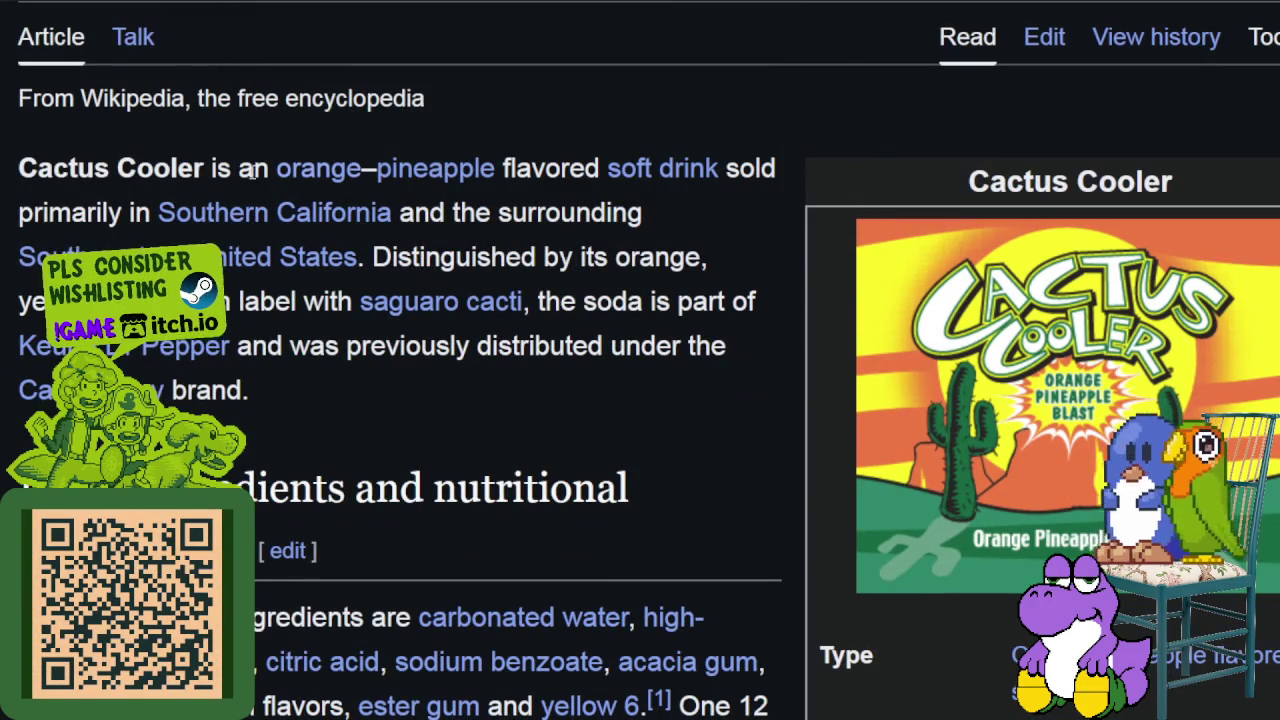
Highlight the Cactus Cooler opening description and the ingredients list up to sodium benzoate.
mouse_move(502, 168)
left_mouse_down()
mouse_move(576, 168)
mouse_move(432, 212)
mouse_move(308, 282)
left_mouse_up()
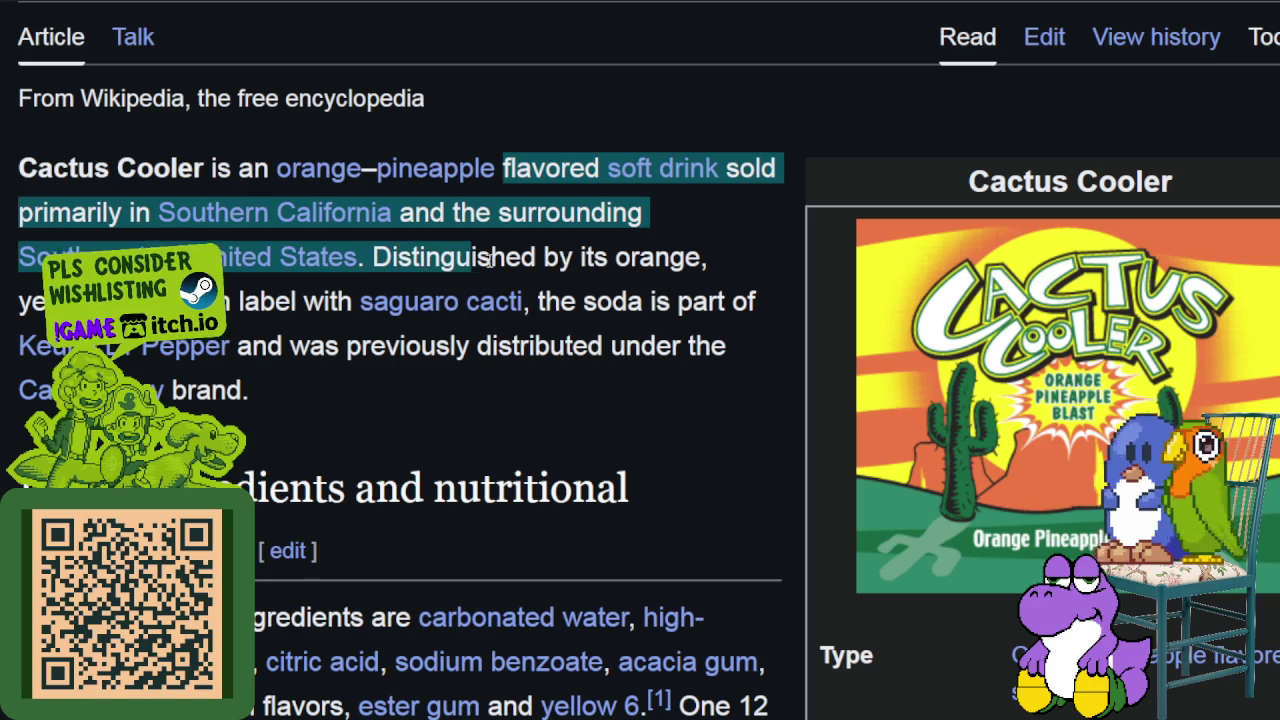
mouse_move(308, 282)
left_mouse_down()
mouse_move(495, 302)
mouse_move(760, 302)
mouse_move(240, 371)
mouse_move(547, 348)
left_mouse_up()
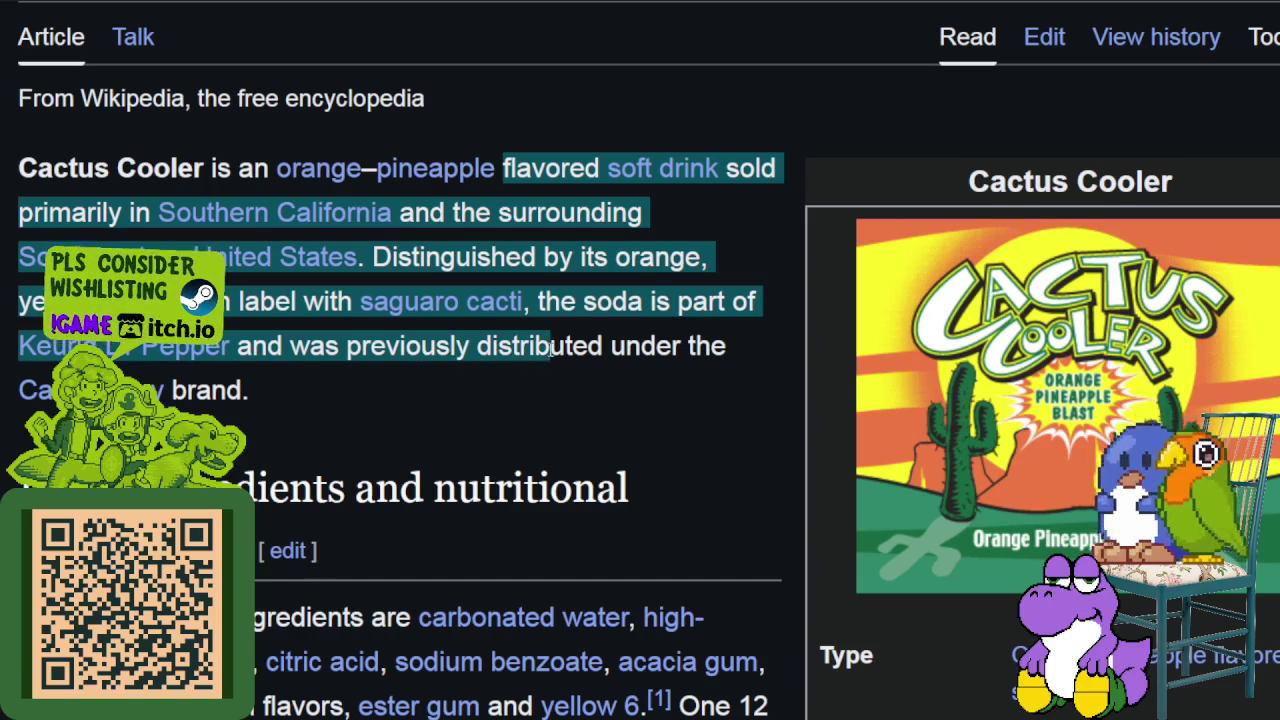
scroll(547, 348, "down", 2)
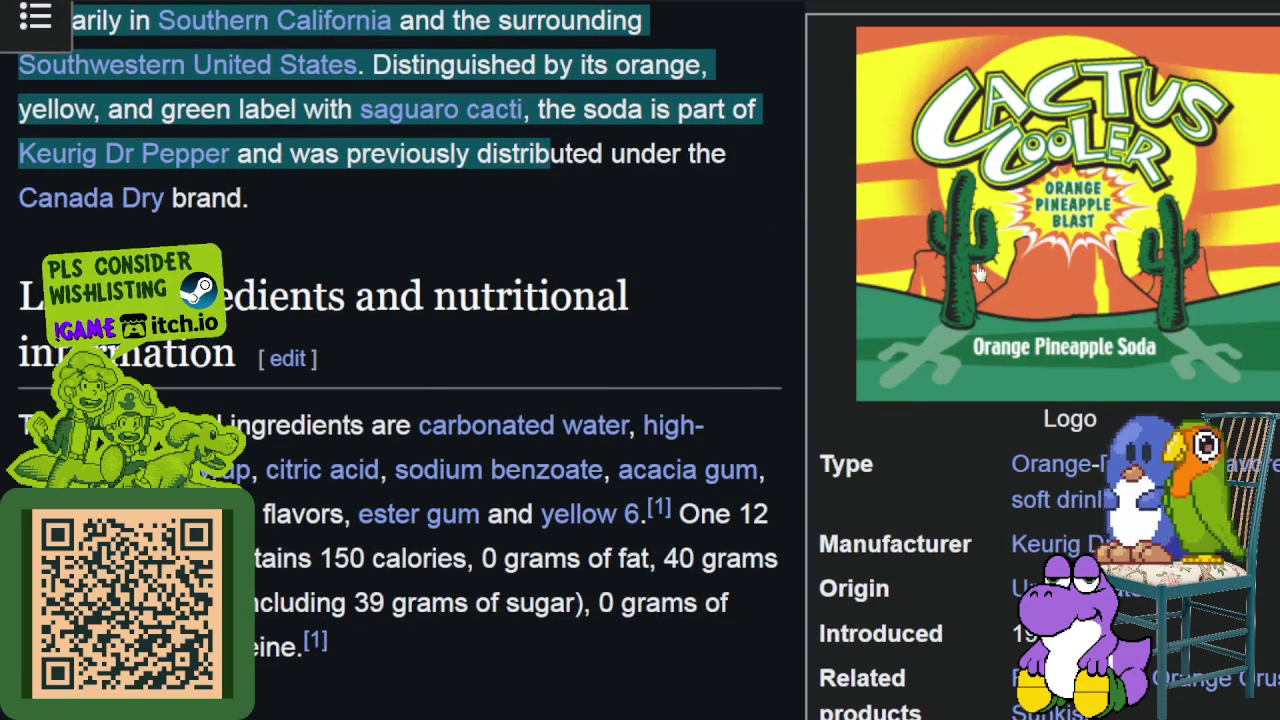
scroll(840, 312, "down", 2)
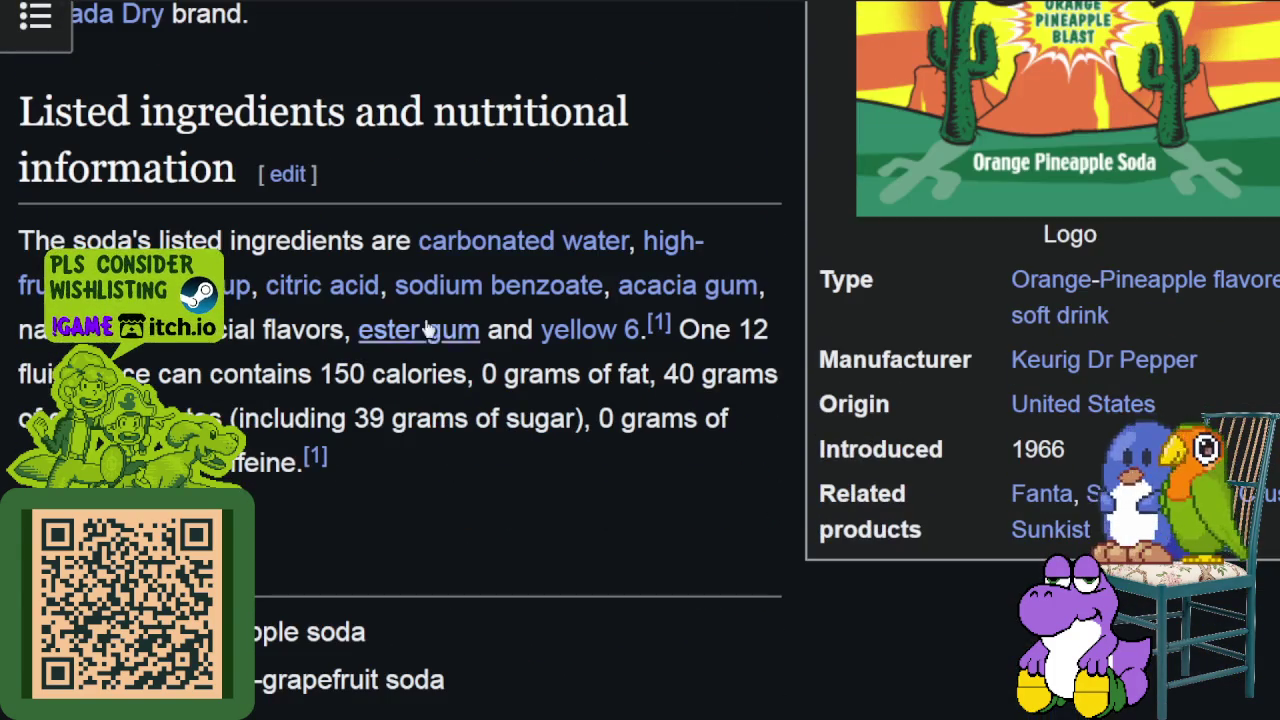
mouse_move(185, 241)
left_mouse_down()
mouse_move(680, 243)
mouse_move(262, 286)
mouse_move(704, 285)
left_mouse_up()
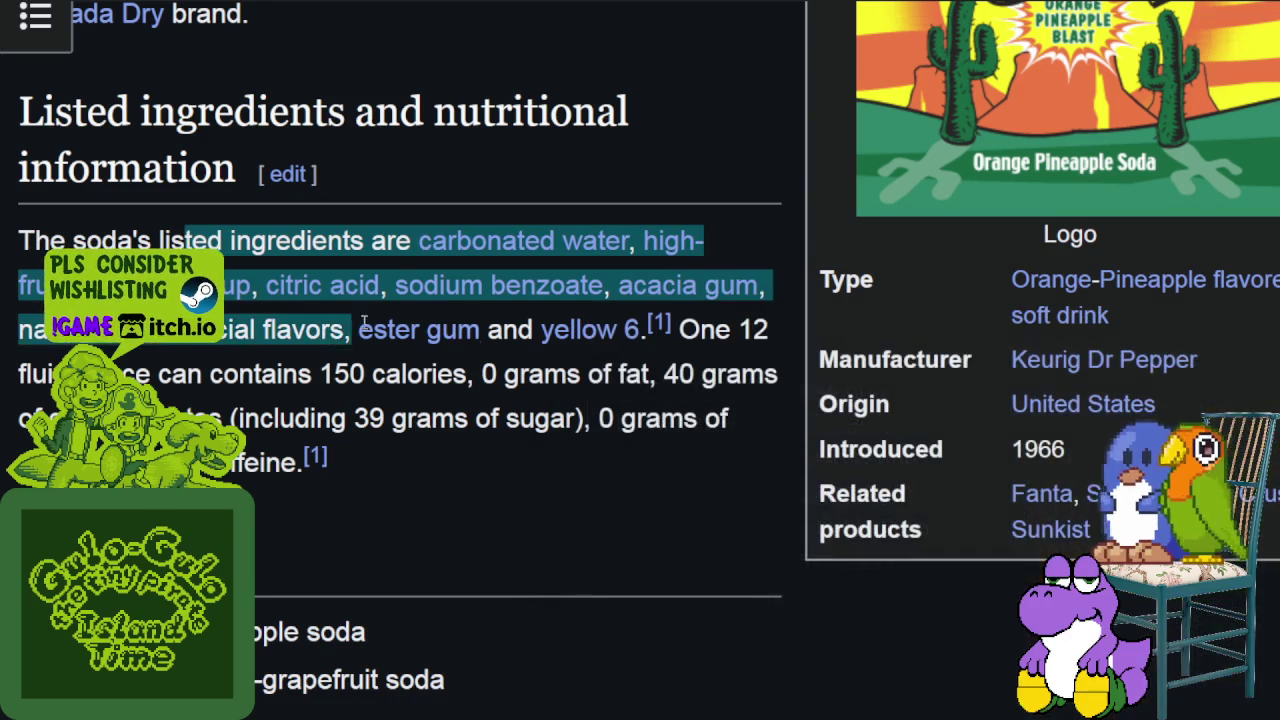
left_click_drag(704, 287, 612, 287)
scroll(586, 297, "down", 4)
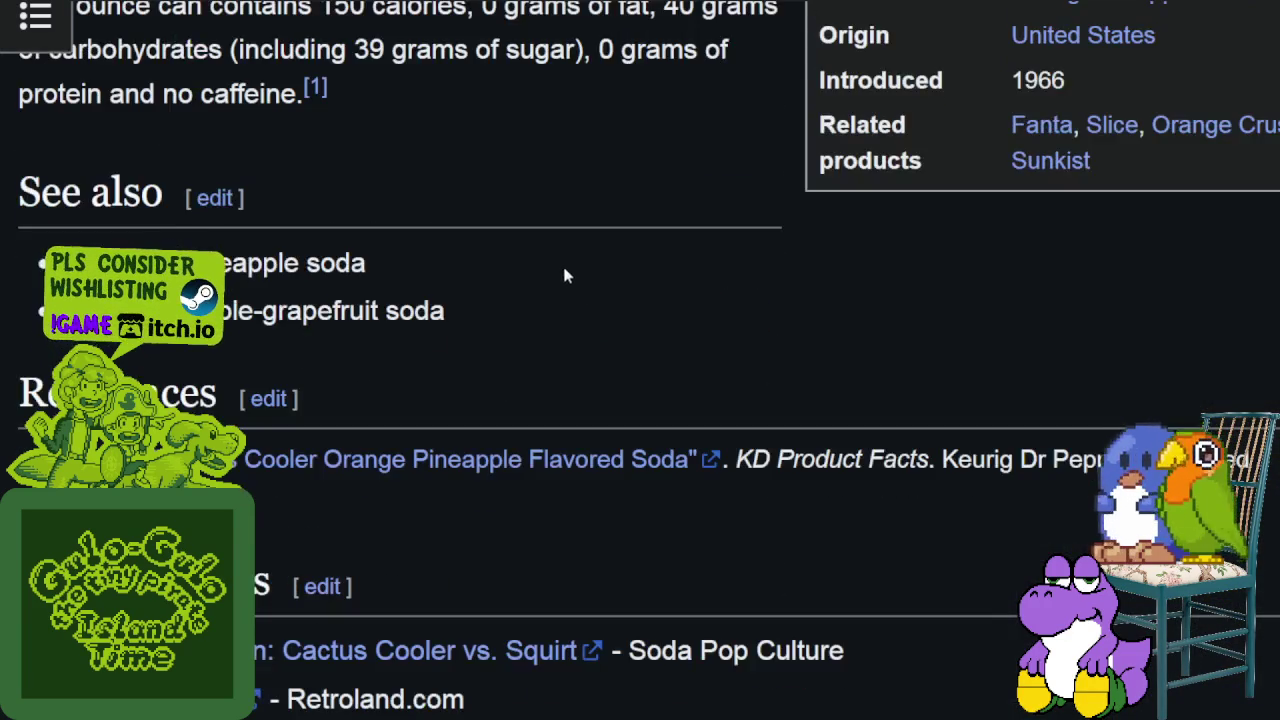
scroll(562, 274, "up", 2)
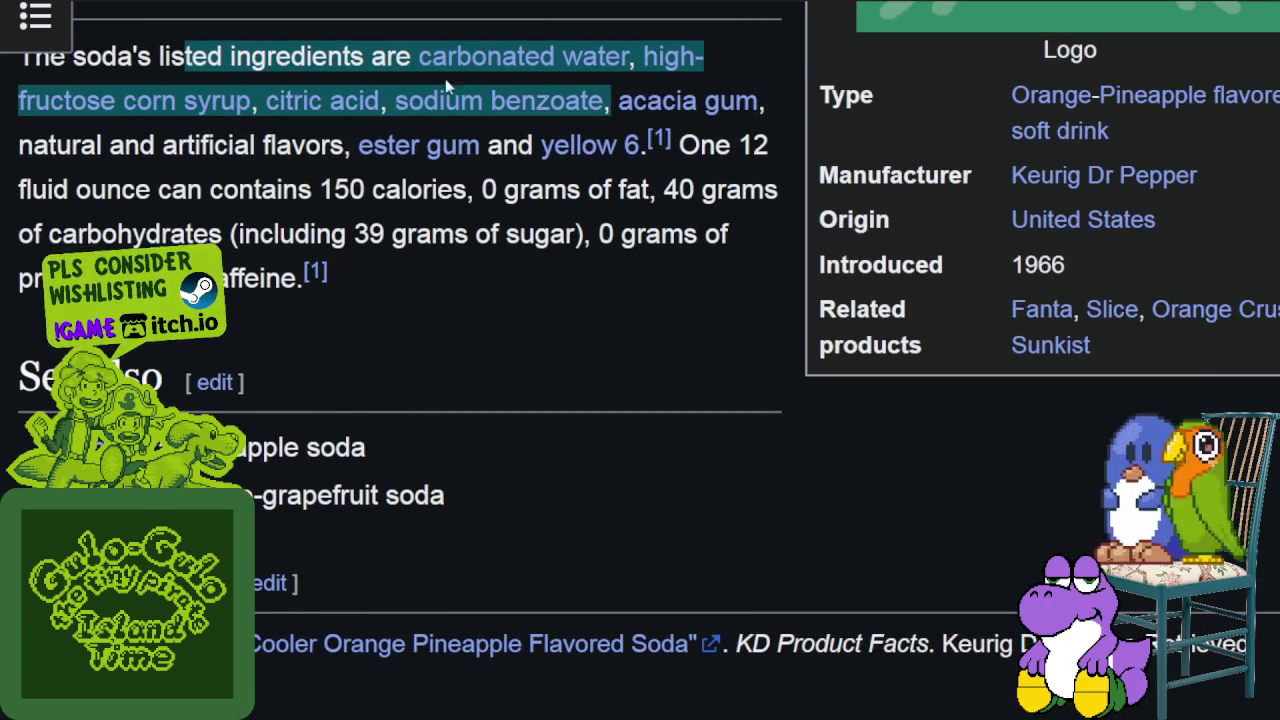
left_click(548, 220)
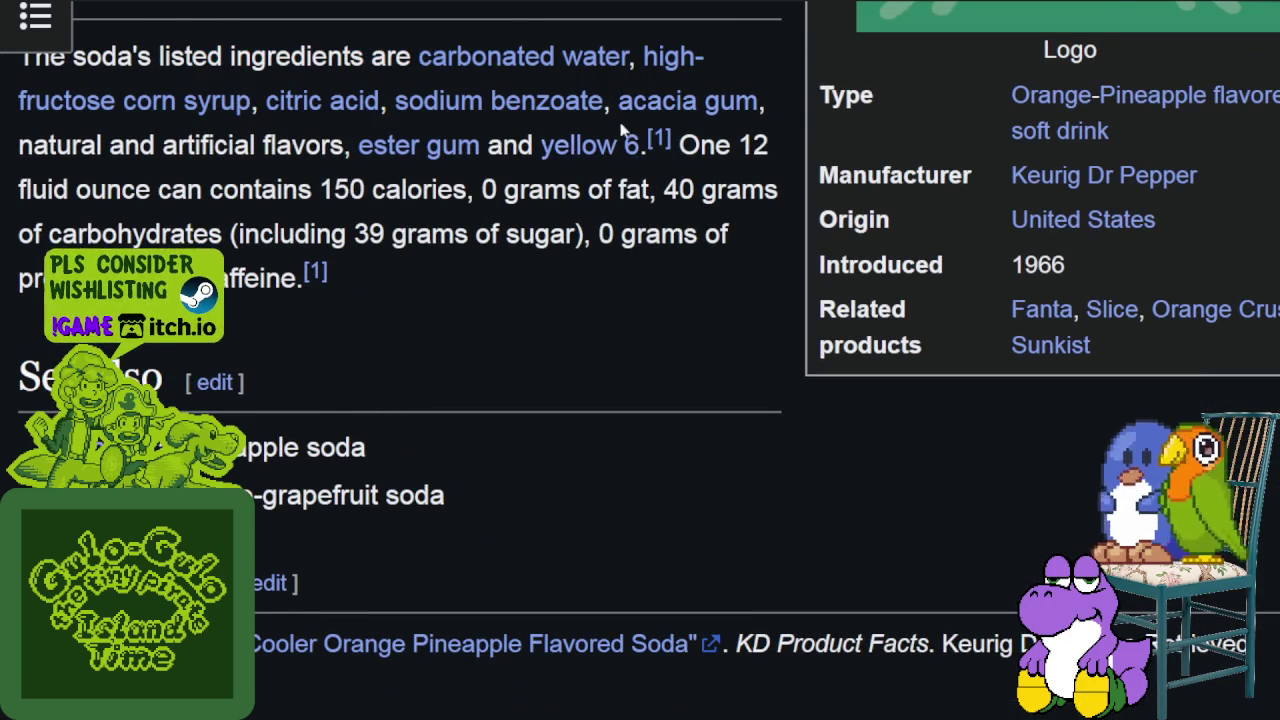
Highlight acacia gum, natural and artificial flavors, ester gum, and the calorie figures.
left_click_drag(612, 100, 680, 100)
left_click_drag(722, 115, 767, 107)
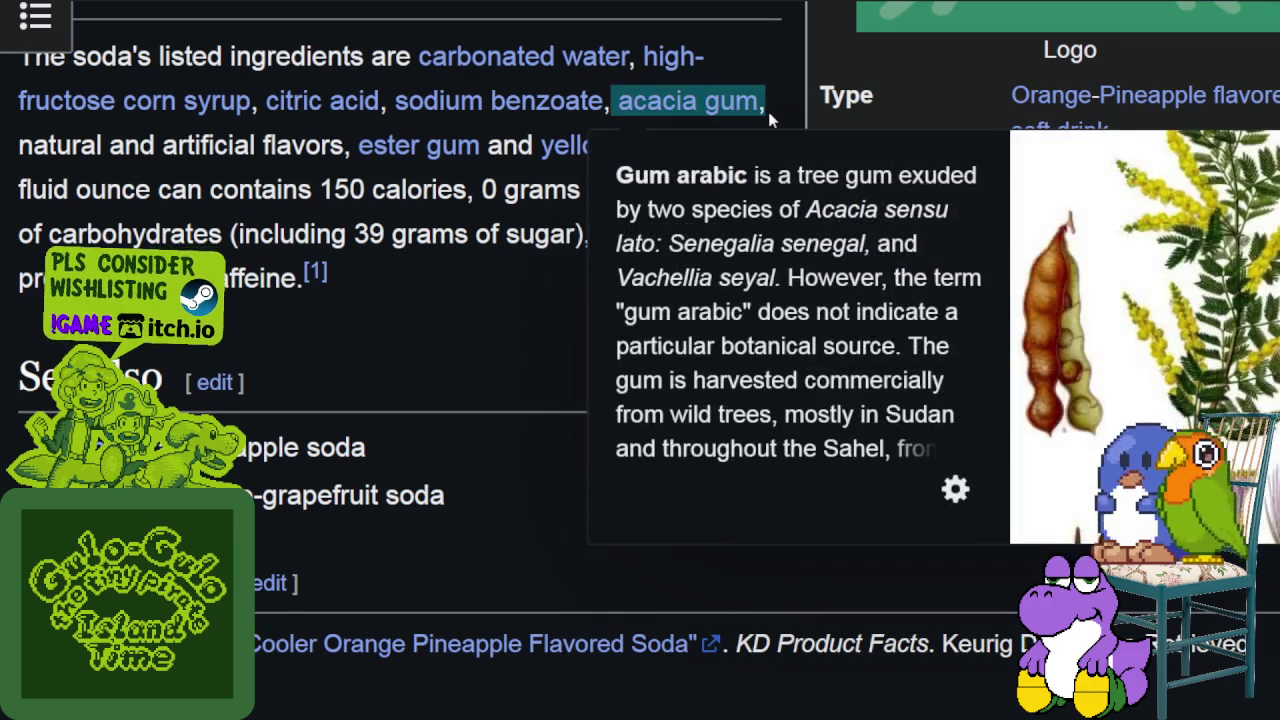
mouse_move(62, 150)
left_mouse_down()
mouse_move(690, 152)
mouse_move(152, 195)
mouse_move(778, 190)
mouse_move(512, 200)
mouse_move(222, 236)
left_mouse_up()
scroll(540, 277, "down", 3)
left_click(567, 294)
scroll(571, 320, "up", 3)
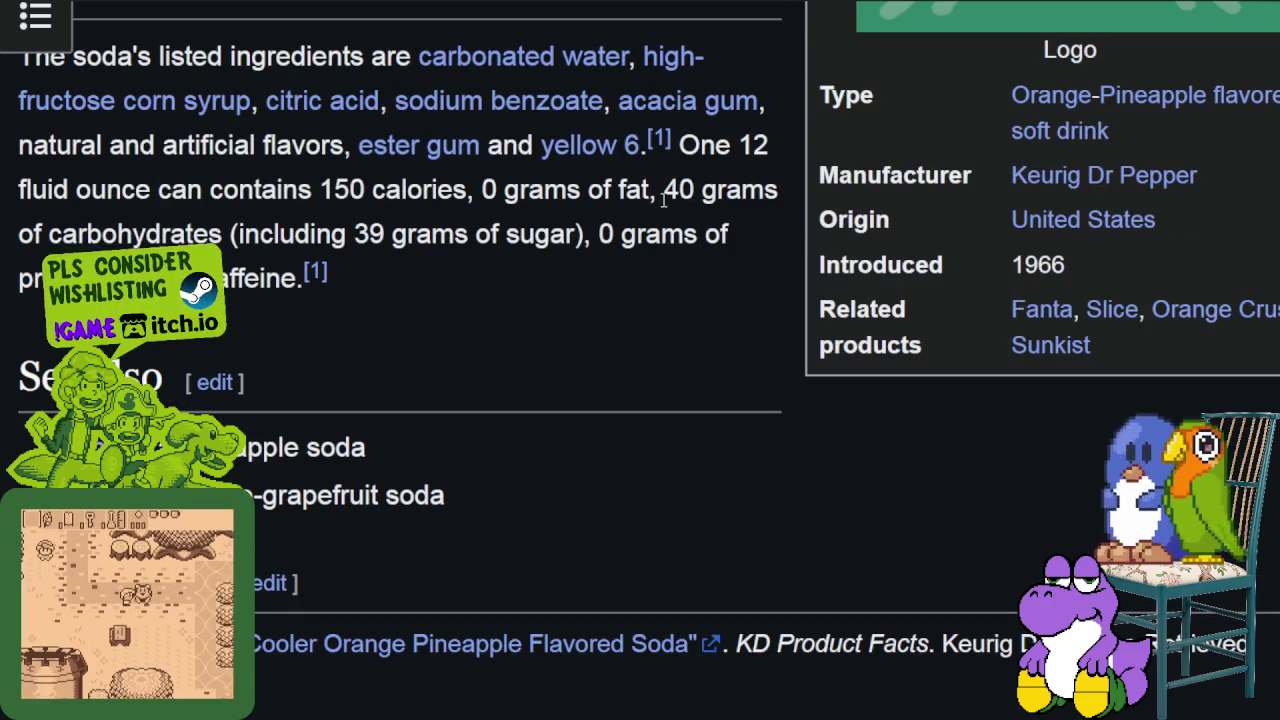
mouse_move(680, 147)
left_mouse_down()
mouse_move(749, 189)
mouse_move(743, 252)
left_mouse_up()
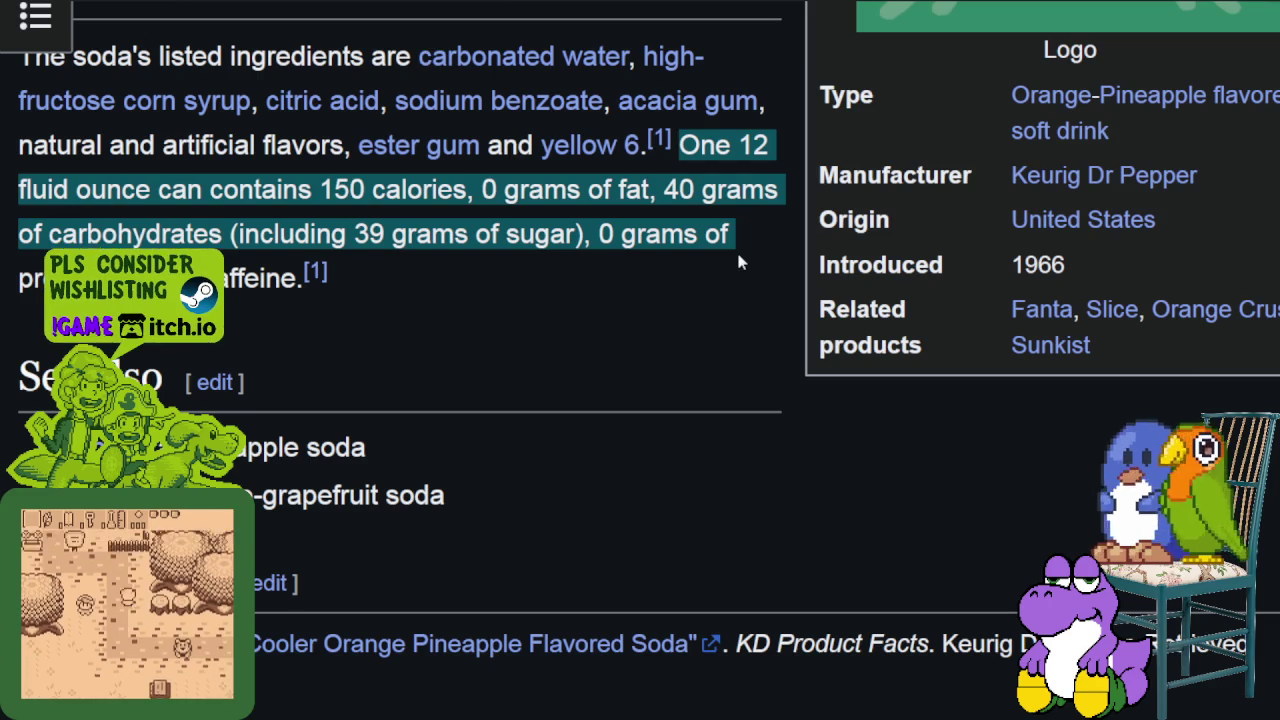
left_click(738, 262)
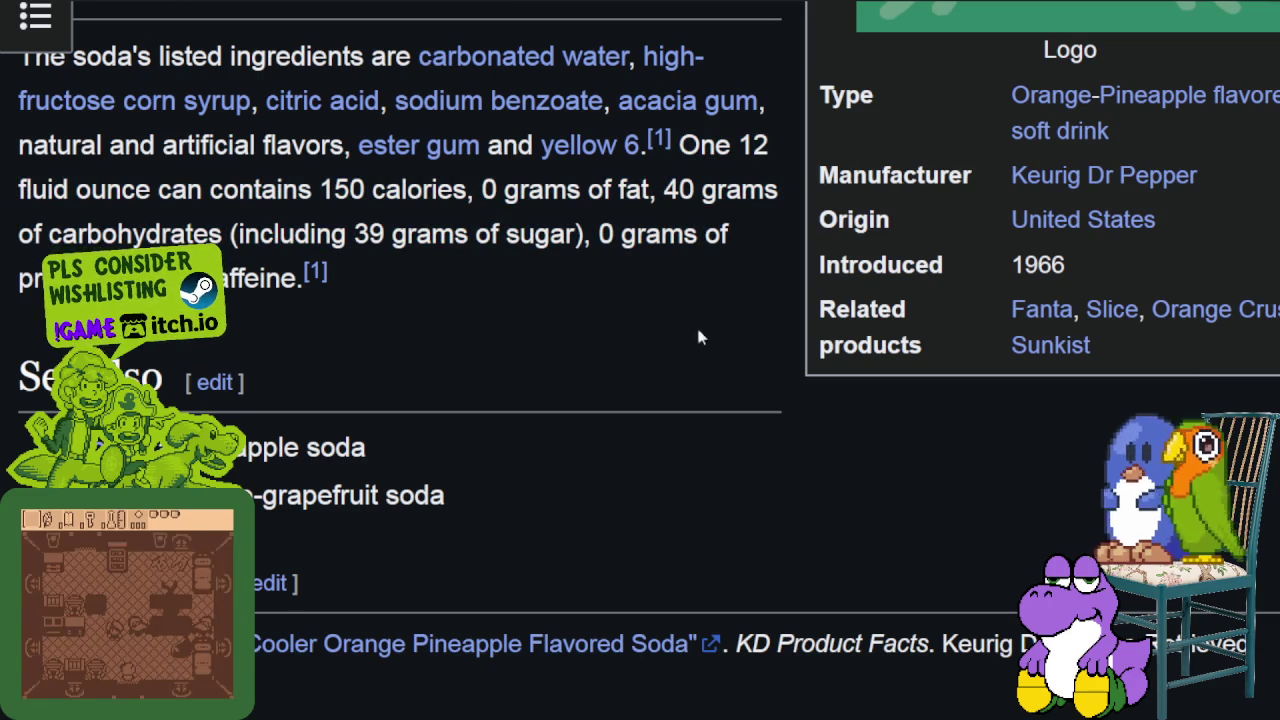
Highlight the 1966 introduction year and view the Cactus Cooler logo enlarged, then close it.
scroll(1005, 337, "up", 3)
double_click(1038, 449)
scroll(997, 445, "down", 3)
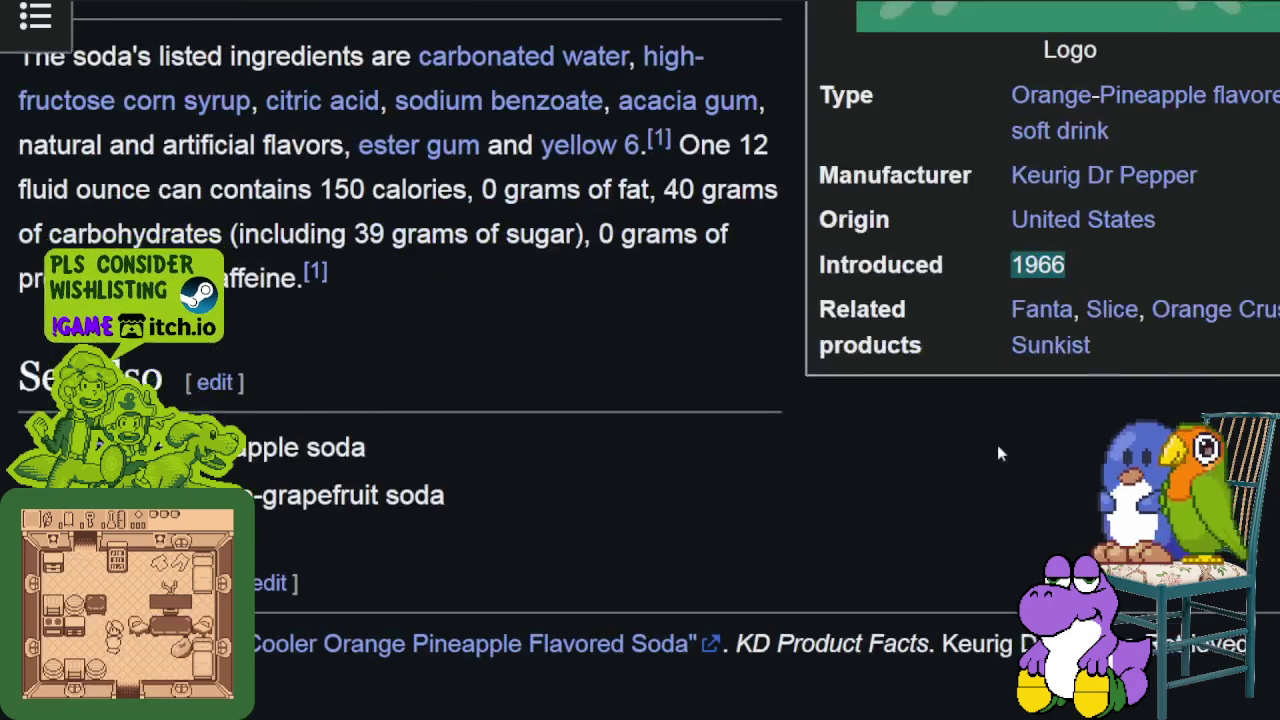
scroll(1003, 419, "down", 3)
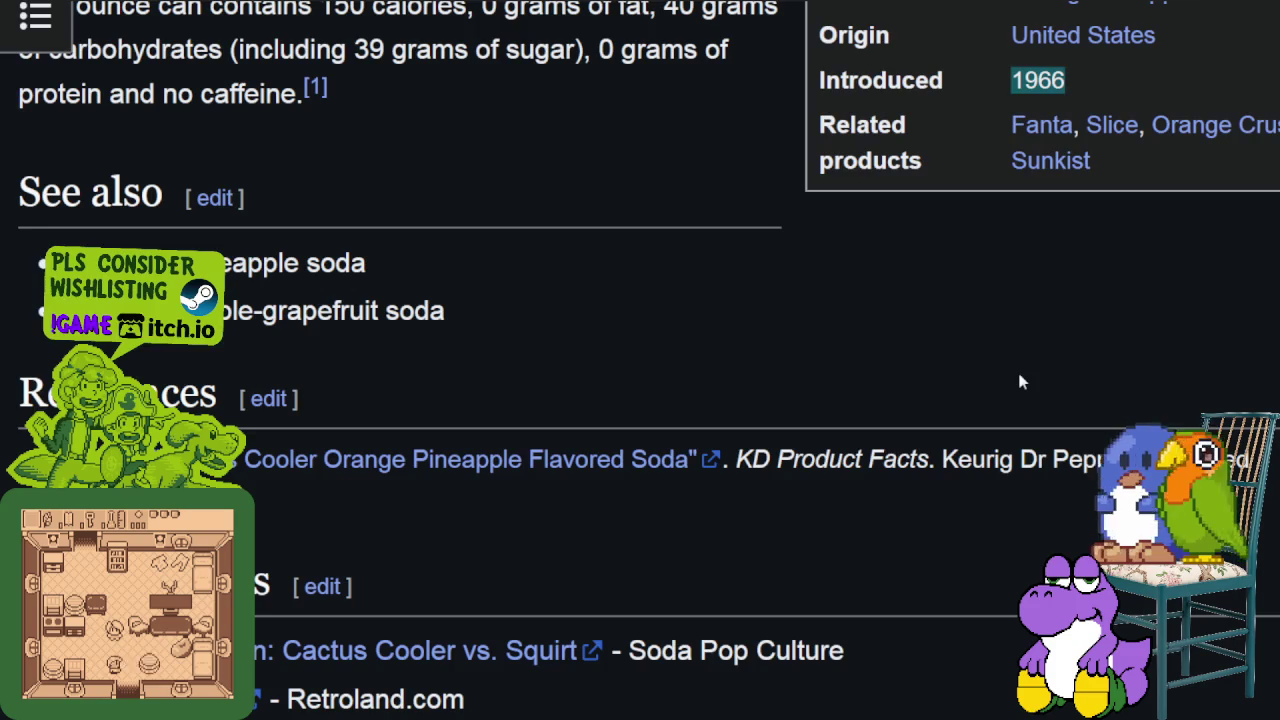
scroll(1017, 368, "up", 5)
scroll(1017, 368, "up", 5)
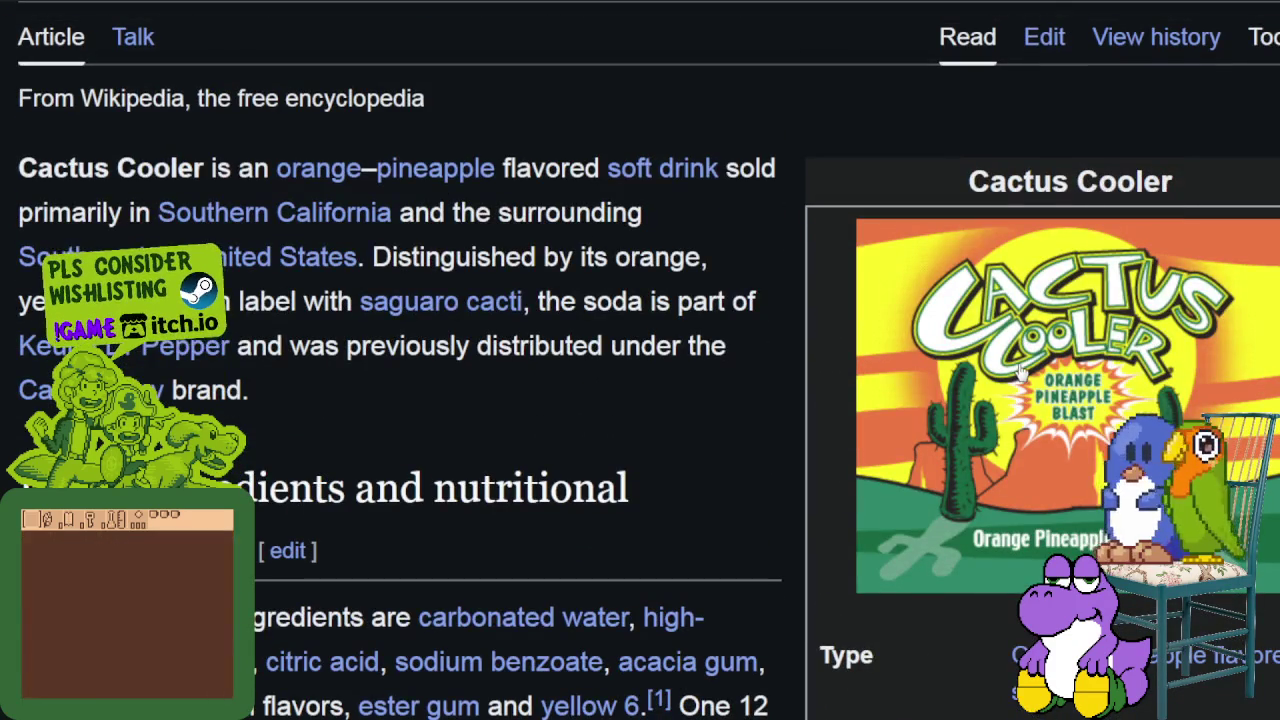
left_click(1018, 372)
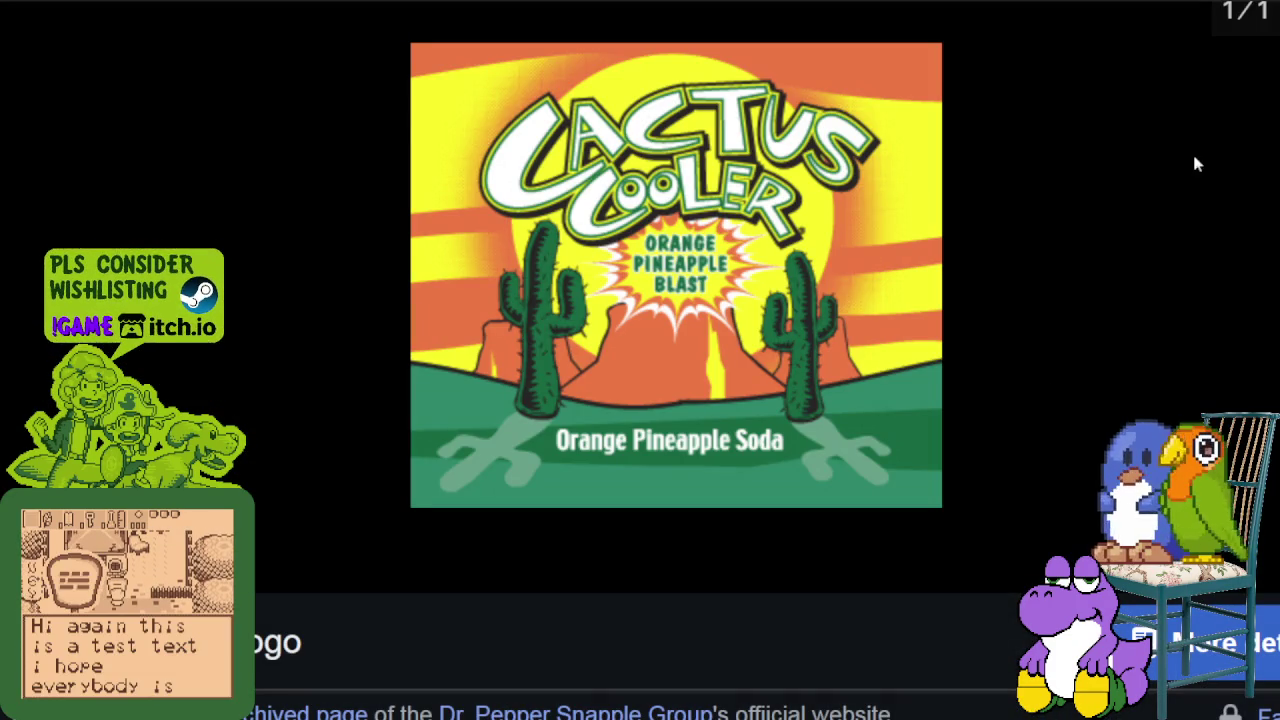
key("Escape")
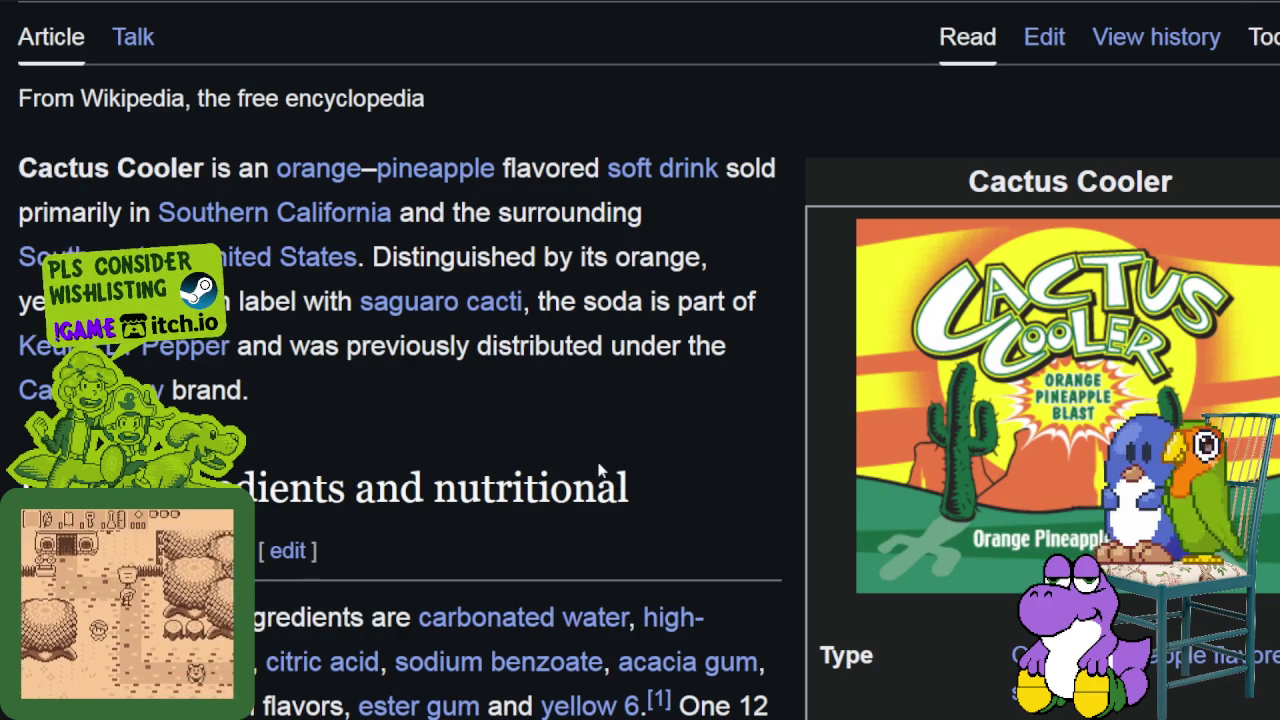
Scroll back to the top and open the Wikipedia search.
scroll(656, 454, "down", 5)
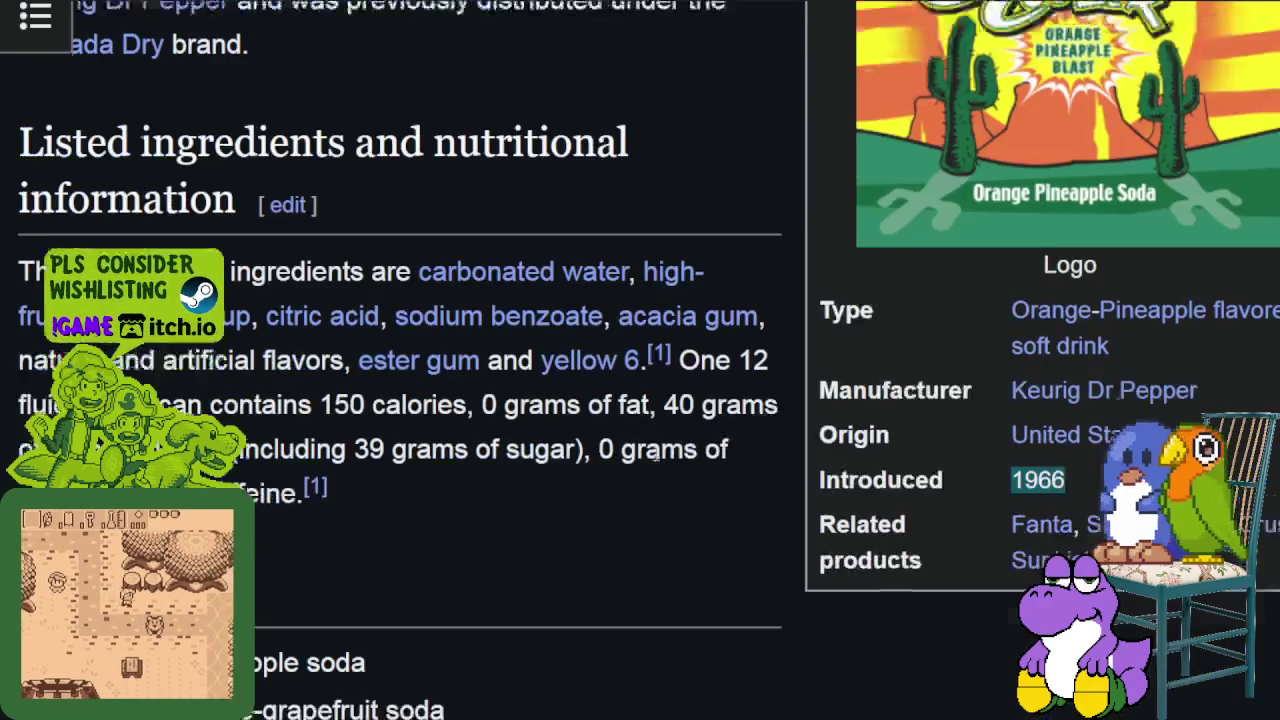
scroll(649, 448, "up", 3)
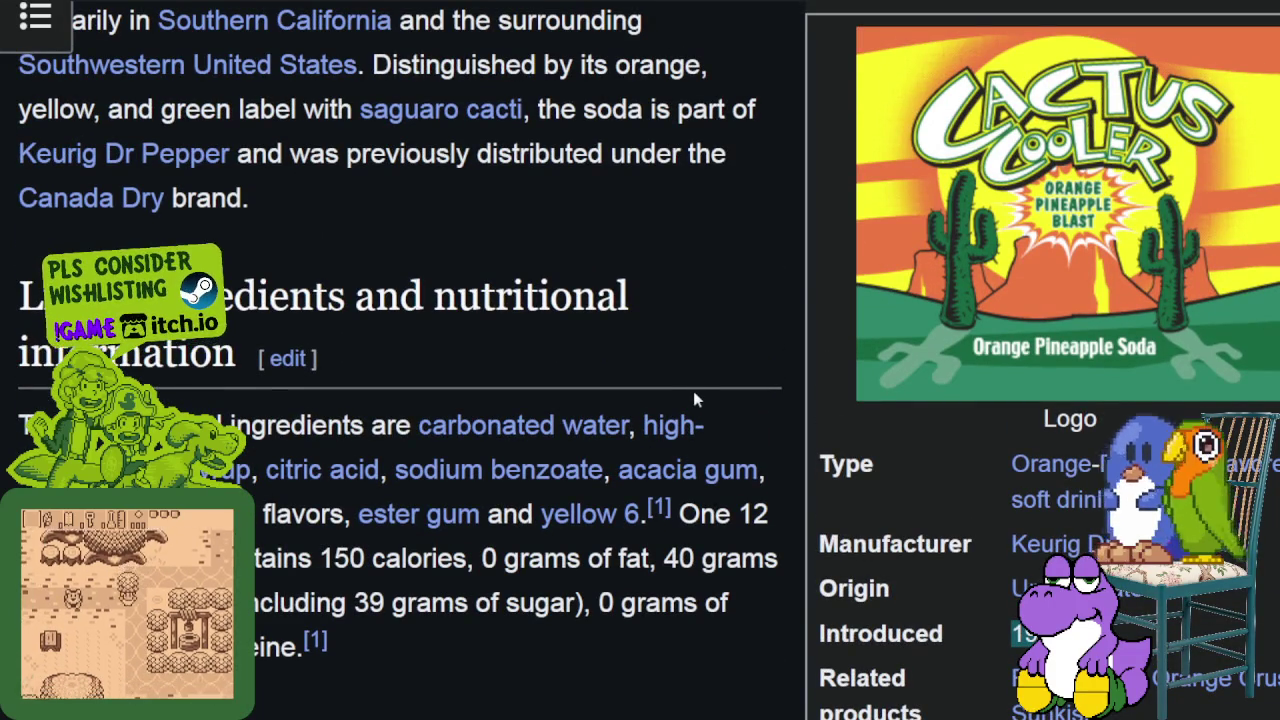
scroll(728, 374, "up", 6)
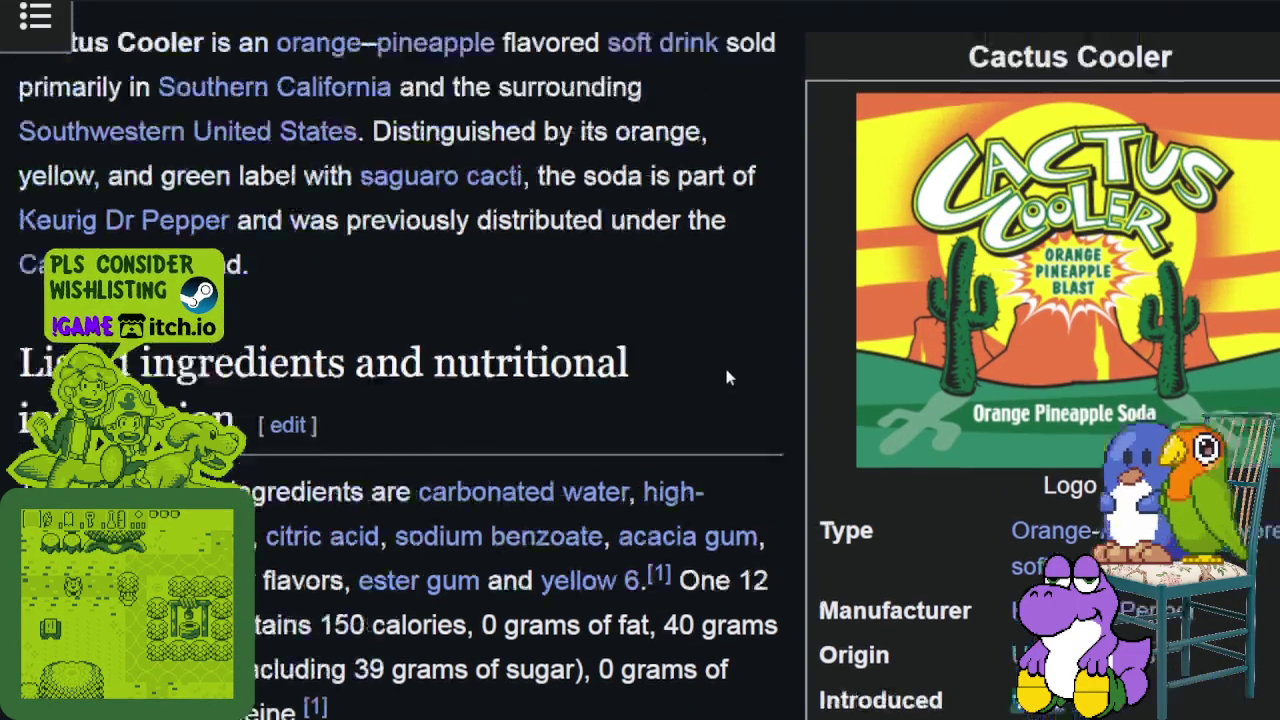
left_click(863, 33)
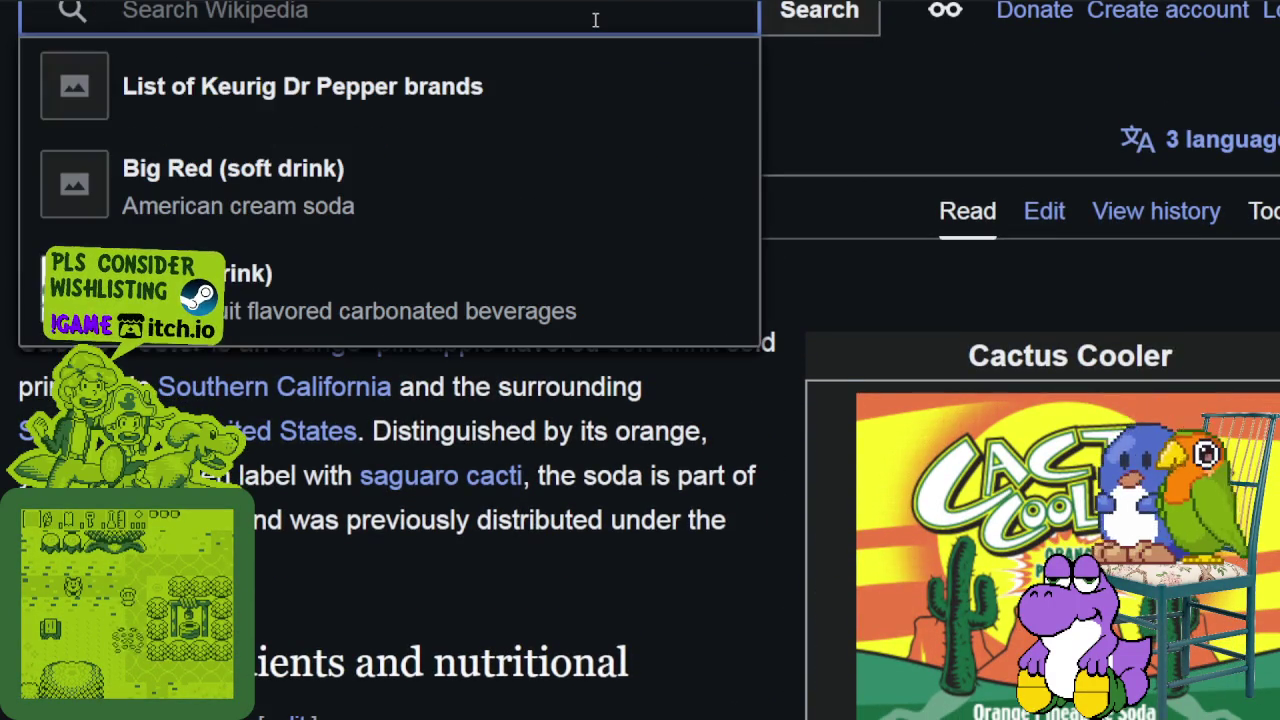
Search for 'golden gay time' and open the Golden Gaytime article.
type("golden gay ")
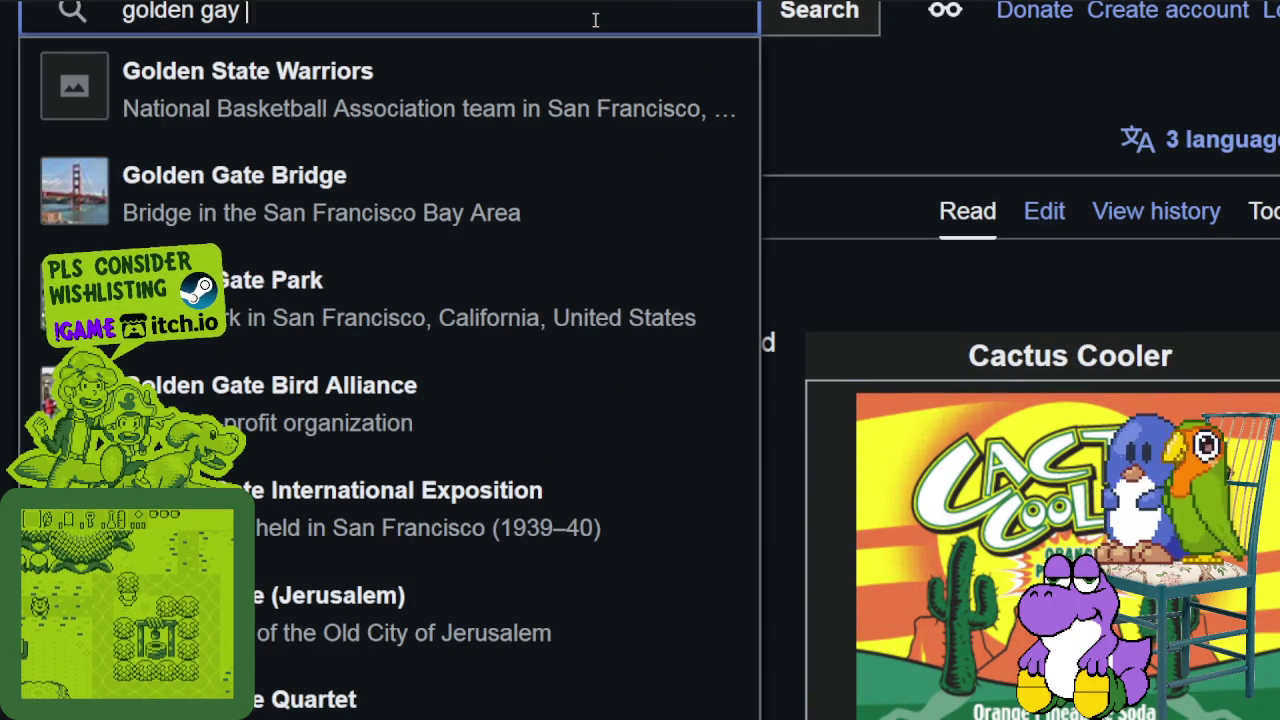
type("time")
left_click(340, 92)
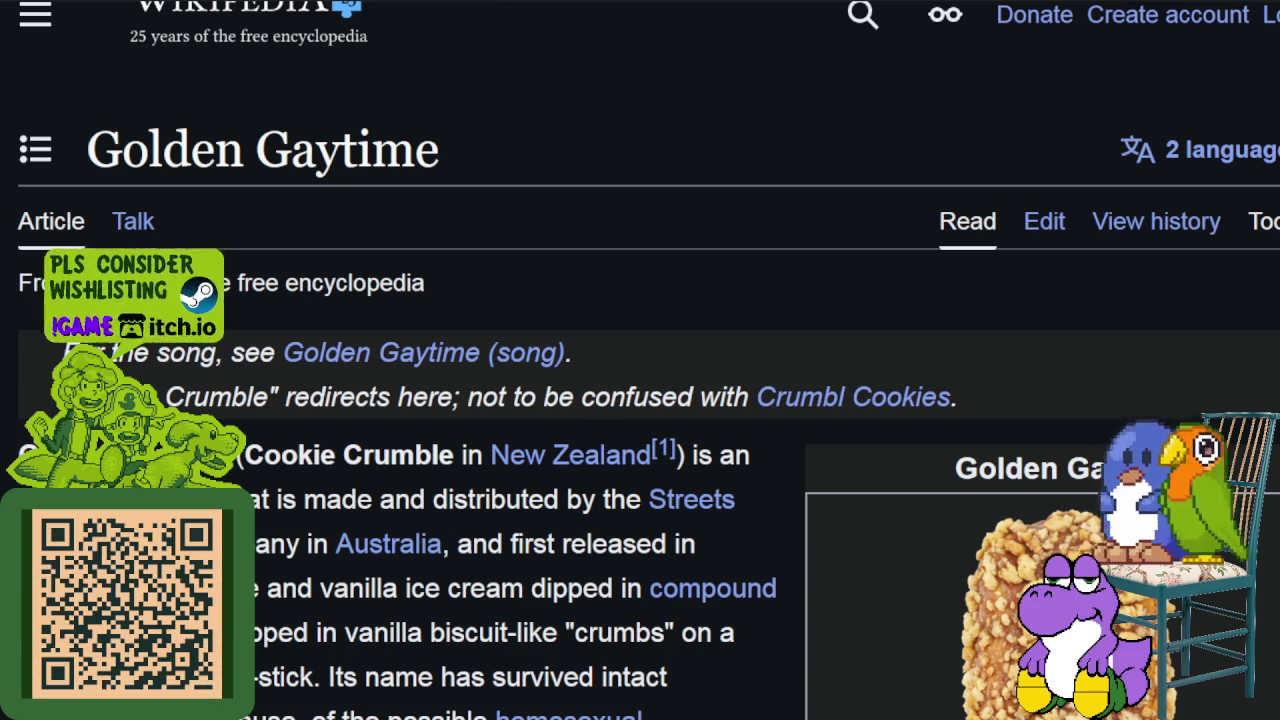
Highlight the Golden Gaytime lead description and the sentence about the name surviving.
scroll(452, 397, "down", 2)
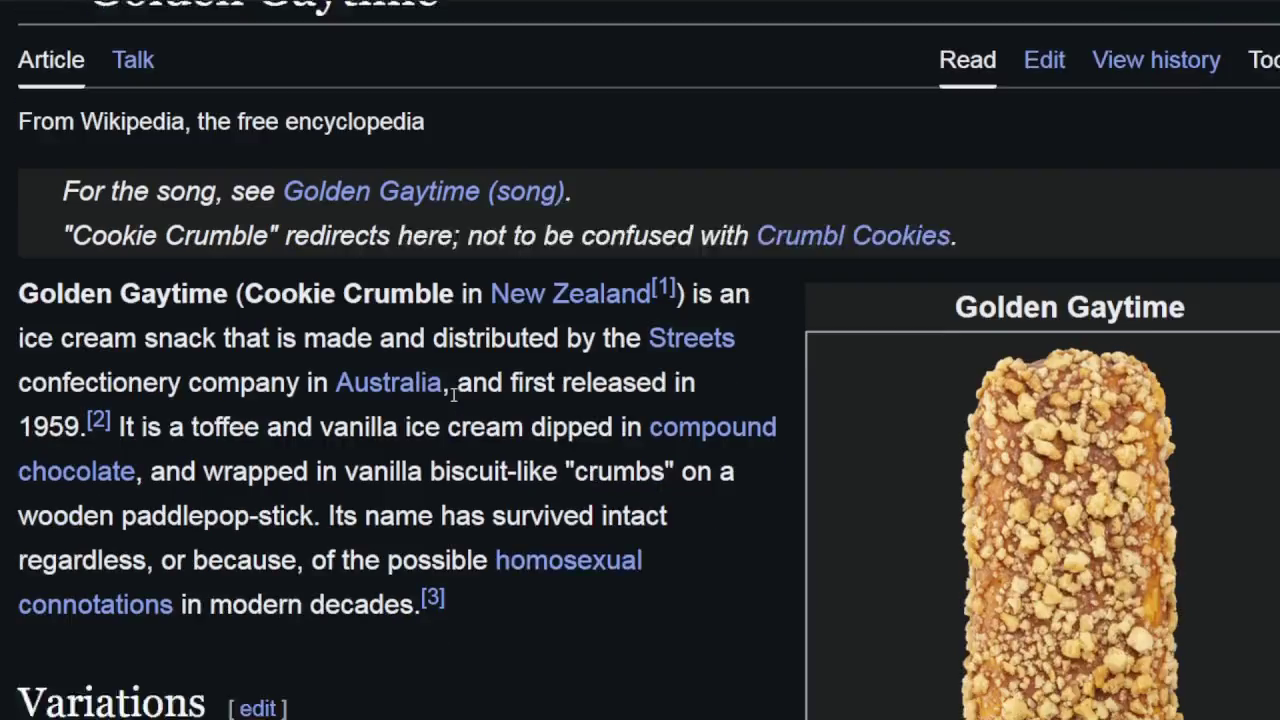
scroll(452, 397, "down", 2)
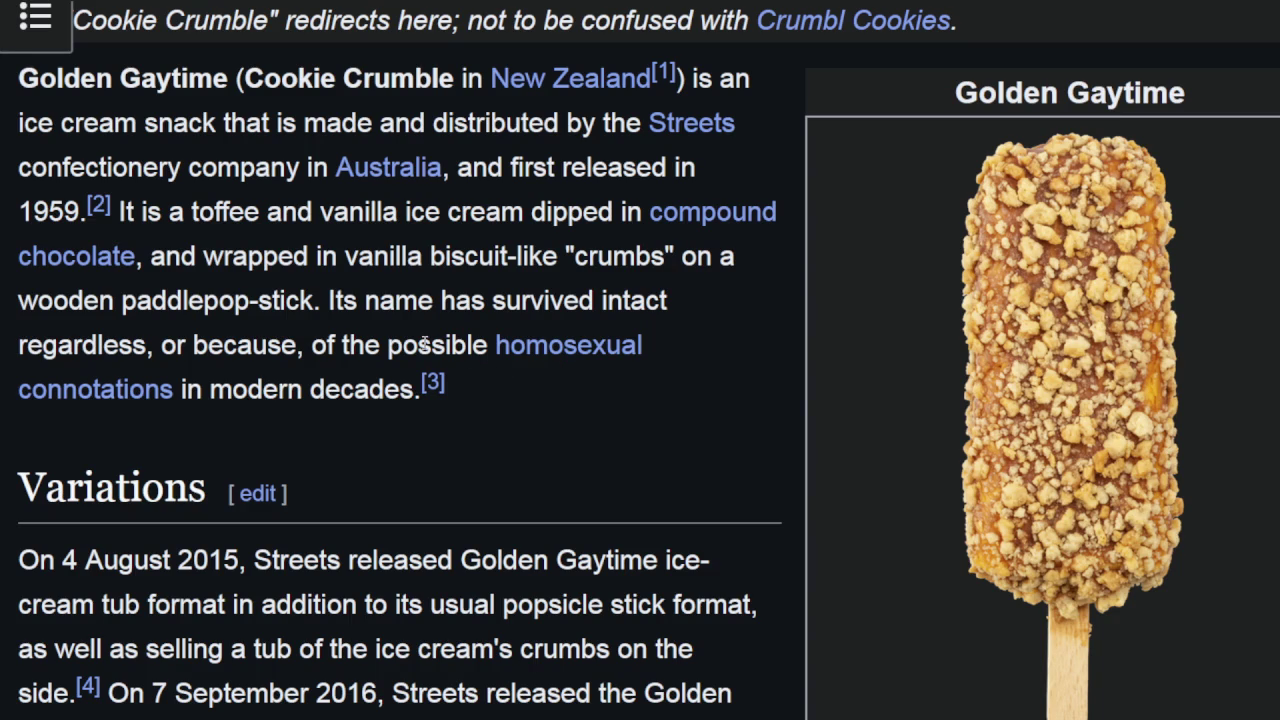
mouse_move(229, 84)
left_mouse_down()
mouse_move(374, 82)
mouse_move(381, 124)
mouse_move(628, 126)
mouse_move(490, 160)
mouse_move(258, 175)
mouse_move(537, 163)
mouse_move(350, 215)
mouse_move(165, 215)
mouse_move(648, 212)
mouse_move(228, 260)
mouse_move(668, 257)
mouse_move(392, 272)
mouse_move(214, 300)
mouse_move(306, 302)
left_mouse_up()
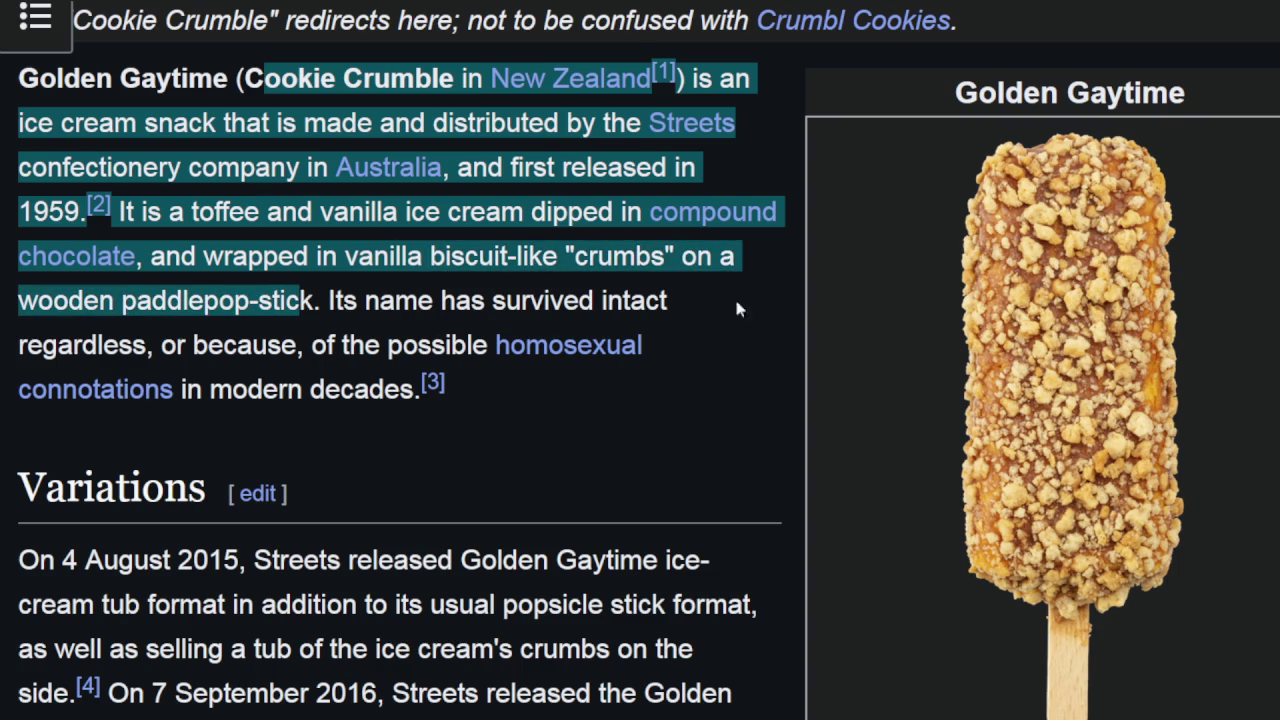
left_click(736, 309)
scroll(1090, 462, "down", 4)
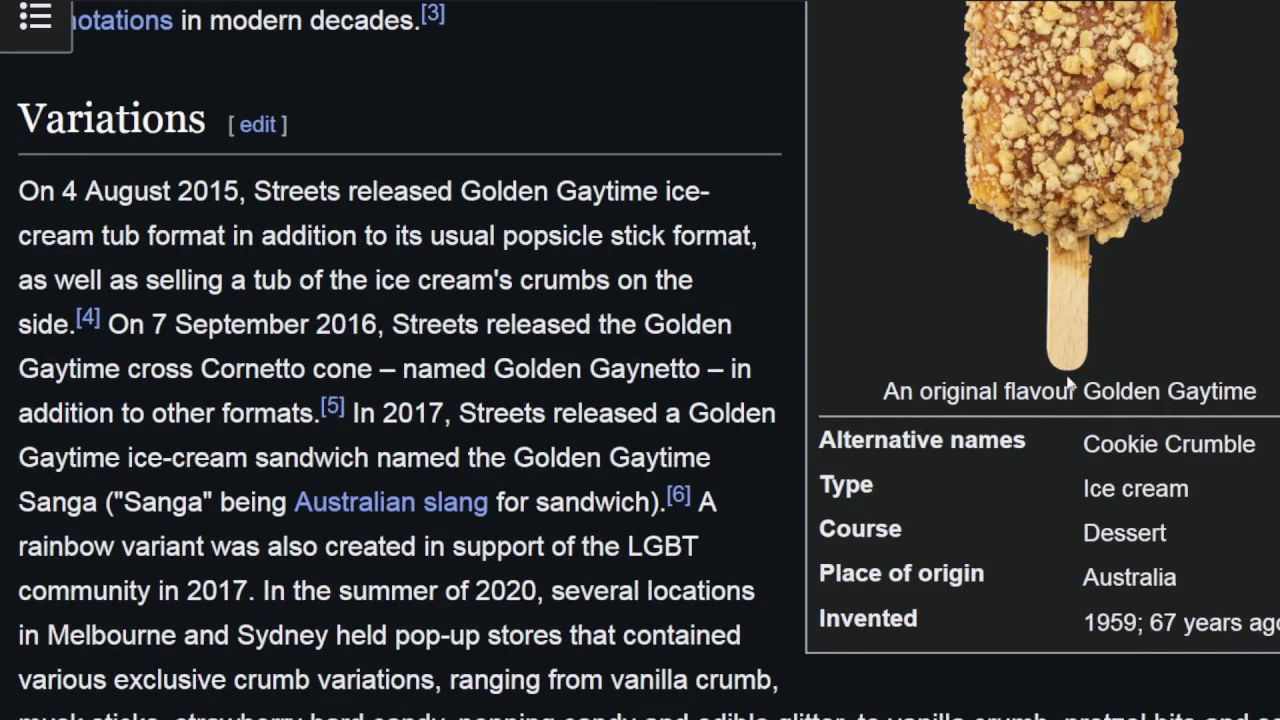
scroll(981, 378, "up", 4)
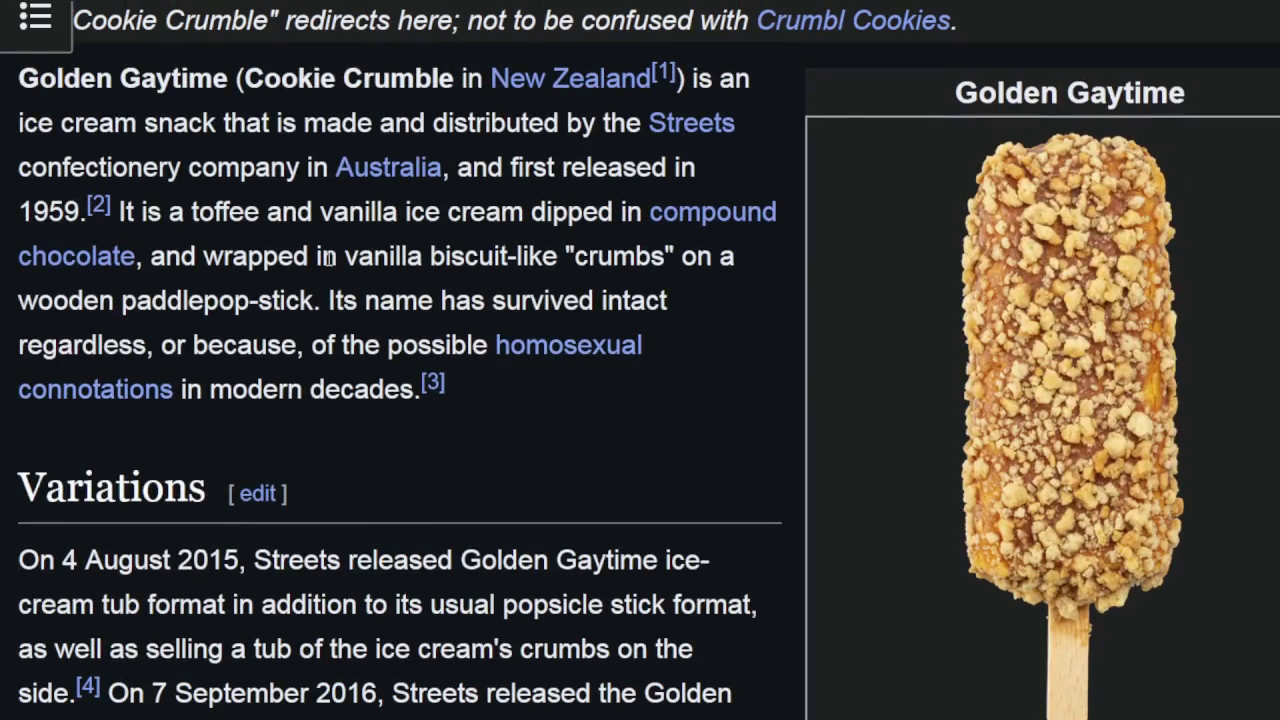
mouse_move(312, 303)
left_mouse_down()
mouse_move(652, 302)
mouse_move(170, 346)
mouse_move(445, 346)
mouse_move(262, 390)
mouse_move(316, 392)
left_mouse_up()
scroll(372, 390, "down", 2)
left_click(420, 383)
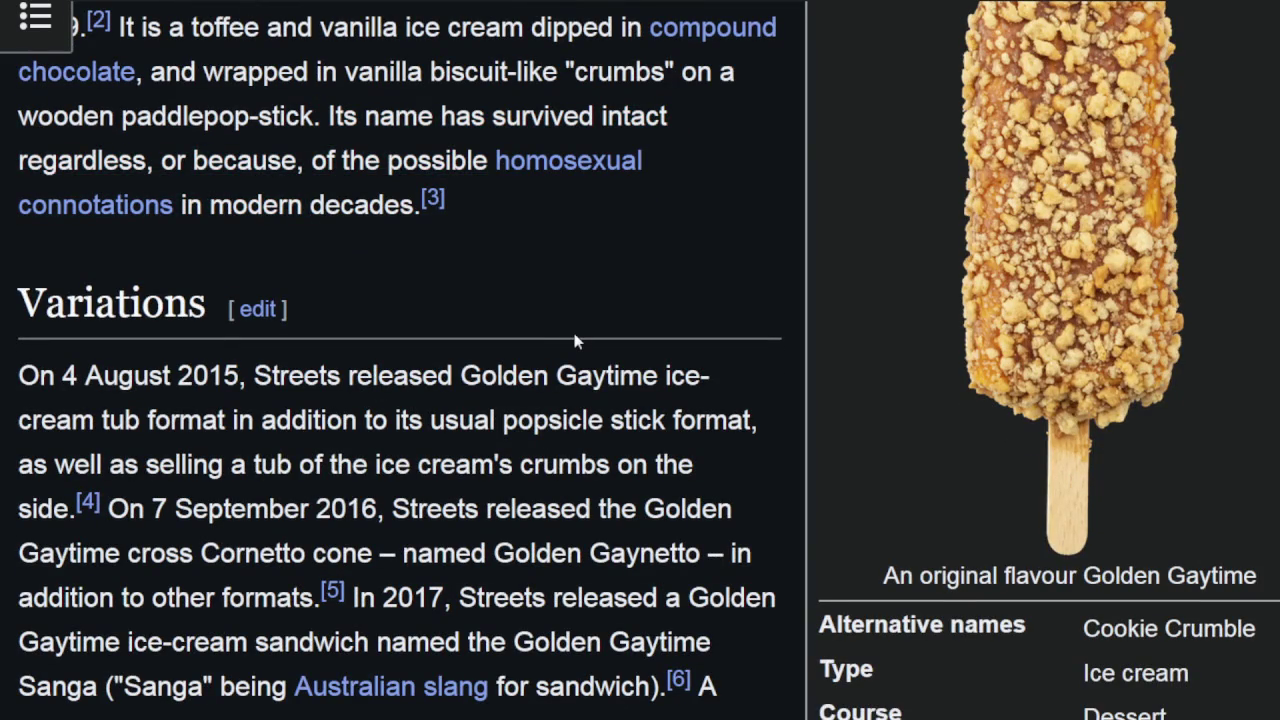
Scroll up and down through the rest of the article.
scroll(579, 340, "up", 2)
scroll(583, 340, "up", 4)
scroll(409, 380, "down", 4)
scroll(322, 352, "up", 1)
scroll(322, 352, "up", 1)
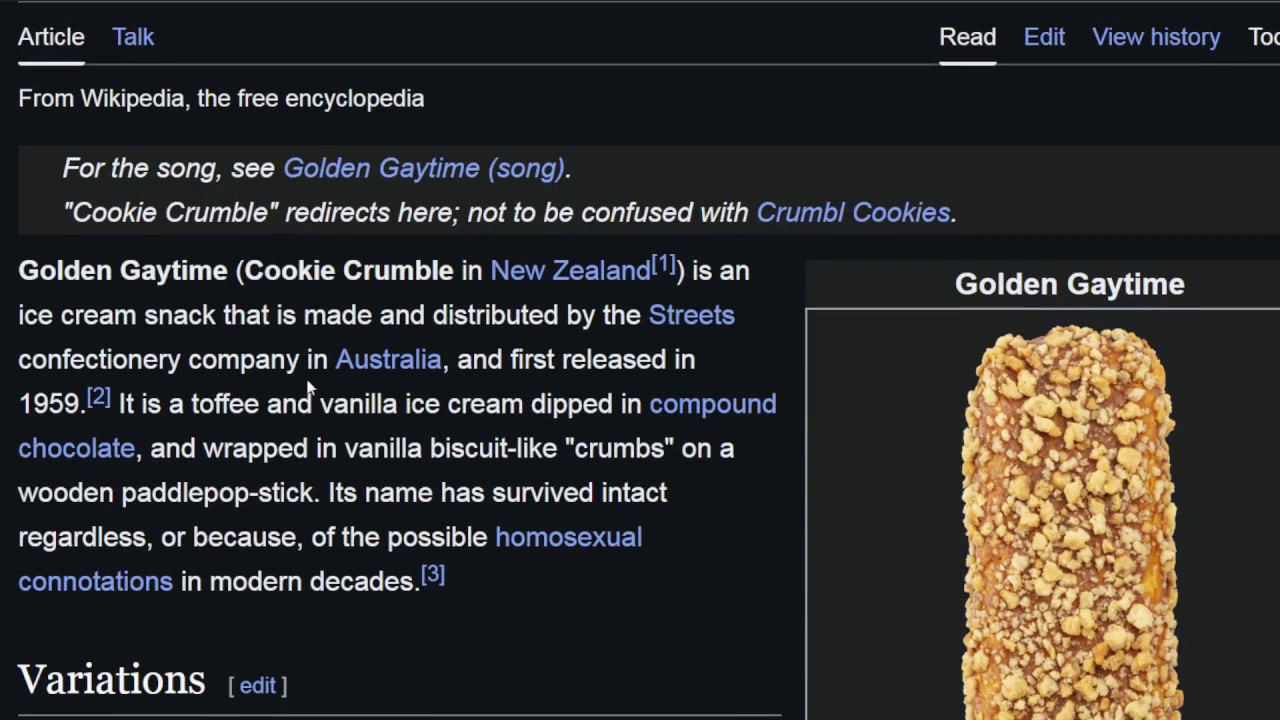
scroll(810, 409, "down", 2)
scroll(850, 450, "up", 2)
scroll(492, 140, "up", 2)
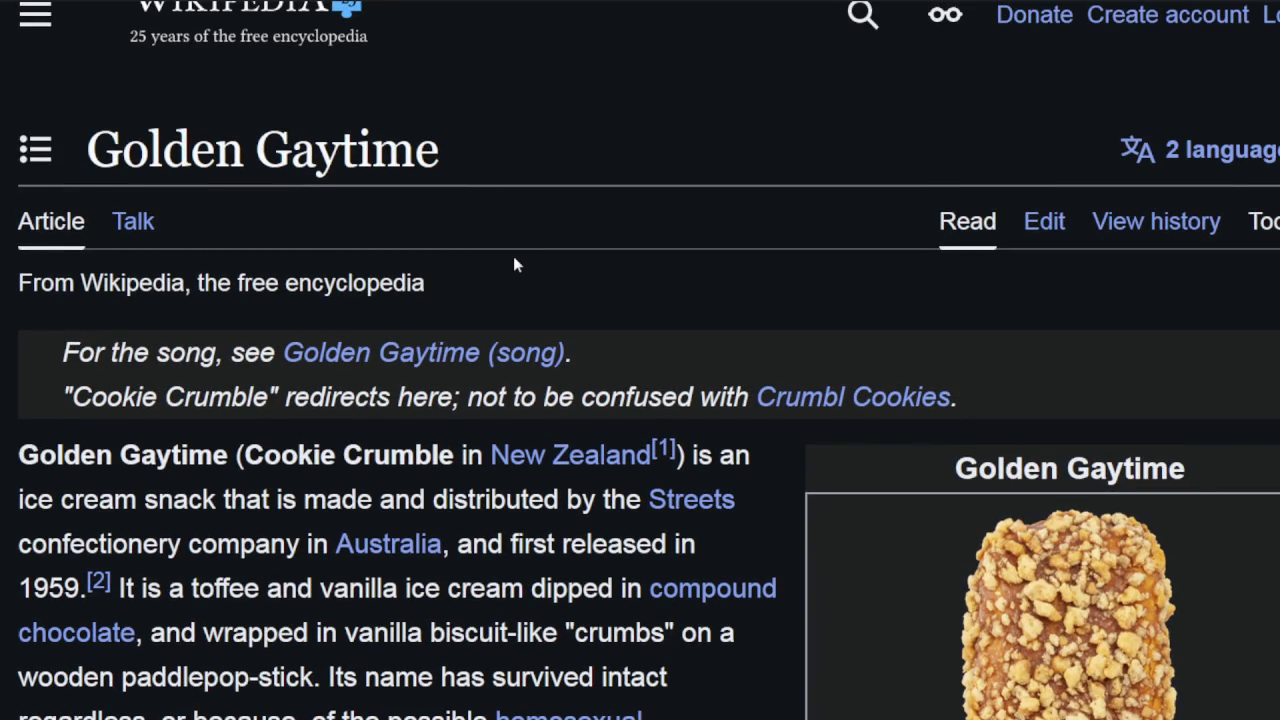
scroll(566, 314, "down", 6)
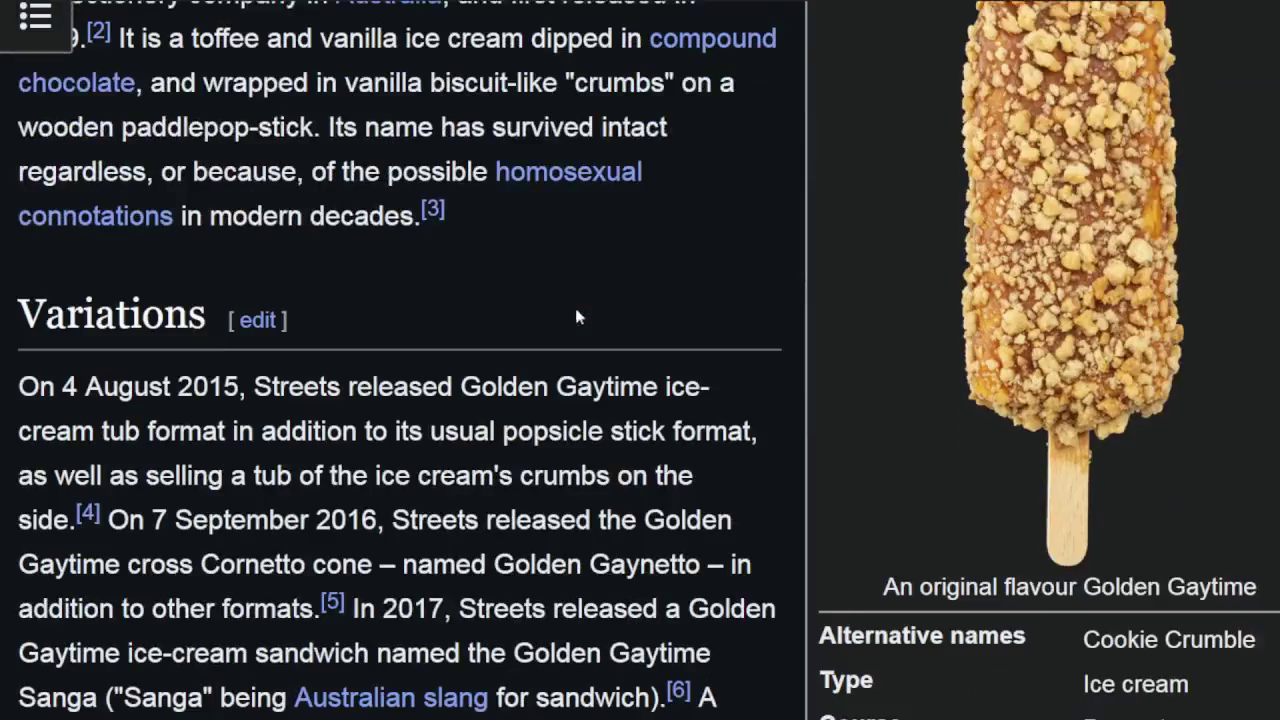
scroll(597, 289, "down", 2)
scroll(597, 289, "down", 2)
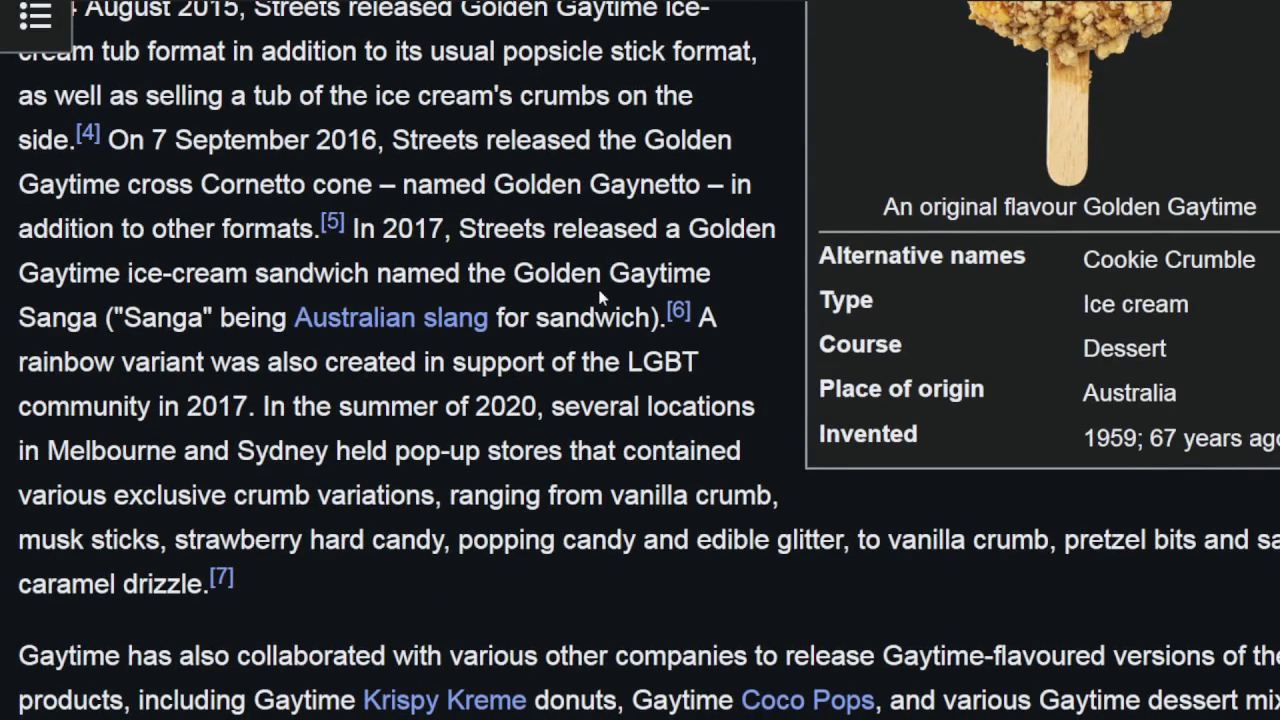
scroll(952, 400, "up", 4)
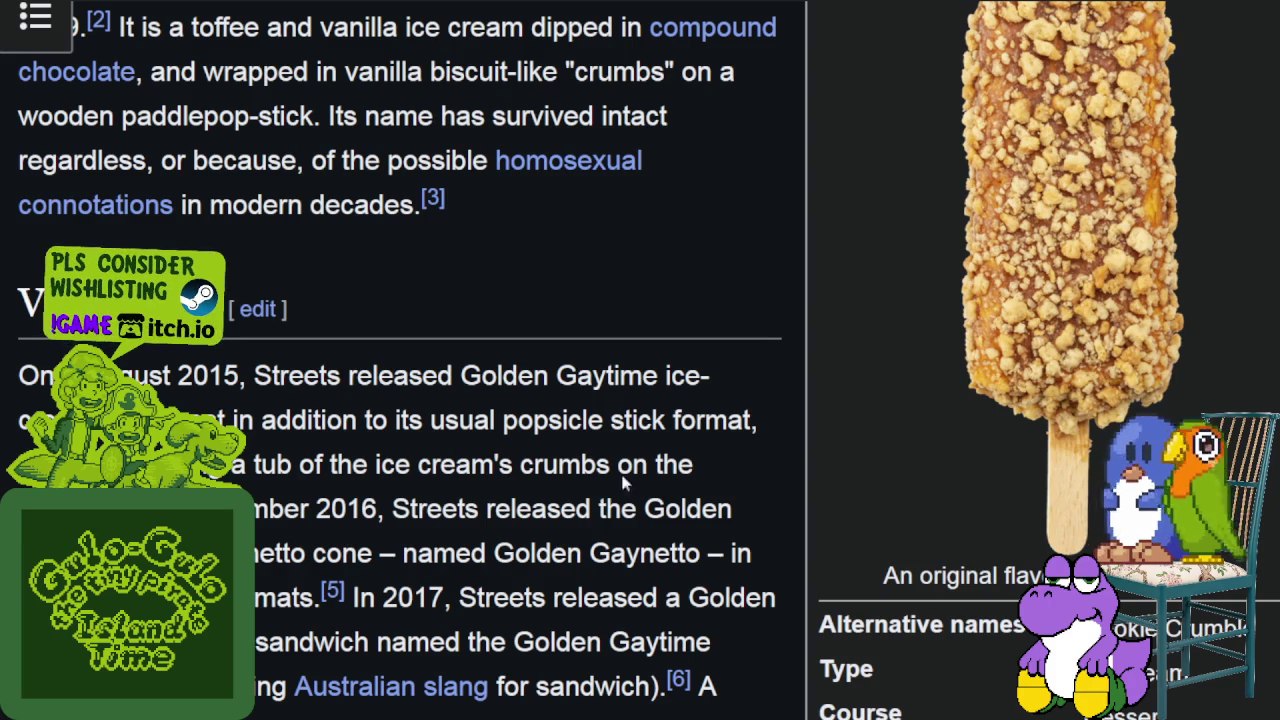
scroll(823, 354, "up", 2)
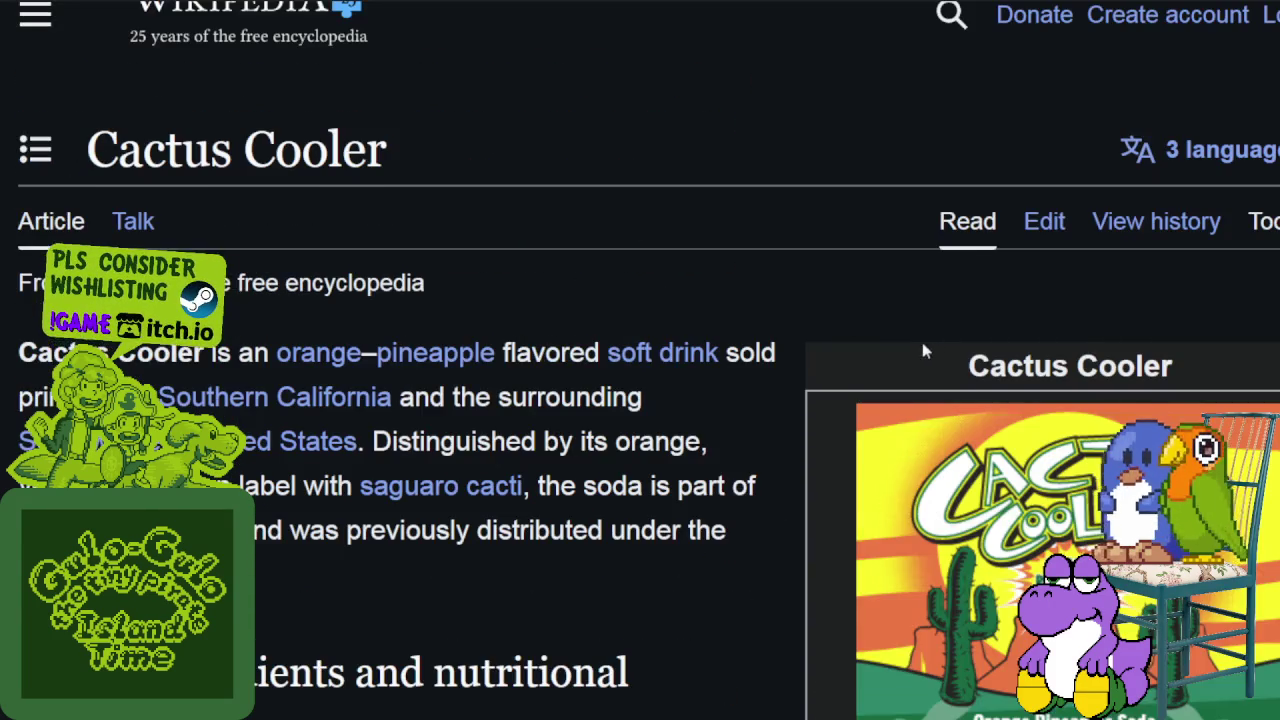
scroll(924, 350, "down", 4)
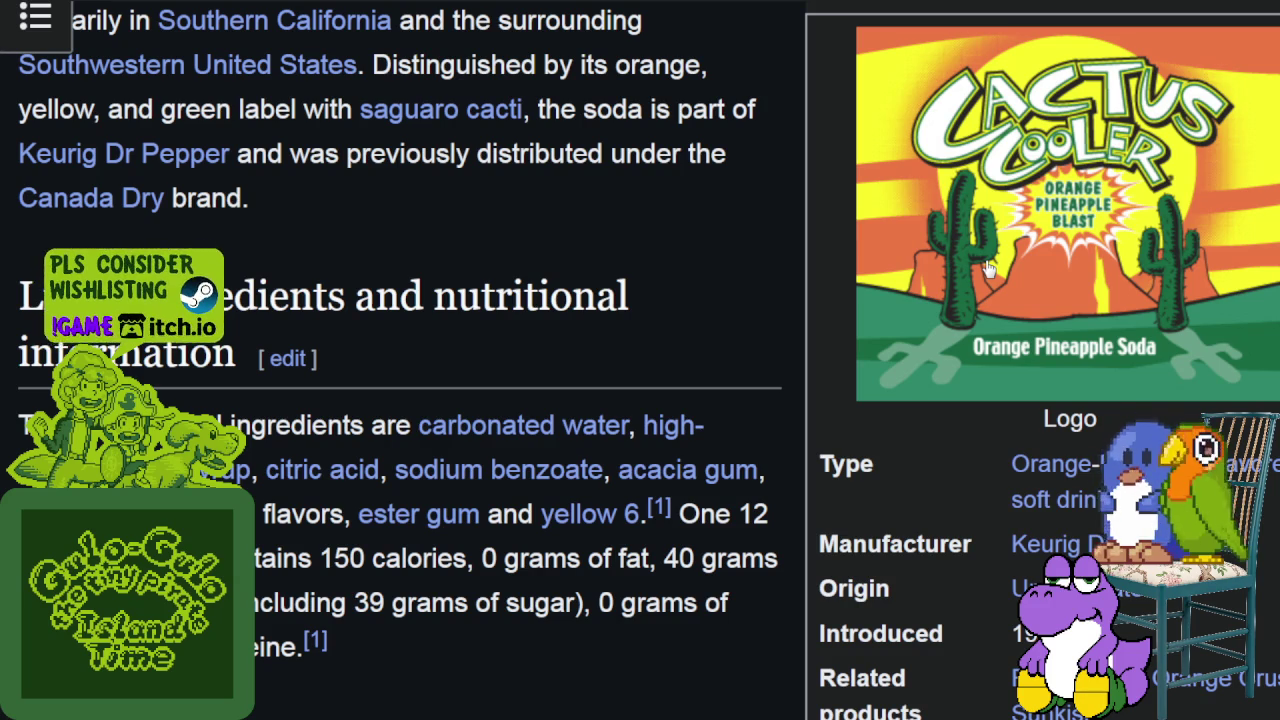
Scroll through the Cactus Cooler ingredients and nutrition section.
scroll(712, 280, "down", 5)
scroll(712, 280, "down", 5)
scroll(712, 280, "up", 1)
scroll(712, 280, "up", 3)
scroll(711, 279, "up", 4)
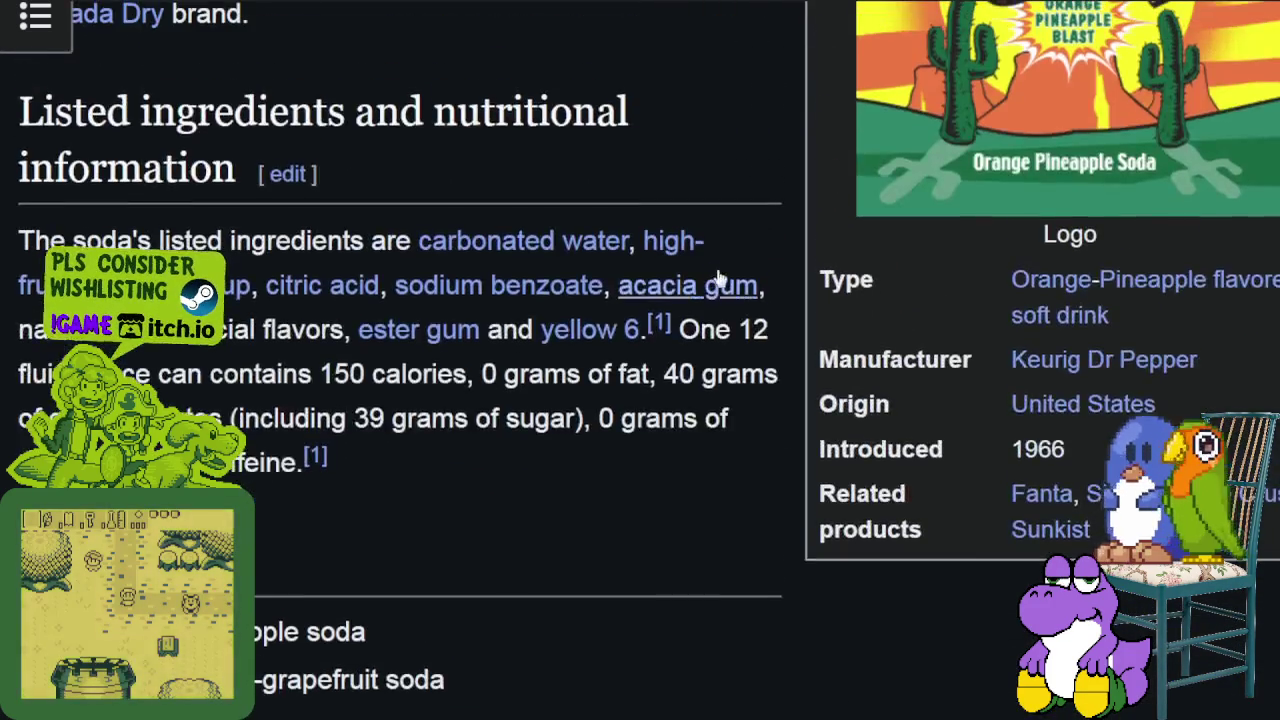
scroll(711, 279, "up", 4)
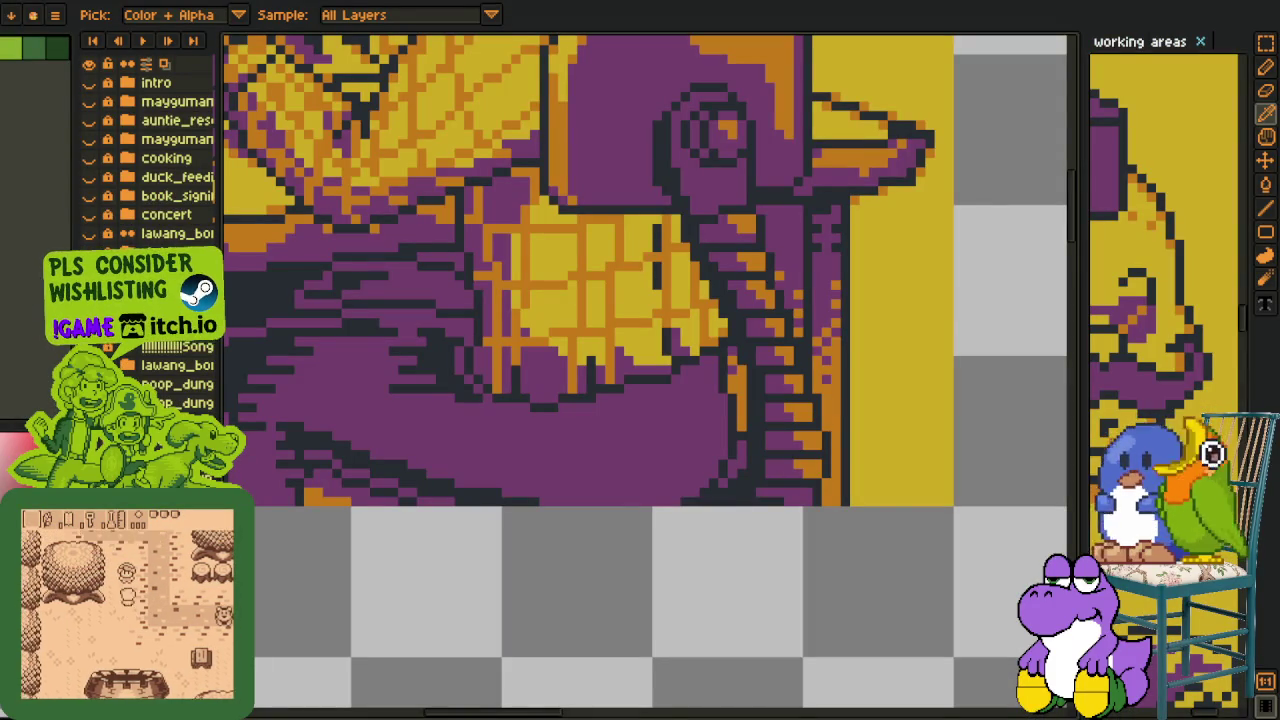
Draw a dark 1px line down the purple trousers, toggling the helmet piece to compare.
scroll(490, 485, "down", 2)
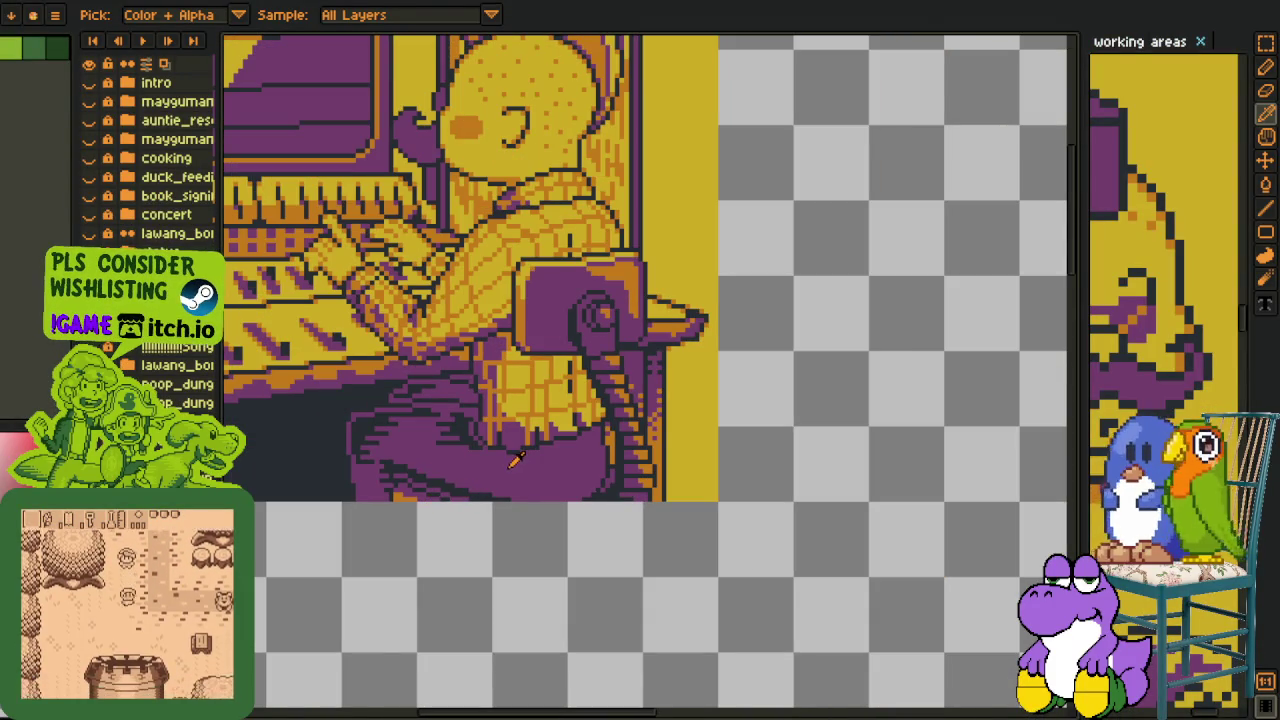
scroll(505, 484, "down", 1)
scroll(530, 450, "up", 1)
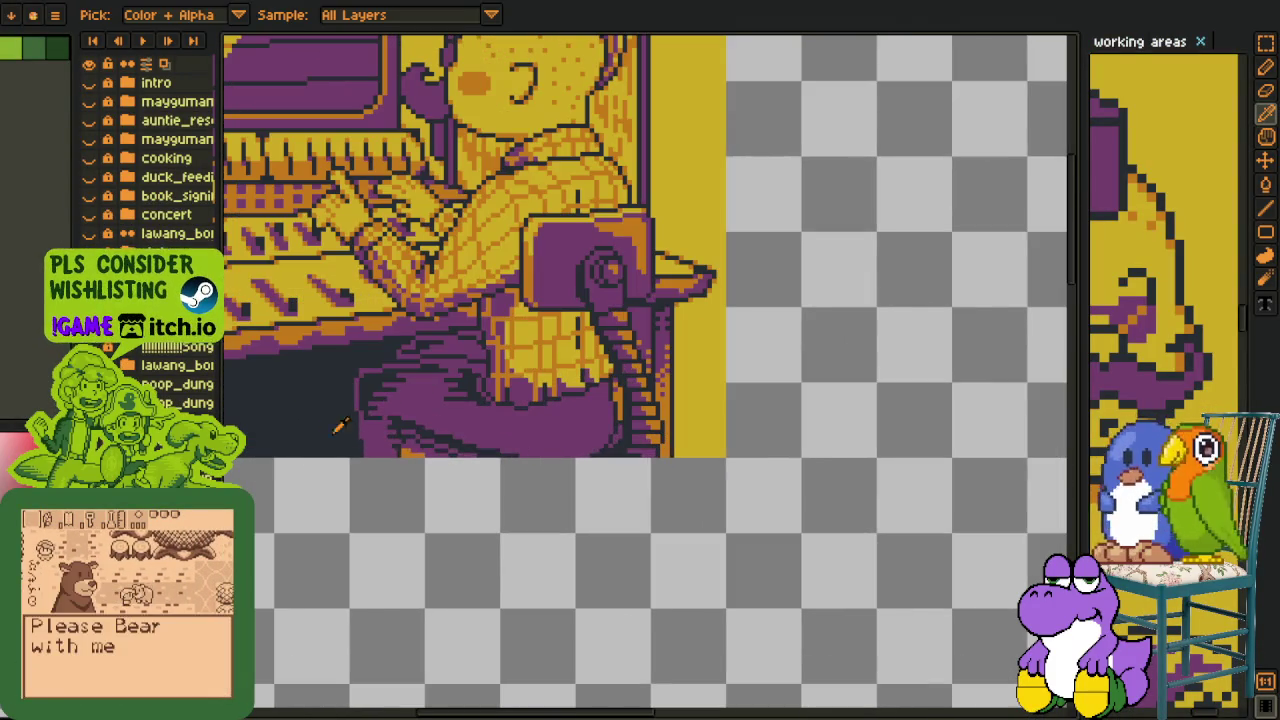
scroll(557, 413, "up", 2)
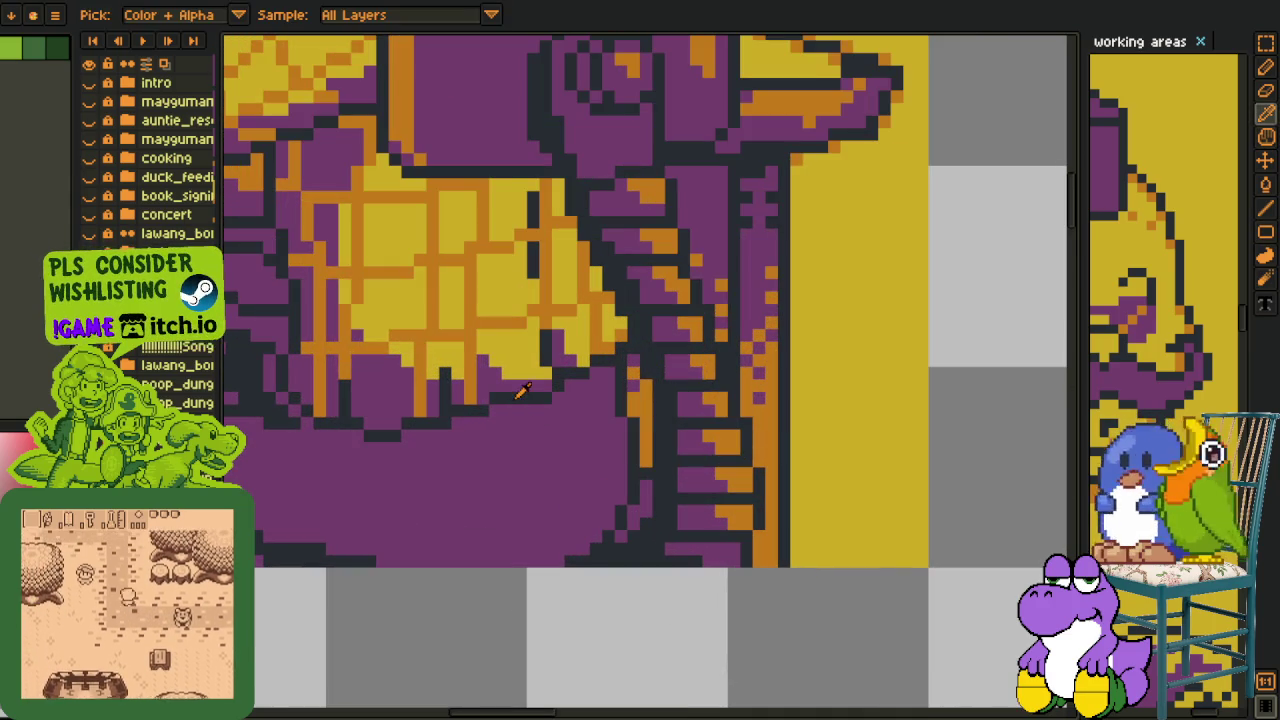
key("b")
scroll(522, 552, "up", 1)
mouse_move(567, 365)
left_mouse_down()
mouse_move(597, 486)
mouse_move(551, 566)
left_mouse_up()
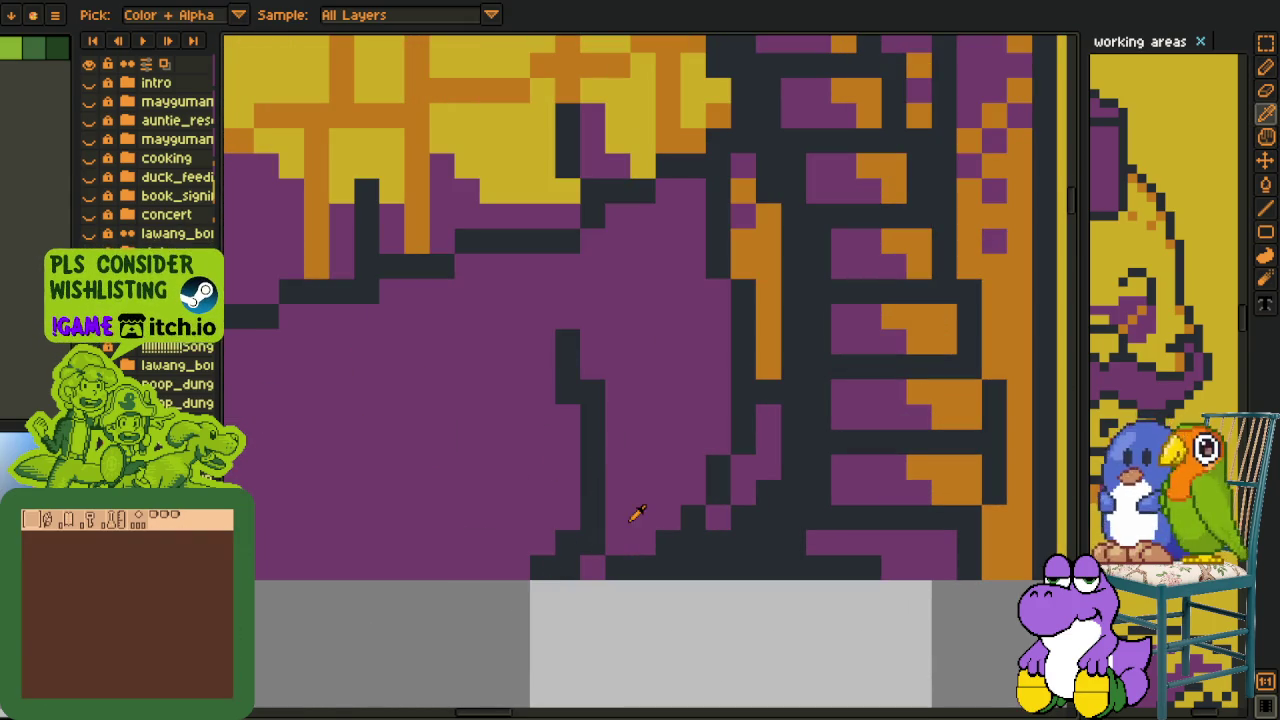
scroll(575, 490, "down", 1)
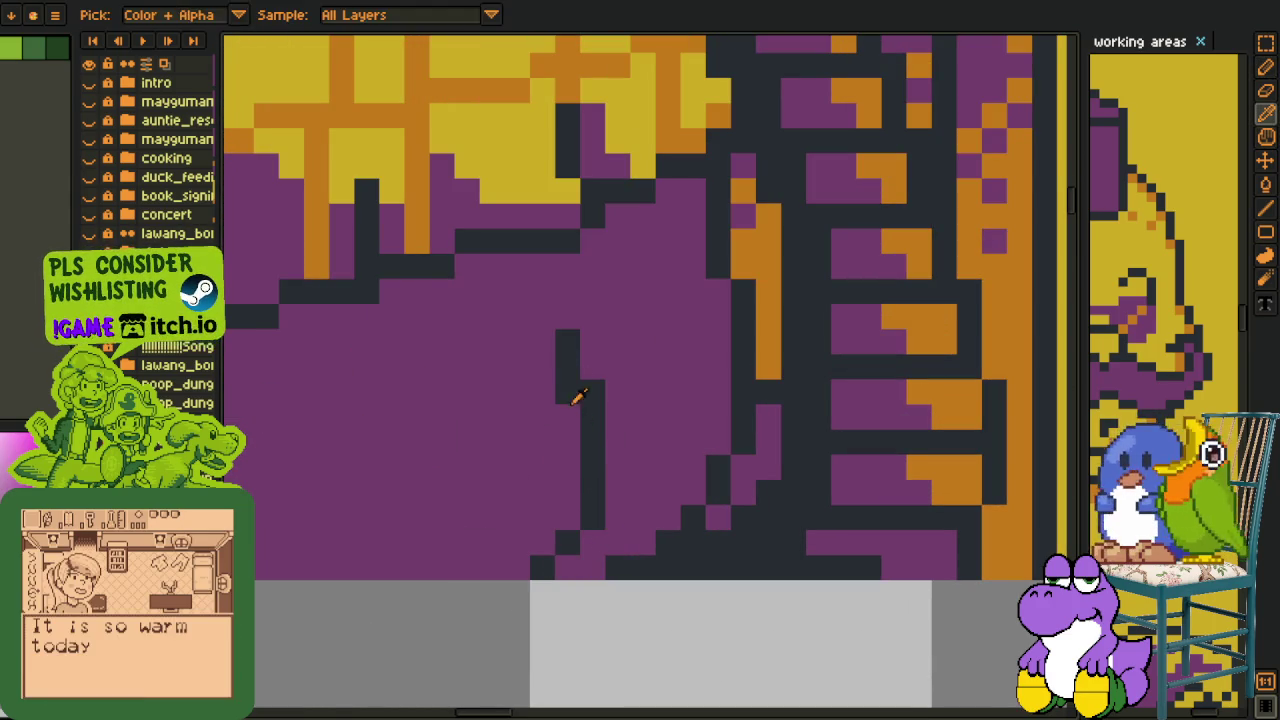
scroll(605, 440, "down", 1)
scroll(617, 441, "down", 2)
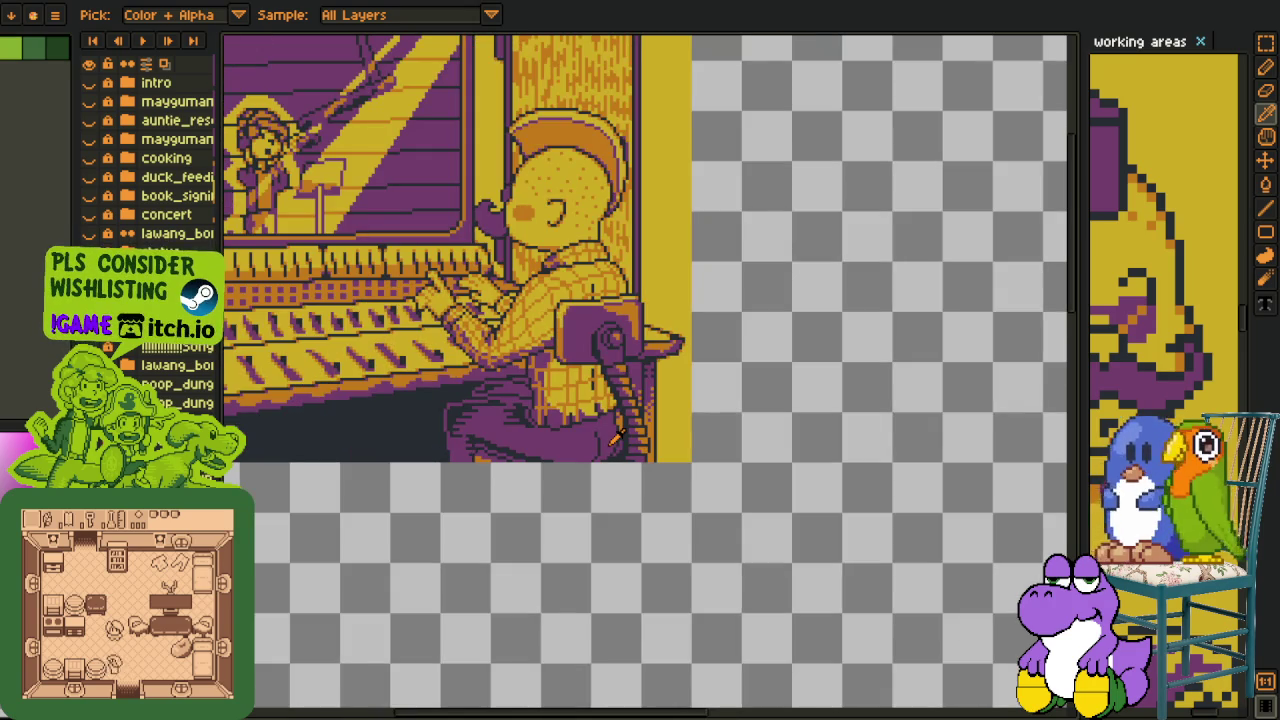
scroll(617, 437, "up", 3)
scroll(583, 440, "up", 2)
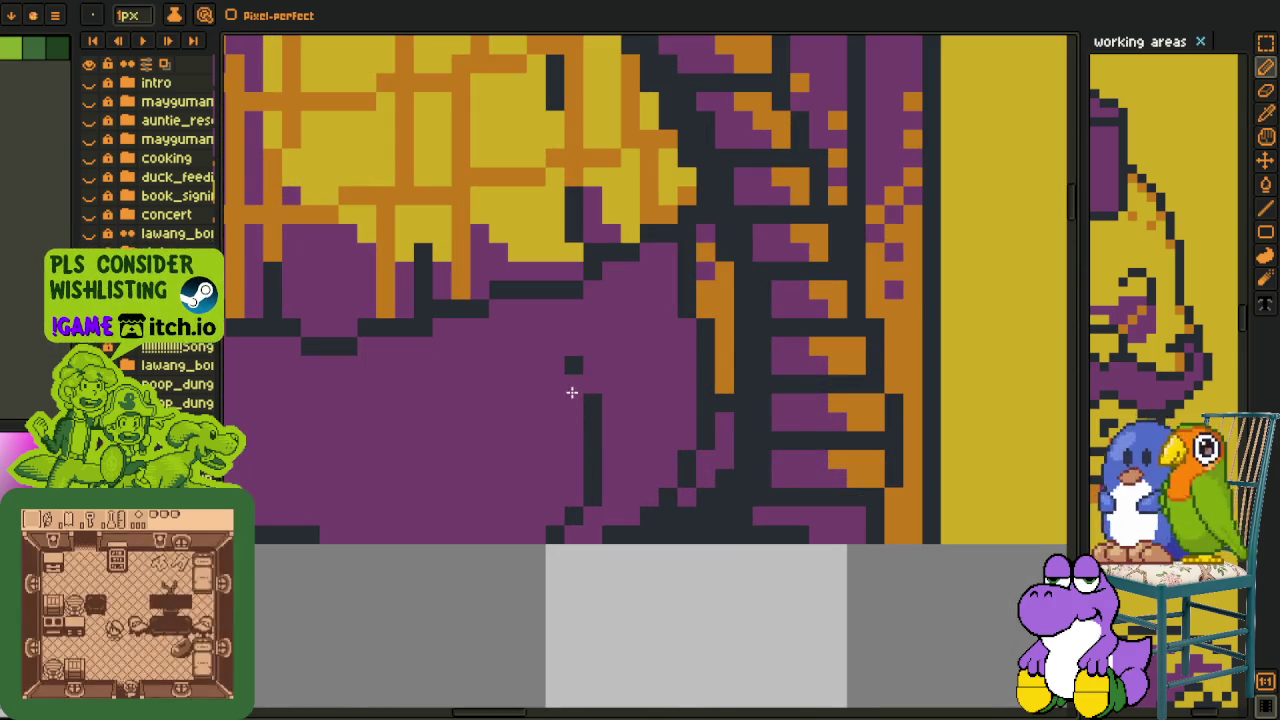
scroll(571, 392, "down", 3)
key("Right")
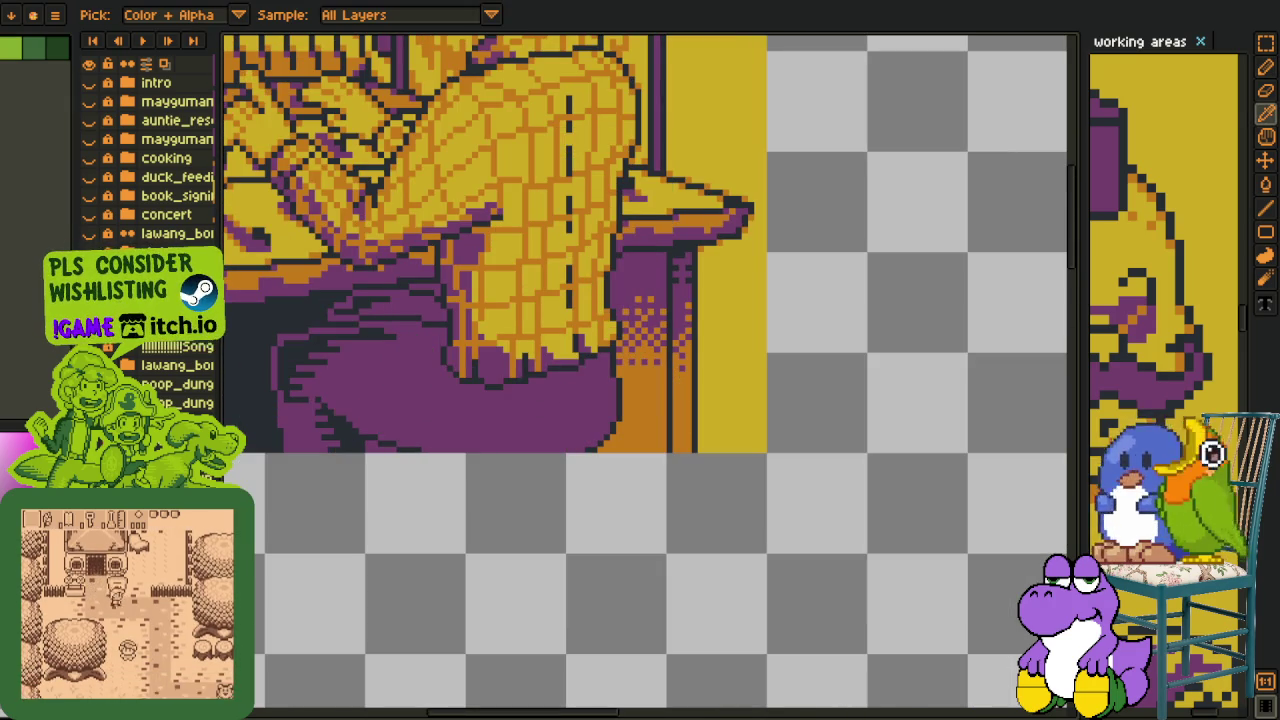
key("Left")
Sample the dark colour from the artwork and draw a diagonal dark line in the trousers.
scroll(580, 445, "down", 3)
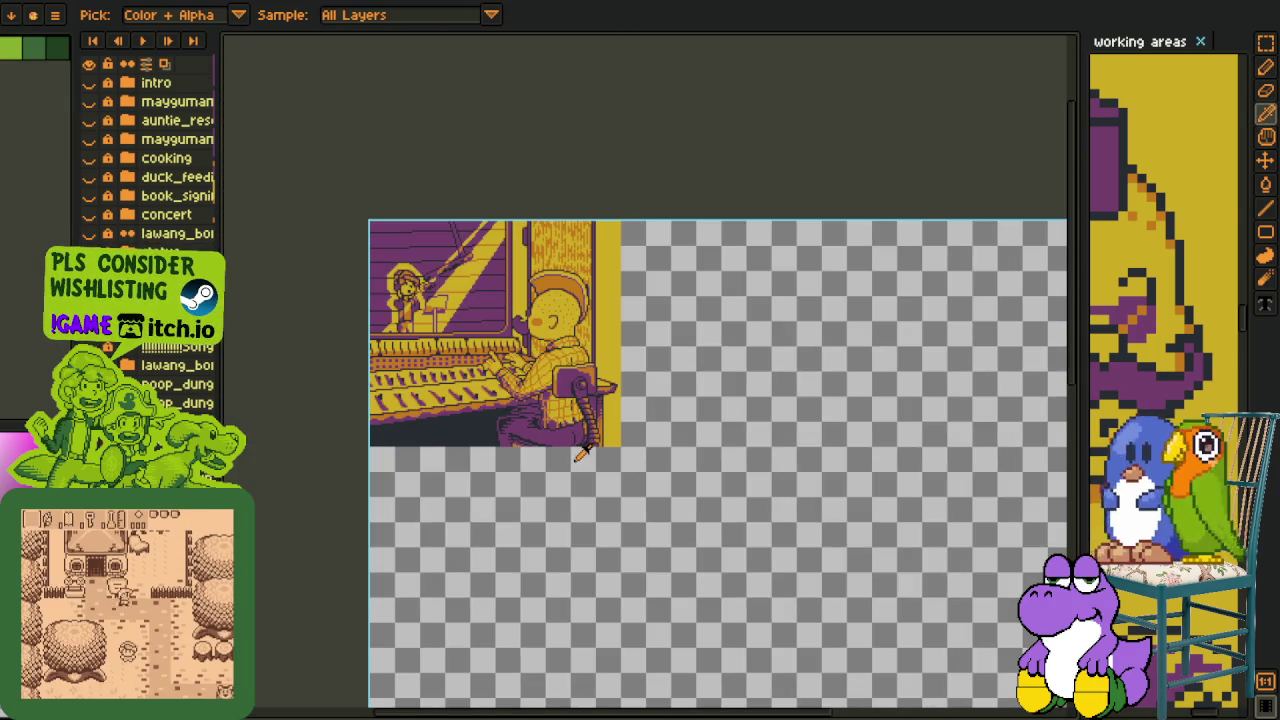
scroll(580, 445, "up", 3)
scroll(580, 445, "up", 2)
key("b")
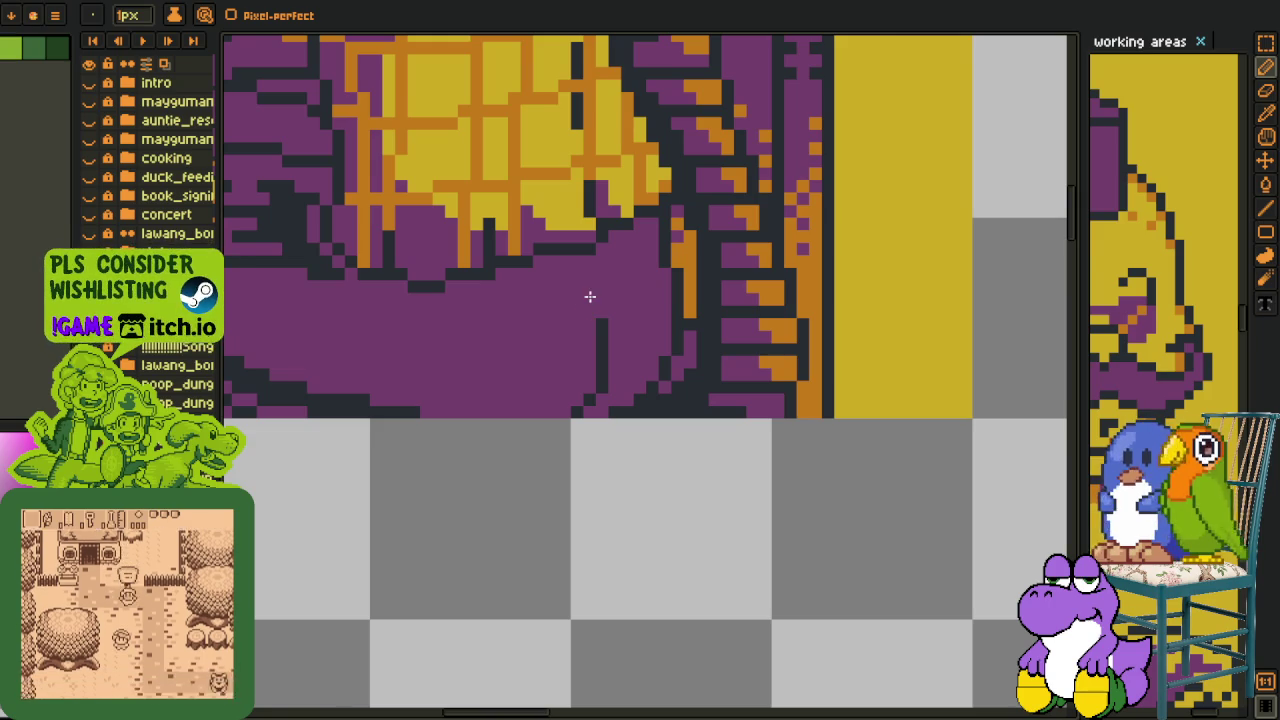
scroll(590, 296, "down", 3)
key("i")
scroll(571, 414, "up", 2)
scroll(552, 450, "up", 1)
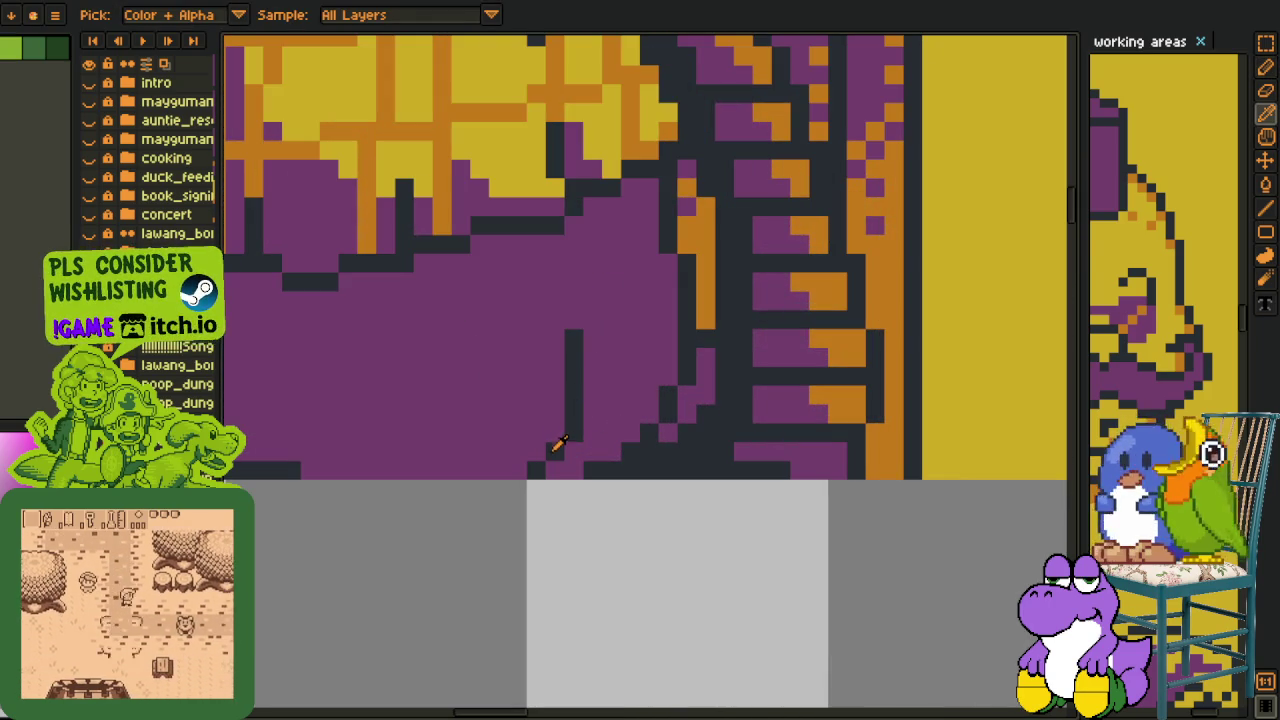
key("b")
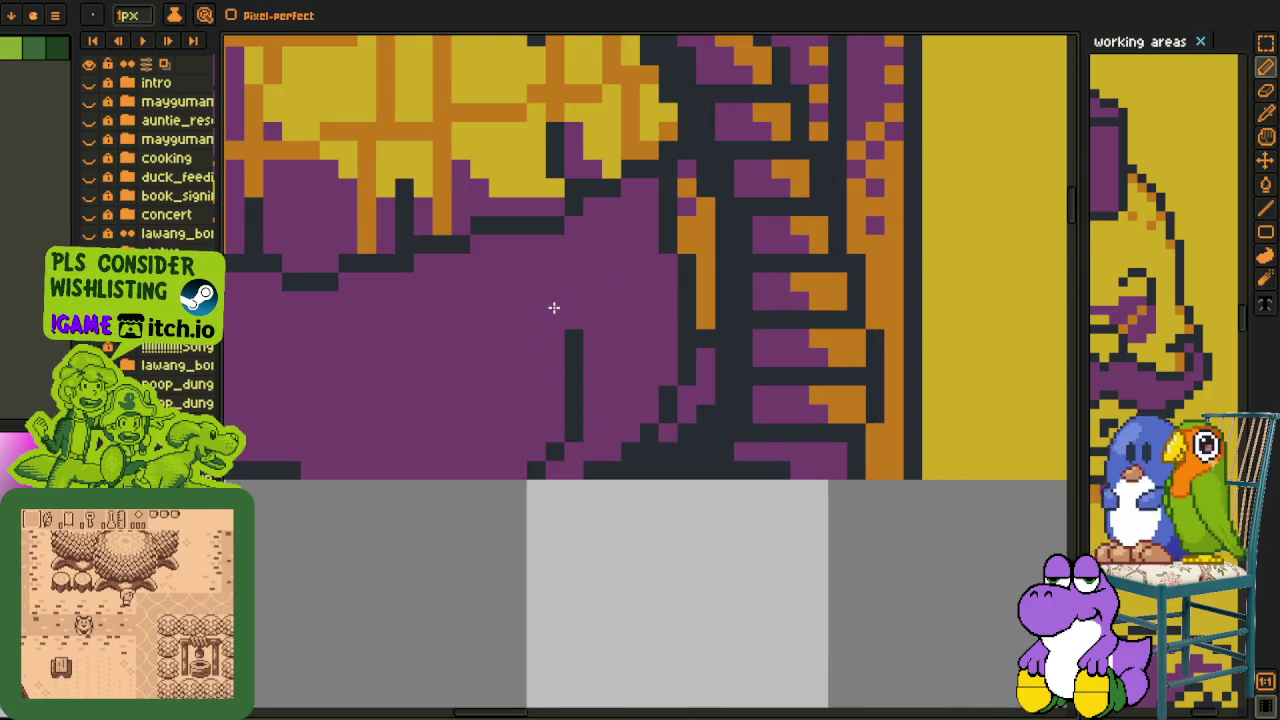
scroll(571, 357, "down", 3)
scroll(650, 380, "down", 1)
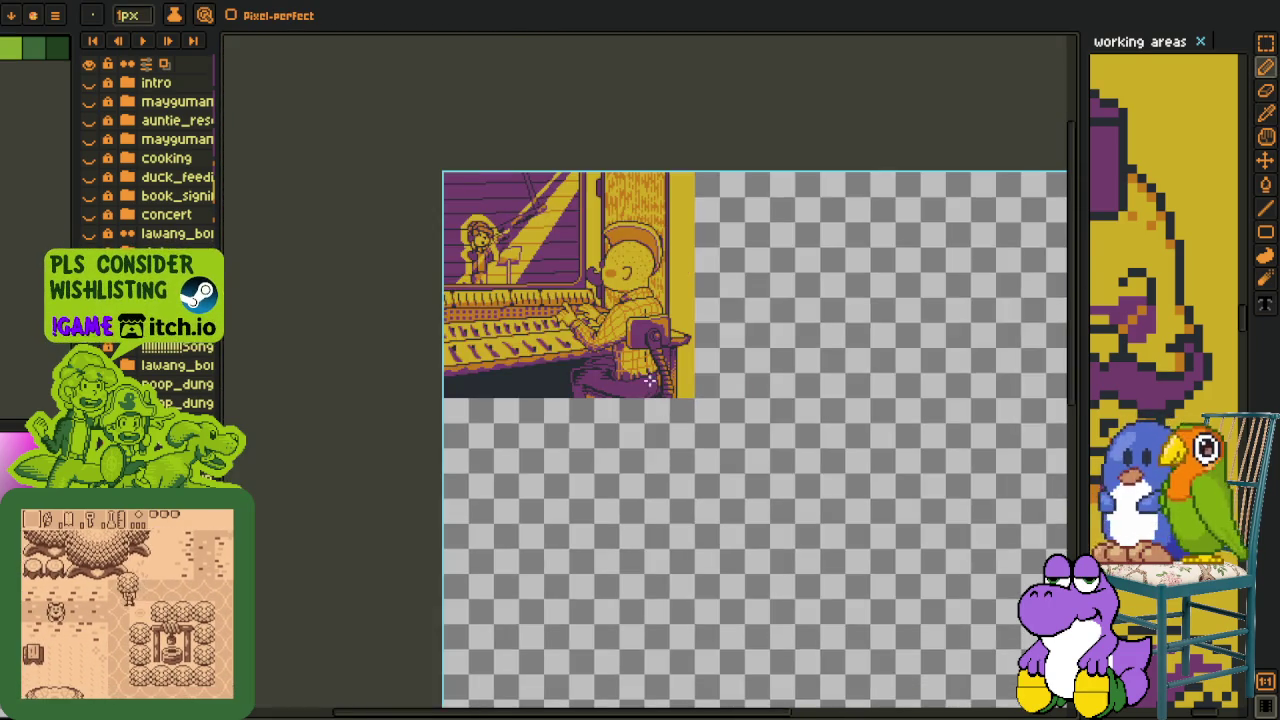
scroll(650, 380, "up", 4)
scroll(634, 520, "down", 4)
key("i")
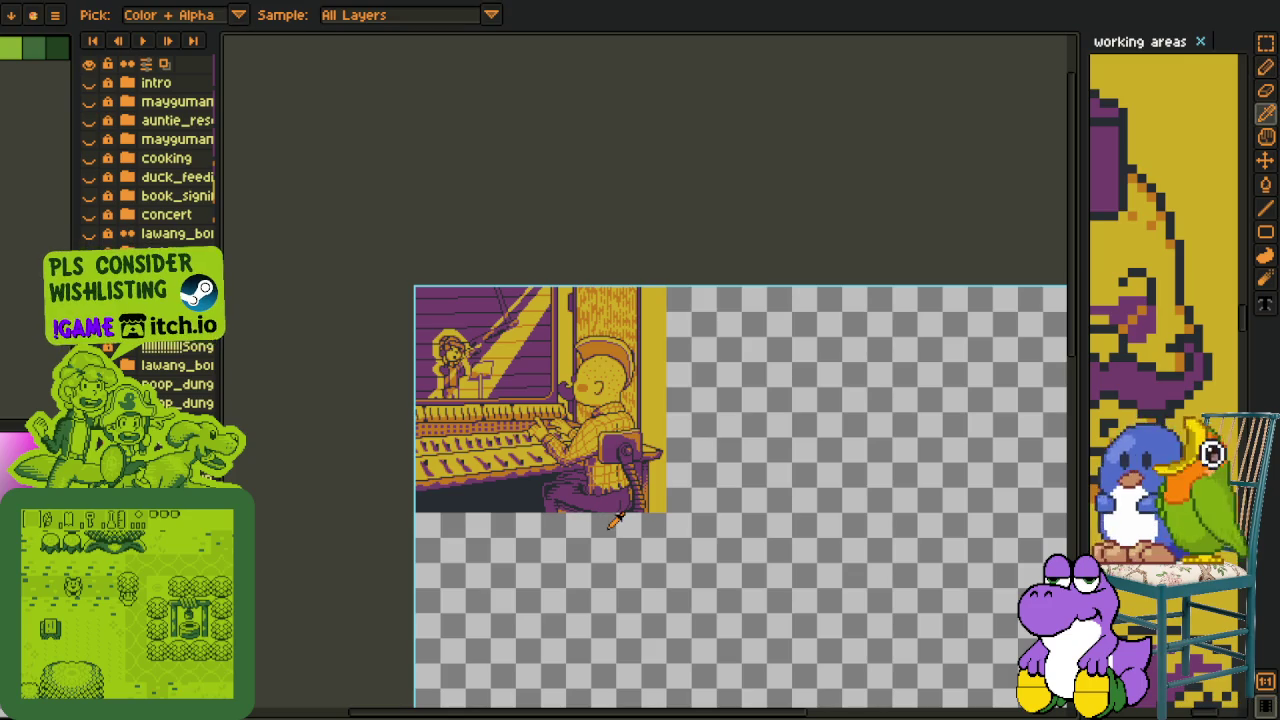
scroll(618, 529, "up", 3)
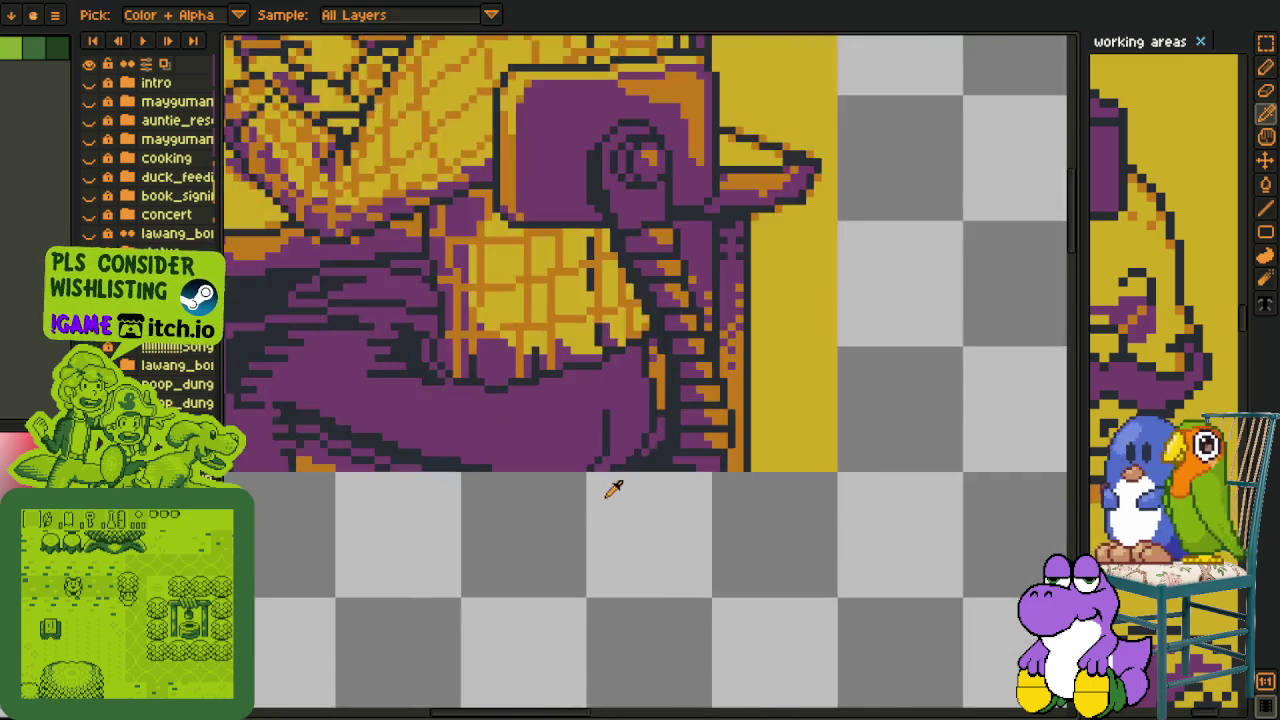
scroll(608, 489, "up", 2)
scroll(586, 420, "up", 2)
key("b")
mouse_move(605, 350)
left_mouse_down()
mouse_move(594, 411)
mouse_move(555, 482)
left_mouse_up()
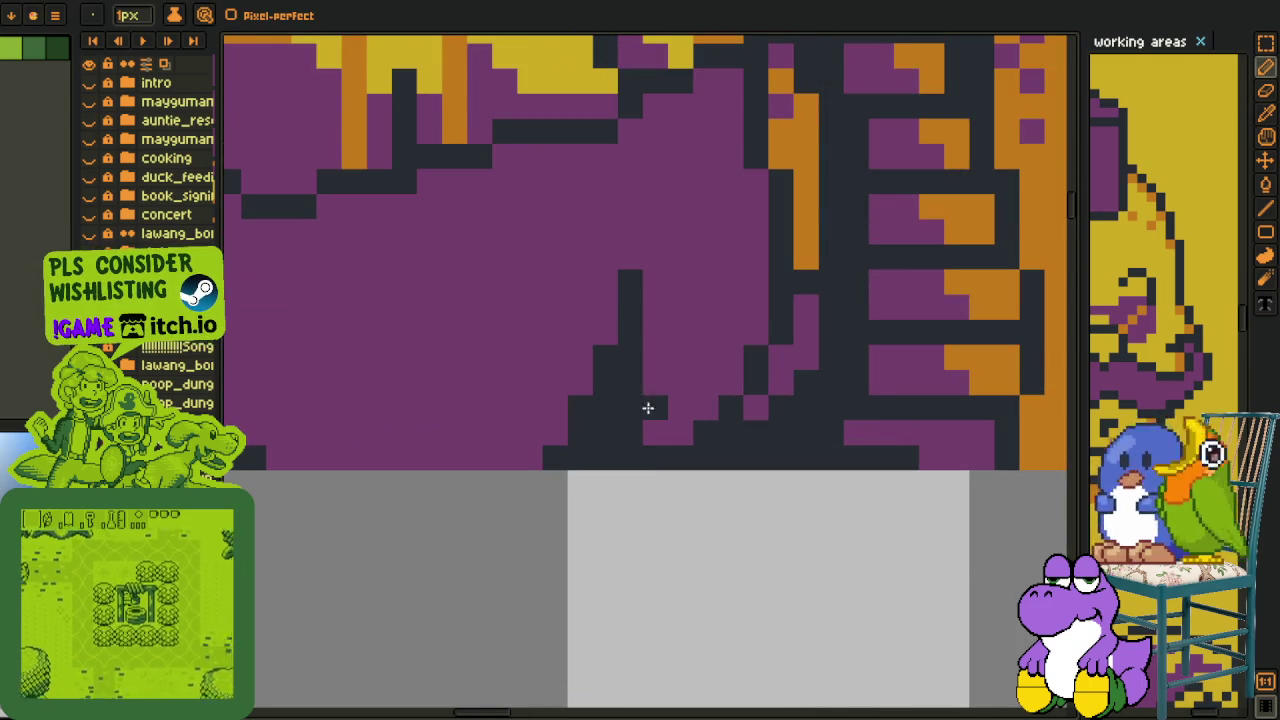
Add a dark stepped line below the trousers beside the chair base.
scroll(684, 438, "down", 3)
scroll(684, 438, "down", 3)
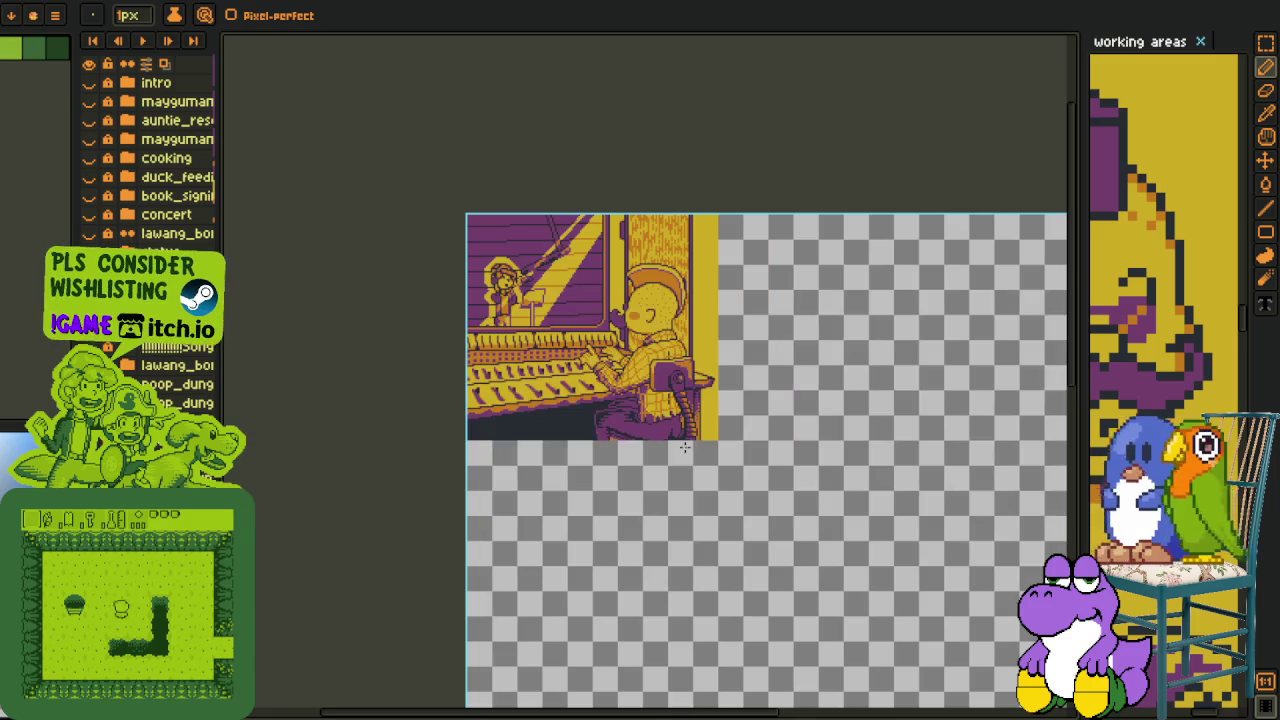
scroll(684, 445, "up", 2)
scroll(665, 430, "up", 1)
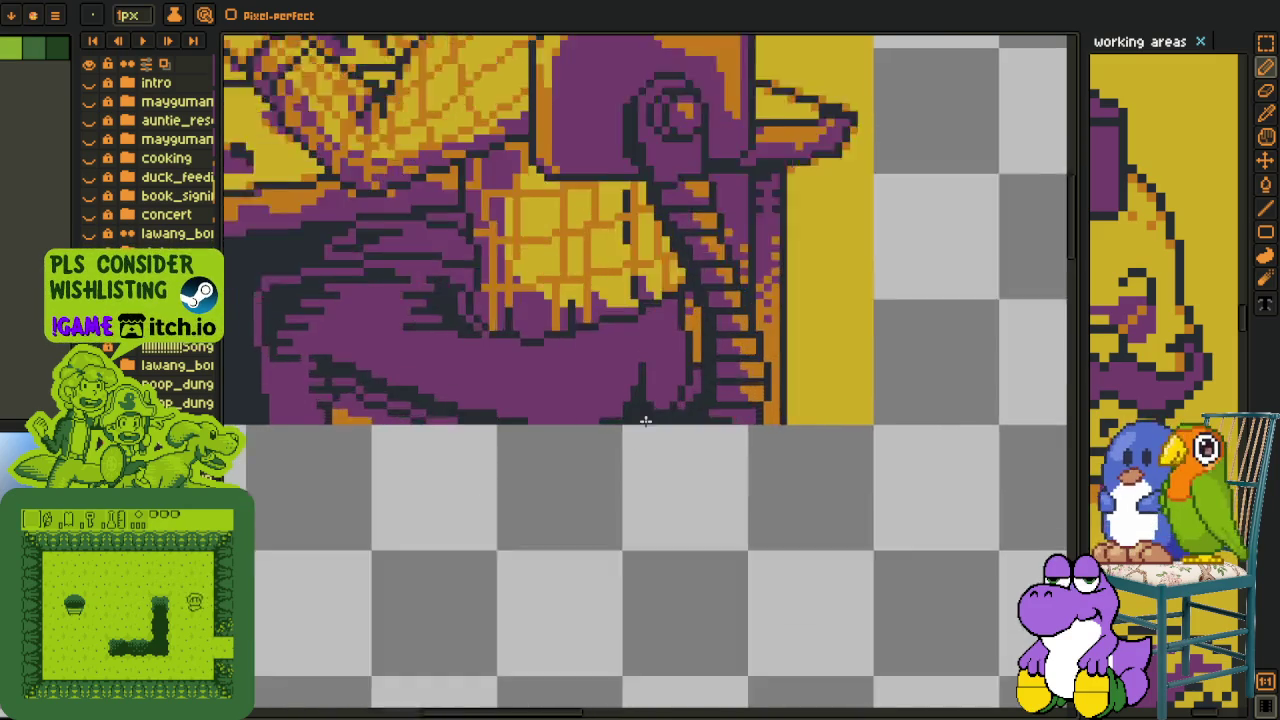
scroll(650, 410, "up", 2)
key("m")
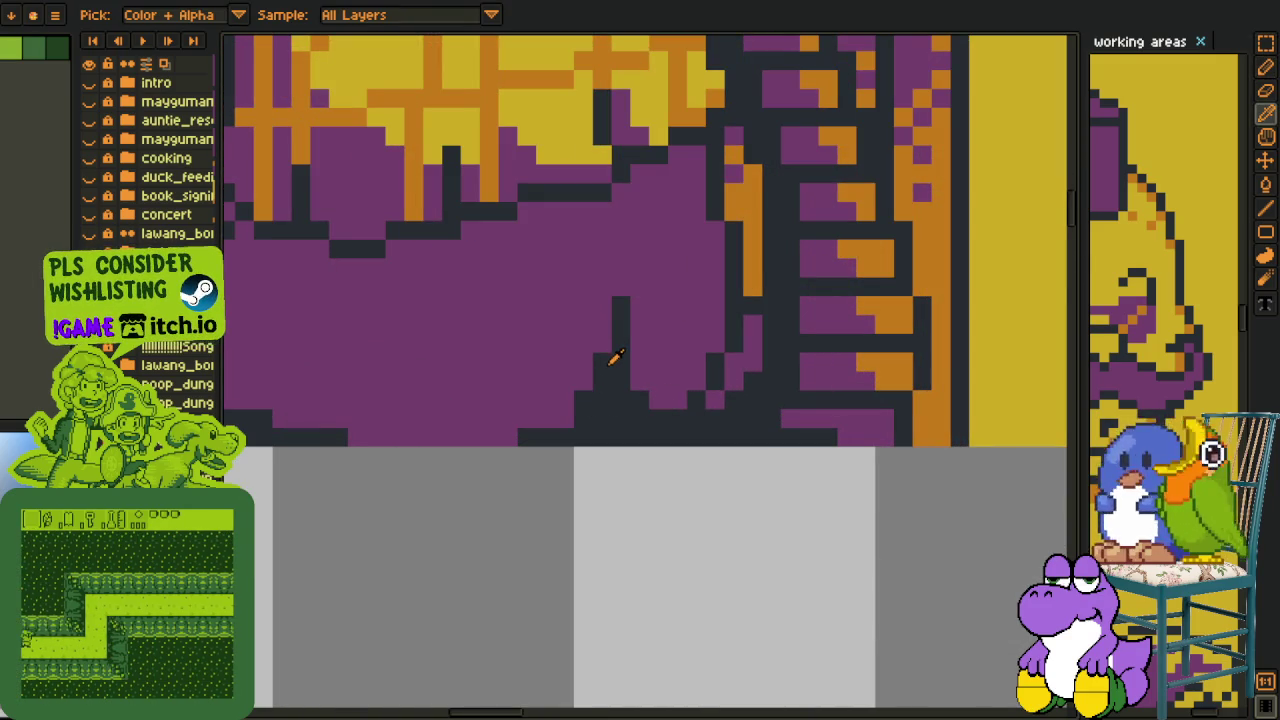
key("alt")
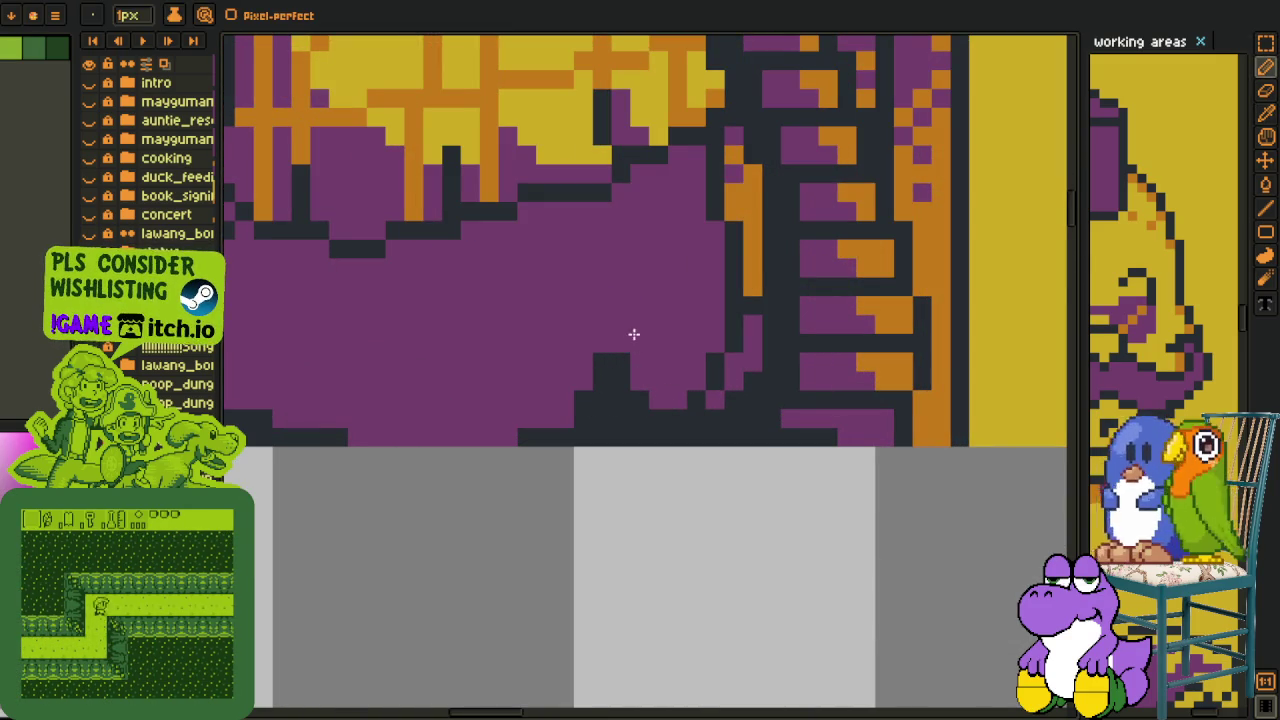
mouse_move(600, 322)
left_mouse_down()
mouse_move(445, 470)
mouse_move(280, 532)
left_mouse_up()
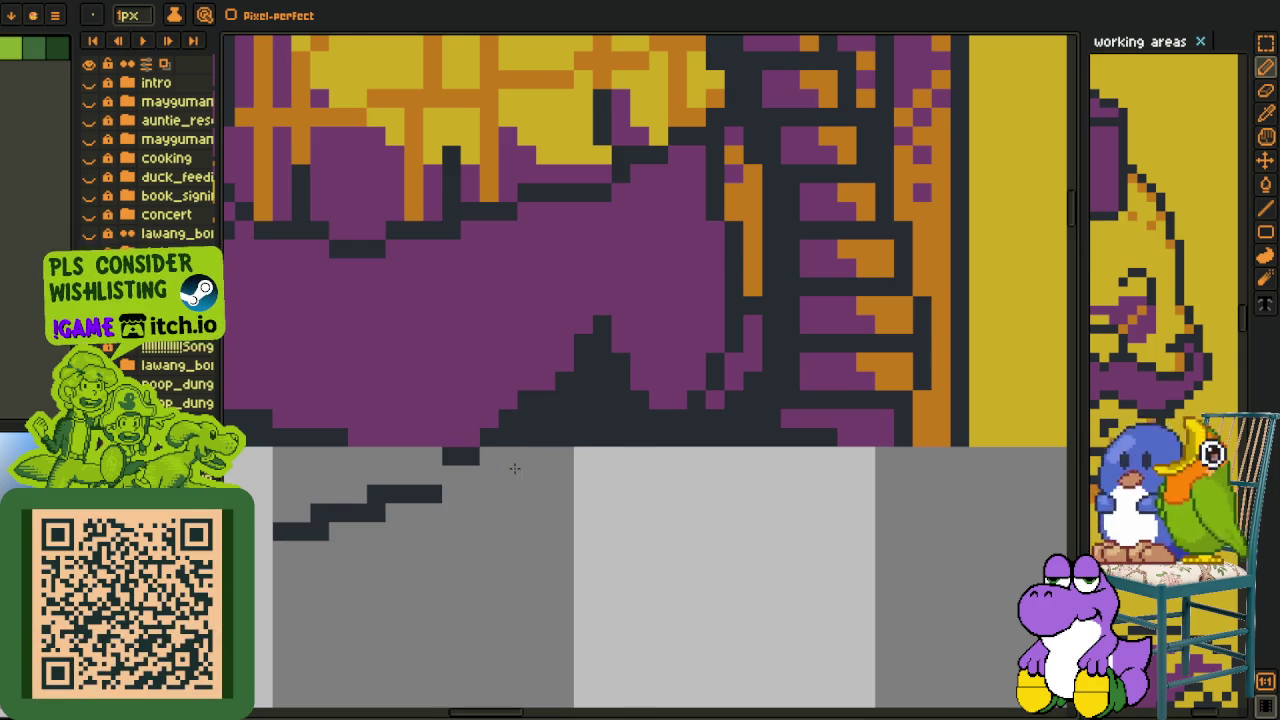
scroll(514, 468, "down", 1)
scroll(531, 517, "down", 2)
scroll(541, 518, "down", 1)
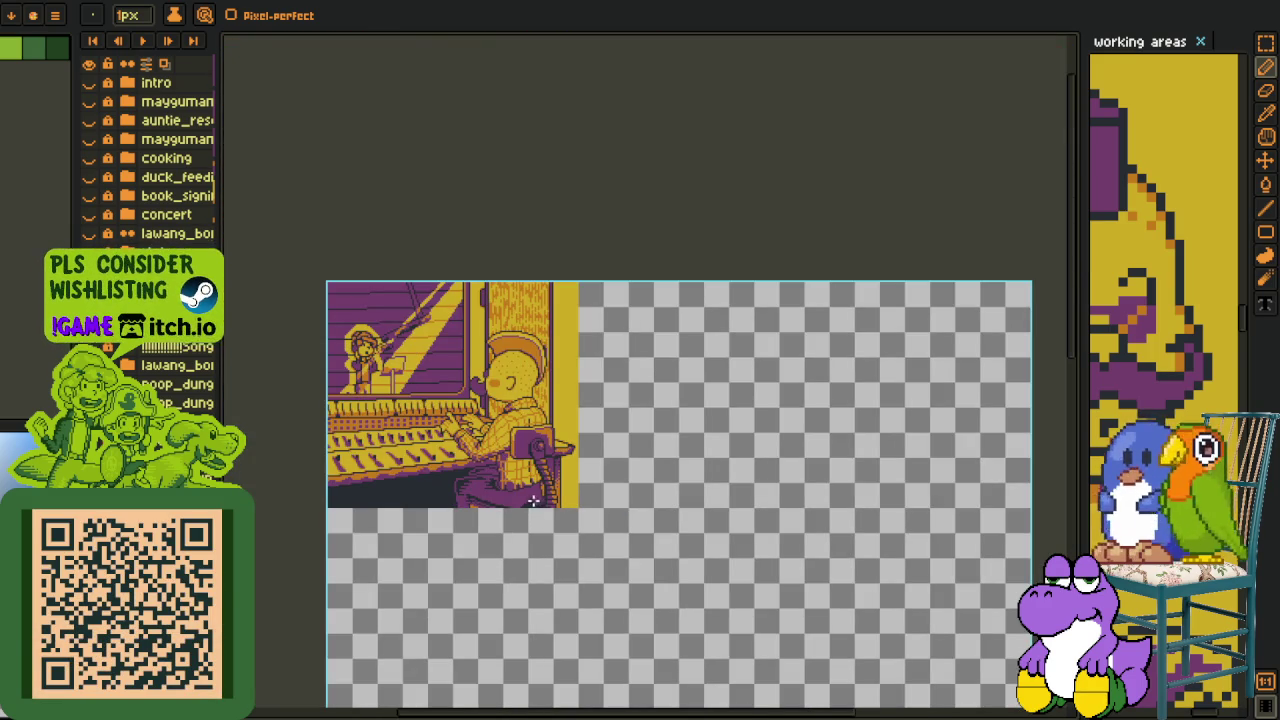
scroll(533, 500, "up", 2)
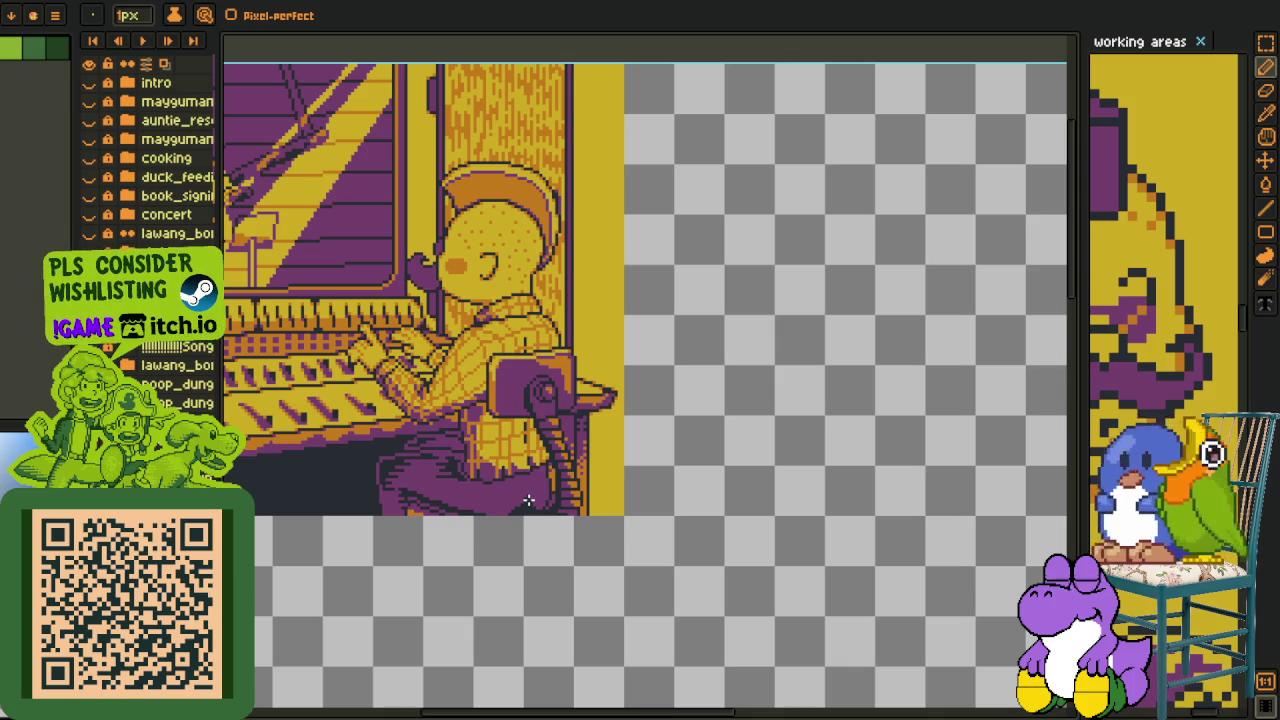
scroll(528, 500, "up", 3)
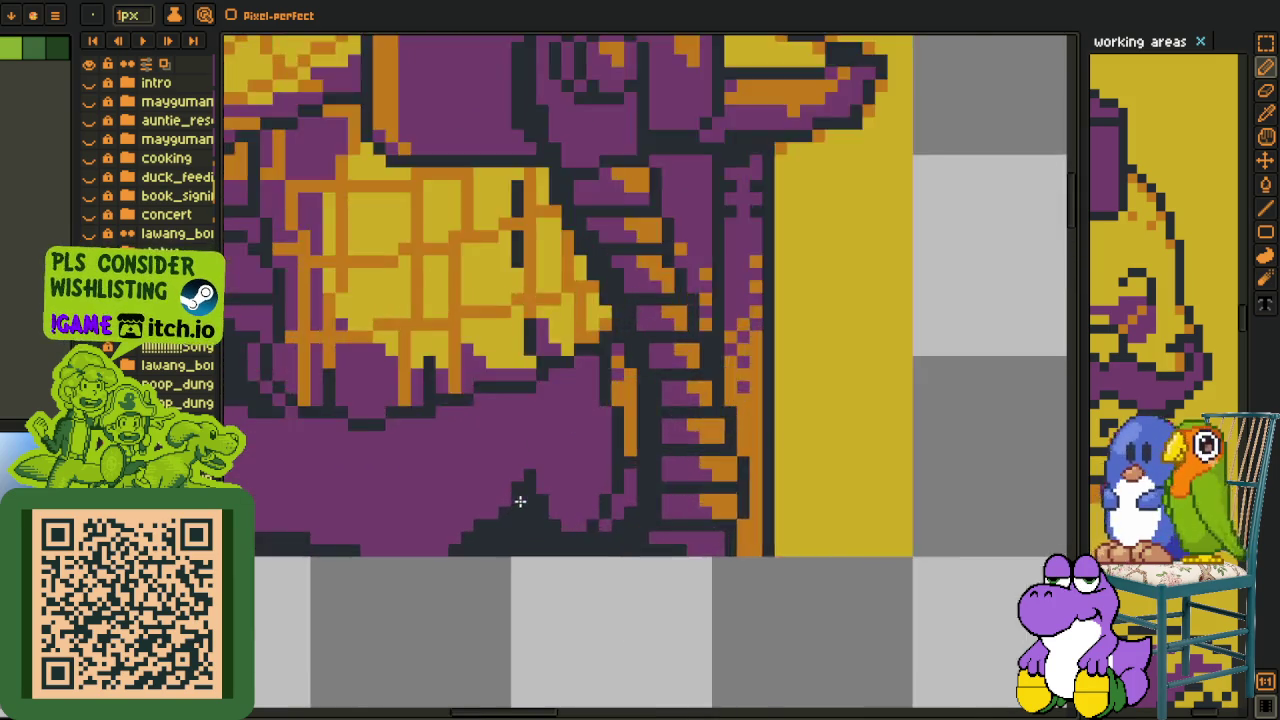
scroll(520, 500, "up", 2)
Darken single shadow pixels and extend the dark shadow up the trousers' centre.
left_click(420, 550)
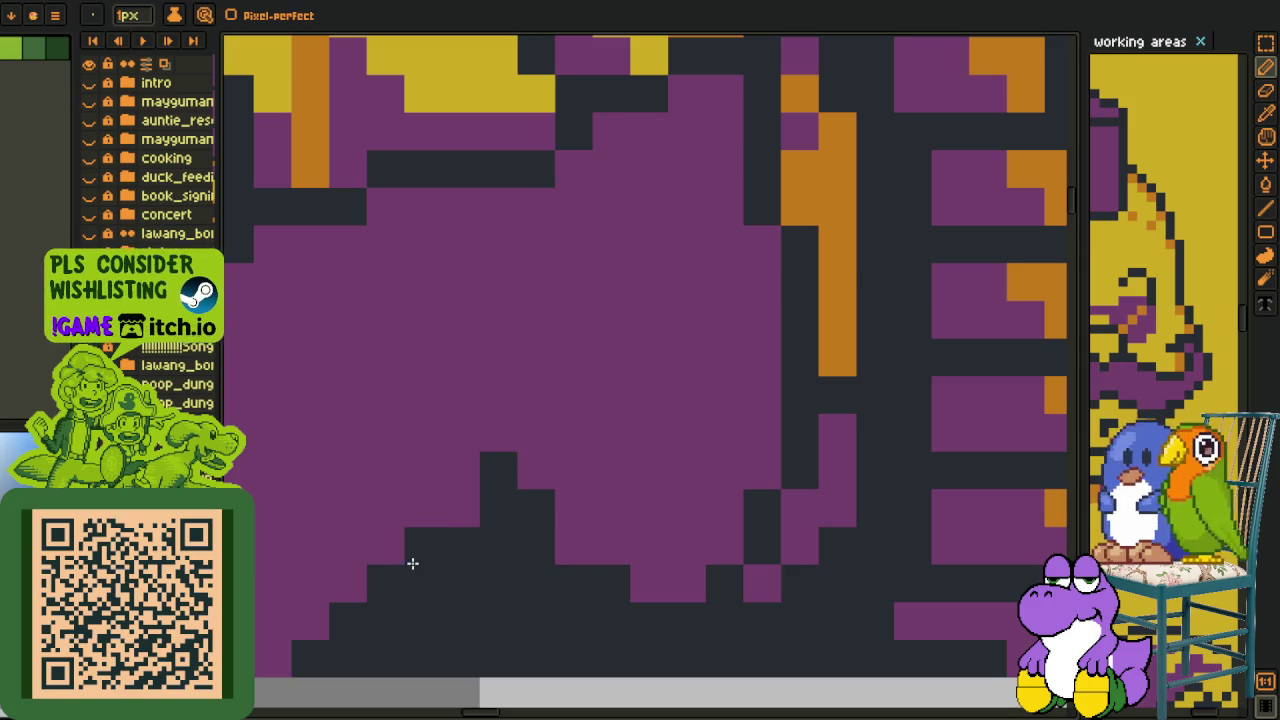
left_click_drag(461, 470, 491, 385)
left_click(568, 552)
left_click(522, 476)
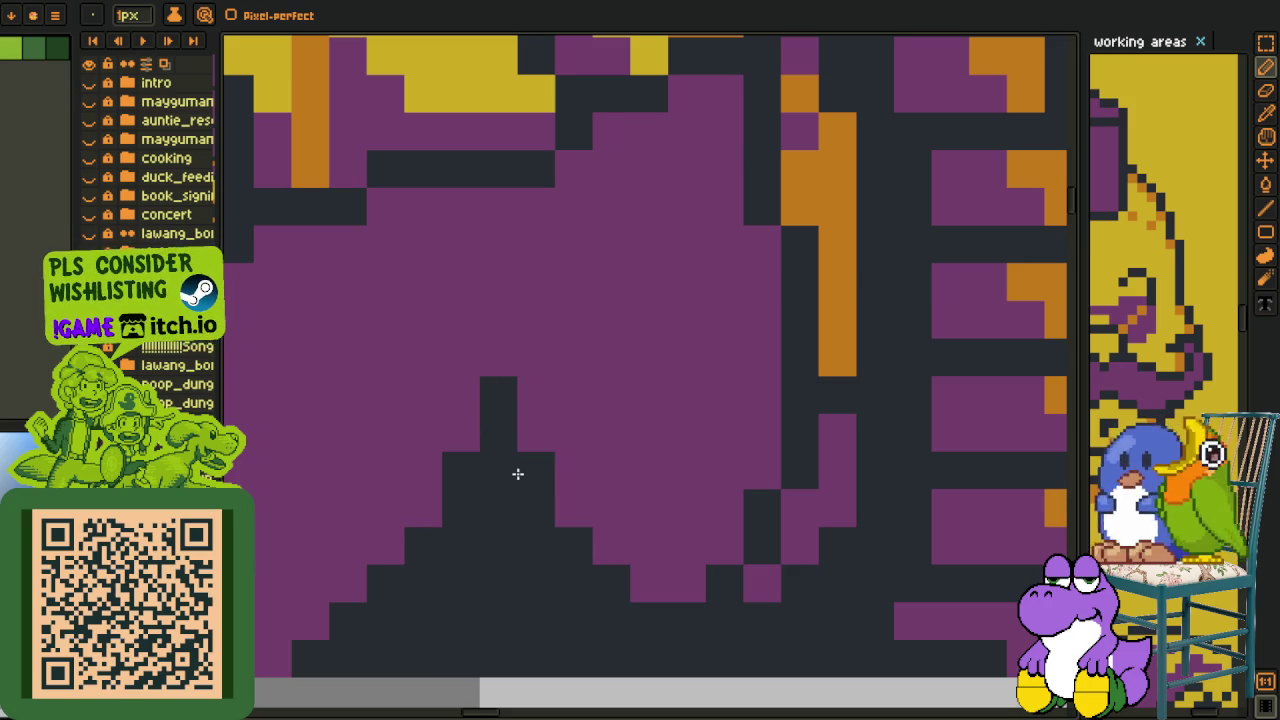
scroll(569, 460, "down", 5)
scroll(595, 477, "up", 4)
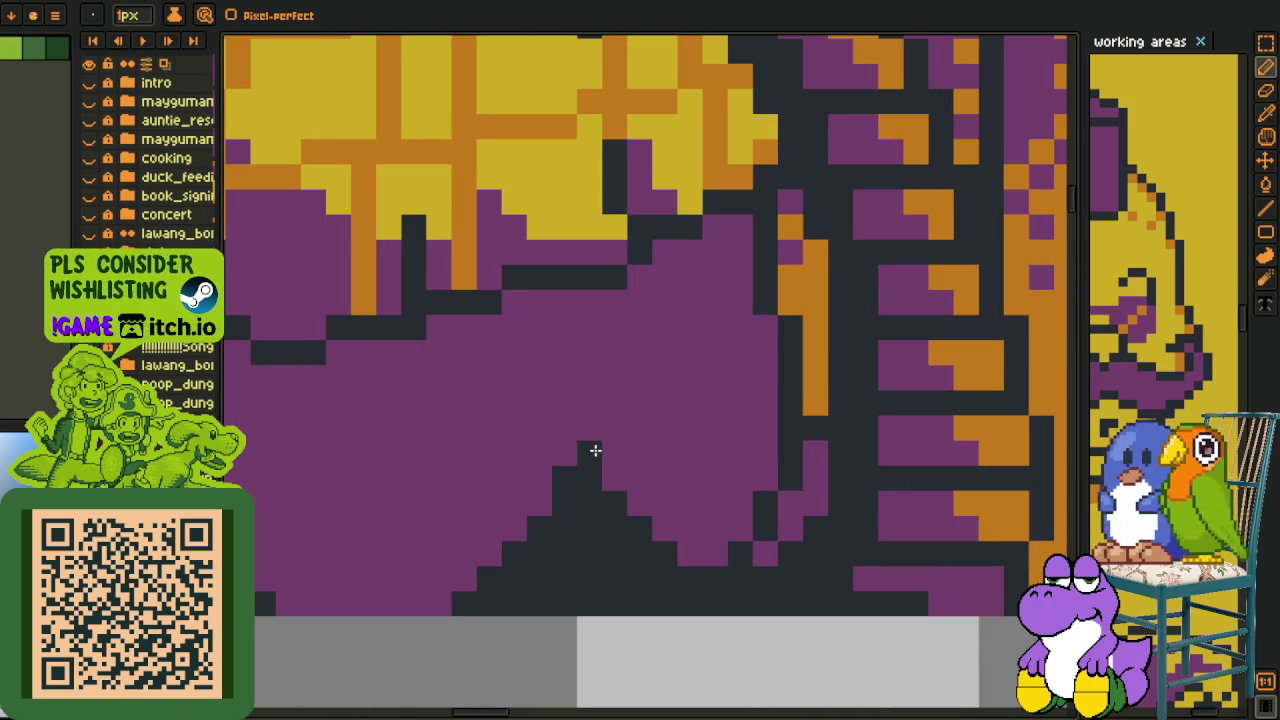
scroll(630, 520, "down", 2)
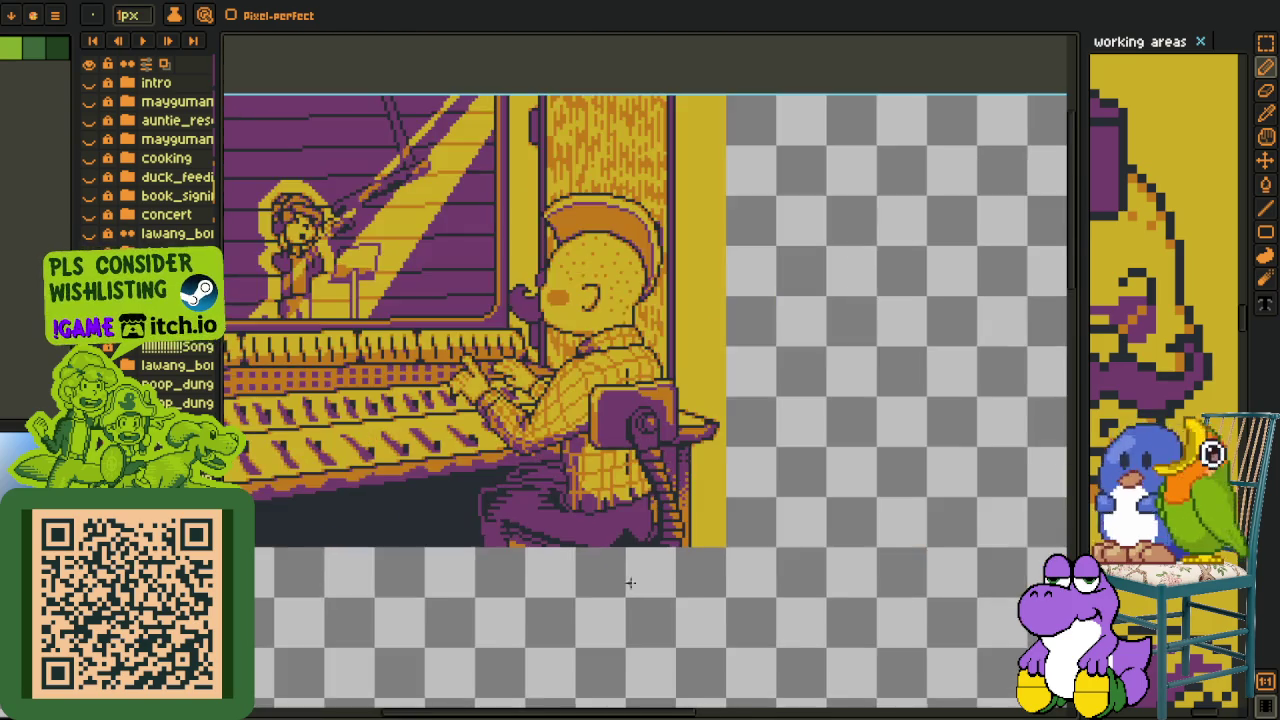
scroll(629, 586, "down", 2)
scroll(633, 600, "down", 1)
scroll(634, 600, "up", 2)
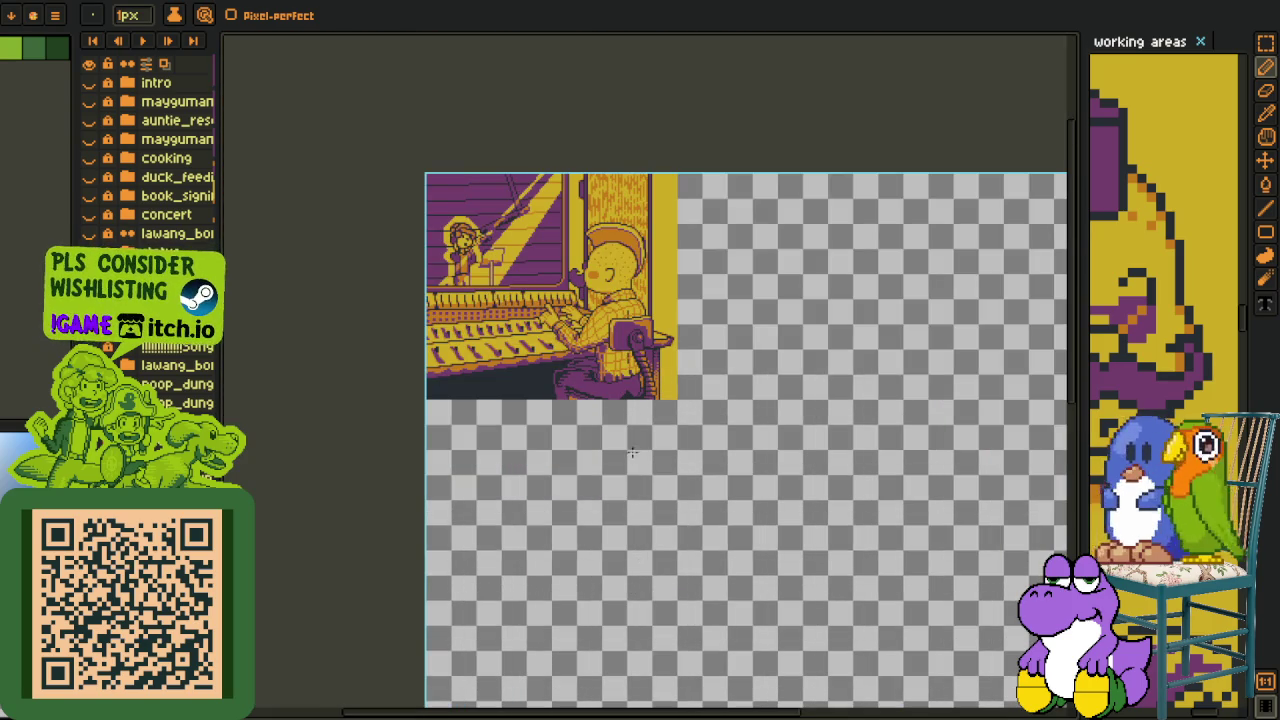
Undo the layer Merge Down and rename Layer 4 to chair.
key("i")
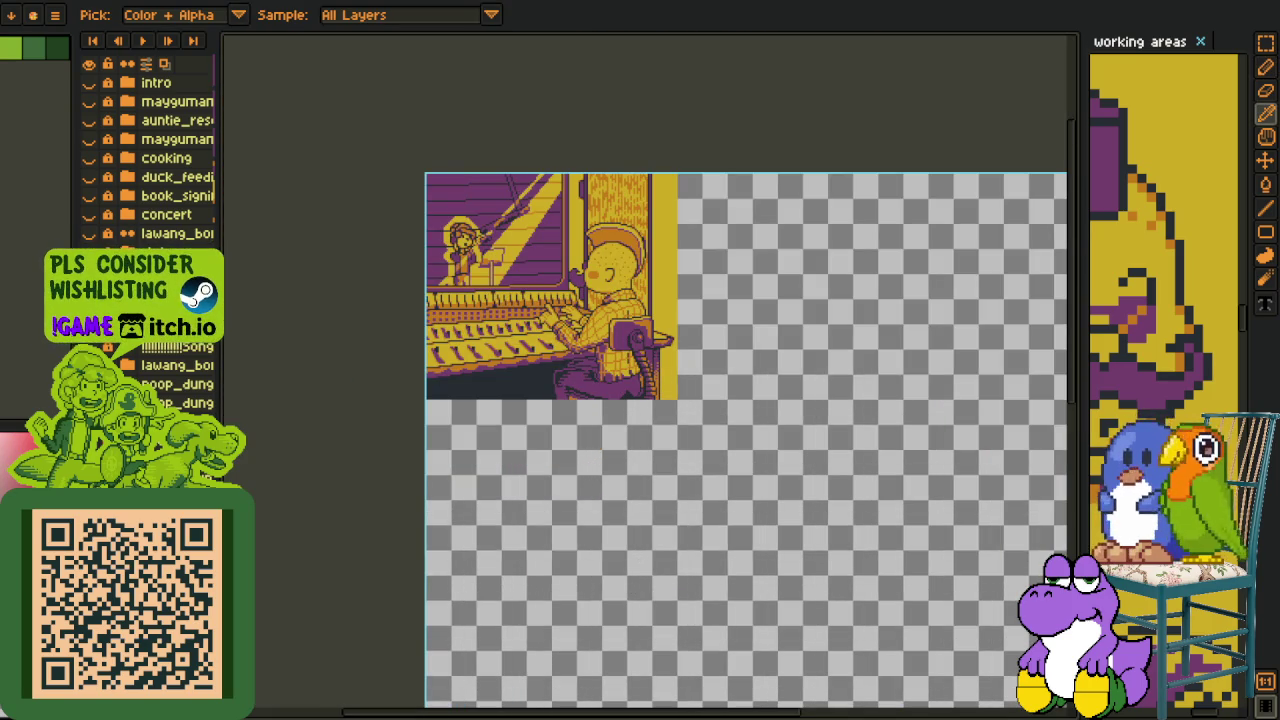
right_click(182, 290)
left_click(250, 412)
scroll(633, 355, "up", 3)
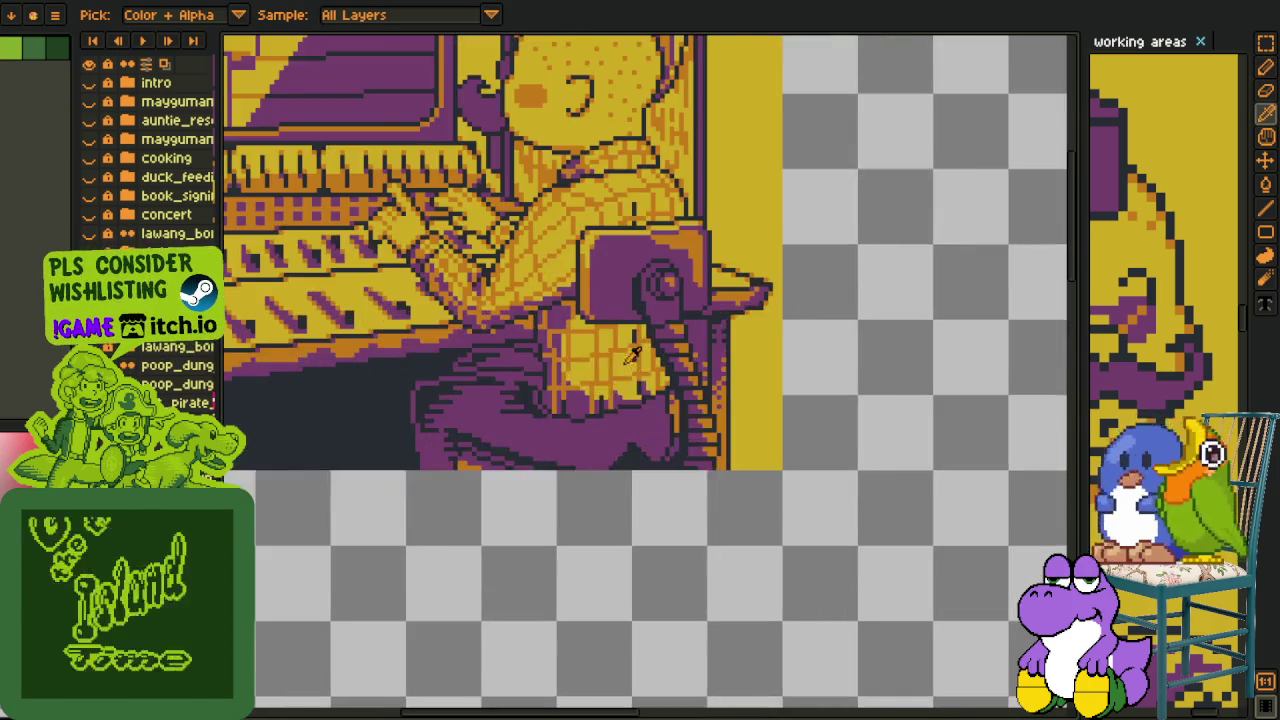
left_click_drag(633, 355, 688, 421)
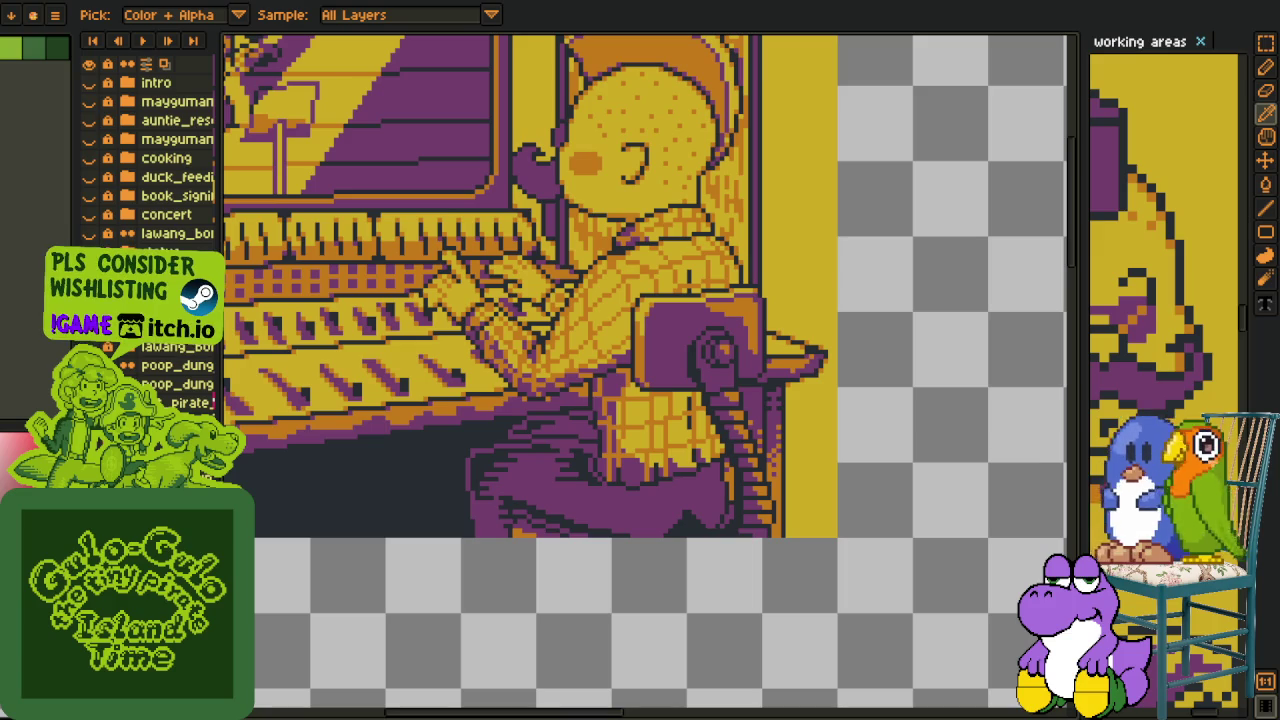
key("ctrl+z")
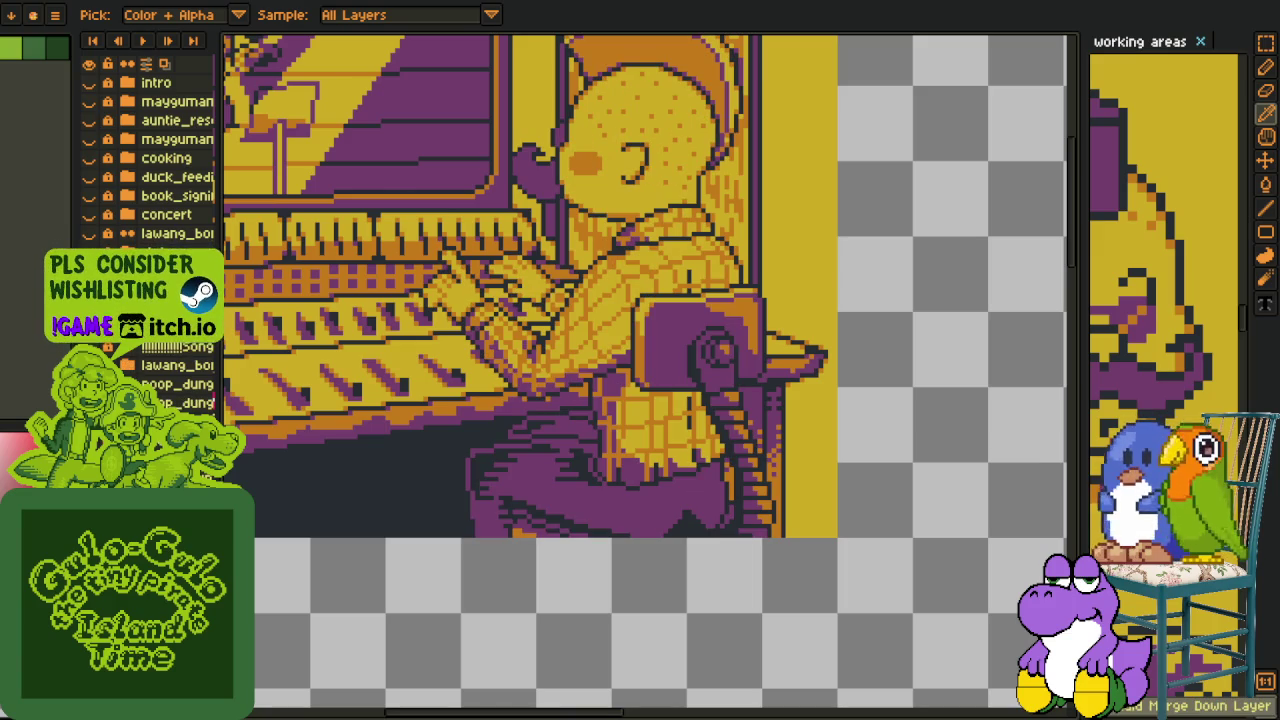
key("shift+p")
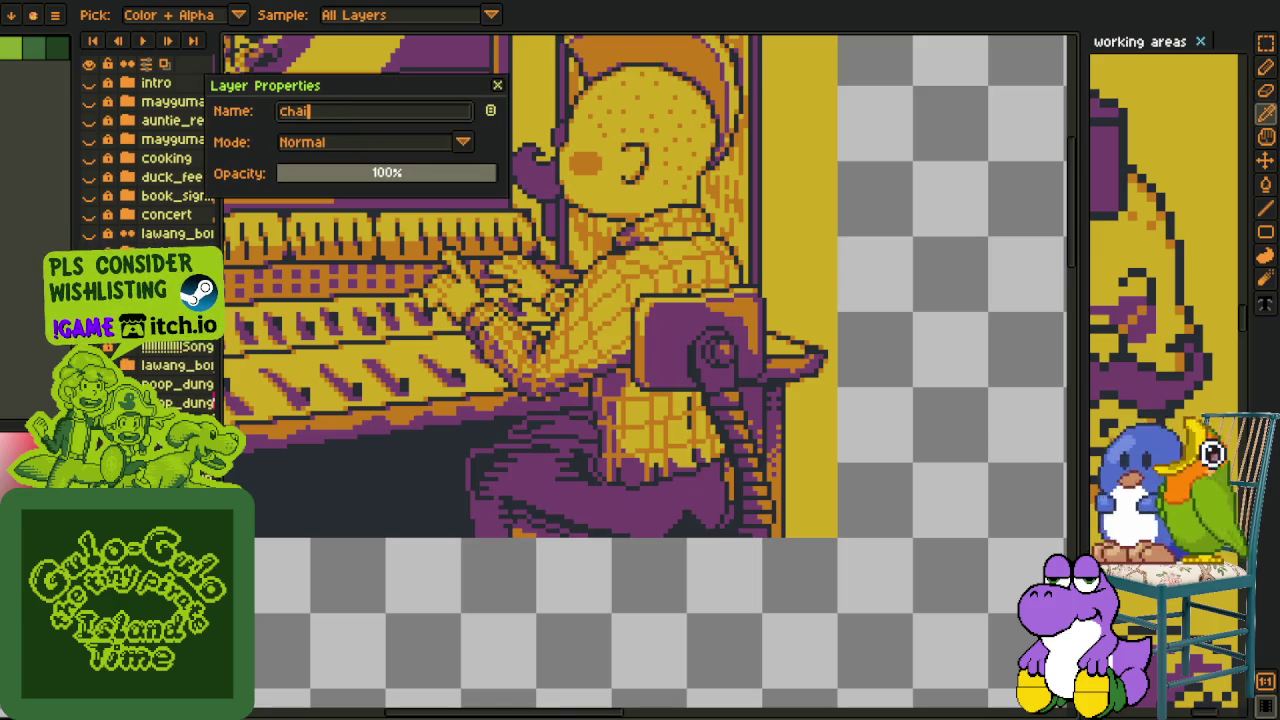
scroll(668, 578, "up", 2)
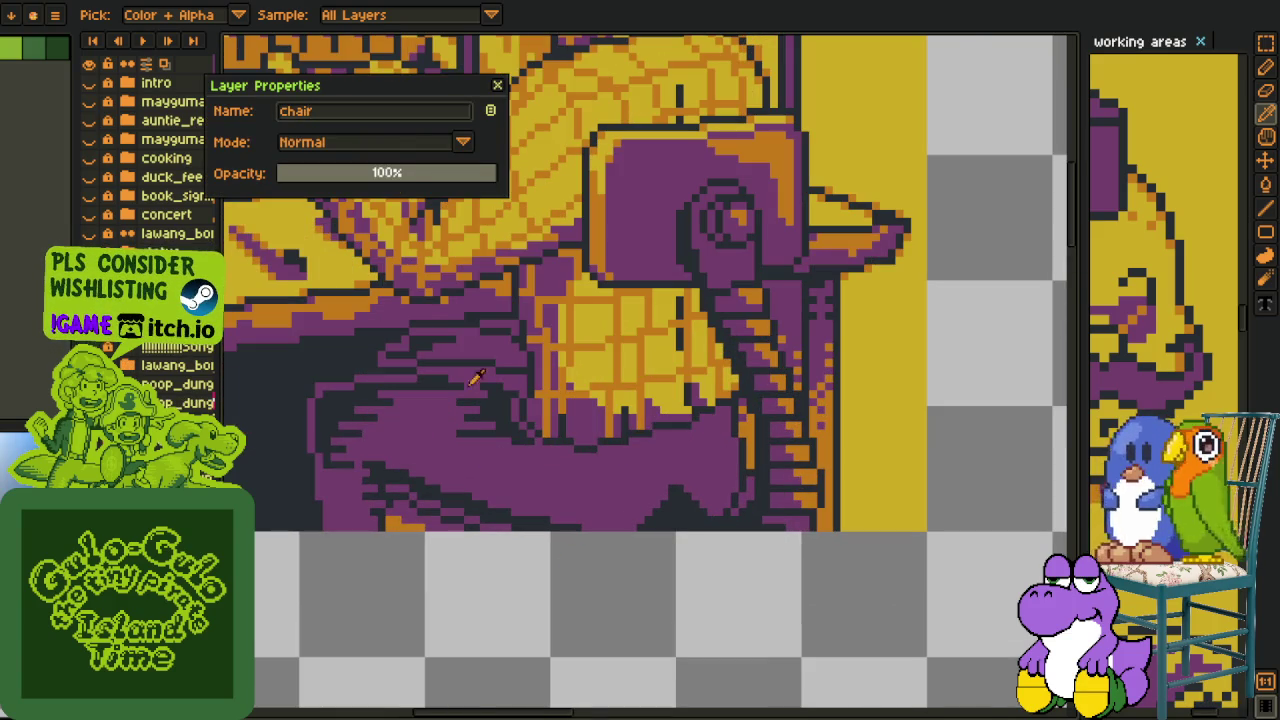
left_click(499, 86)
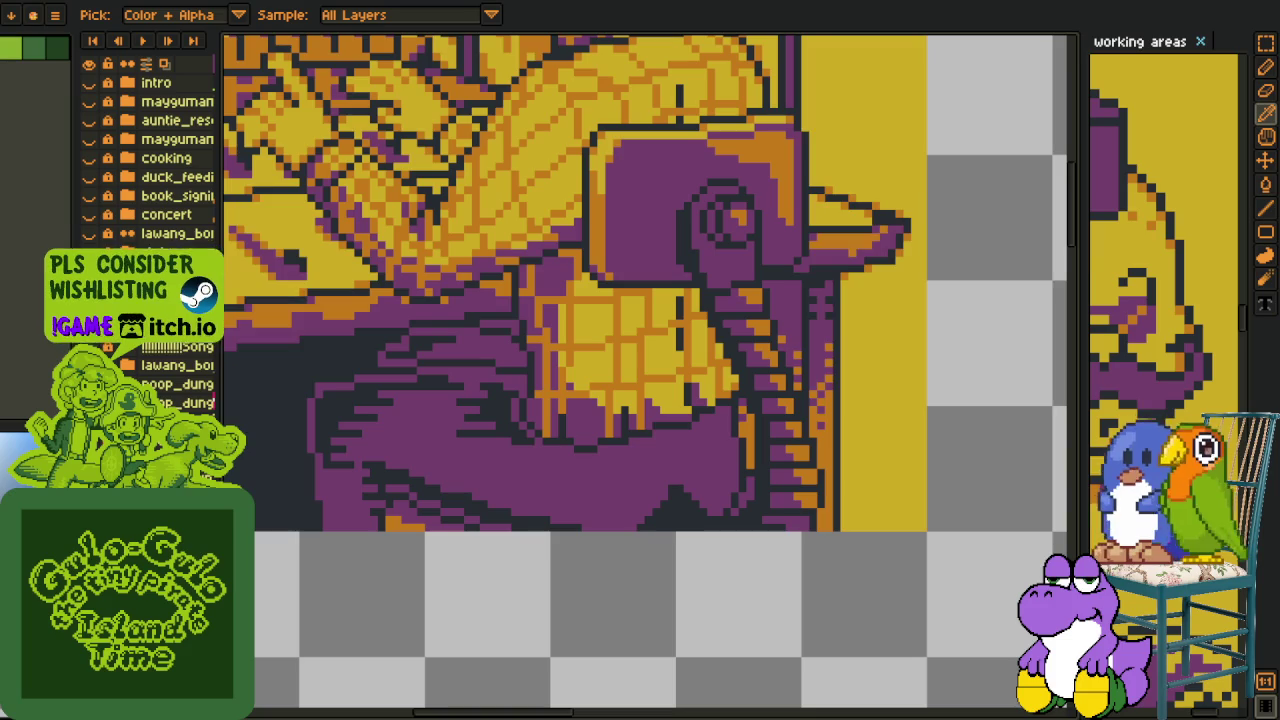
Lasso the stray trouser pixels off the chair layer and paste them onto the figure's layer.
key("Right")
key("Right")
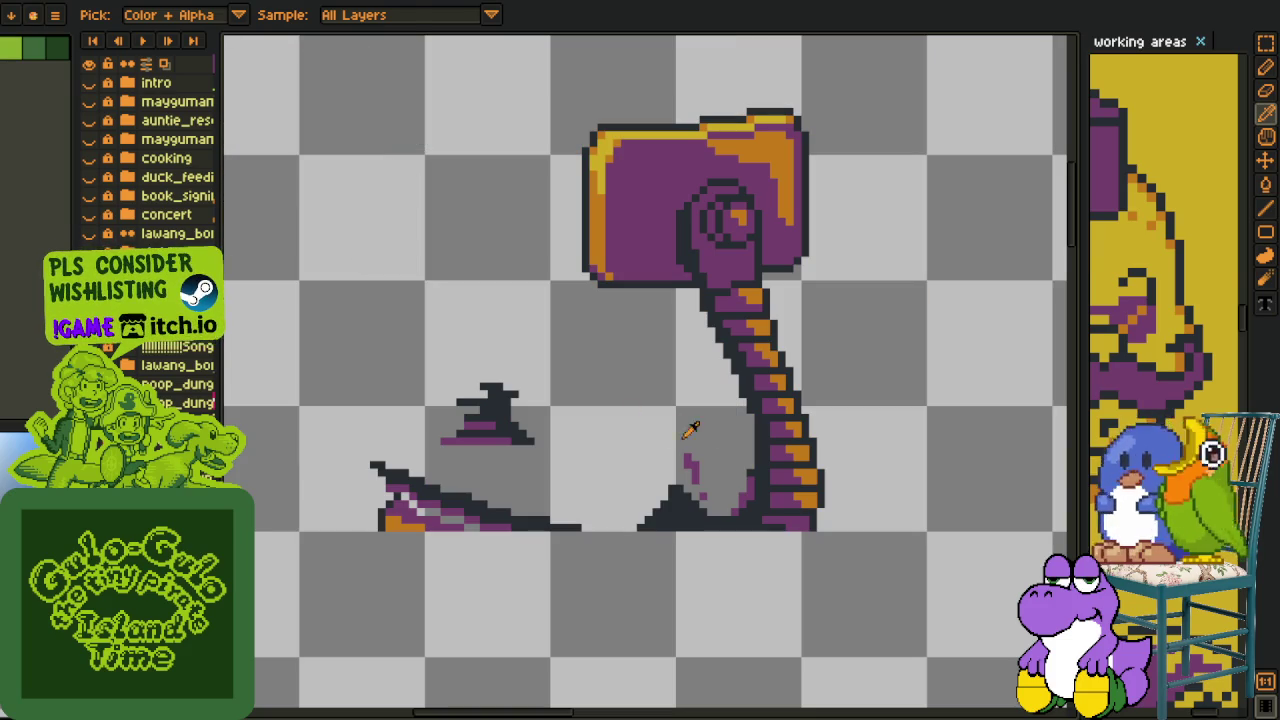
key("m")
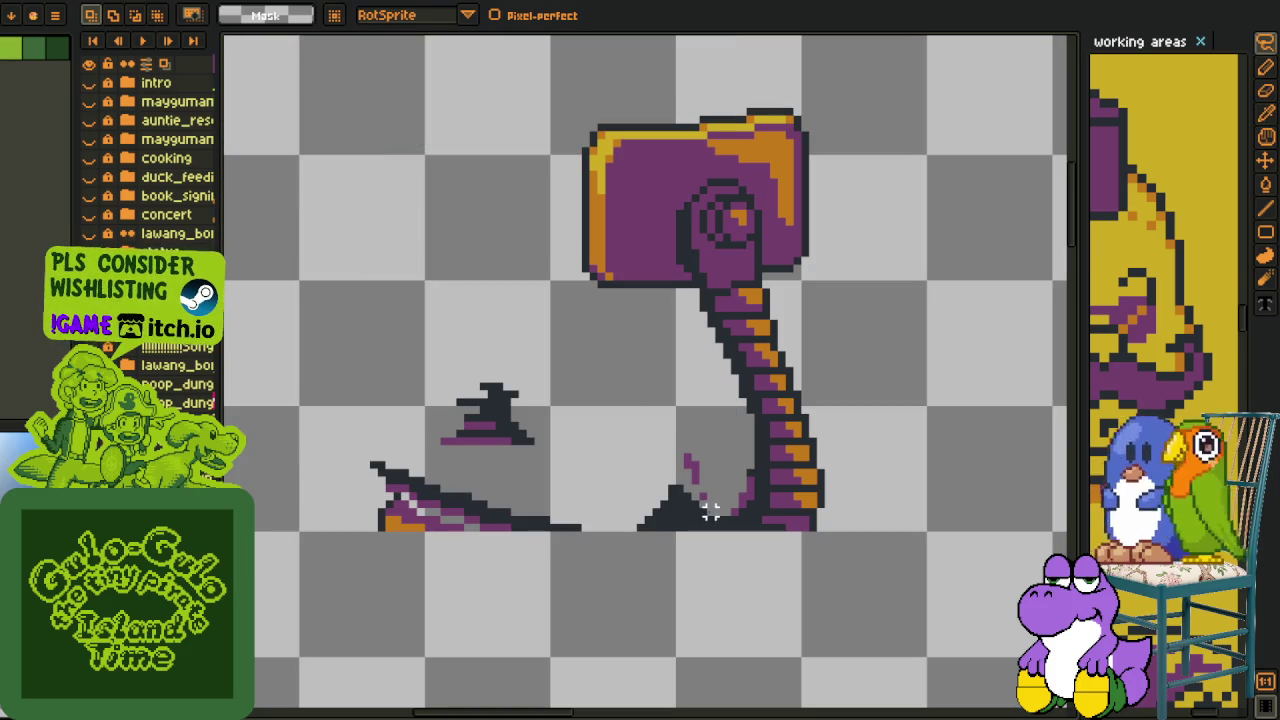
left_click_drag(672, 450, 418, 347)
mouse_move(332, 430)
left_mouse_down()
mouse_move(370, 478)
mouse_move(496, 540)
left_mouse_up()
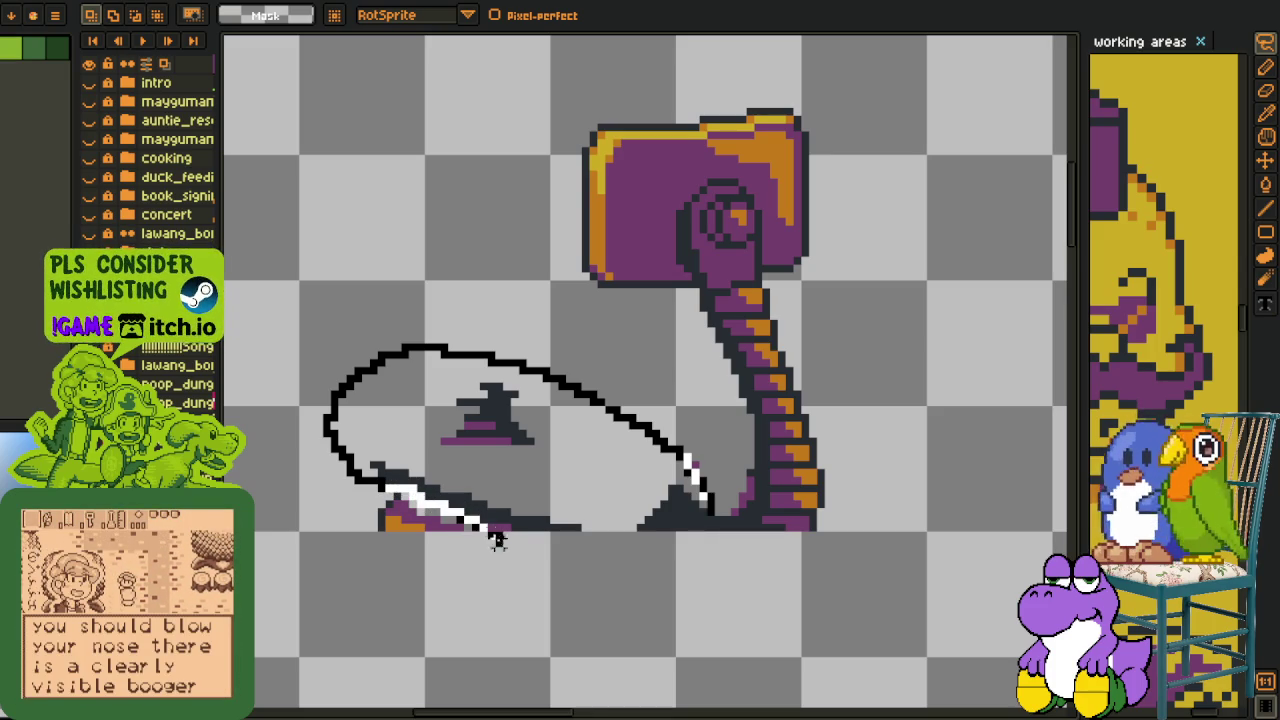
left_click_drag(632, 560, 700, 515)
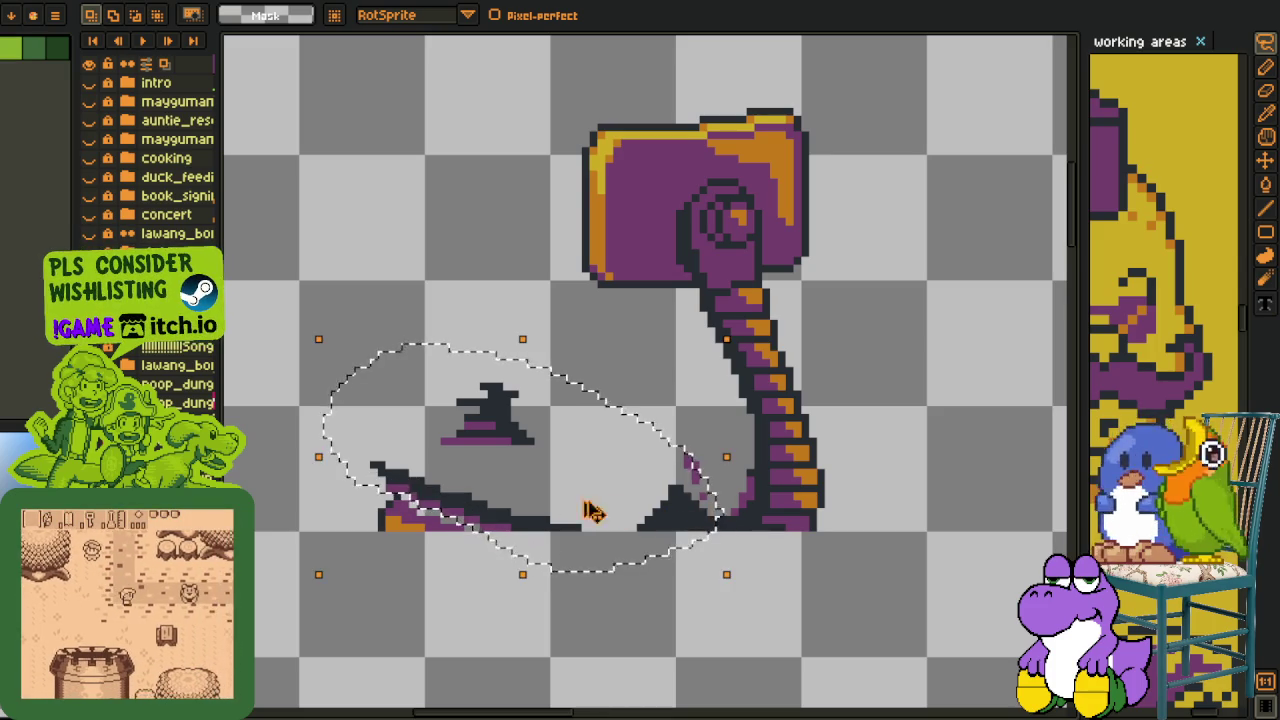
key("Delete")
key("Right")
key("Right")
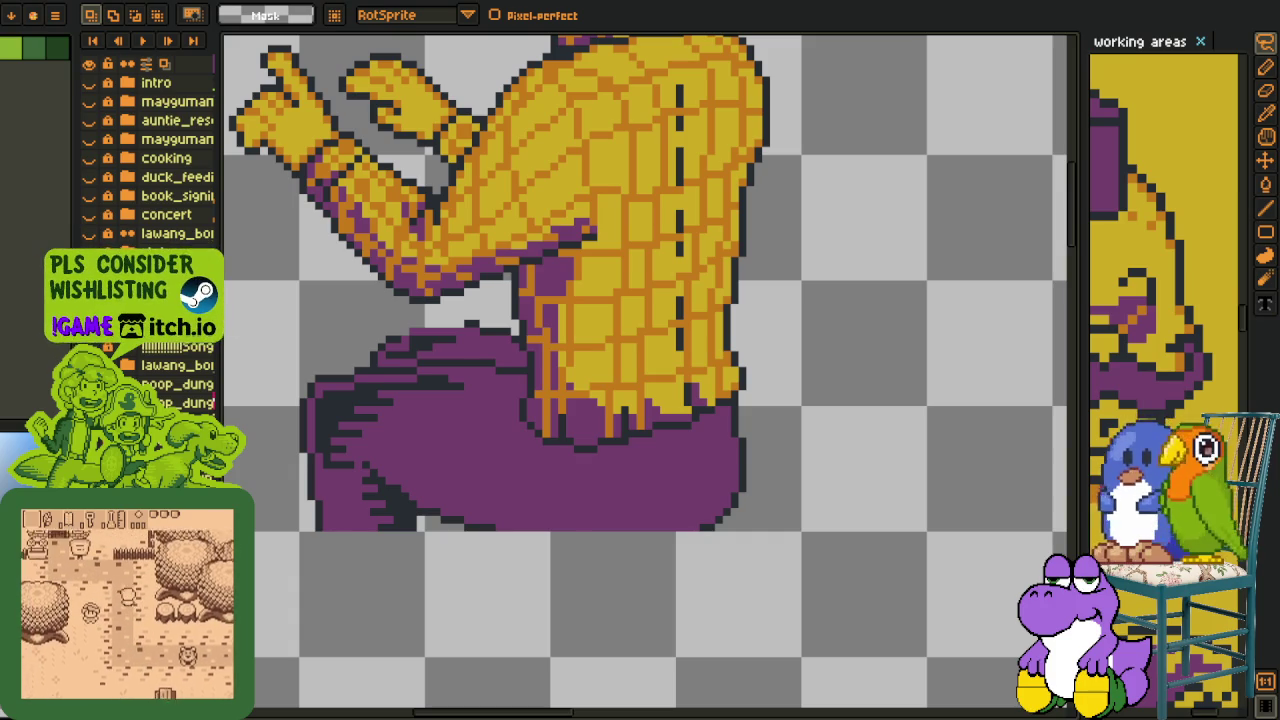
key("ctrl+v")
key("Return")
Save, rename Layer 3 in its properties, and save again.
key("ctrl+s")
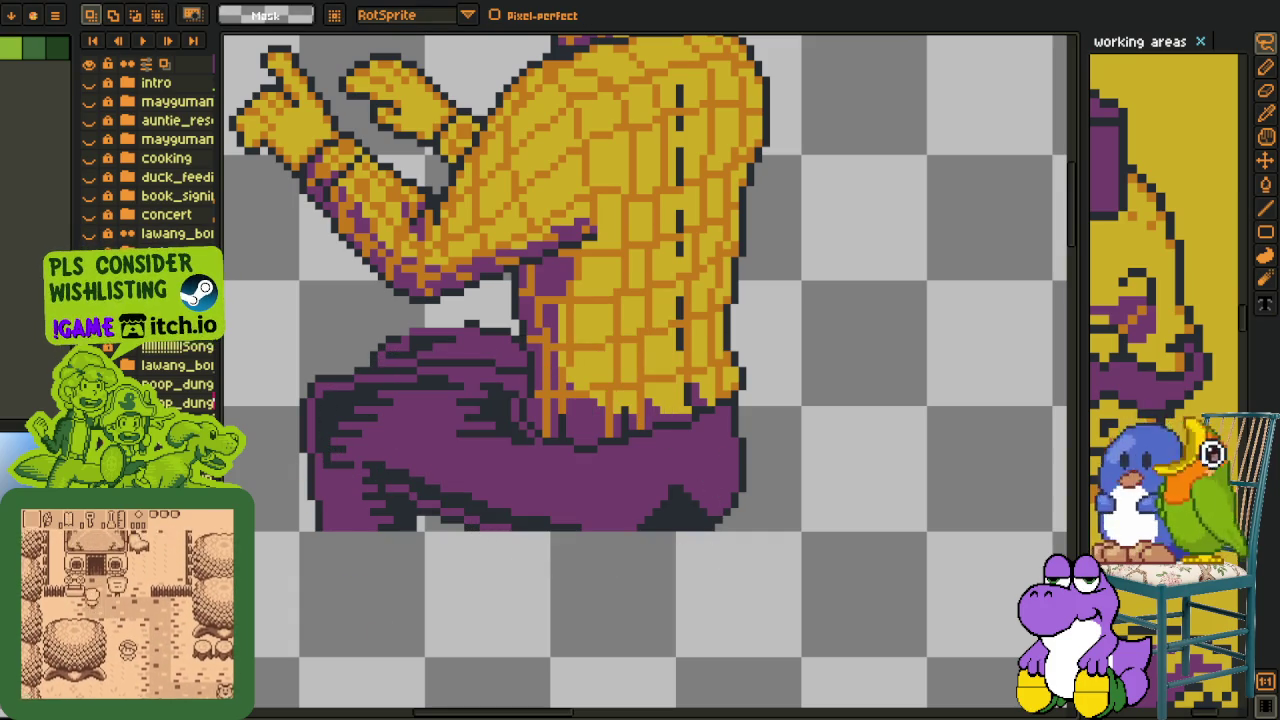
key("shift+p")
type("char_")
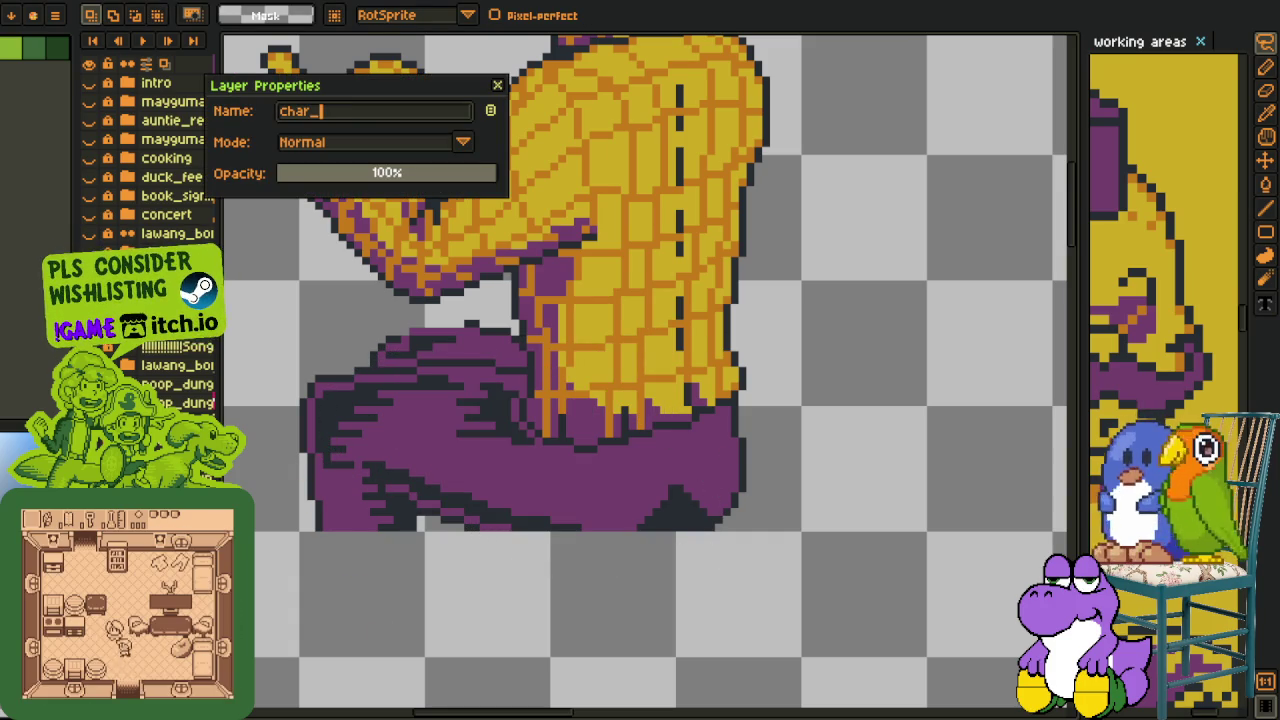
key("Return")
key("ctrl+s")
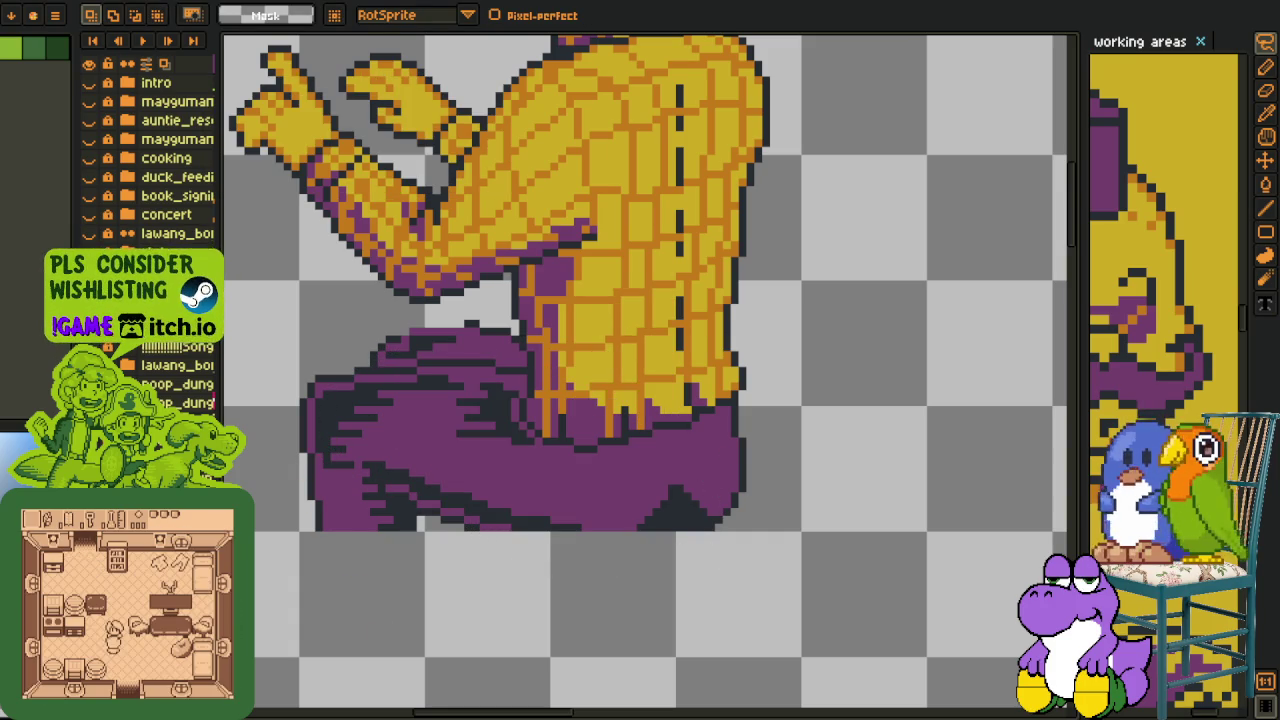
scroll(432, 234, "down", 2)
left_click_drag(432, 234, 562, 310)
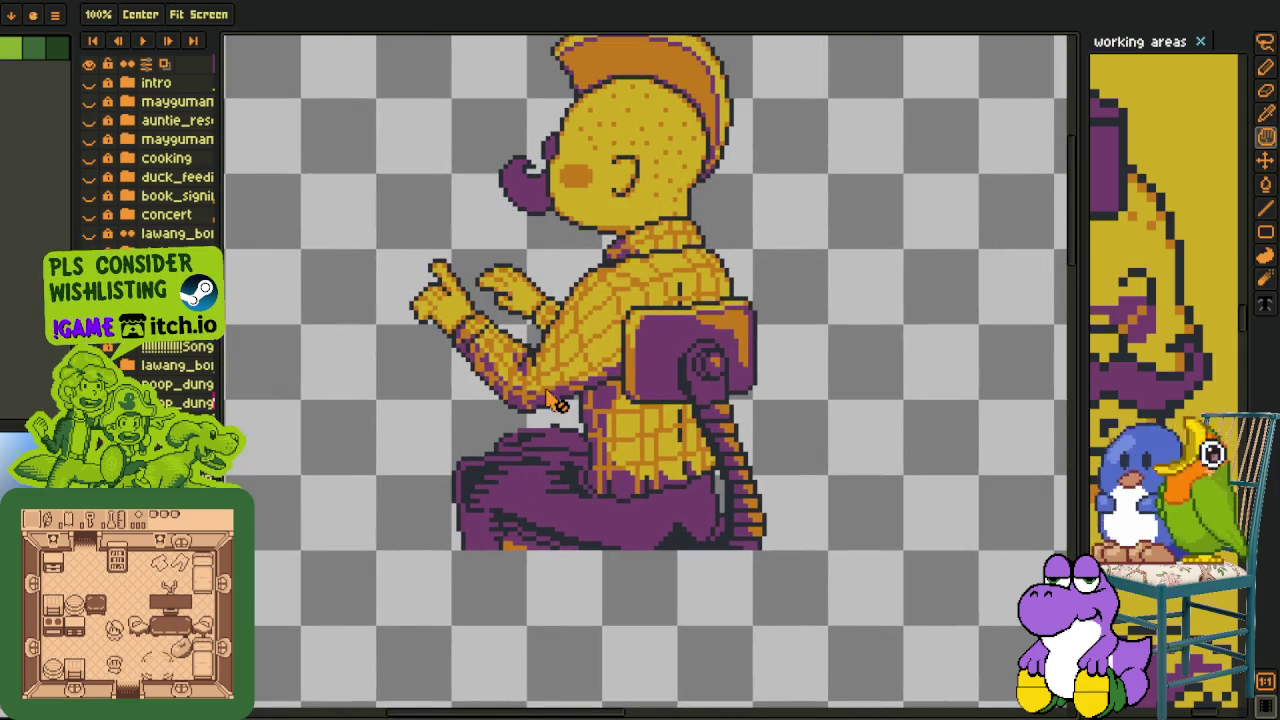
key("u")
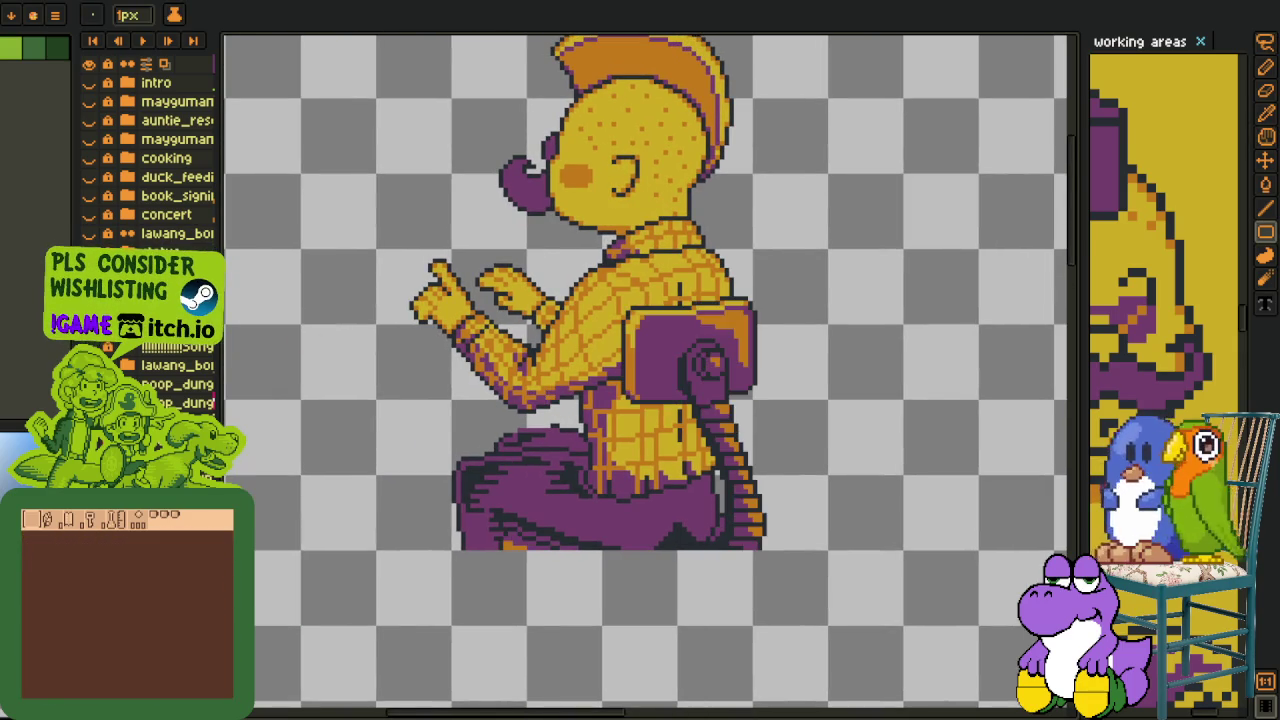
key("h")
left_click_drag(515, 474, 460, 478)
key("u")
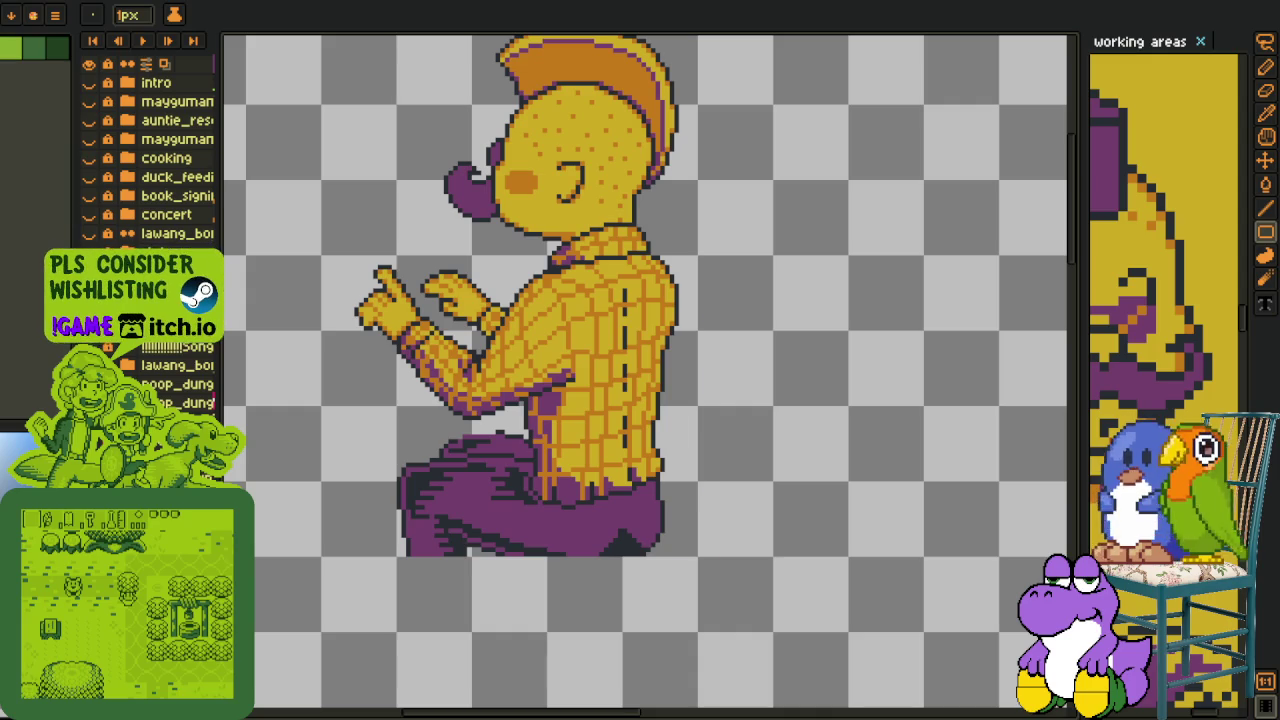
key("h")
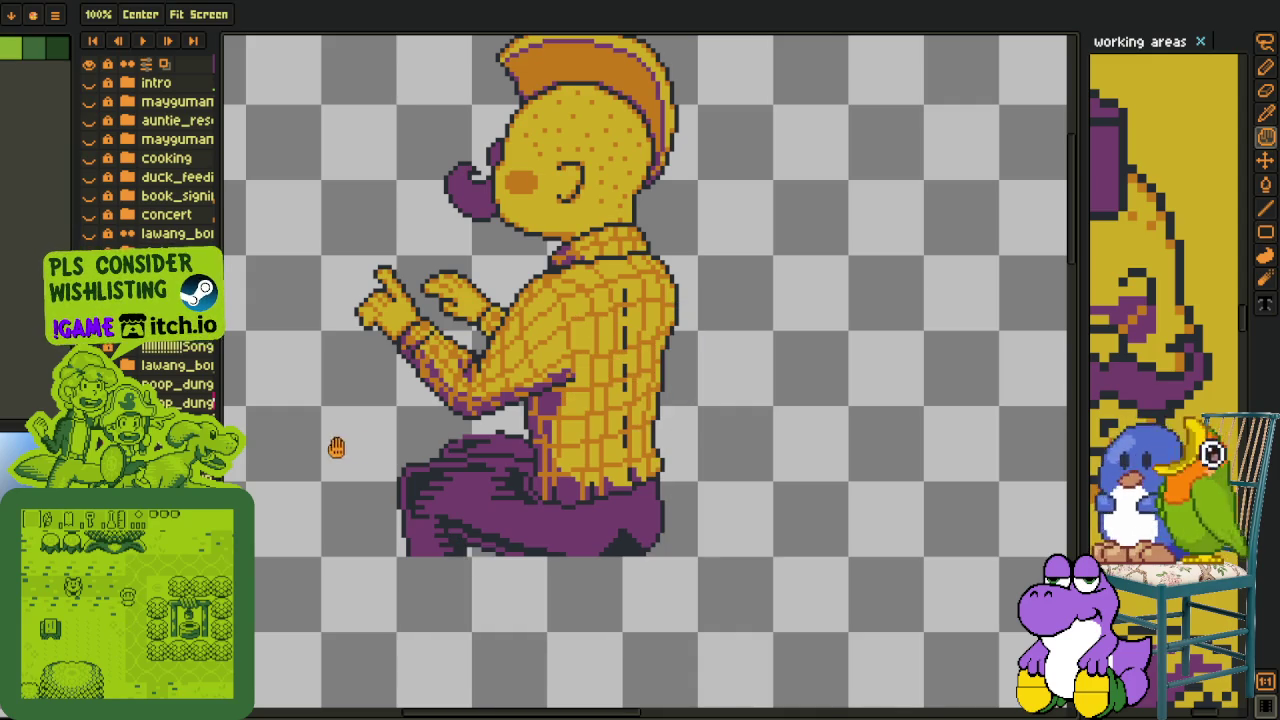
scroll(336, 447, "up", 1)
key("i")
scroll(838, 347, "up", 1)
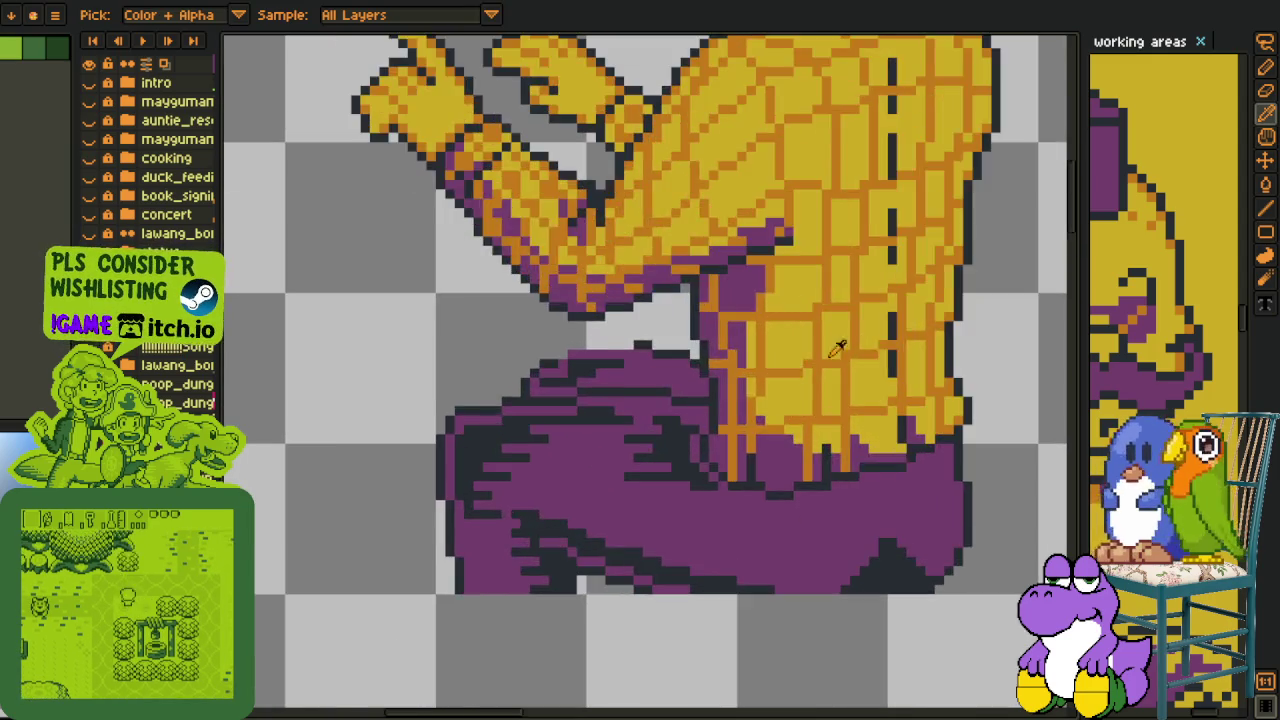
scroll(838, 347, "up", 2)
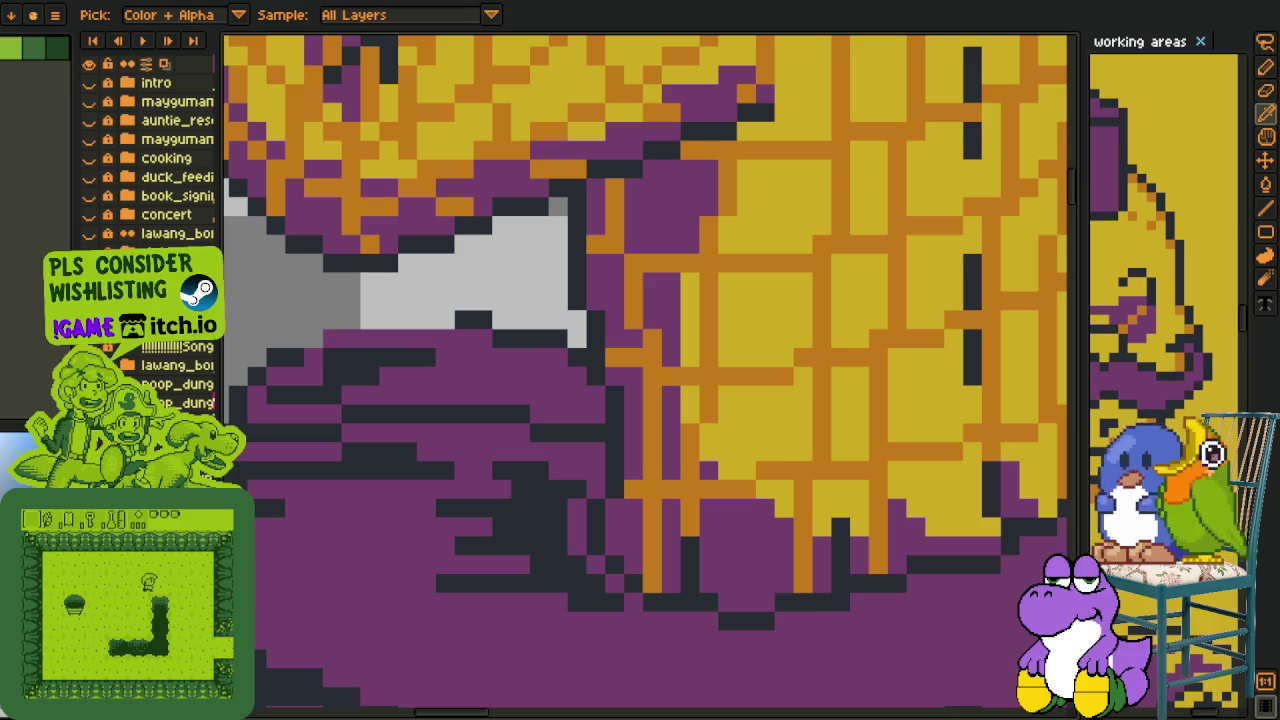
scroll(676, 466, "down", 3)
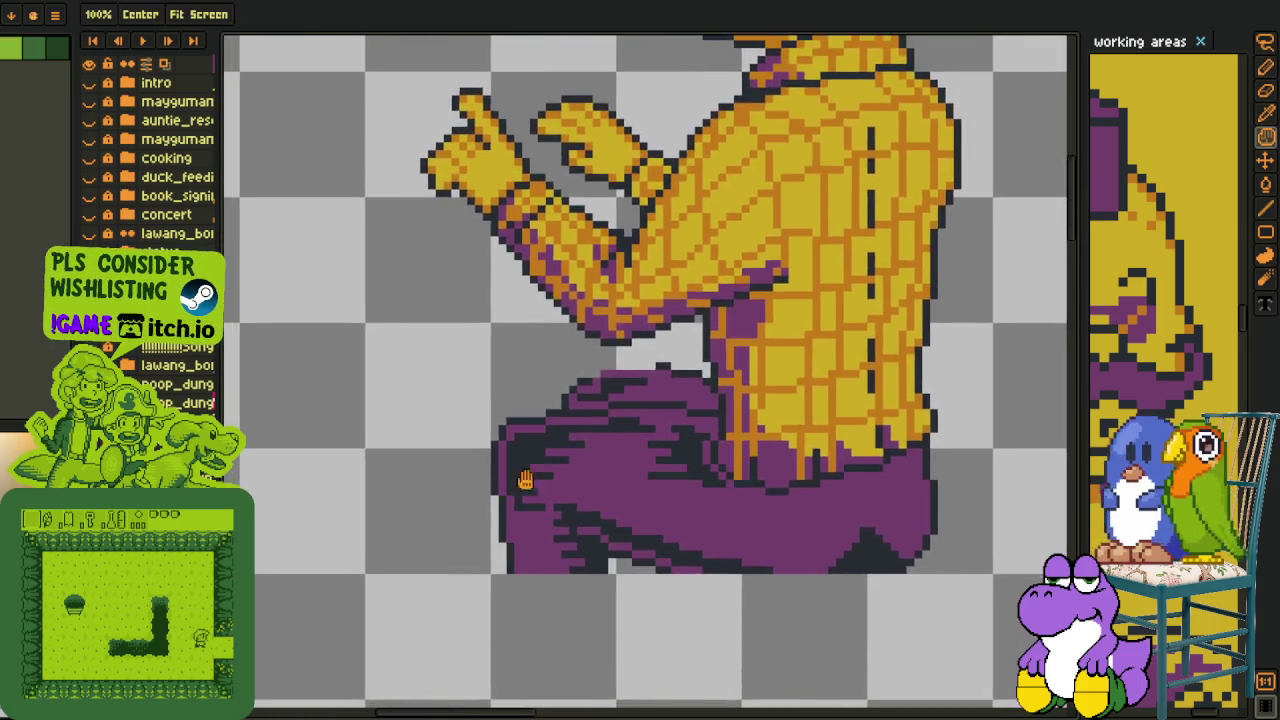
Add single orange rim pixels along the pants' outline.
scroll(458, 508, "up", 2)
key("b")
scroll(458, 508, "up", 2)
left_click(357, 428)
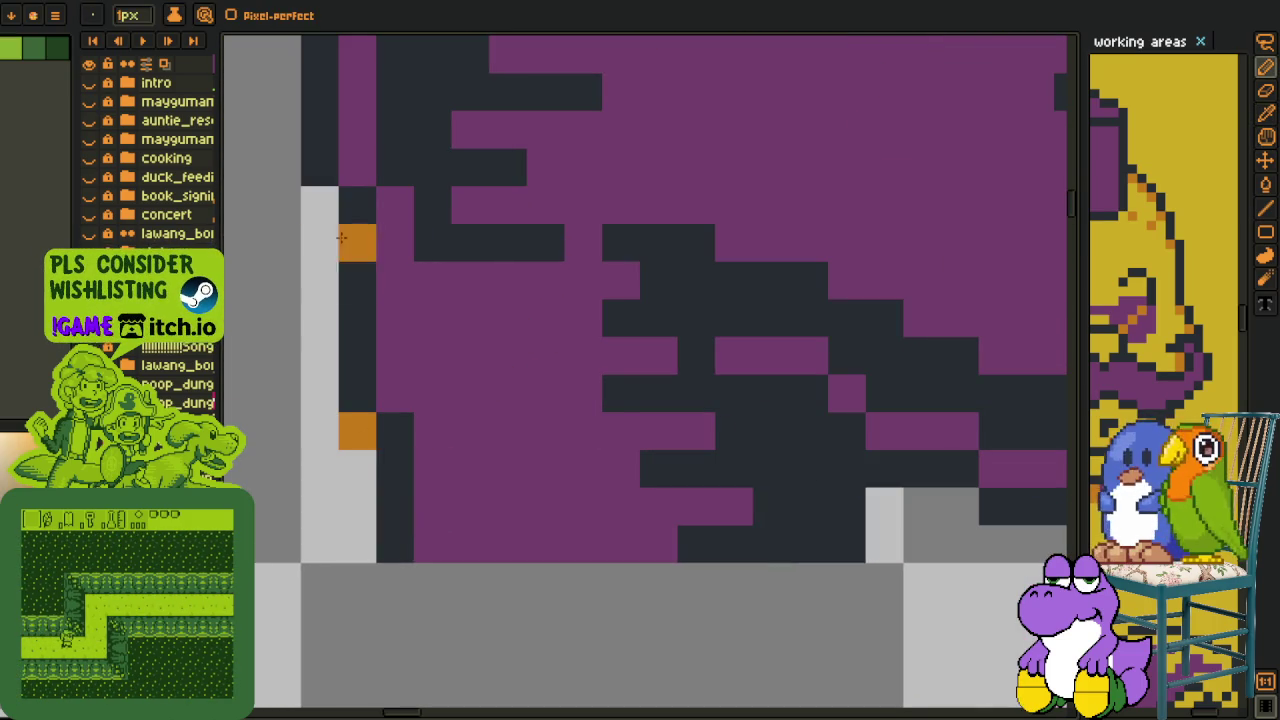
scroll(390, 533, "down", 2)
key("p")
key("b")
scroll(350, 510, "up", 1)
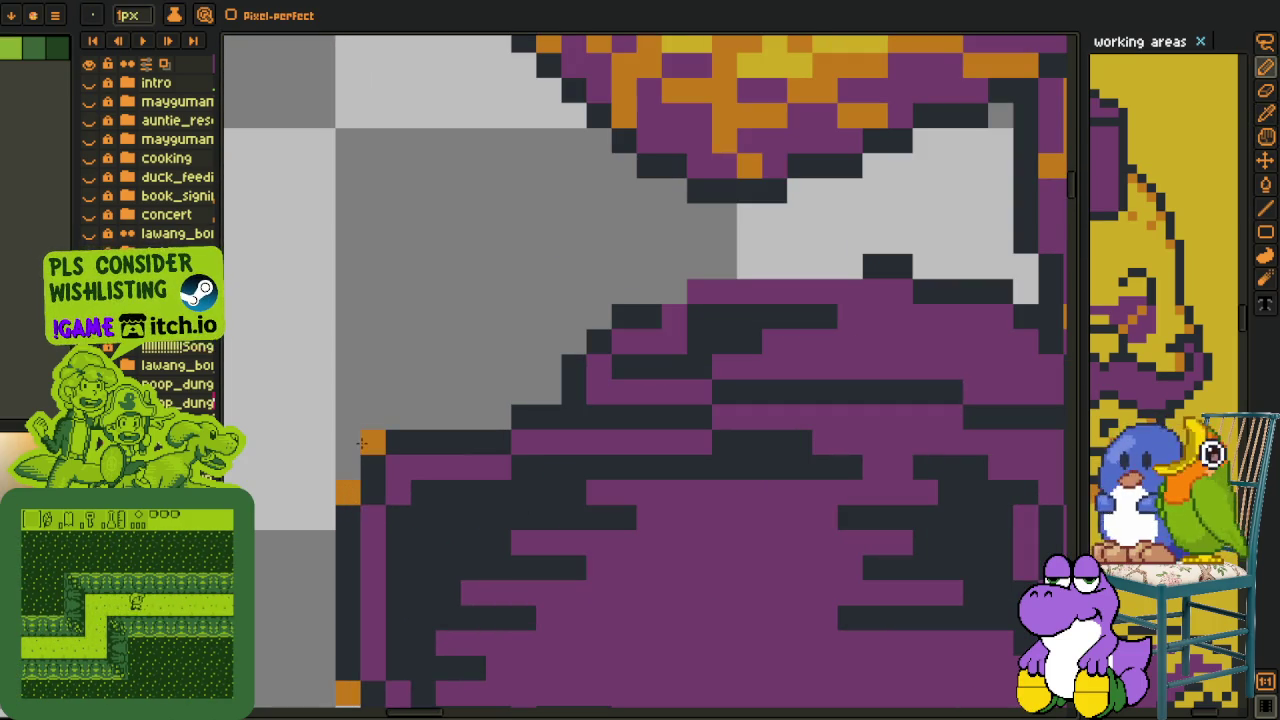
left_click(573, 341)
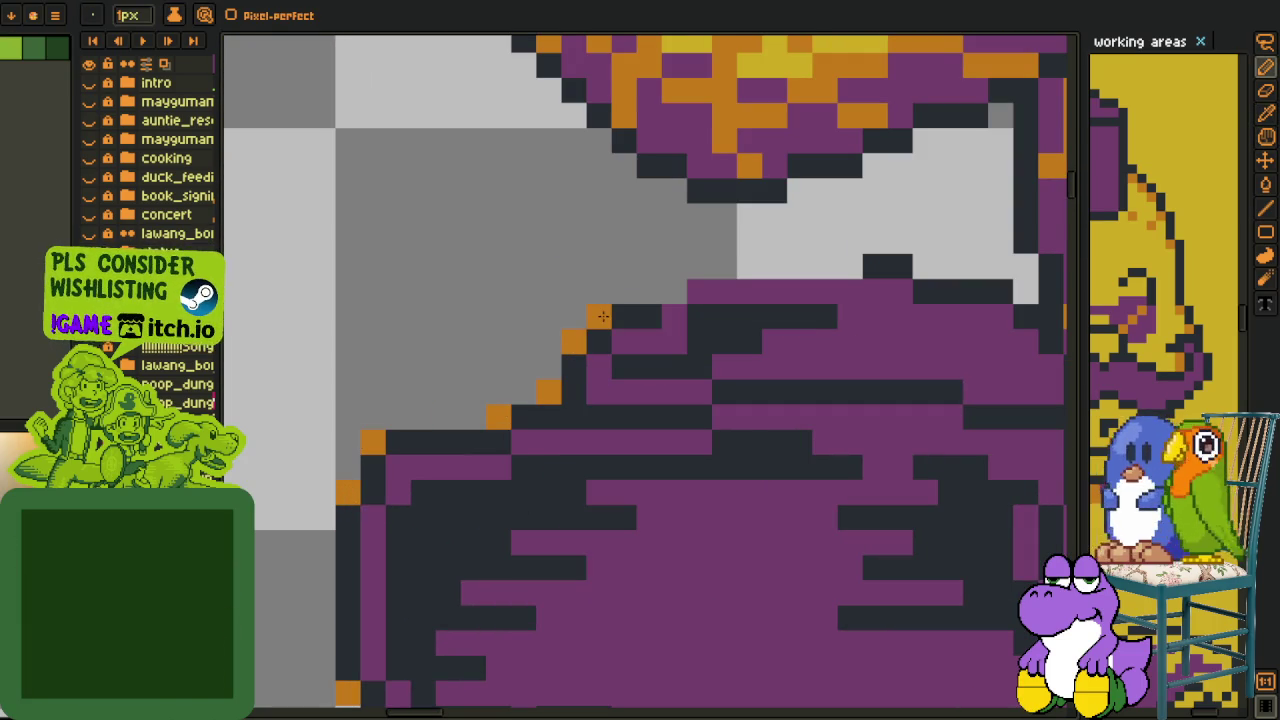
scroll(603, 316, "down", 2)
scroll(600, 400, "up", 1)
scroll(600, 400, "up", 1)
key("ctrl+z")
left_click(507, 403)
left_click(658, 440)
left_click(584, 189)
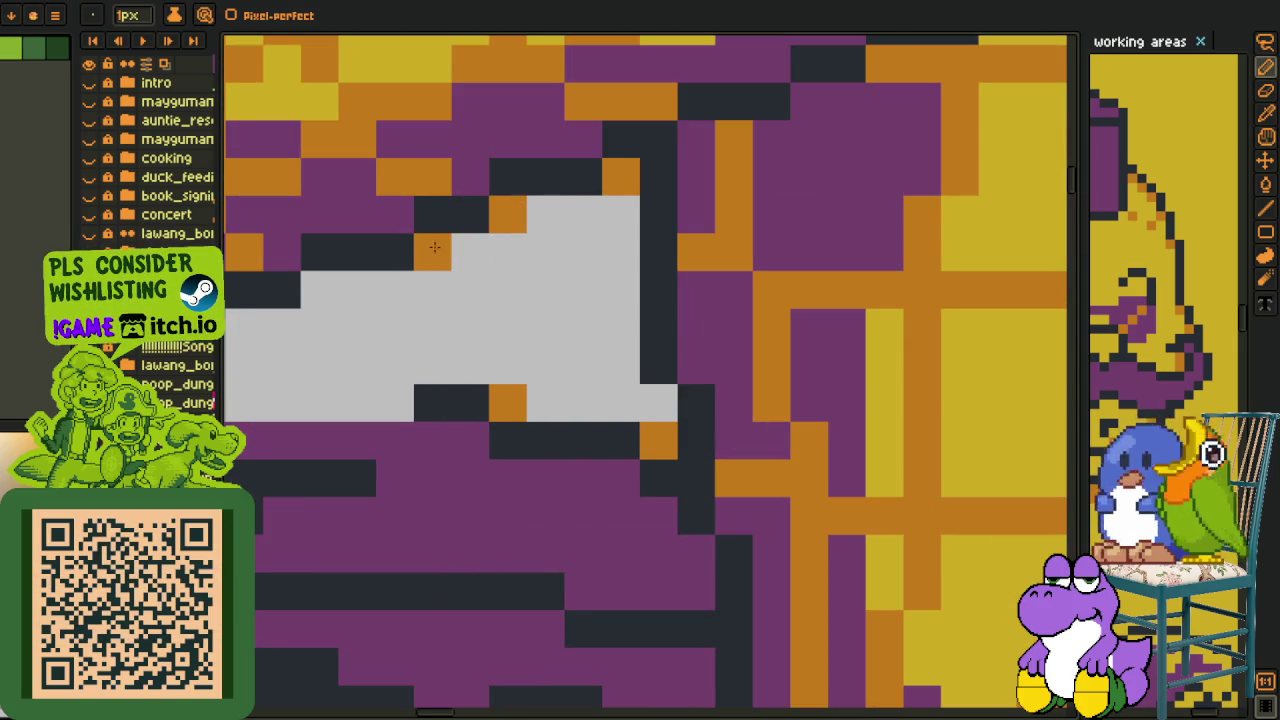
Draw orange rim lines and pixels along the hands' and fingertip's outlines.
left_click_drag(436, 247, 455, 352)
key("l")
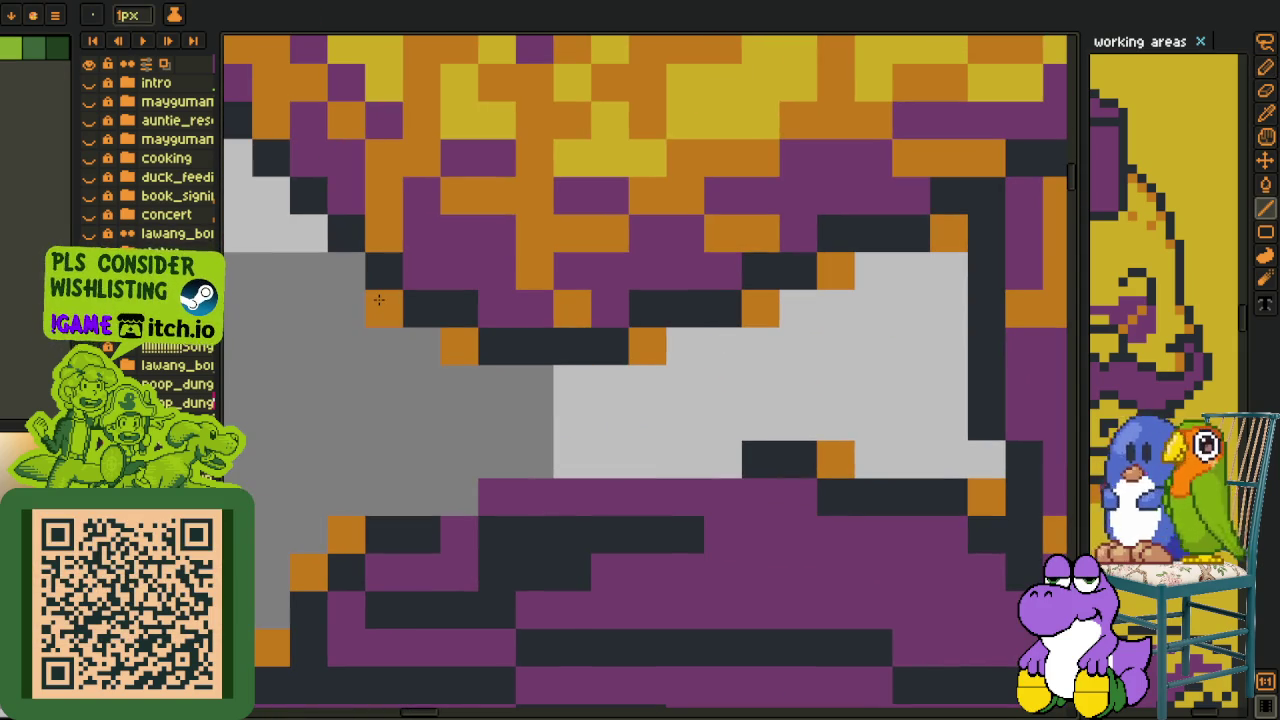
left_click_drag(379, 299, 585, 510)
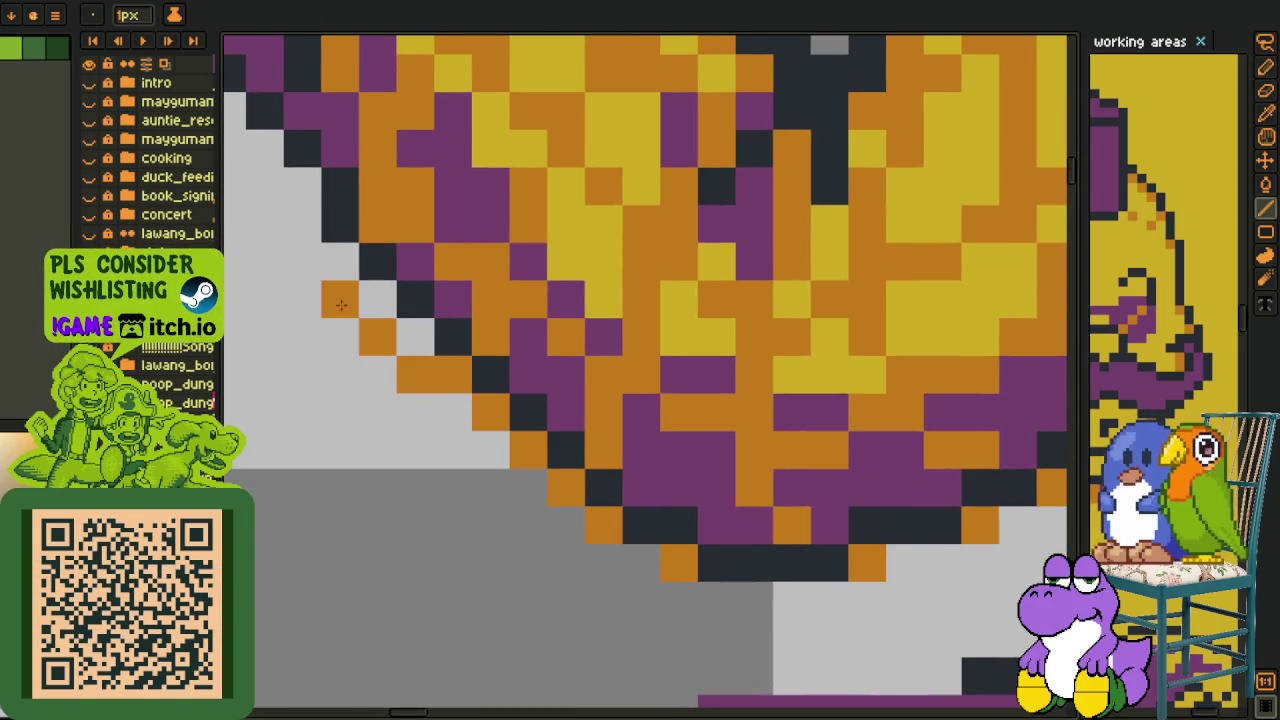
mouse_move(330, 245)
left_mouse_down()
mouse_move(547, 463)
mouse_move(451, 373)
left_mouse_up()
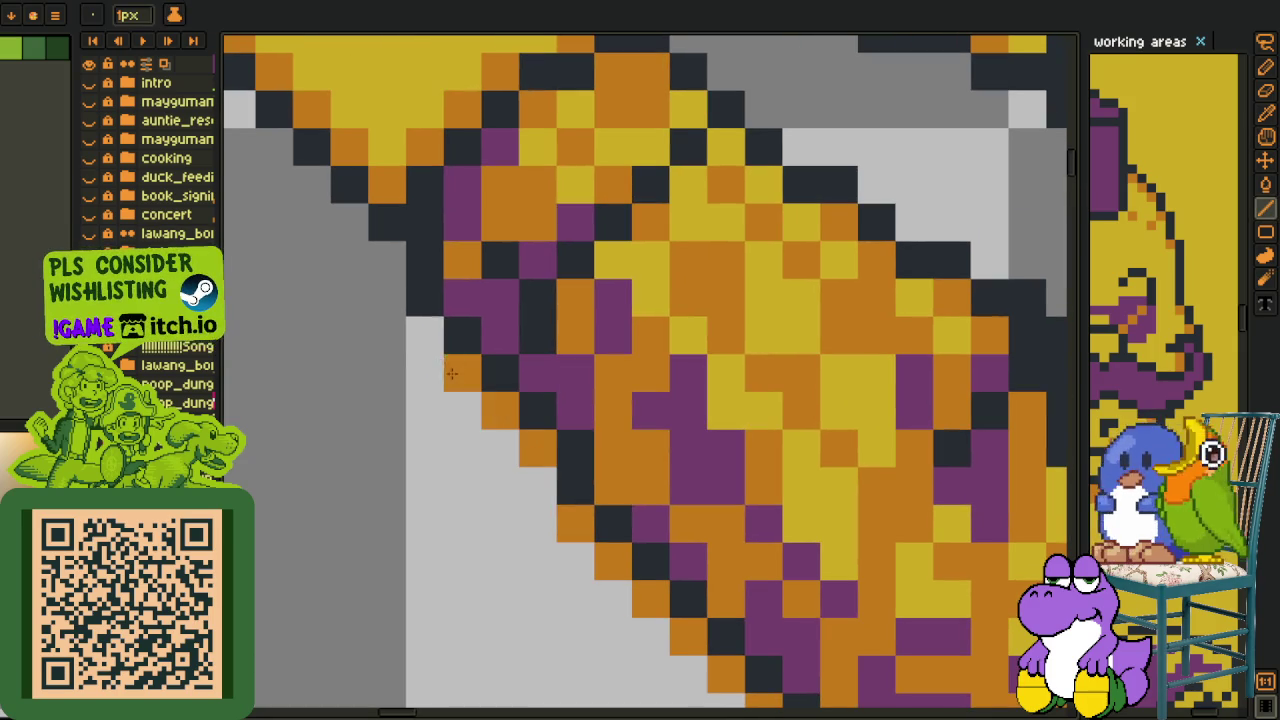
mouse_move(416, 319)
left_mouse_down()
mouse_move(553, 466)
mouse_move(410, 334)
mouse_move(467, 569)
left_mouse_up()
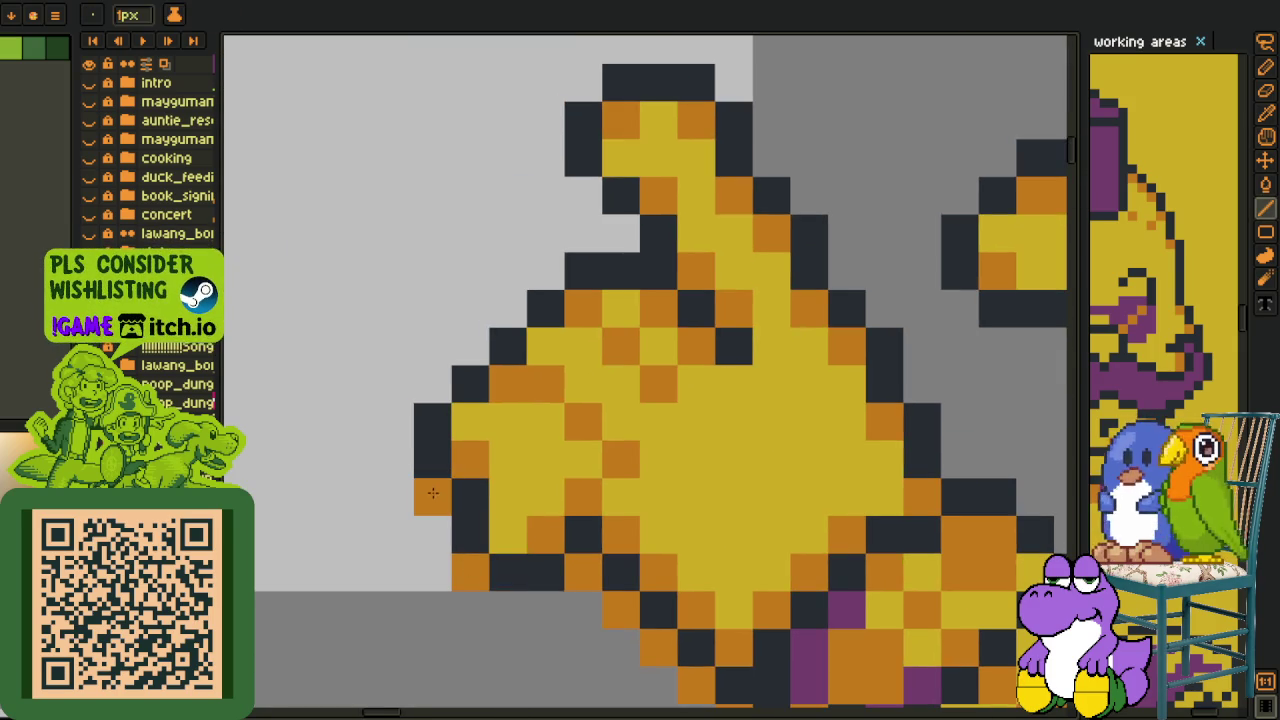
mouse_move(432, 389)
left_mouse_down()
mouse_move(621, 195)
mouse_move(474, 266)
left_mouse_up()
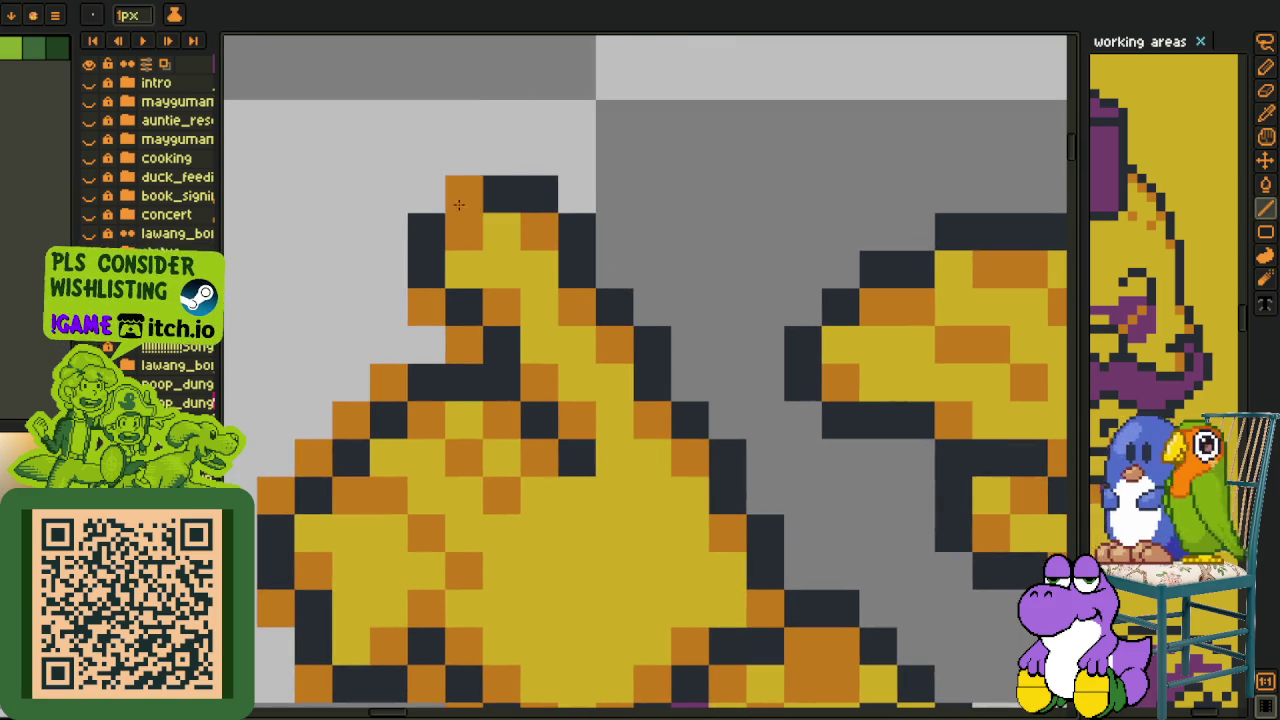
left_click(425, 195)
left_click_drag(548, 204, 615, 244)
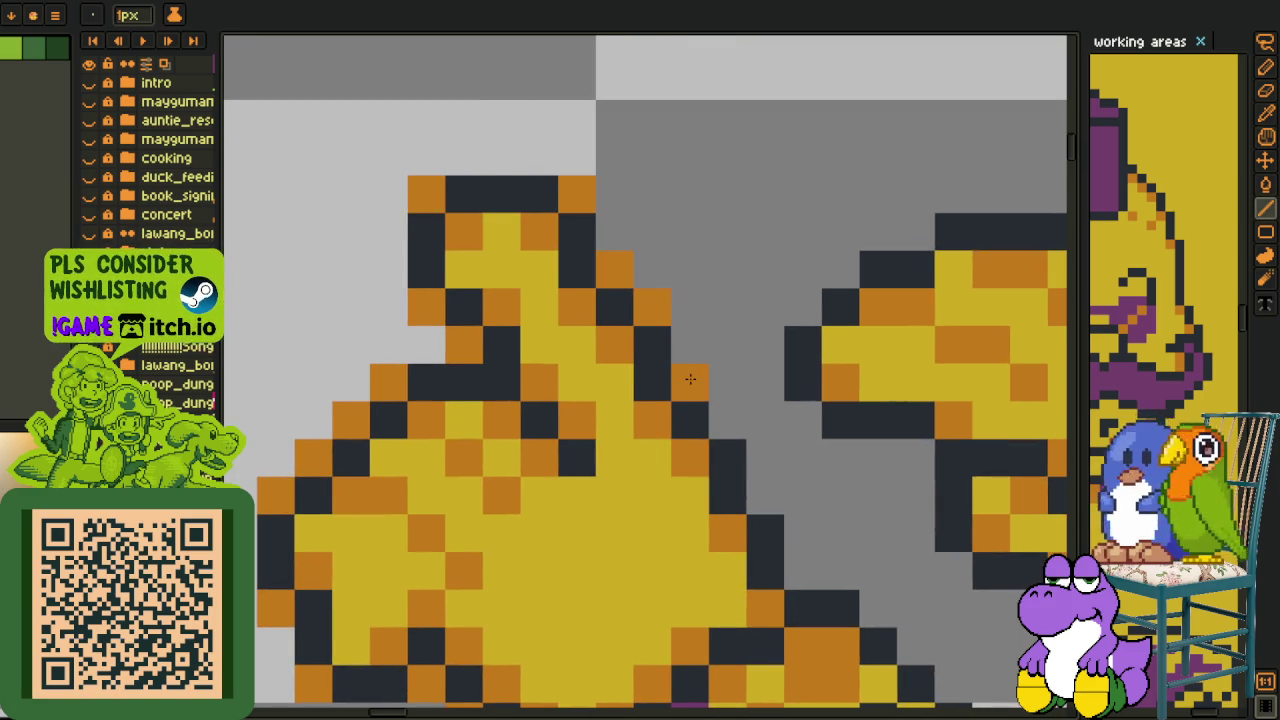
left_click_drag(727, 424, 427, 218)
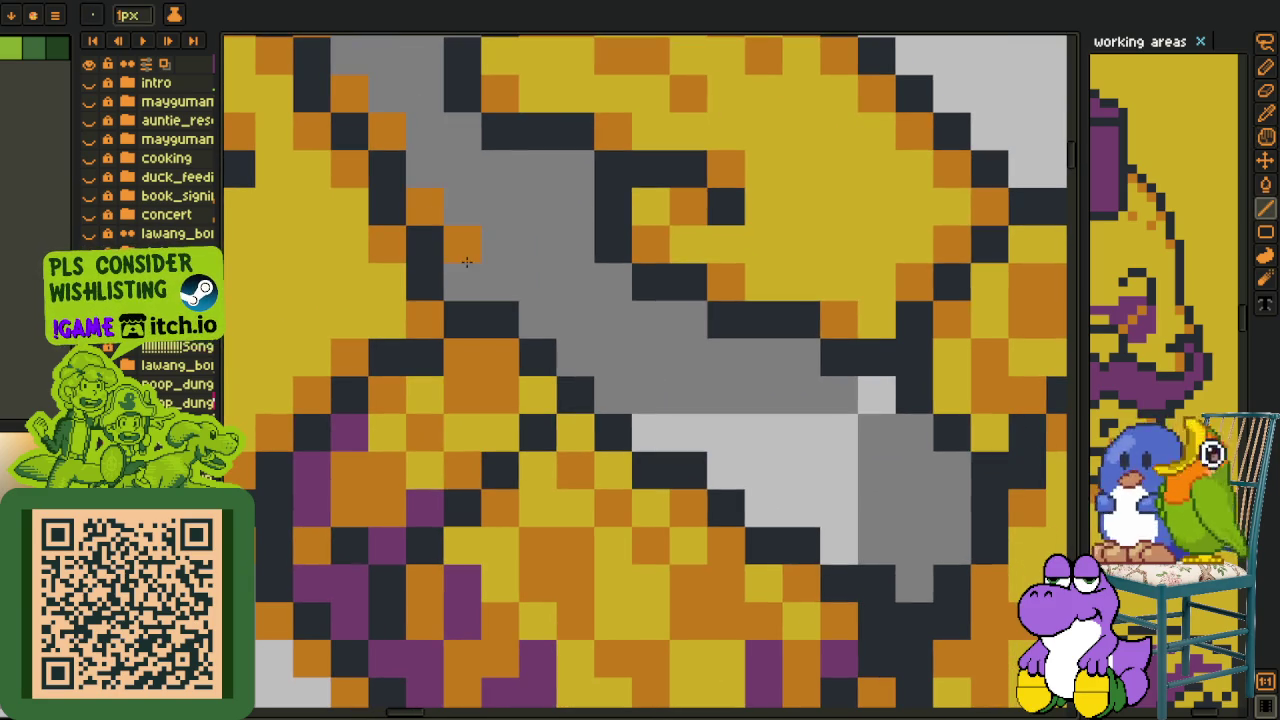
mouse_move(650, 433)
left_mouse_down()
mouse_move(857, 523)
mouse_move(518, 329)
mouse_move(550, 355)
left_mouse_up()
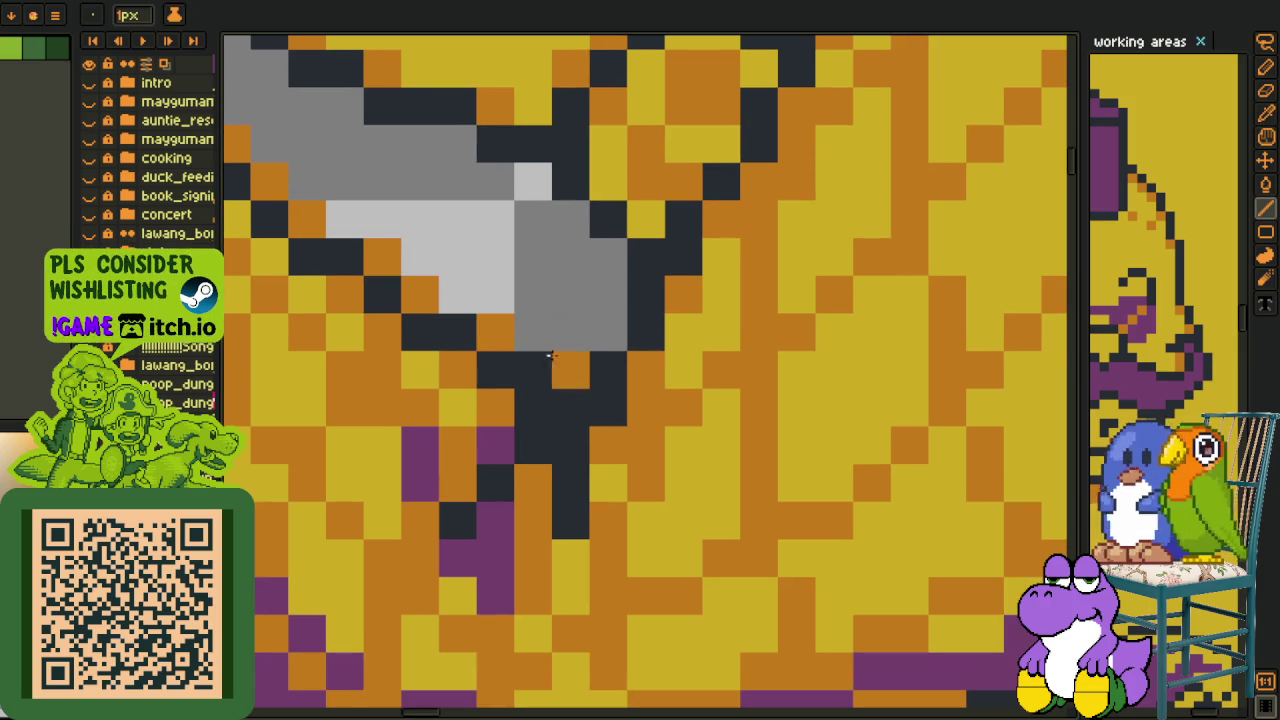
left_click(533, 180)
left_click_drag(459, 142, 634, 457)
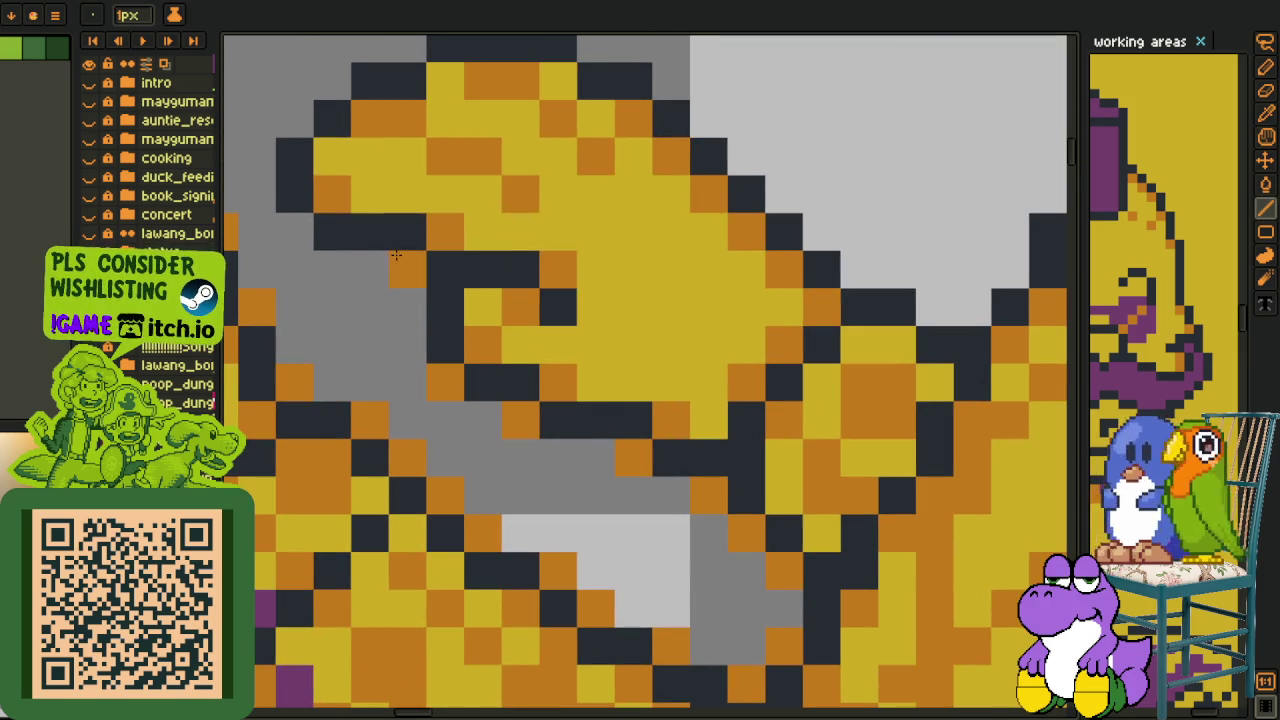
left_click_drag(289, 229, 437, 417)
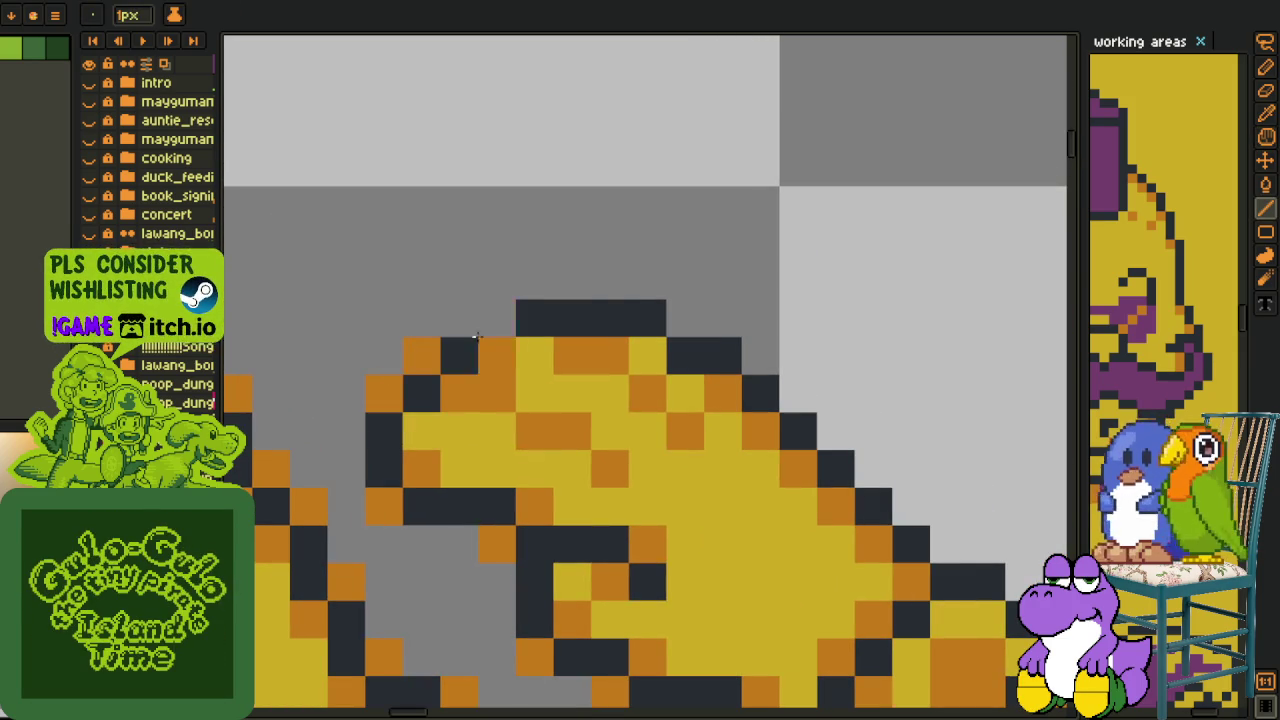
mouse_move(800, 374)
left_mouse_down()
mouse_move(472, 268)
mouse_move(651, 430)
left_mouse_up()
left_click(747, 471)
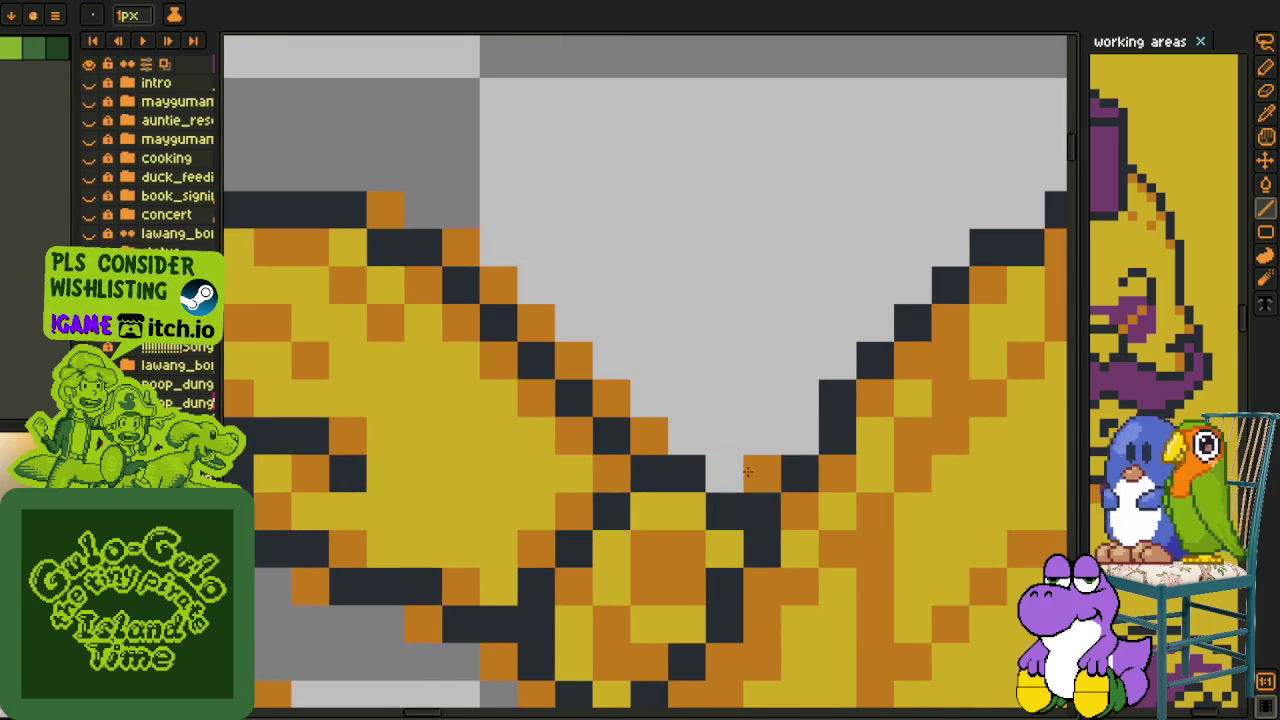
mouse_move(830, 355)
left_mouse_down()
mouse_move(540, 472)
mouse_move(737, 297)
mouse_move(553, 494)
mouse_move(696, 264)
left_mouse_up()
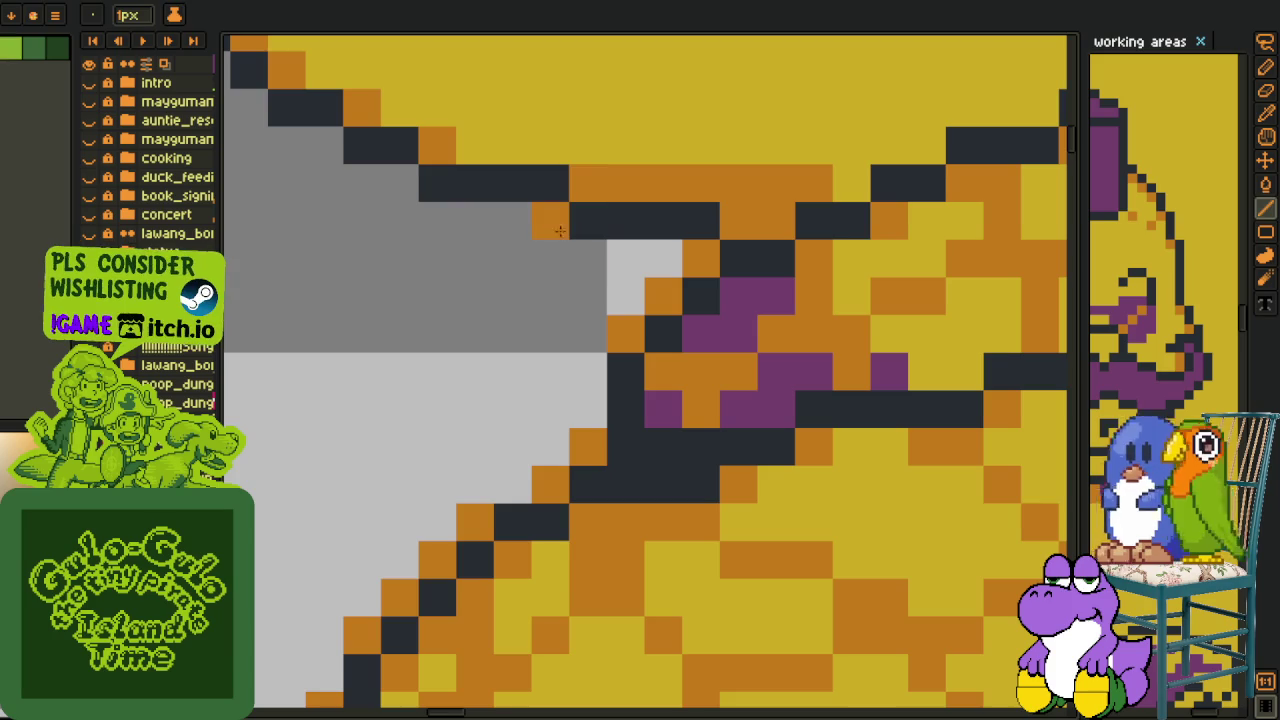
Ring the purple curl's outline with orange pixels.
left_click_drag(560, 231, 659, 515)
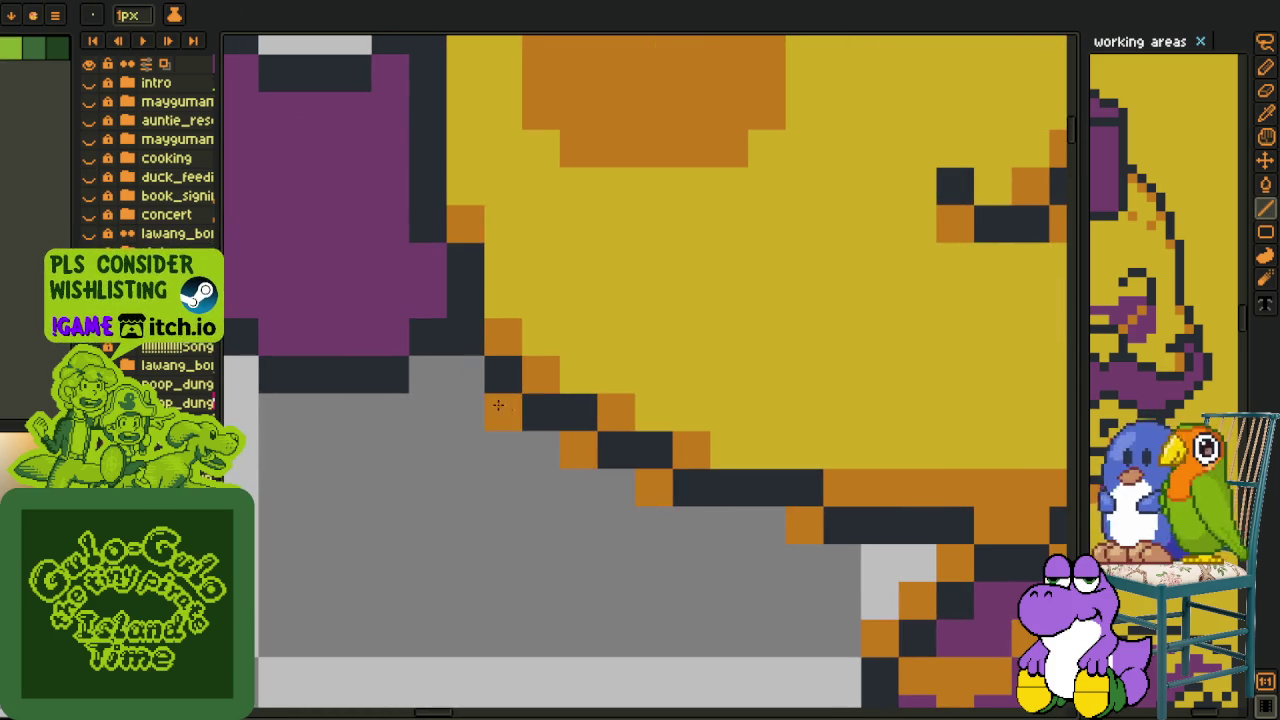
left_click_drag(315, 374, 635, 524)
left_click(560, 524)
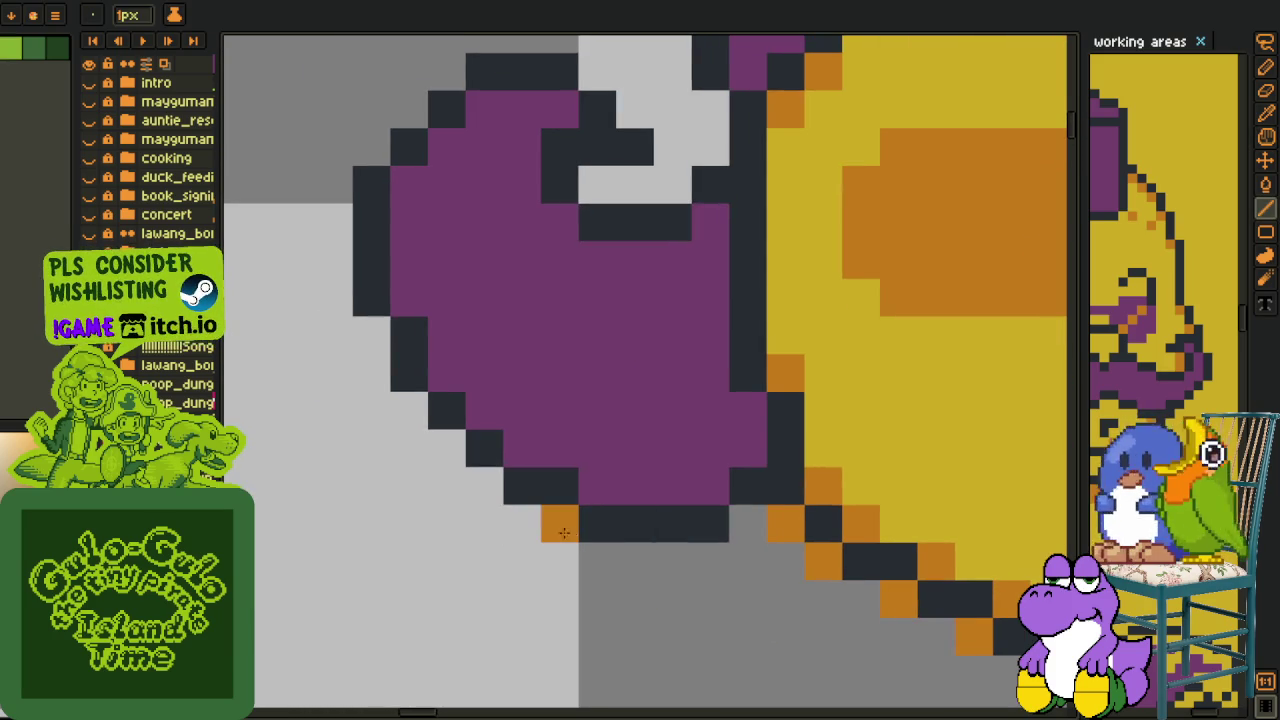
left_click(484, 486)
left_click_drag(484, 496, 371, 336)
left_click(409, 110)
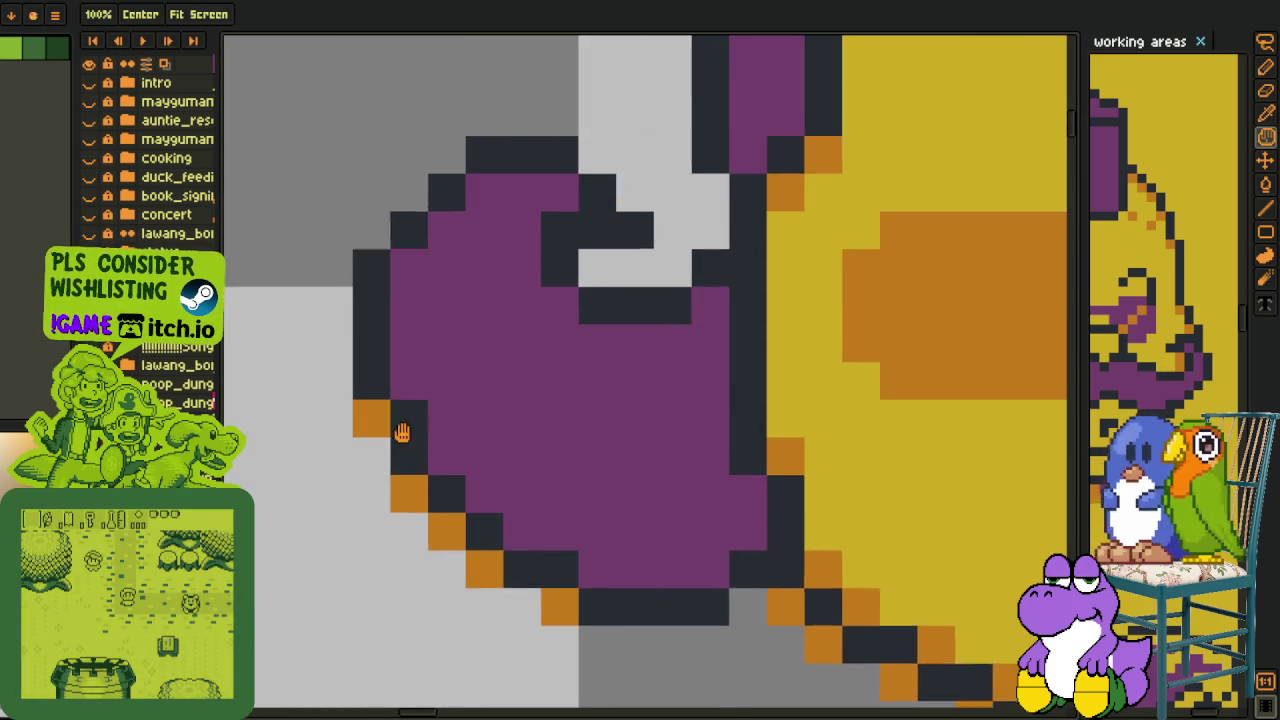
left_click_drag(399, 93, 379, 308)
left_click(389, 326)
left_click(426, 289)
left_click(574, 322)
key("ctrl+z")
left_click(576, 289)
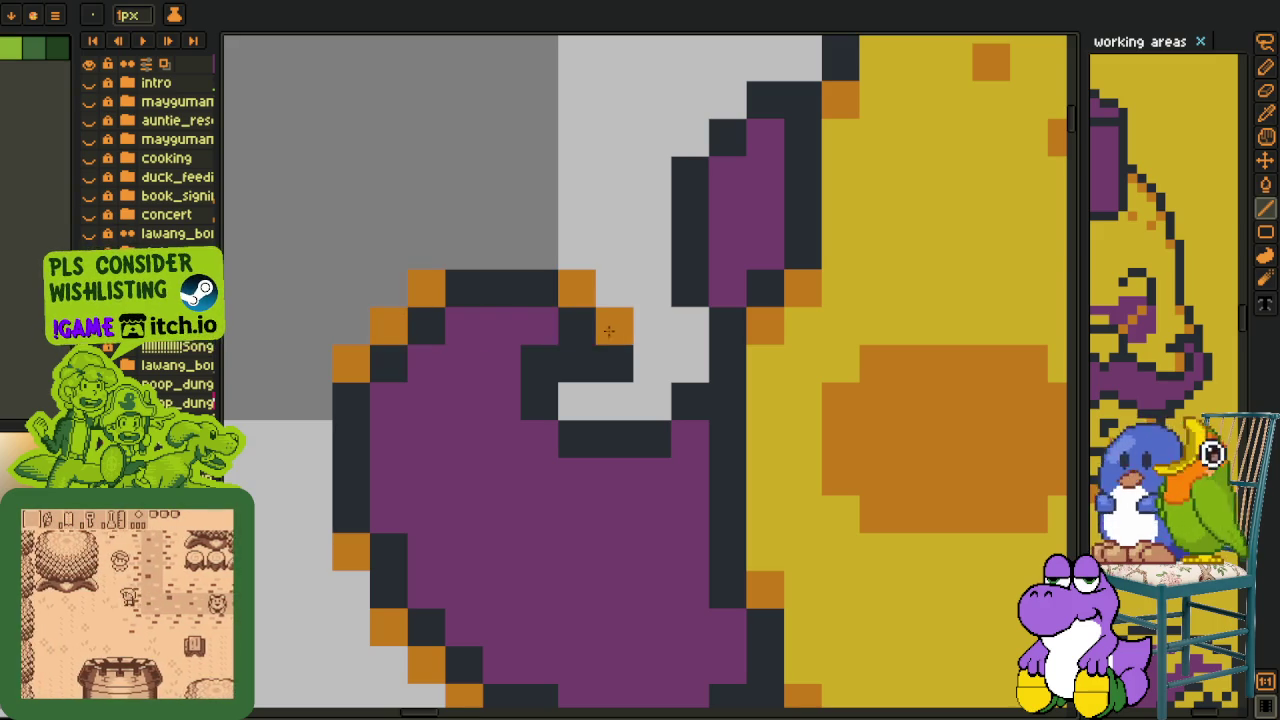
left_click(614, 326)
left_click(576, 400)
left_click(652, 400)
left_click(690, 363)
Add orange rim pixels just outside the hair's dark outline.
scroll(690, 360, "up", 2)
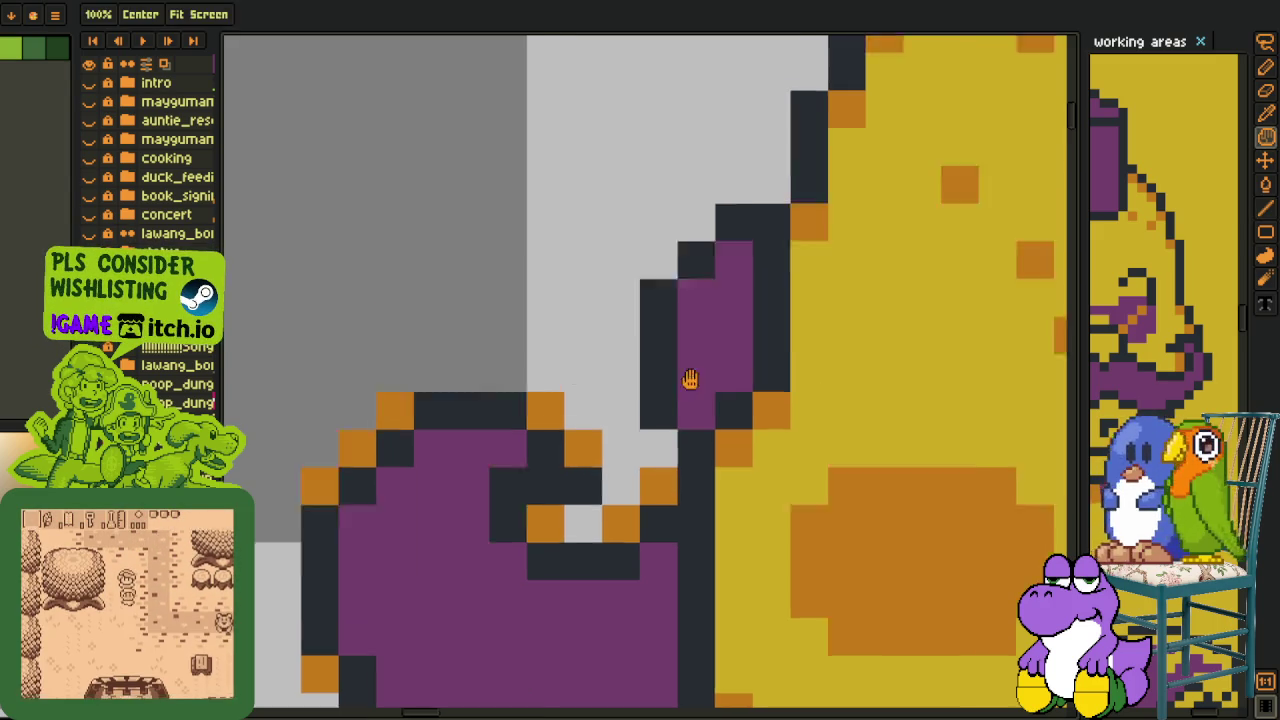
scroll(640, 400, "up", 3)
scroll(553, 480, "up", 2)
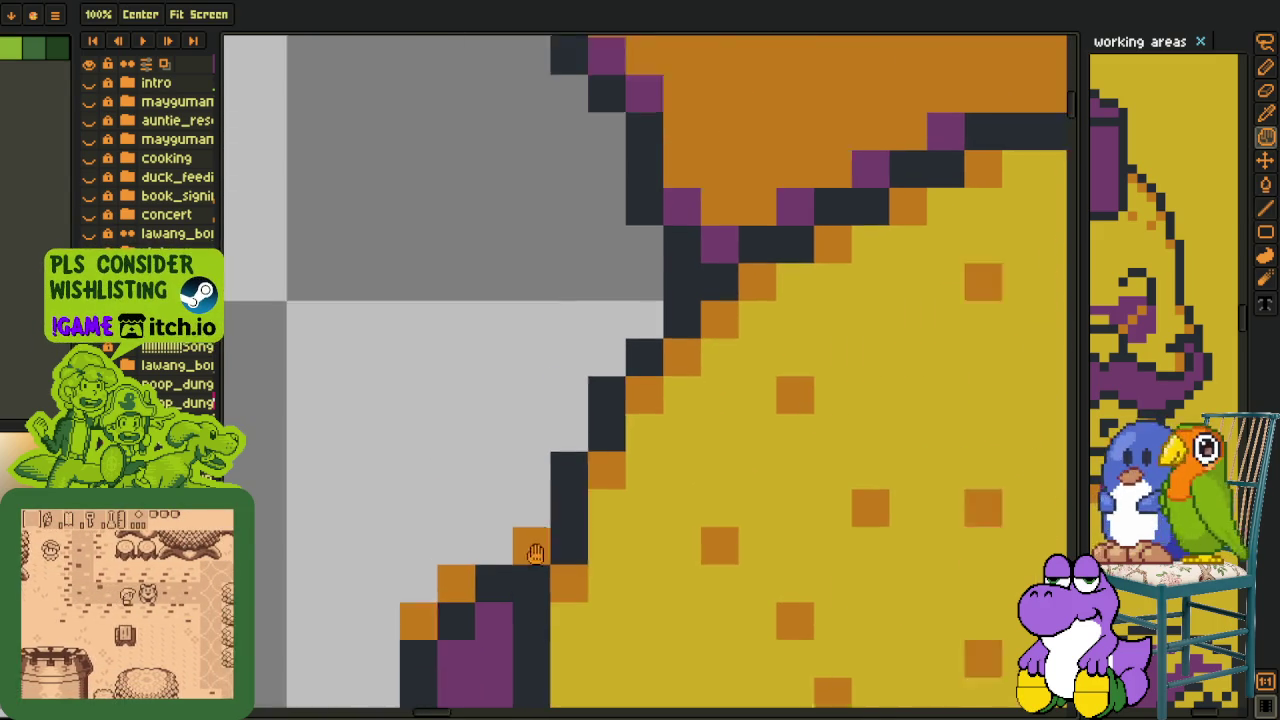
scroll(548, 510, "up", 2)
scroll(543, 535, "up", 1)
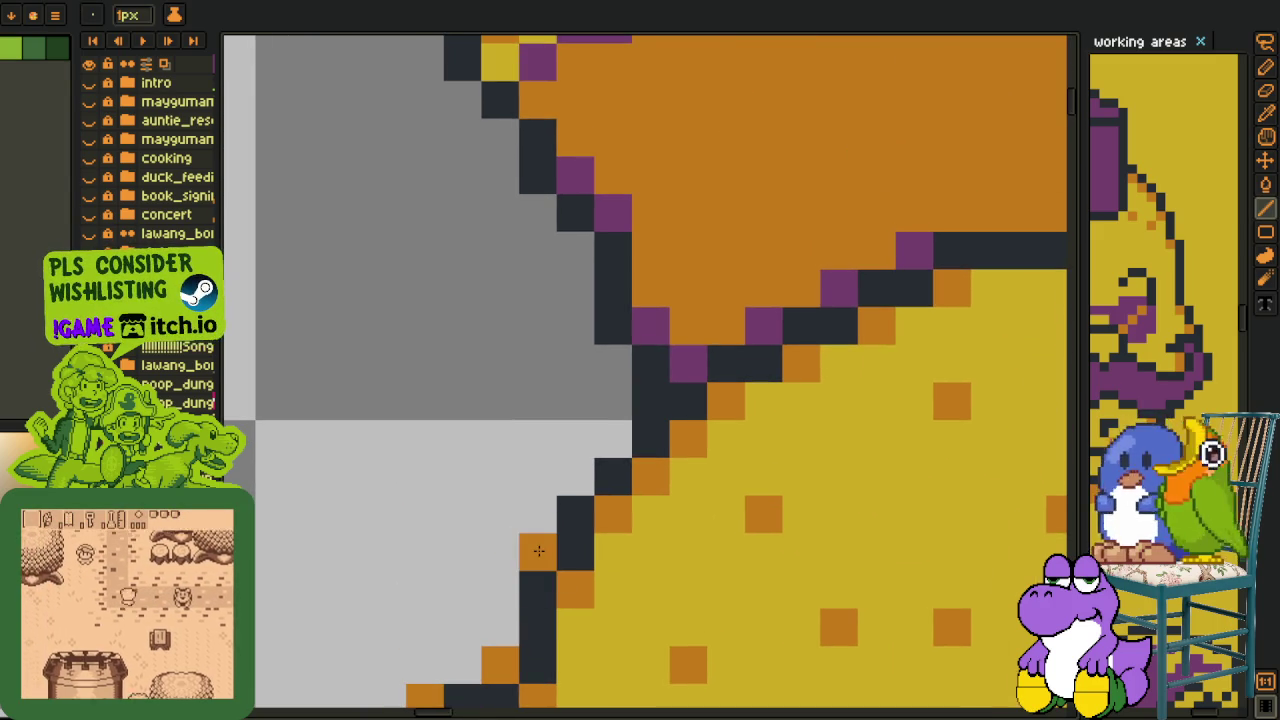
left_click(576, 477)
left_click(614, 439)
left_click_drag(615, 365, 668, 570)
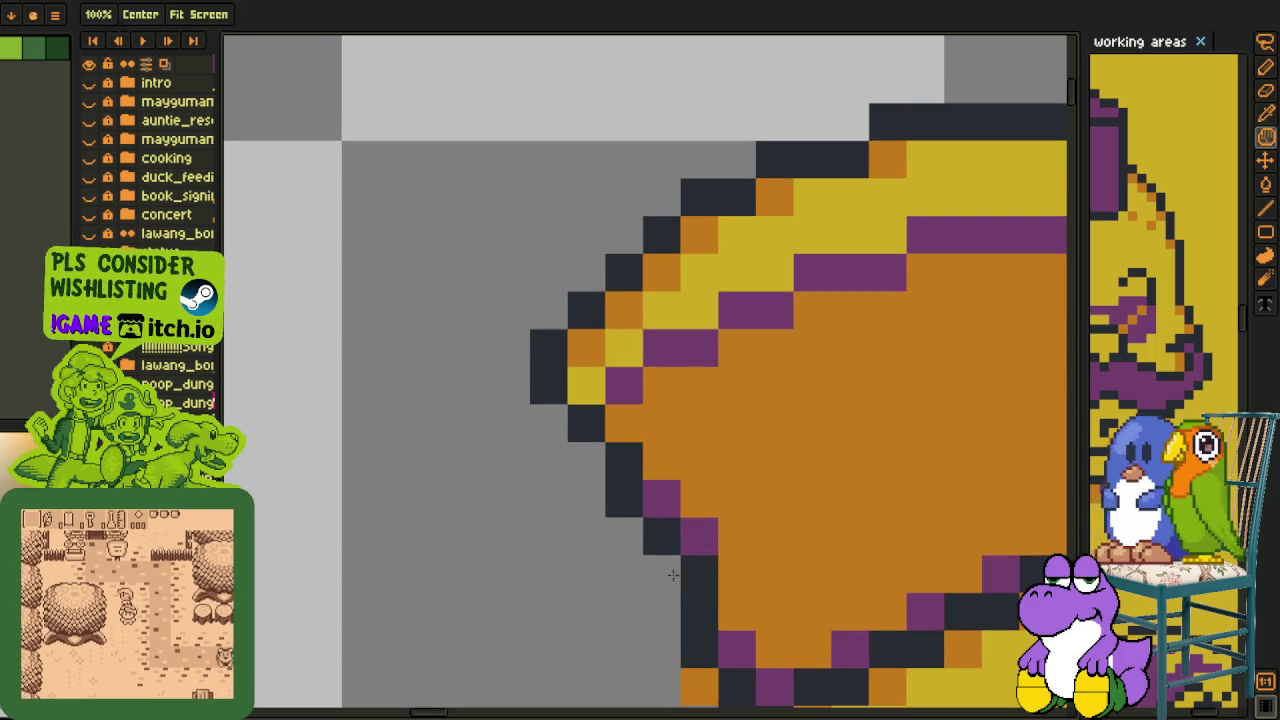
Add a dark pixel at the hair's top-left outline and orange pixels along its top-right edge.
scroll(560, 430, "down", 3)
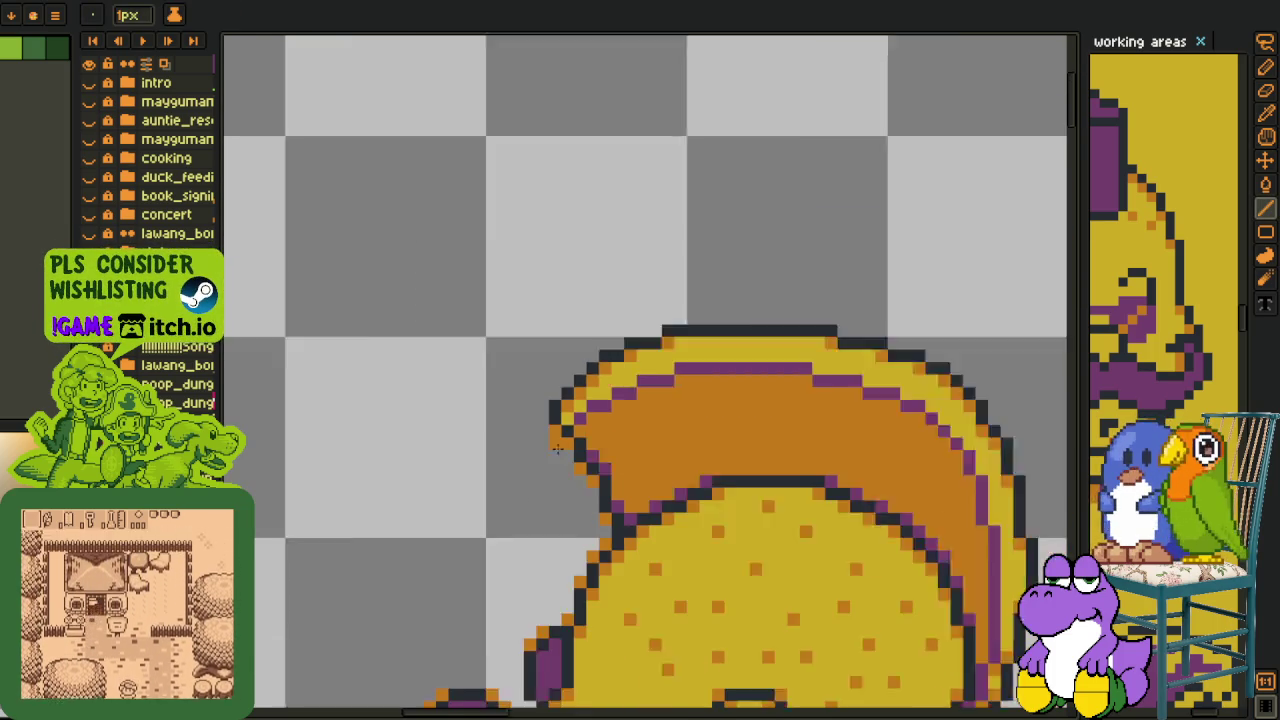
scroll(560, 430, "down", 1)
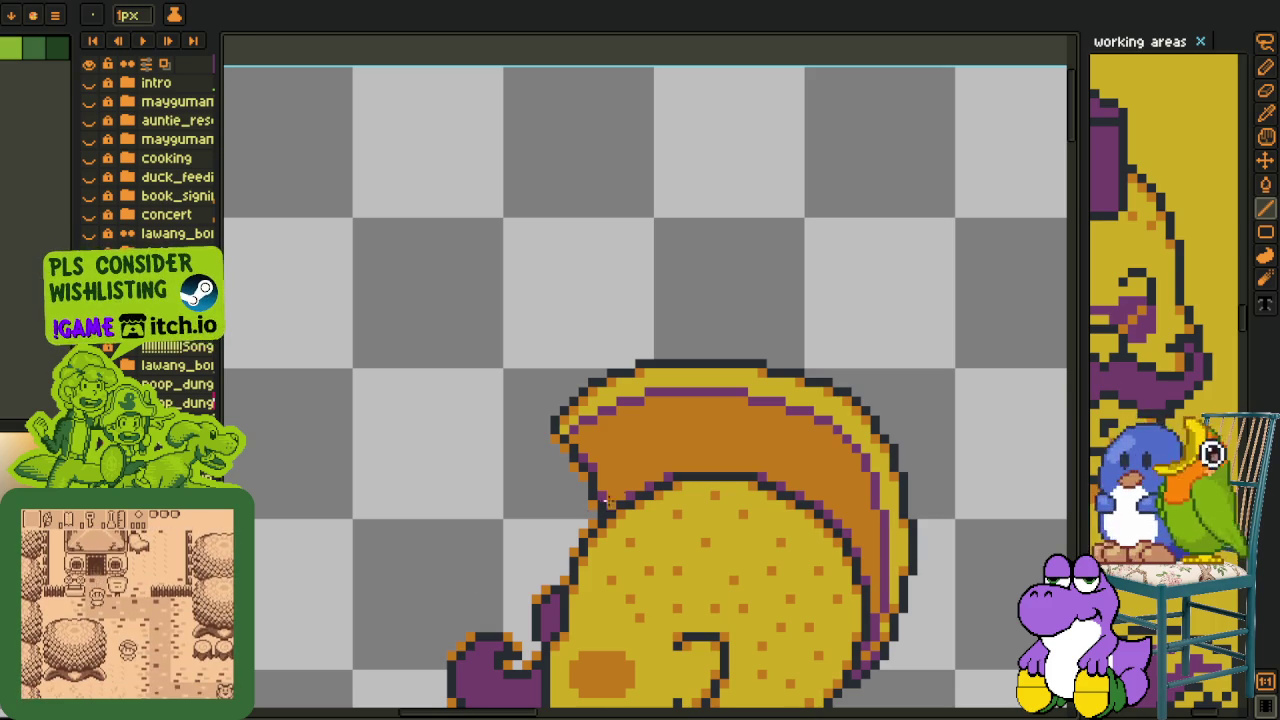
scroll(606, 501, "up", 2)
scroll(569, 386, "up", 2)
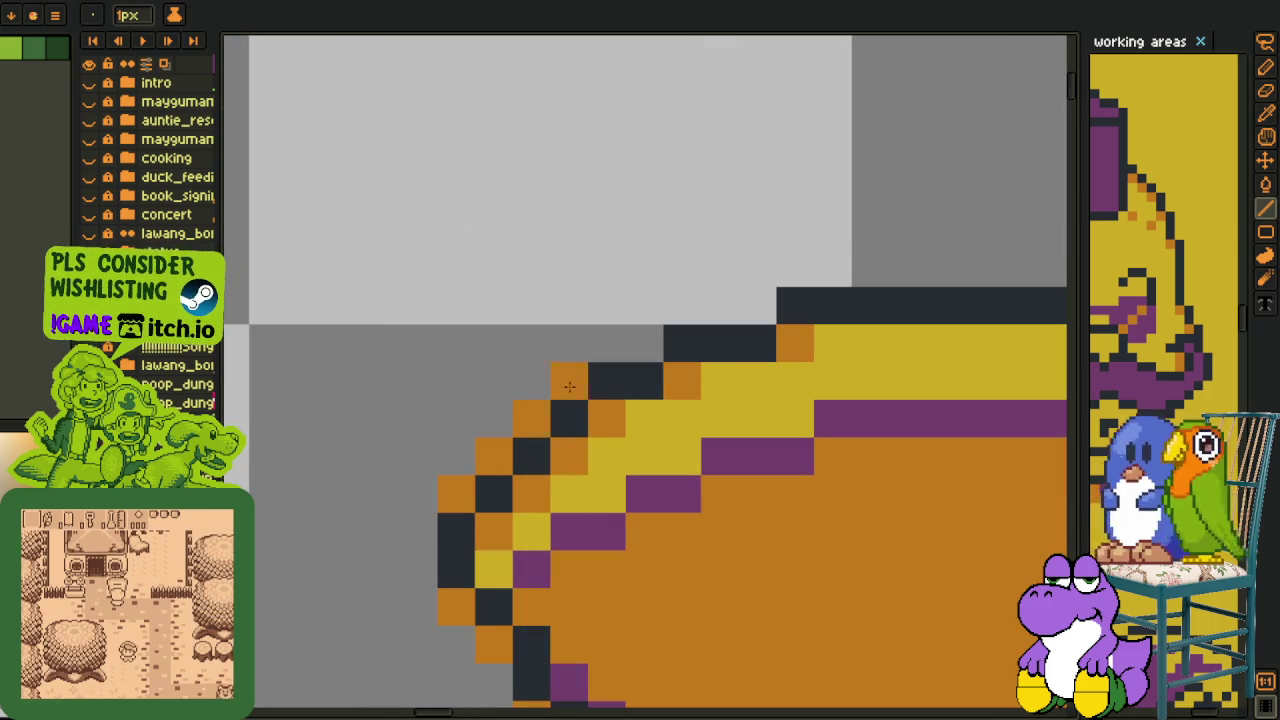
left_click(757, 306)
left_click_drag(908, 320, 440, 381)
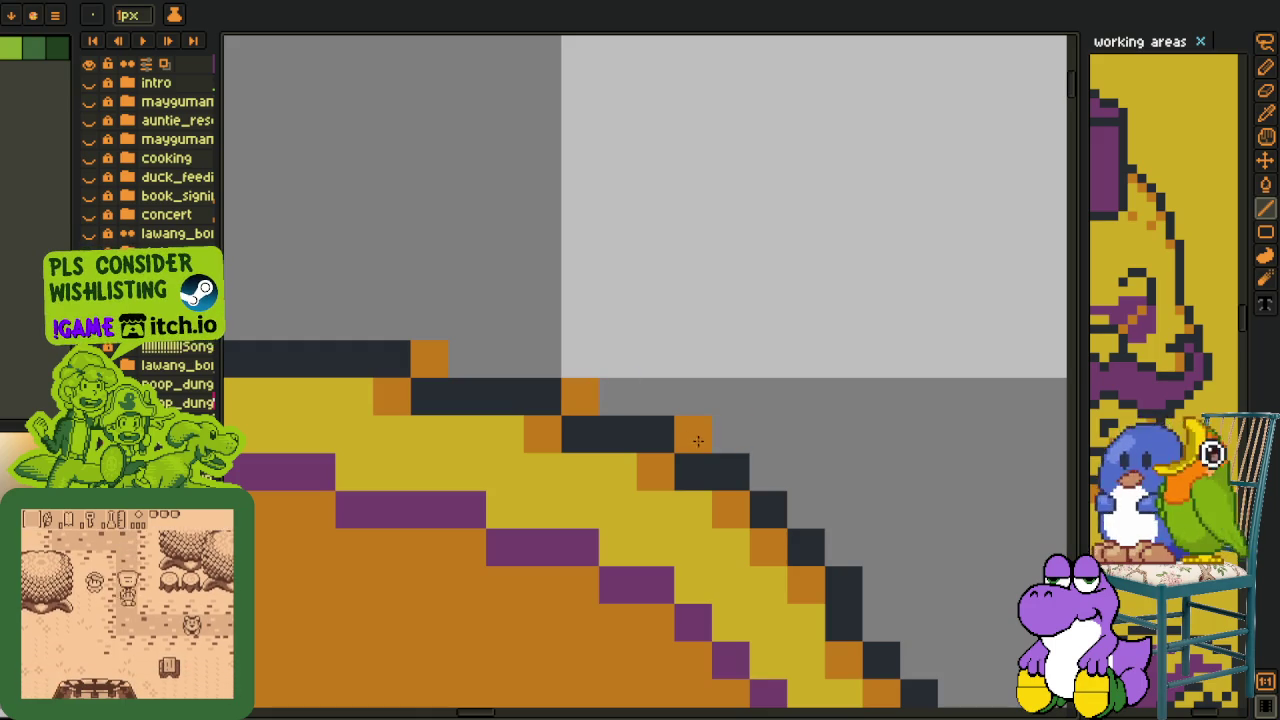
mouse_move(767, 470)
left_mouse_down()
mouse_move(843, 545)
mouse_move(677, 451)
mouse_move(588, 468)
left_mouse_up()
Sample the dark outline colour to fix the hair's pixel staircase, filling stray pixels yellow.
key("space")
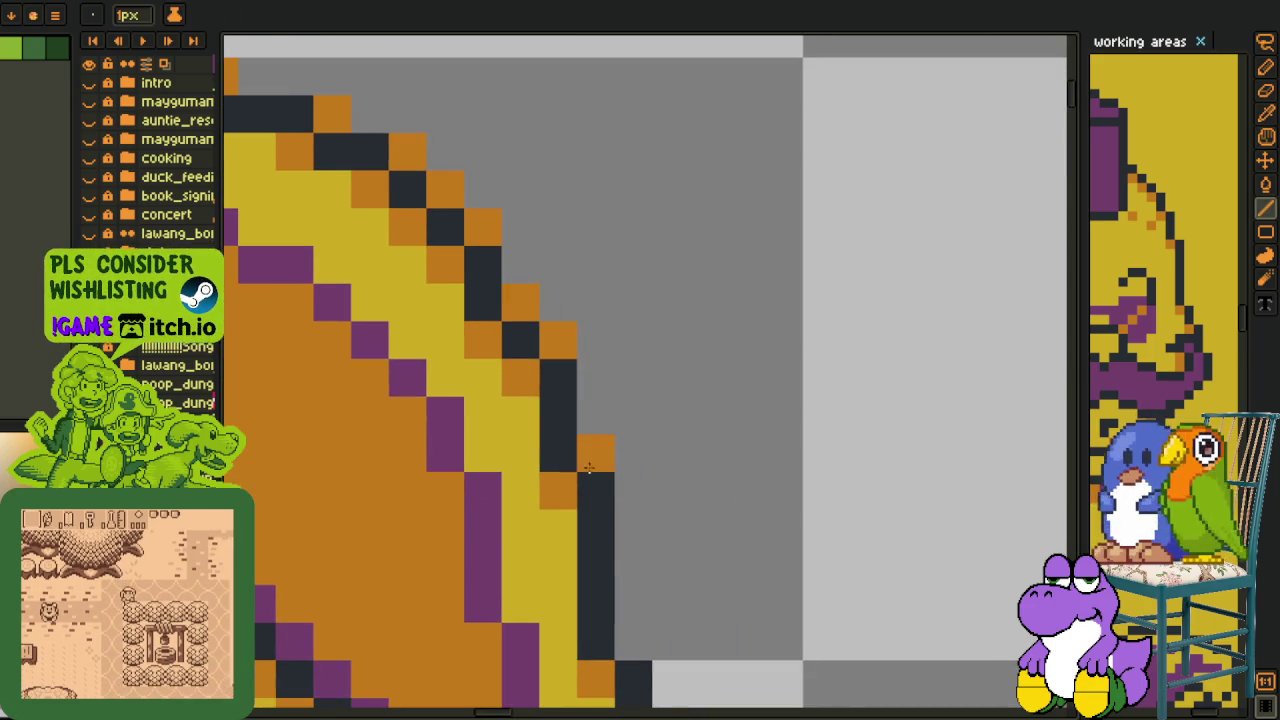
key("z")
scroll(617, 508, "down", 3)
scroll(595, 427, "up", 4)
key("o")
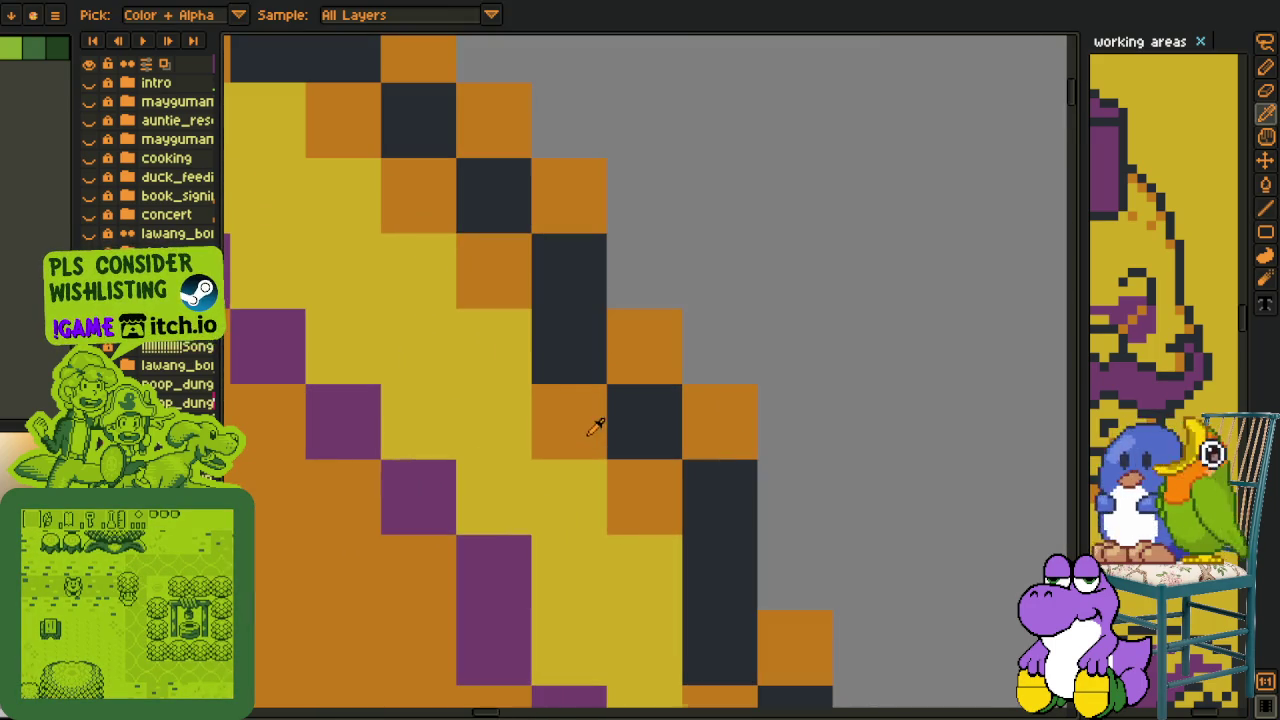
left_click(569, 363, "alt")
left_click(644, 346)
left_click(582, 468, "alt")
left_click(568, 422)
left_click(560, 369)
left_click(508, 266, "alt")
left_click(568, 346)
Add single orange pixels along the sweater edge with the 1px pencil.
scroll(680, 371, "down", 3)
scroll(700, 443, "down", 2)
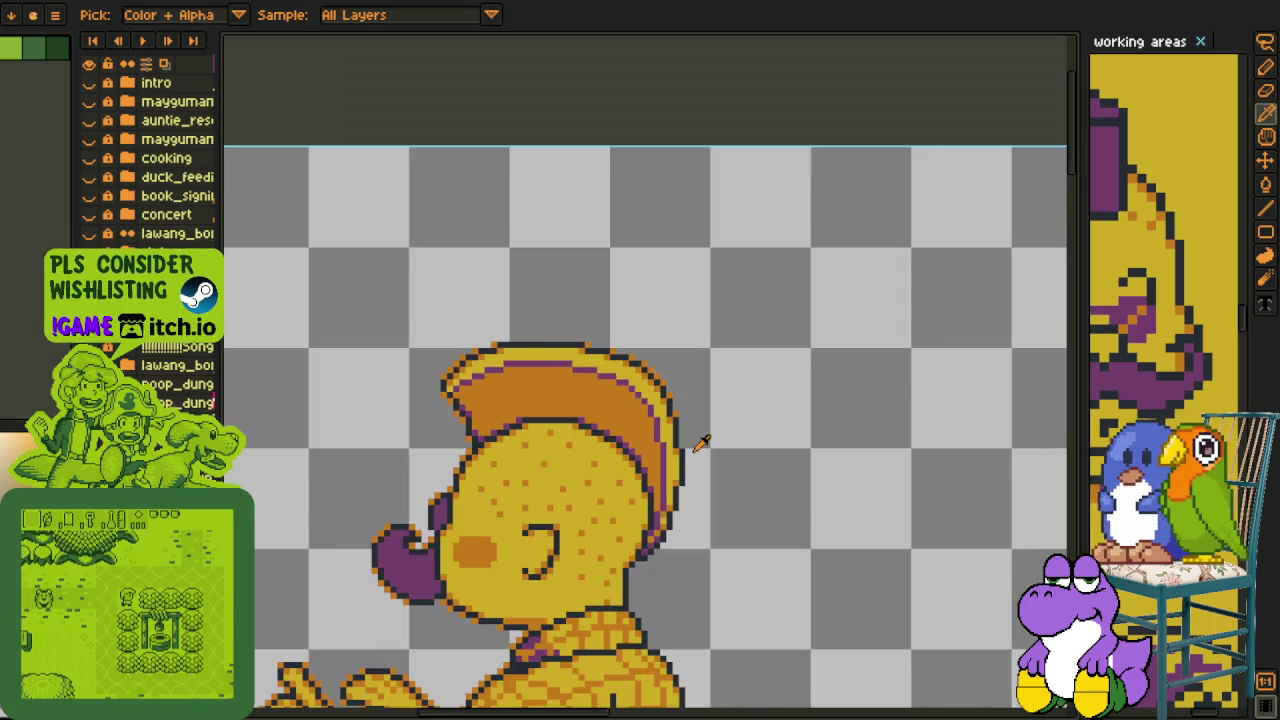
scroll(700, 443, "up", 4)
key("b")
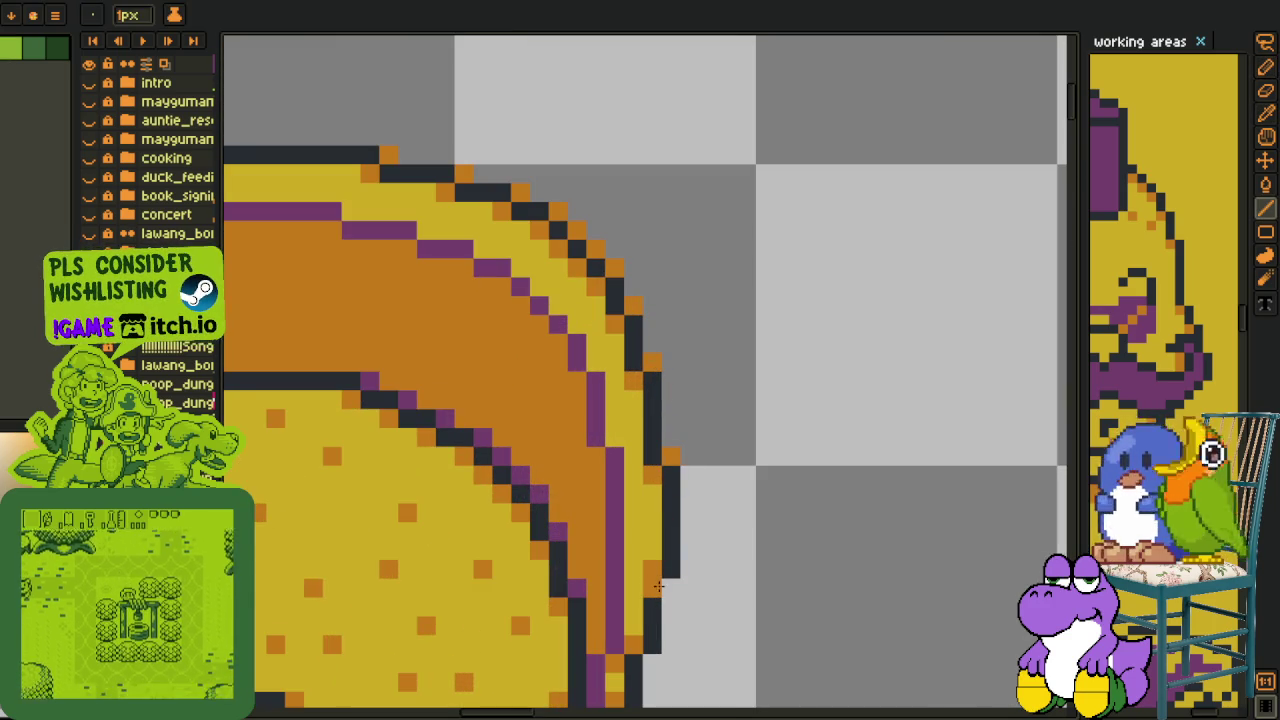
scroll(746, 389, "up", 1)
scroll(730, 404, "up", 1)
left_click(710, 382)
left_click(672, 496)
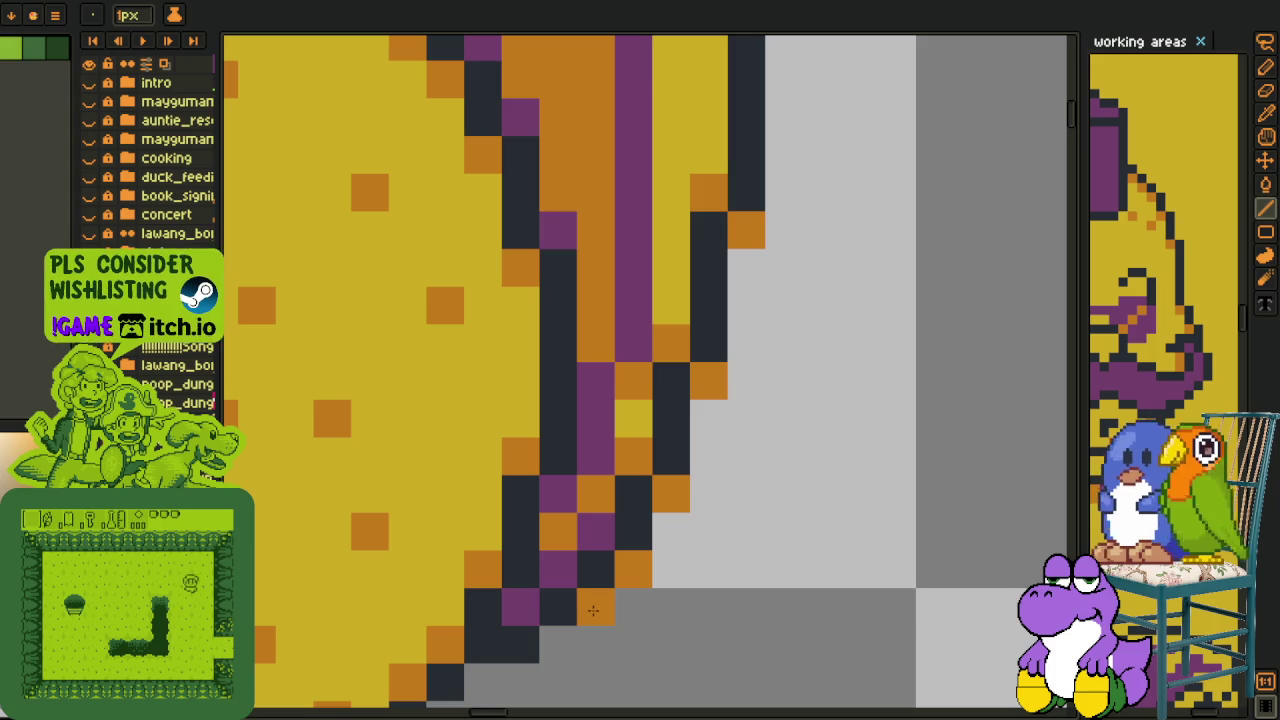
Paint diagonal runs of orange rim pixels down the shirt's dark back outline.
scroll(488, 679, "down", 2)
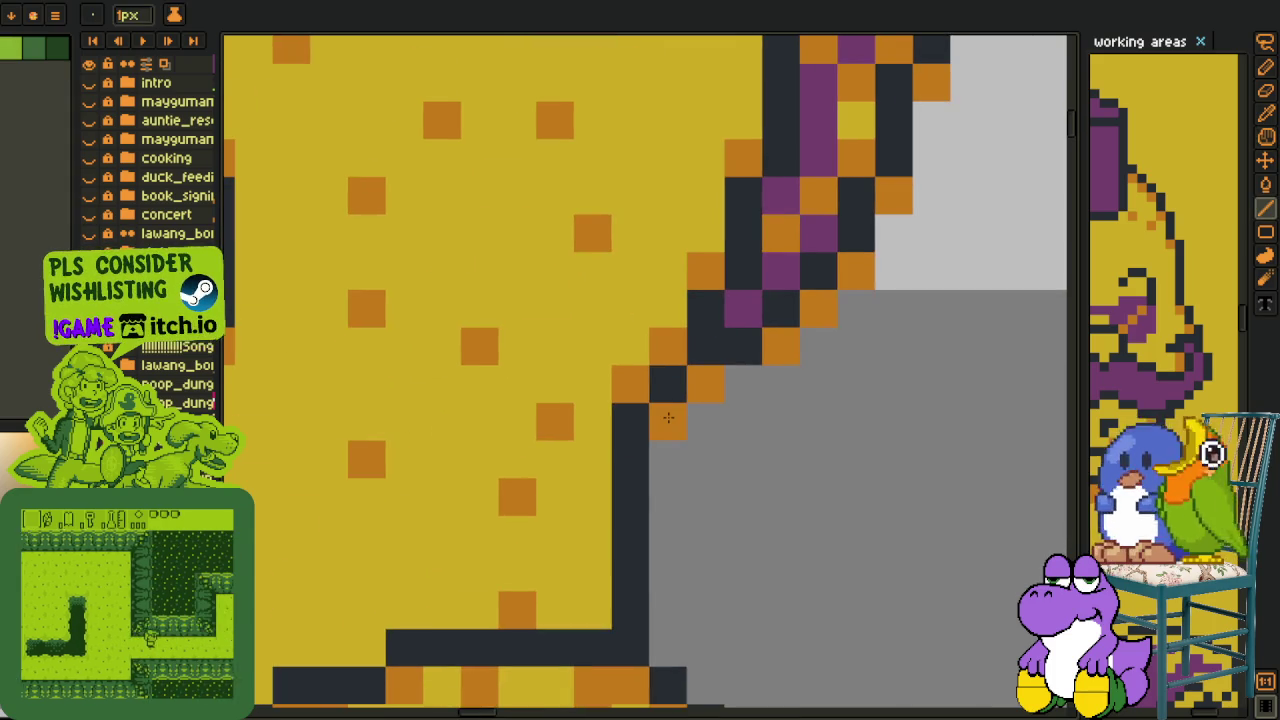
scroll(560, 500, "down", 4)
scroll(676, 397, "up", 4)
left_click_drag(680, 371, 747, 476)
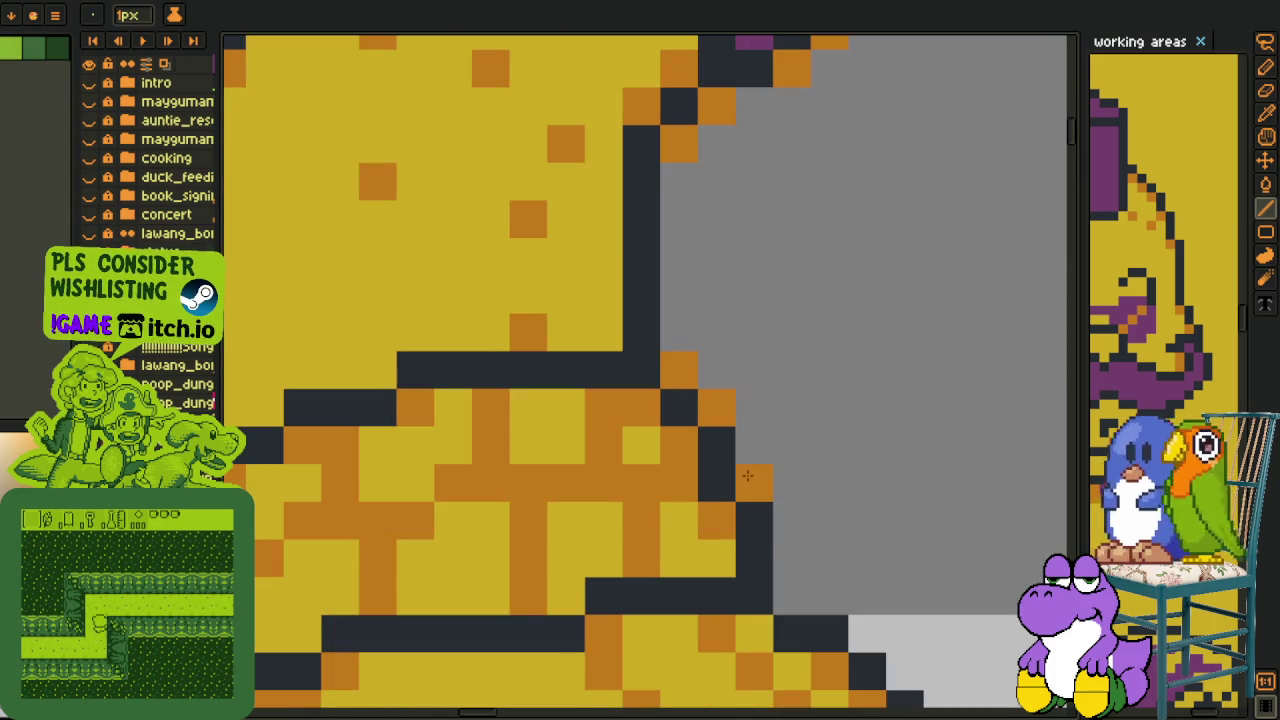
left_click_drag(780, 584, 600, 300)
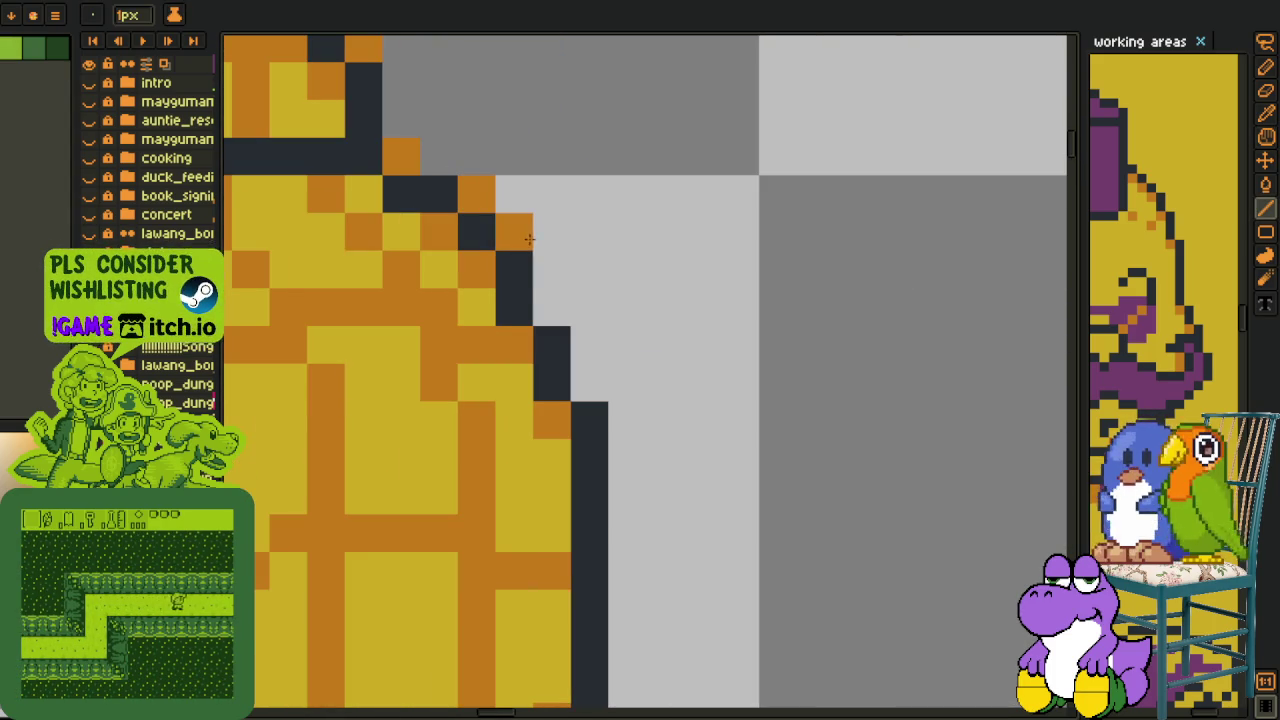
left_click_drag(476, 195, 566, 306)
scroll(586, 371, "down", 2)
scroll(626, 414, "up", 3)
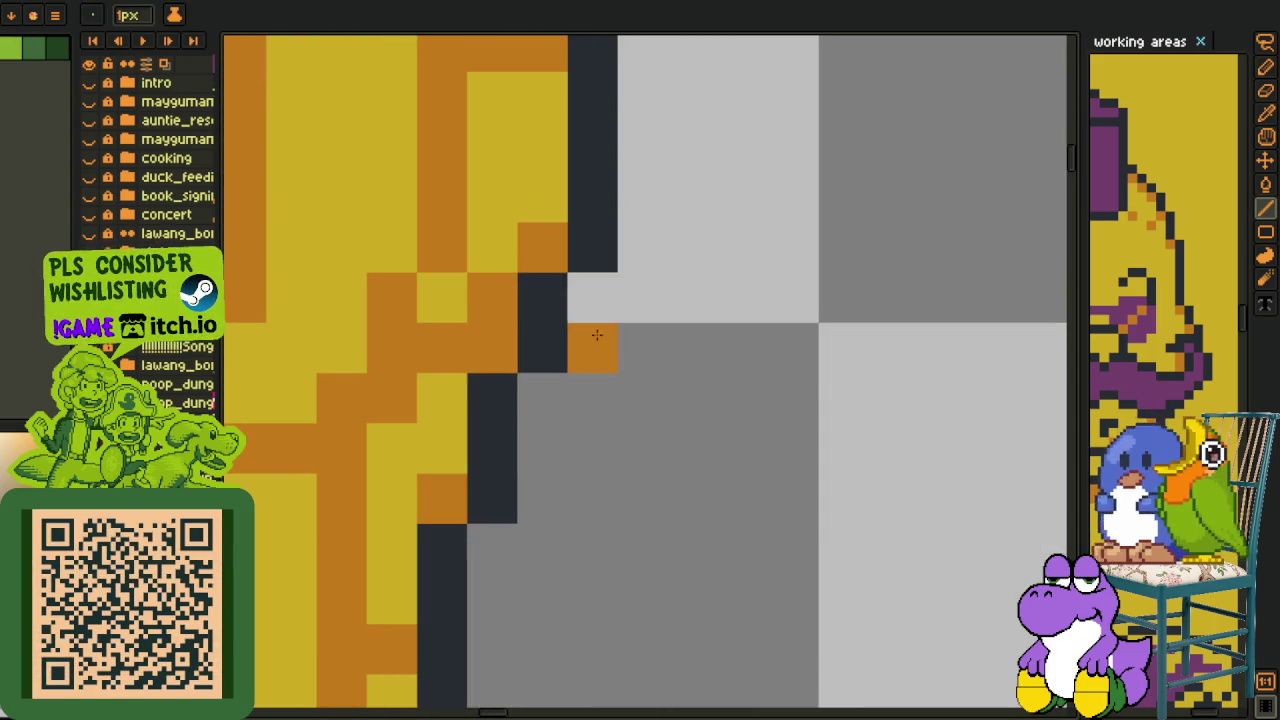
left_click(592, 300)
scroll(490, 550, "down", 2)
scroll(529, 514, "down", 1)
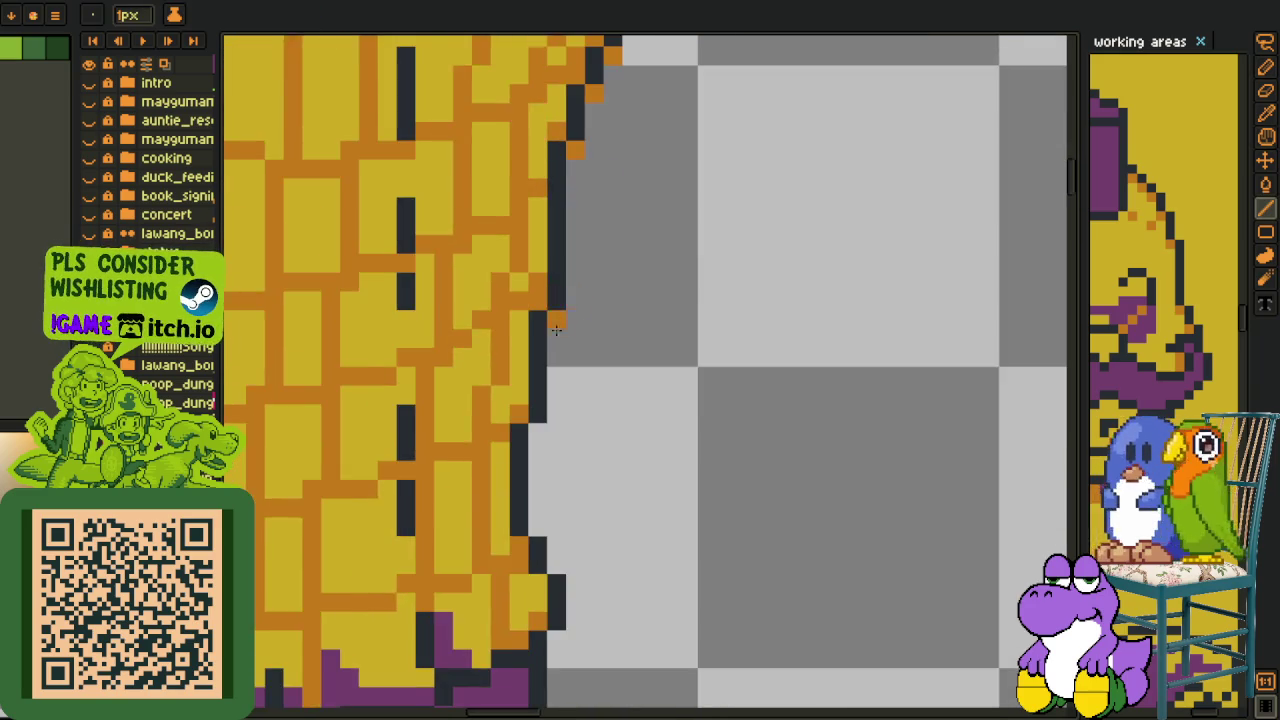
scroll(551, 300, "up", 3)
scroll(530, 400, "down", 1)
scroll(551, 214, "down", 2)
Apply a red outline around the seated man with the Outline effect.
key("i")
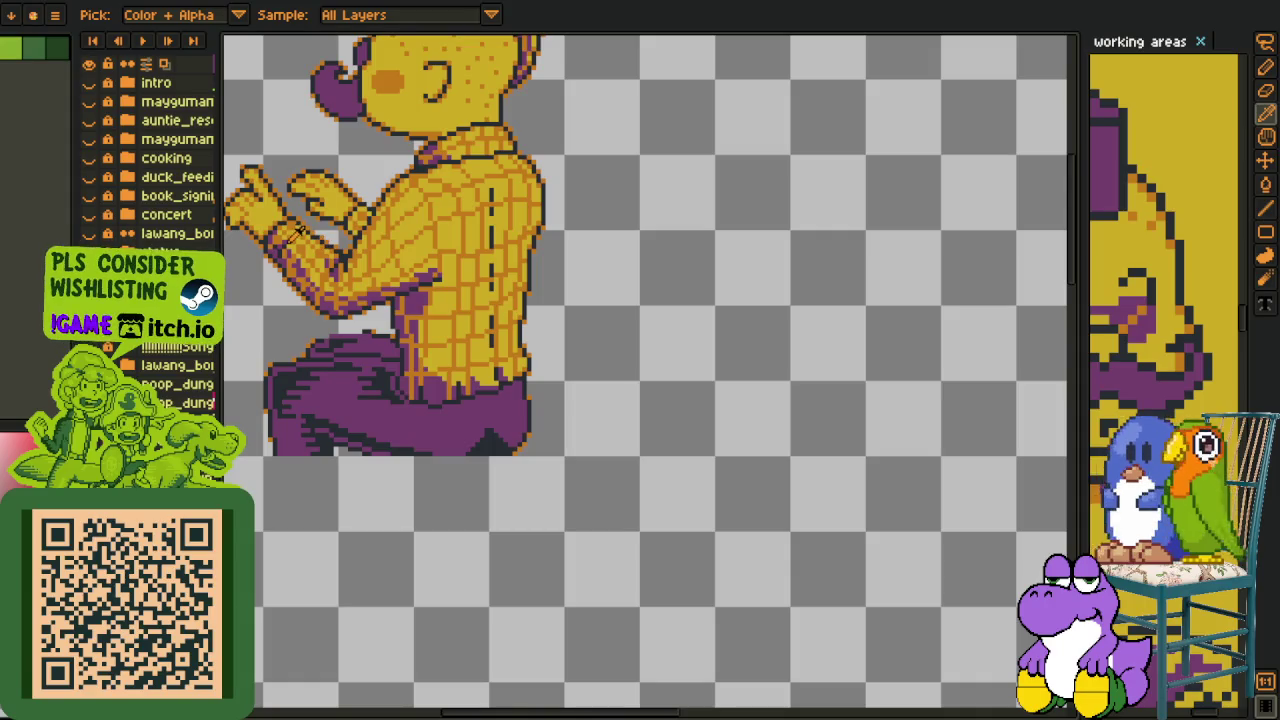
left_click_drag(388, 170, 414, 298)
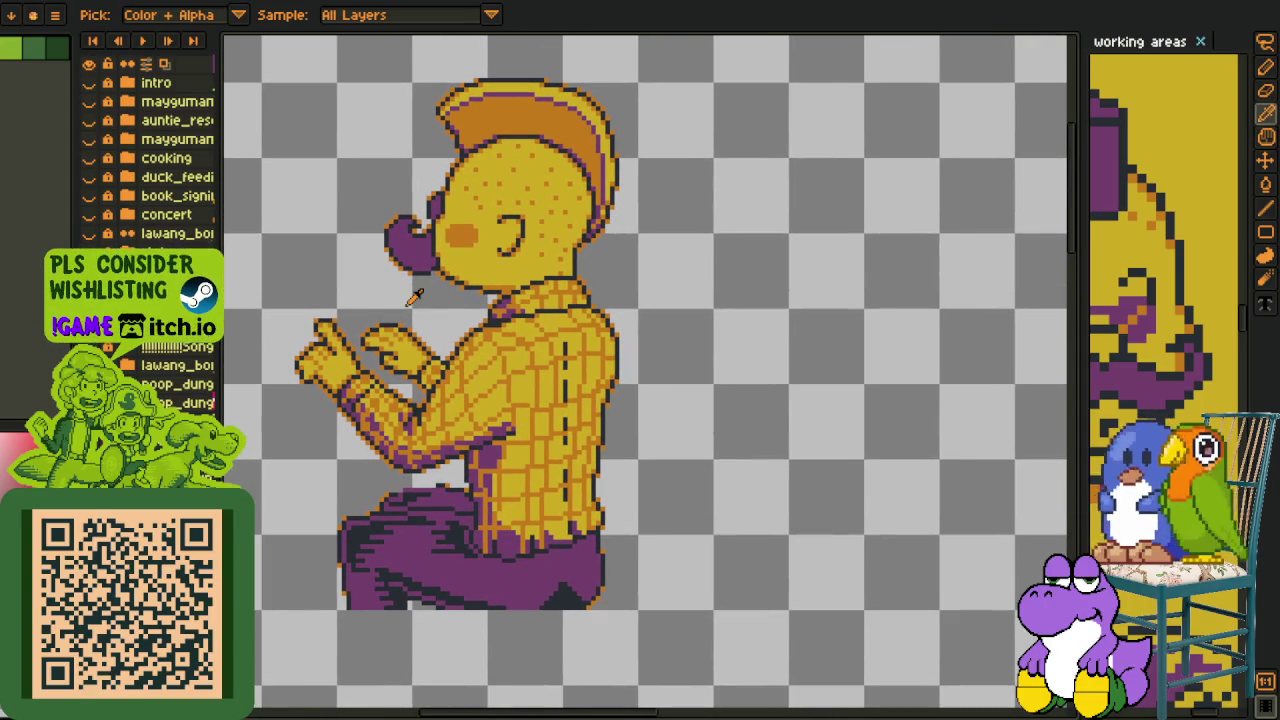
key("shift+o")
left_click(966, 320)
left_click(974, 322)
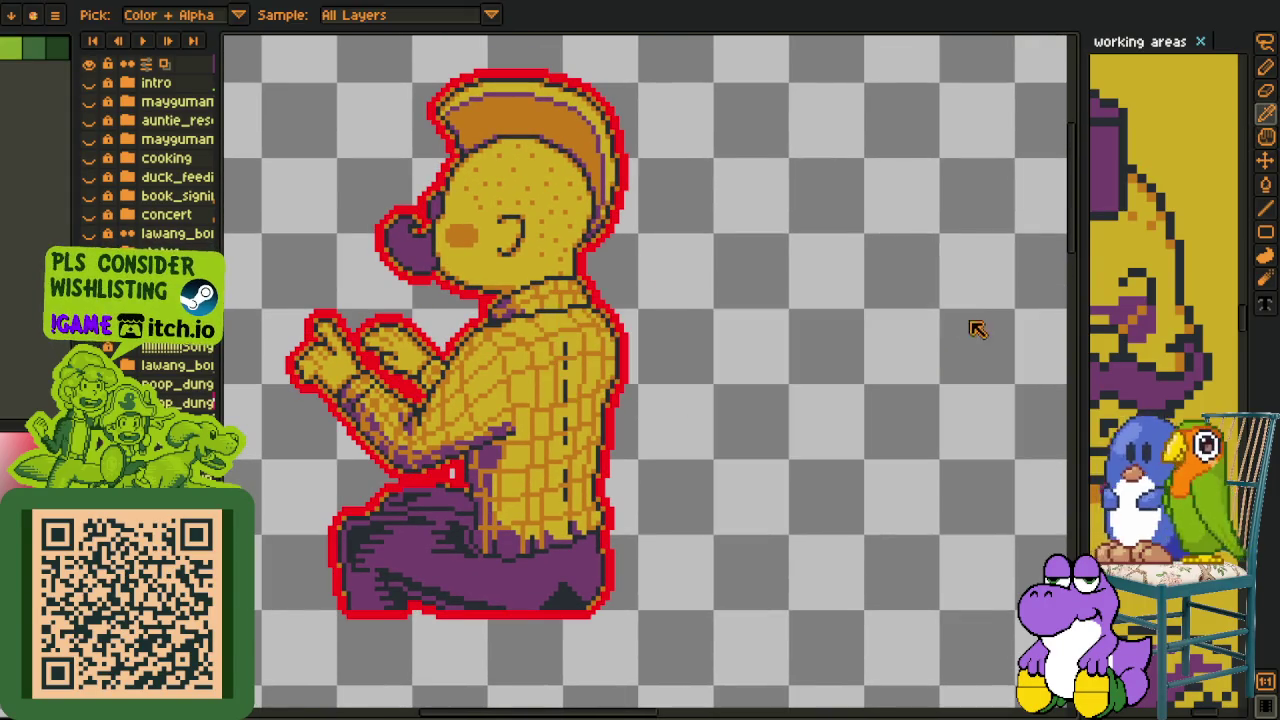
Reapply the red outline twice to thicken it.
key("shift+o")
left_click(980, 318)
key("shift+o")
left_click(978, 316)
scroll(565, 310, "up", 3)
scroll(608, 349, "up", 2)
Select a strip across the outline and apply one more red outline ring.
key("m")
left_click_drag(600, 334, 788, 348)
scroll(814, 286, "down", 3)
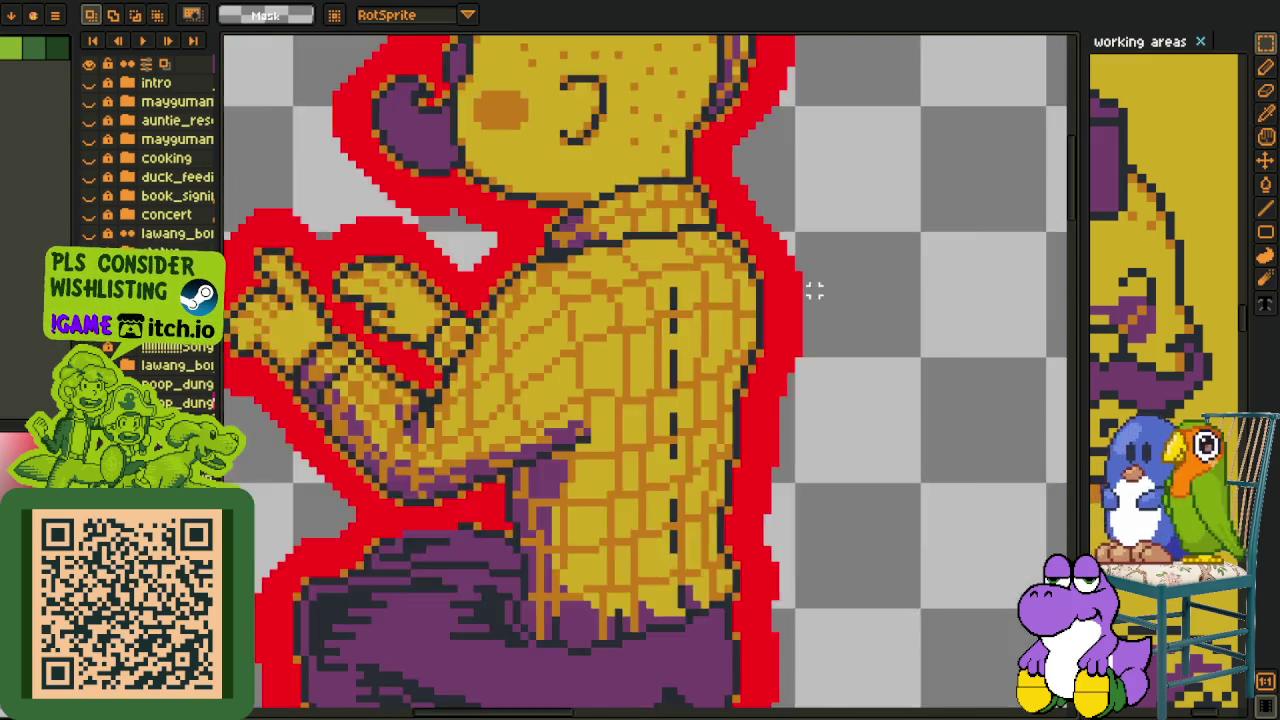
scroll(857, 309, "down", 2)
key("shift+o")
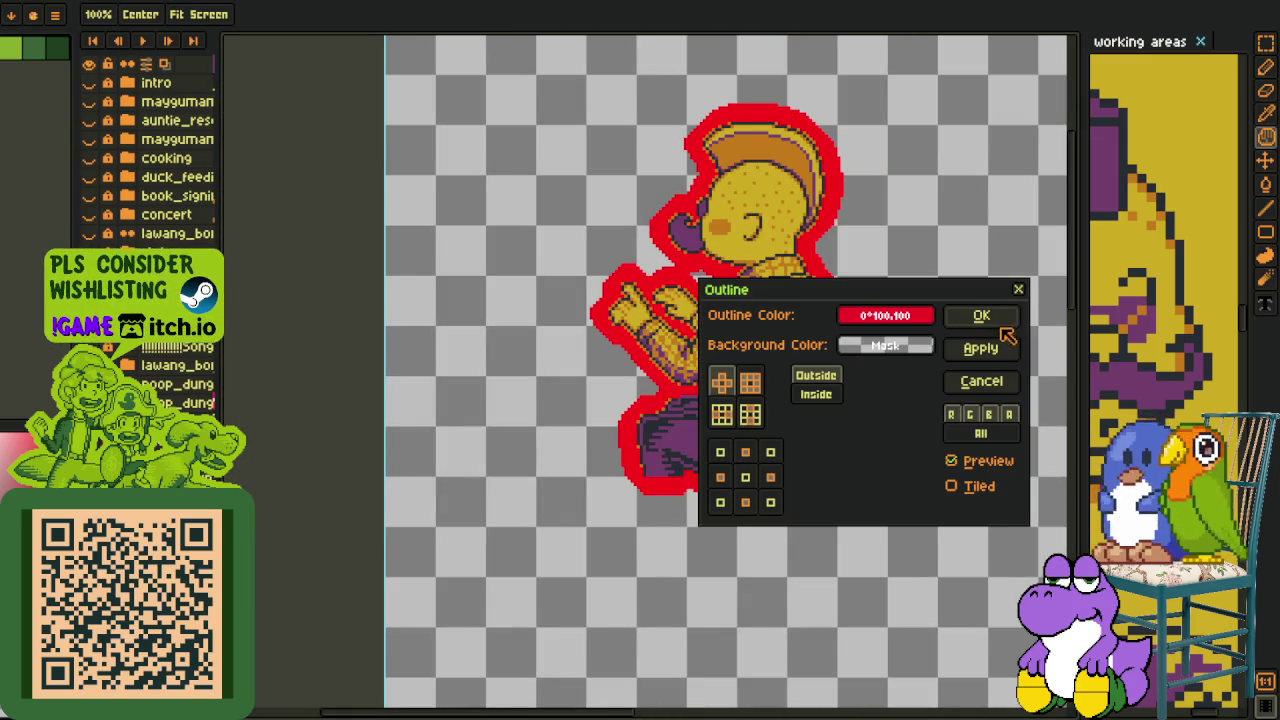
left_click(980, 316)
key("i")
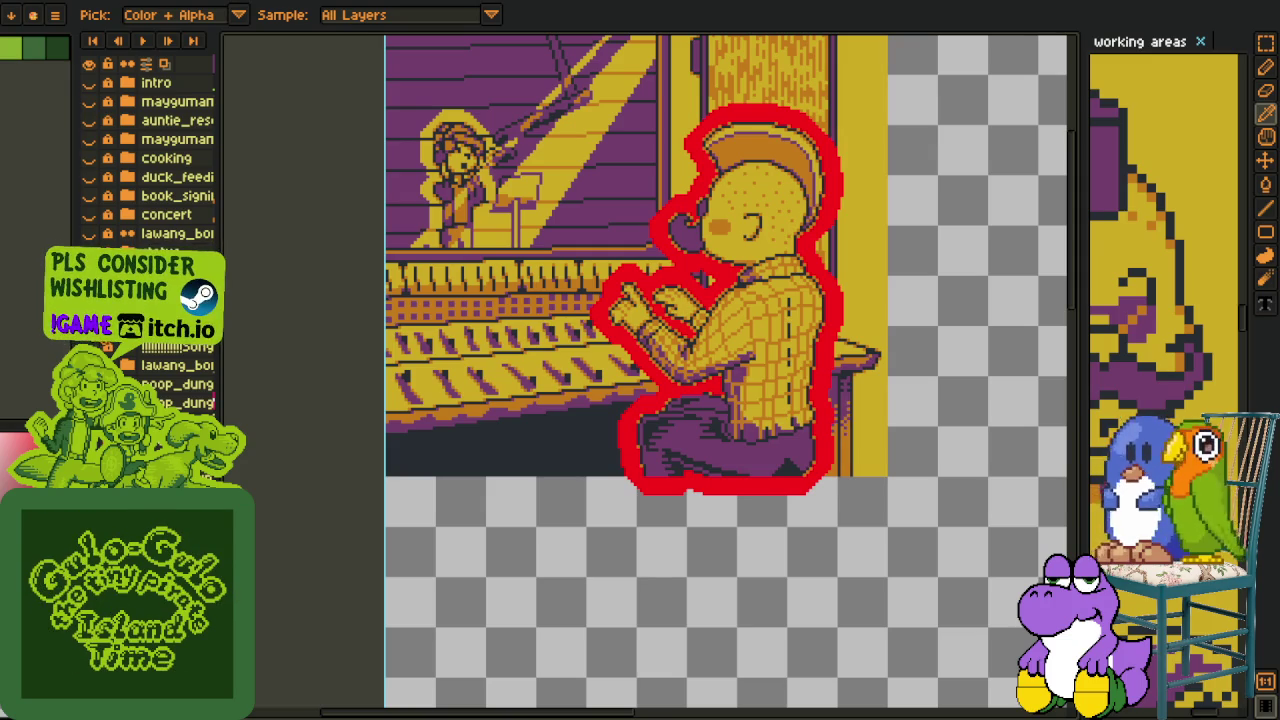
Zoom and pan around the red-outlined figure to inspect the border.
scroll(648, 312, "up", 2)
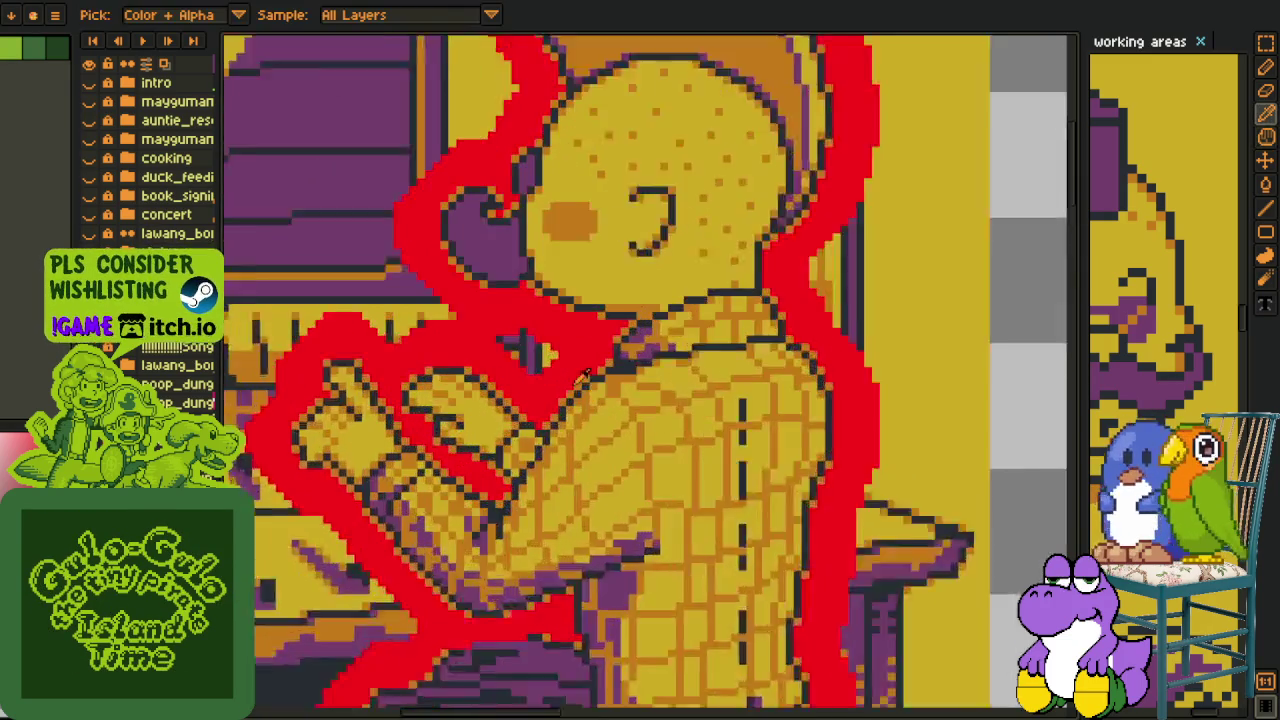
scroll(567, 372, "up", 2)
scroll(557, 374, "down", 2)
key("h")
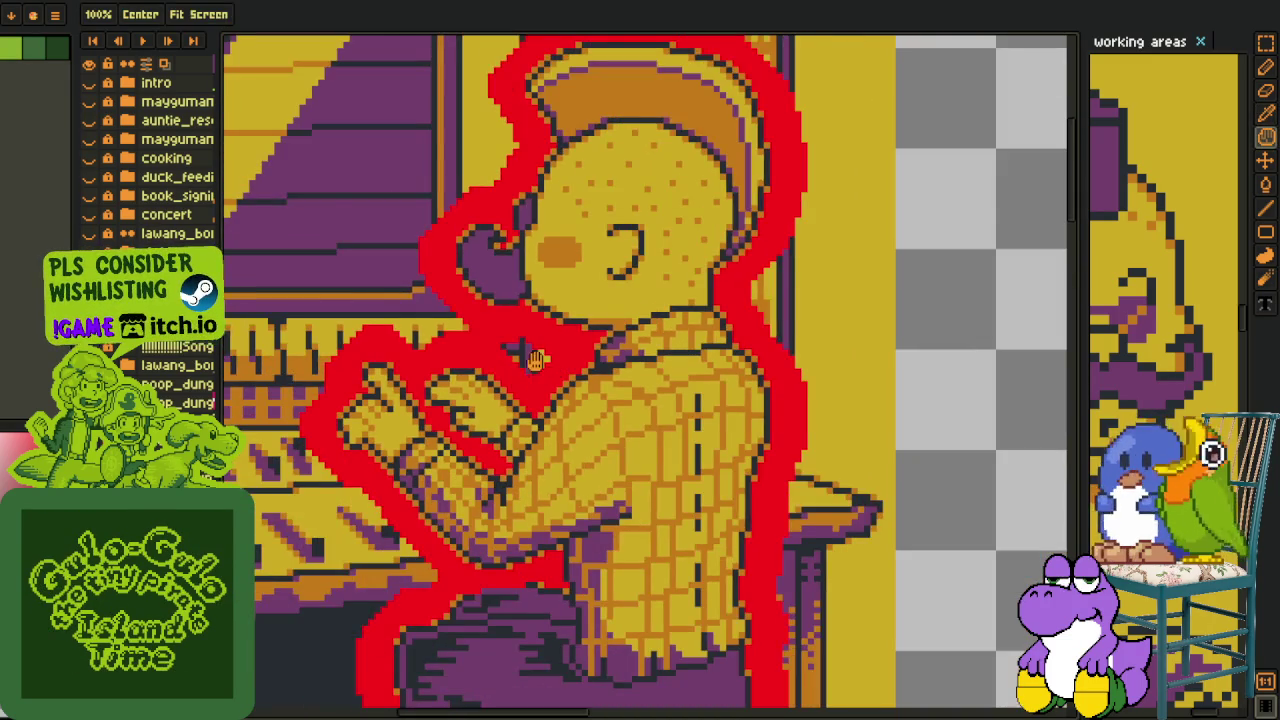
scroll(548, 376, "up", 2)
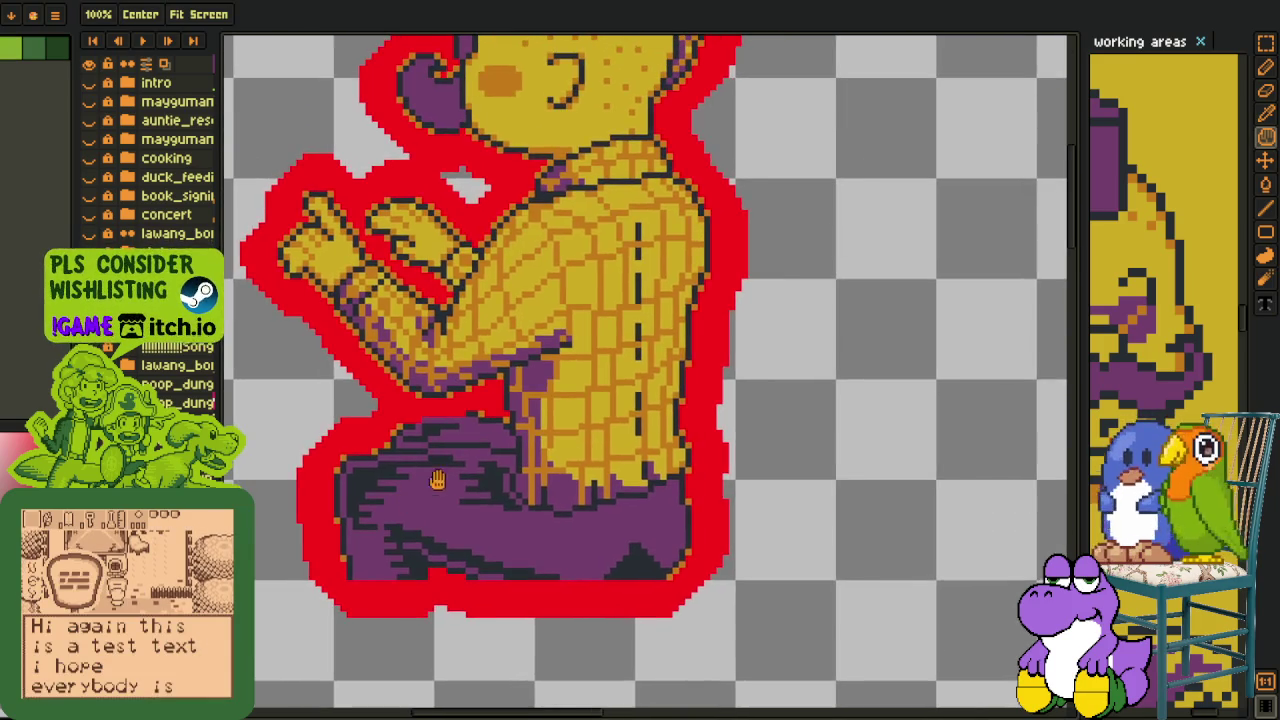
Select and delete the red outline strip below the man's legs.
scroll(745, 450, "up", 3)
scroll(745, 450, "down", 2)
scroll(720, 430, "down", 1)
scroll(690, 400, "down", 1)
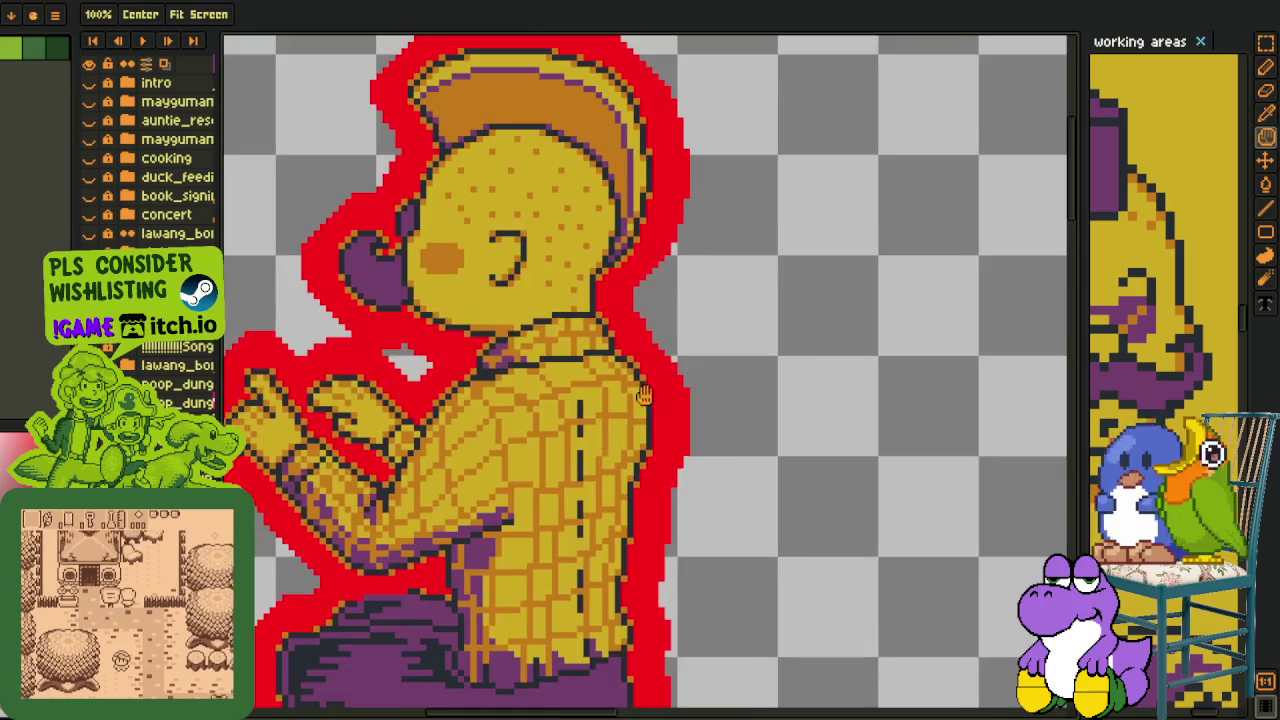
scroll(643, 370, "down", 1)
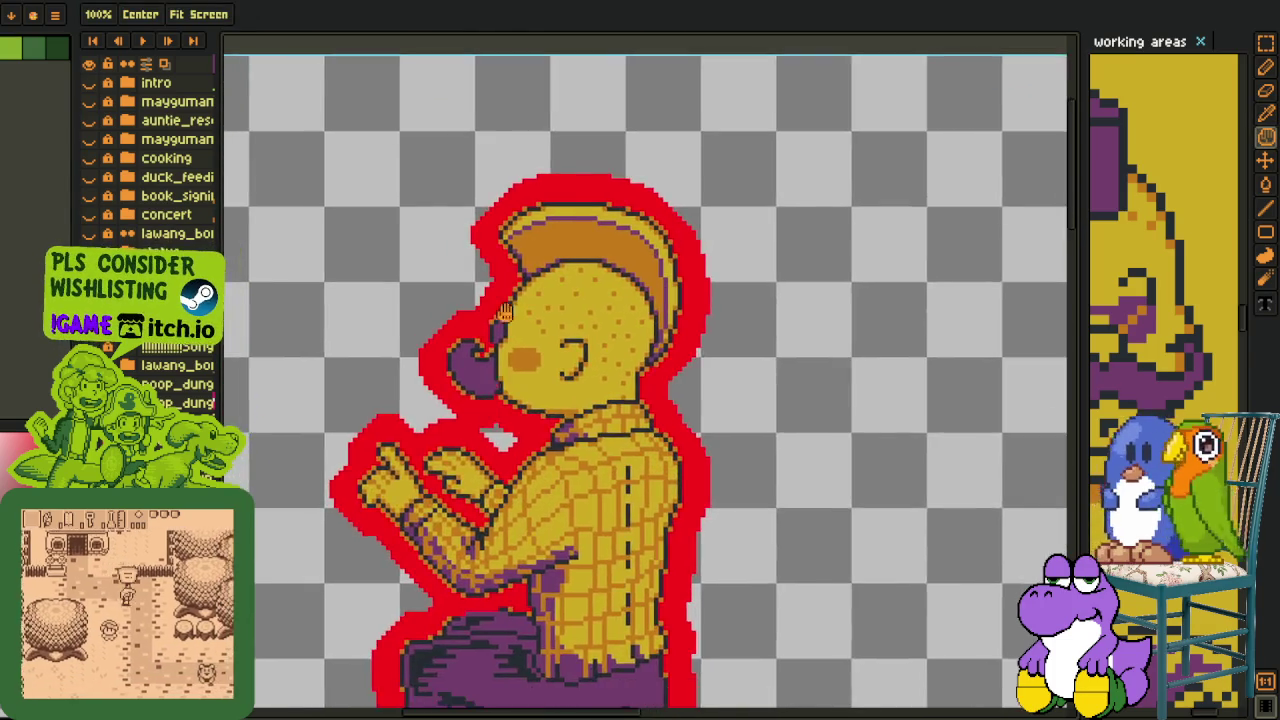
scroll(487, 278, "up", 4)
scroll(487, 278, "down", 1)
scroll(455, 278, "up", 2)
scroll(420, 300, "down", 3)
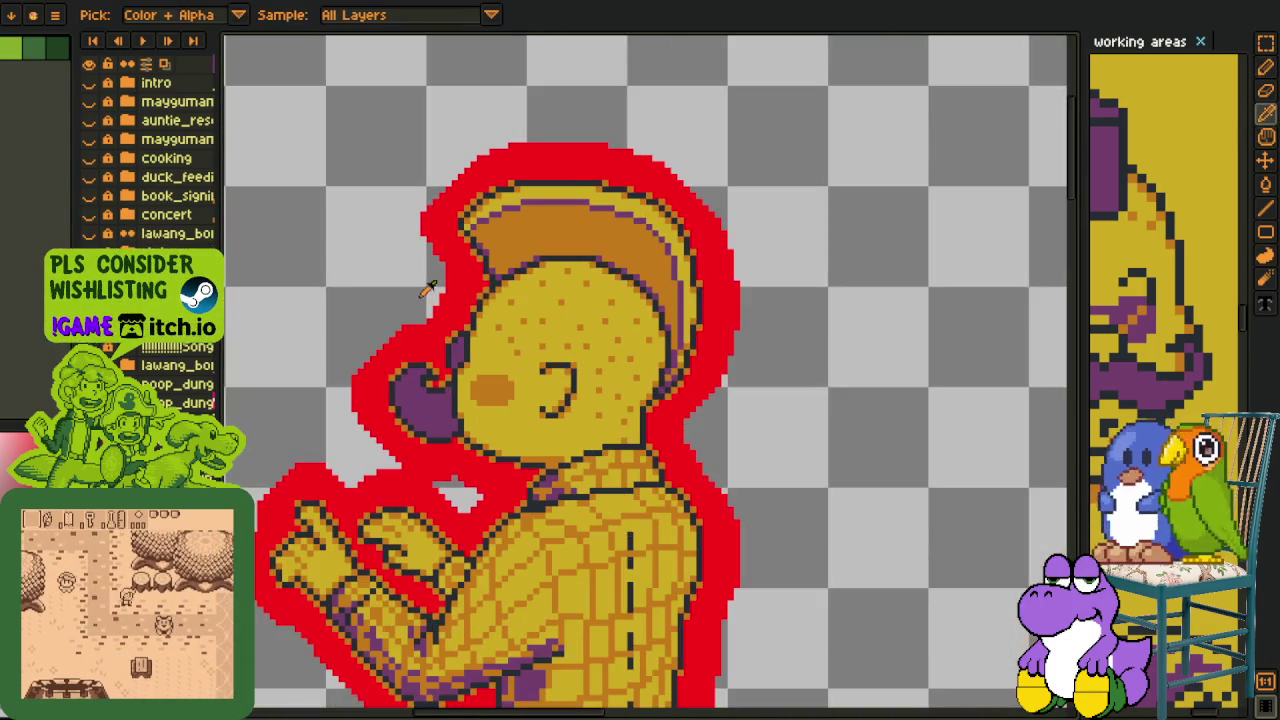
left_click_drag(380, 320, 430, 10)
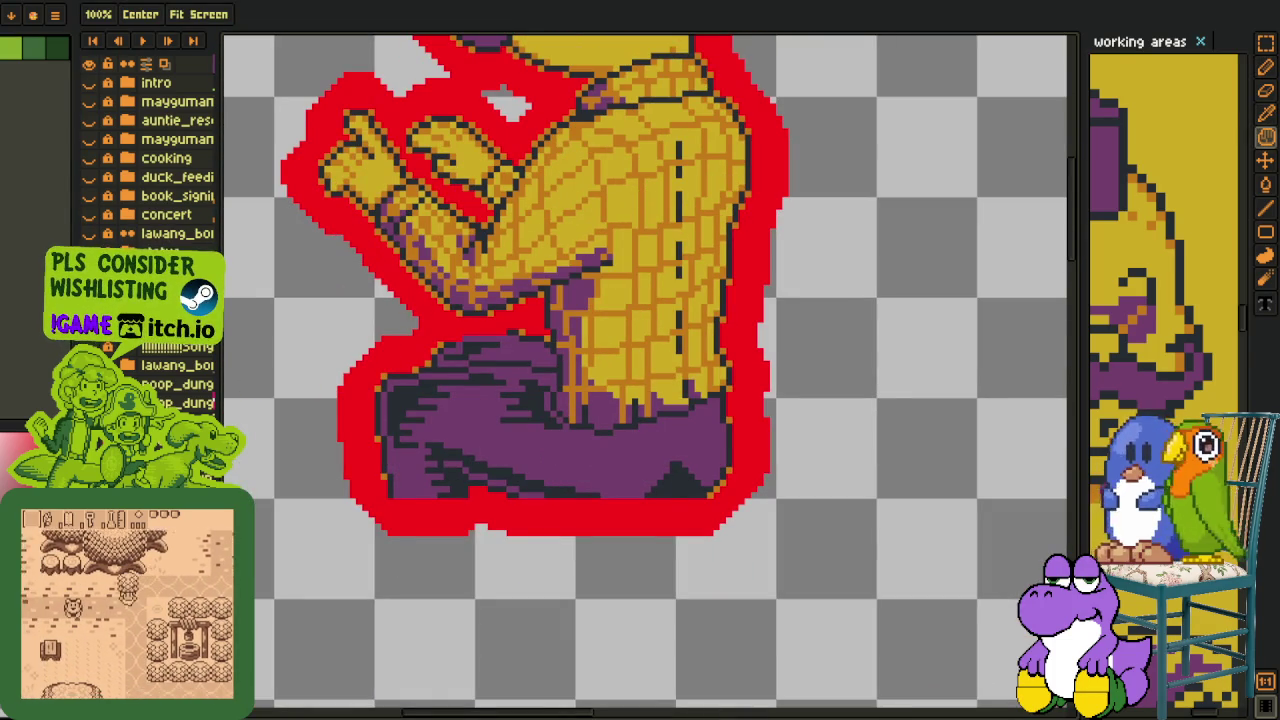
key("i")
scroll(330, 428, "down", 3)
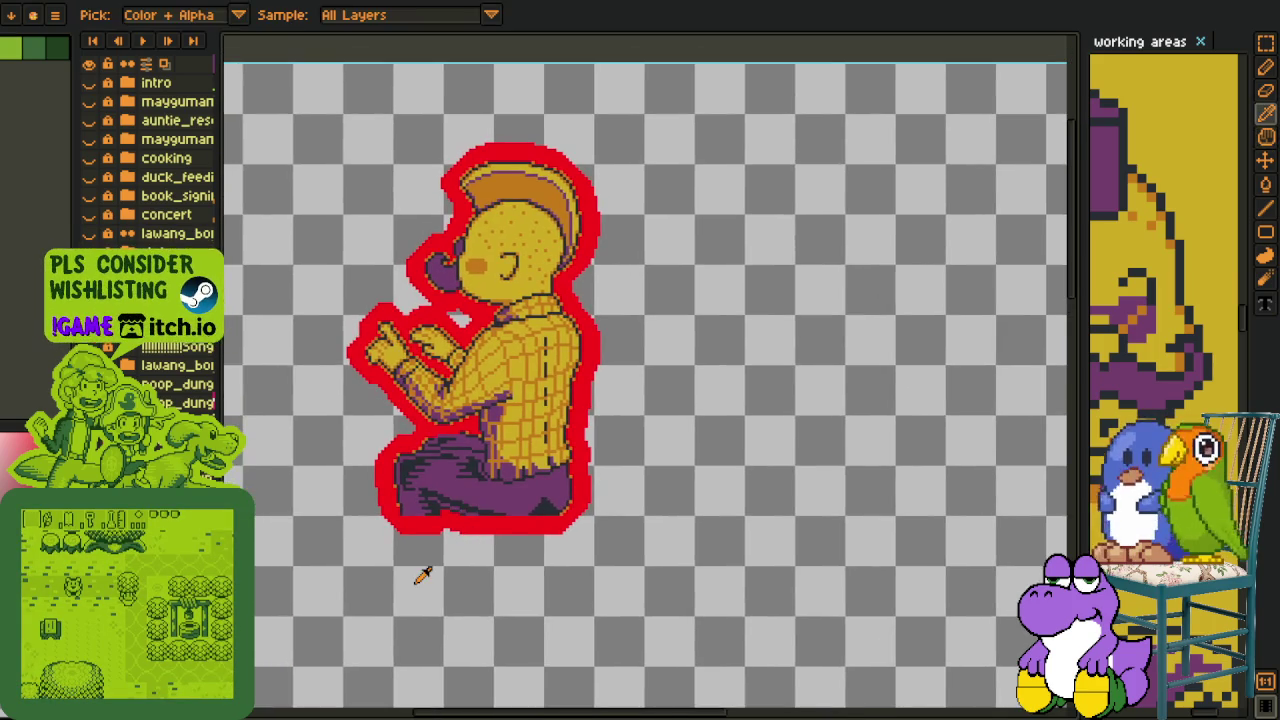
scroll(386, 540, "up", 3)
key("m")
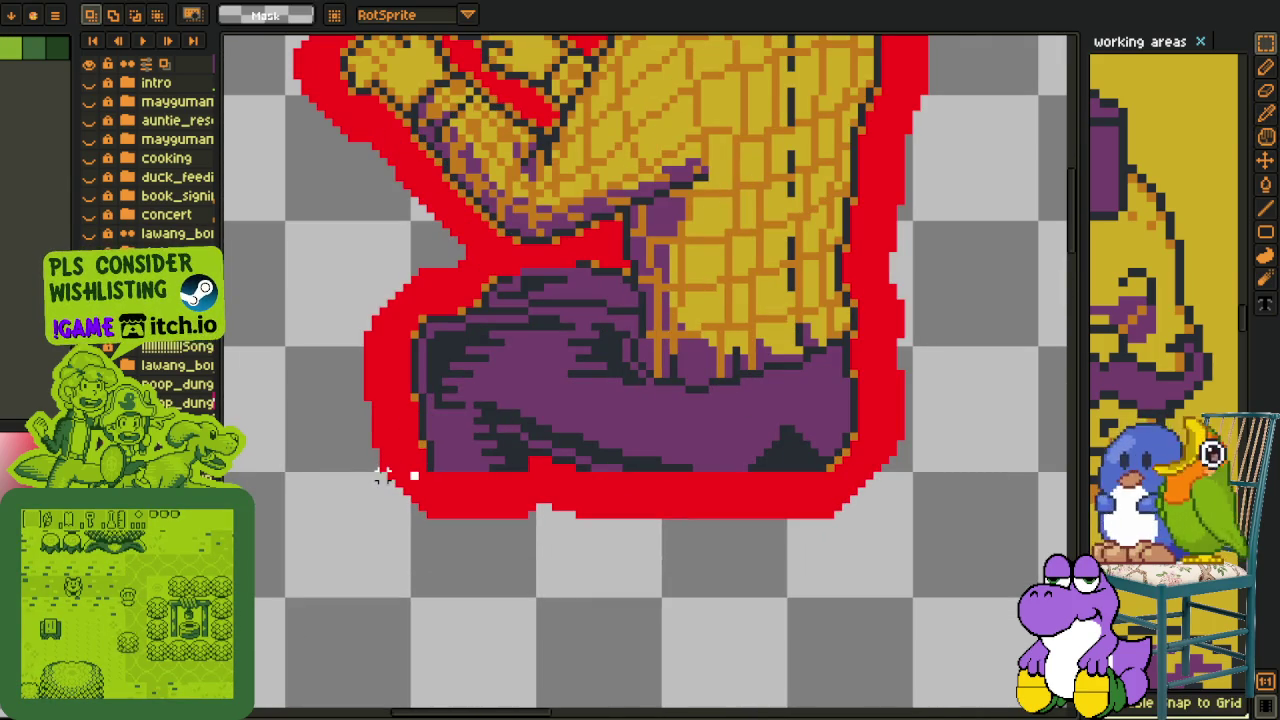
left_click_drag(469, 538, 963, 591)
key("Delete")
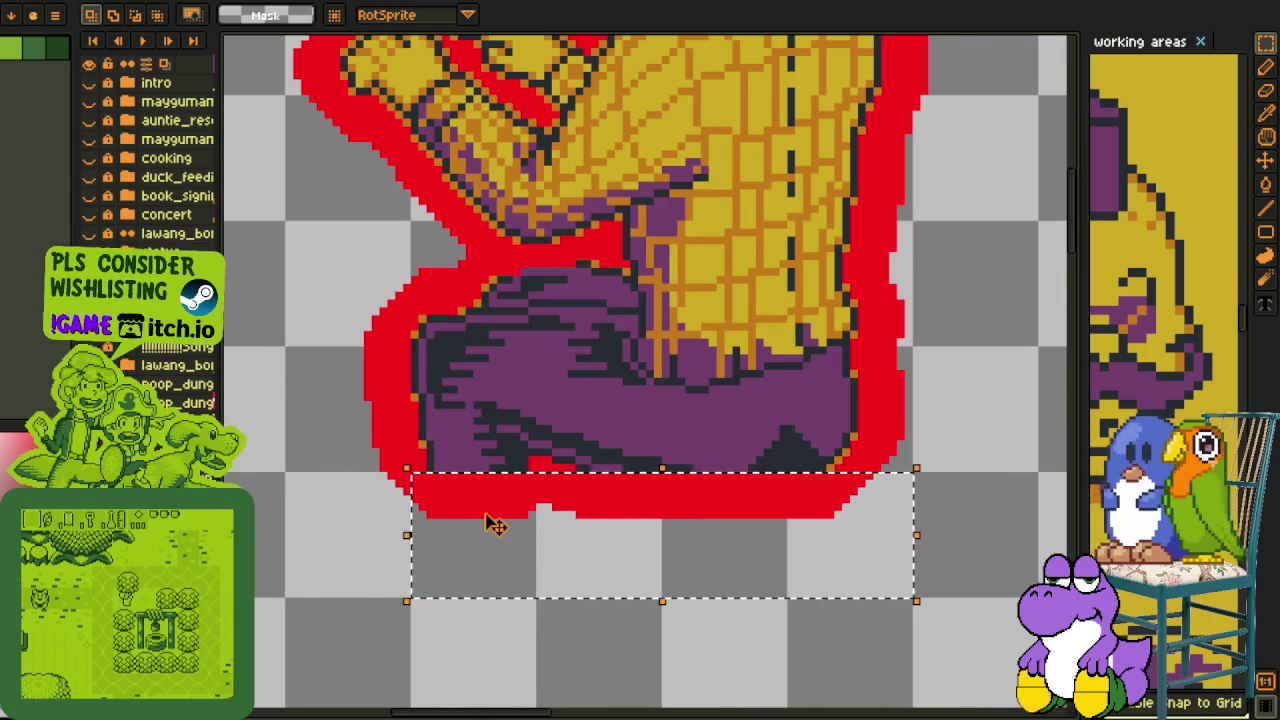
key("ctrl+d")
Delete the leftover red outline tip beside the legs.
left_click_drag(405, 475, 277, 591)
key("Delete")
key("ctrl+d")
scroll(414, 491, "down", 2)
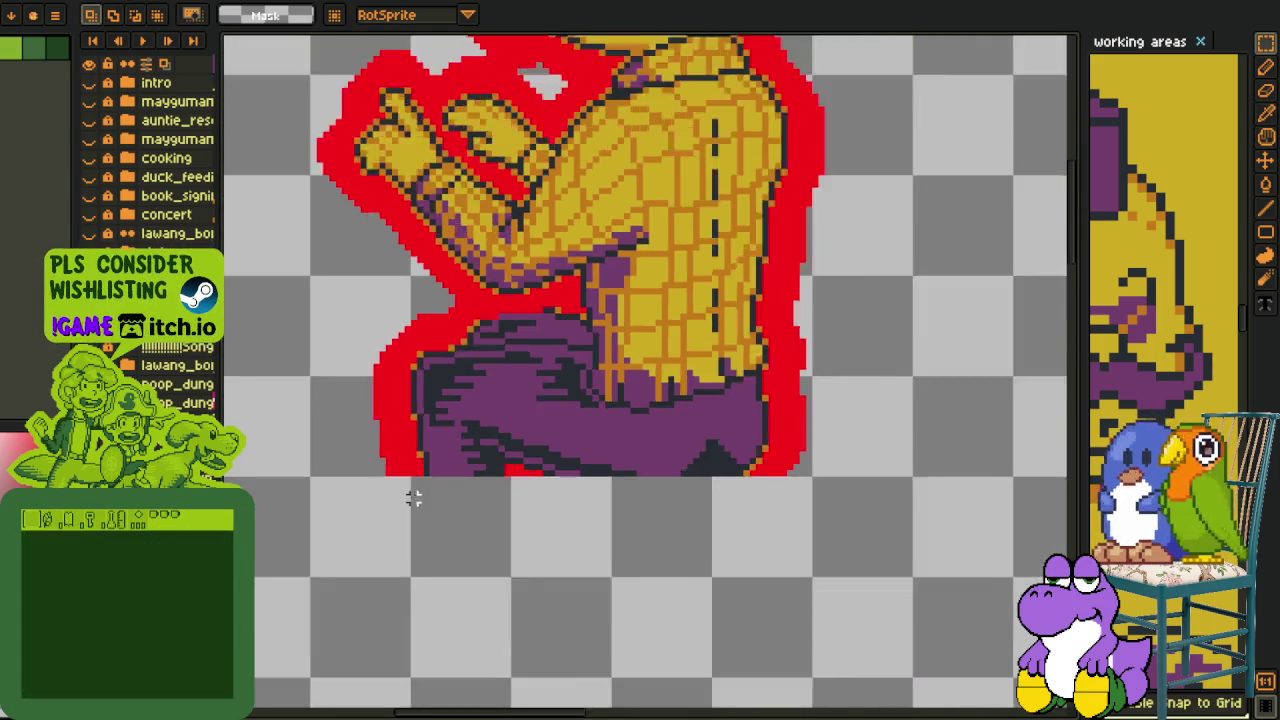
scroll(442, 488, "up", 1)
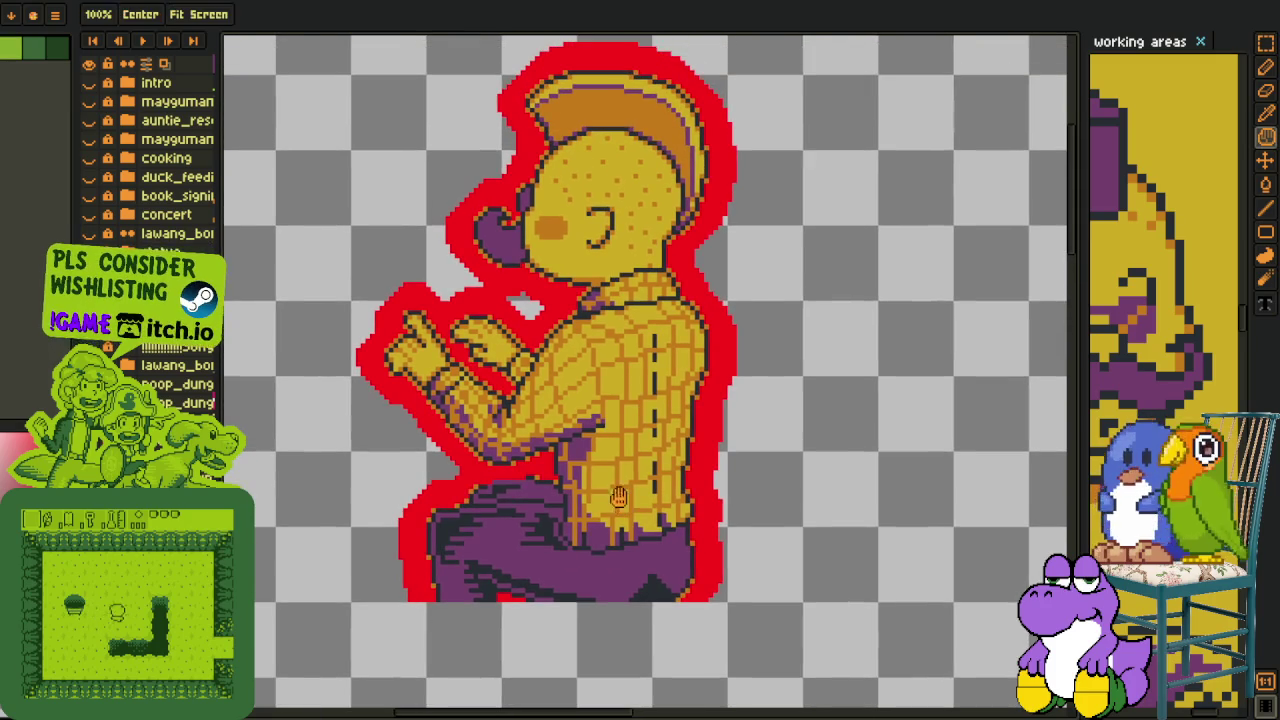
Recolour the red outline pale pink with Replace Color, then undo back to red.
left_click_drag(442, 488, 454, 608)
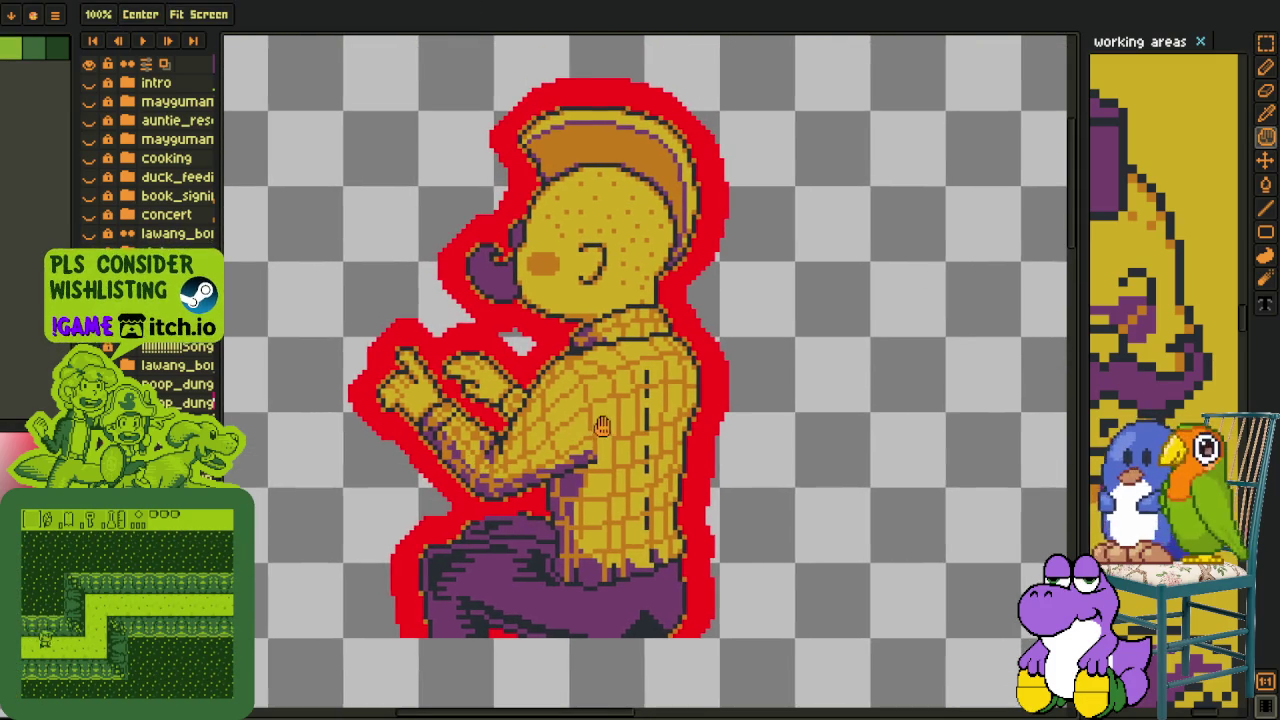
left_click_drag(504, 428, 484, 498)
key("alt")
scroll(478, 518, "up", 2)
scroll(478, 518, "down", 2)
key("space")
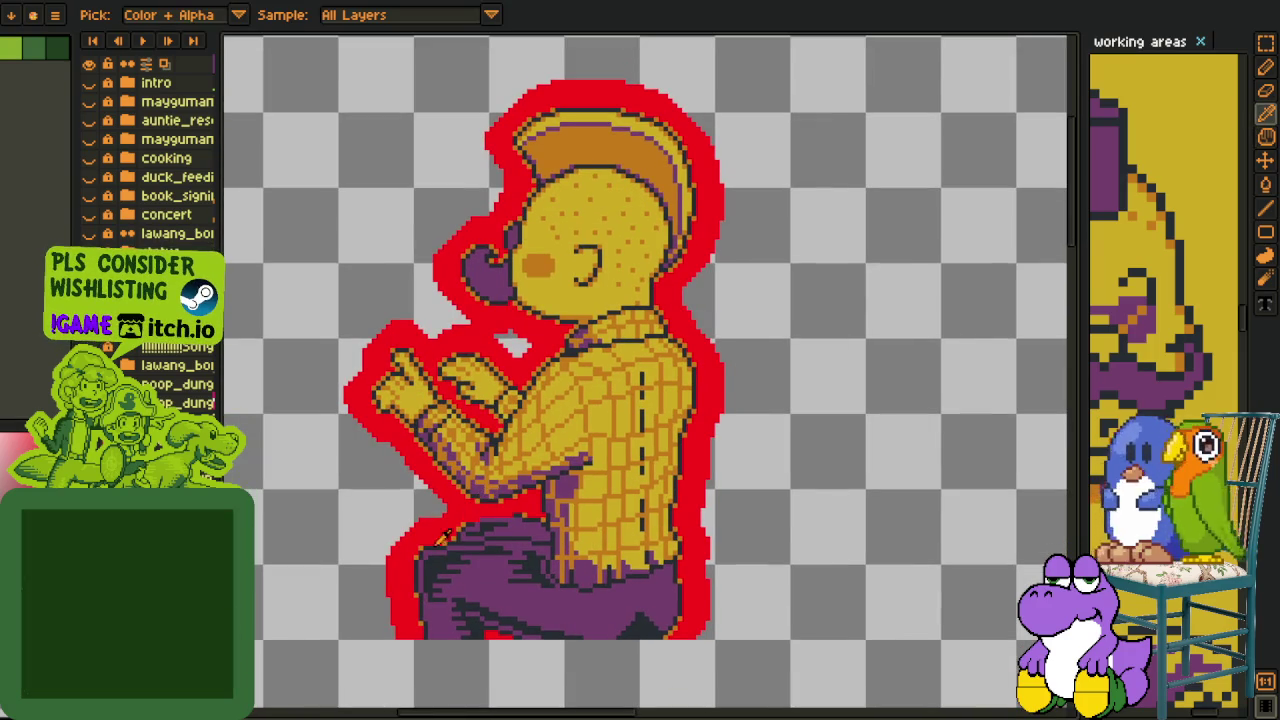
left_click_drag(426, 529, 446, 501)
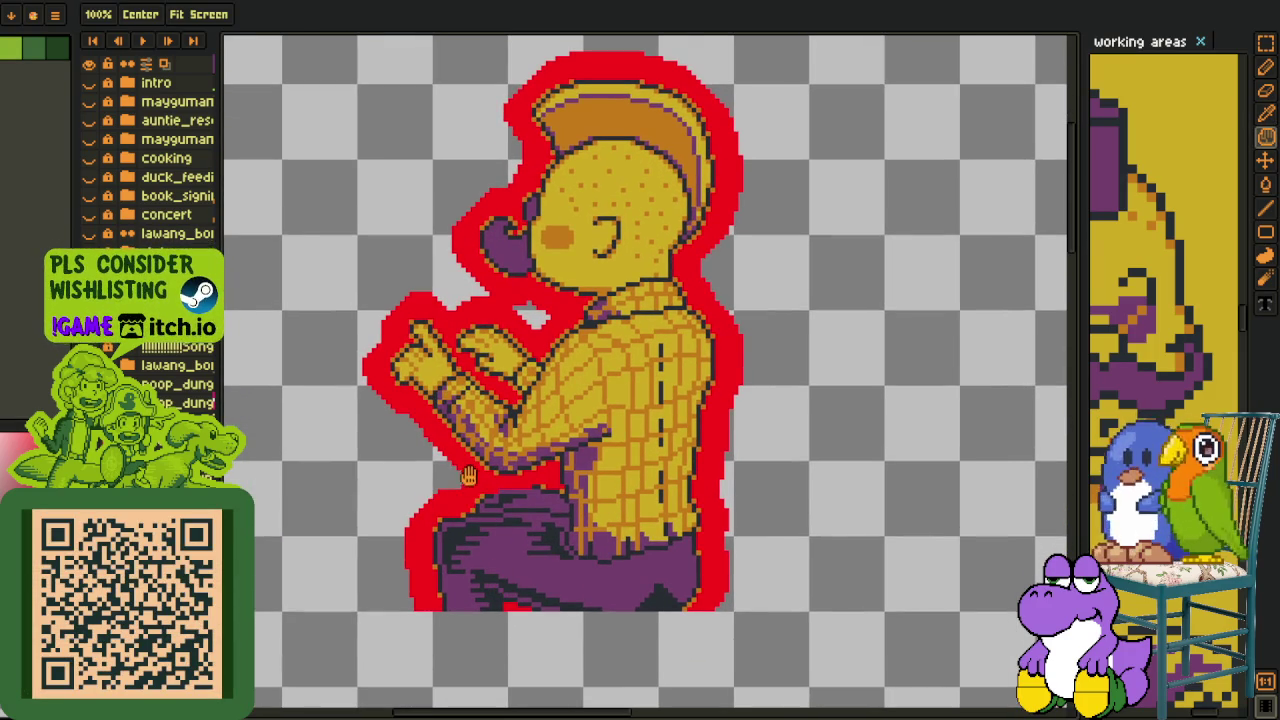
key("alt")
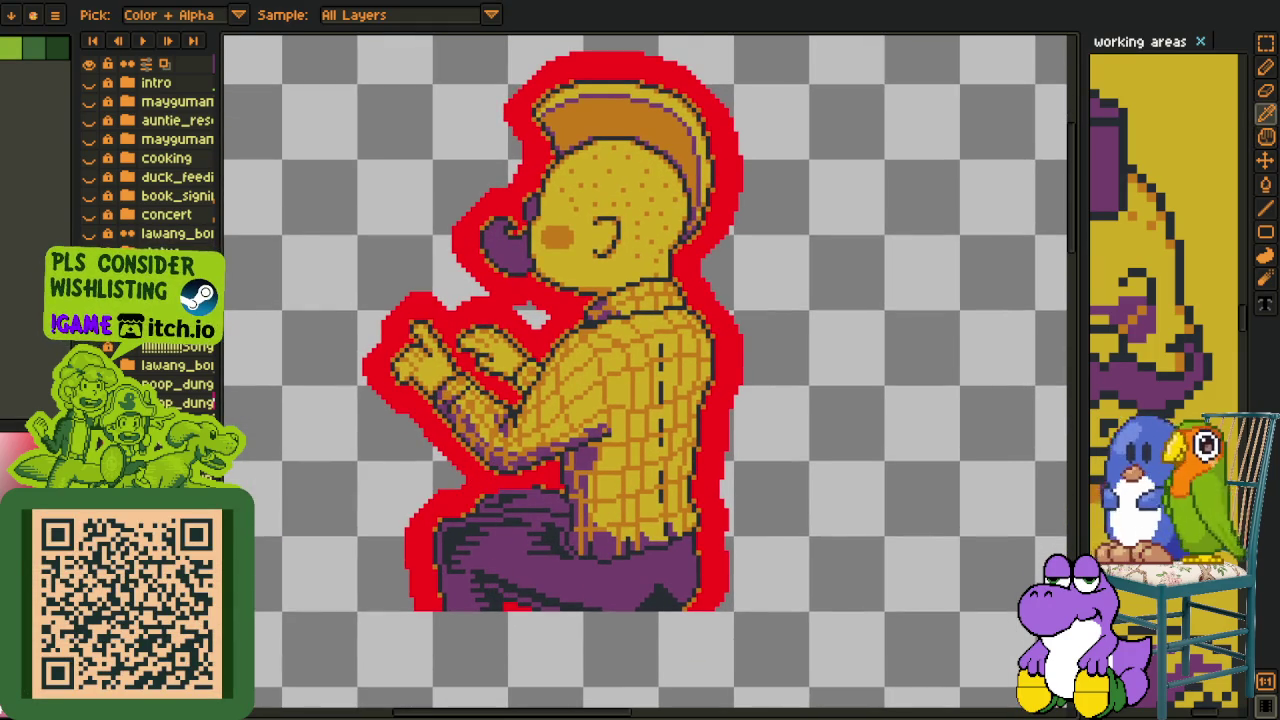
key("shift+r")
key("Return")
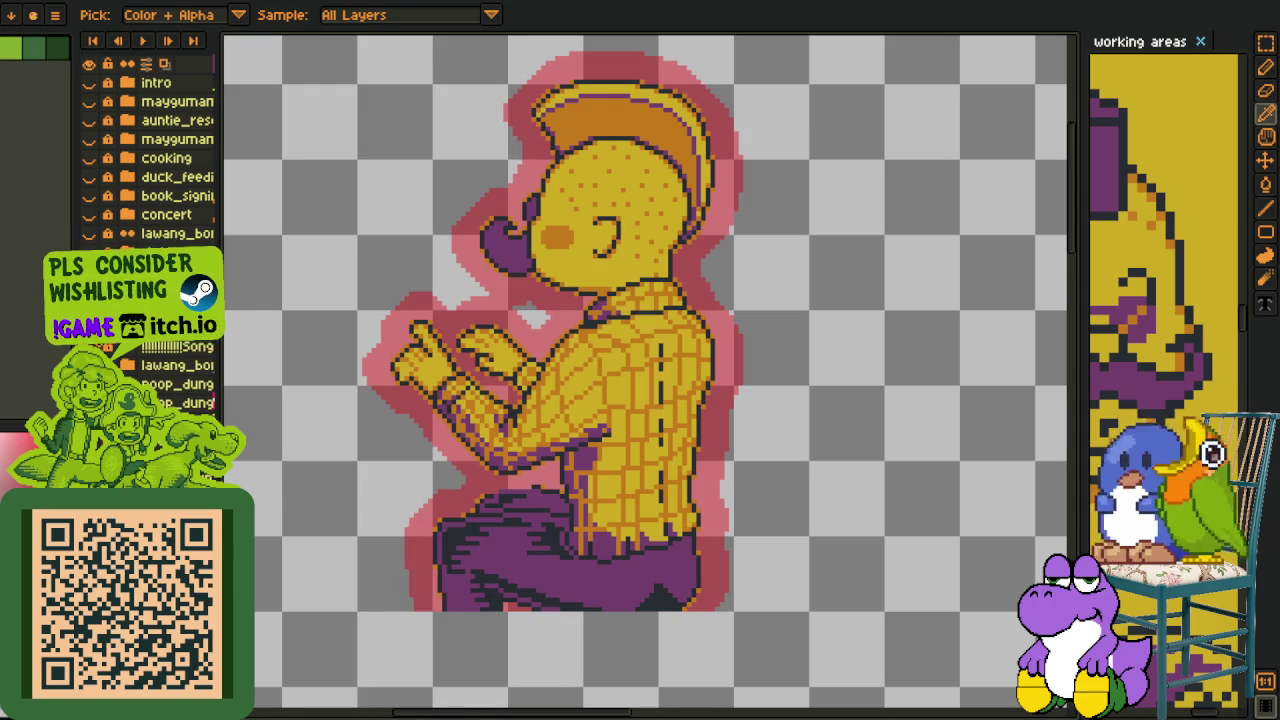
key("ctrl+z")
left_click_drag(484, 661, 484, 586)
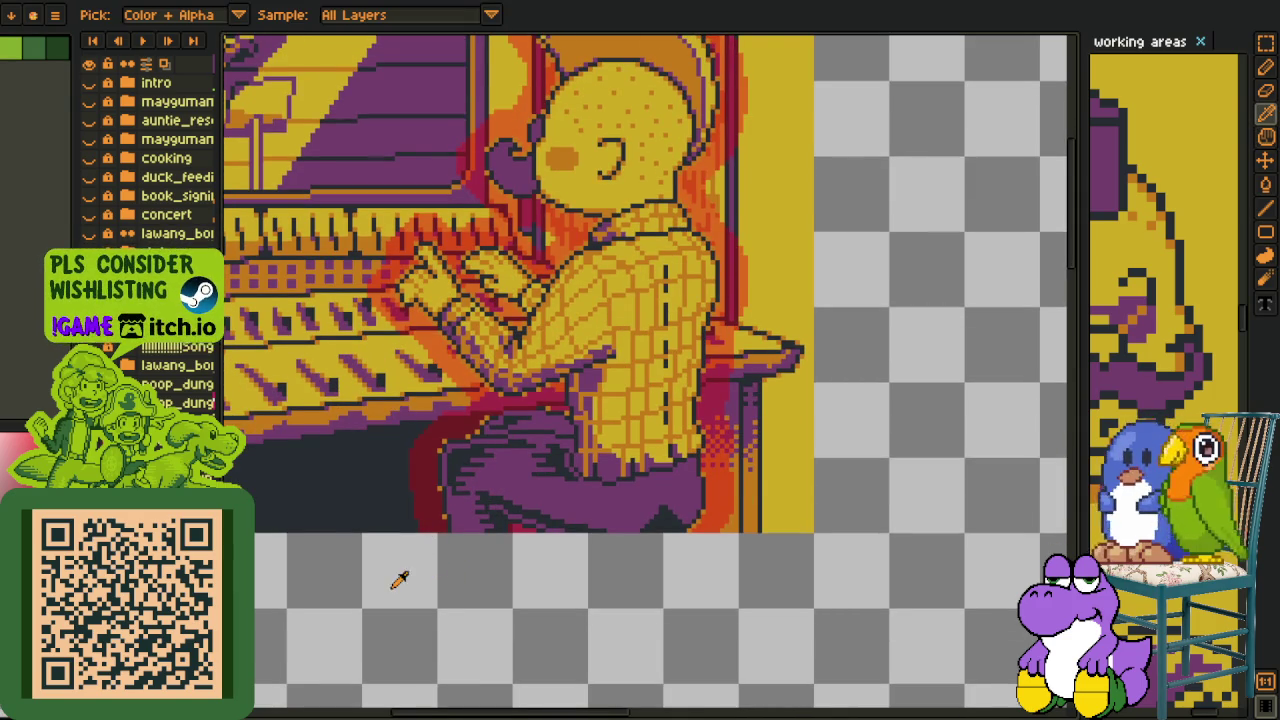
Erase the stray maroon pixels beside the man's lap with the Eraser.
left_click_drag(374, 540, 424, 544)
scroll(530, 400, "up", 3)
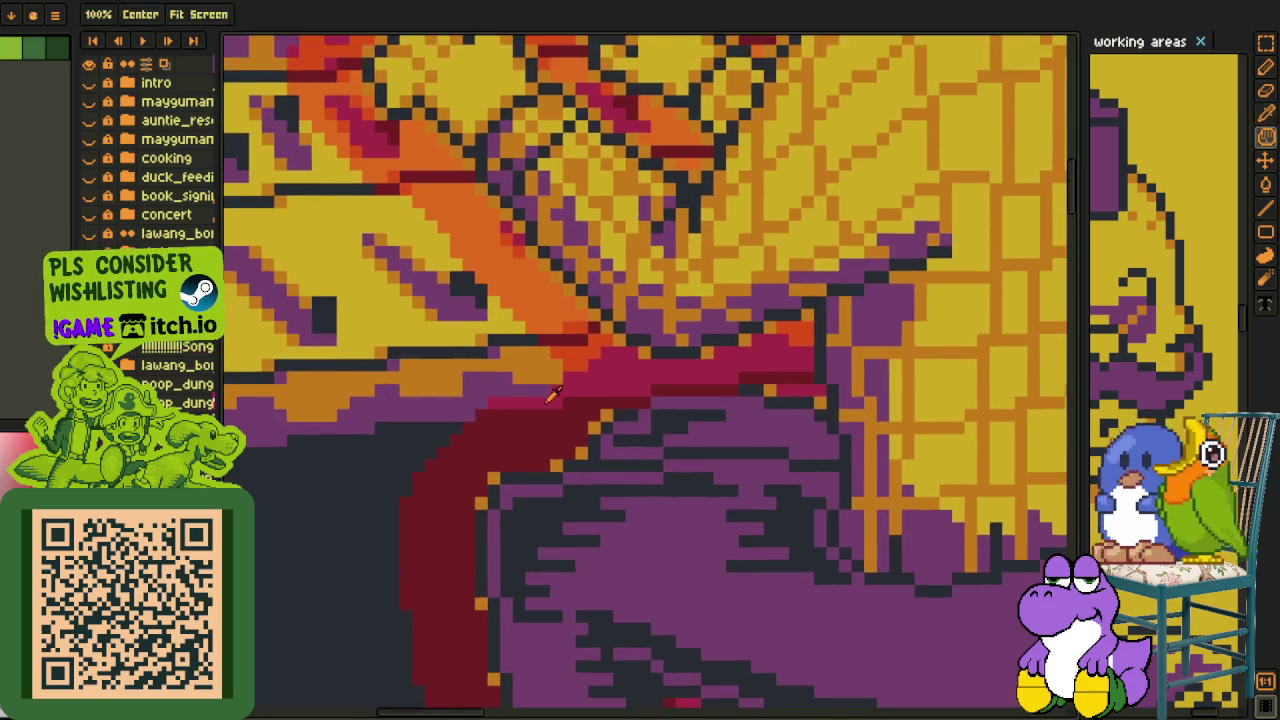
scroll(551, 395, "up", 2)
key("e")
mouse_move(692, 401)
left_mouse_down()
mouse_move(591, 401)
mouse_move(566, 426)
mouse_move(491, 426)
mouse_move(417, 403)
mouse_move(441, 401)
left_mouse_up()
left_click_drag(566, 400, 276, 447)
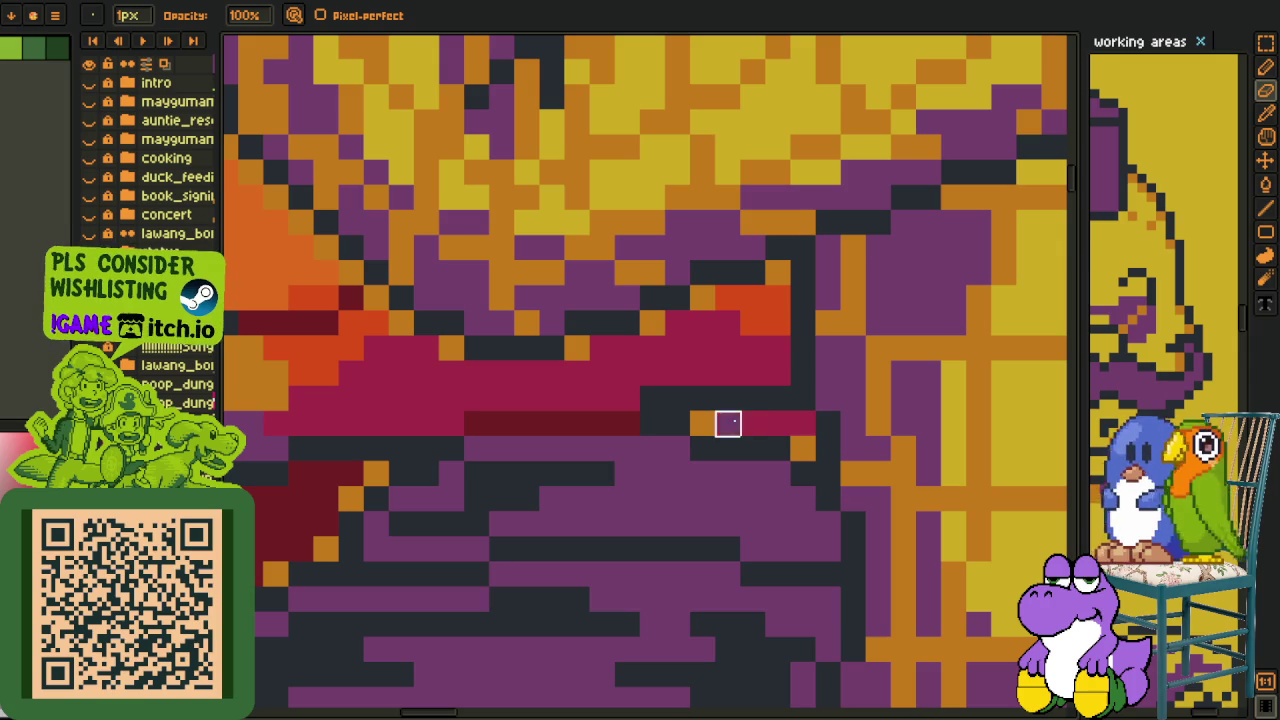
scroll(657, 405, "down", 2)
scroll(657, 405, "up", 1)
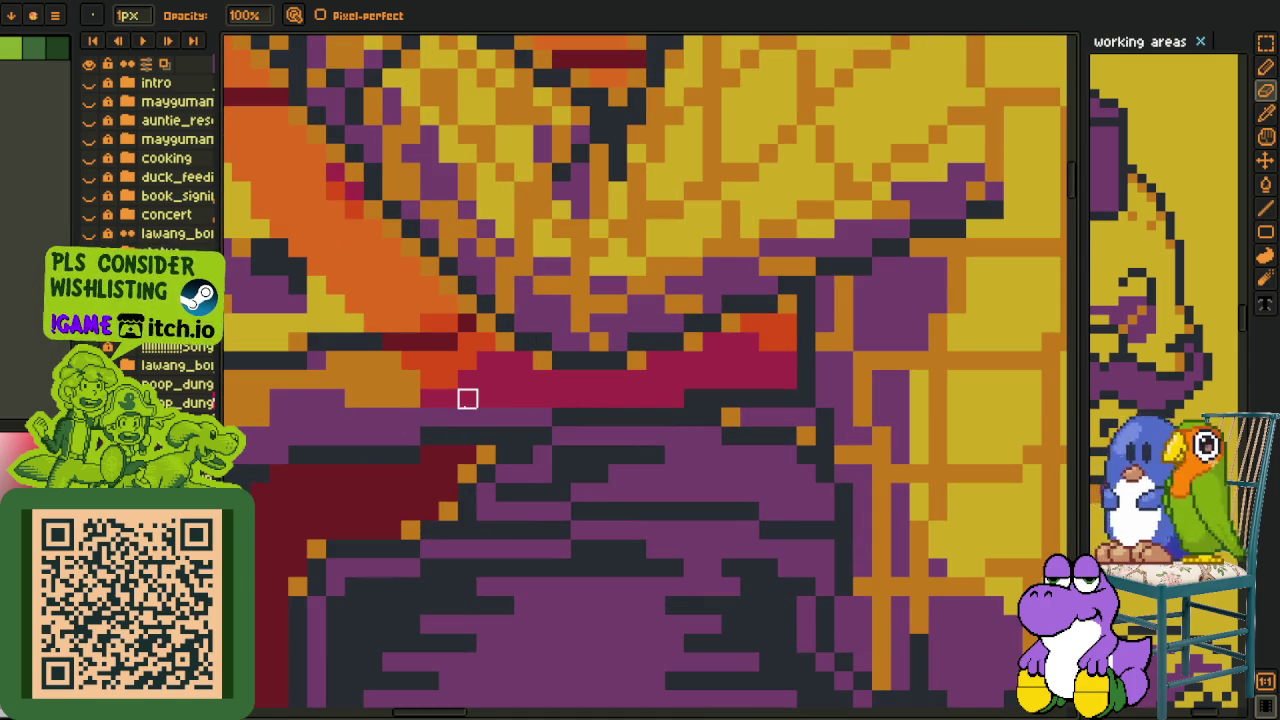
Paint over the light-grey pixel strip left of the arm with the Pencil.
key("i")
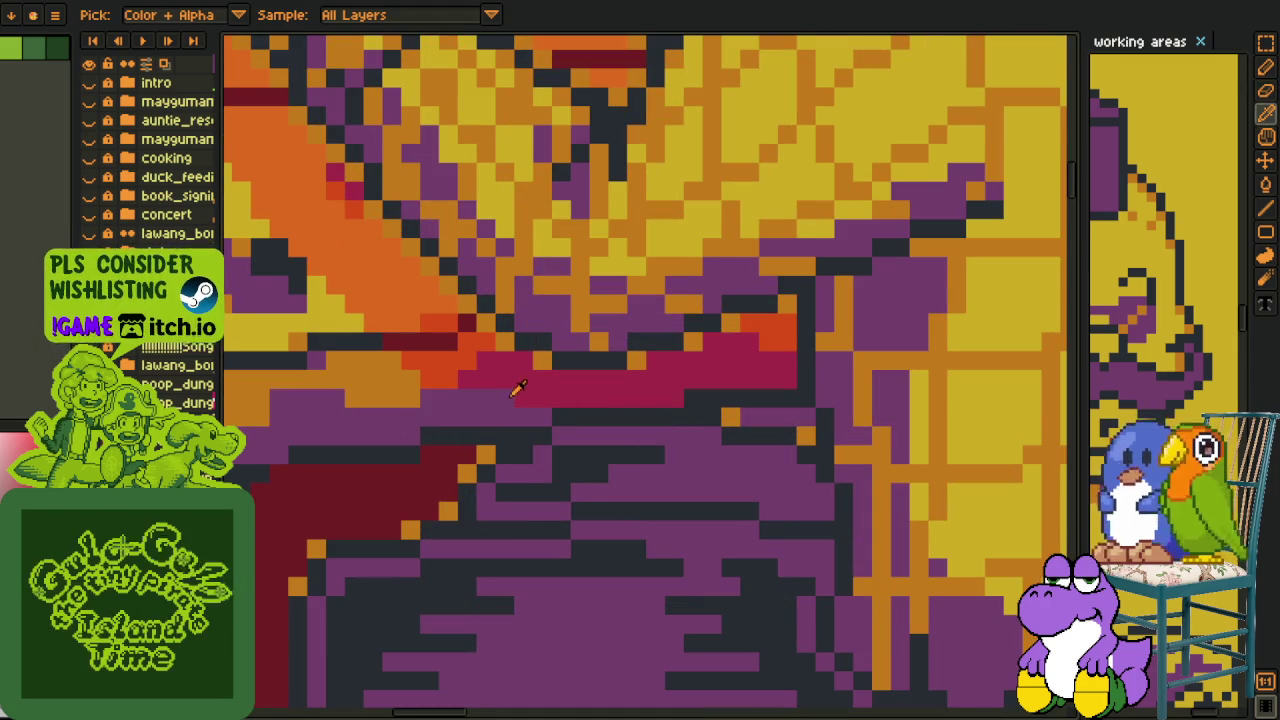
scroll(490, 392, "down", 3)
scroll(490, 394, "up", 2)
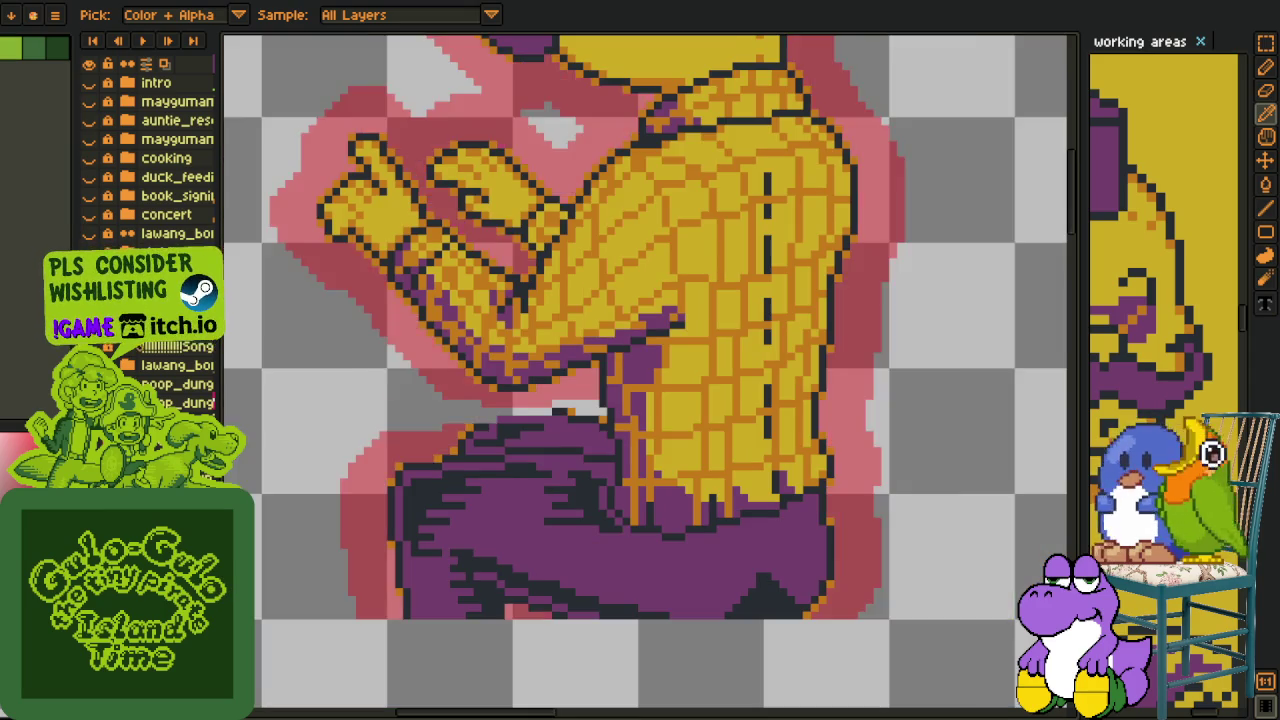
scroll(491, 396, "up", 2)
key("b")
scroll(695, 418, "up", 1)
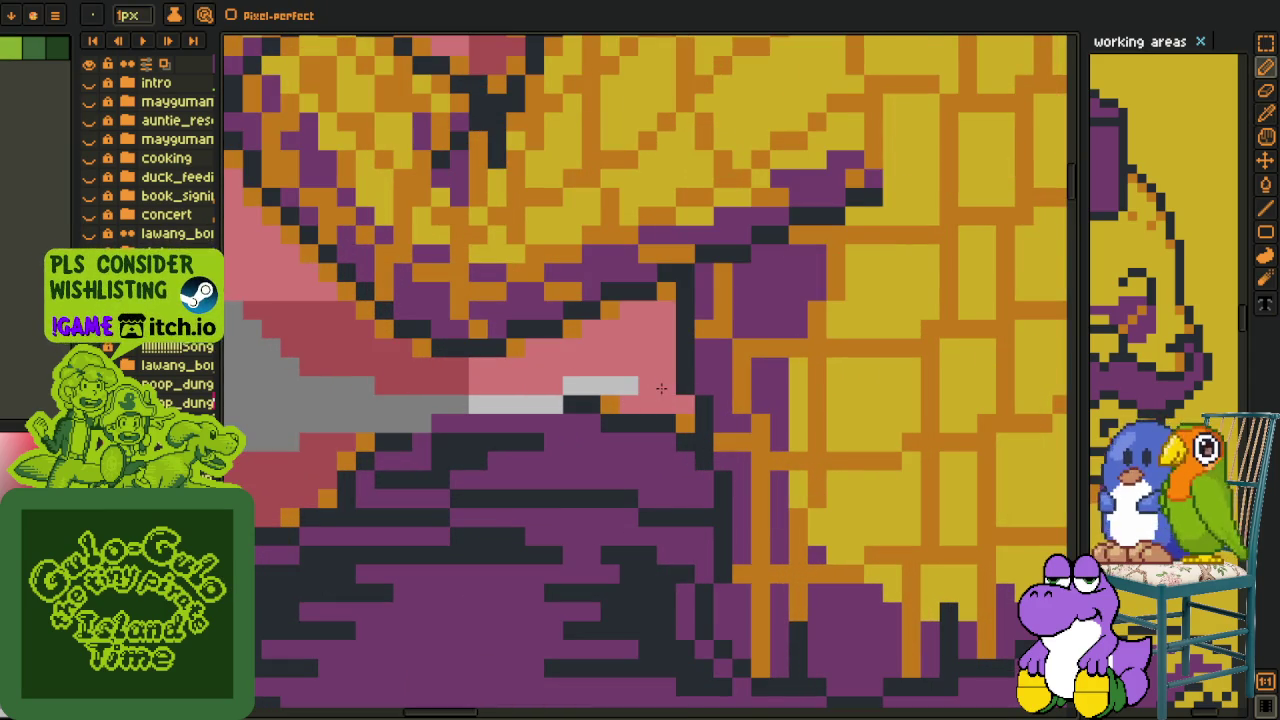
left_click_drag(619, 390, 565, 387)
scroll(565, 387, "down", 3)
key("i")
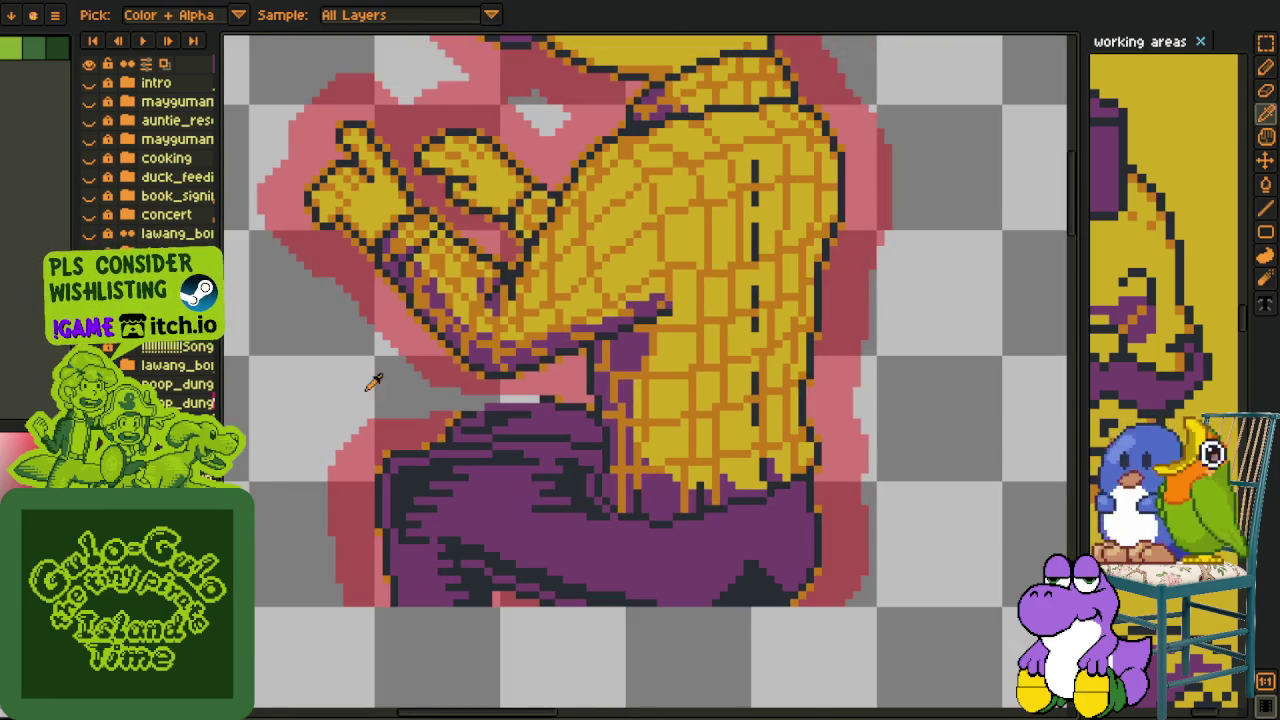
scroll(647, 449, "down", 1)
key("h")
scroll(647, 449, "down", 2)
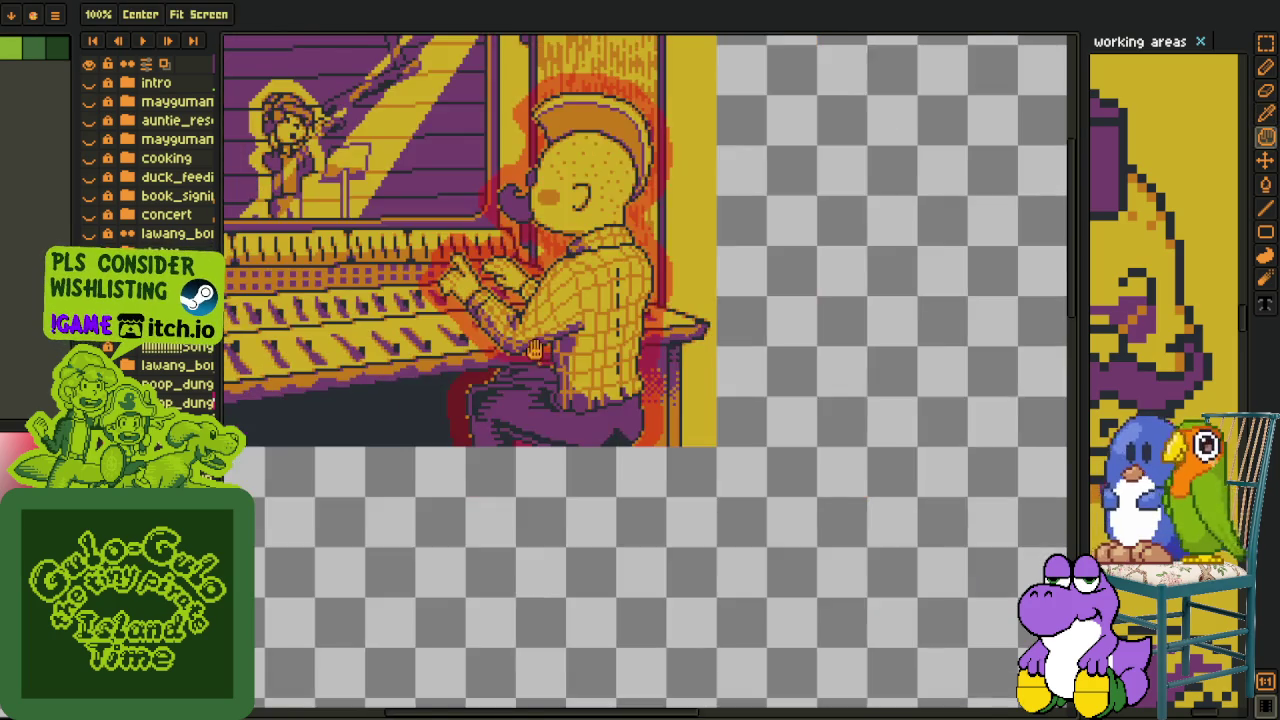
Toggle the background off and back on so the chair shows again.
left_click_drag(647, 449, 651, 463)
key("i")
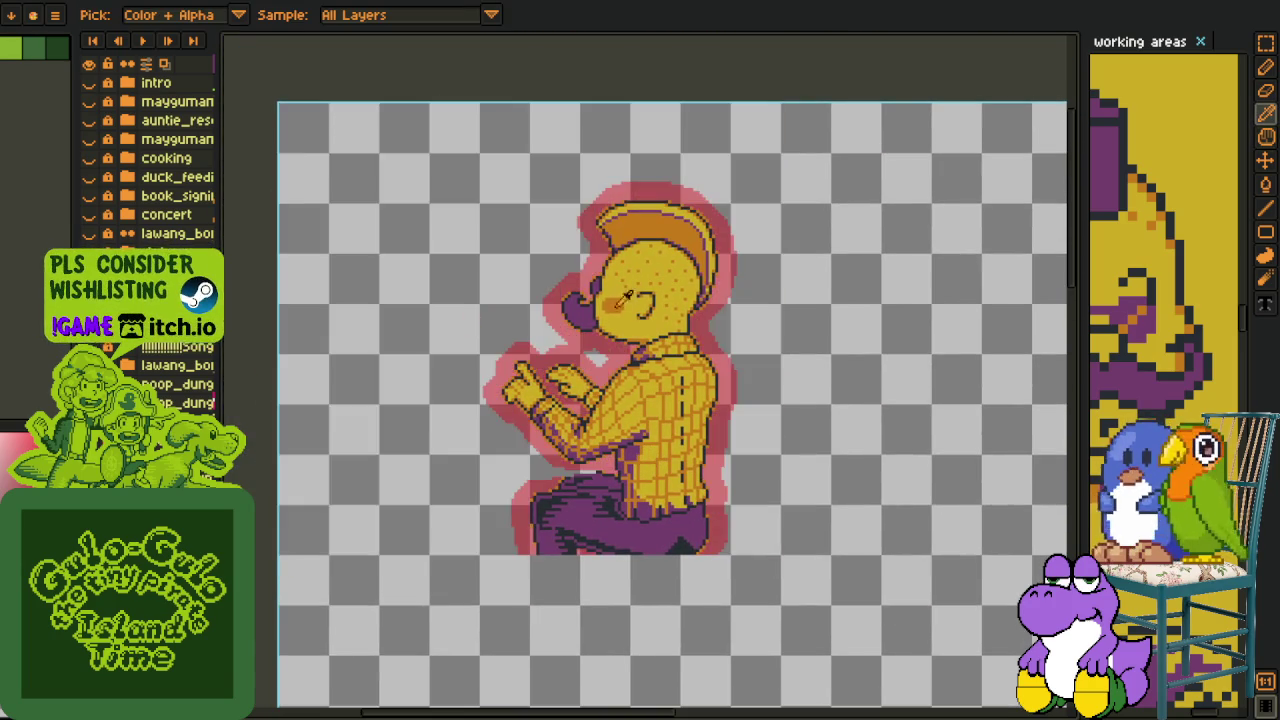
scroll(733, 313, "up", 3)
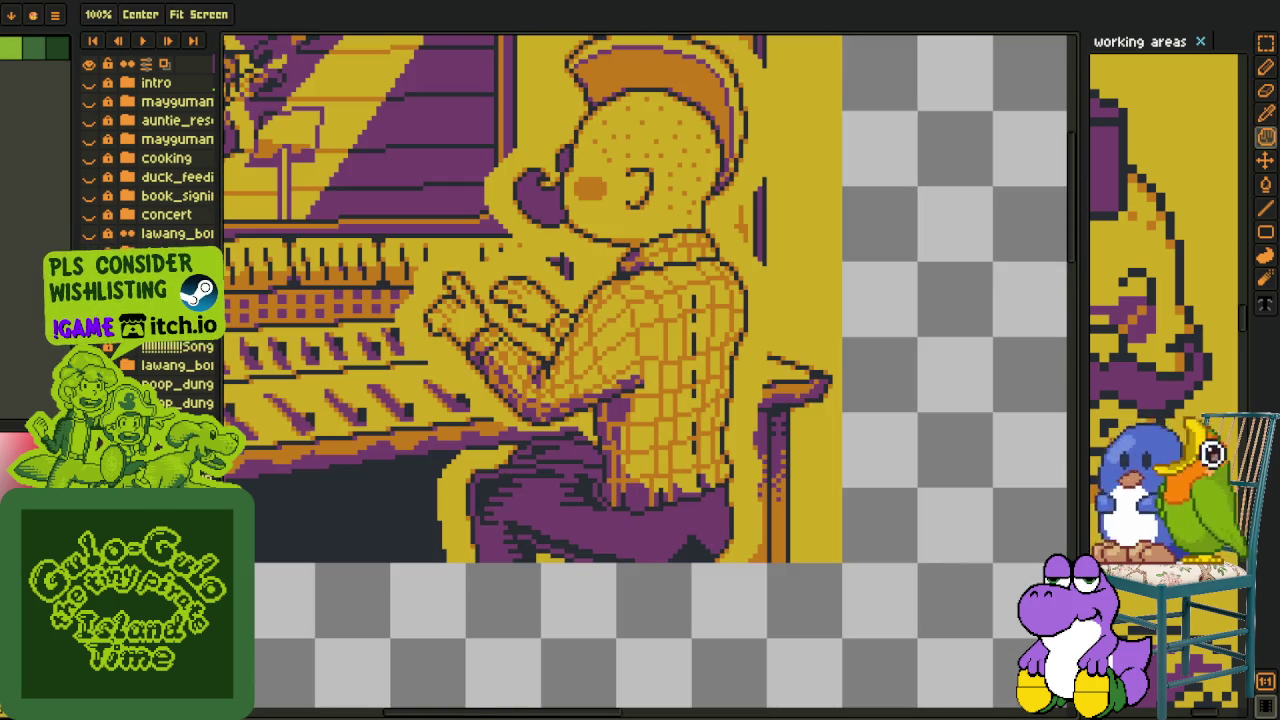
scroll(534, 362, "down", 2)
key("i")
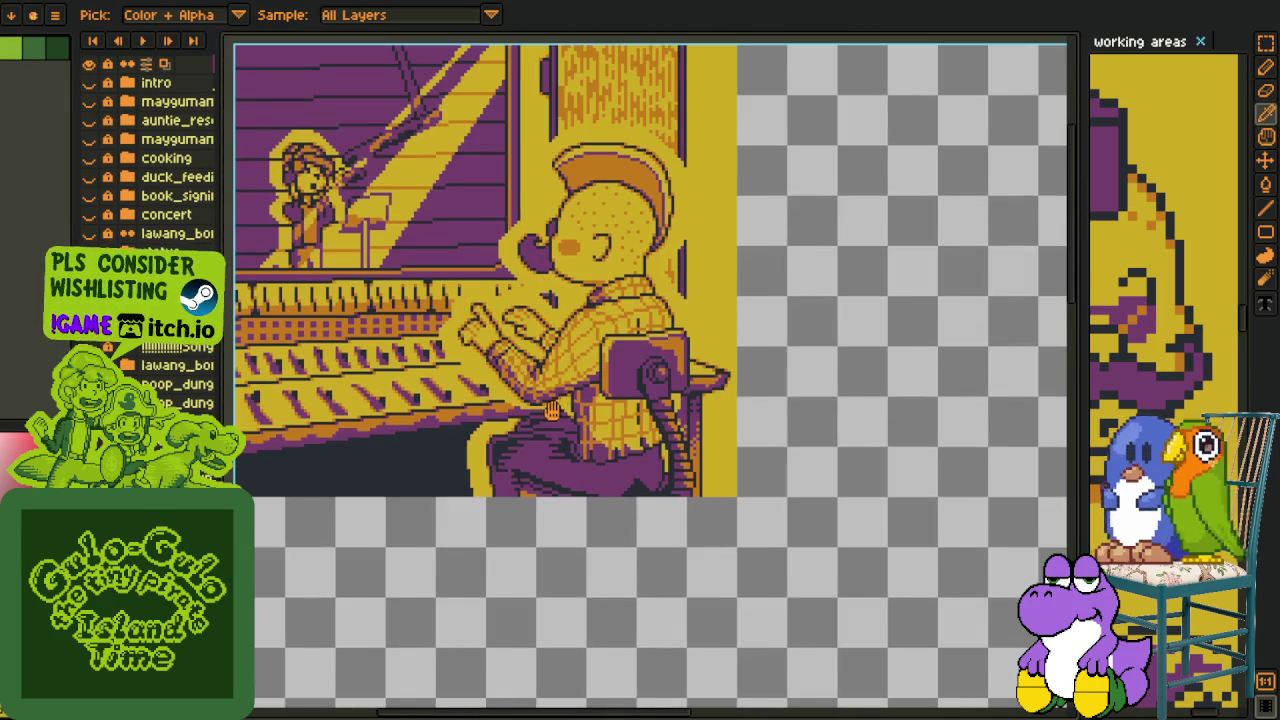
left_click_drag(552, 410, 586, 478)
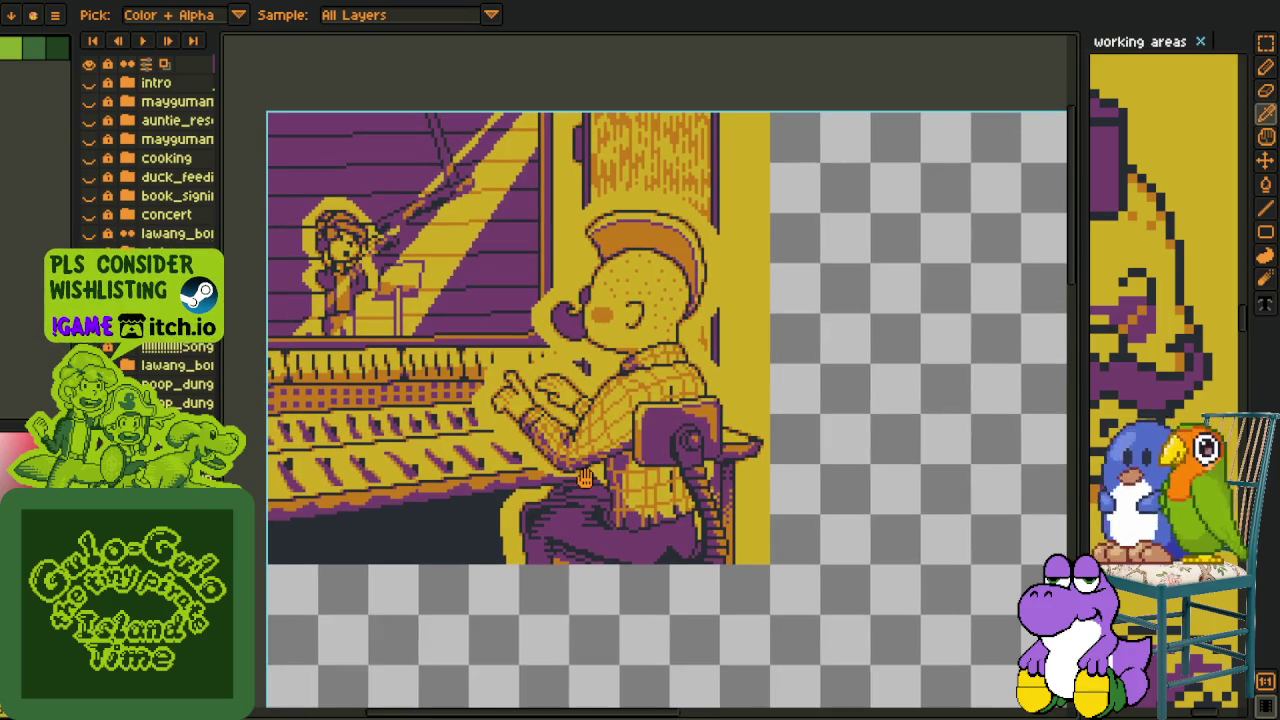
left_click_drag(585, 478, 576, 470)
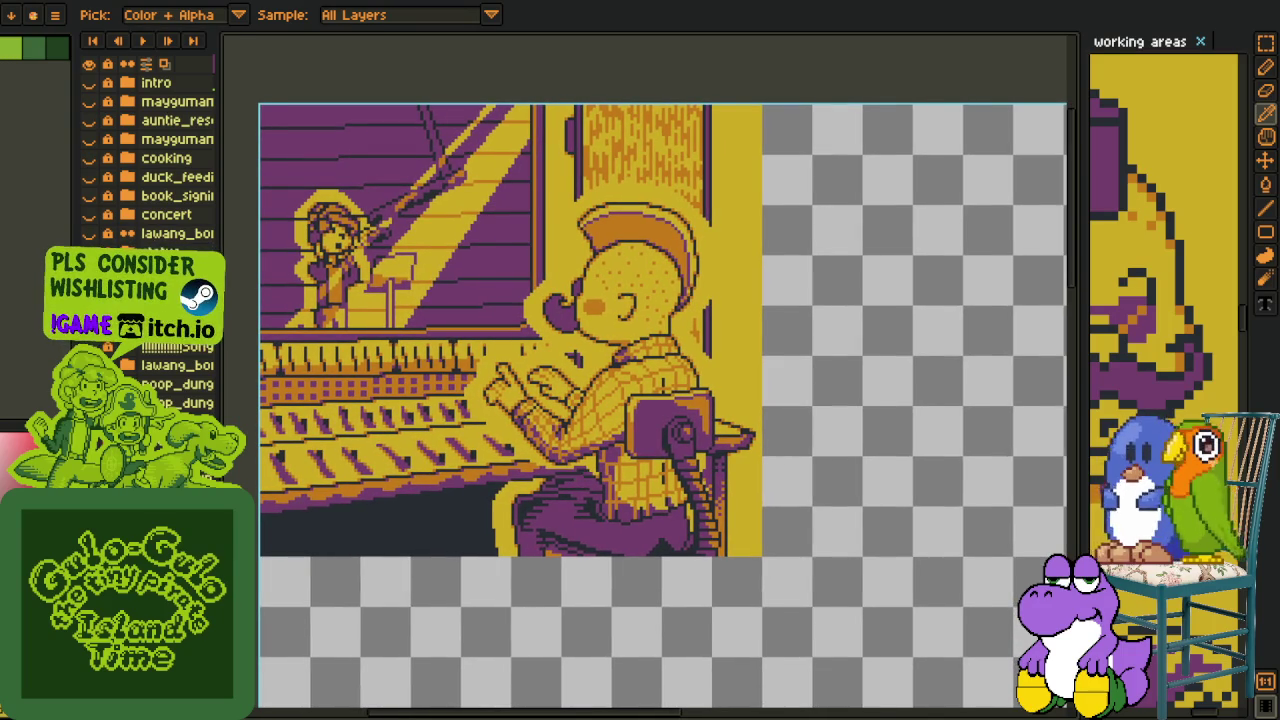
Add a new empty layer, Layer 1, from the Layers panel.
right_click(140, 292)
left_click(325, 325)
scroll(665, 390, "up", 3)
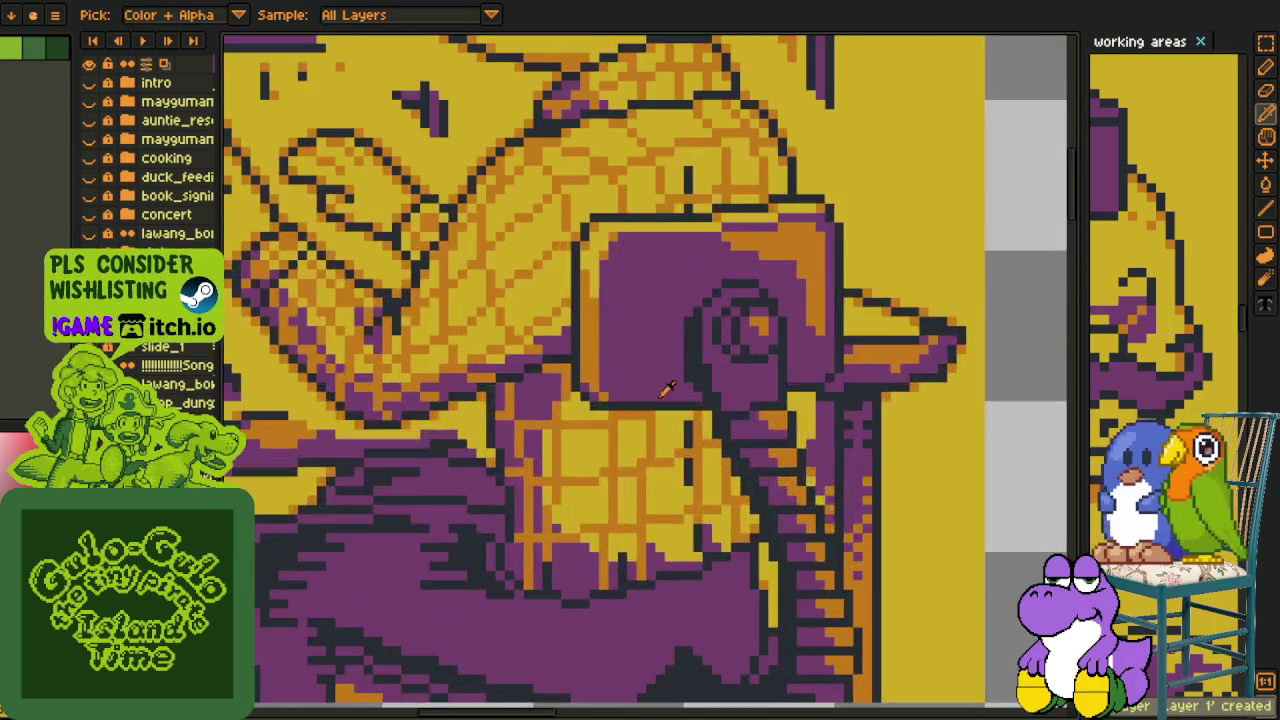
Draw a purple pixel run under the chair back and fill it magenta.
scroll(660, 368, "up", 1)
scroll(528, 434, "up", 1)
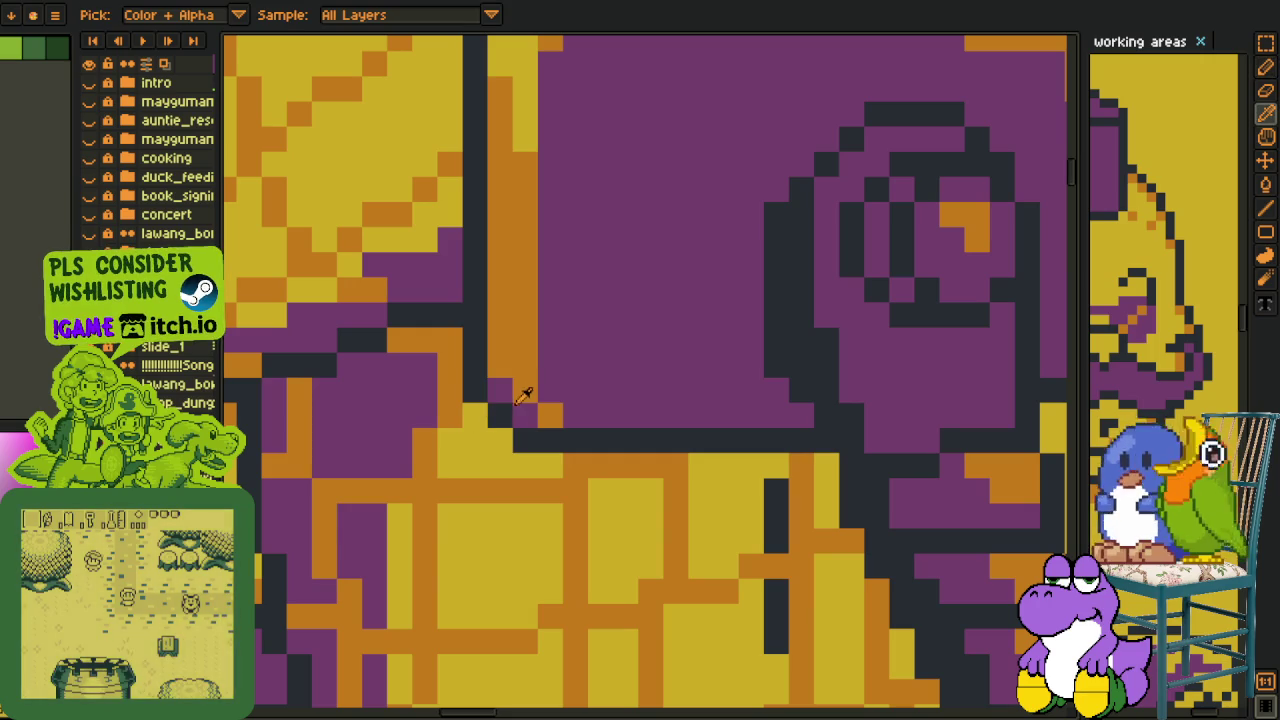
left_click(500, 440)
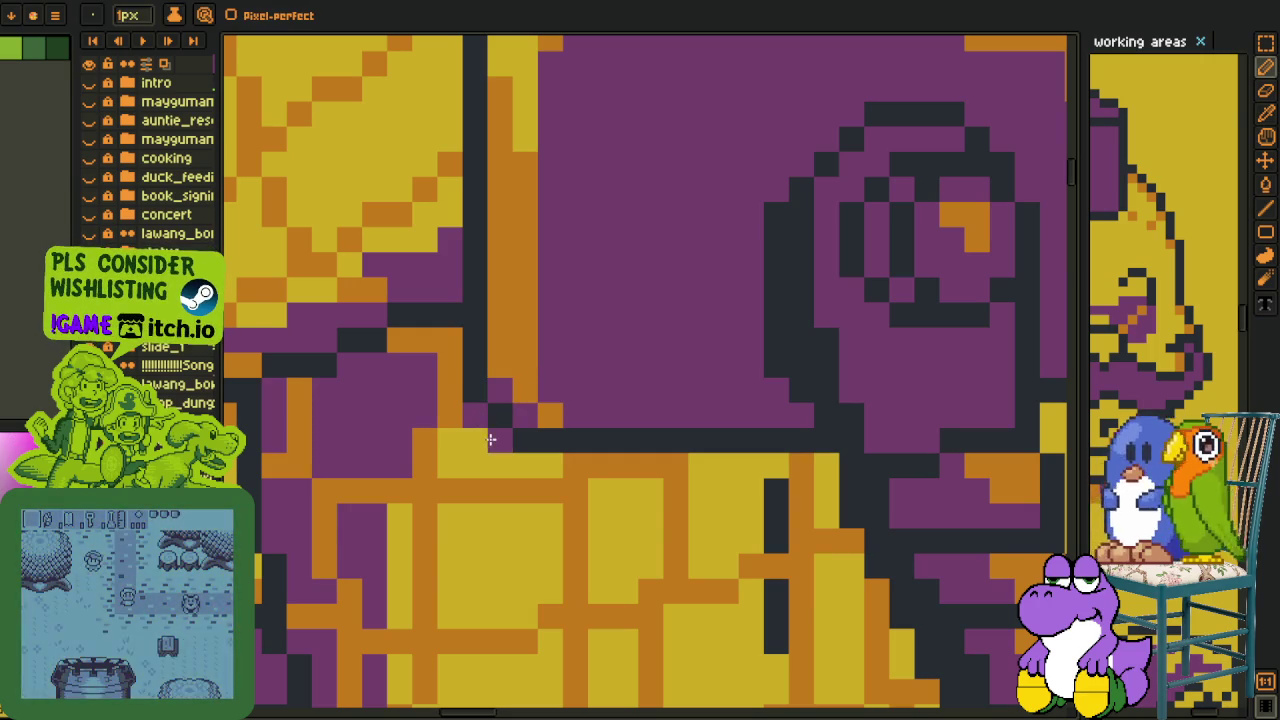
mouse_move(471, 437)
left_mouse_down()
mouse_move(520, 472)
mouse_move(766, 489)
mouse_move(771, 471)
mouse_move(835, 490)
left_mouse_up()
key("g")
left_click(771, 476)
key("b")
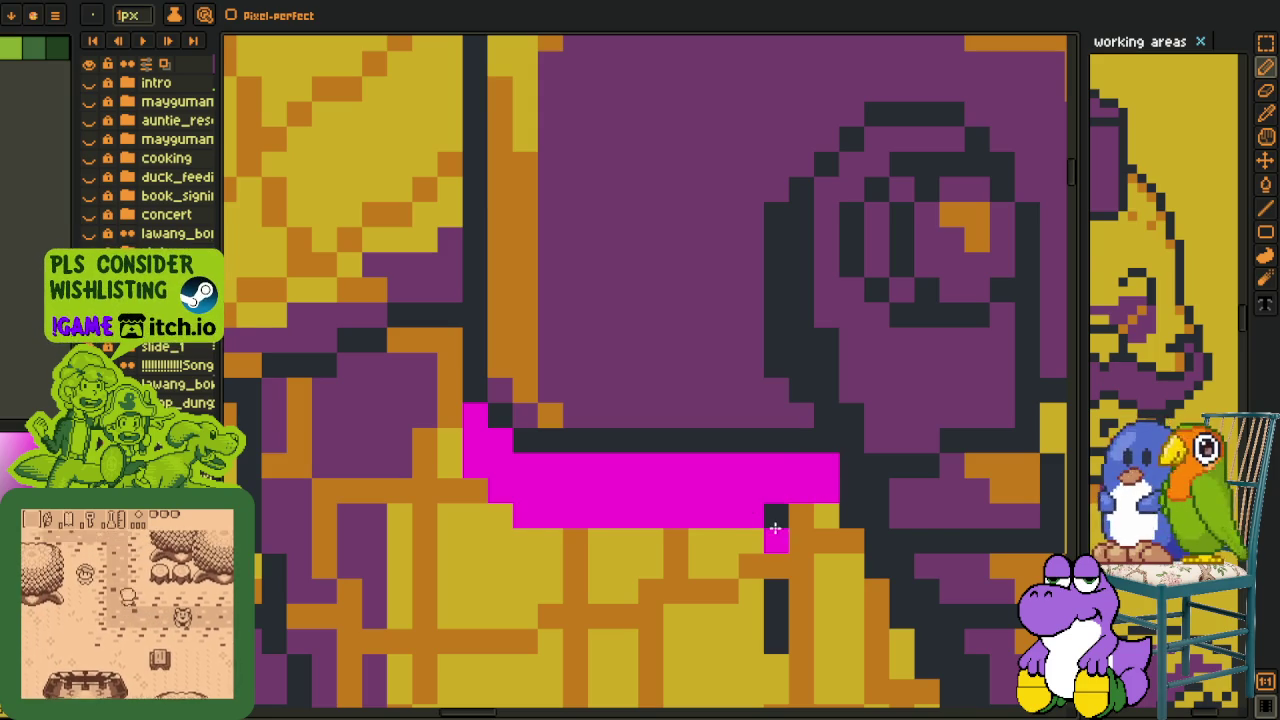
Try Replace Color on the magenta band, then dismiss it.
scroll(686, 514, "down", 3)
key("i")
scroll(676, 497, "up", 1)
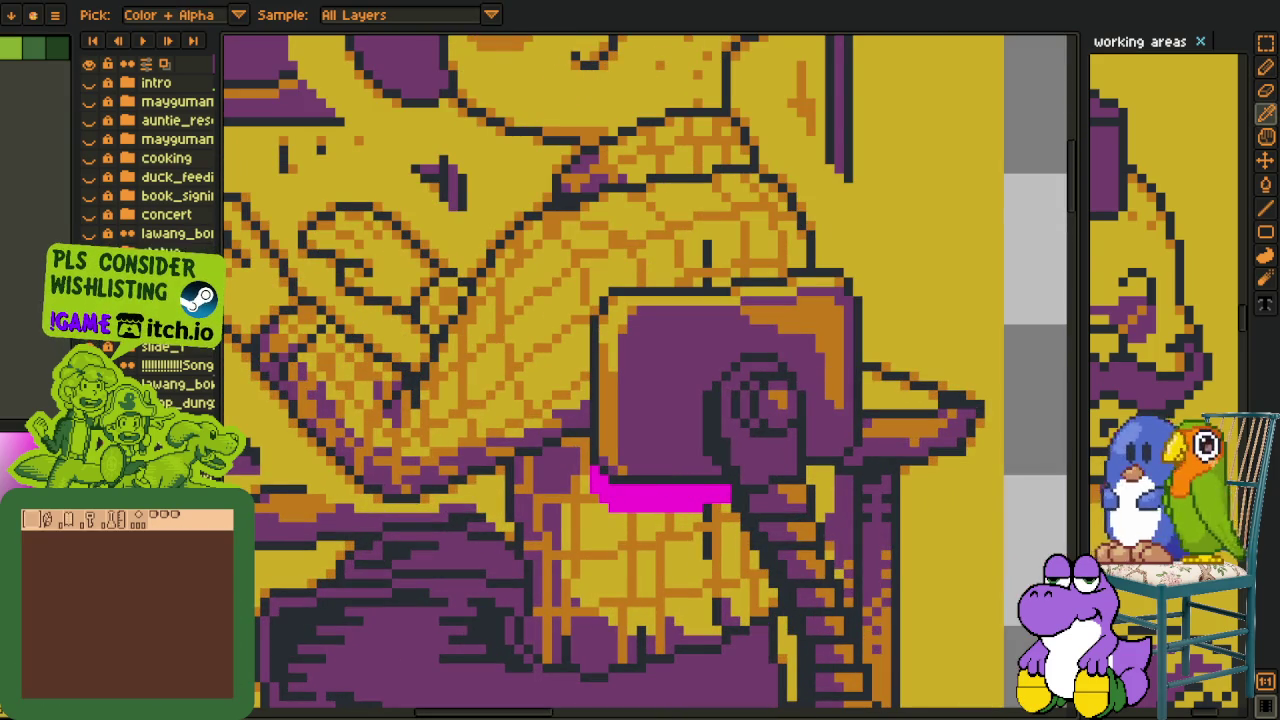
key("shift+r")
key("Escape")
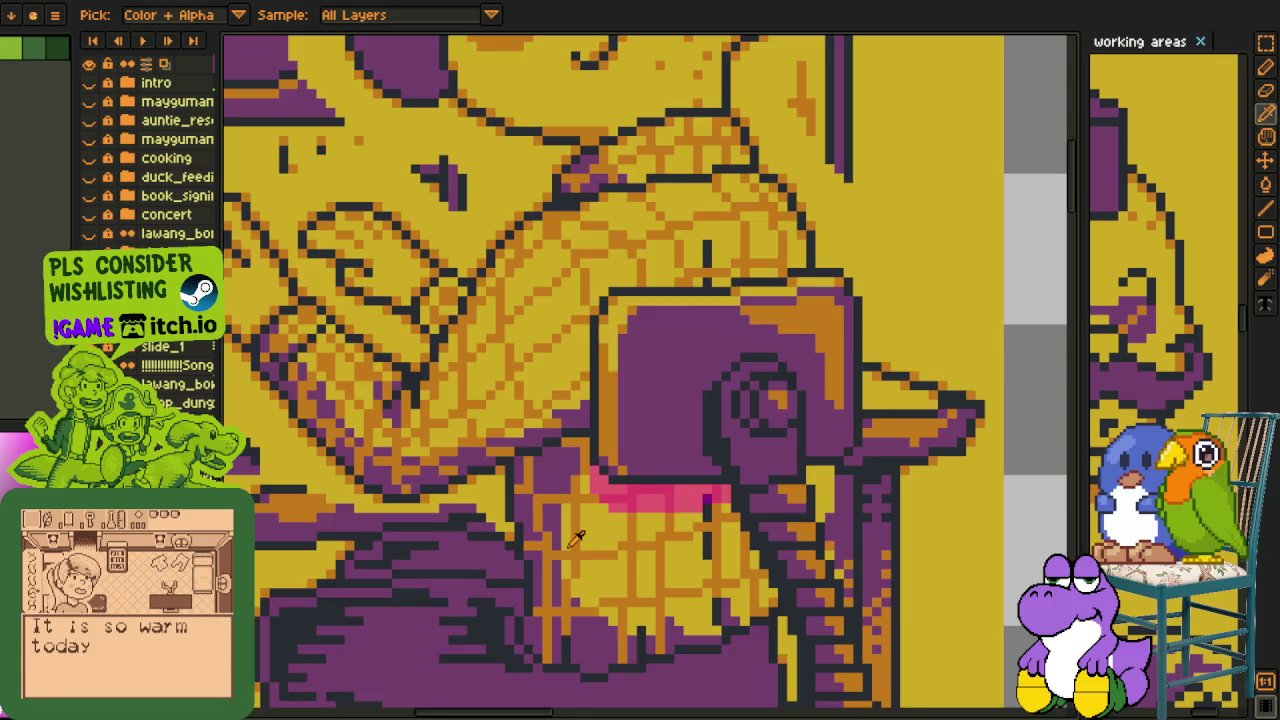
scroll(826, 524, "down", 5)
scroll(826, 524, "up", 3)
scroll(604, 531, "up", 3)
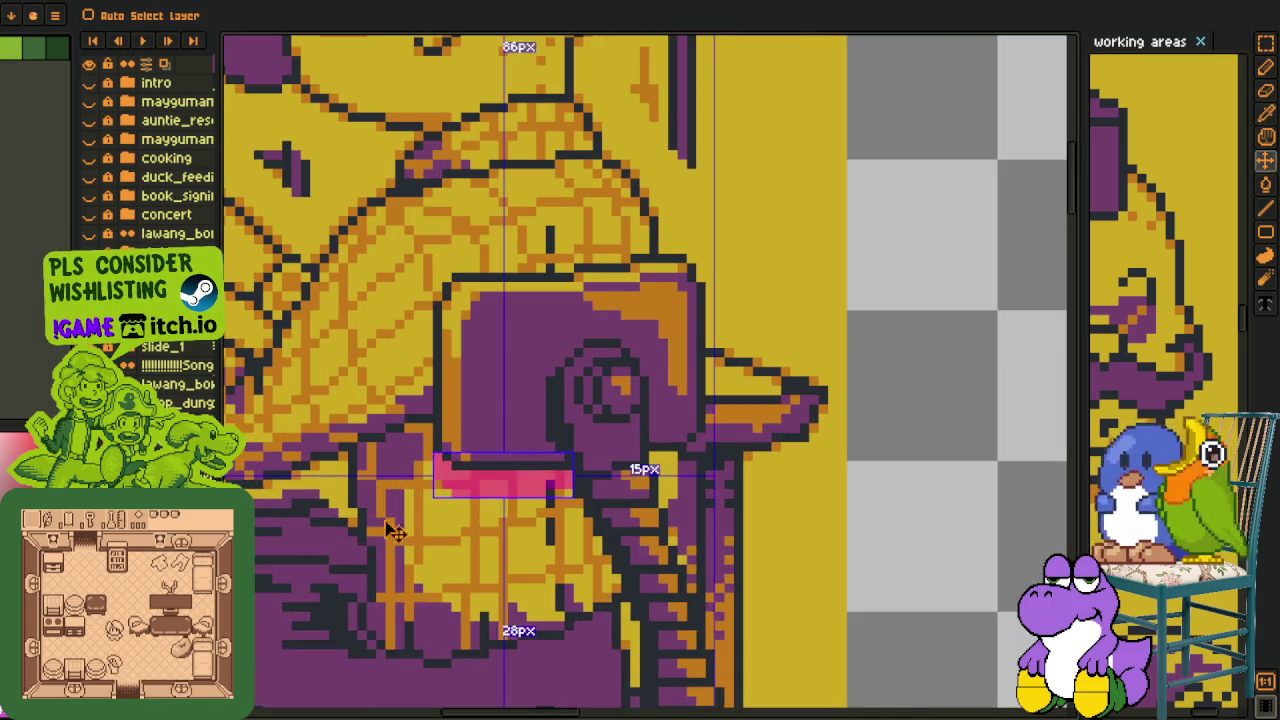
Undo the colour replacement and draw a magenta stroke up the chair back's left edge.
key("ctrl+z")
key("b")
left_click_drag(409, 403, 407, 320)
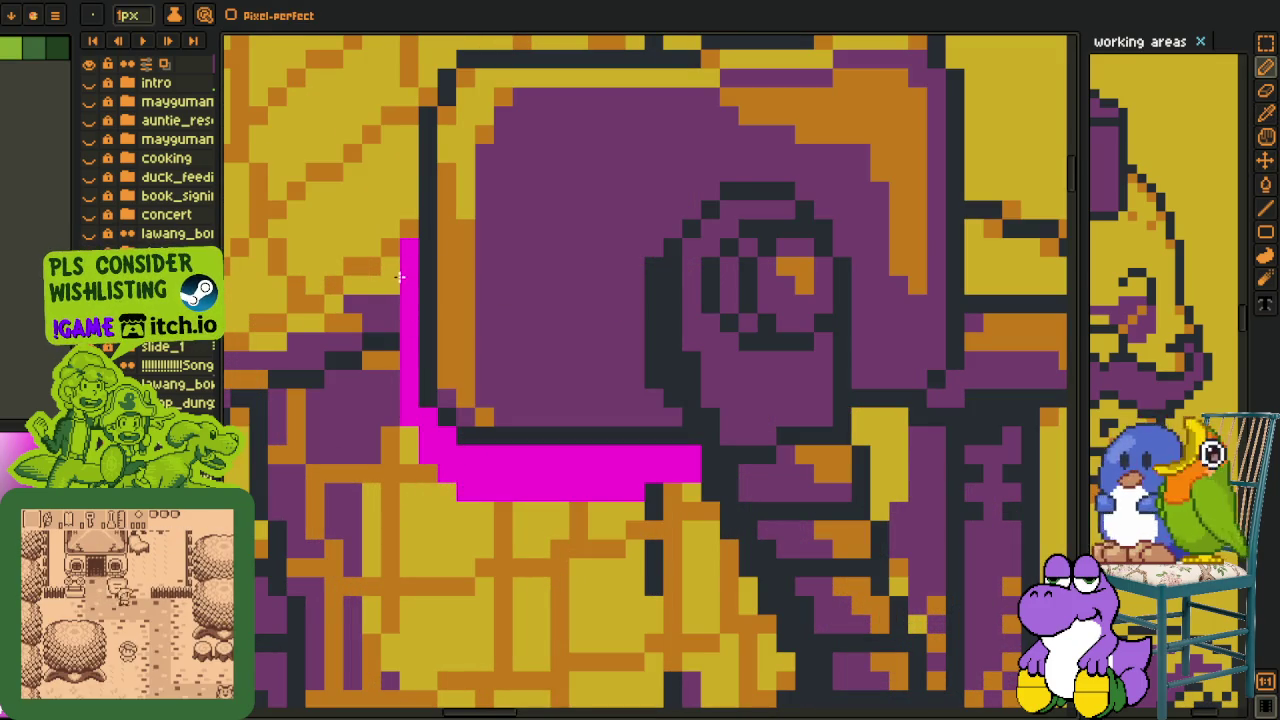
left_click_drag(399, 277, 398, 327)
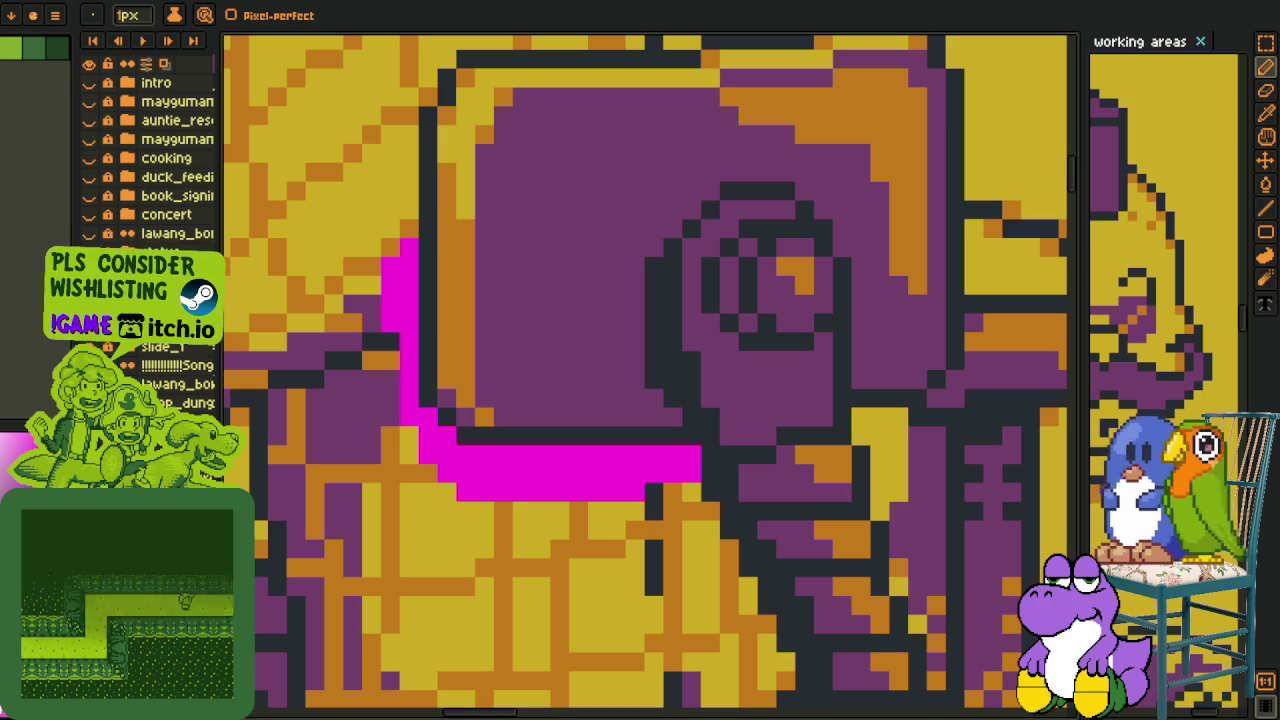
scroll(433, 360, "up", 1)
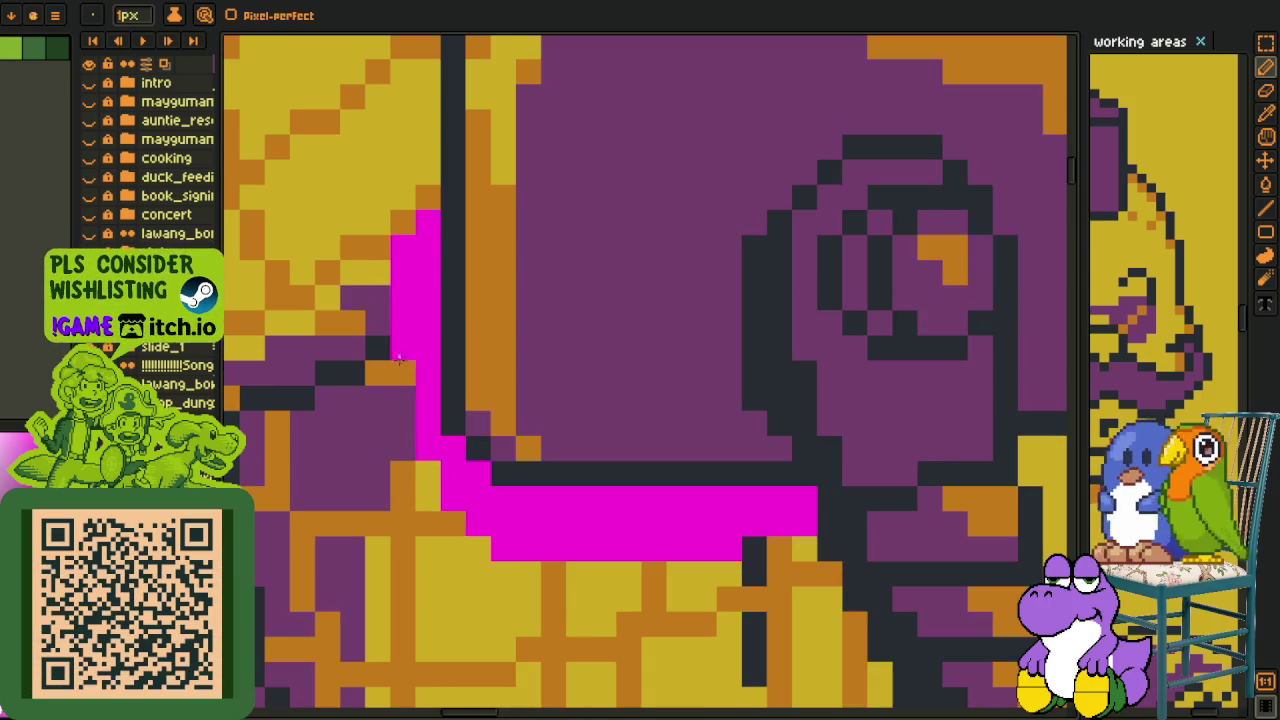
left_click_drag(398, 360, 388, 417)
scroll(372, 402, "down", 3)
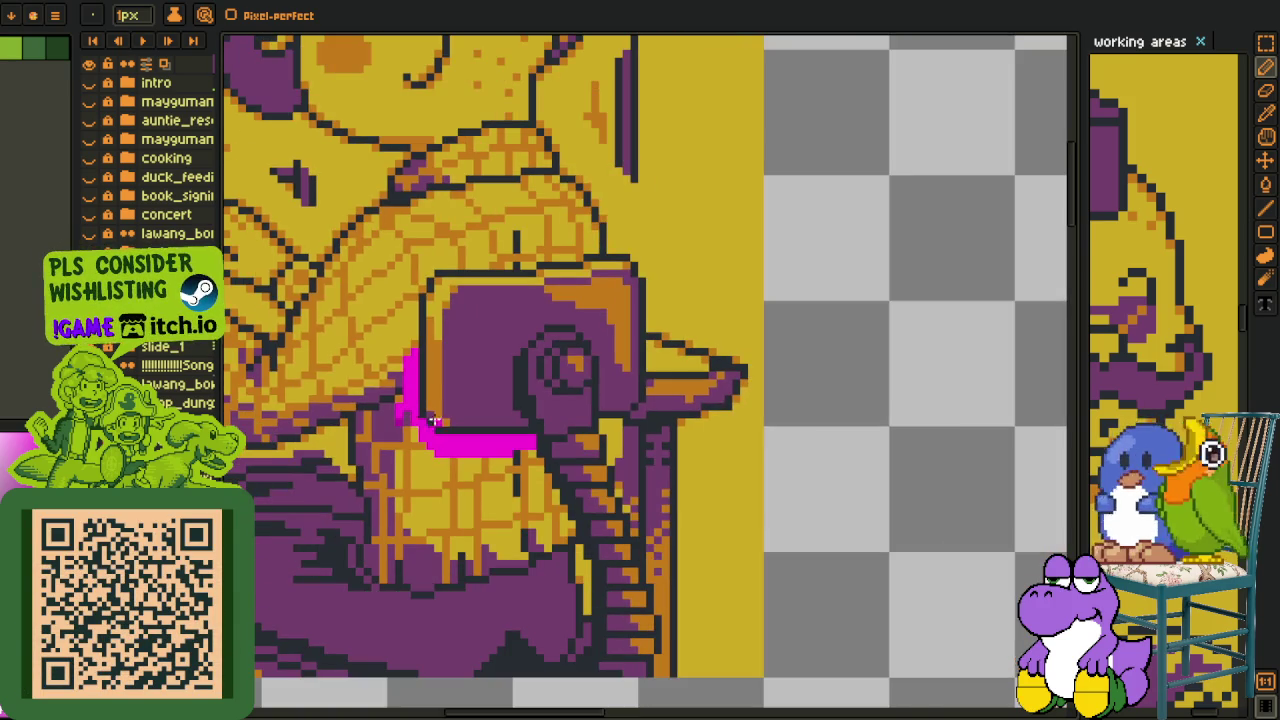
scroll(458, 447, "up", 3)
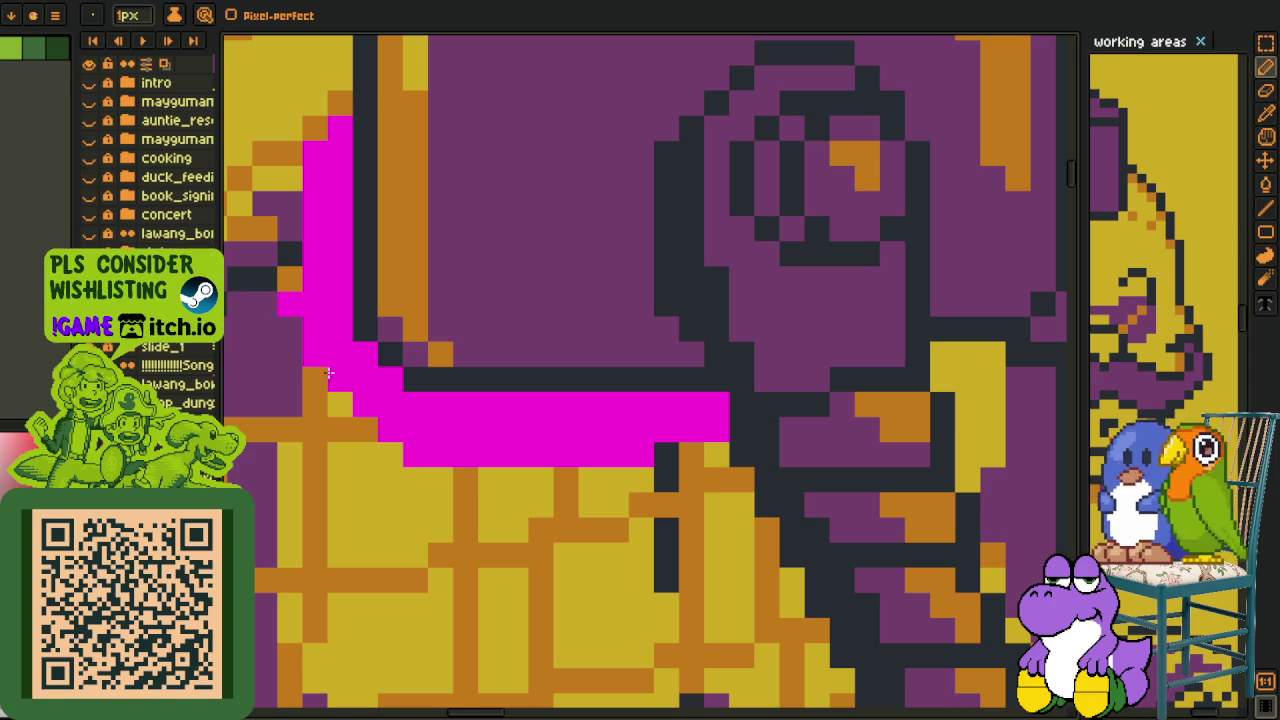
scroll(420, 320, "down", 3)
scroll(479, 366, "up", 2)
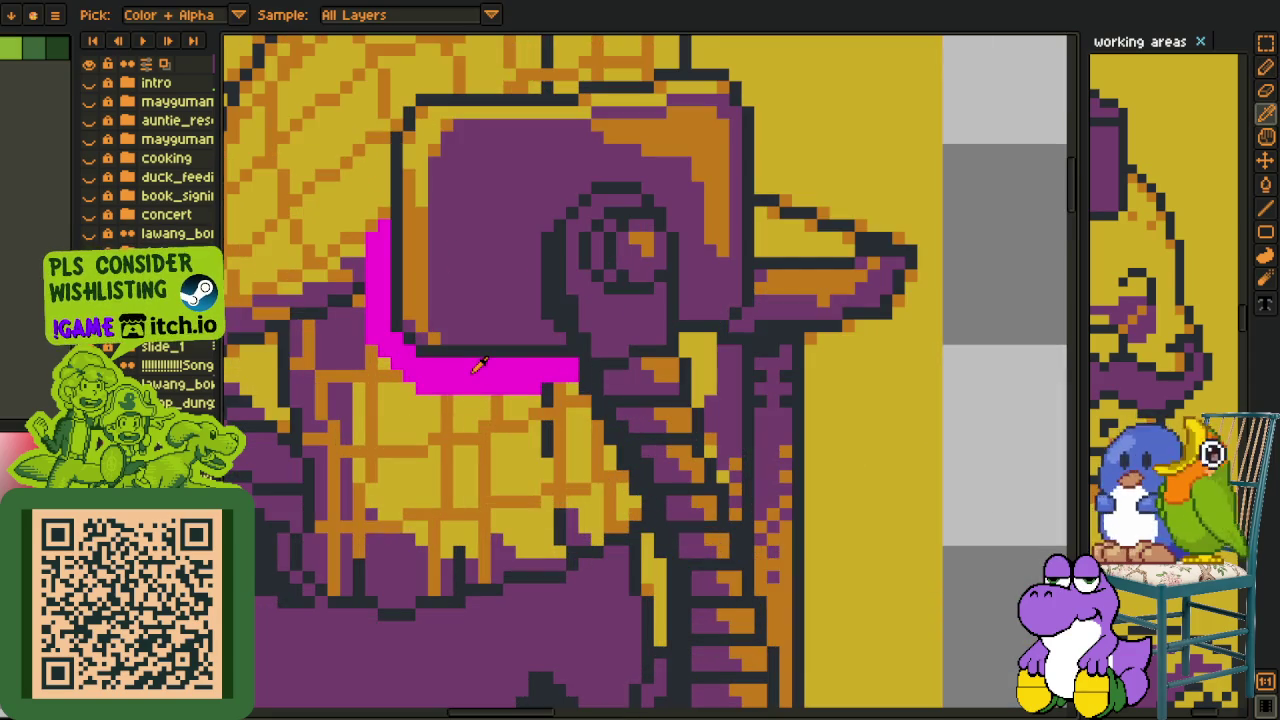
Bring the magenta corner into view and start Replace Color to fade the stroke pink.
left_click_drag(477, 366, 519, 390)
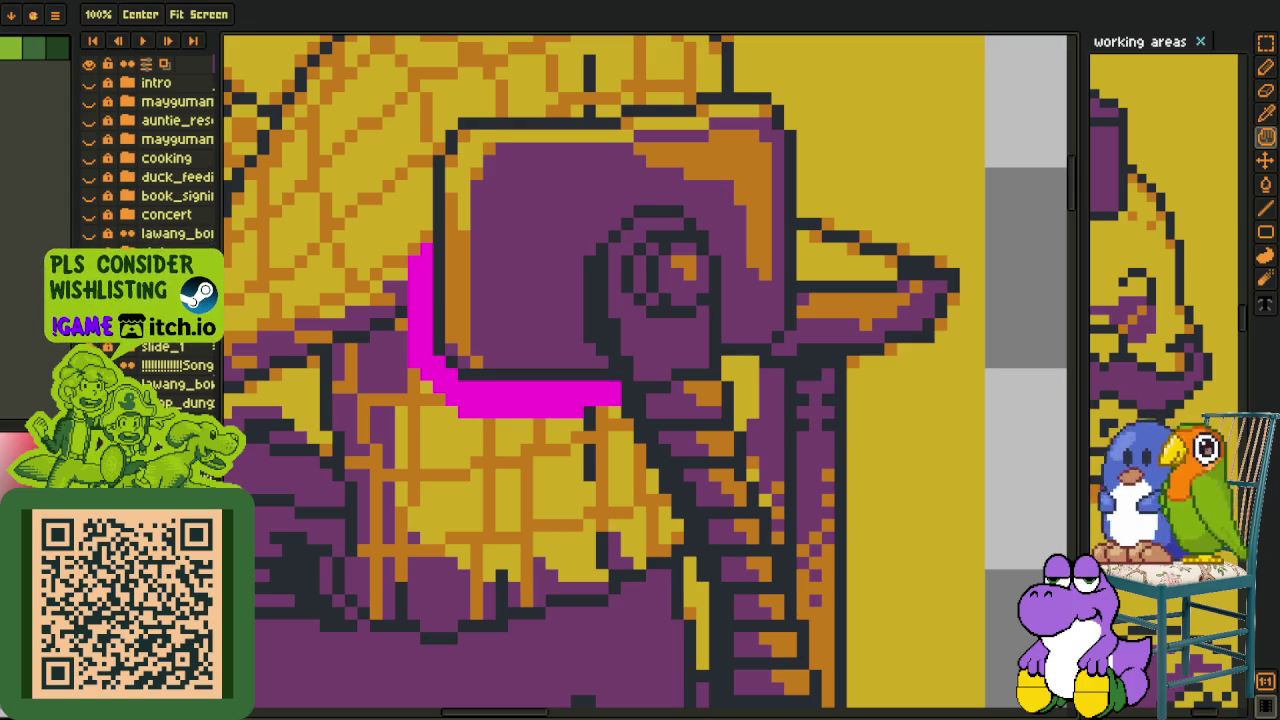
scroll(456, 389, "up", 2)
key("b")
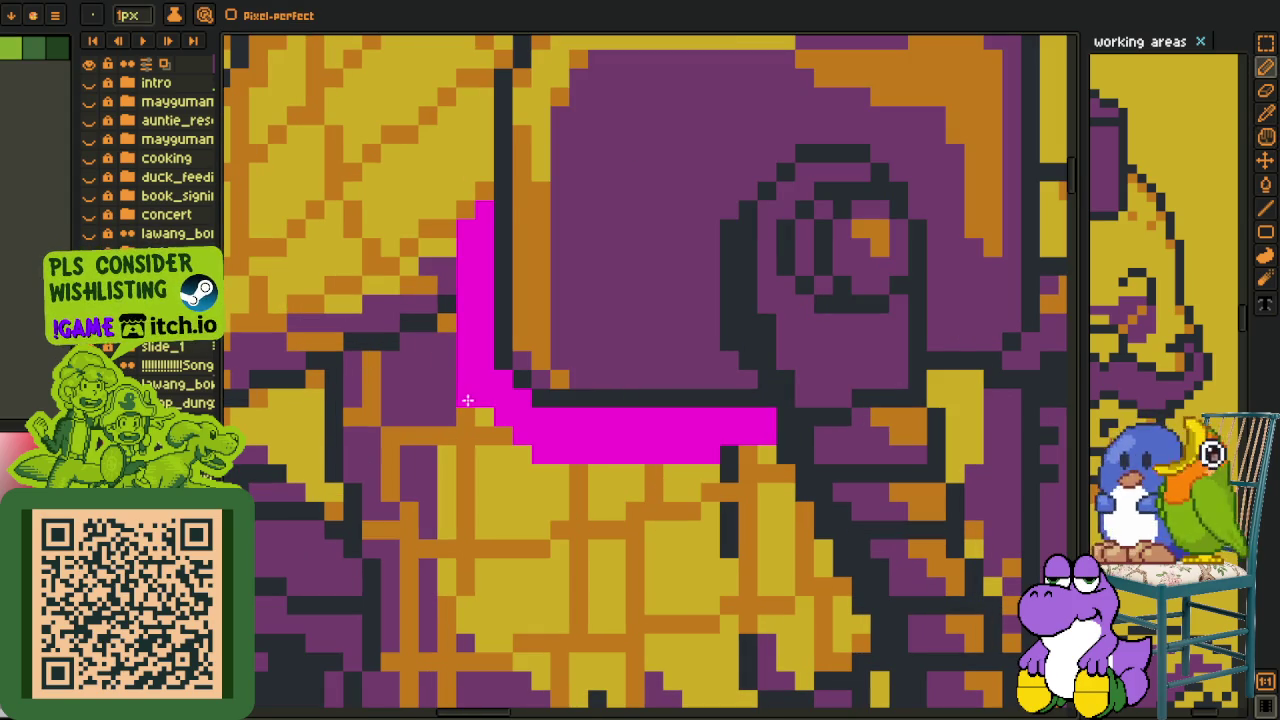
left_click_drag(467, 394, 478, 479)
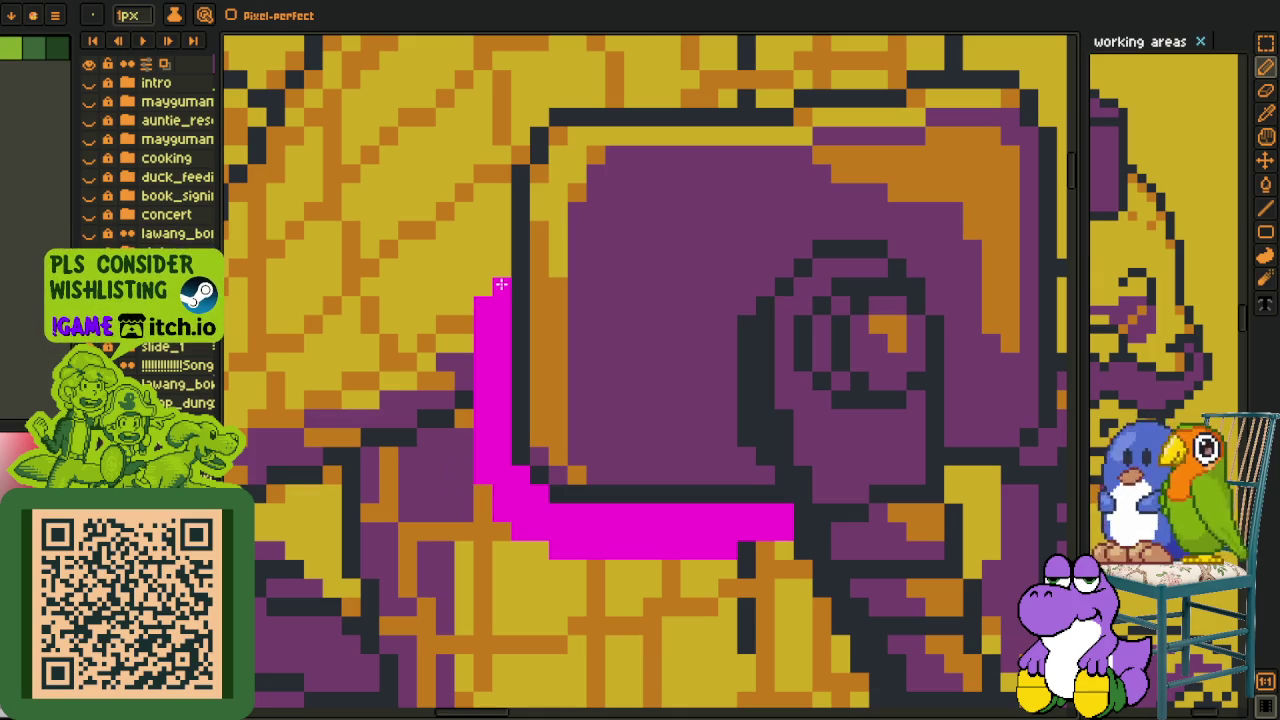
scroll(489, 301, "down", 3)
key("i")
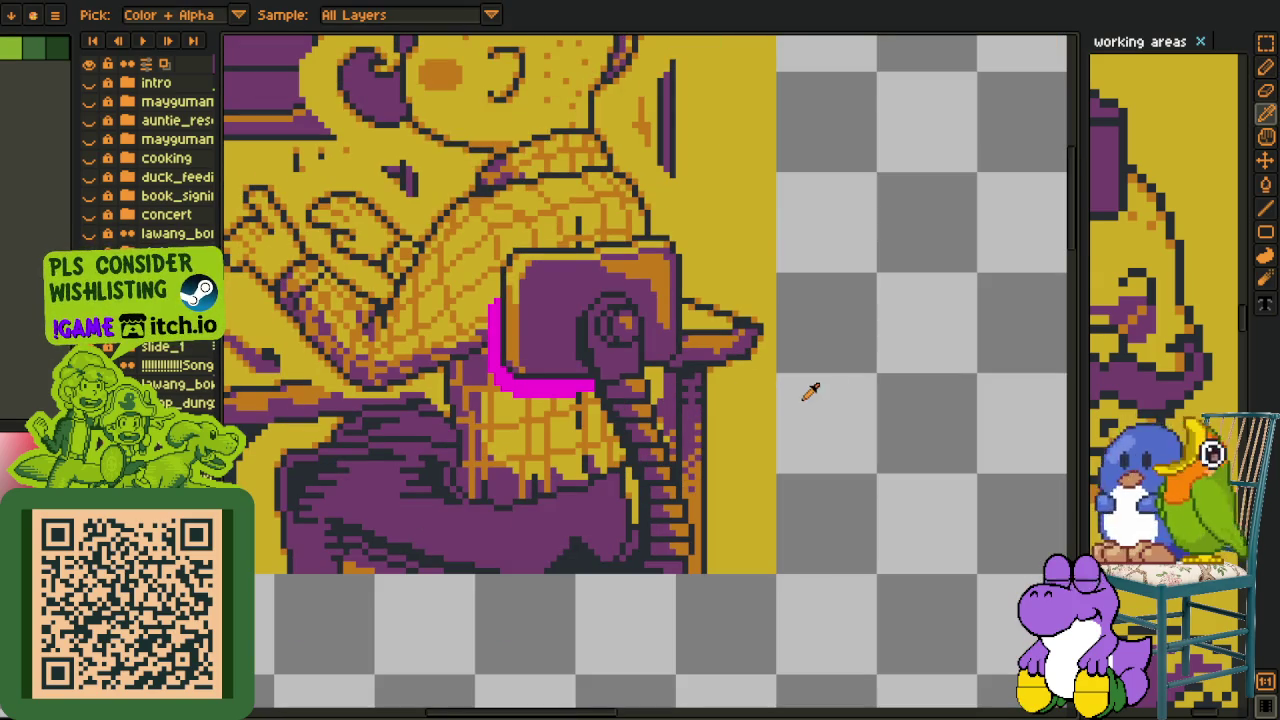
scroll(533, 385, "up", 1)
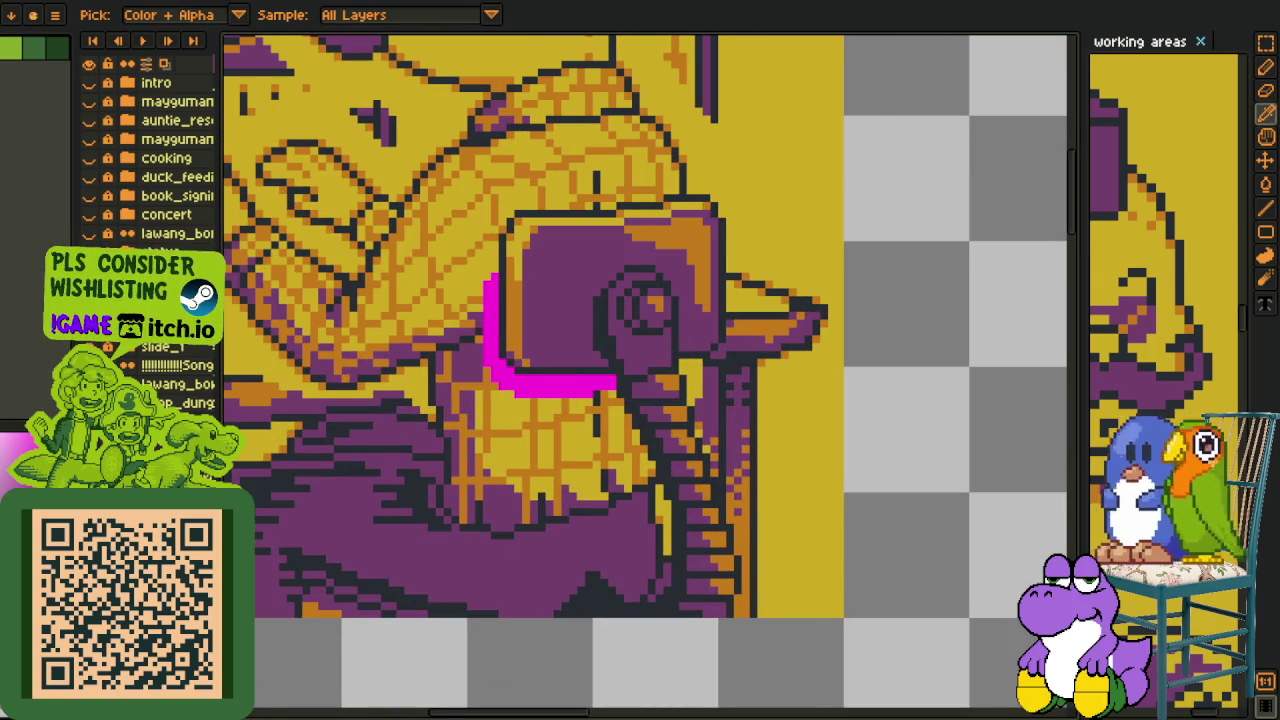
key("shift+r")
Apply the colour replacement and repaint stray pink pixels along the stroke purple.
key("Return")
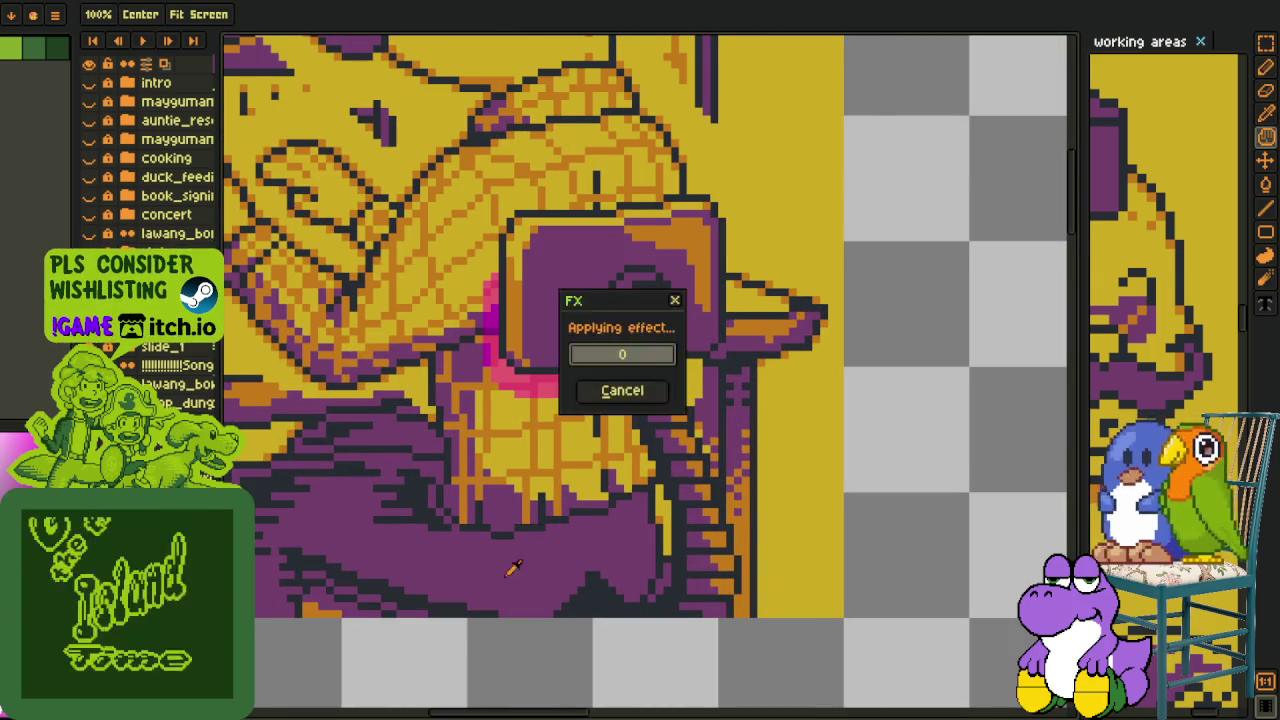
scroll(495, 600, "up", 1)
scroll(470, 420, "up", 1)
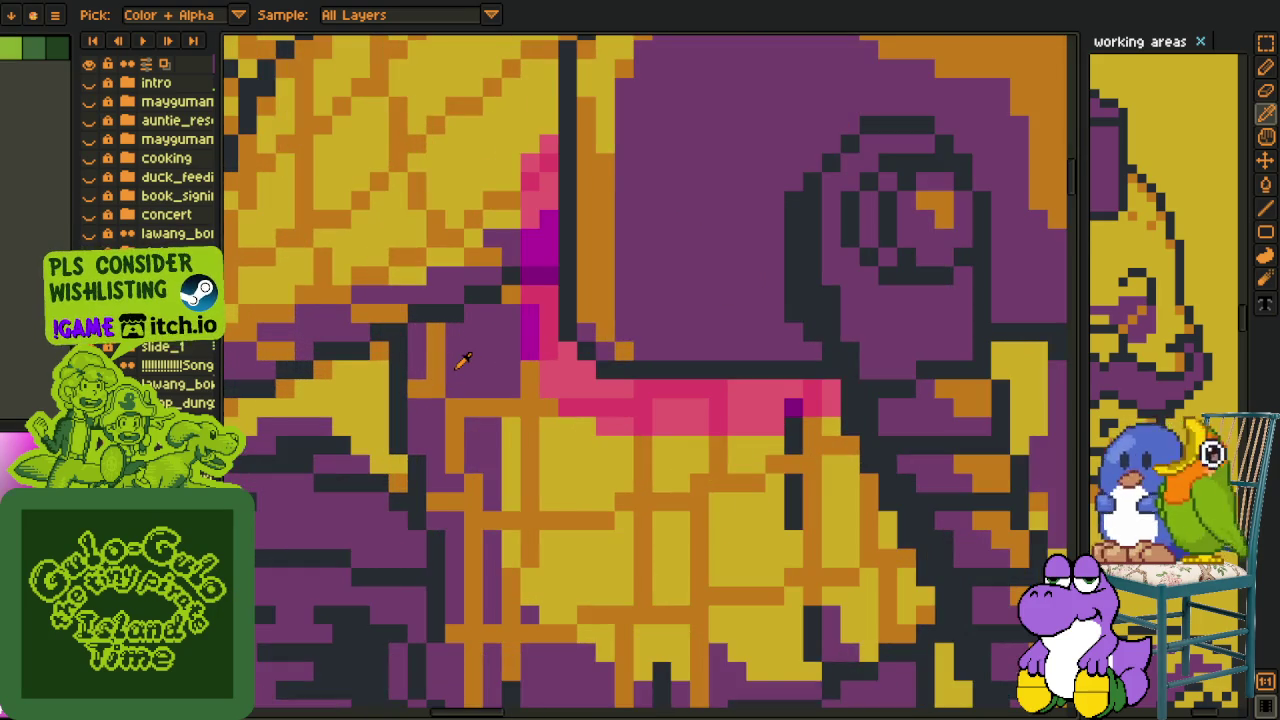
scroll(455, 370, "up", 1)
key("h")
scroll(486, 434, "up", 1)
left_click_drag(486, 434, 725, 487)
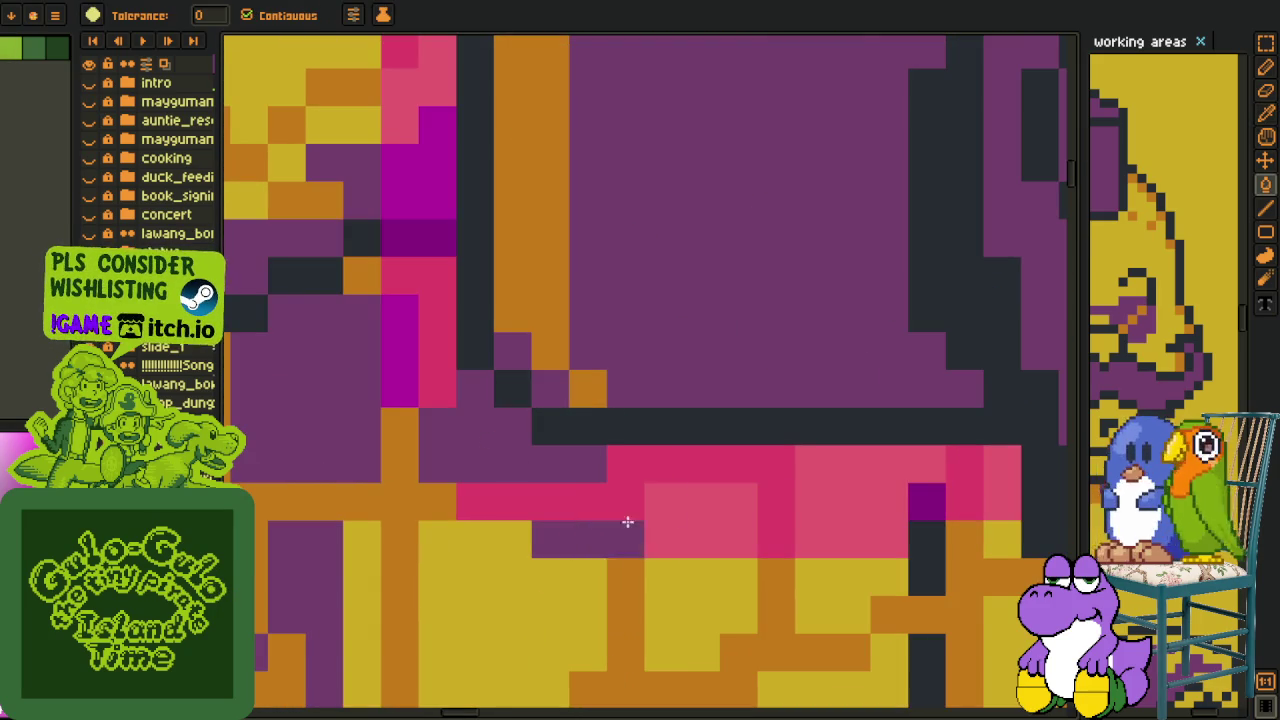
scroll(725, 487, "down", 1)
left_click_drag(633, 469, 786, 437)
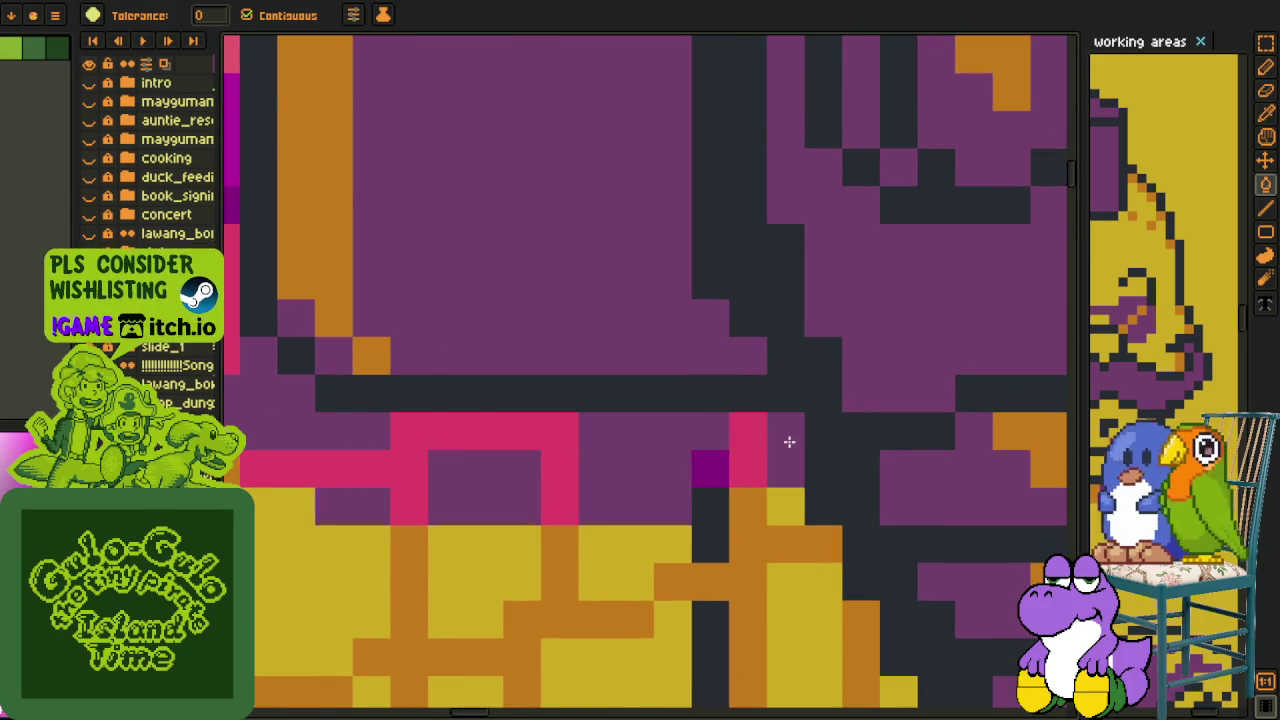
scroll(786, 437, "down", 1)
scroll(425, 295, "up", 1)
Flood-fill the leftover pink patches and the magenta block with purple.
key("g")
scroll(425, 295, "up", 1)
scroll(546, 480, "up", 1)
left_click(546, 480)
left_click(526, 503)
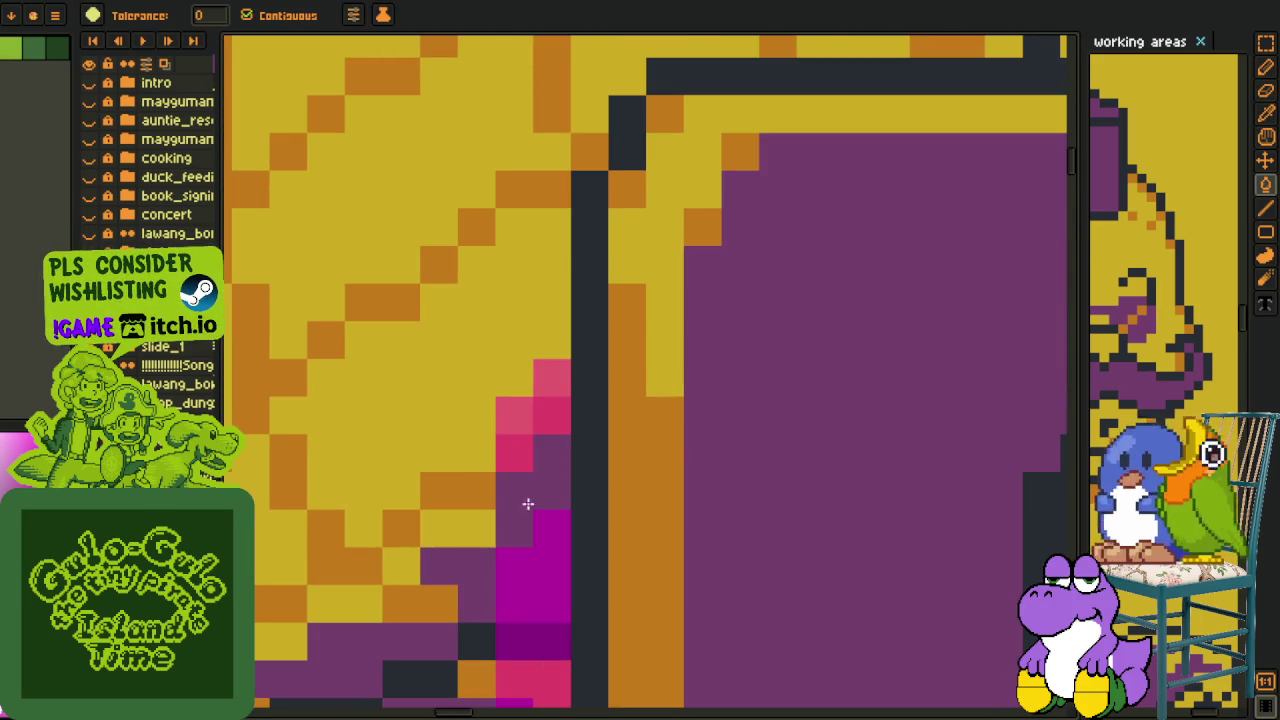
left_click(520, 421)
left_click(548, 548)
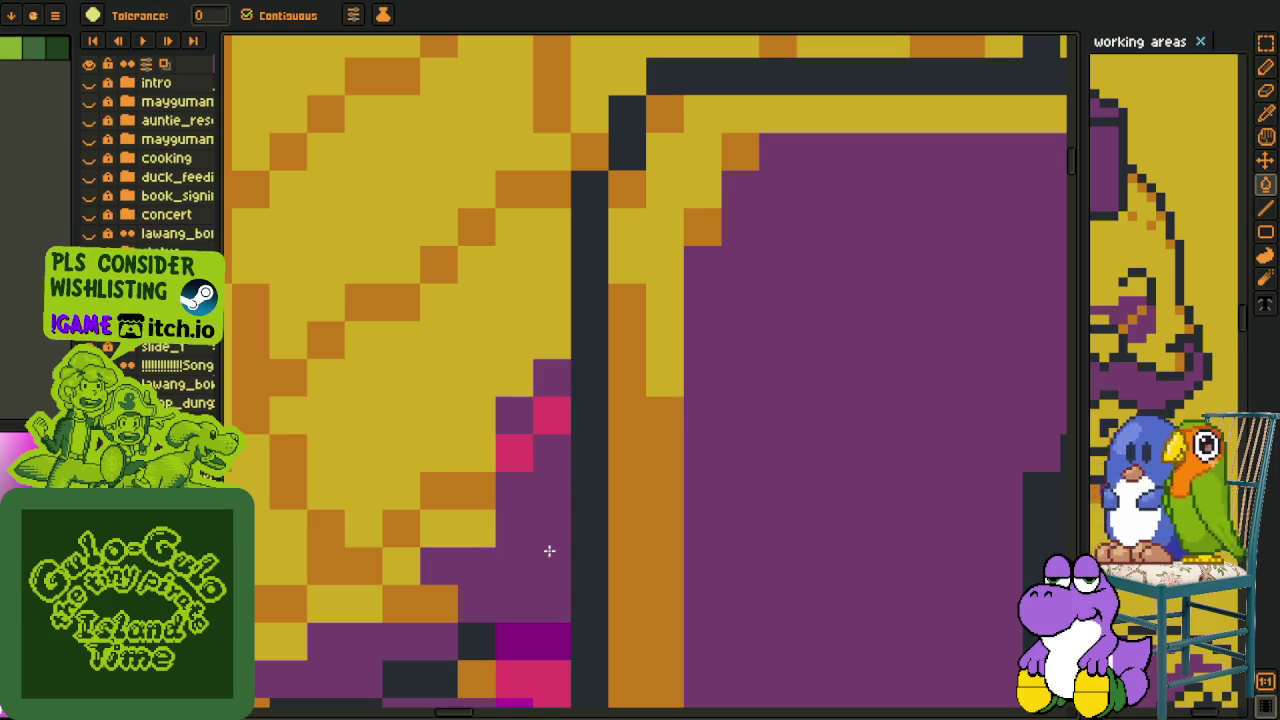
left_click_drag(548, 548, 543, 366)
left_click(520, 394)
left_click(493, 447)
scroll(493, 447, "down", 2)
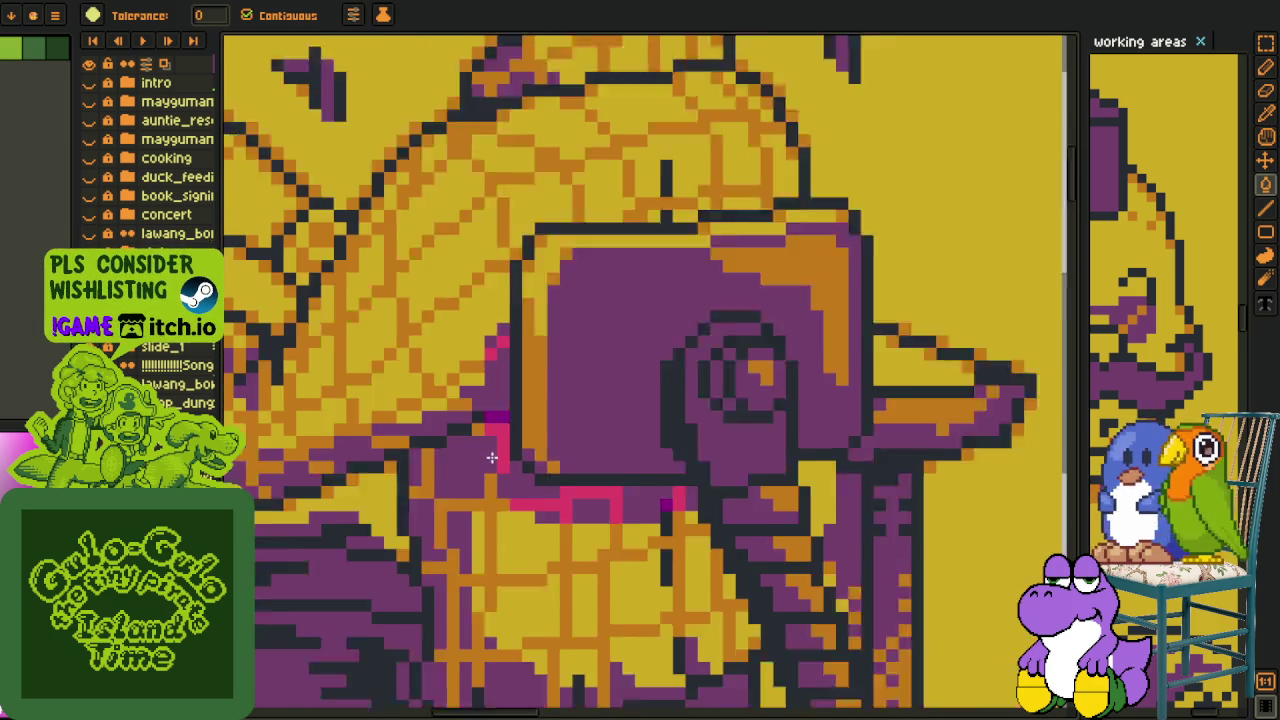
Fill the pink column and block orange and the dark magenta pixel purple.
key("i")
scroll(543, 449, "up", 1)
key("g")
left_click(487, 380)
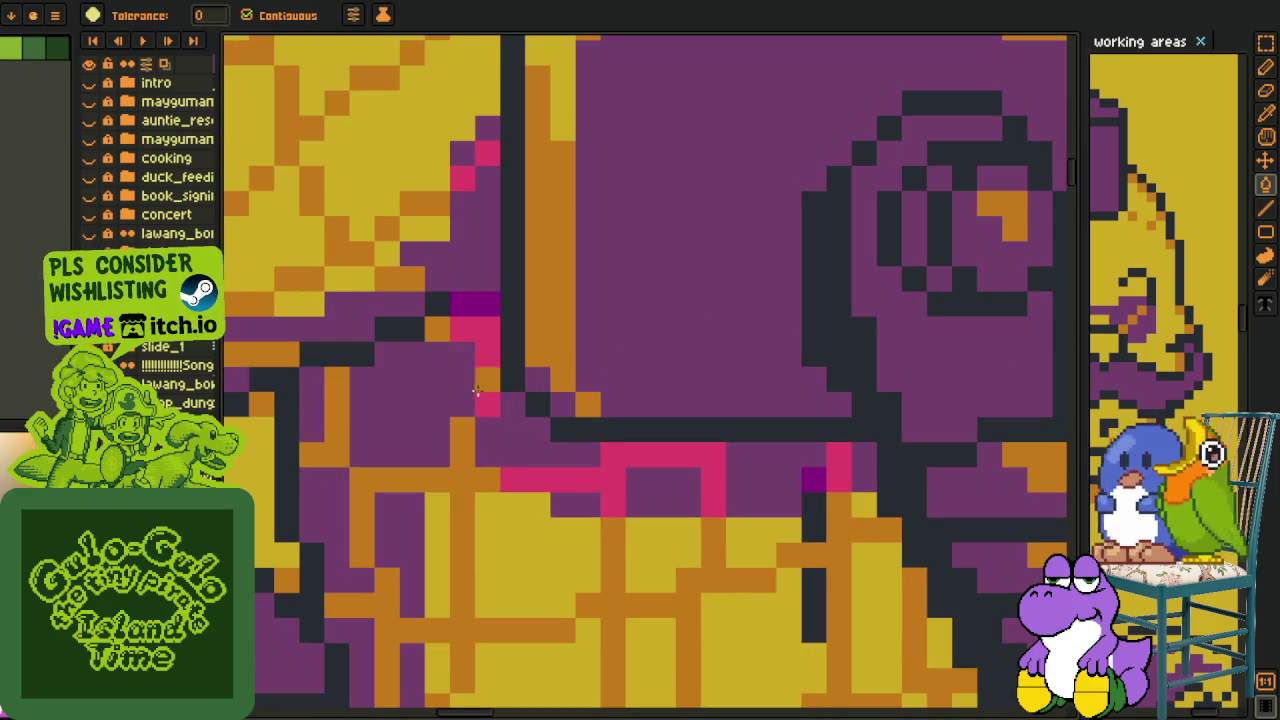
left_click(475, 330)
key("i")
key("g")
left_click(478, 300)
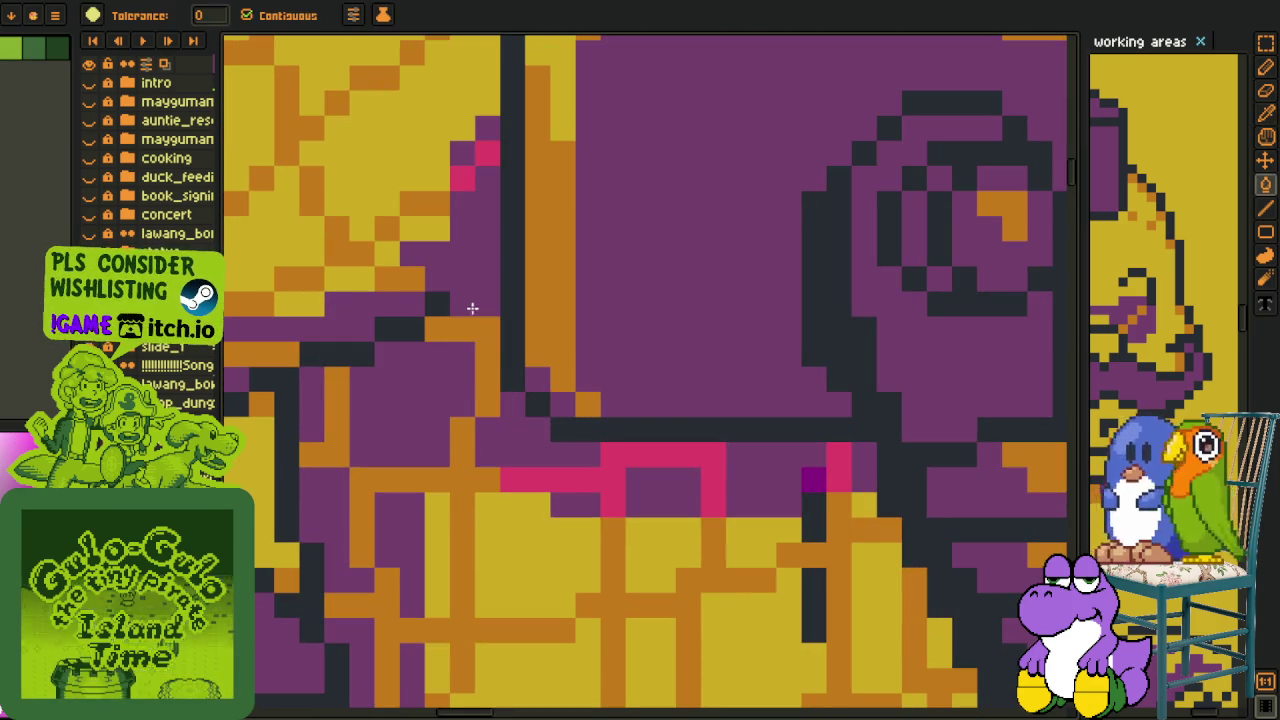
Sample orange and fill the pink L-shaped band and pixel column orange.
key("i")
left_click(466, 438)
key("g")
left_click(574, 481)
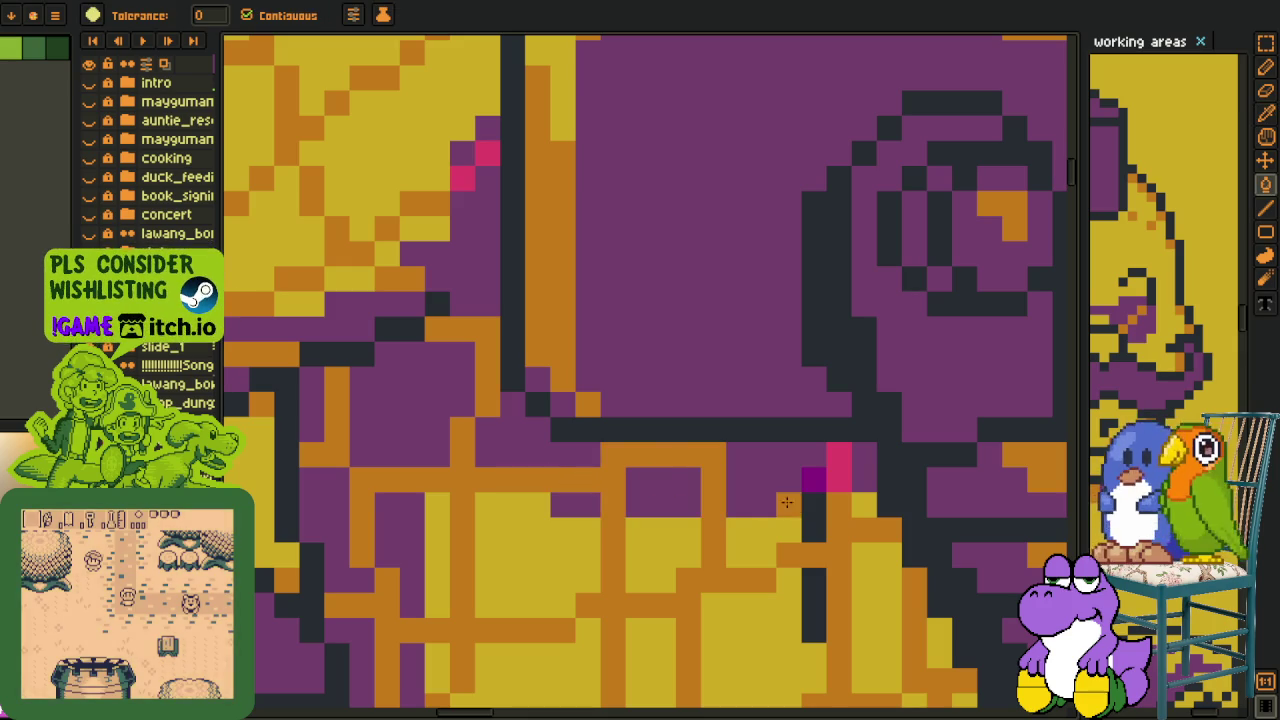
left_click(838, 458)
key("i")
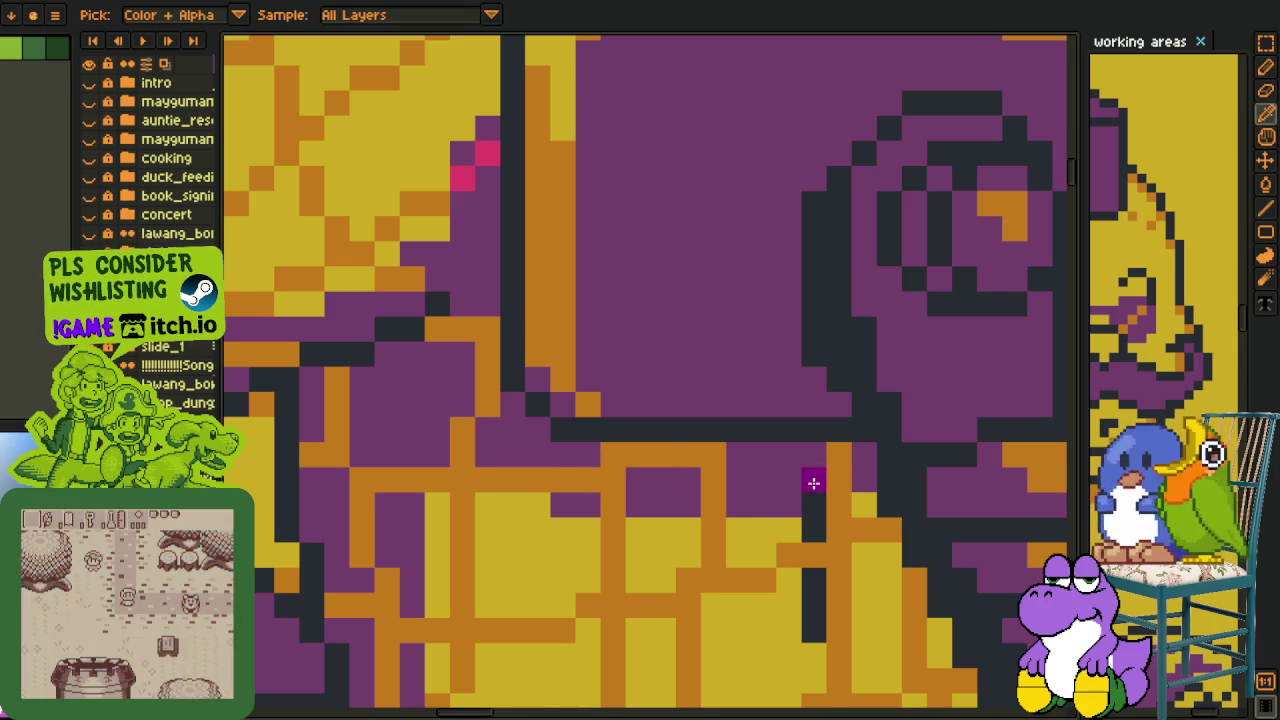
left_click(813, 483)
Pan to the last pink pixels and fill them with the sampled colour.
key("g")
left_click_drag(669, 429, 754, 669)
key("i")
key("g")
left_click(531, 424)
scroll(531, 424, "down", 2)
key("i")
scroll(700, 450, "down", 2)
scroll(748, 449, "up", 2)
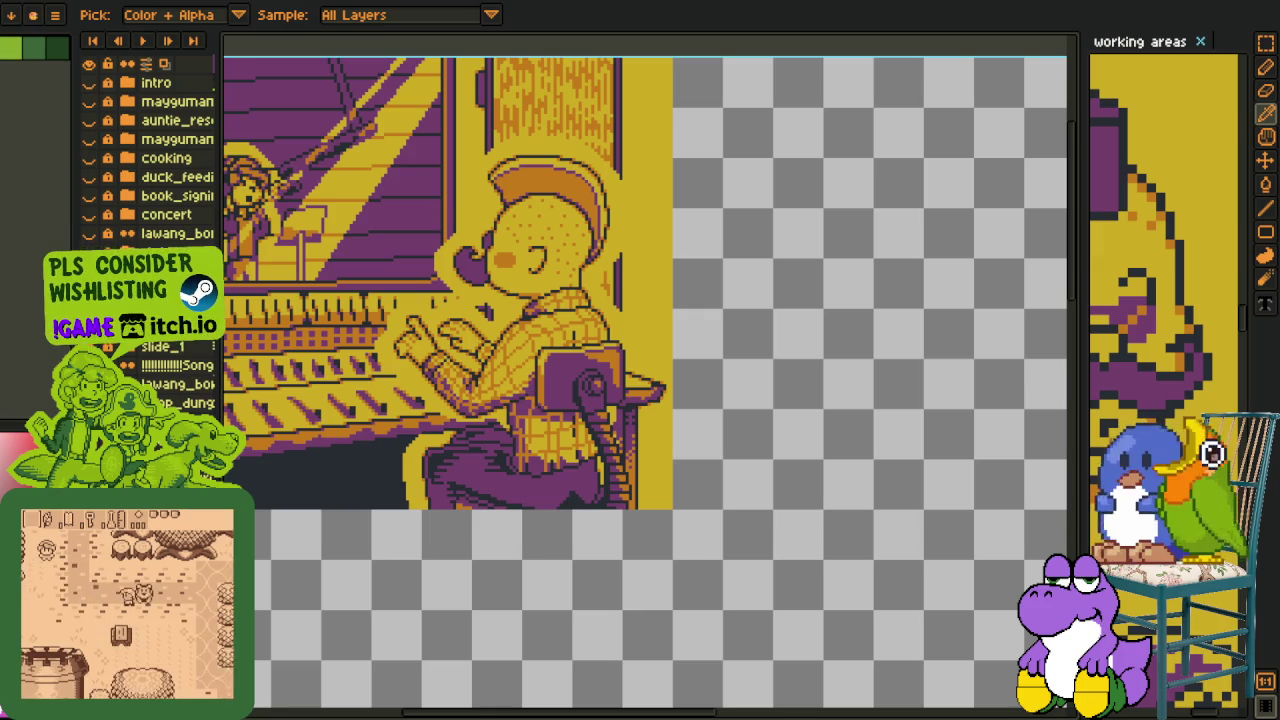
Save the drawing.
key("h")
left_click_drag(680, 294, 888, 437)
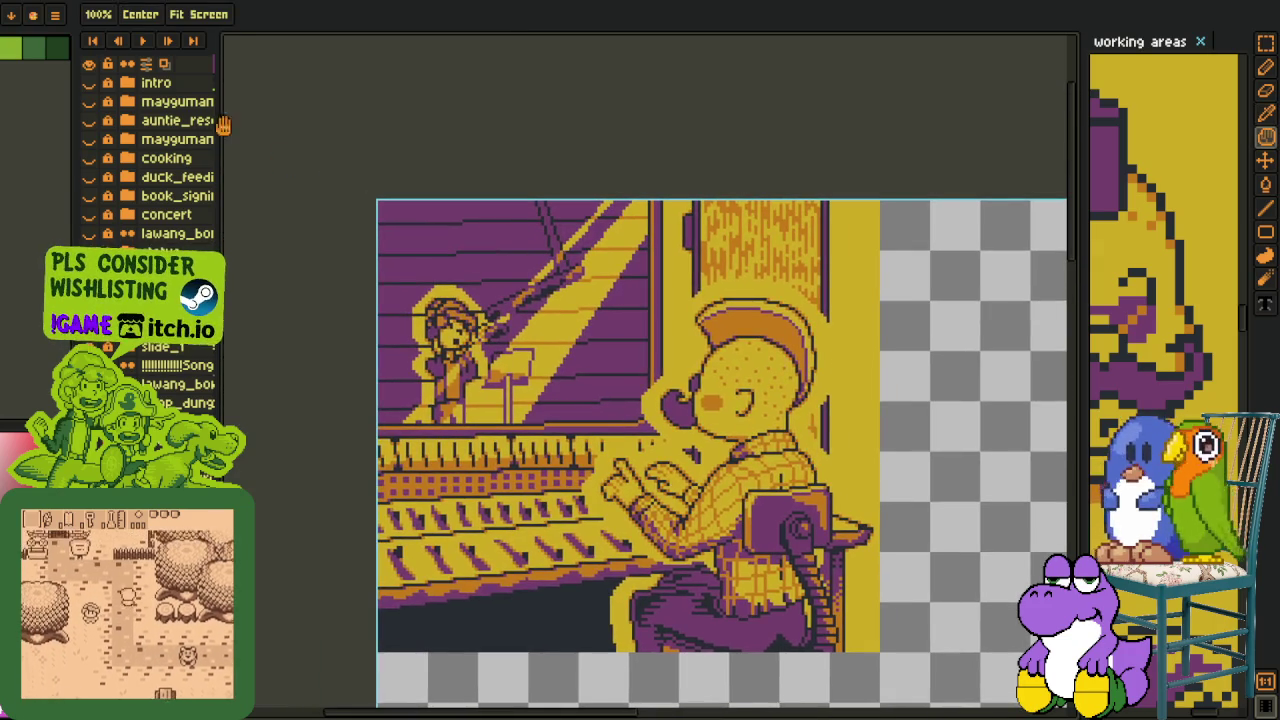
key("ctrl+s")
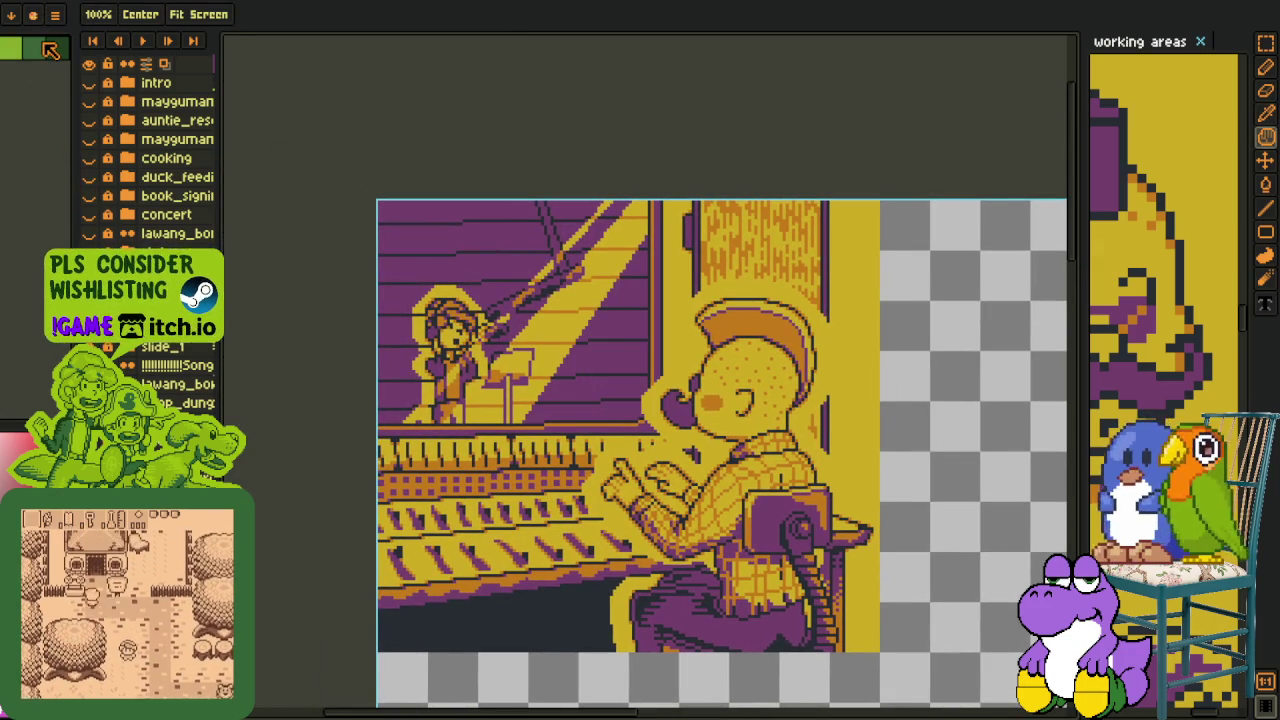
Generate a new palette from the sprite's colours, then undo it.
left_click(32, 16)
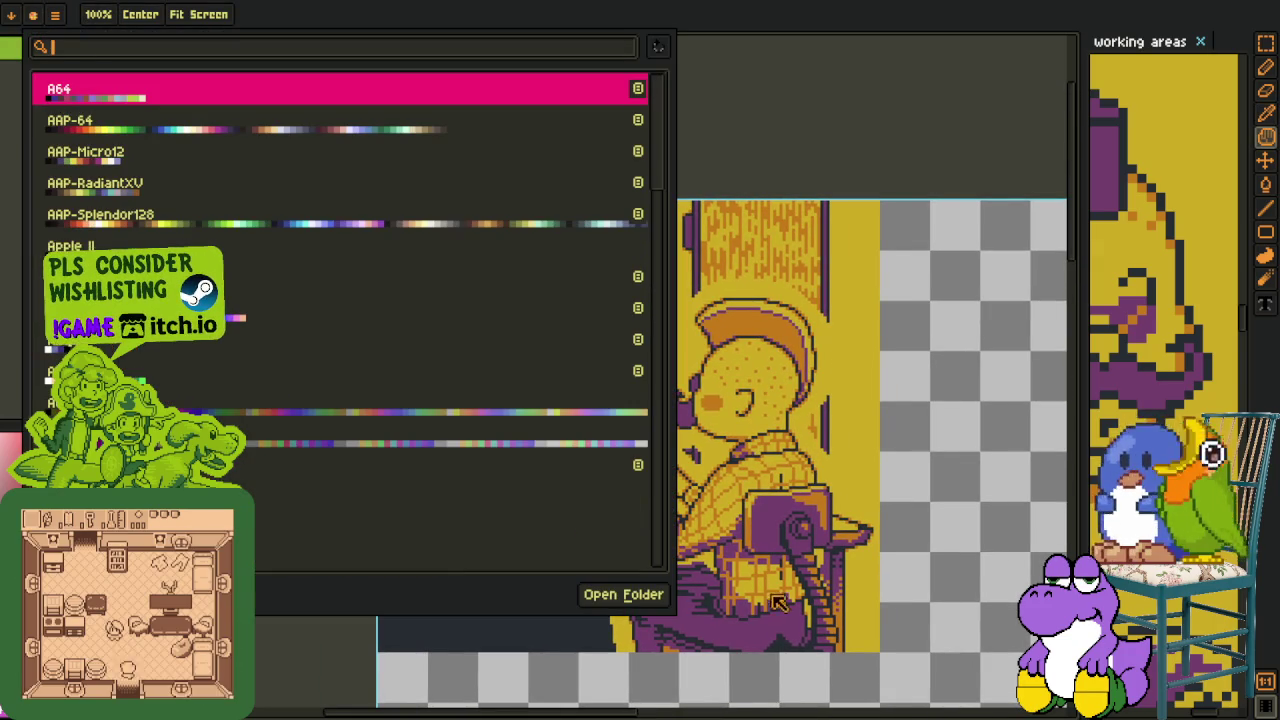
key("Escape")
key("i")
left_click(55, 15)
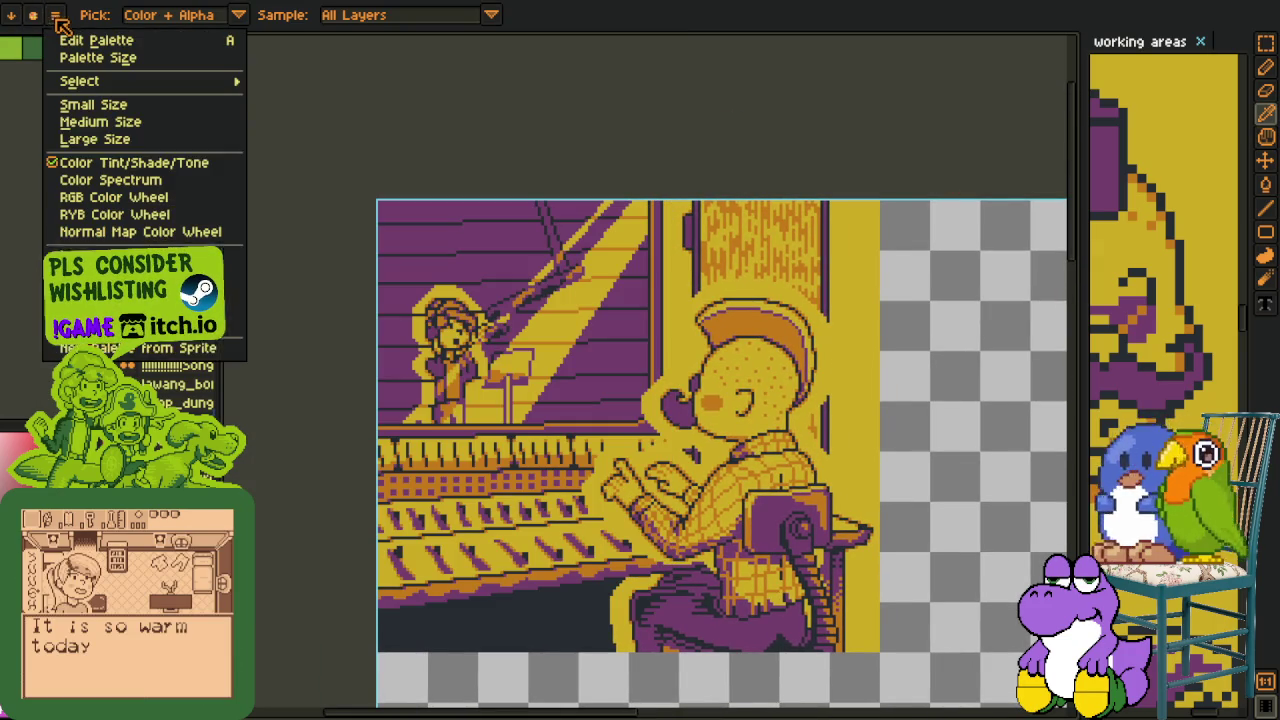
left_click(167, 348)
left_click(655, 434)
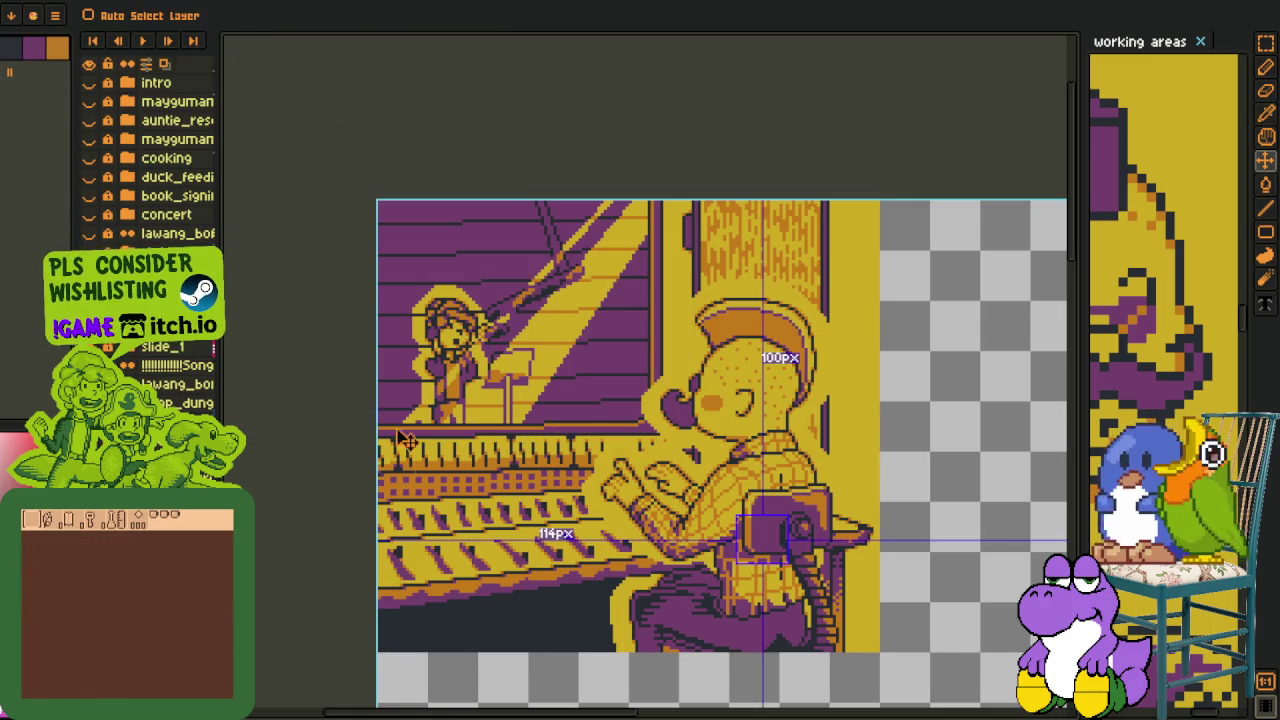
key("ctrl+z")
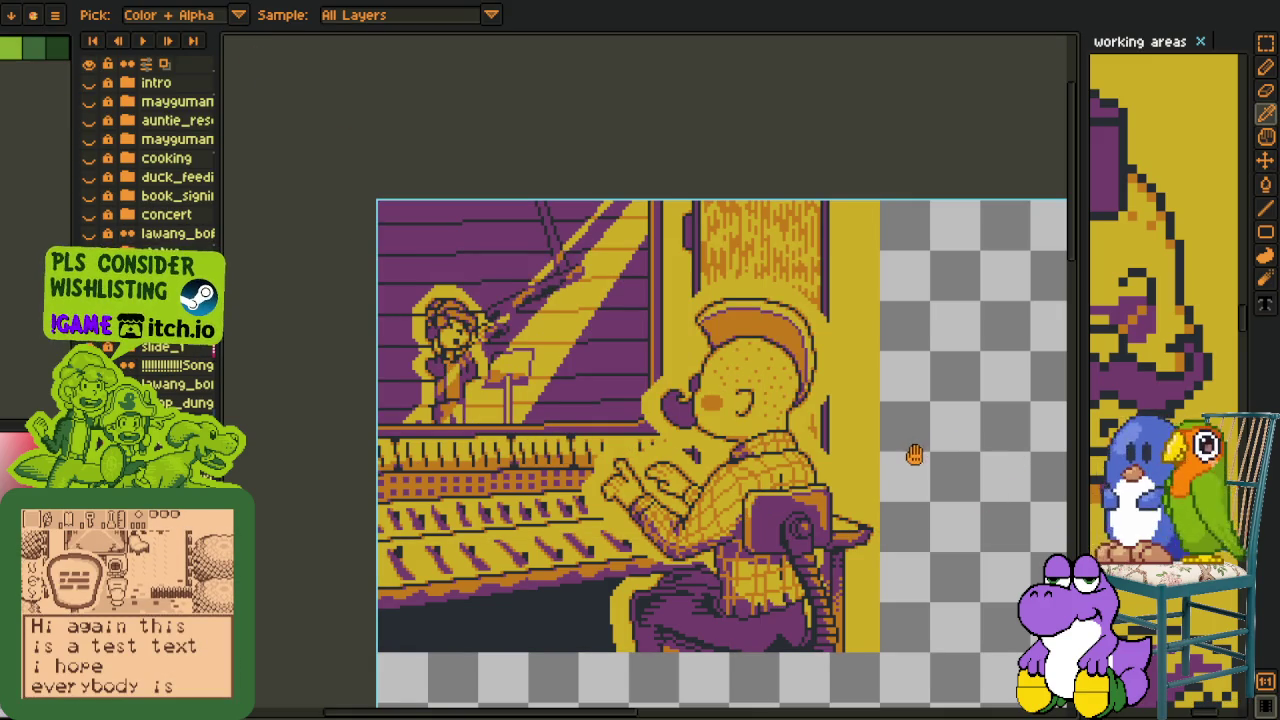
Merge a layer down into the one below and check the layer folder.
left_click_drag(914, 455, 909, 372)
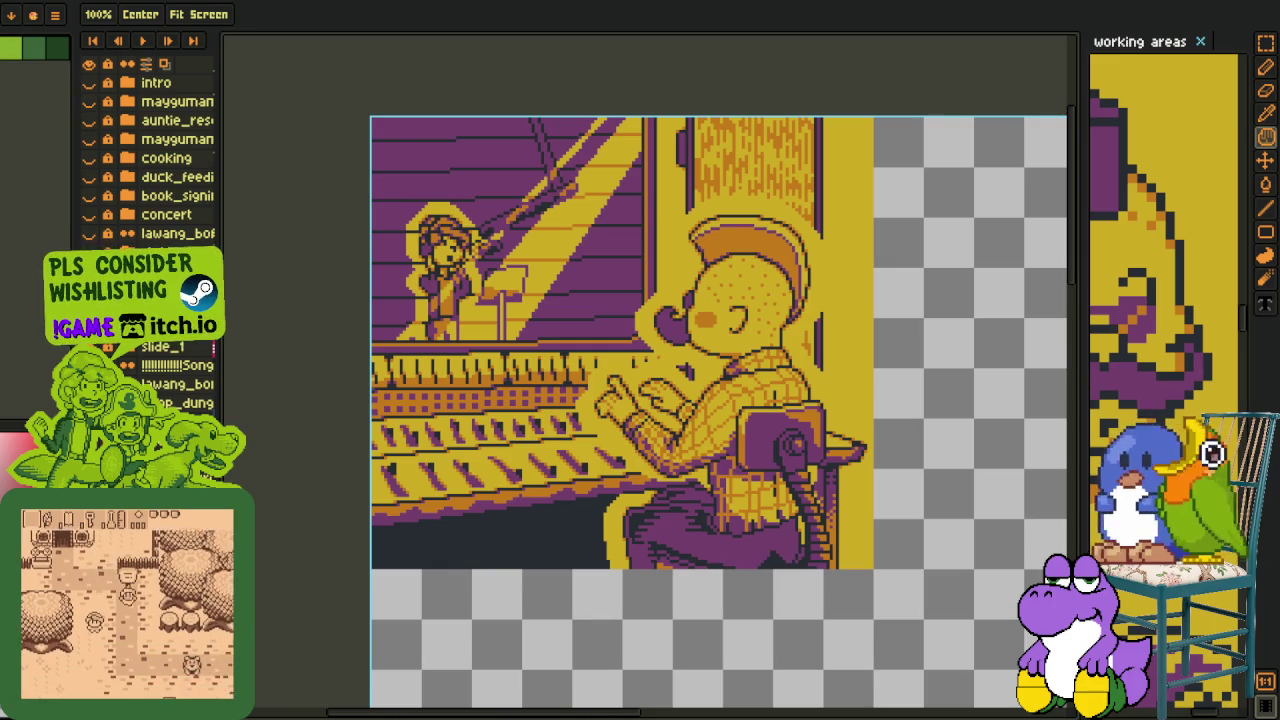
right_click(152, 296)
left_click(250, 410)
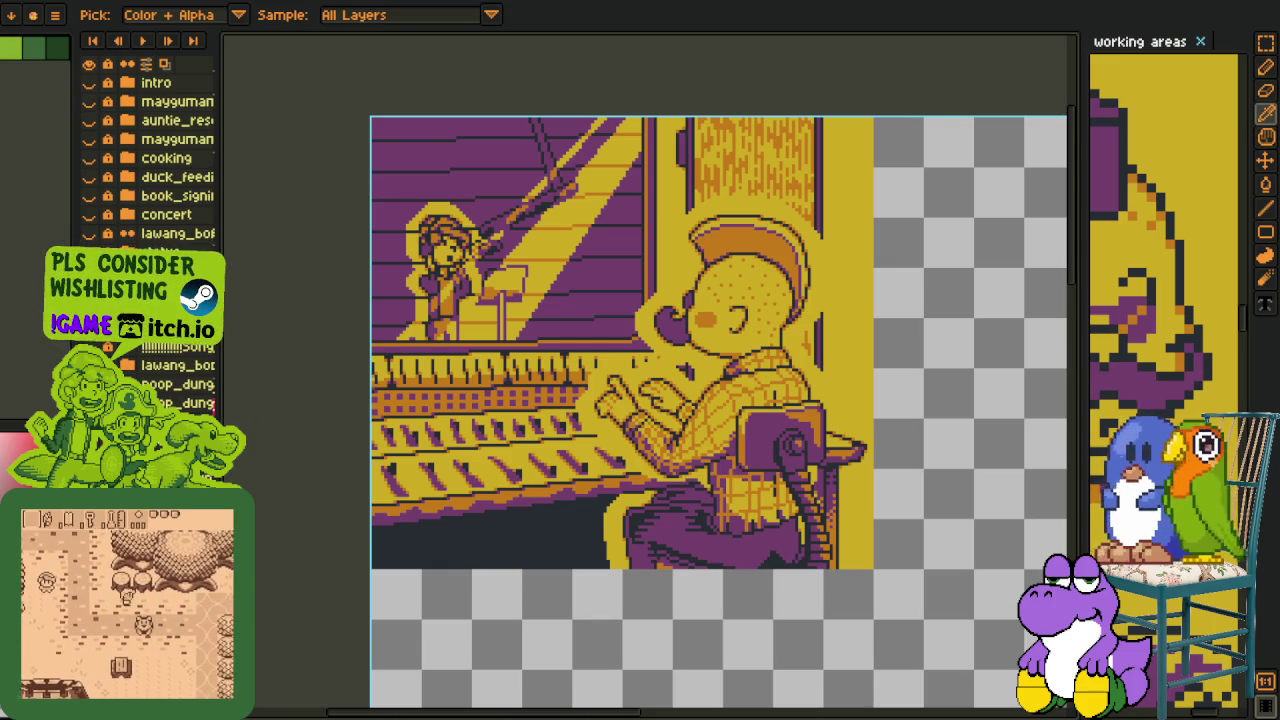
left_click_drag(373, 561, 508, 550)
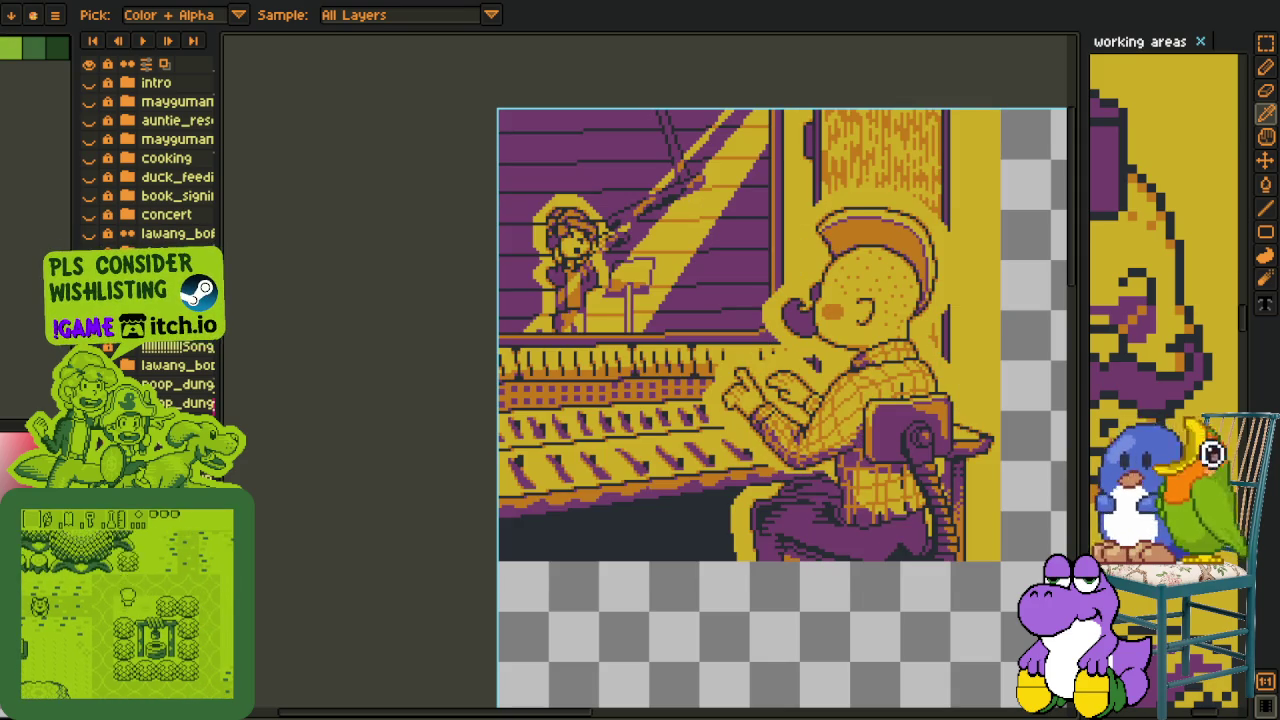
right_click(160, 345)
key("Escape")
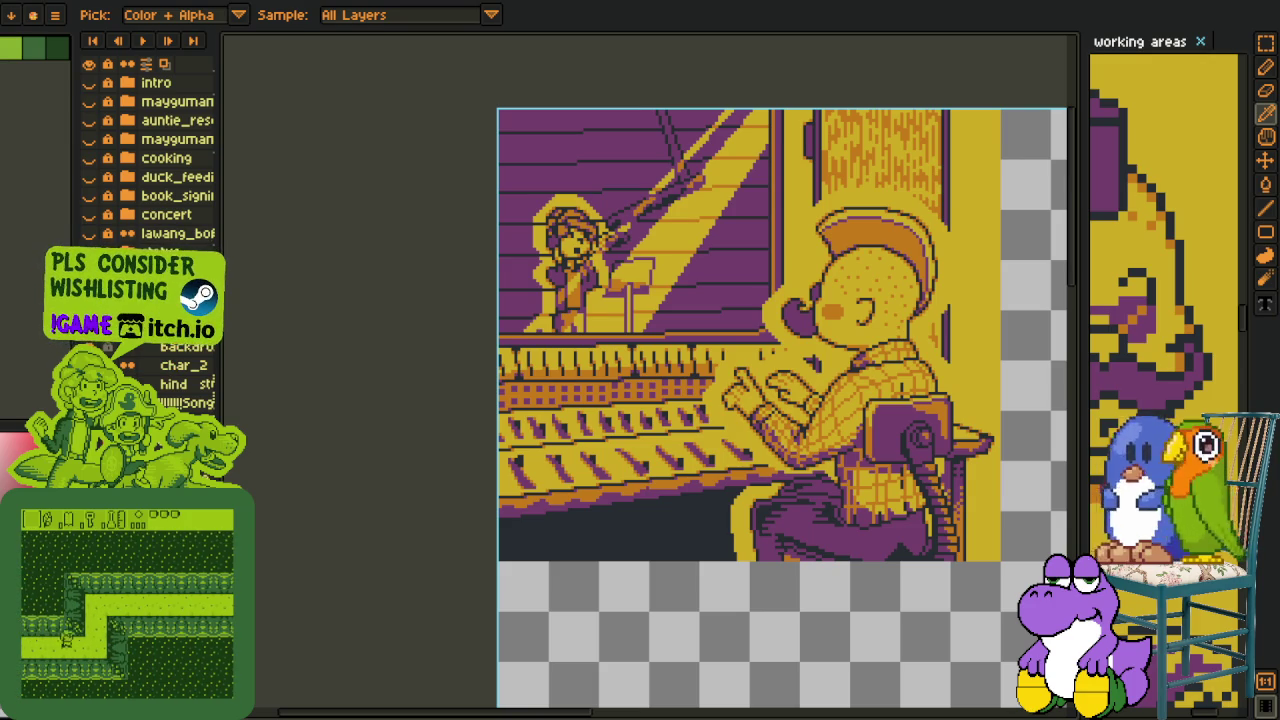
left_click(89, 252)
left_click(89, 252)
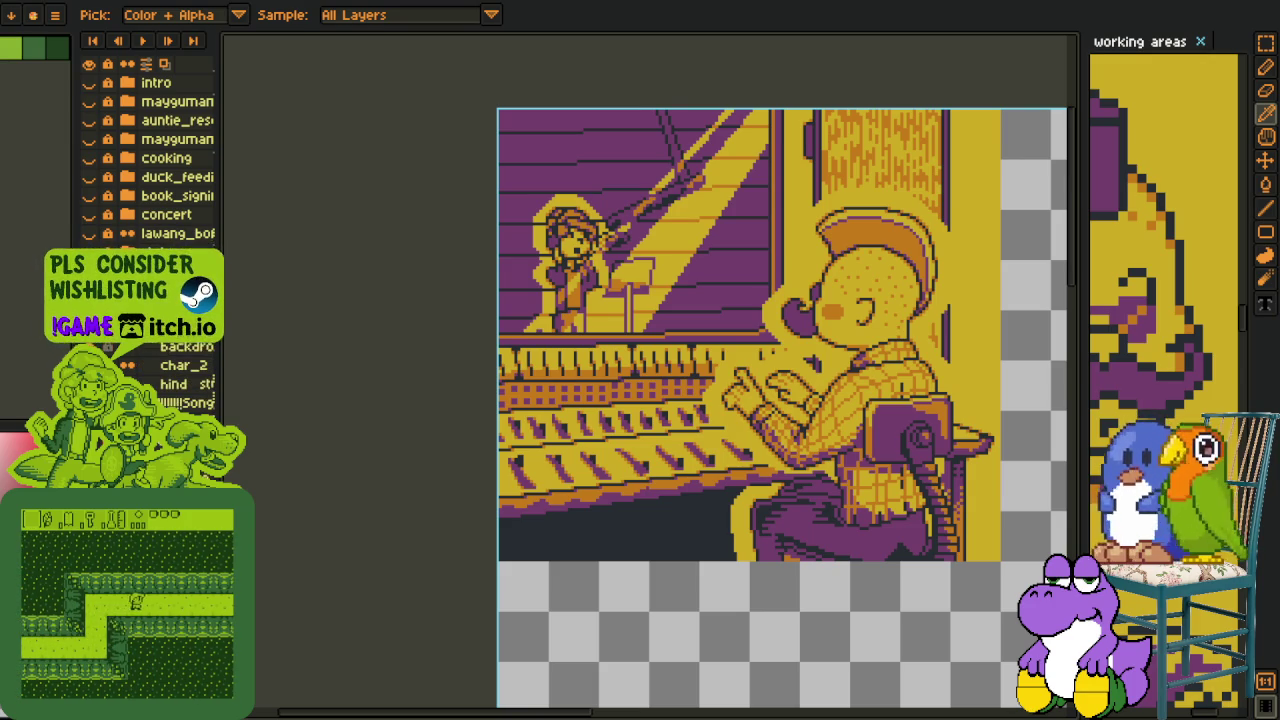
Rename the chair layer to chair_ch and save the file.
double_click(170, 252)
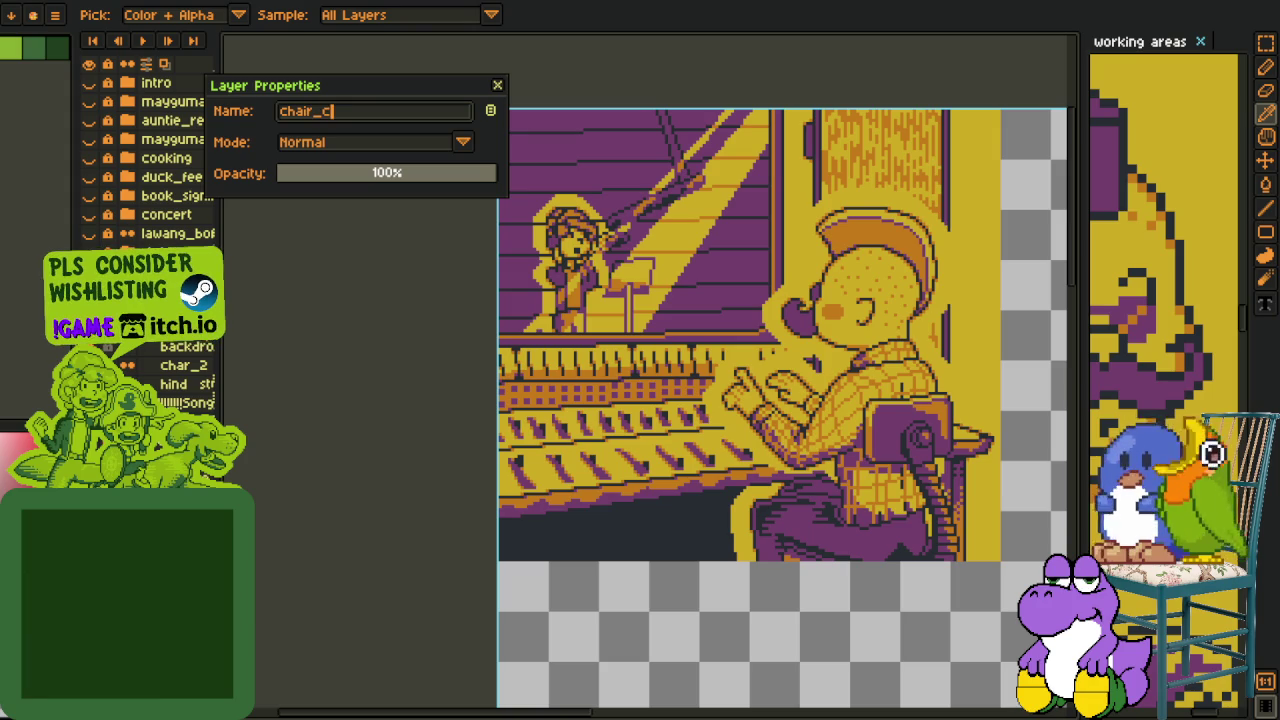
type("har_")
key("Return")
key("ctrl+s")
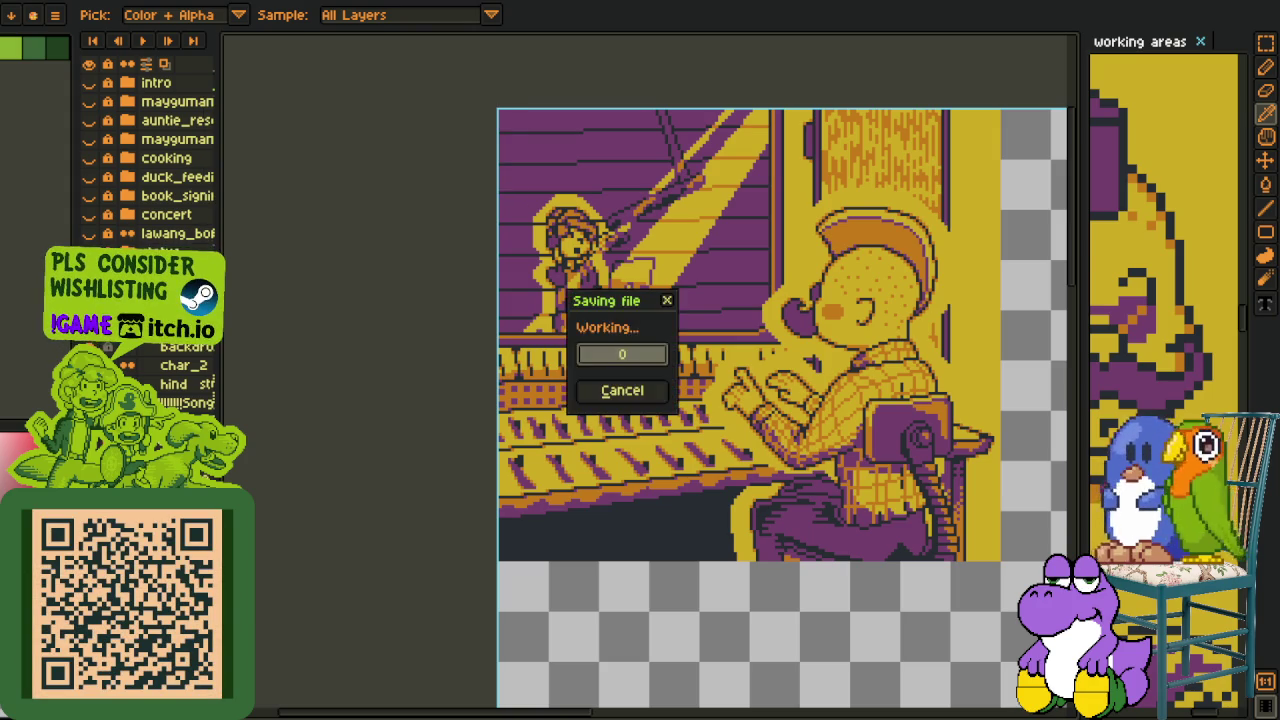
Hide the timeline and view the green-palette original image.
key("Tab")
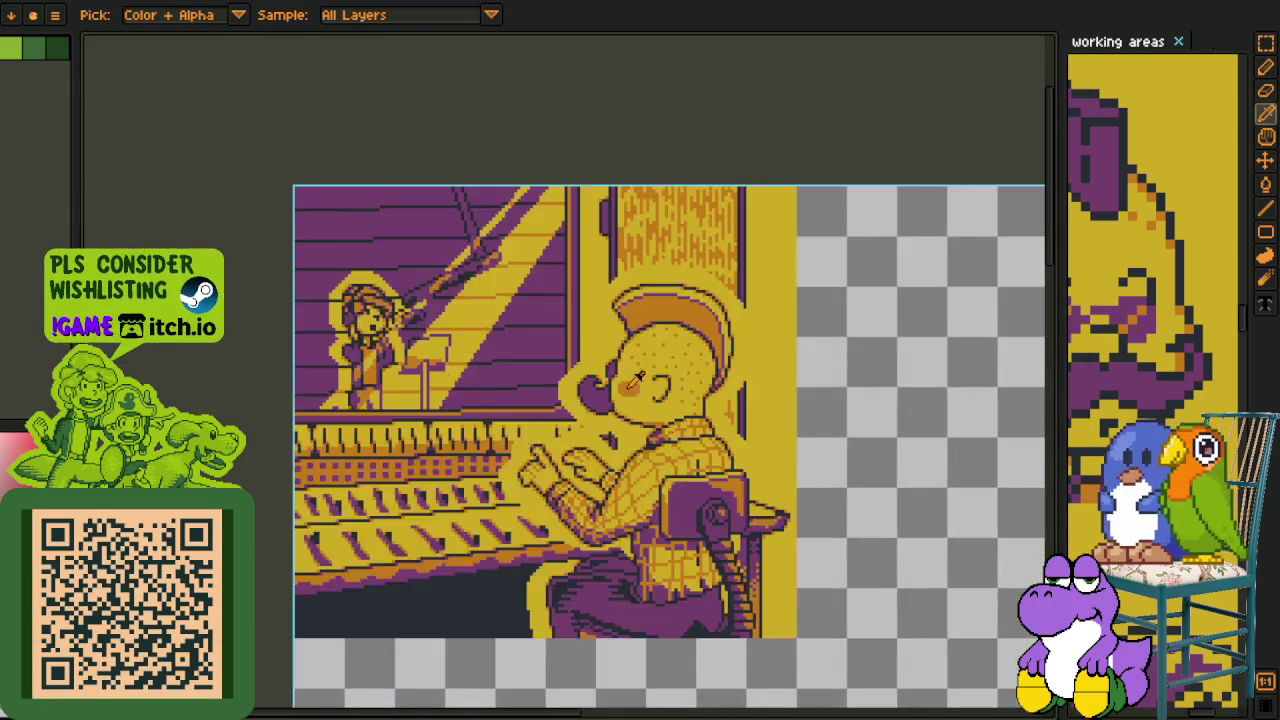
scroll(591, 355, "up", 2)
scroll(591, 355, "up", 2)
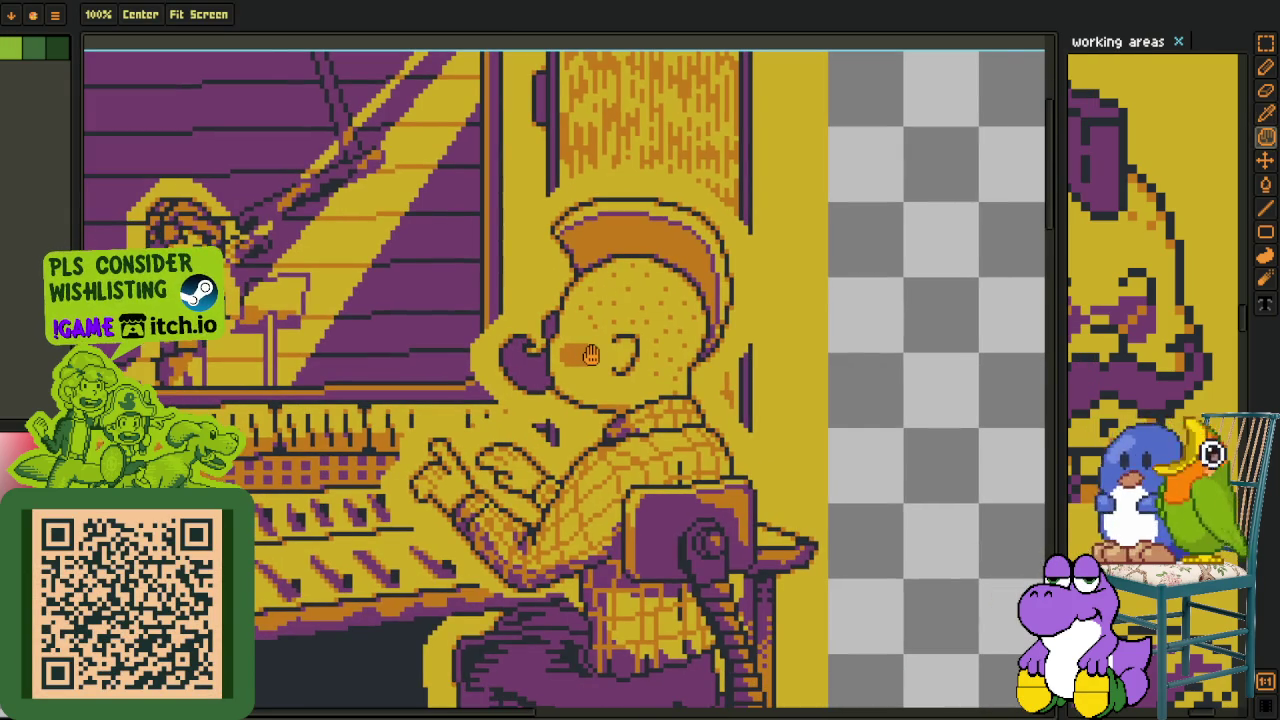
scroll(590, 355, "down", 3)
key("ctrl+Tab")
key("o")
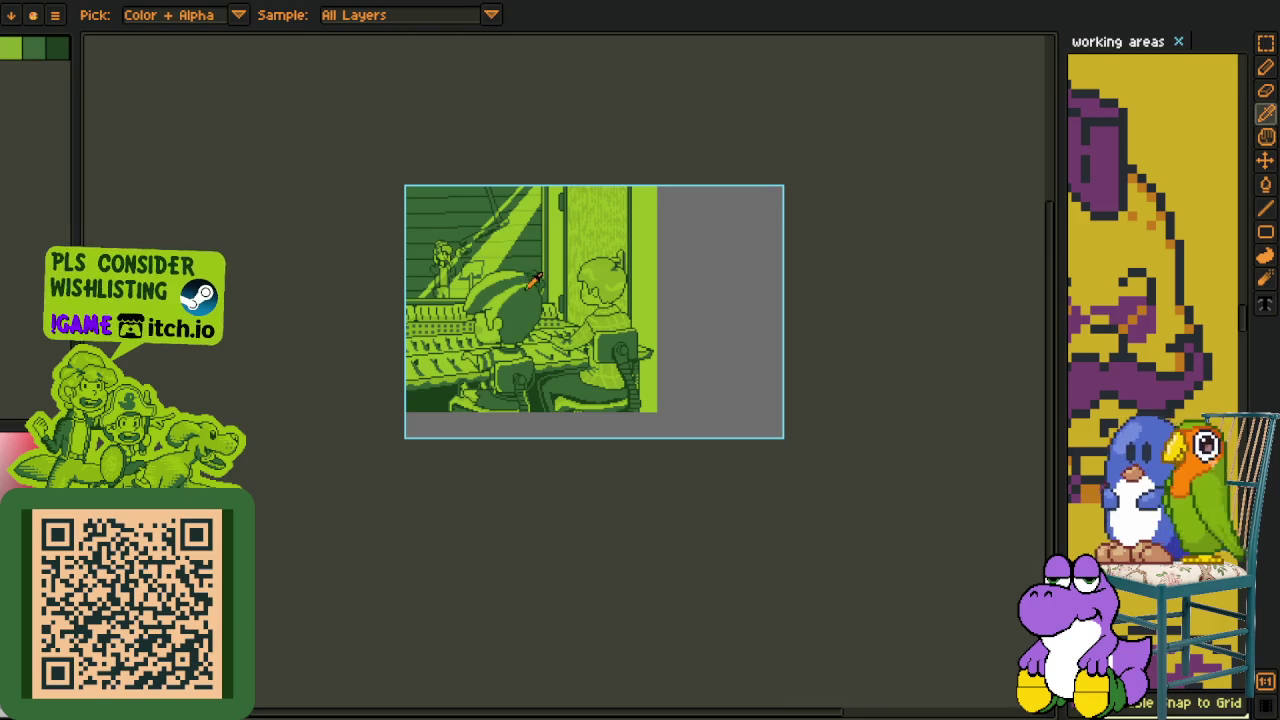
scroll(595, 355, "up", 3)
key("h")
left_click_drag(595, 355, 525, 160)
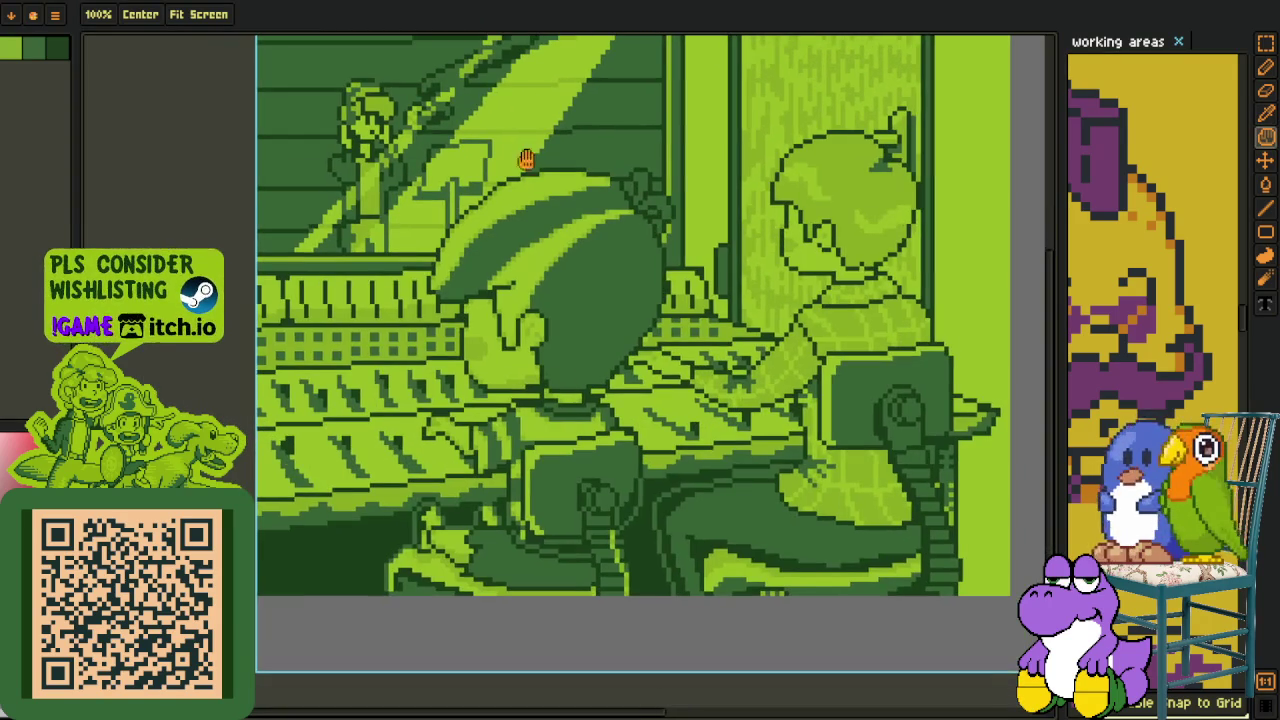
Switch back to the purple-and-yellow drawing.
key("ctrl+Tab")
key("o")
scroll(440, 365, "down", 2)
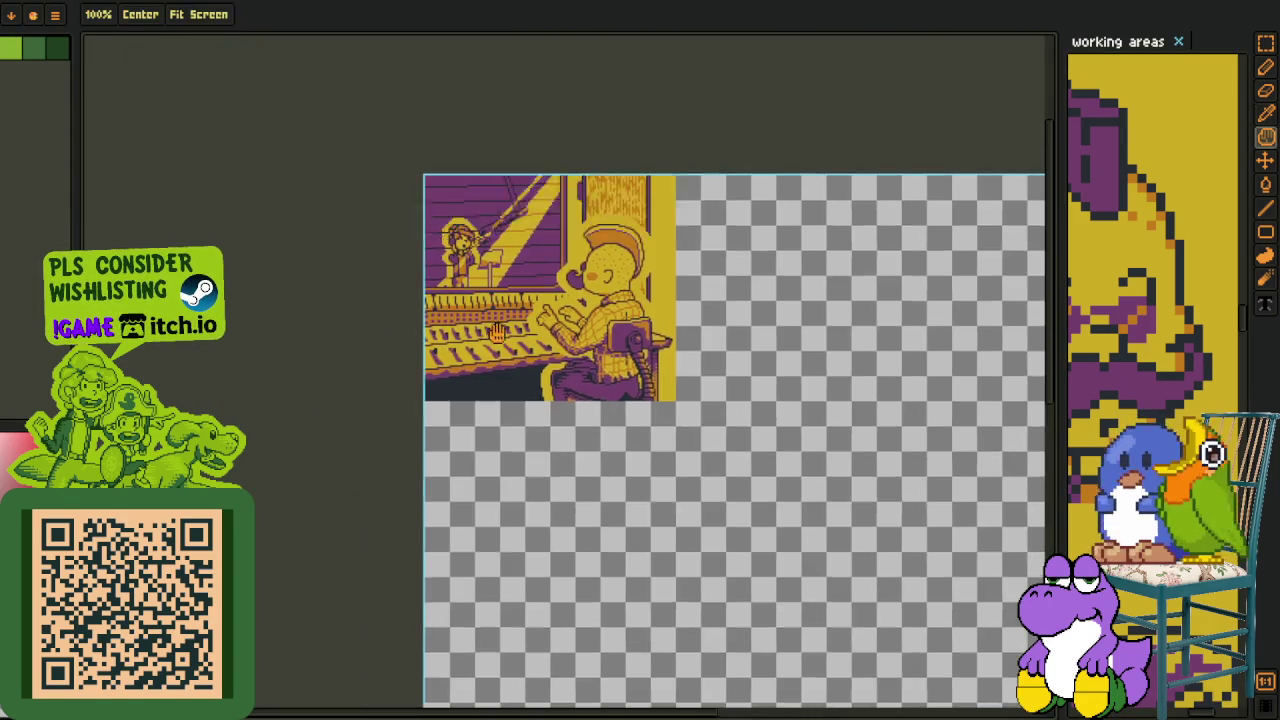
scroll(440, 365, "up", 2)
scroll(440, 365, "up", 2)
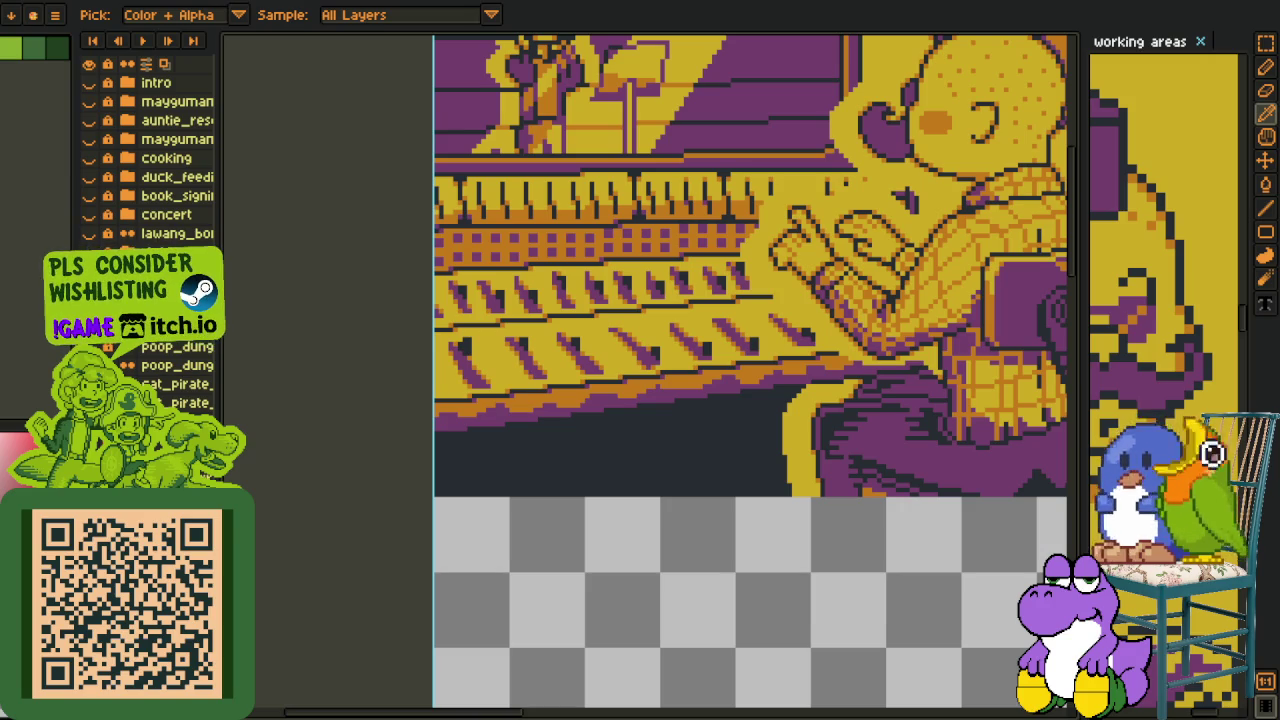
Add a new layer for annotations and save the studio artwork.
key("h")
left_click_drag(408, 405, 490, 508)
right_click(256, 318)
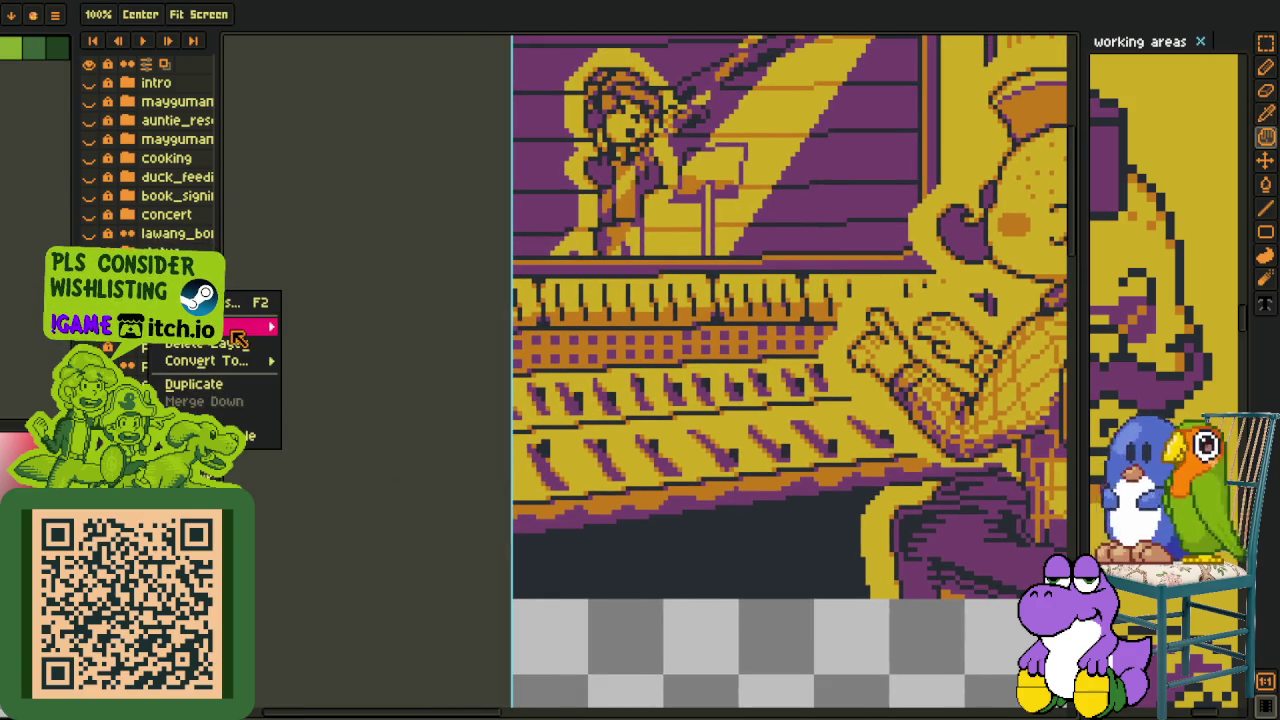
left_click(330, 318)
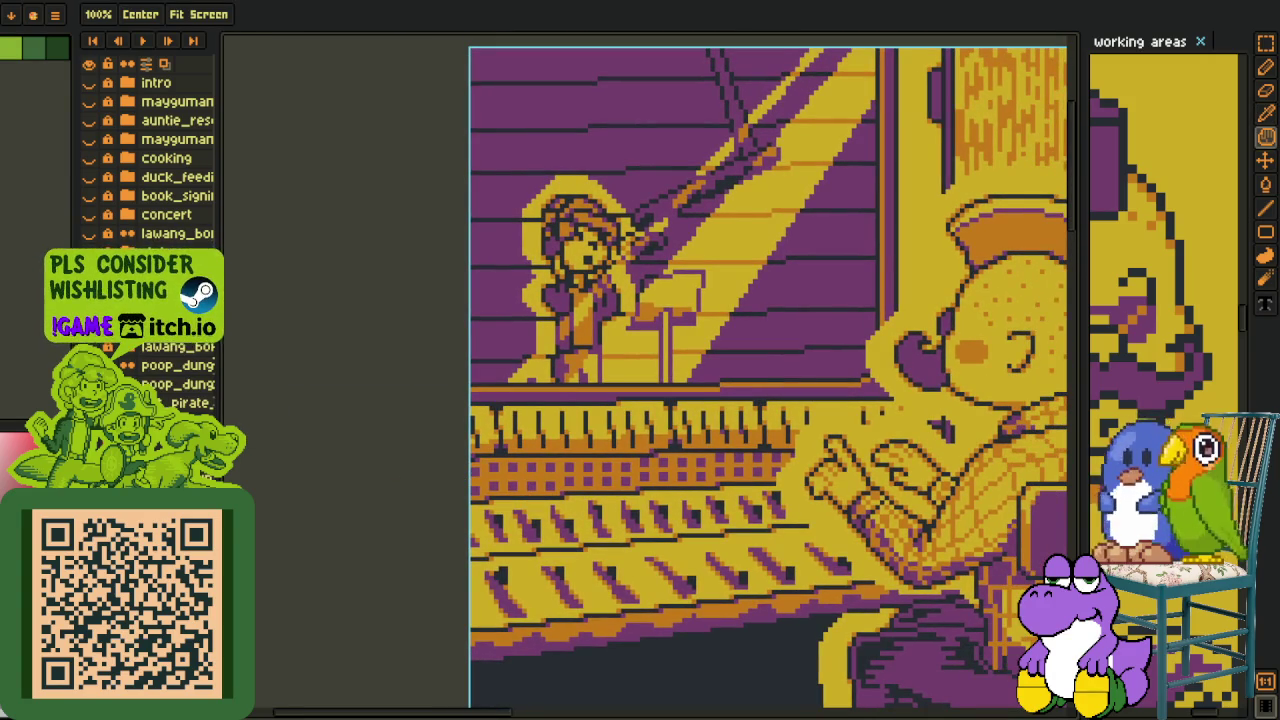
scroll(607, 372, "down", 3)
key("e")
scroll(718, 343, "up", 2)
scroll(718, 343, "down", 2)
scroll(650, 360, "up", 1)
key("ctrl+s")
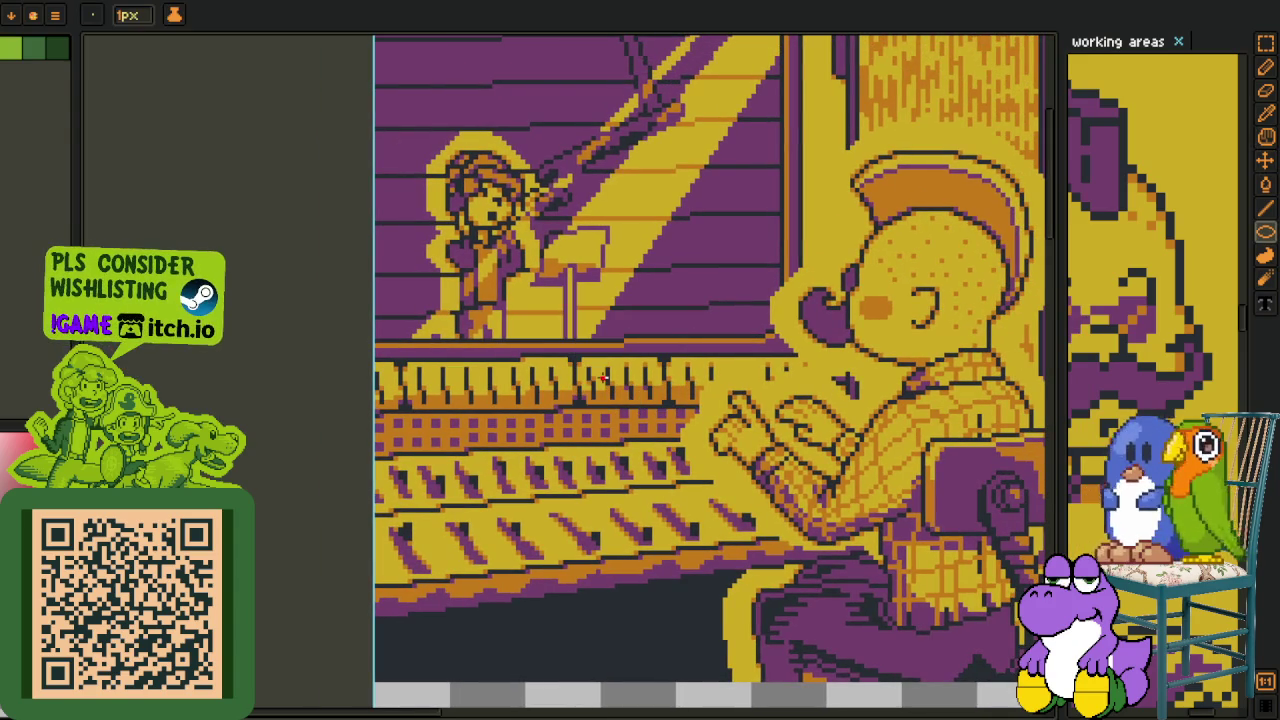
Draw a red outline ellipse around the console faders.
key("h")
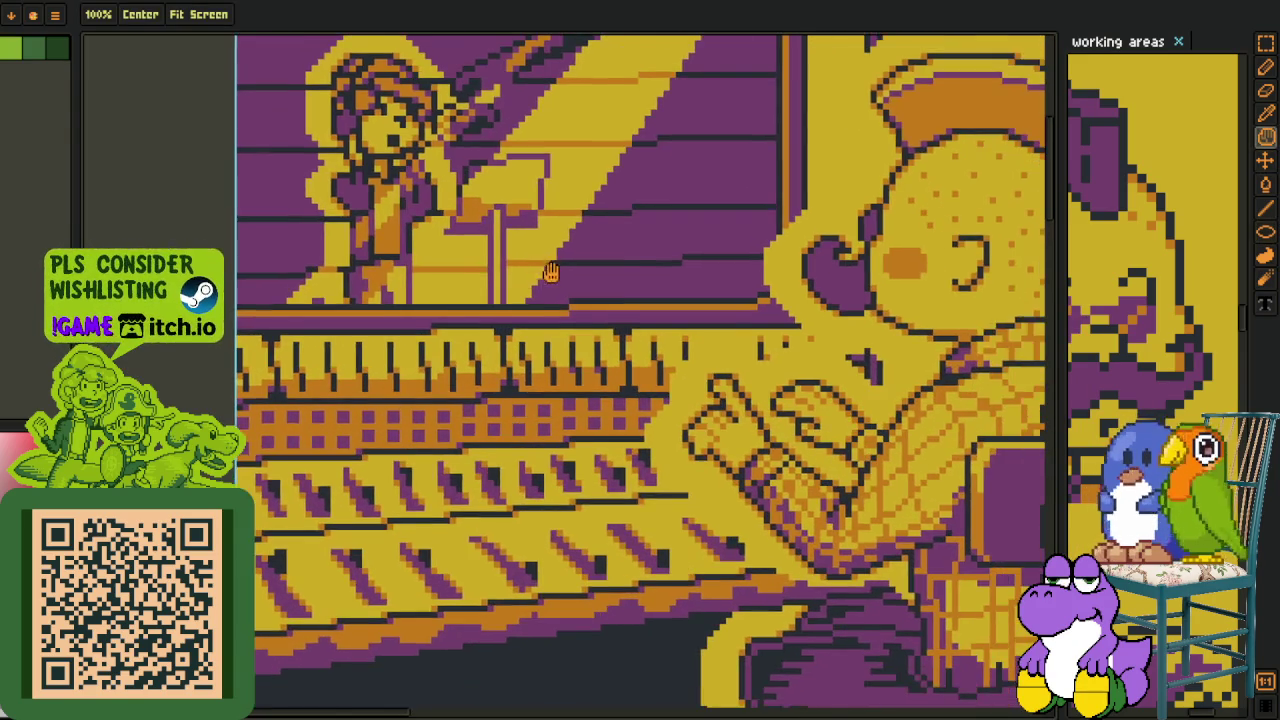
left_click_drag(570, 340, 424, 323)
scroll(389, 333, "up", 1)
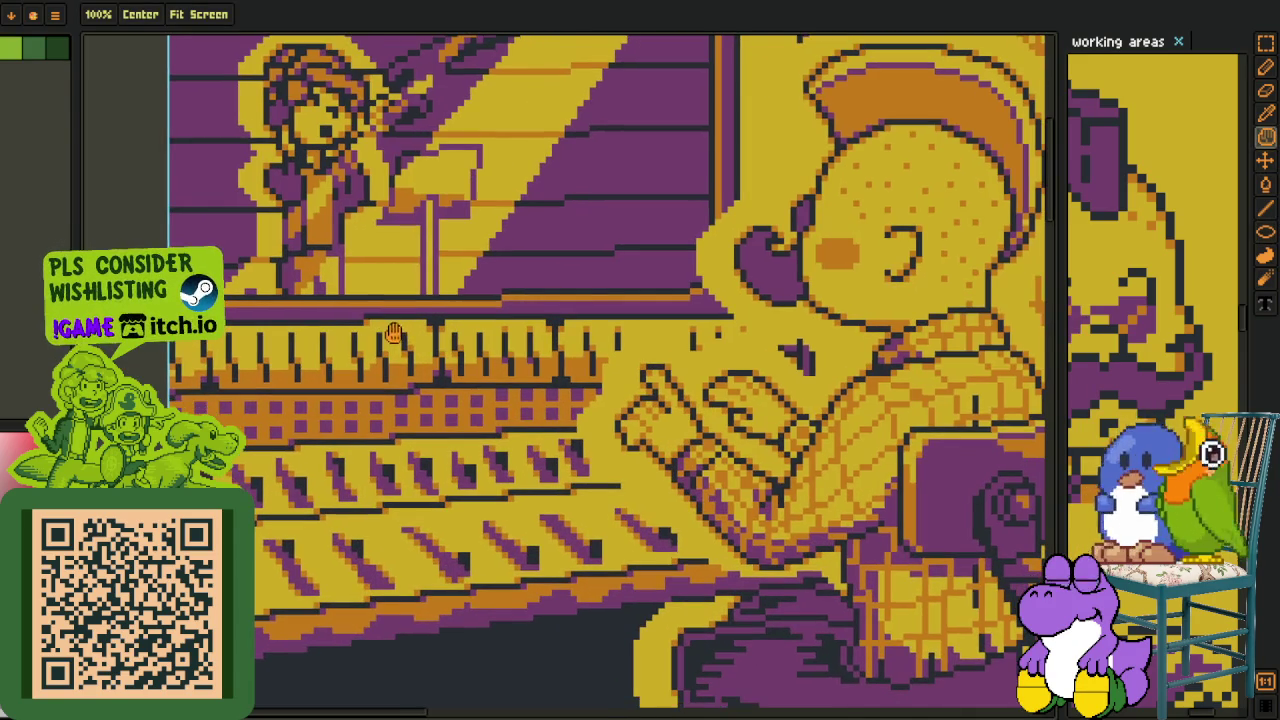
key("e")
mouse_move(330, 235)
left_mouse_down()
mouse_move(550, 444)
mouse_move(362, 203)
left_mouse_up()
key("ctrl")
key("ctrl")
key("shift+u")
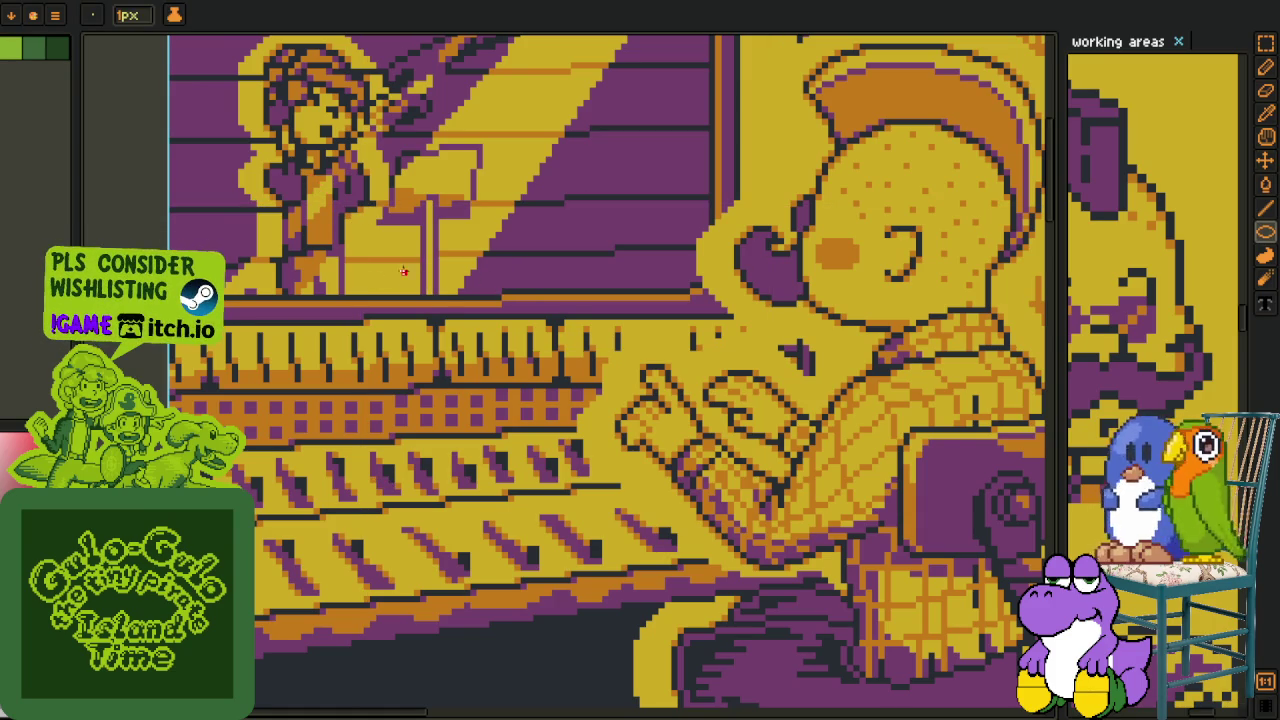
left_click_drag(357, 243, 545, 438)
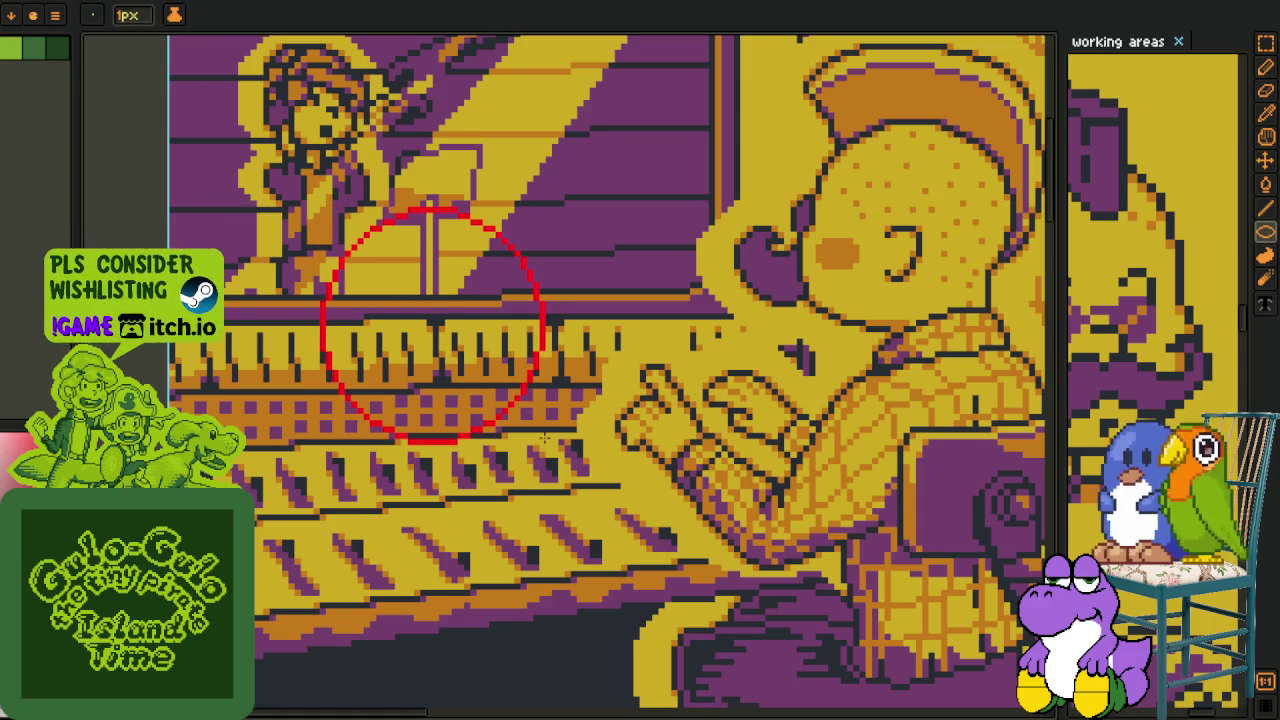
scroll(542, 436, "down", 1)
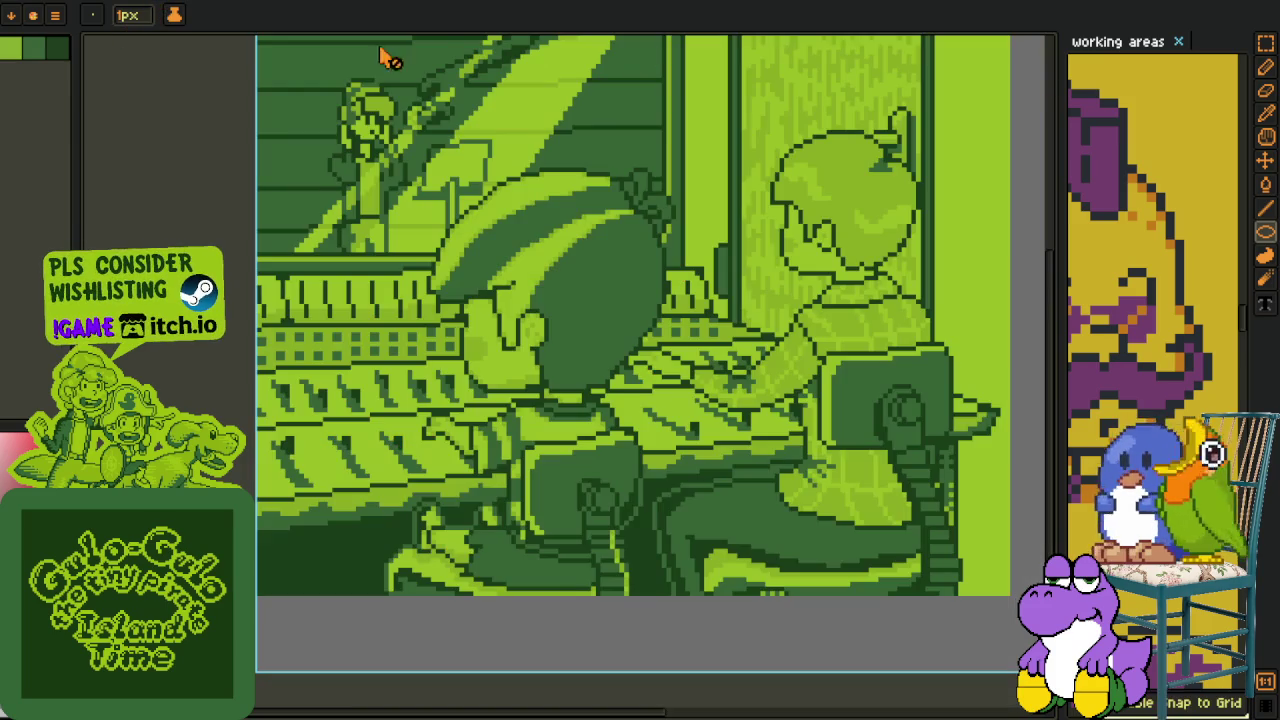
Switch to the green-palette studio original image.
scroll(847, 199, "down", 2)
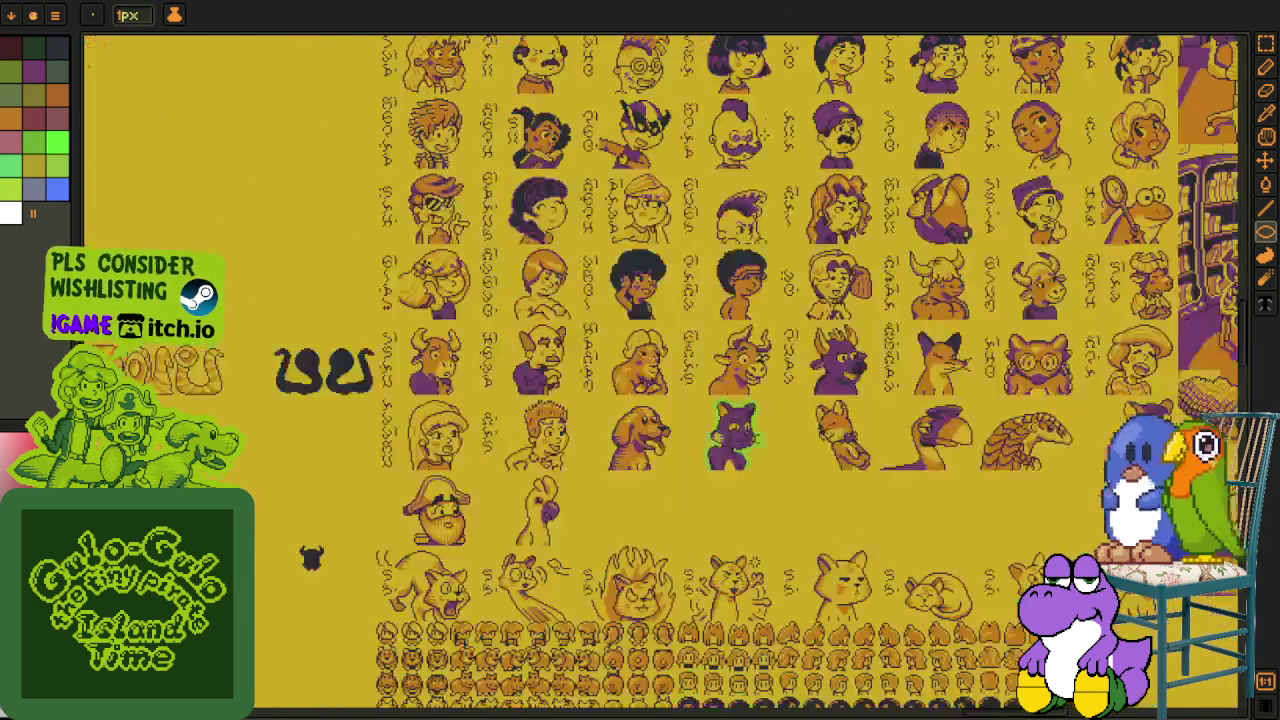
scroll(847, 199, "down", 2)
scroll(847, 199, "down", 2)
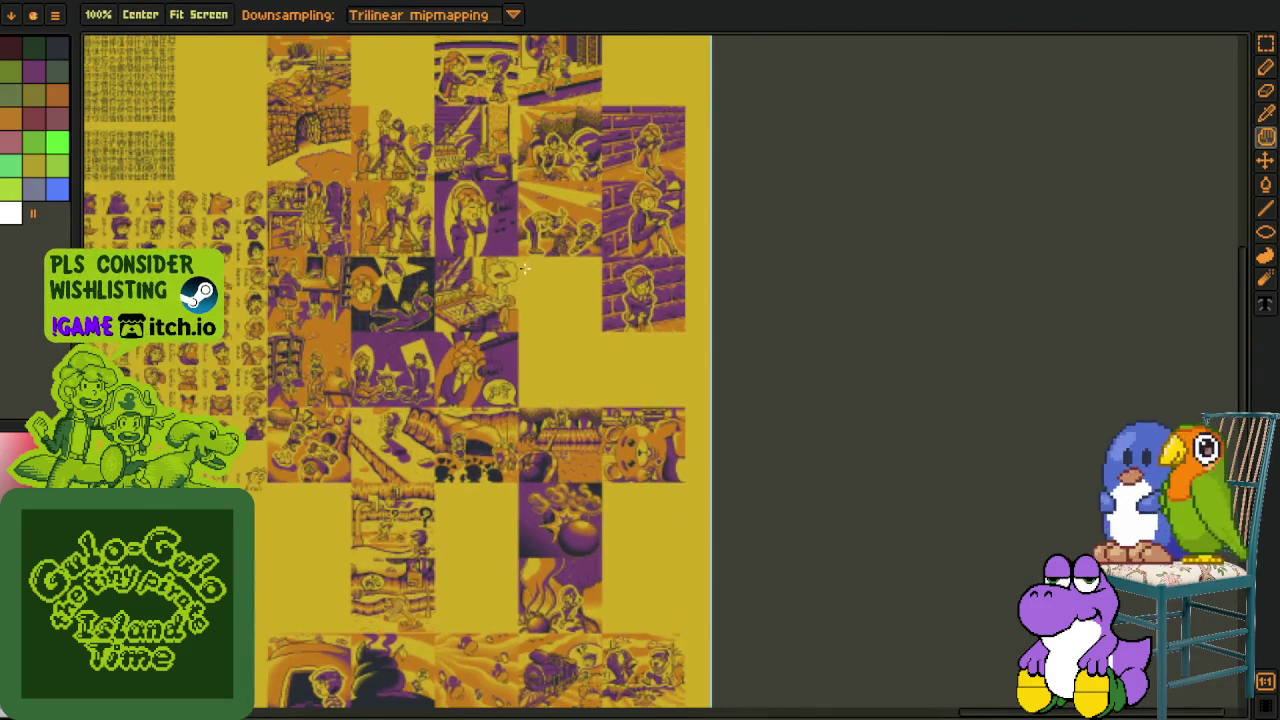
scroll(770, 243, "up", 1)
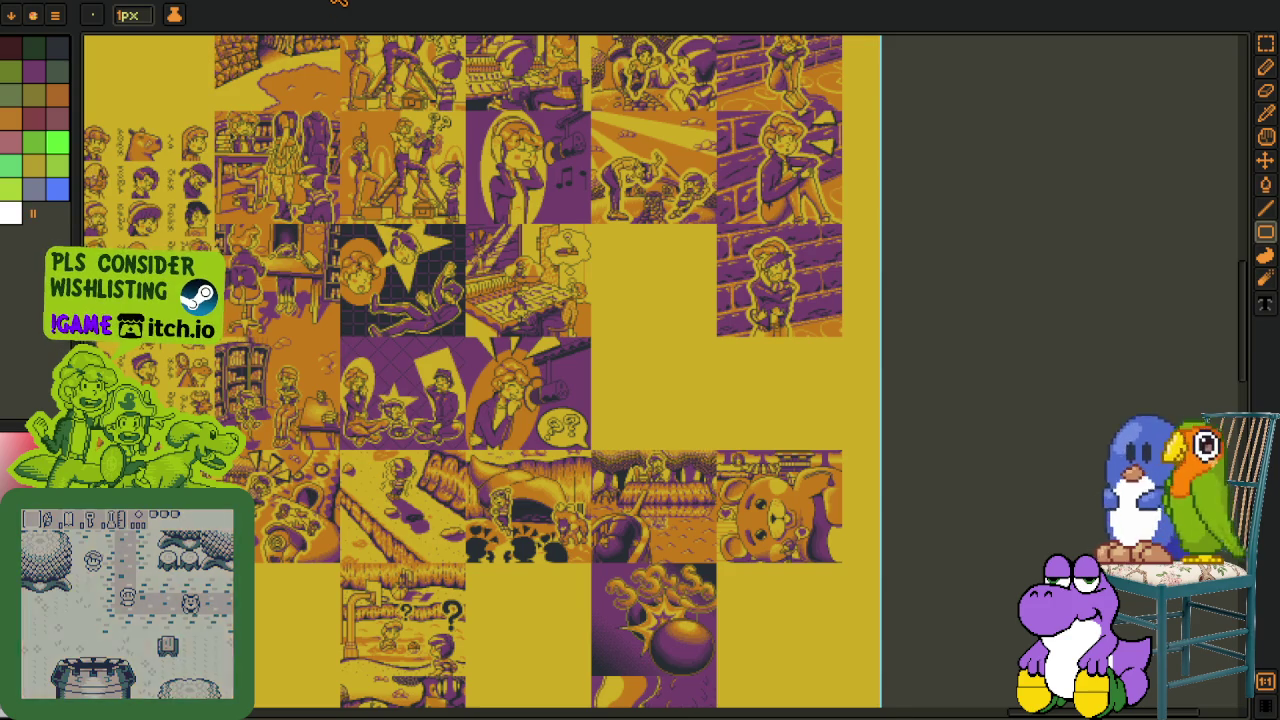
left_click(340, 2)
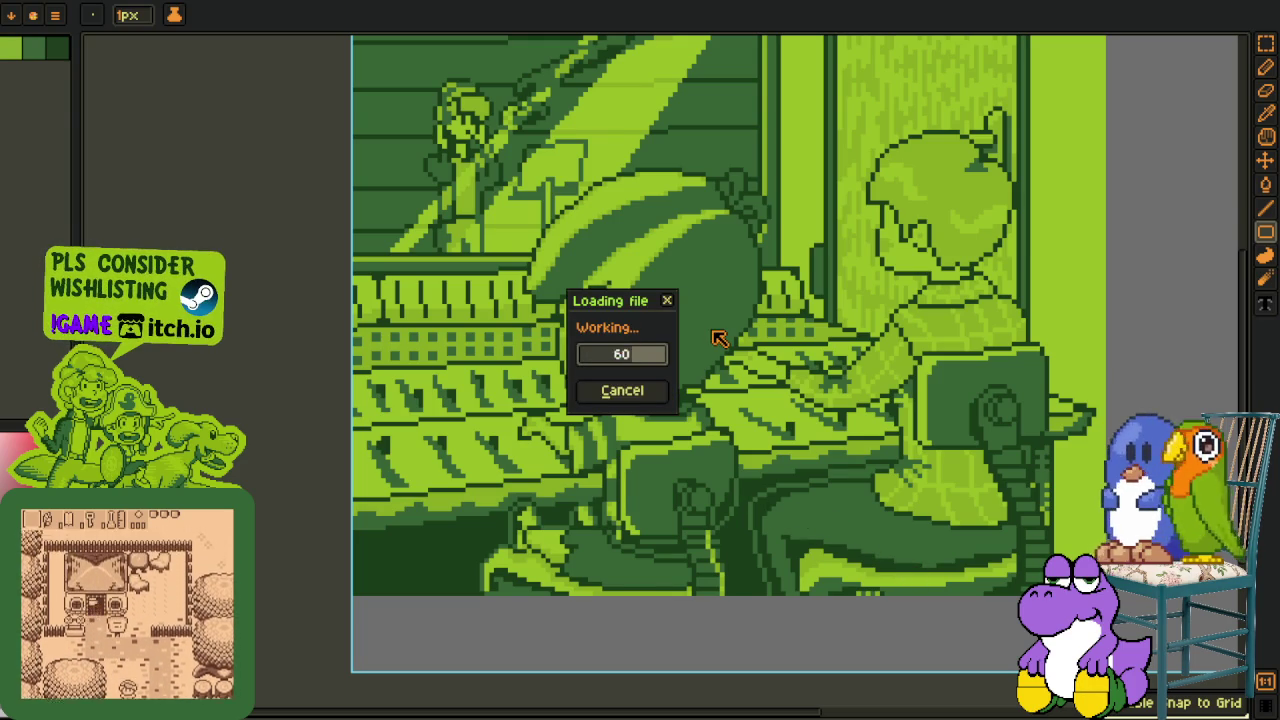
Pan the sprite sheet to bring the headphone-girl panel into view.
scroll(686, 451, "down", 3)
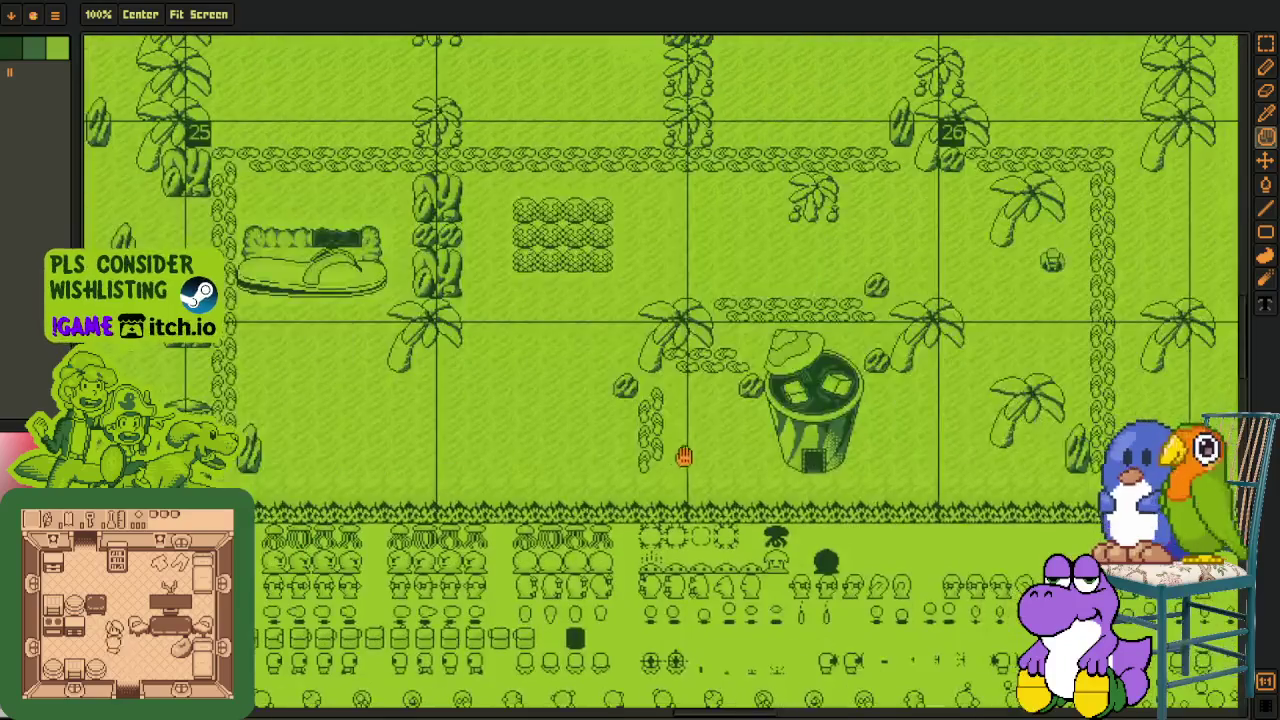
scroll(895, 432, "down", 3)
scroll(895, 432, "right", 5)
scroll(850, 430, "right", 5)
scroll(800, 428, "right", 3)
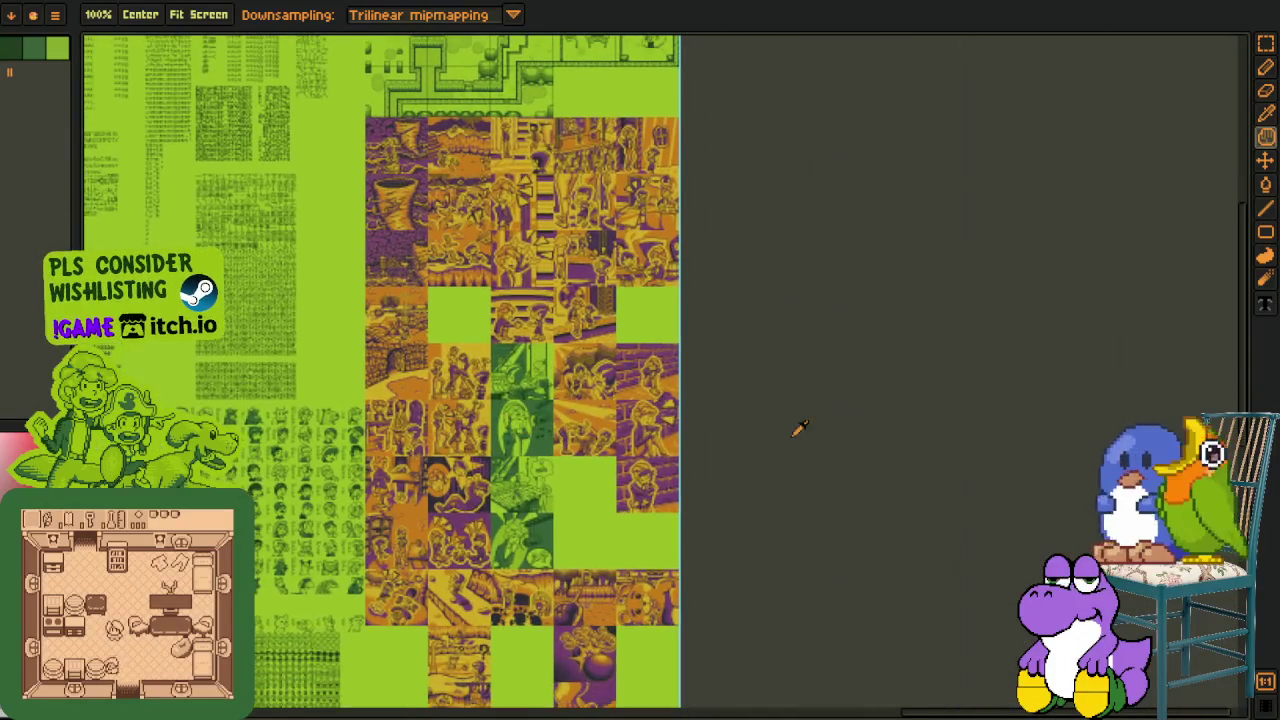
key("o")
scroll(585, 416, "up", 5)
scroll(585, 416, "up", 3)
key("h")
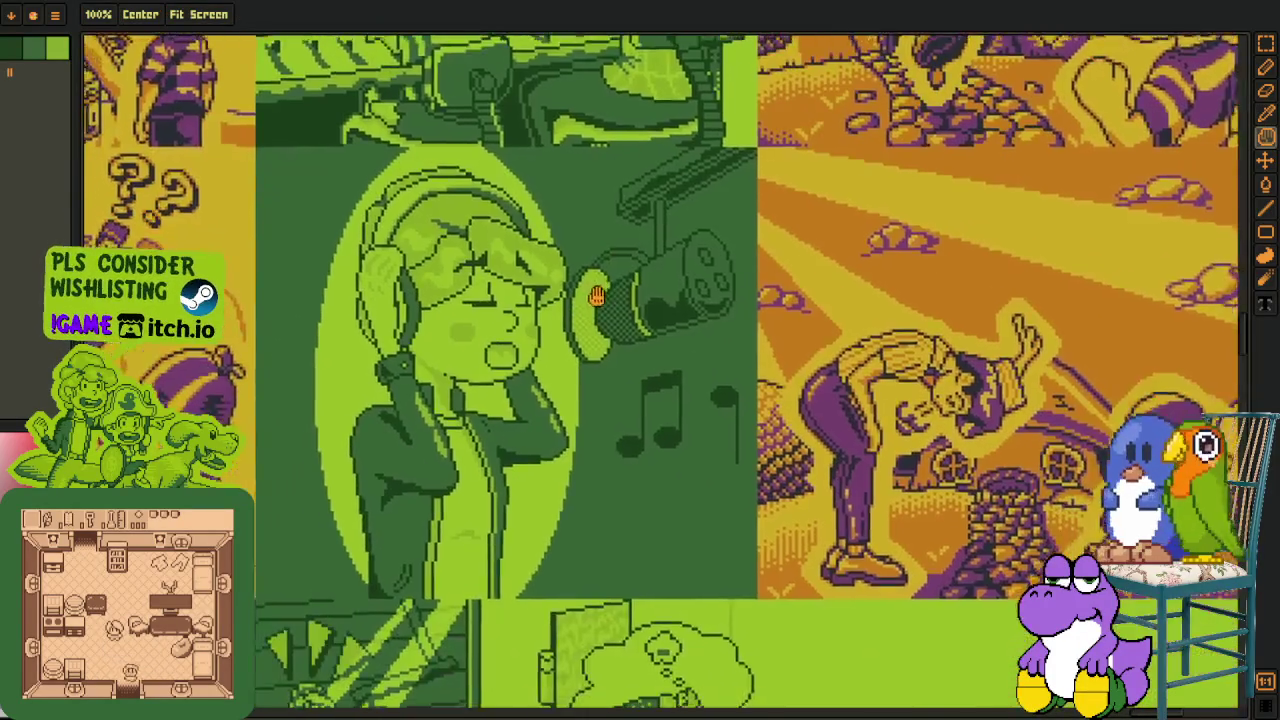
left_click_drag(534, 319, 606, 295)
Move up to the map at the top of the tile sheet.
scroll(600, 300, "down", 3)
key("r")
scroll(555, 330, "up", 3)
scroll(550, 327, "down", 4)
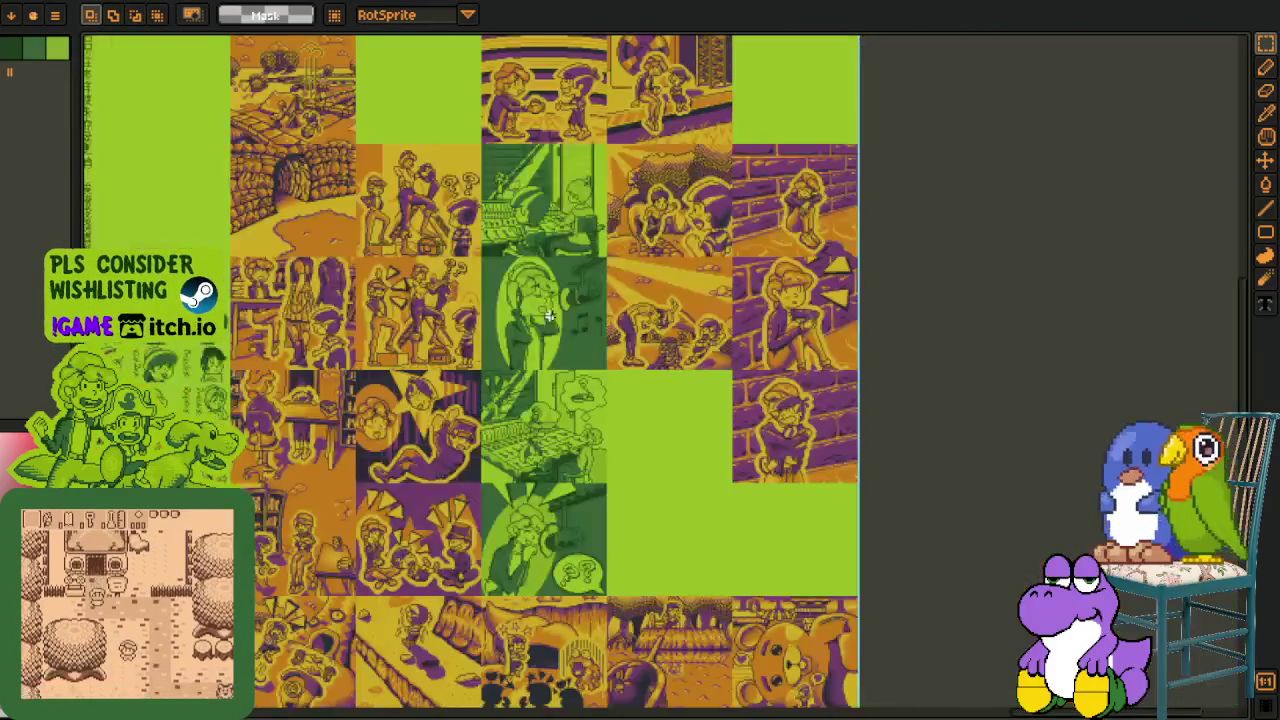
scroll(550, 327, "down", 2)
left_click_drag(594, 409, 636, 679)
mouse_move(585, 583)
left_mouse_down()
mouse_move(581, 546)
mouse_move(571, 591)
mouse_move(623, 498)
left_mouse_up()
Bring the green studio panel into view and move down across it.
scroll(623, 498, "up", 2)
scroll(623, 498, "up", 3)
mouse_move(608, 411)
left_mouse_down()
mouse_move(608, 454)
mouse_move(580, 340)
left_mouse_up()
scroll(580, 340, "up", 2)
scroll(580, 340, "up", 2)
left_click_drag(700, 480, 720, 580)
Bring the singer panel into view, select a rectangle over the singer's arms, then deselect.
key("r")
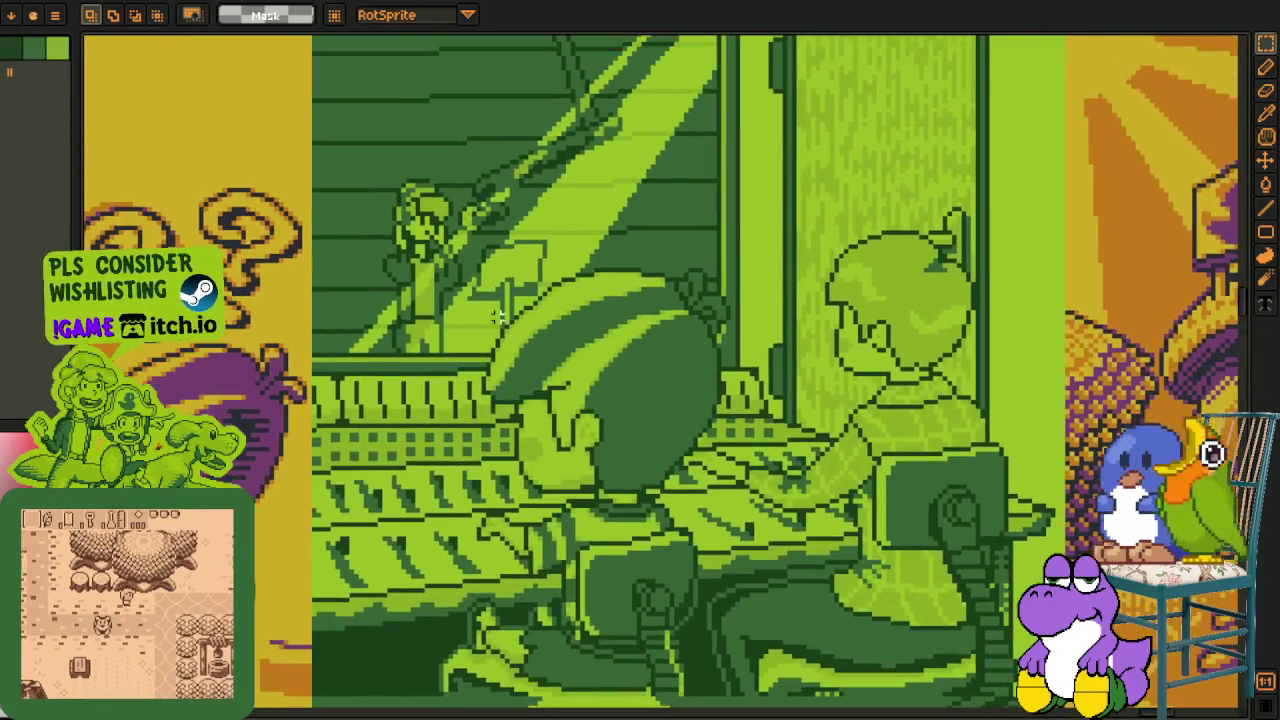
scroll(770, 609, "down", 2)
scroll(770, 609, "down", 1)
key("h")
mouse_move(894, 589)
left_mouse_down()
mouse_move(777, 597)
mouse_move(733, 650)
left_mouse_up()
scroll(609, 363, "up", 1)
key("r")
left_click_drag(438, 233, 912, 691)
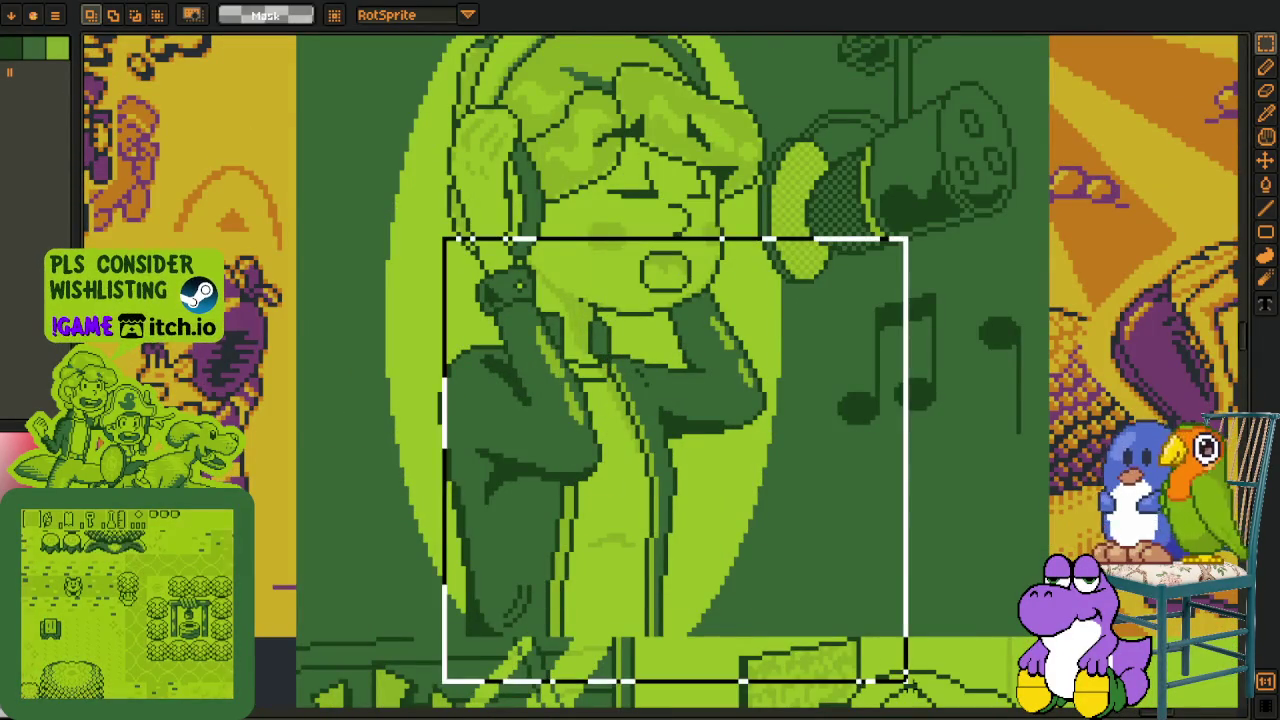
key("ctrl+d")
Shift the singer panel down and reselect a rectangle around the singer's arms.
left_click_drag(1017, 441, 1044, 549)
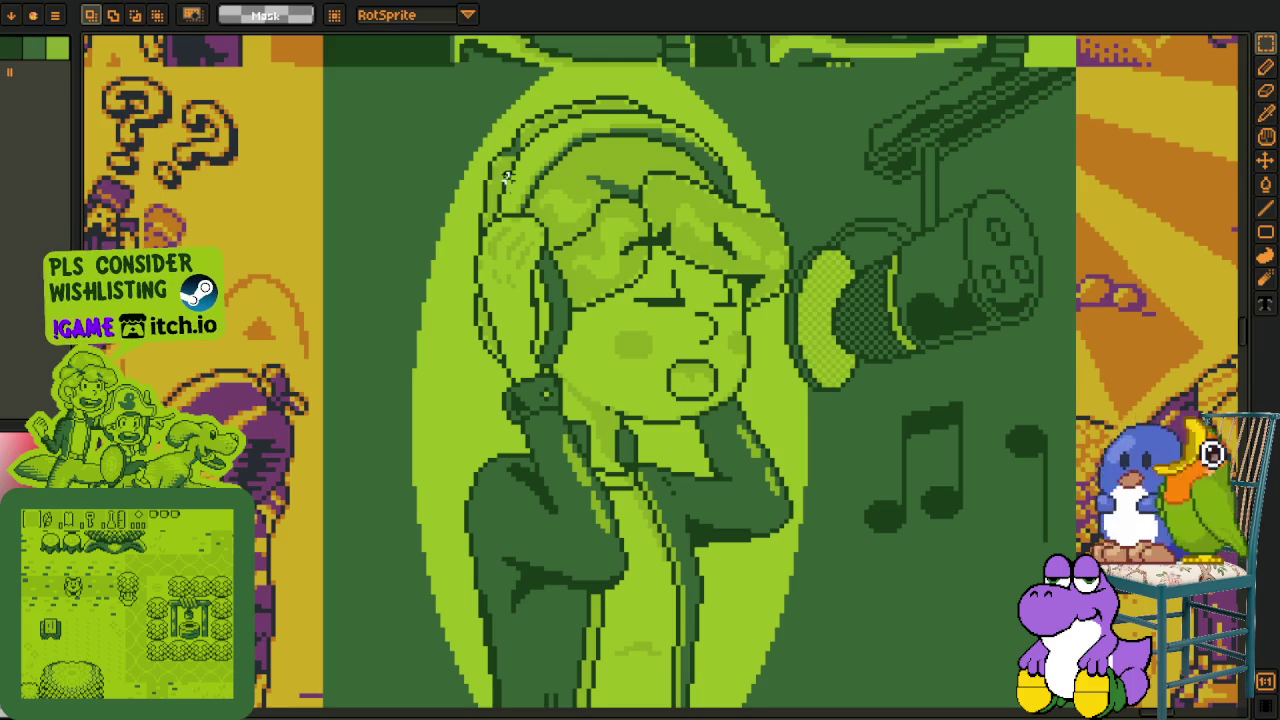
scroll(583, 276, "down", 1)
left_click_drag(366, 220, 671, 520)
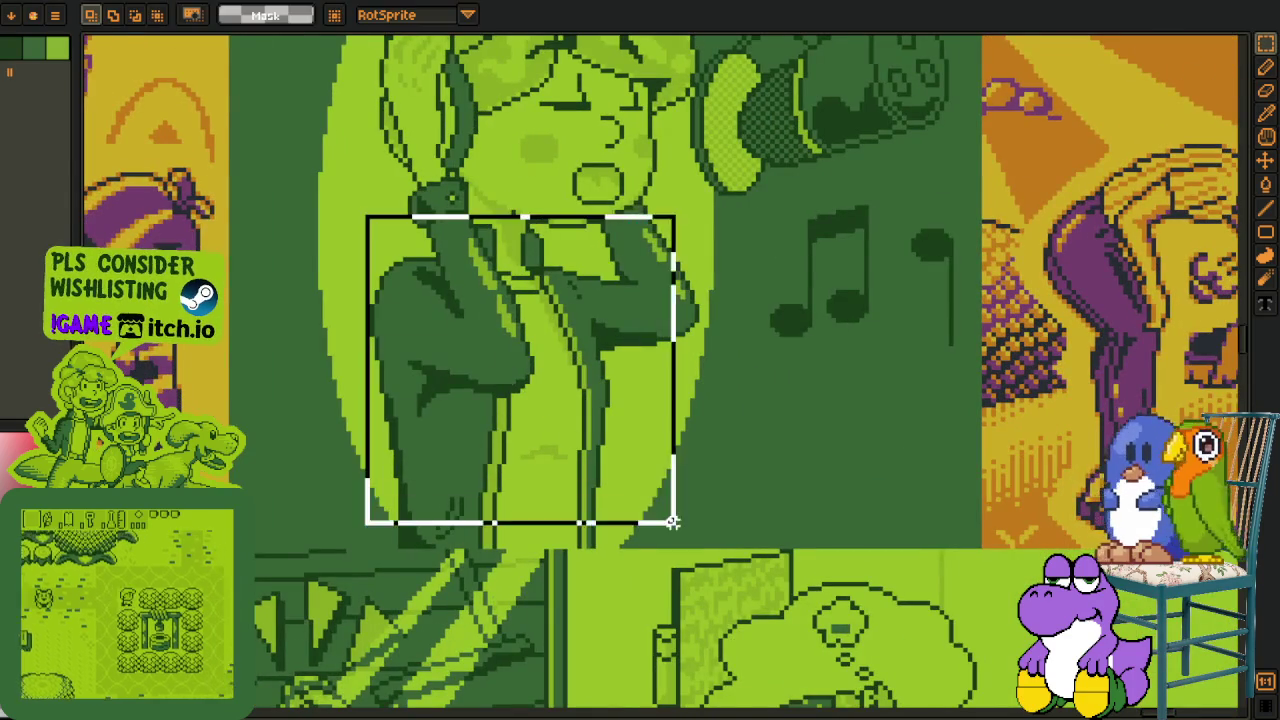
scroll(671, 520, "down", 1)
Bring the couch and thought-bubble panel into view.
key("h")
left_click_drag(810, 700, 722, 469)
key("r")
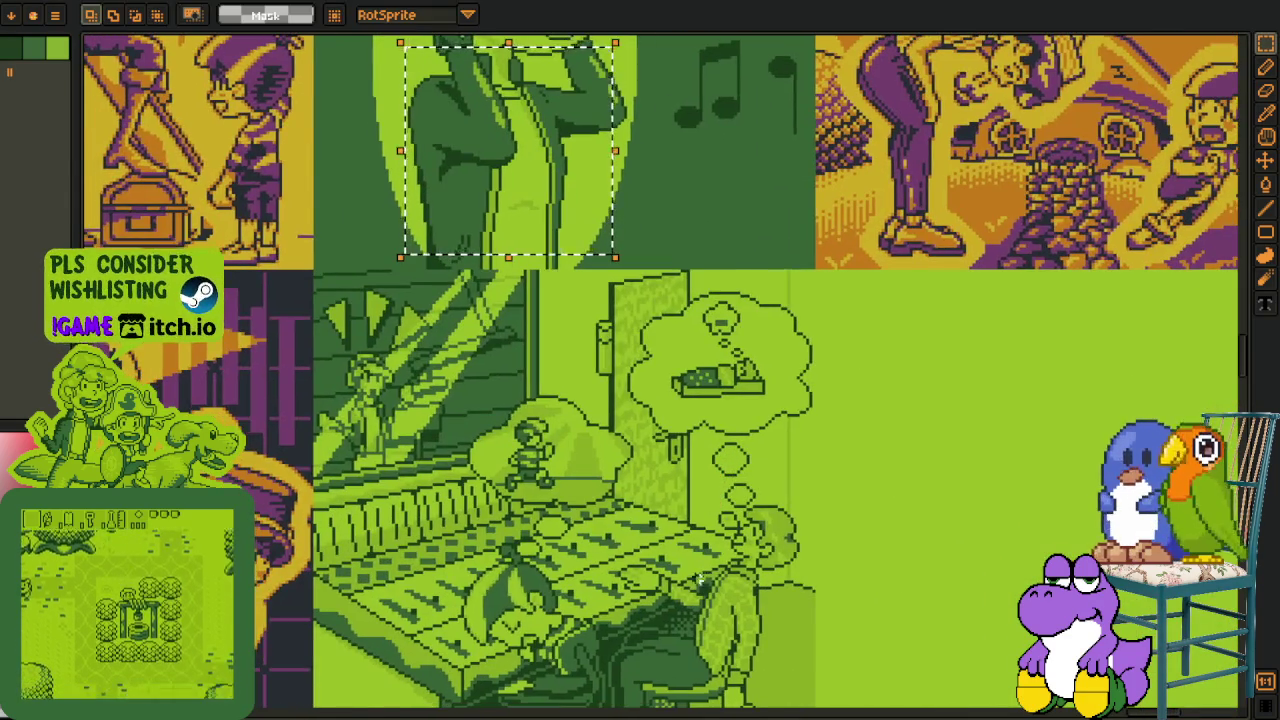
scroll(646, 423, "up", 1)
scroll(593, 347, "down", 1)
Bring the megaphone panel into view and select the woman in it.
key("h")
left_click_drag(771, 534, 651, 417)
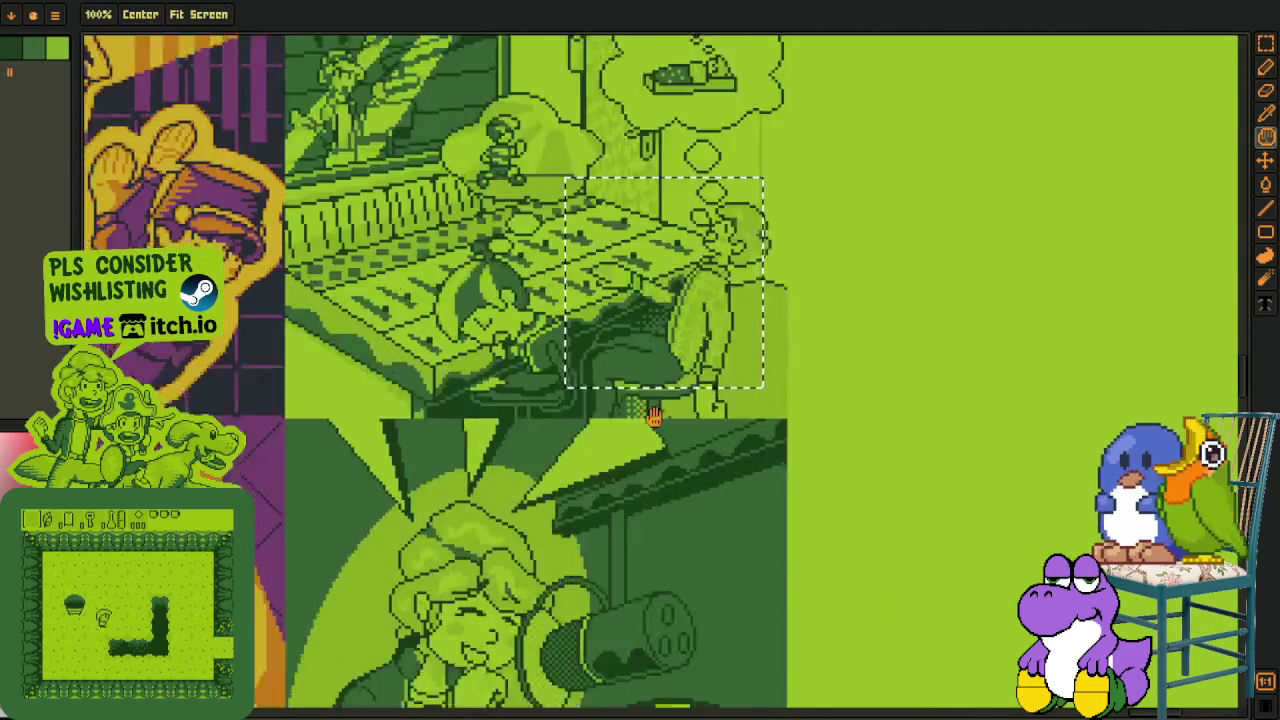
key("r")
left_click_drag(310, 442, 555, 705)
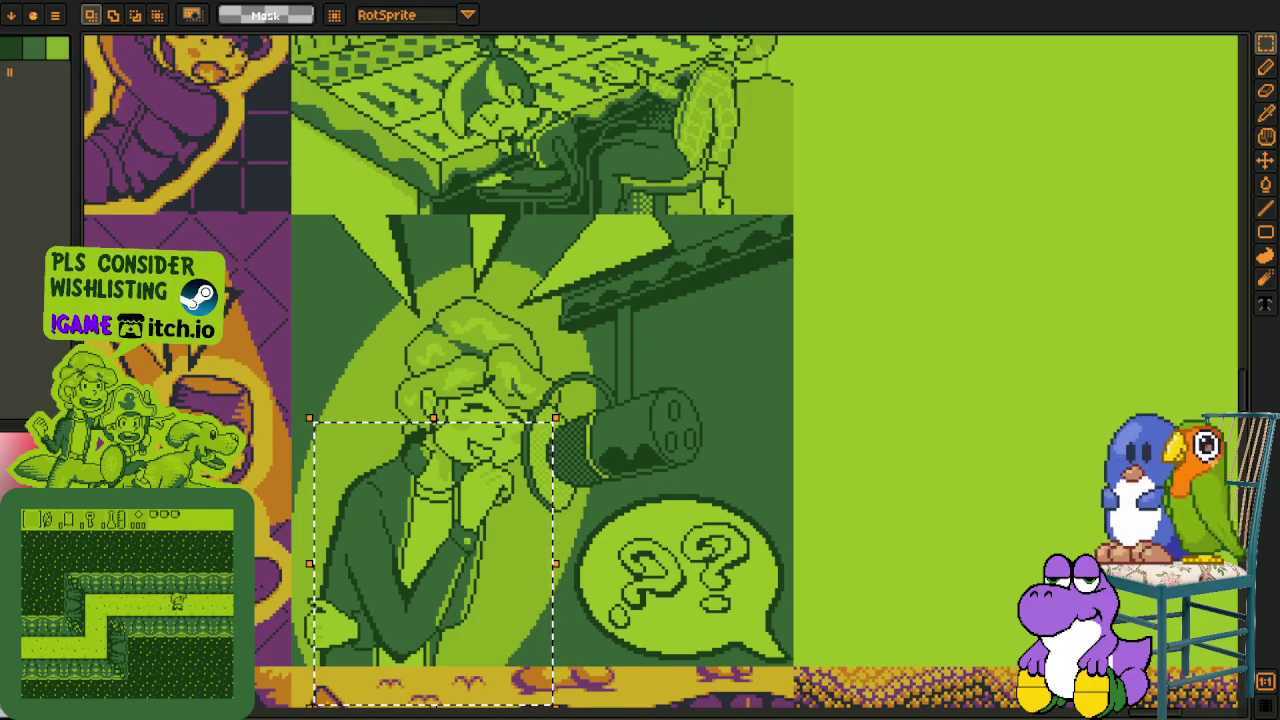
Move across the whole sprite sheet back to the upper comic panels.
scroll(308, 229, "down", 5)
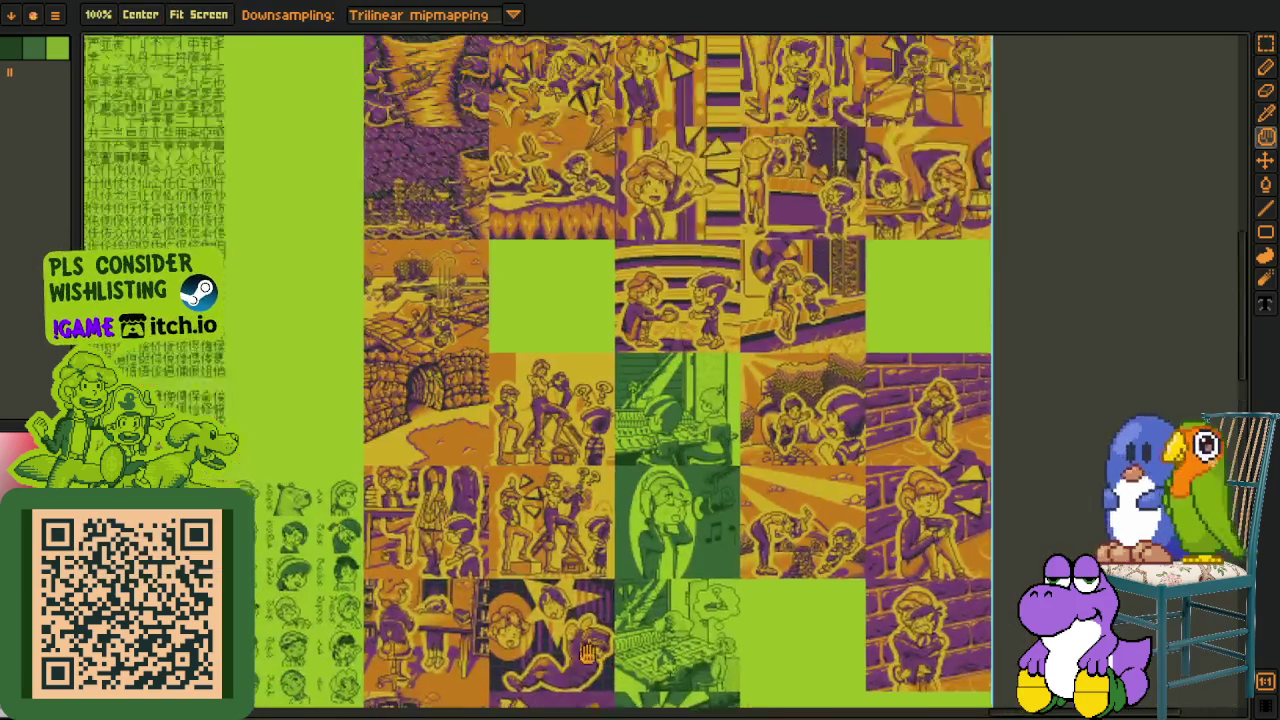
left_click_drag(480, 600, 524, 637)
scroll(524, 637, "up", 2)
left_click_drag(585, 470, 570, 285)
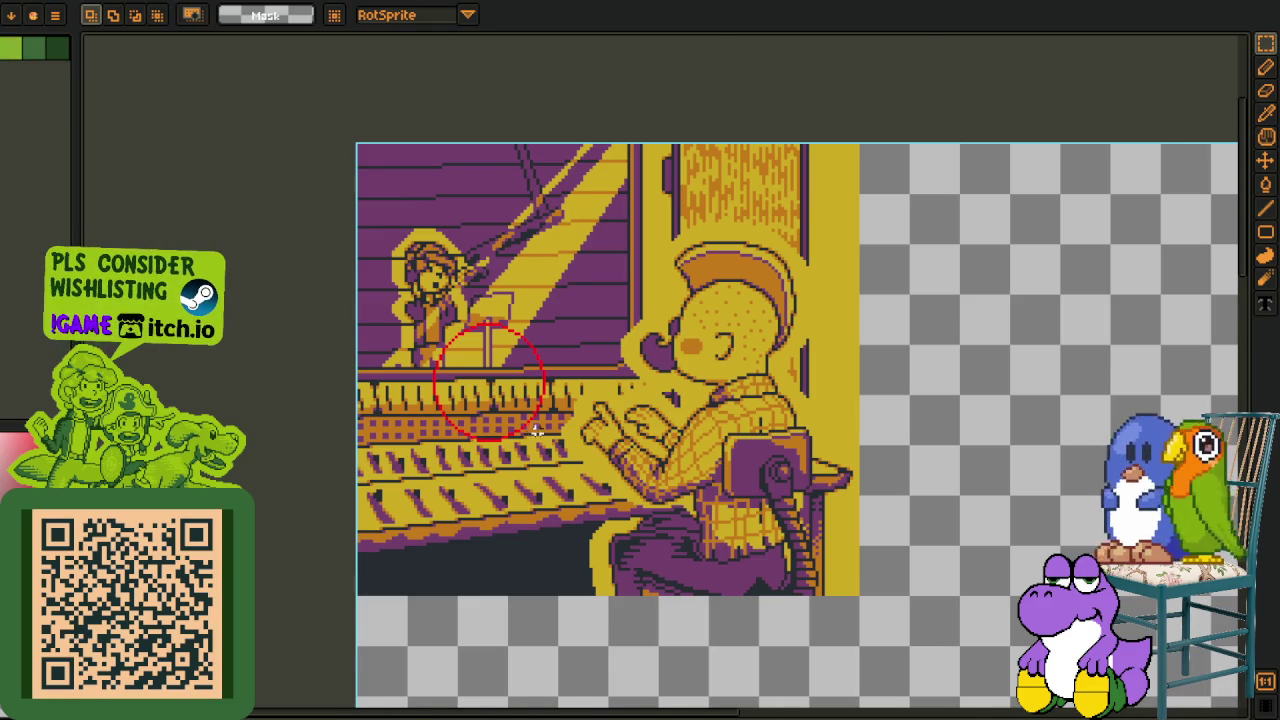
Zoom in on the purple-and-yellow studio artwork around the red-circled console.
scroll(538, 428, "up", 2)
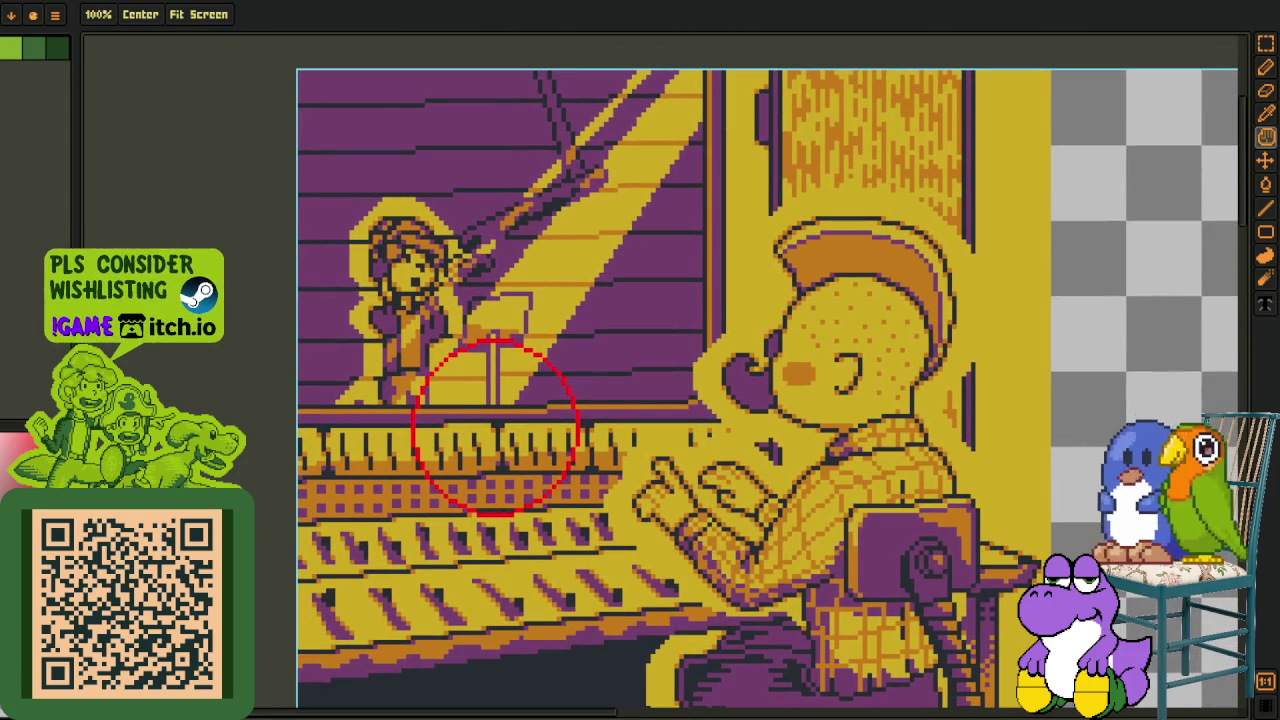
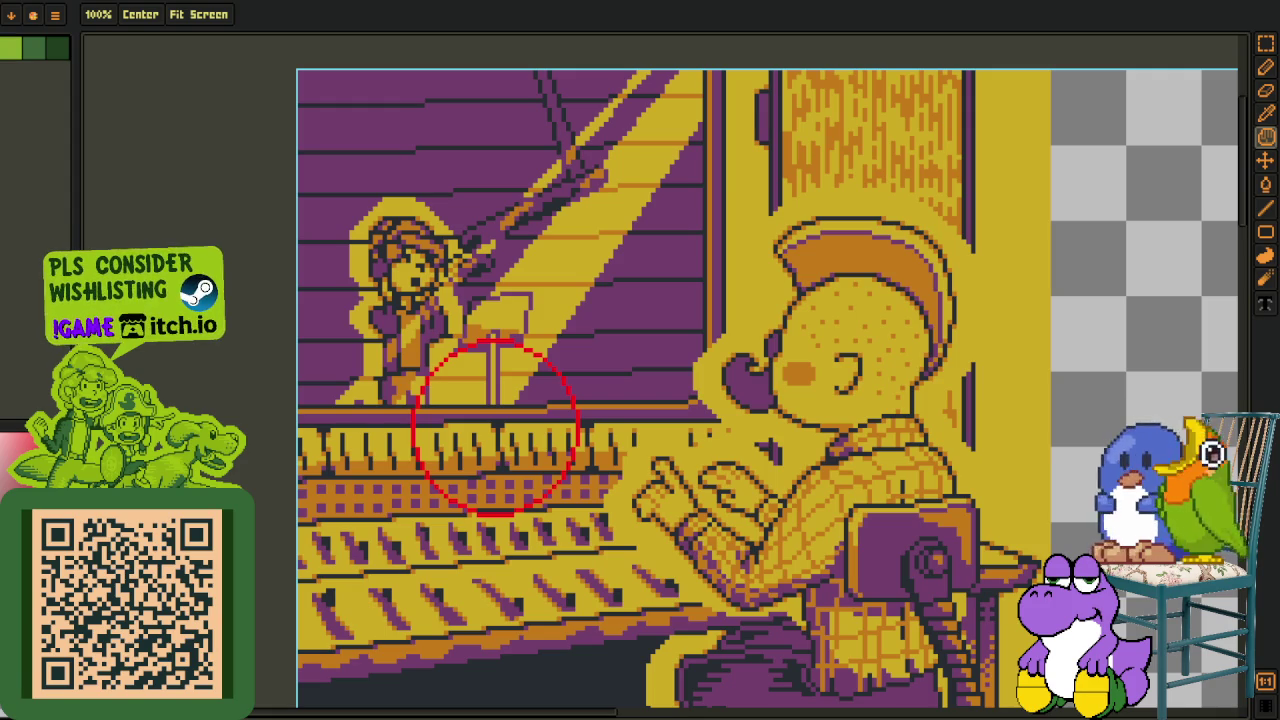
Select the red circle guide and scale it down to fit over the piano keys.
key("r")
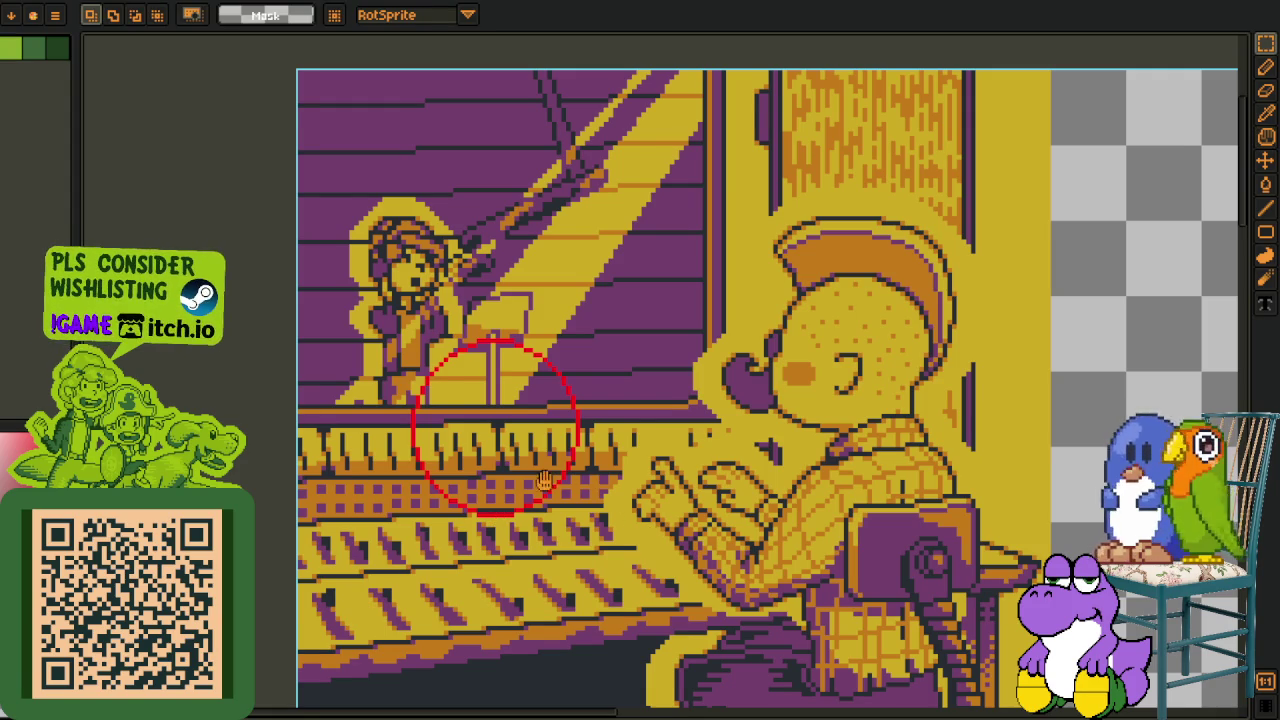
scroll(590, 480, "down", 3)
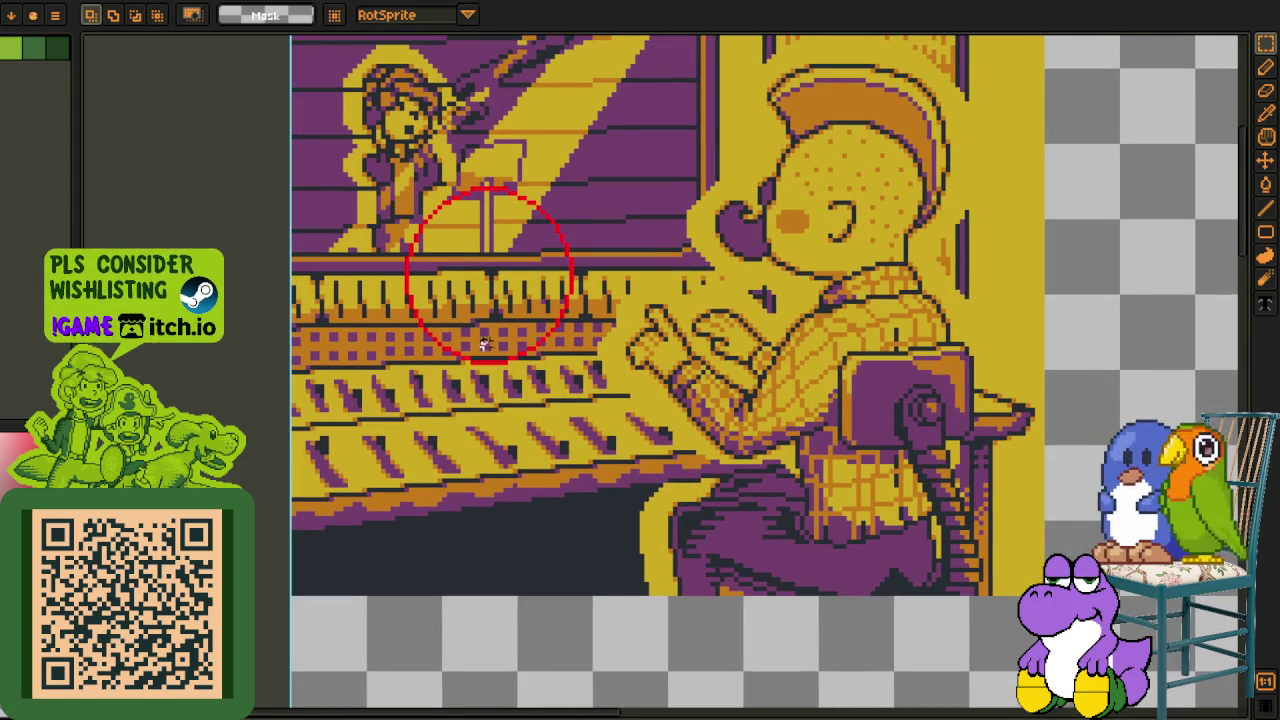
scroll(505, 308, "up", 2)
left_click_drag(378, 210, 657, 515)
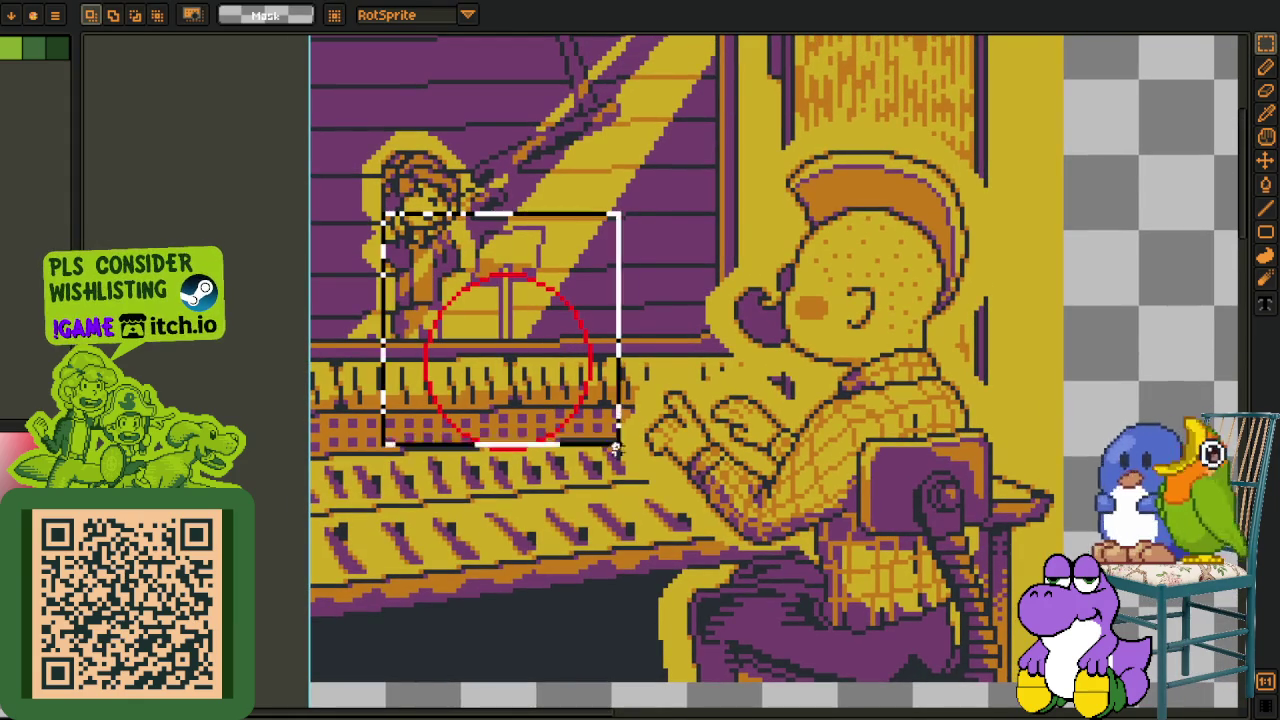
scroll(512, 423, "up", 1)
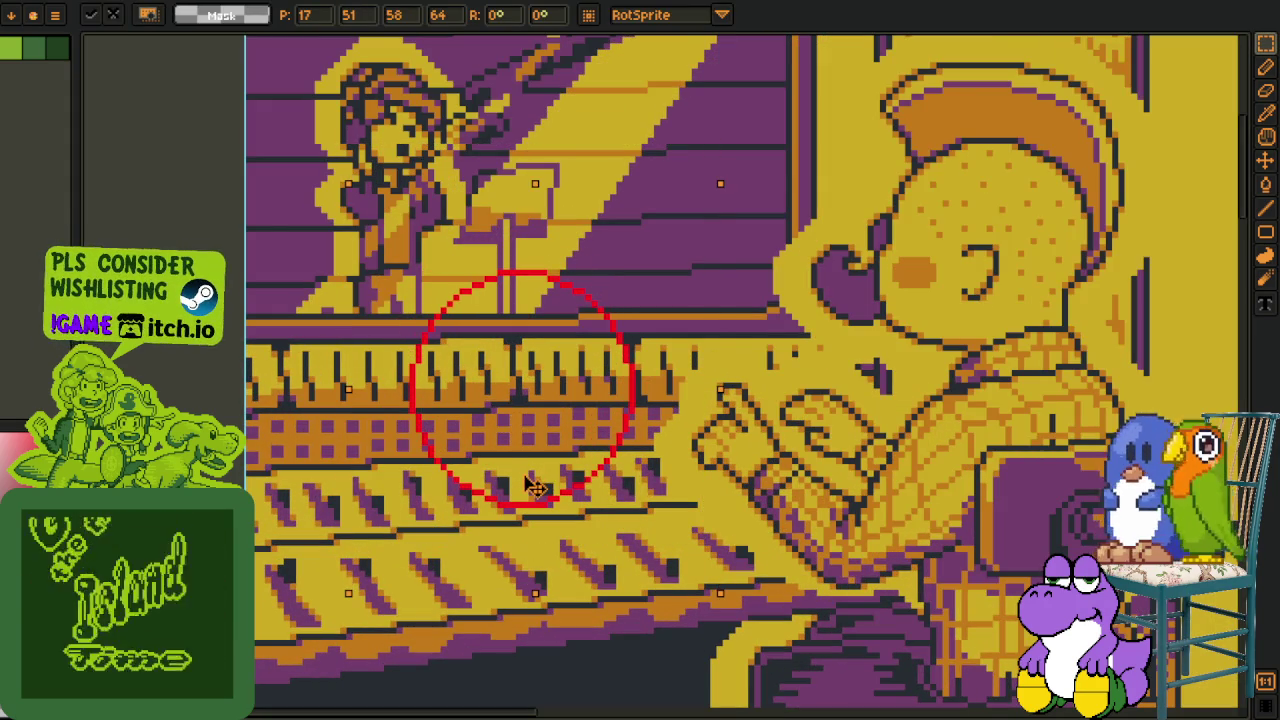
left_click_drag(528, 443, 565, 527)
key("ctrl+d")
Eyedrop the guide's red and pencil a red line down the circle's left side.
left_click_drag(578, 592, 513, 430)
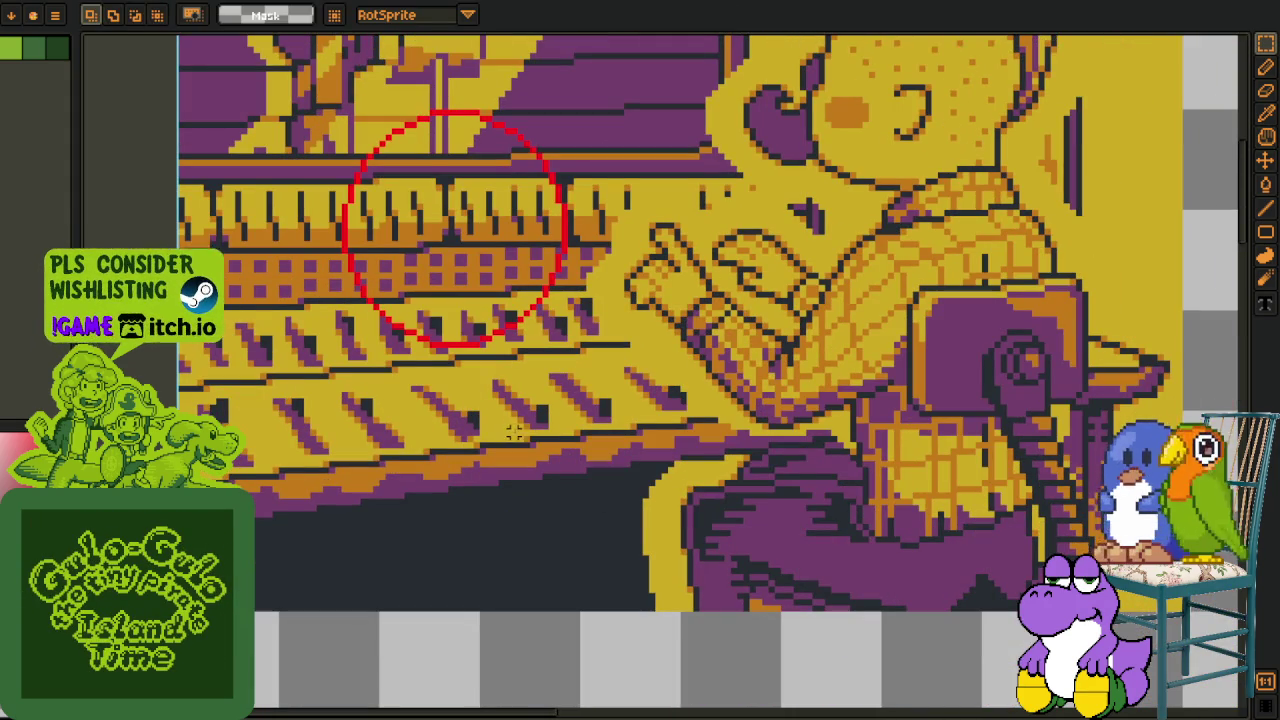
scroll(497, 390, "up", 1)
scroll(507, 320, "up", 1)
key("i")
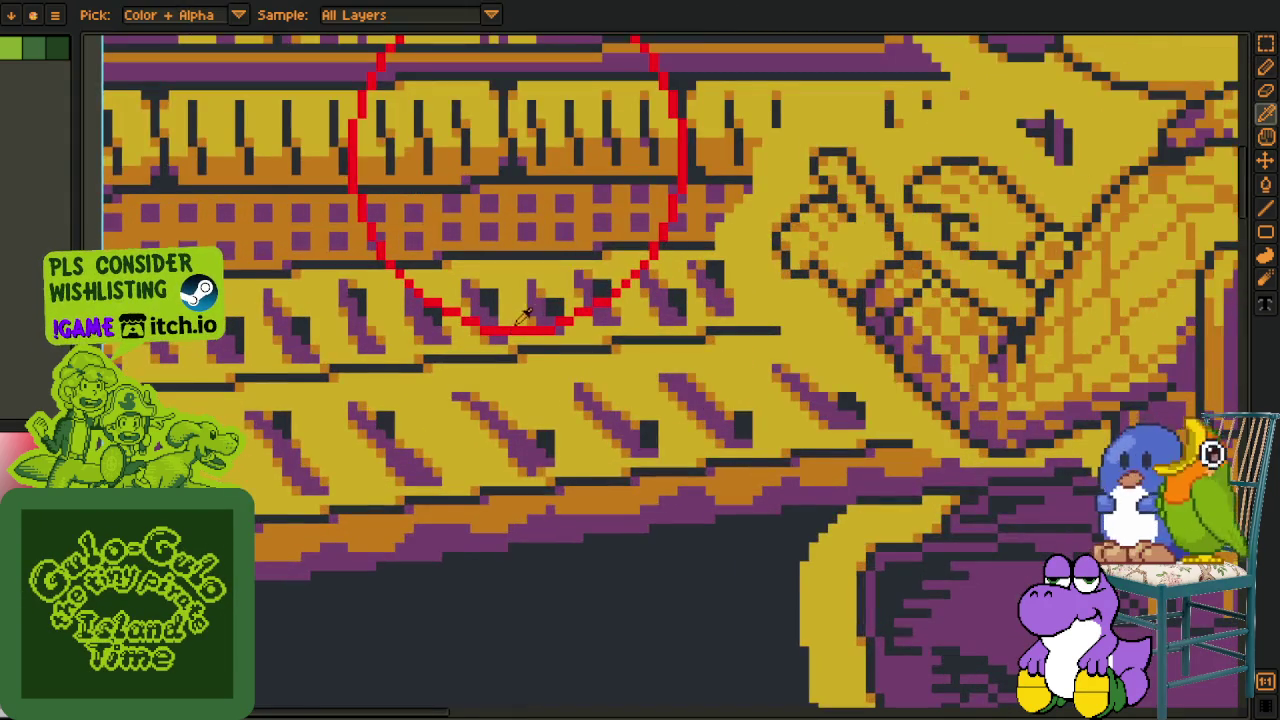
key("z")
scroll(466, 228, "down", 1)
key("b")
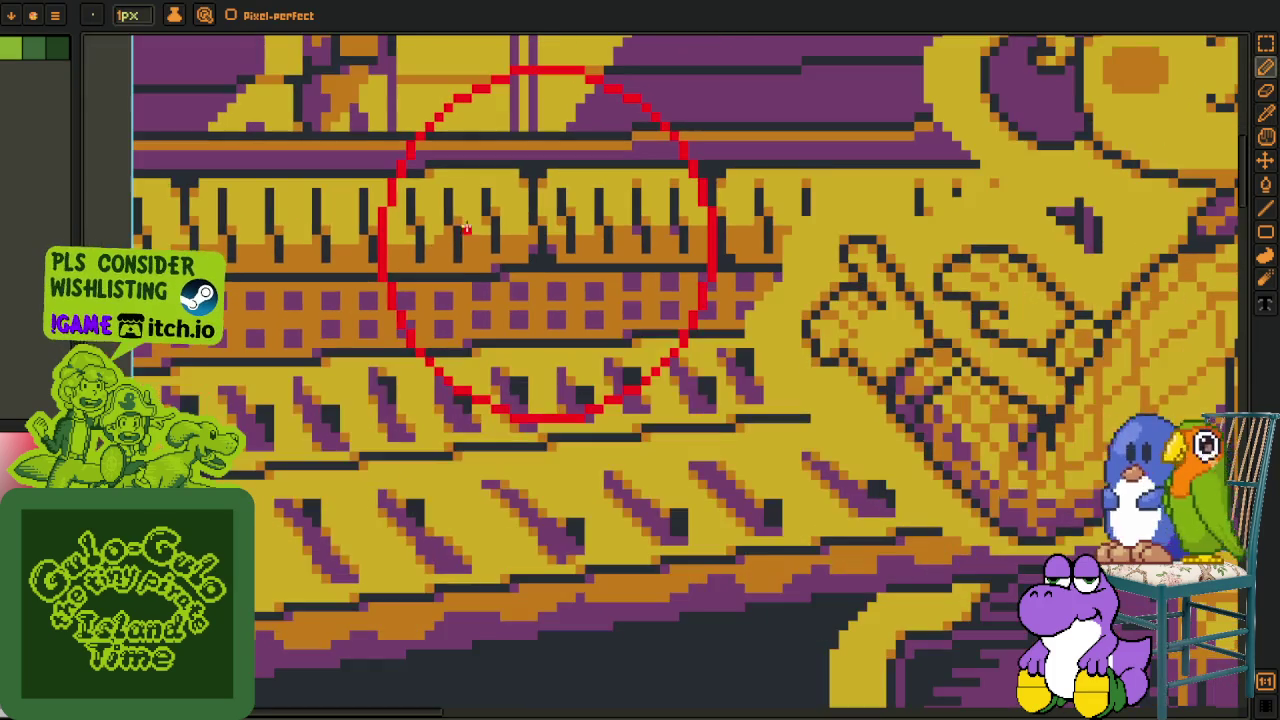
scroll(408, 299, "up", 1)
left_click_drag(356, 278, 318, 412)
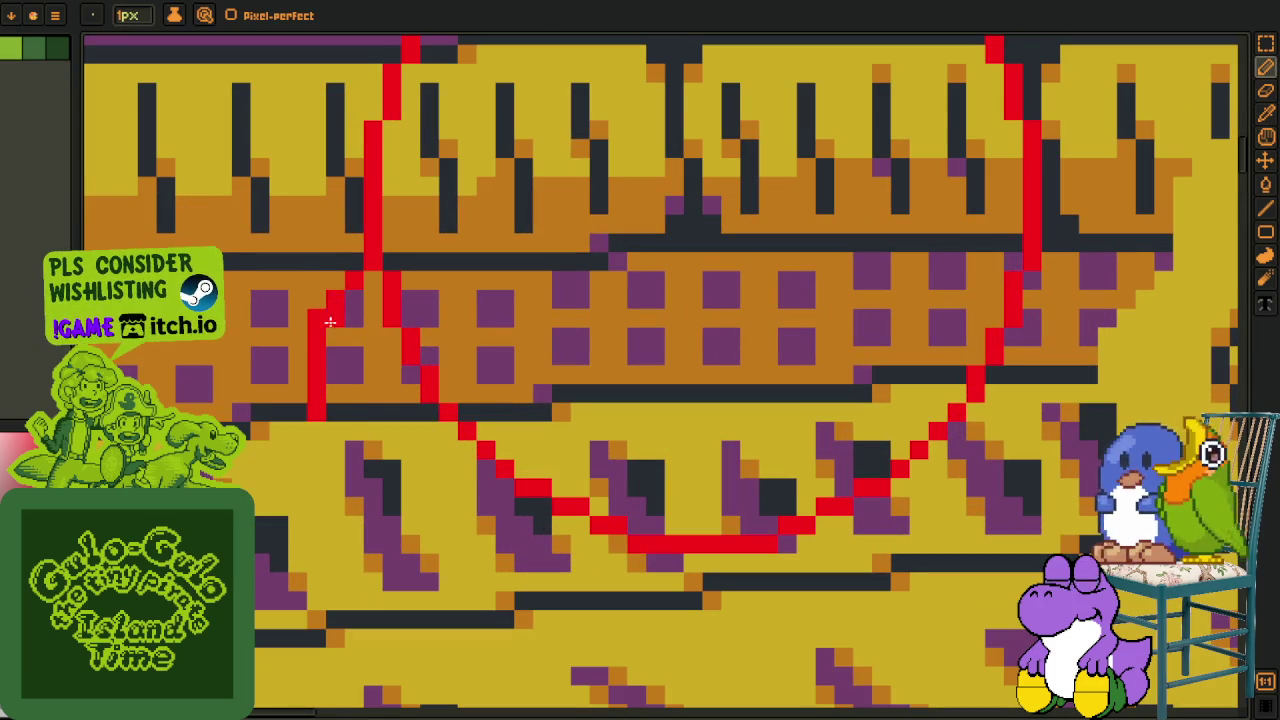
Extend the red stroke along the circle's lower-left arc.
mouse_move(705, 585)
left_mouse_down()
mouse_move(640, 512)
mouse_move(262, 340)
left_mouse_up()
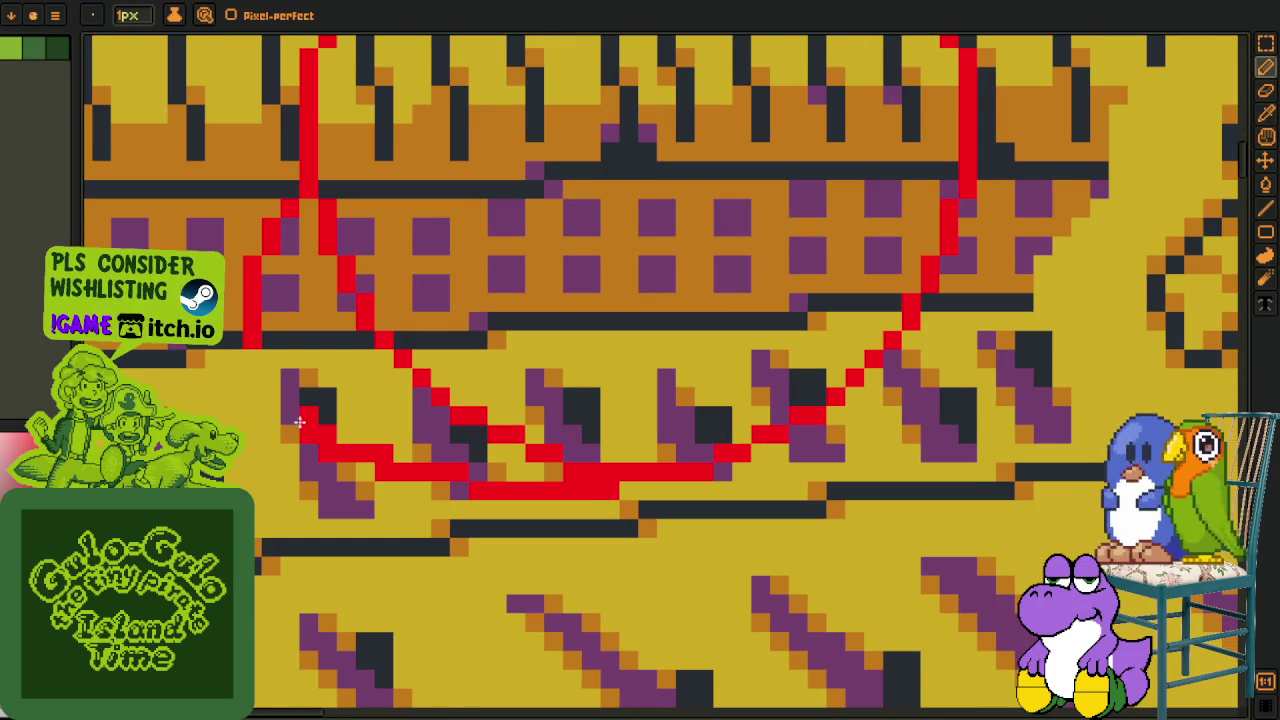
scroll(398, 430, "down", 2)
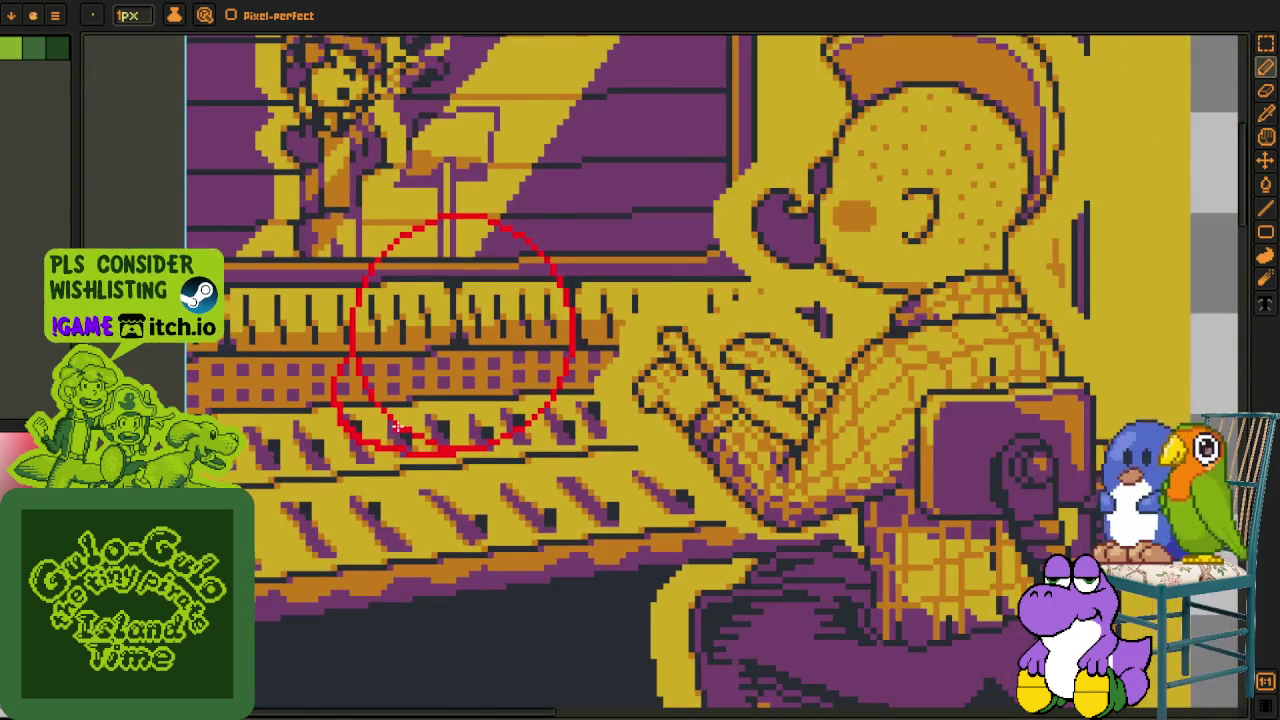
scroll(398, 430, "up", 1)
scroll(398, 430, "down", 2)
scroll(398, 430, "up", 2)
left_click_drag(381, 329, 408, 395)
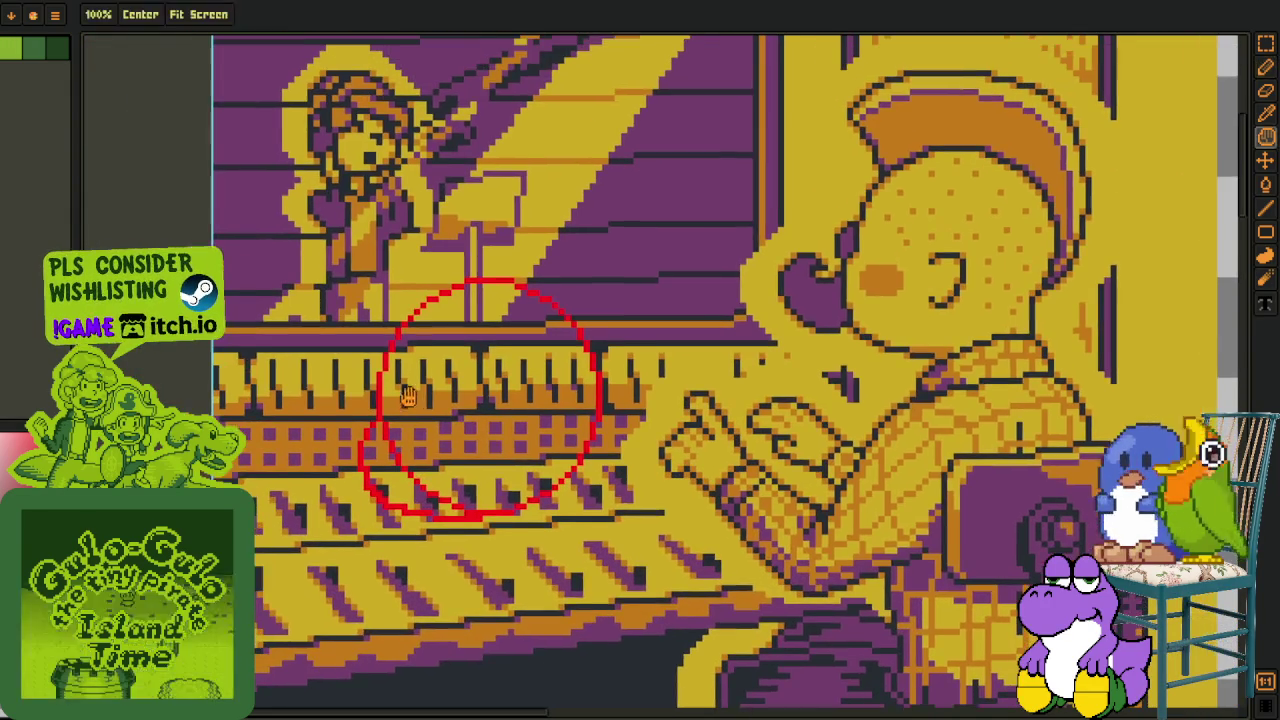
Delete the old red circle and draw a new red ellipse over the piano keys.
key("m")
left_click_drag(300, 228, 722, 575)
key("Delete")
scroll(398, 400, "up", 1)
scroll(348, 316, "up", 1)
key("u")
left_click_drag(312, 263, 549, 512)
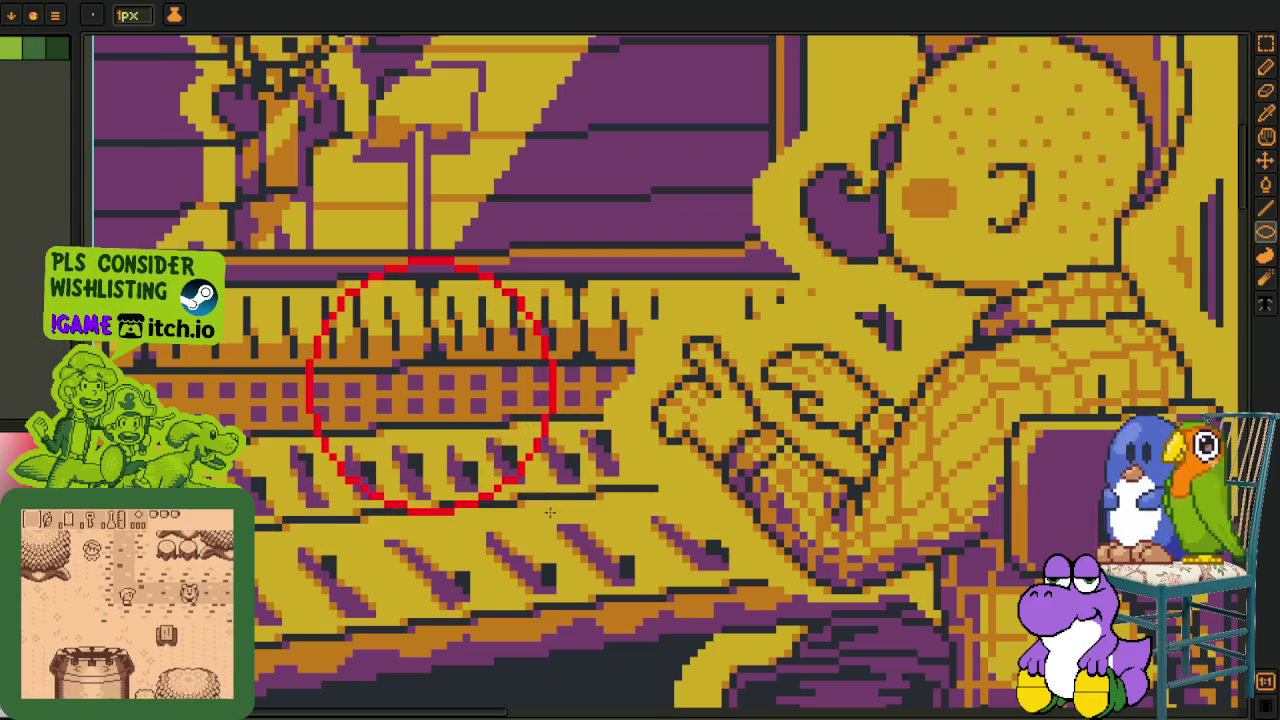
Pencil and rework a red curve across the circle's lower half.
scroll(450, 420, "down", 1)
key("b")
scroll(400, 400, "up", 2)
scroll(354, 382, "up", 1)
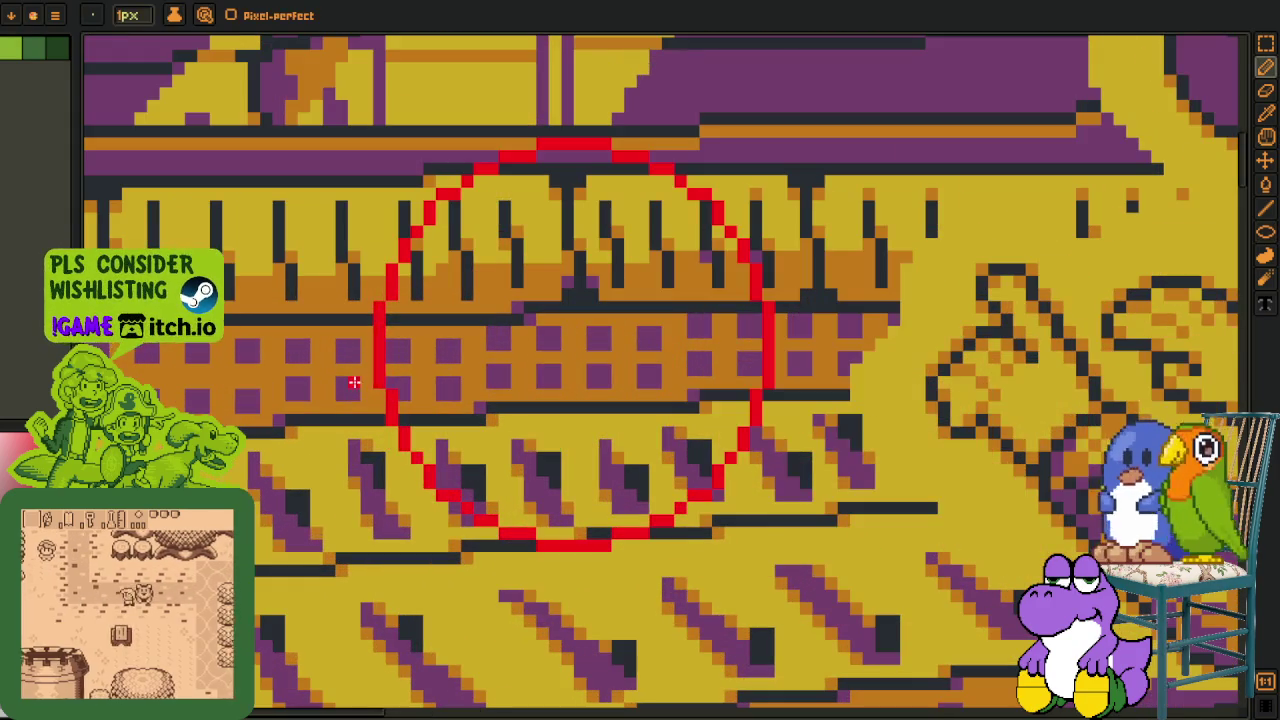
scroll(354, 382, "up", 1)
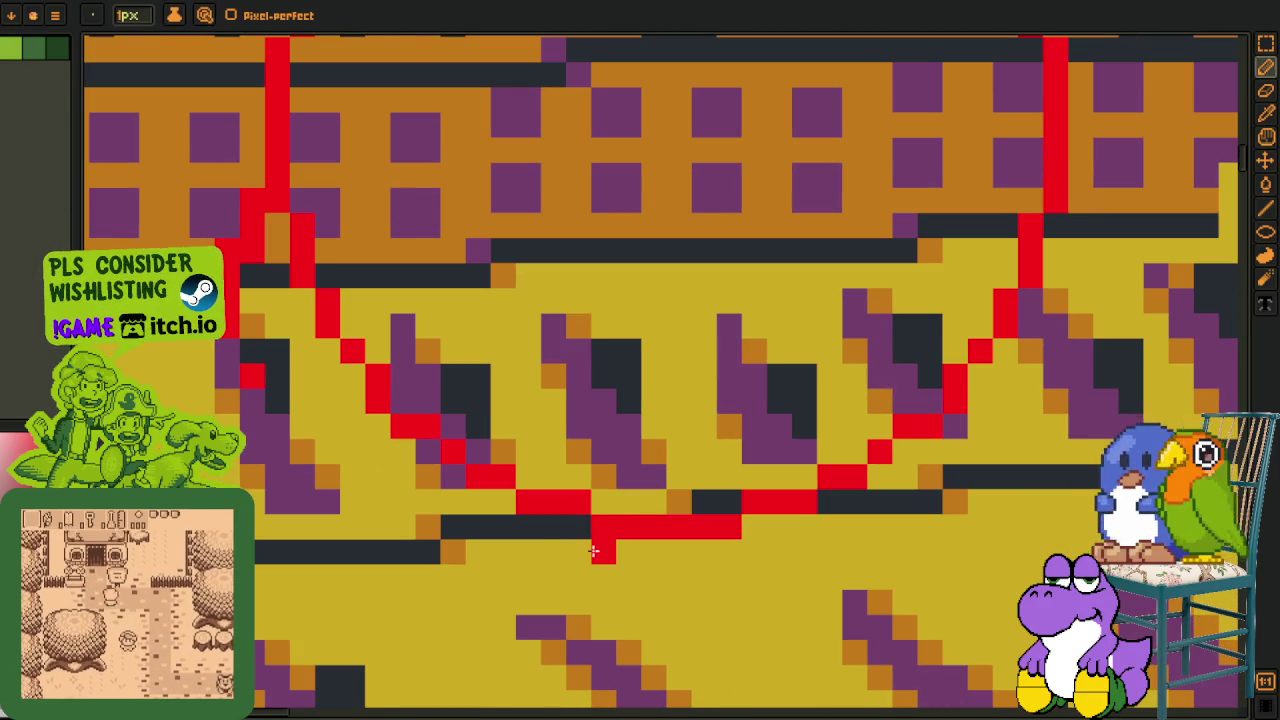
mouse_move(600, 545)
left_mouse_down()
mouse_move(286, 432)
mouse_move(428, 521)
left_mouse_up()
mouse_move(504, 535)
left_mouse_down()
mouse_move(367, 474)
mouse_move(249, 378)
left_mouse_up()
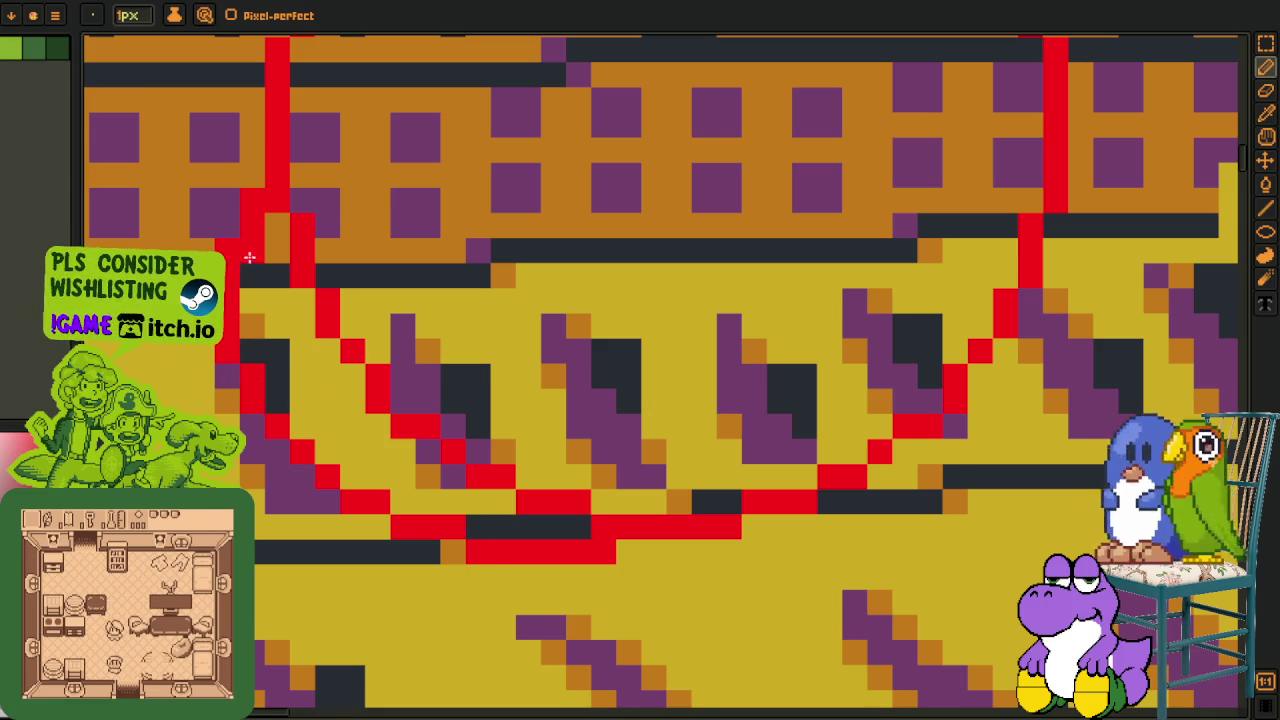
Erase the diagonal red sketch line and a stray red pixel.
scroll(300, 291, "up", 1)
left_click_drag(300, 291, 365, 403)
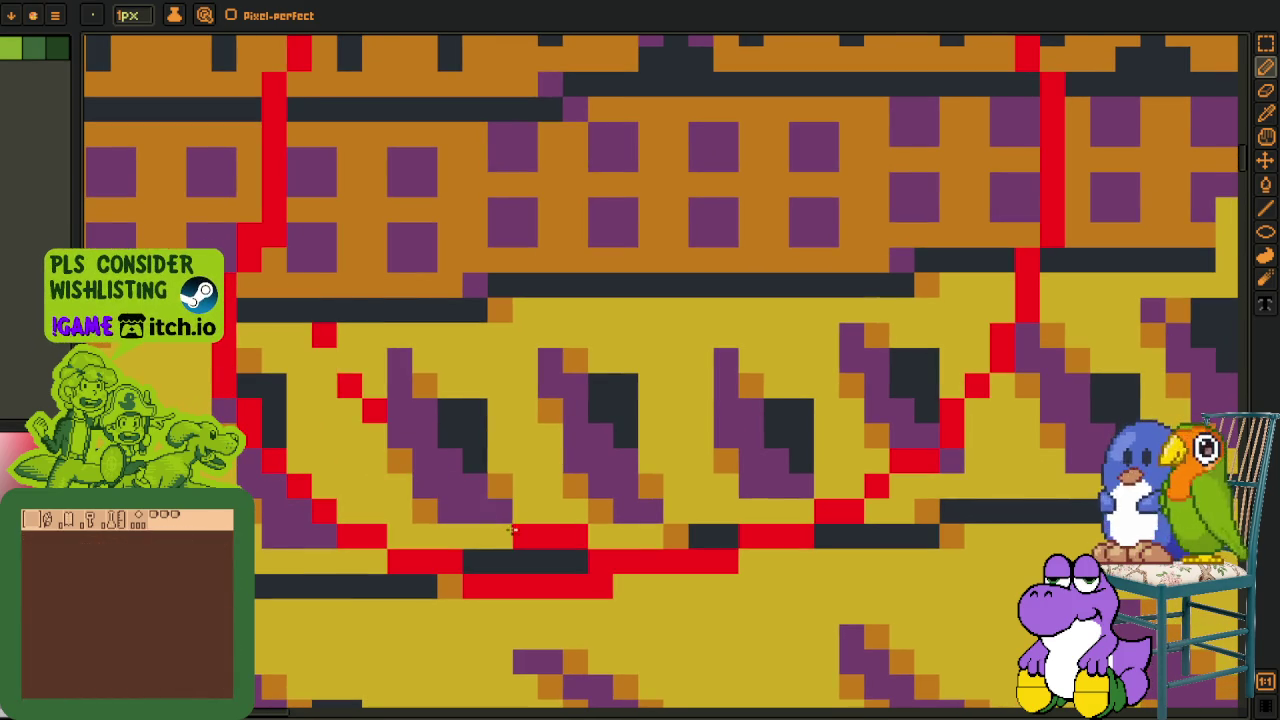
left_click(324, 335)
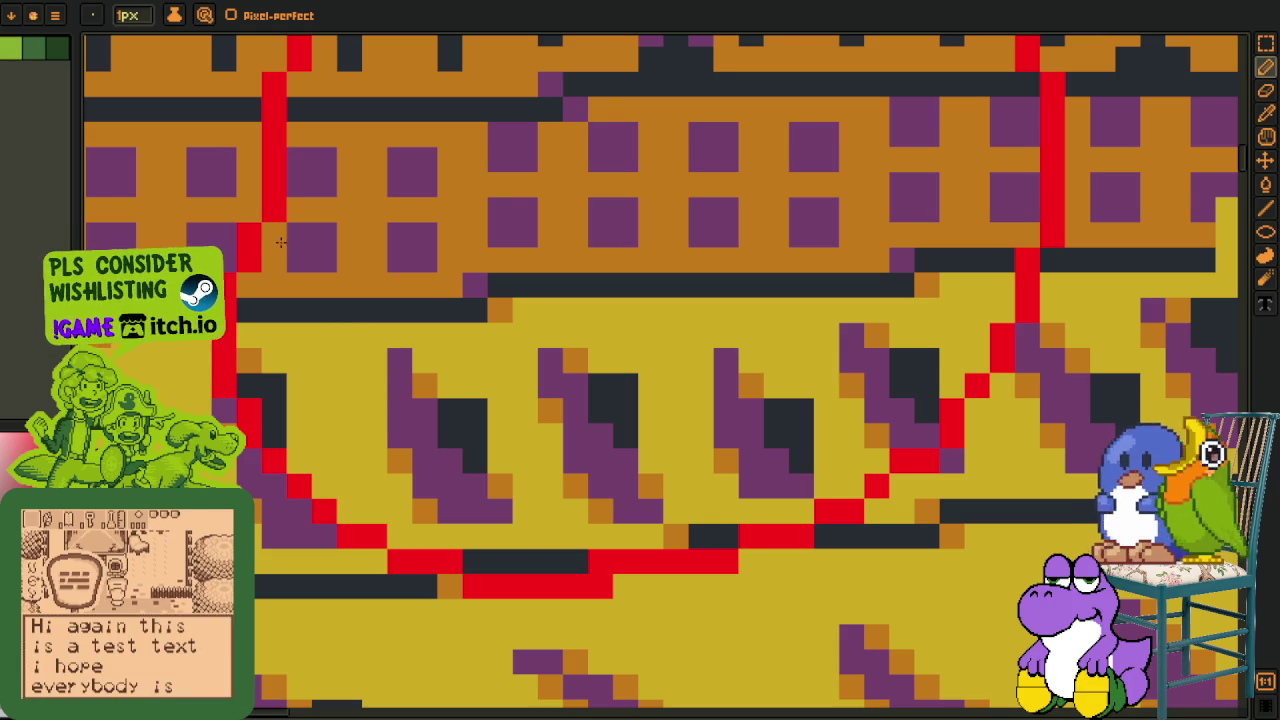
scroll(592, 545, "down", 2)
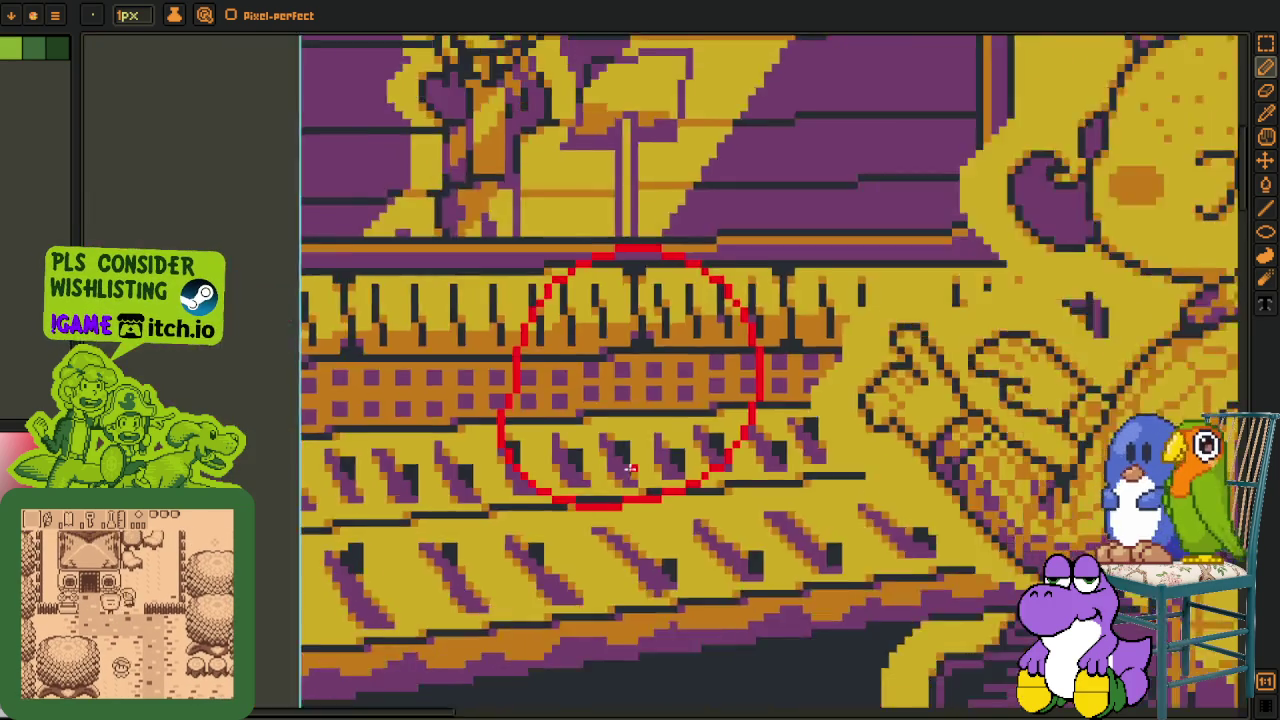
scroll(580, 500, "down", 3)
scroll(540, 429, "up", 3)
scroll(470, 430, "up", 1)
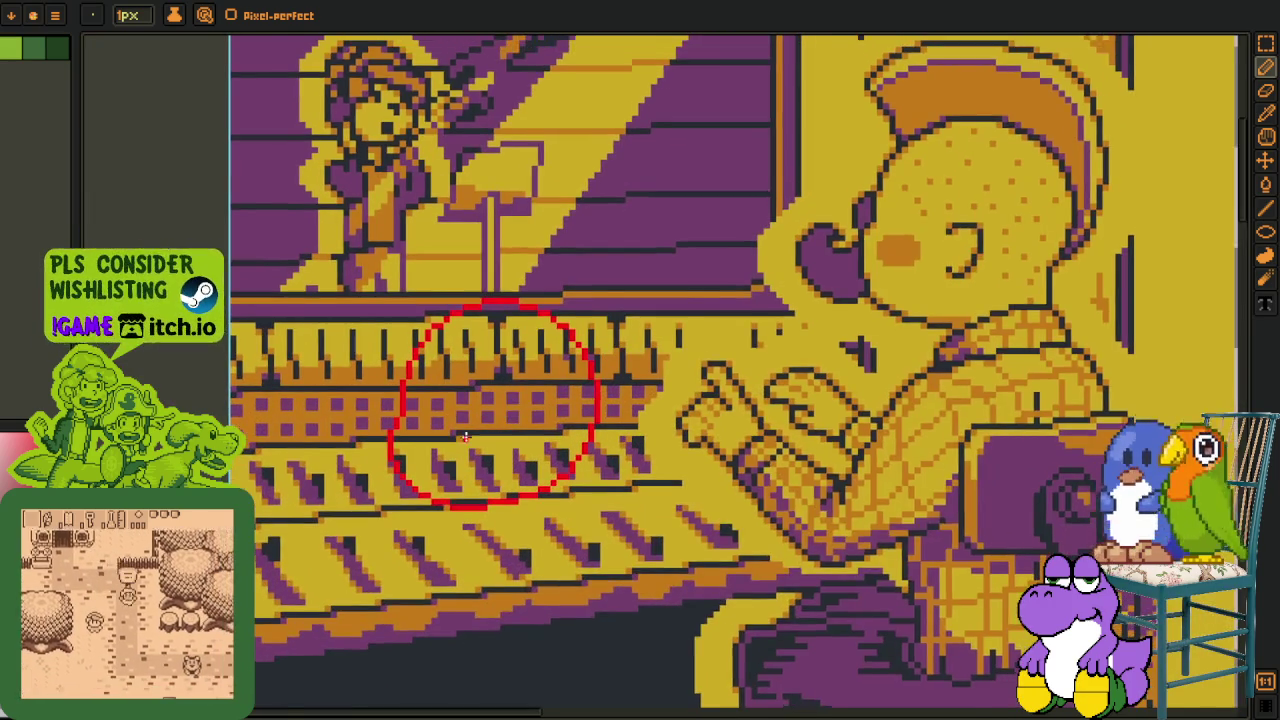
scroll(464, 432, "up", 1)
scroll(440, 393, "up", 2)
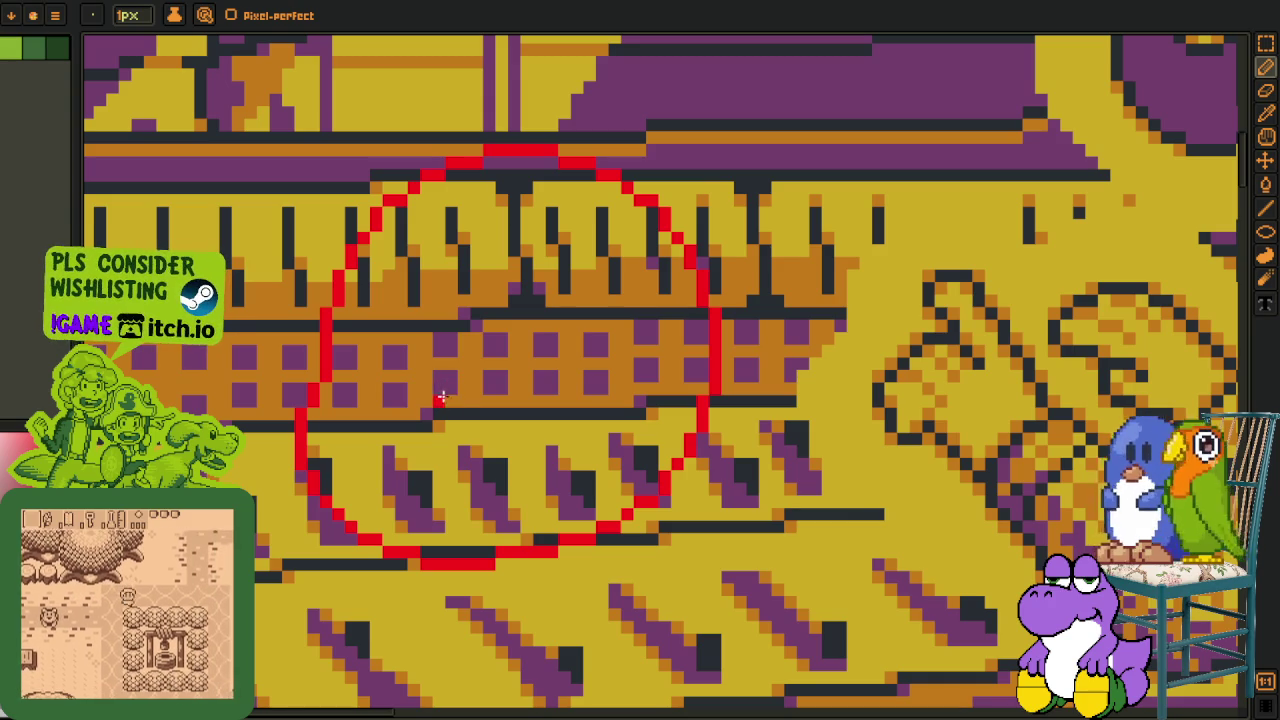
mouse_move(442, 392)
left_mouse_down()
mouse_move(485, 390)
mouse_move(489, 440)
mouse_move(446, 480)
mouse_move(494, 430)
left_mouse_up()
scroll(462, 453, "up", 2)
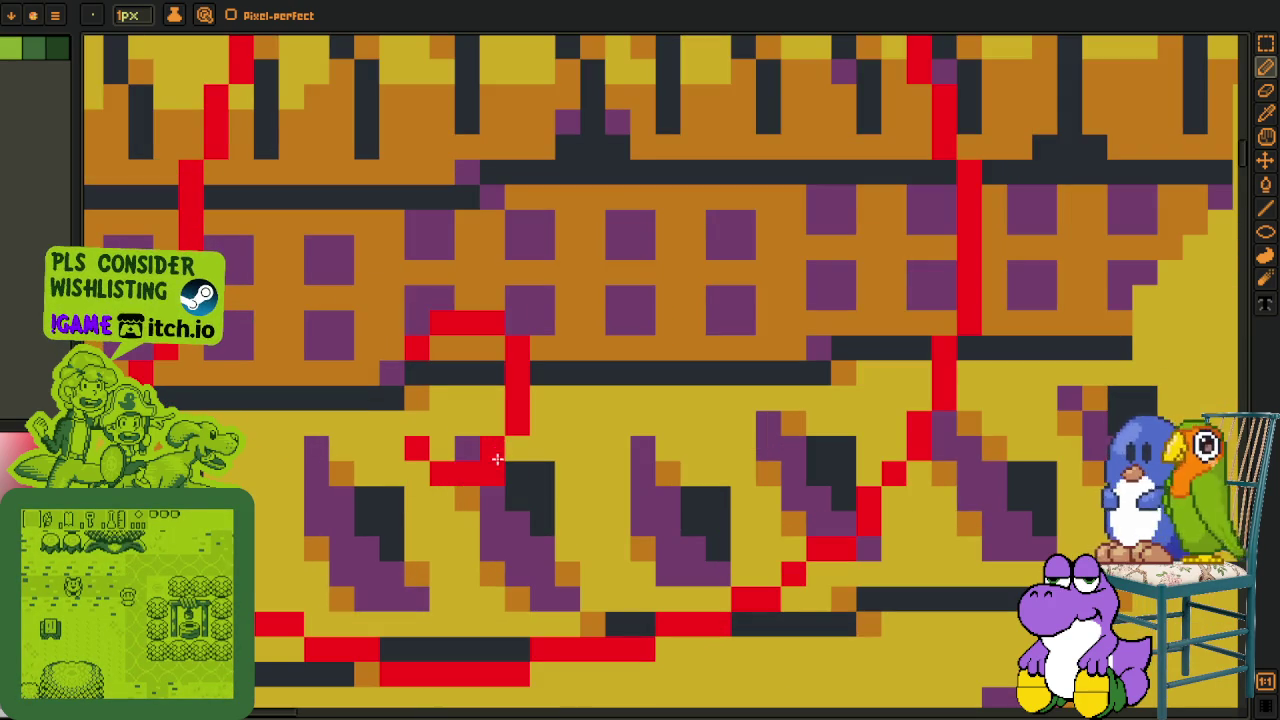
scroll(494, 428, "down", 3)
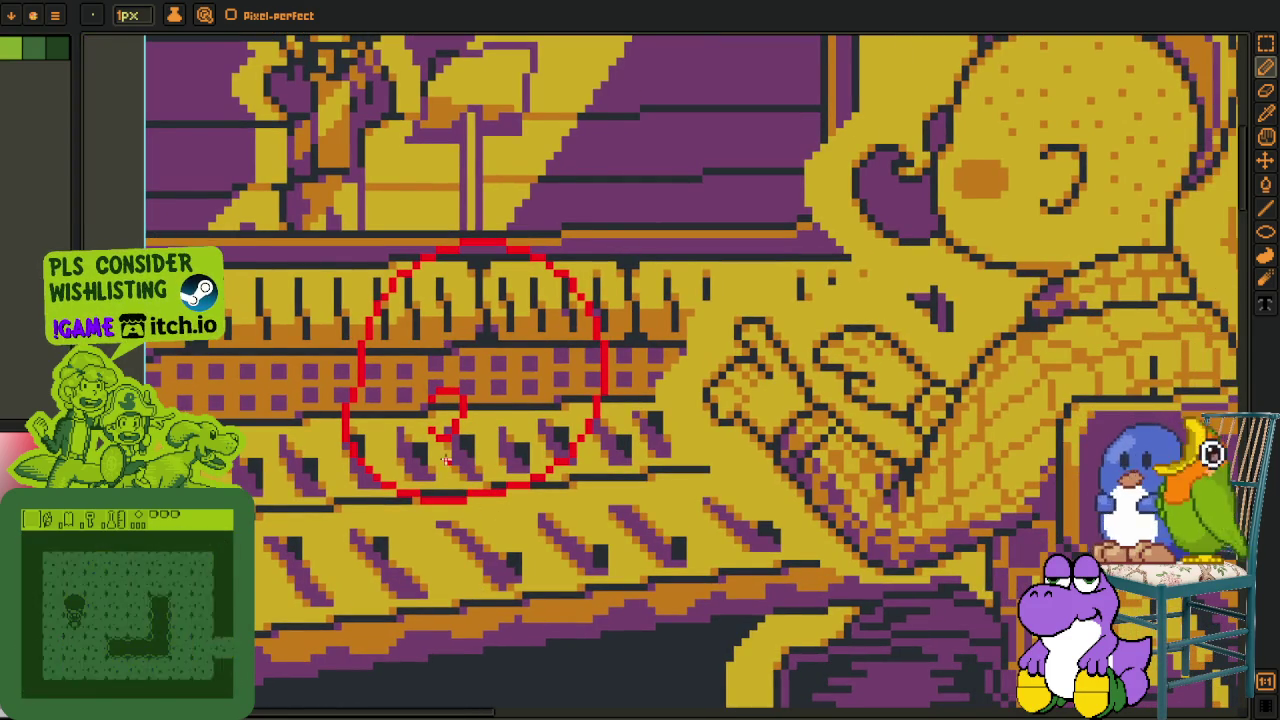
scroll(418, 392, "up", 2)
scroll(413, 382, "up", 1)
scroll(345, 378, "up", 1)
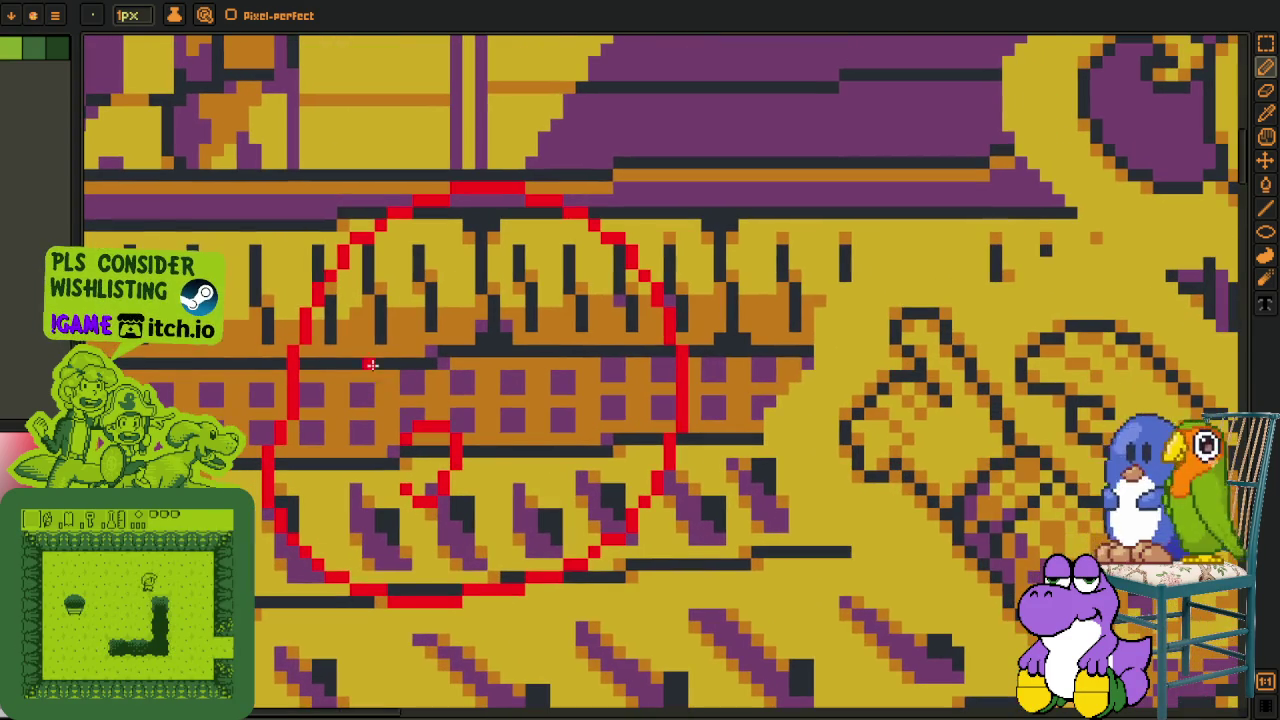
scroll(380, 404, "up", 1)
scroll(380, 404, "up", 1)
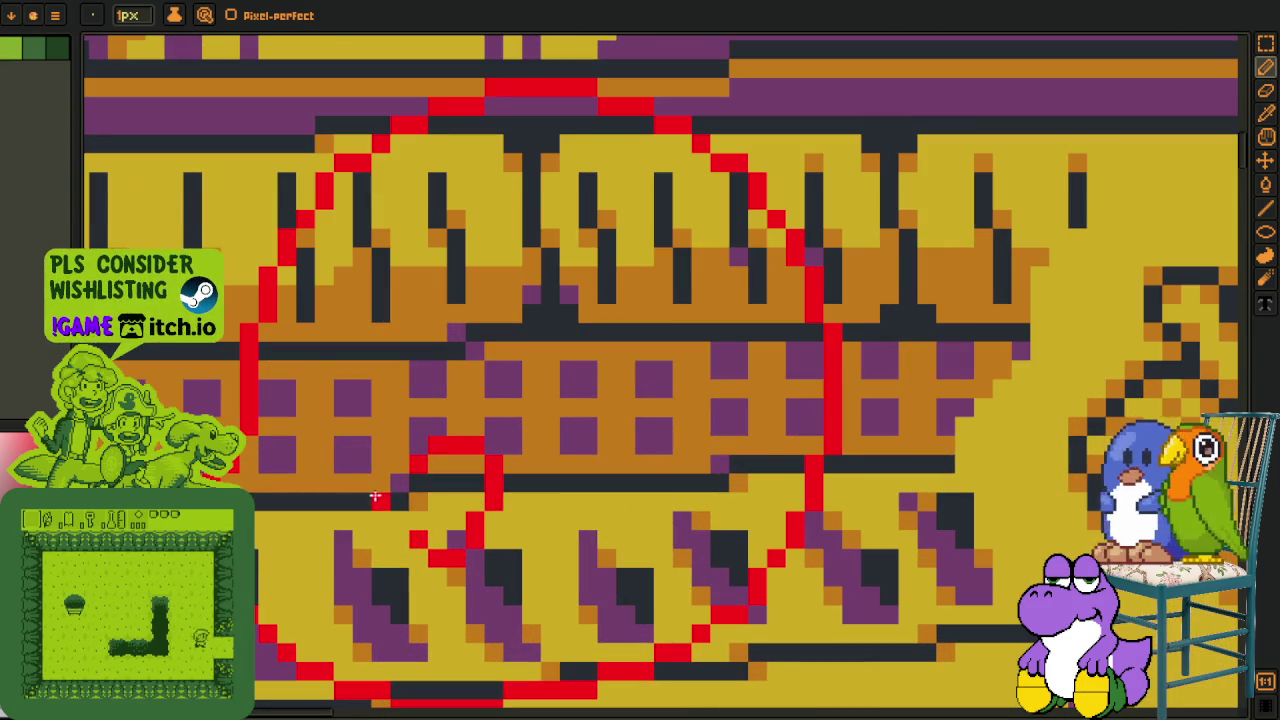
scroll(385, 515, "down", 1)
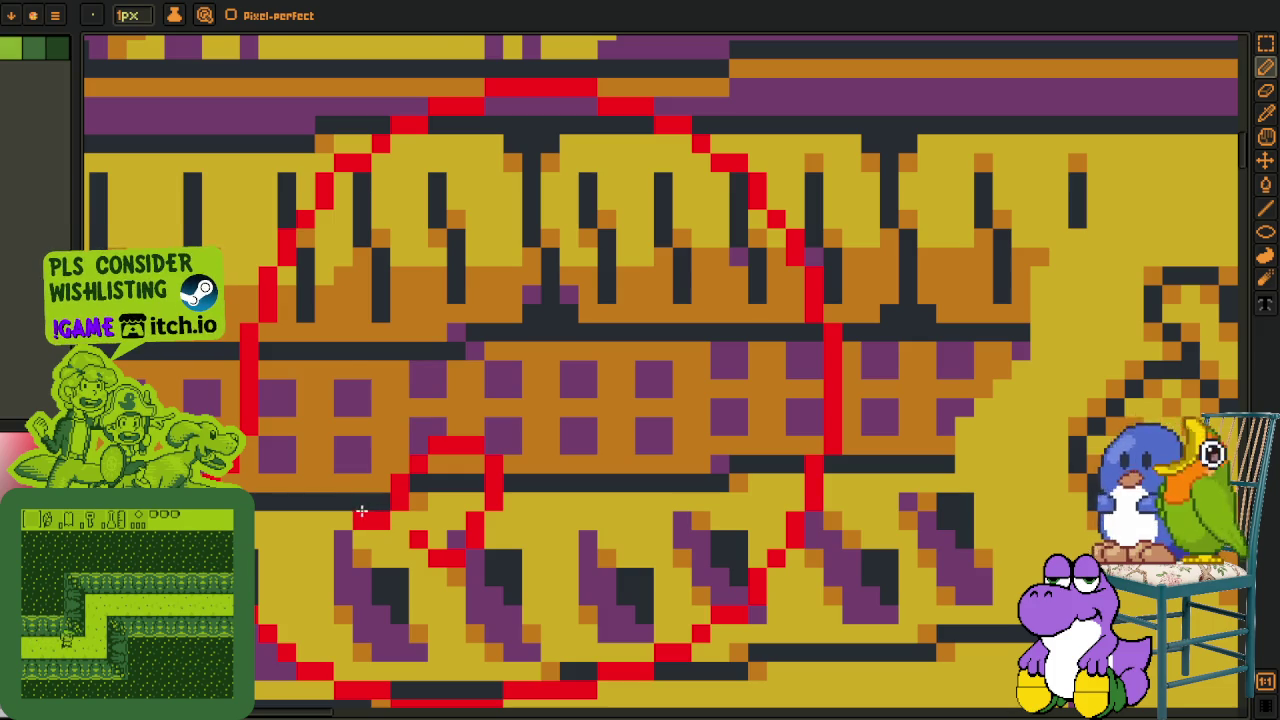
scroll(364, 511, "down", 1)
scroll(345, 470, "down", 1)
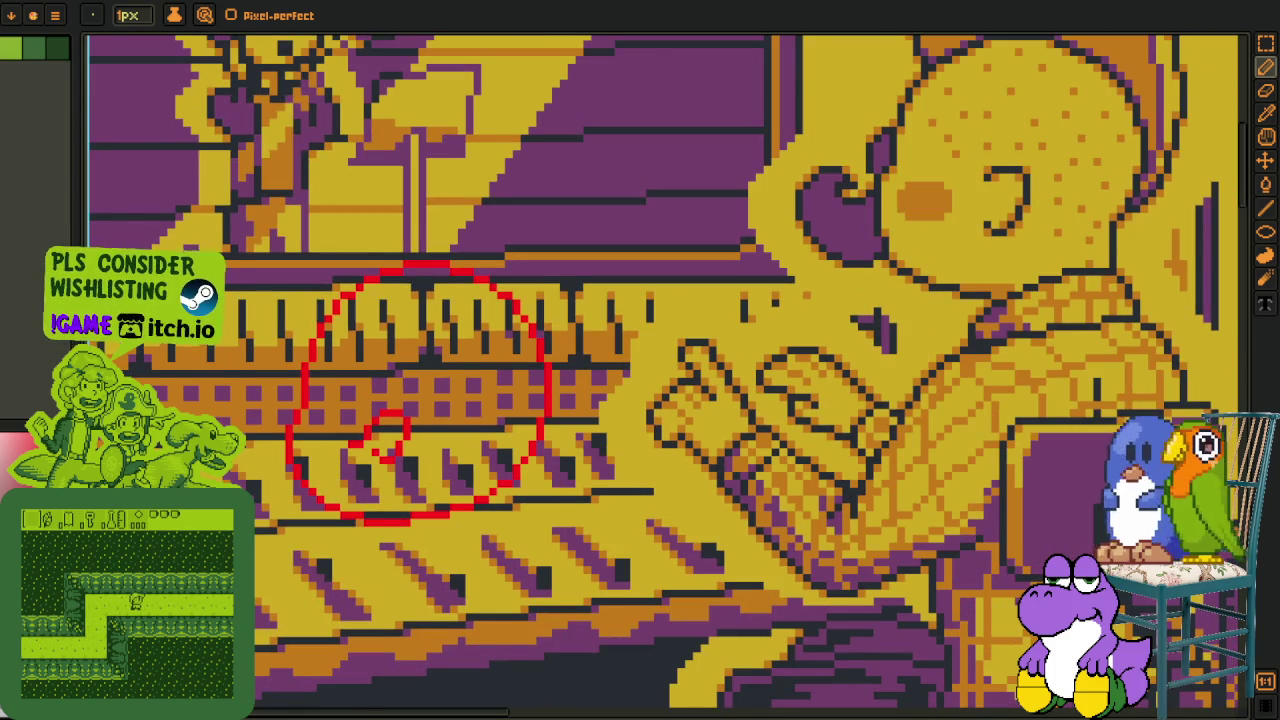
key("Tab")
key("Tab")
scroll(313, 437, "up", 1)
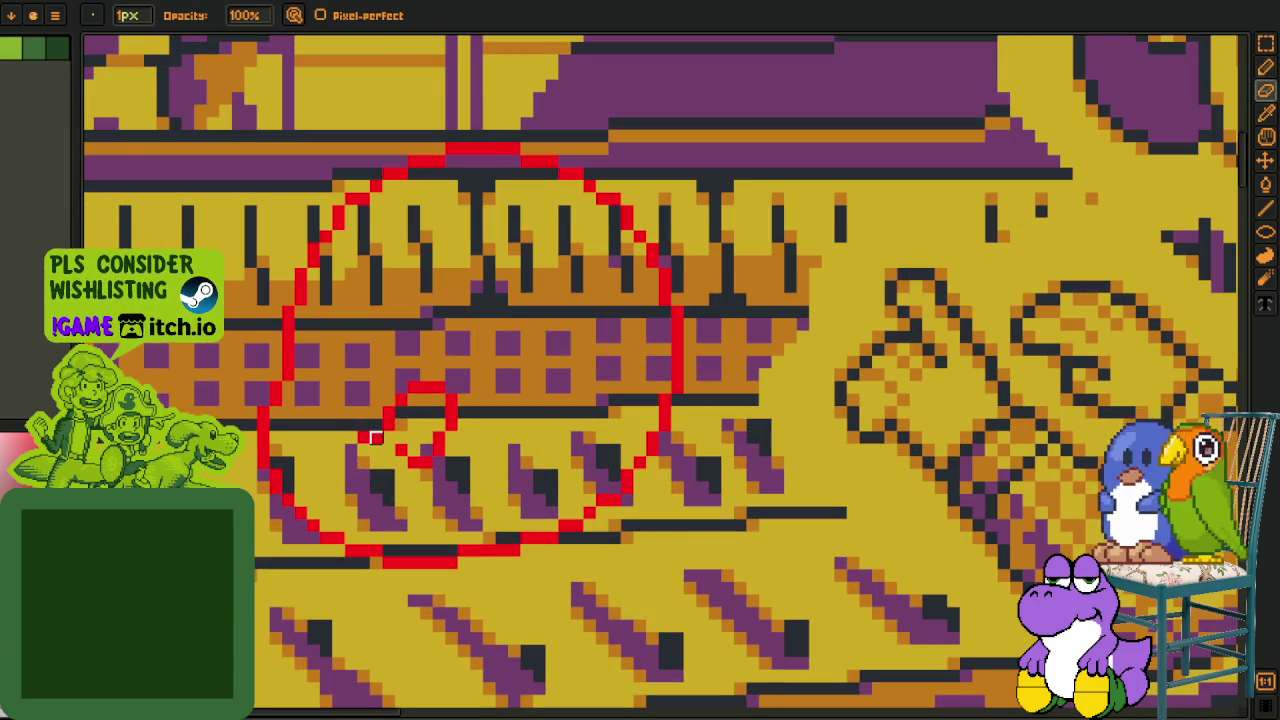
key("e")
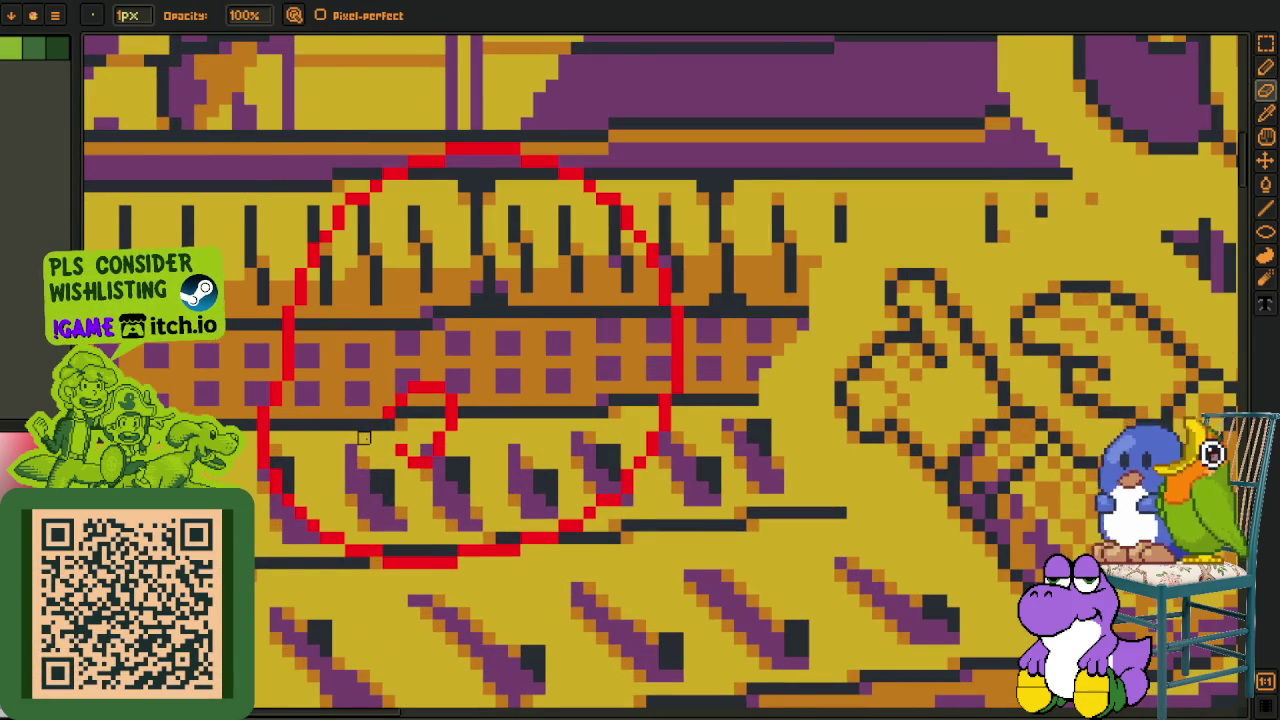
scroll(364, 437, "down", 1)
key("F7")
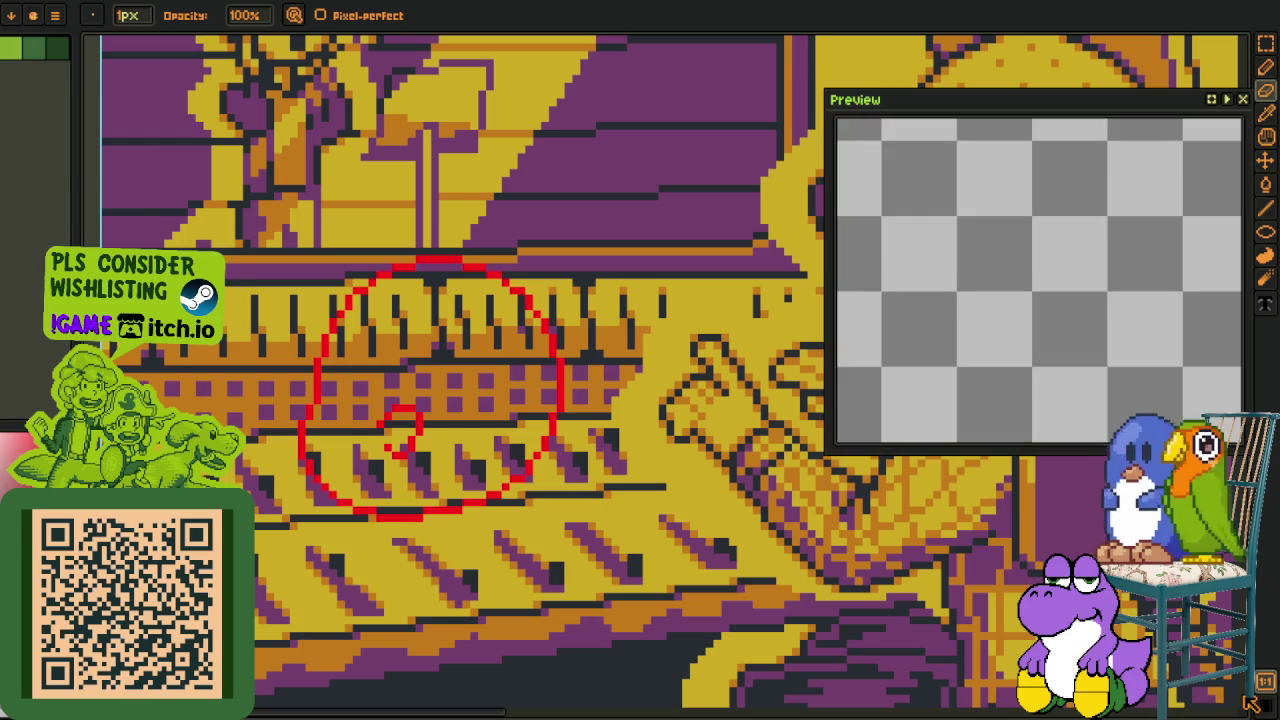
left_click(1242, 100)
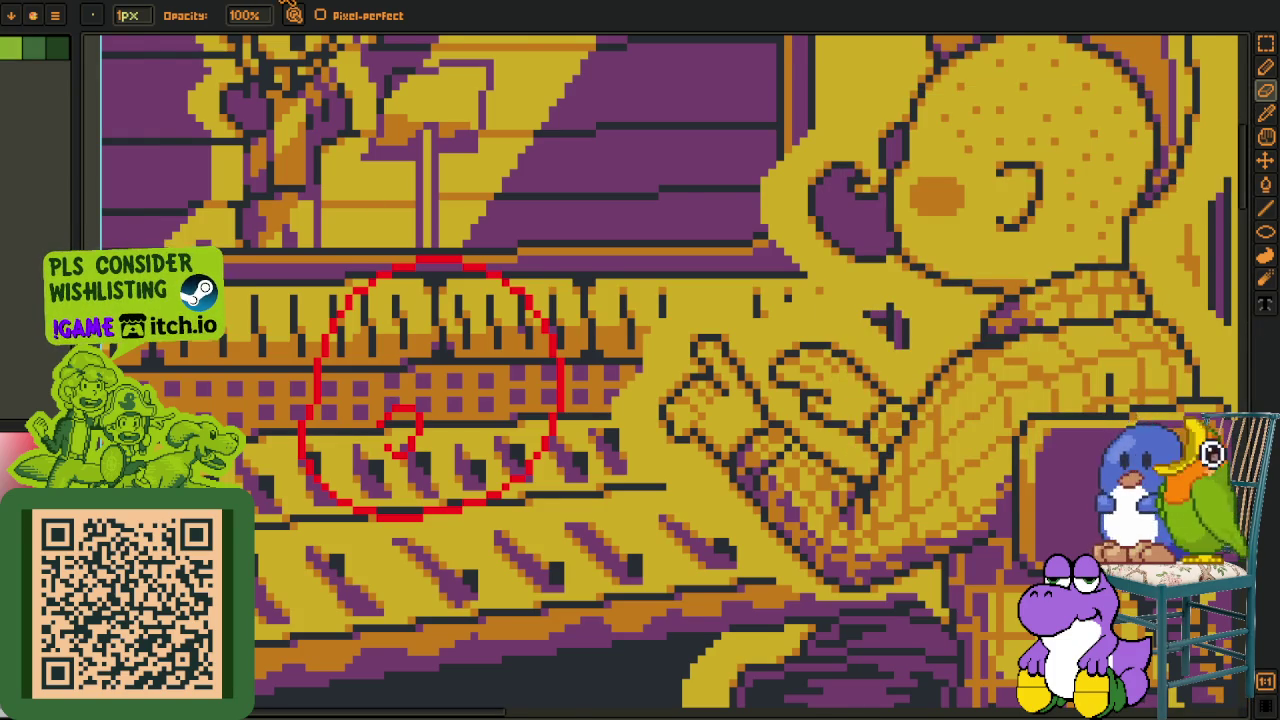
Zoom out to the whole sheet and dock a second 'working areas' view beside the canvas.
key("ctrl+0")
left_click_drag(302, 144, 1076, 290)
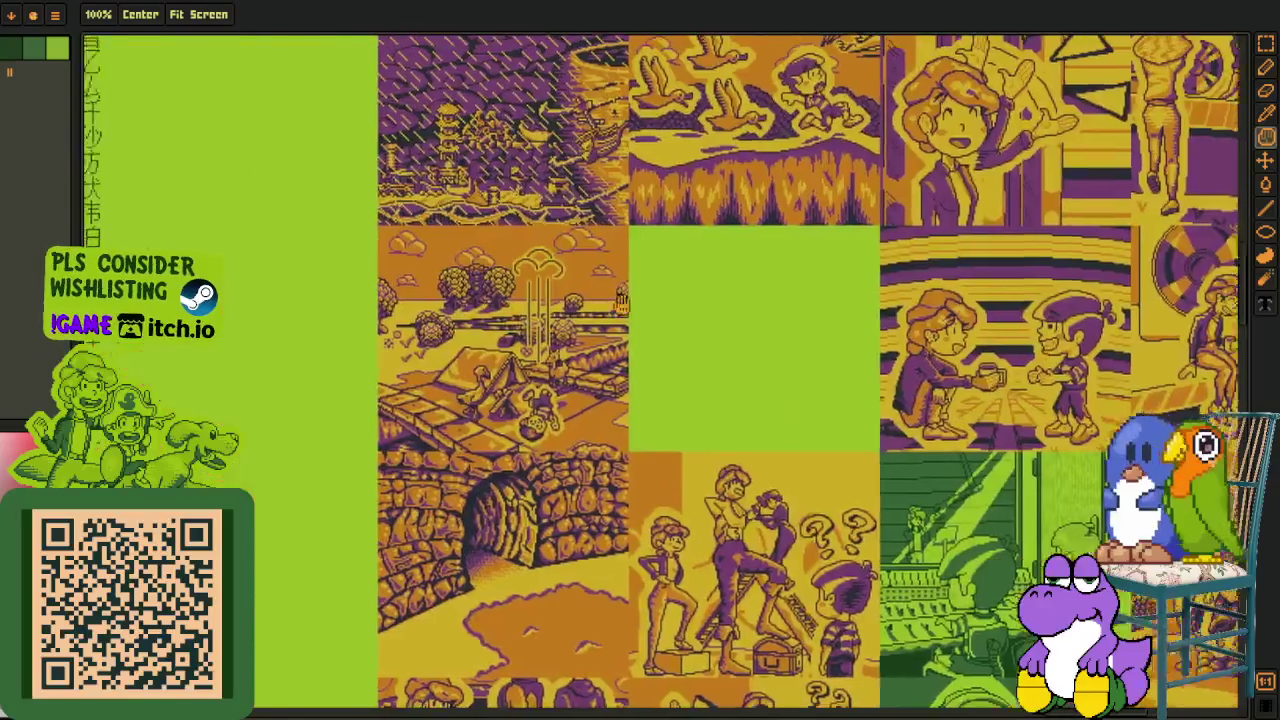
scroll(1076, 290, "down", 4)
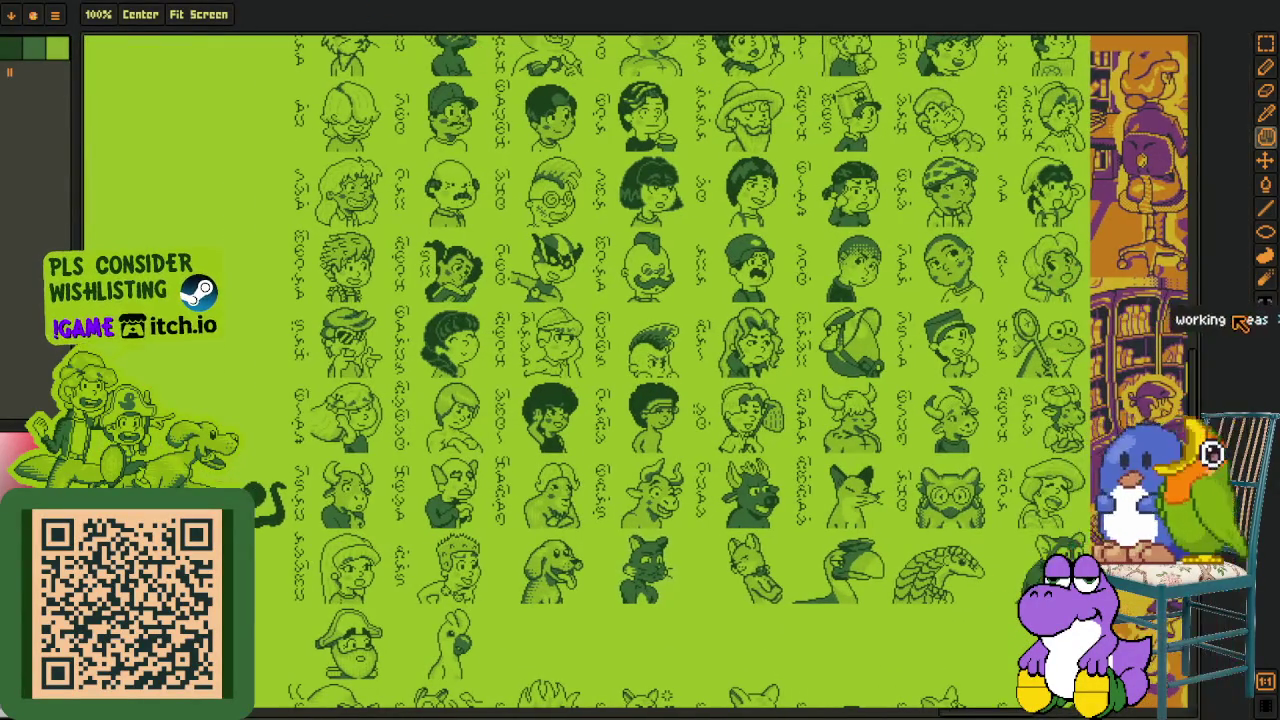
left_click_drag(1230, 490, 1110, 330)
Pan the side view to the bookshop character artwork and widen it.
scroll(1110, 330, "up", 2)
scroll(1110, 330, "up", 2)
scroll(1112, 318, "down", 4)
left_click_drag(1090, 373, 803, 326)
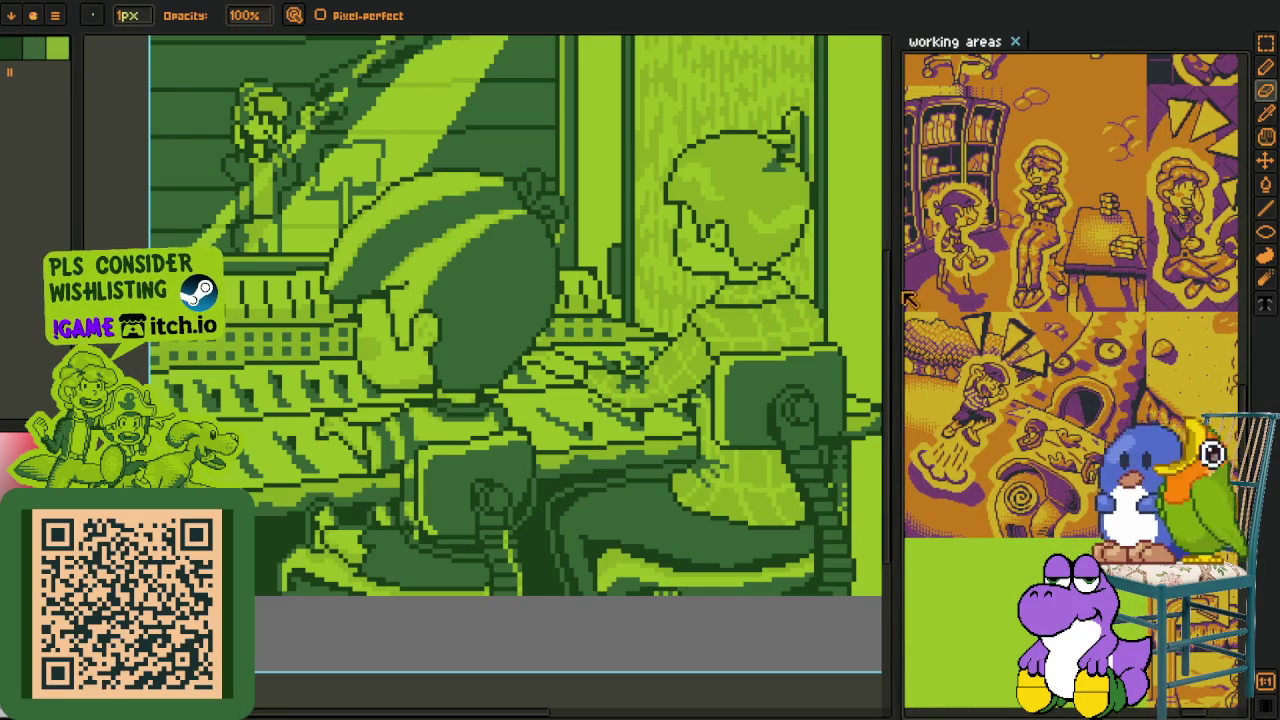
left_click_drag(878, 286, 795, 286)
scroll(1014, 338, "up", 2)
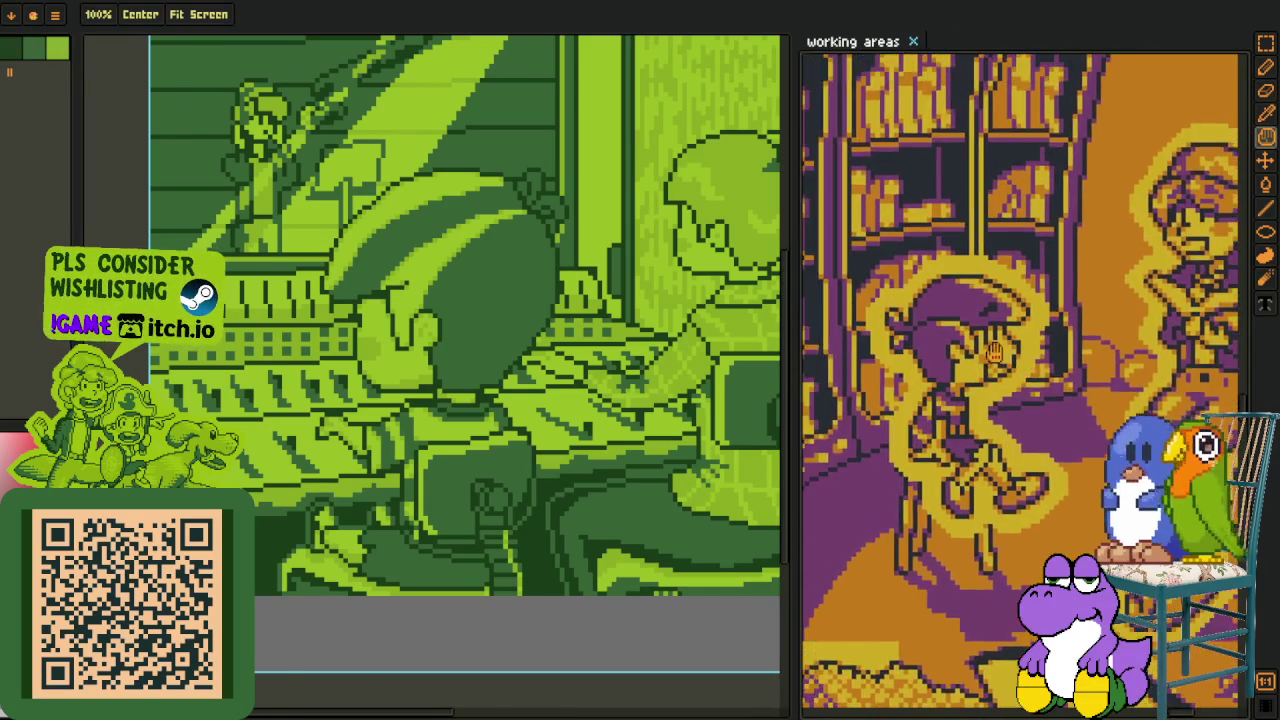
scroll(1014, 338, "up", 2)
scroll(1014, 338, "up", 2)
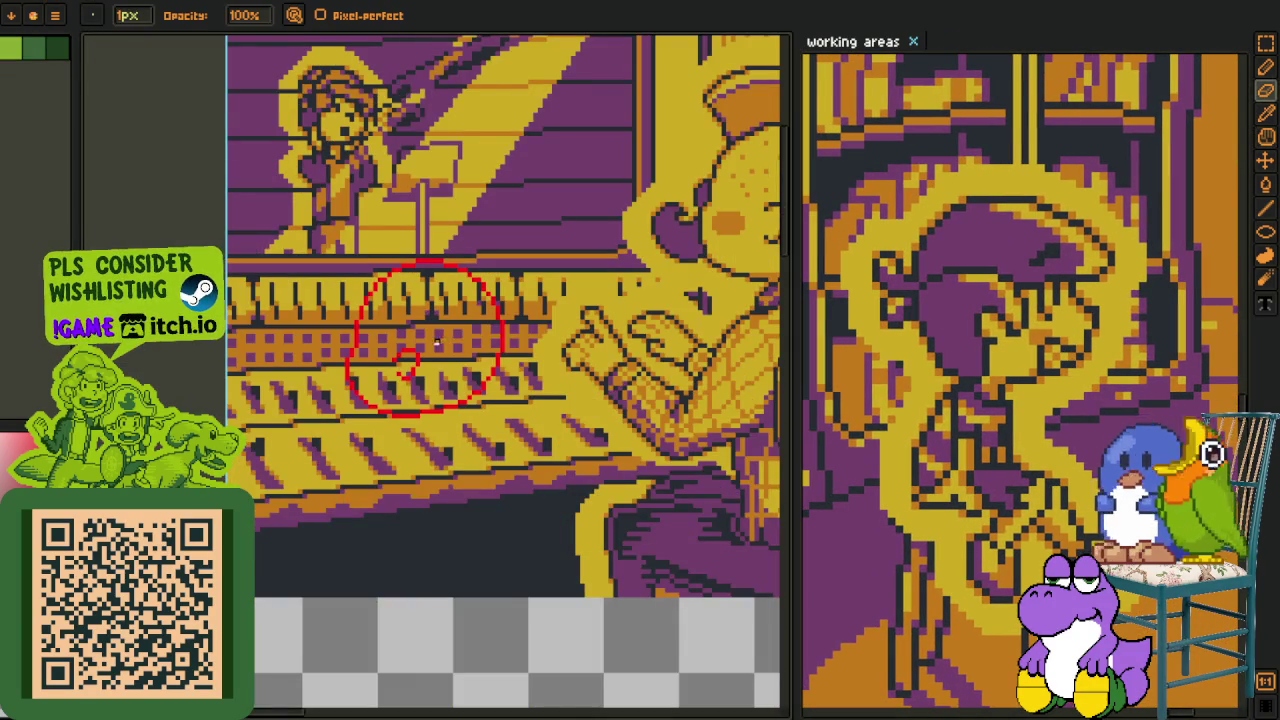
Zoom in on the circle's lower-left loop and remove a run of red guide pixels.
scroll(436, 344, "up", 1)
scroll(436, 344, "up", 1)
scroll(436, 344, "up", 1)
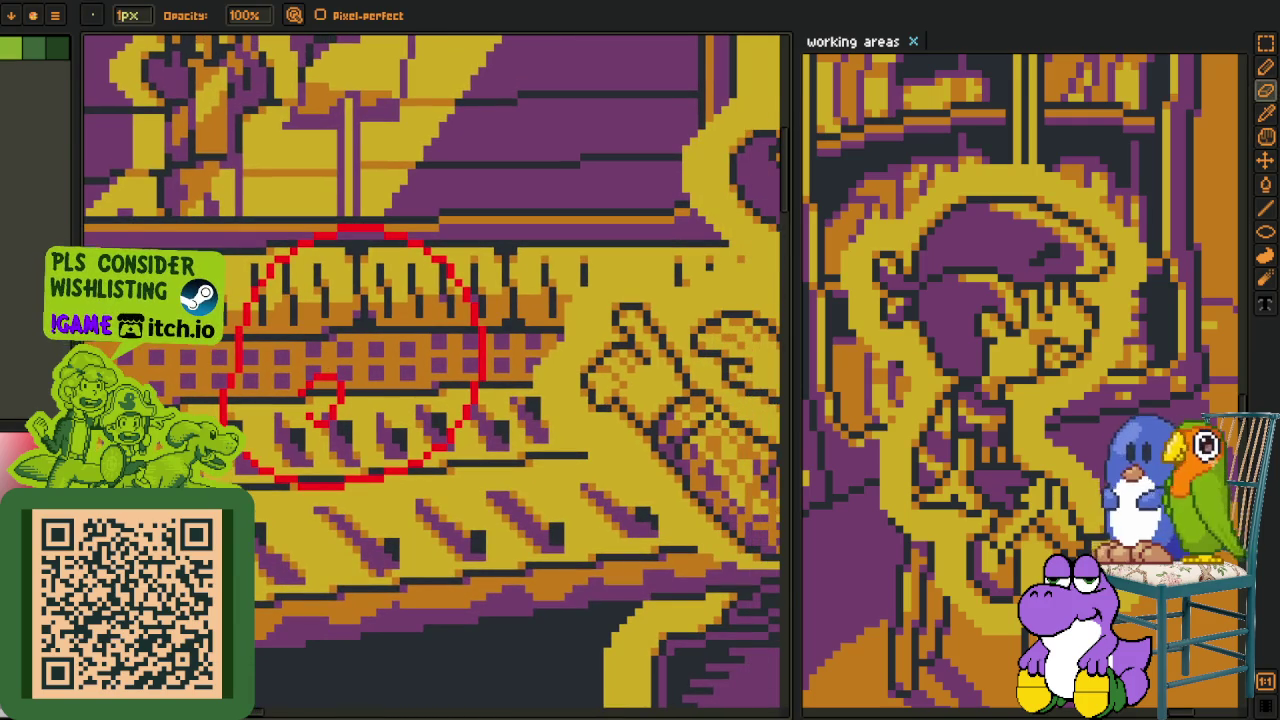
left_click_drag(310, 495, 285, 490)
left_click_drag(200, 364, 175, 359)
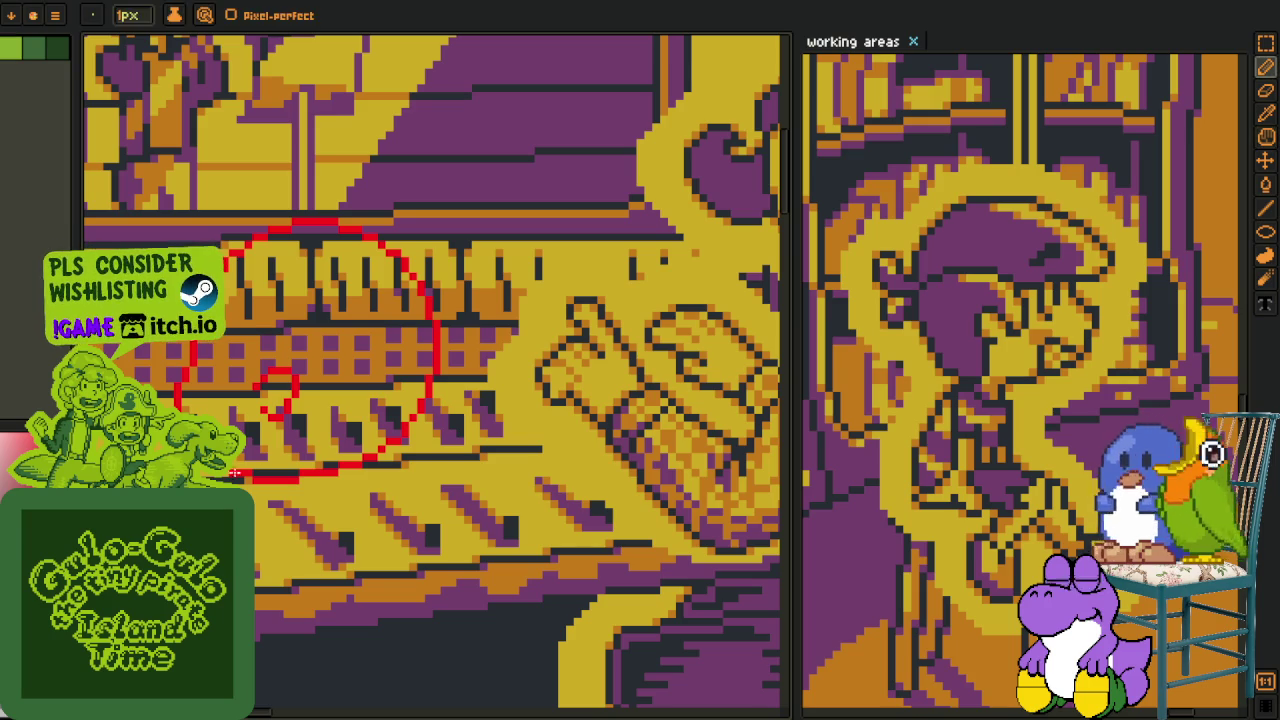
scroll(363, 428, "up", 2)
scroll(329, 409, "up", 2)
scroll(337, 420, "up", 2)
key("i")
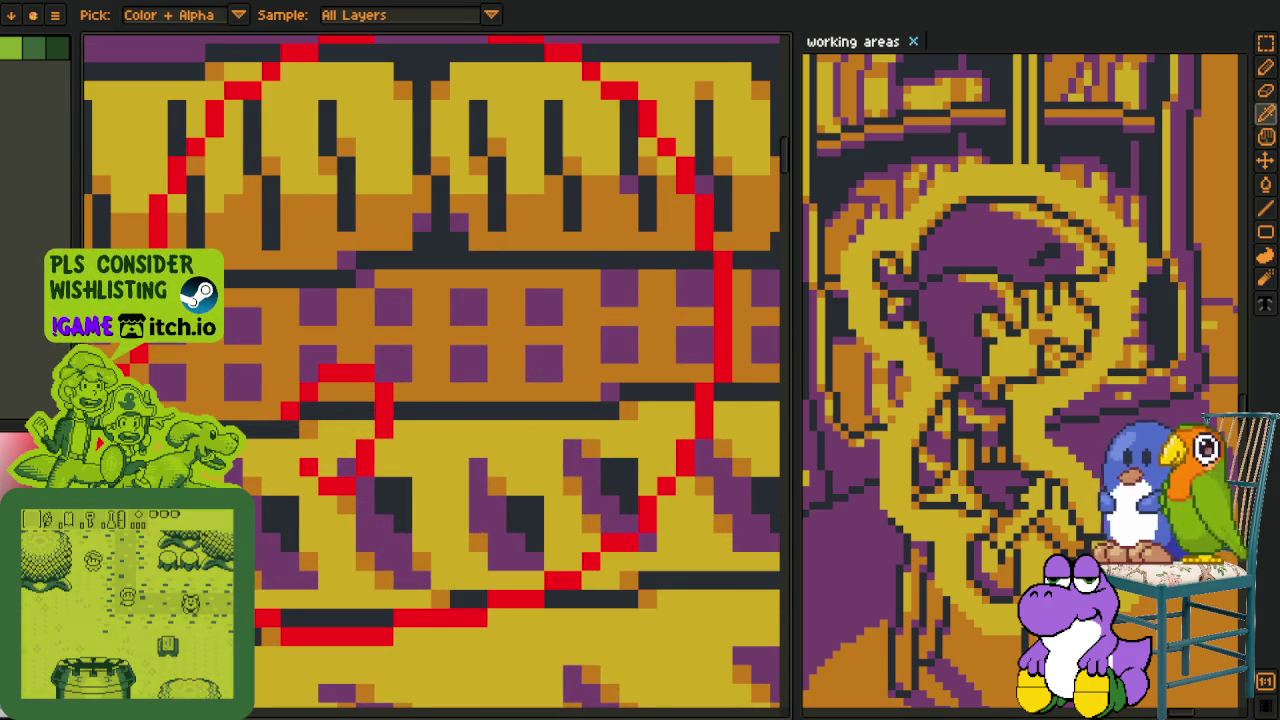
scroll(334, 405, "up", 1)
key("b")
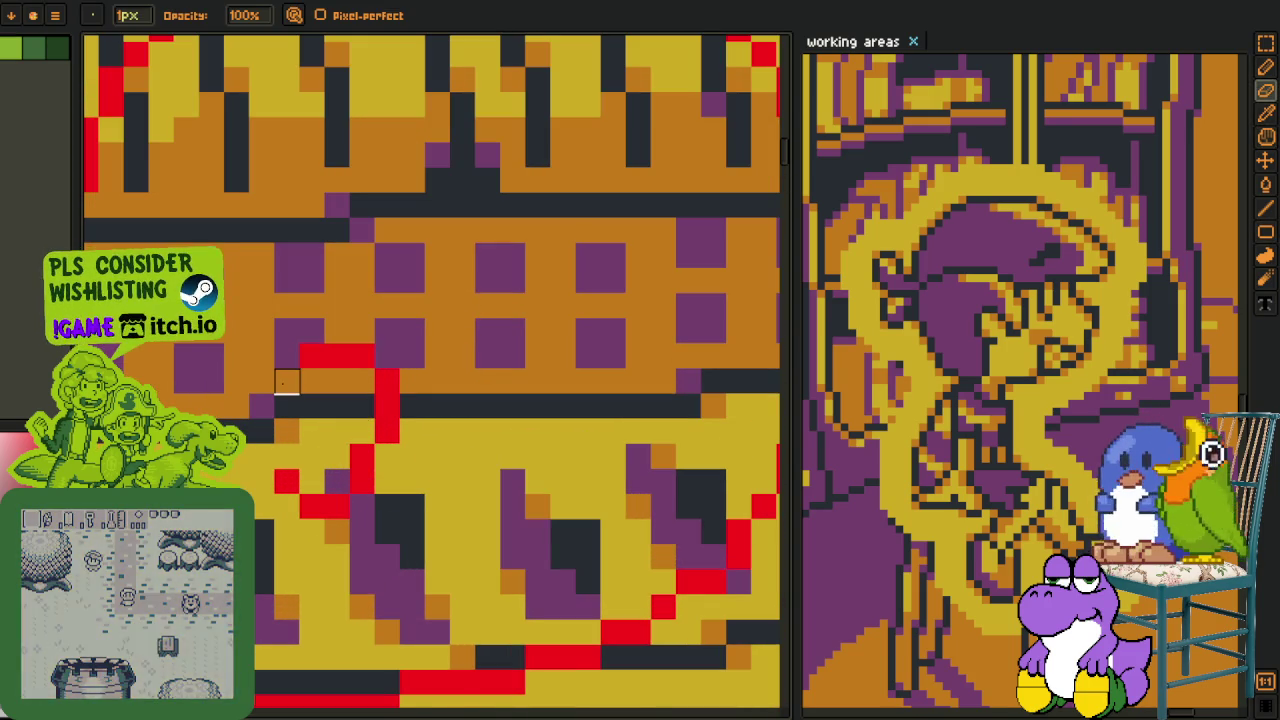
left_click_drag(308, 356, 387, 356)
Redraw the red loop curve upward with the Pencil and zoom out to check it.
key("shift+r")
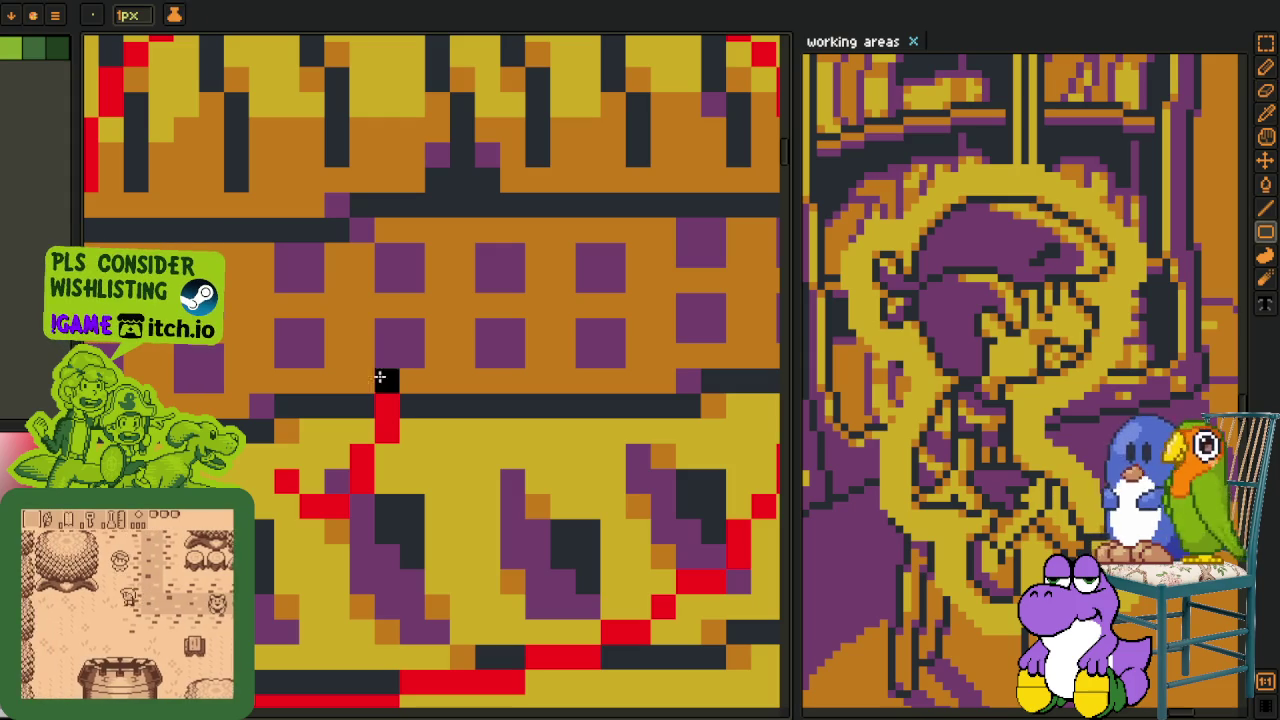
key("b")
mouse_move(387, 380)
left_mouse_down()
mouse_move(367, 336)
mouse_move(287, 357)
left_mouse_up()
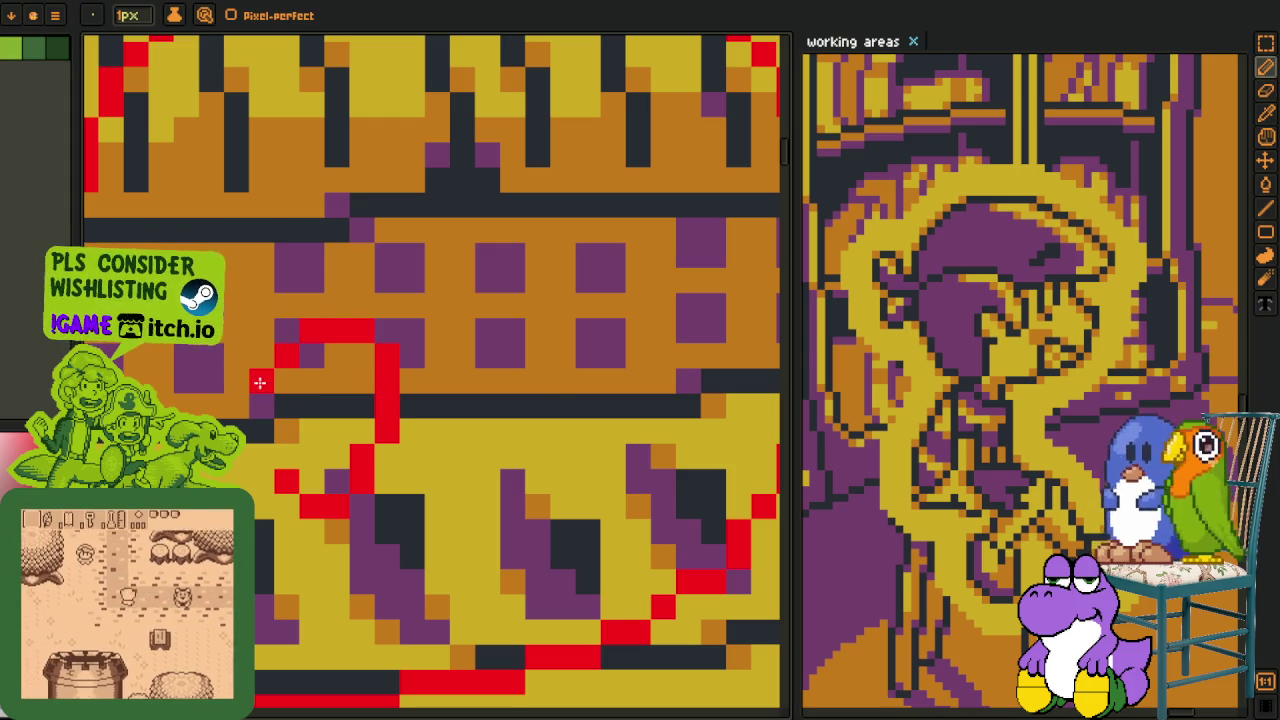
key("z")
scroll(311, 472, "down", 3)
scroll(311, 472, "up", 1)
scroll(311, 472, "up", 1)
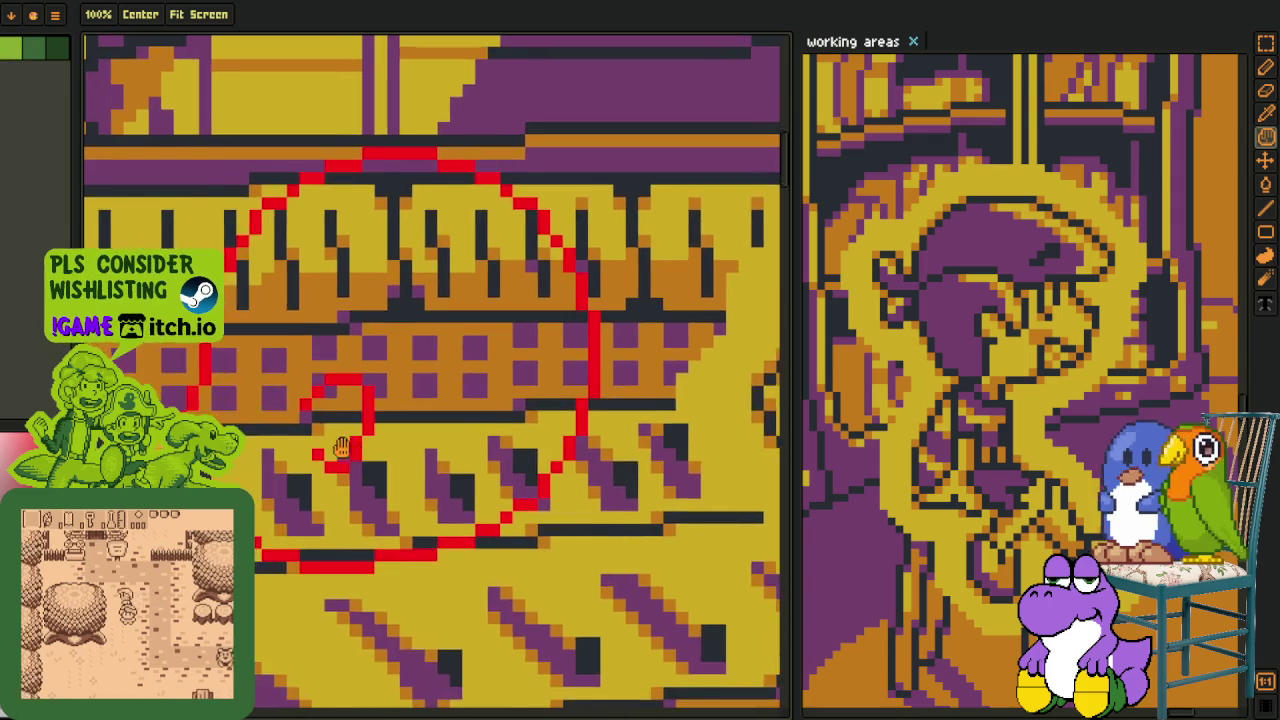
scroll(311, 472, "up", 1)
scroll(311, 472, "up", 1)
key("i")
Show the layers list and bring up a layer's options, then dismiss them.
key("Tab")
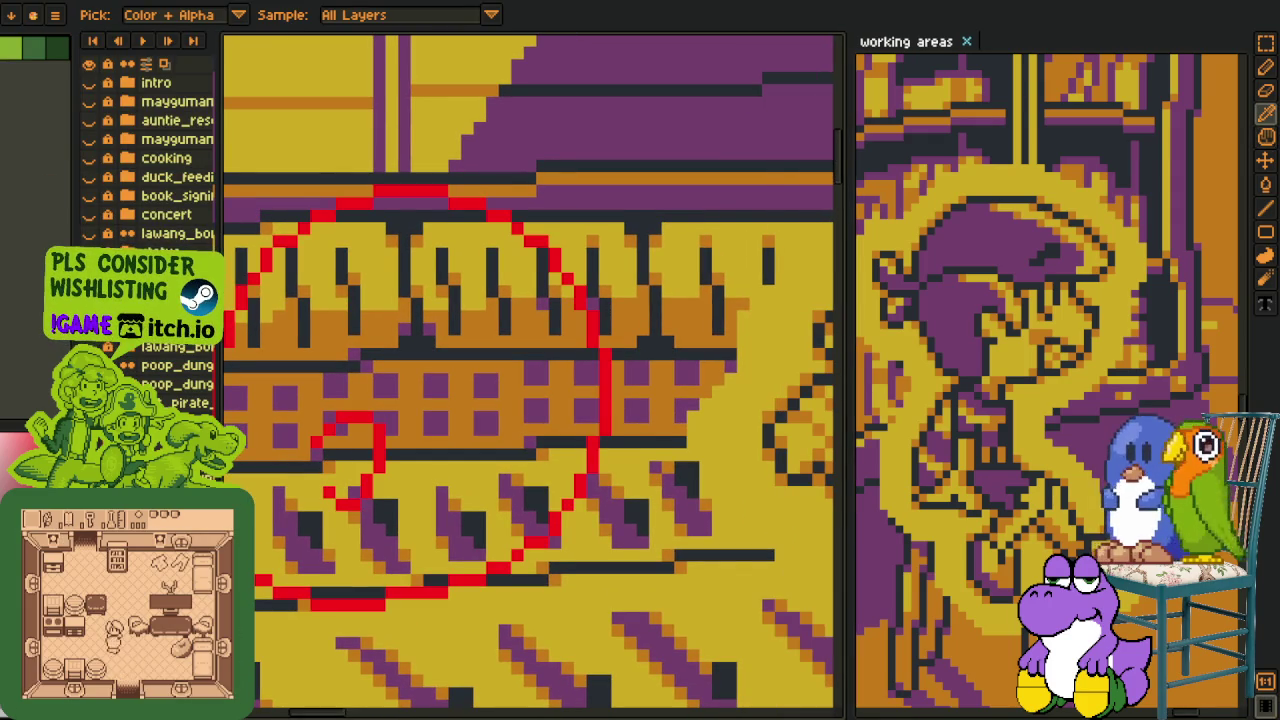
right_click(165, 290)
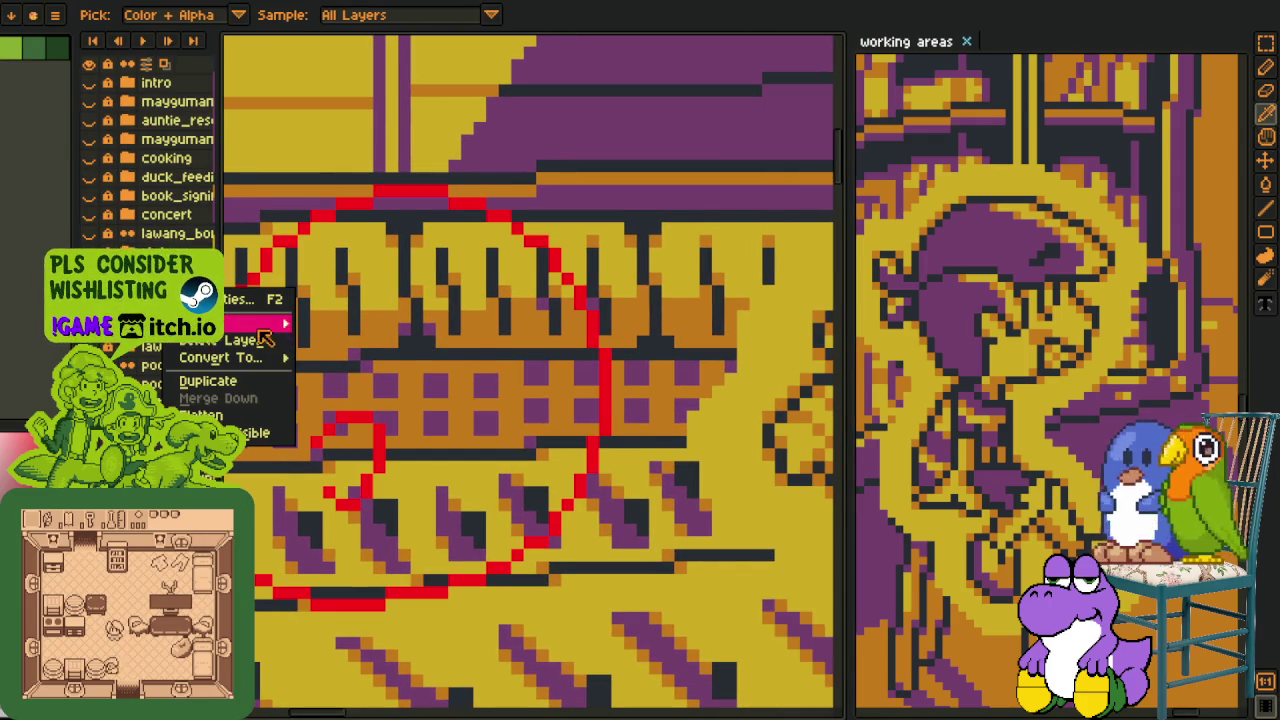
key("Escape")
key("Tab")
scroll(360, 428, "down", 5)
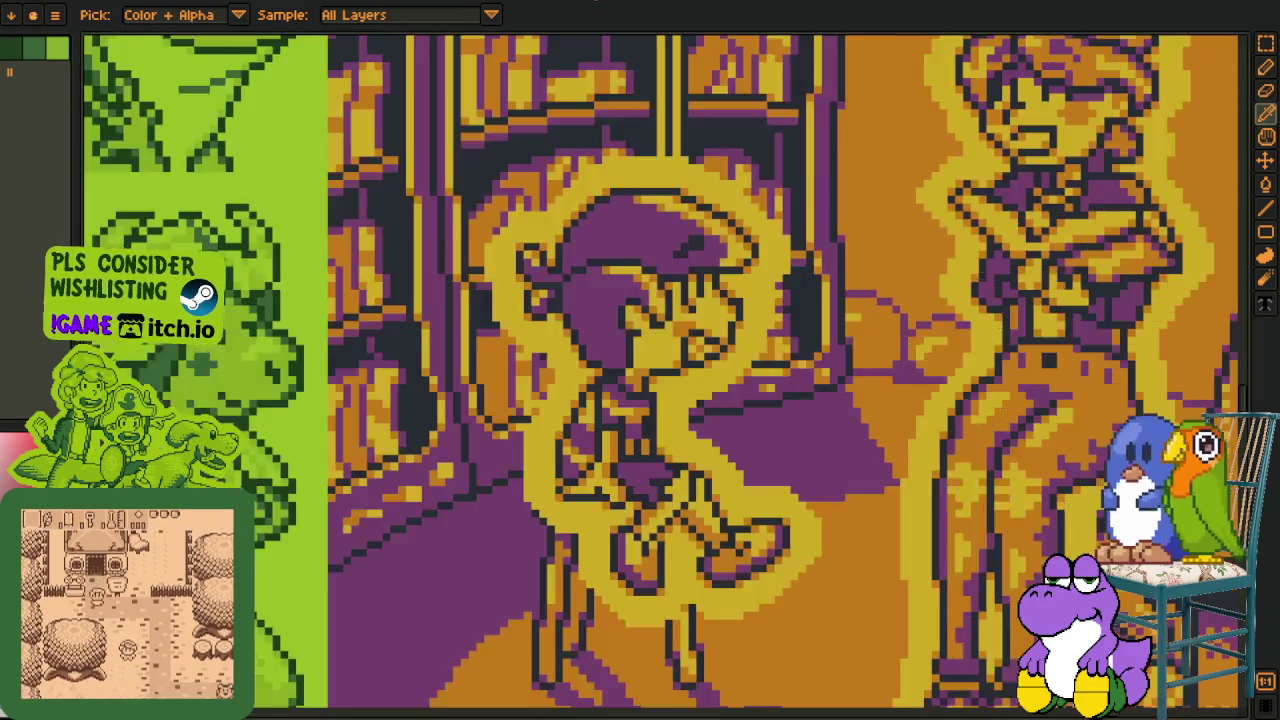
Zoom and pan outward to bring more of the sprite sheet into view.
scroll(890, 323, "down", 2)
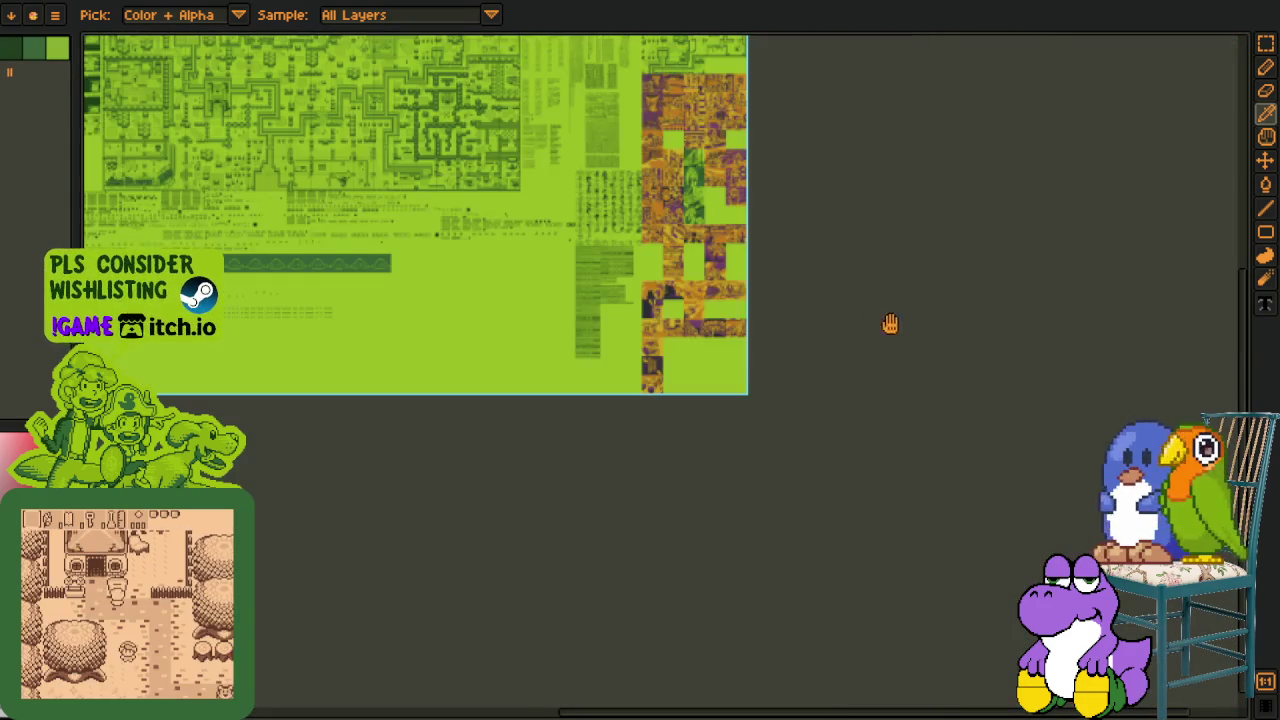
left_click_drag(399, 320, 571, 428)
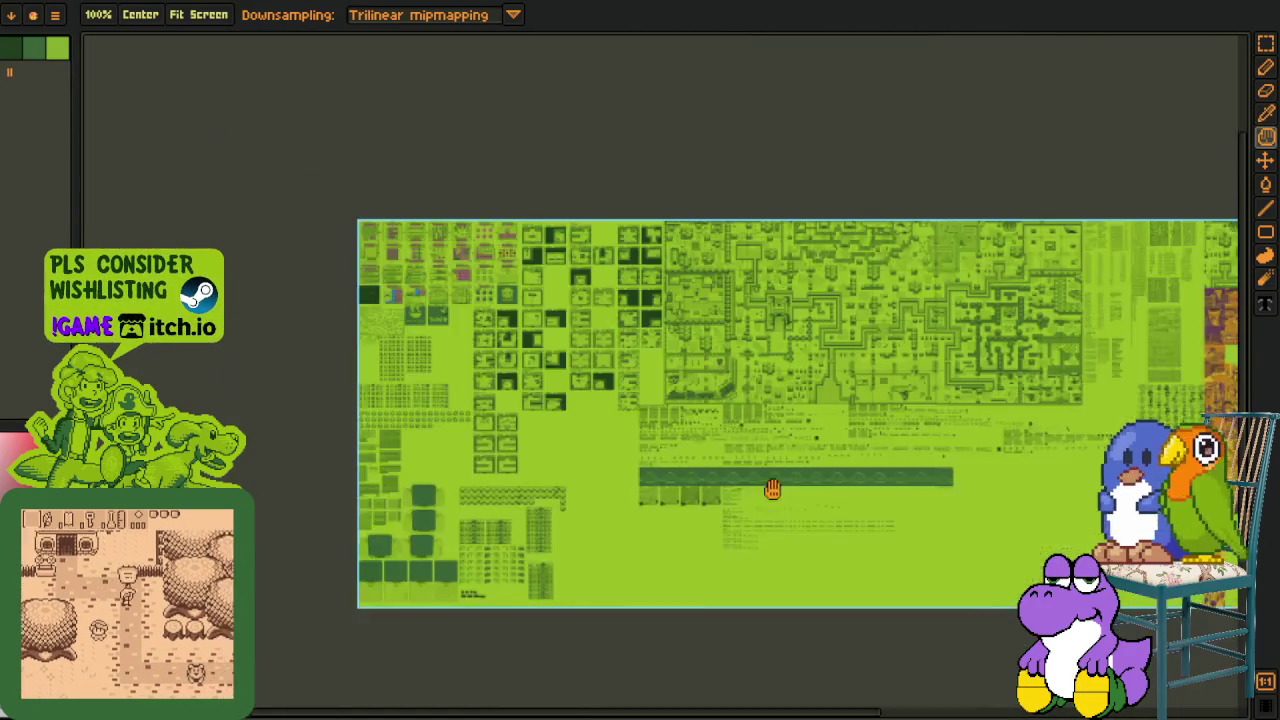
mouse_move(771, 486)
left_mouse_down()
mouse_move(560, 445)
mouse_move(751, 491)
left_mouse_up()
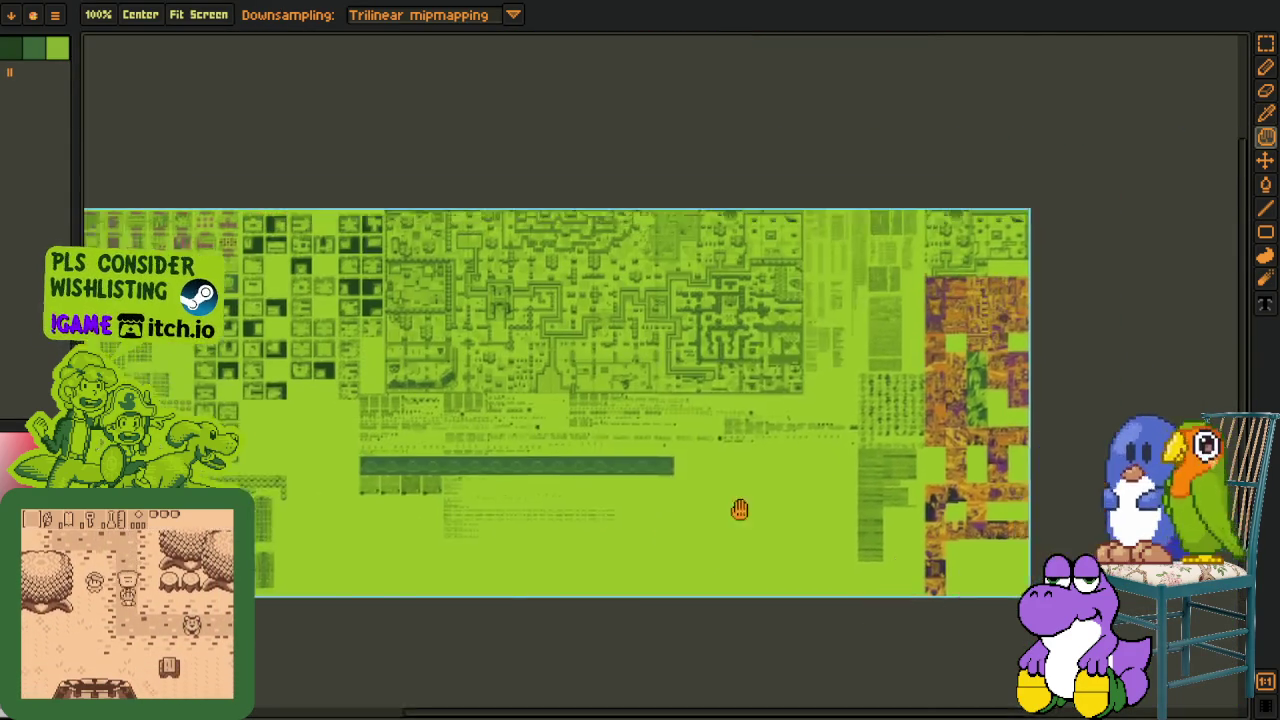
scroll(266, 354, "up", 5)
scroll(337, 354, "up", 2)
scroll(409, 414, "down", 2)
scroll(556, 535, "down", 1)
scroll(556, 535, "down", 3)
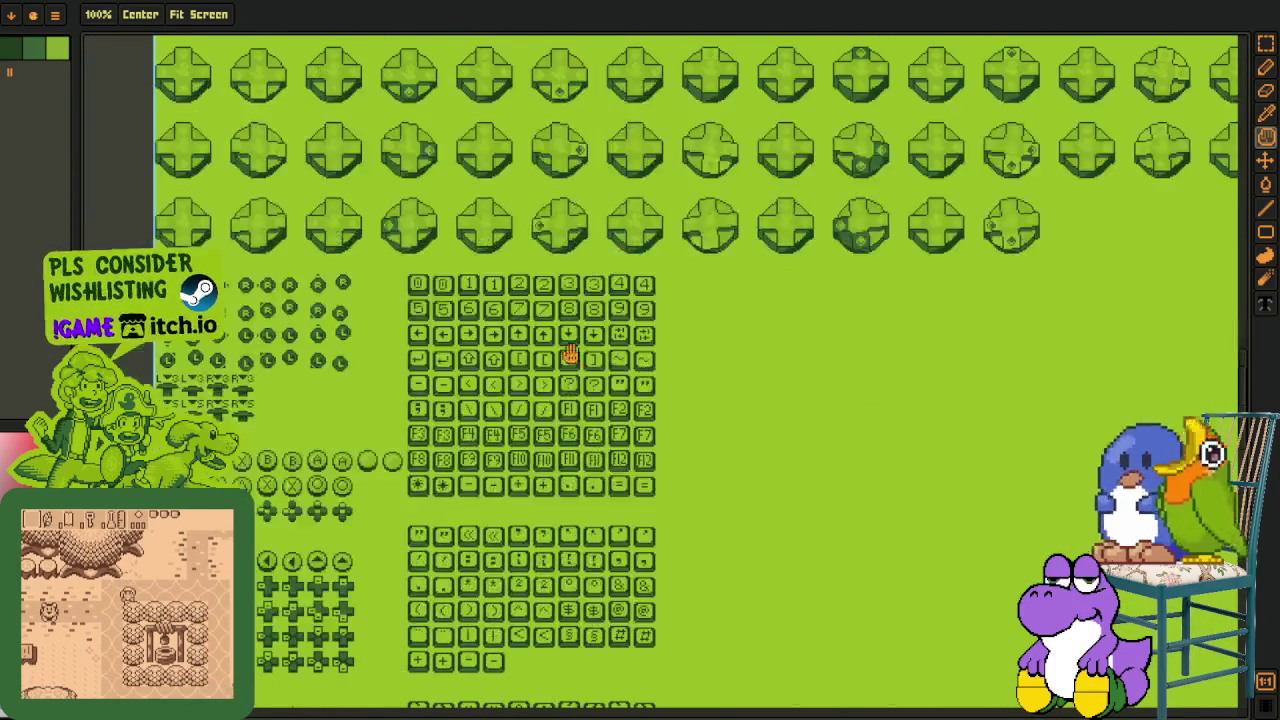
scroll(569, 354, "down", 3)
scroll(634, 414, "down", 3)
scroll(591, 194, "down", 3)
scroll(817, 423, "down", 1)
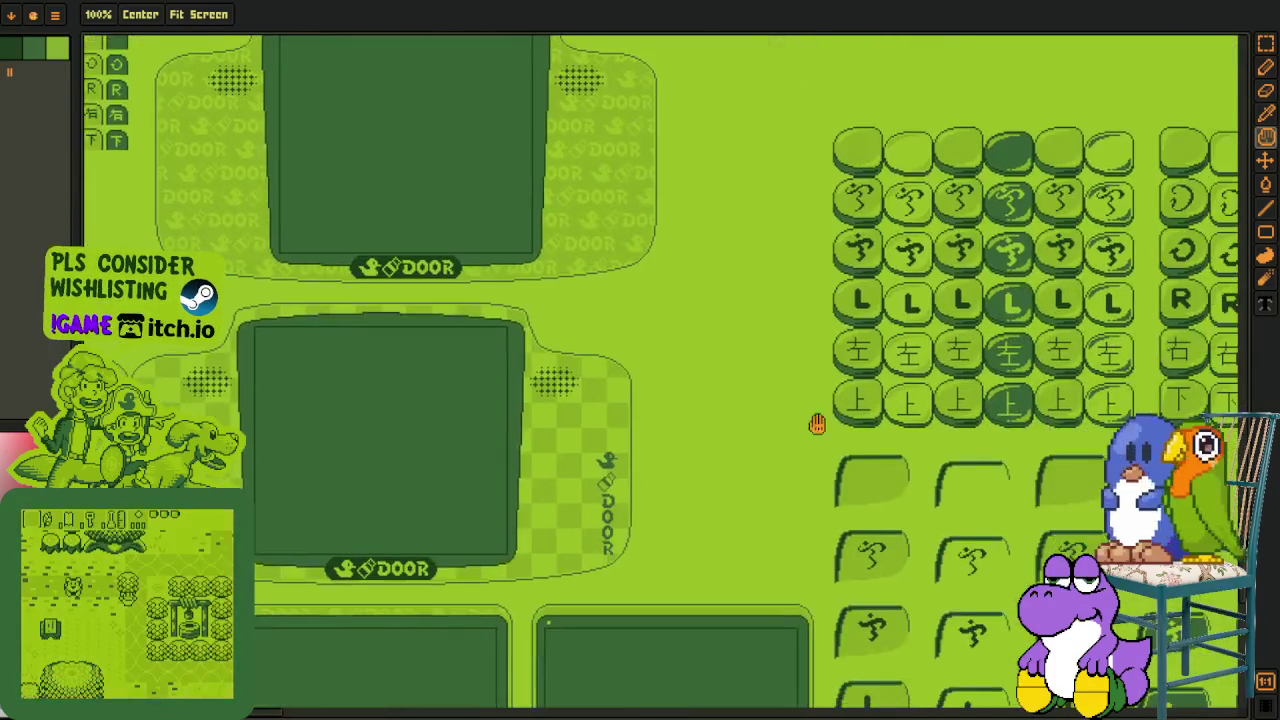
scroll(754, 363, "up", 2)
scroll(937, 366, "down", 3)
scroll(627, 338, "up", 2)
scroll(627, 338, "down", 2)
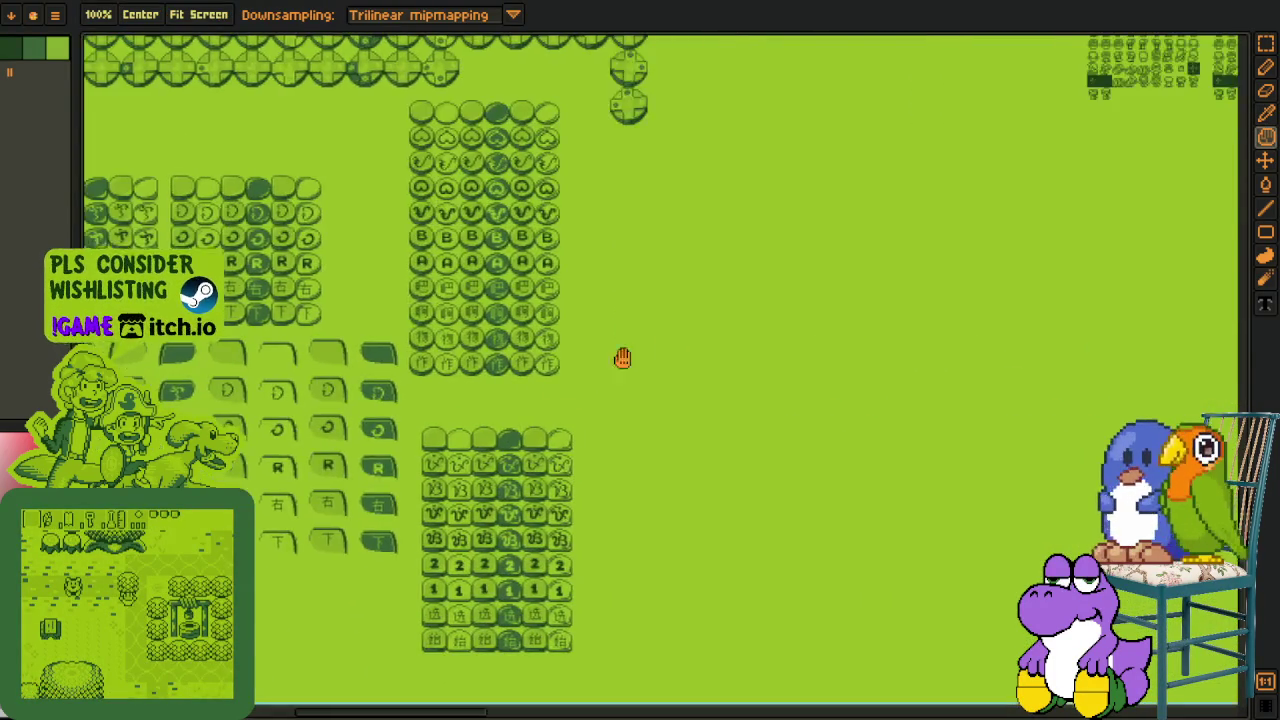
scroll(626, 420, "down", 2)
Pan up the sheet to bring the map tiles into view.
key("o")
scroll(574, 180, "up", 3)
scroll(577, 187, "up", 2)
scroll(575, 188, "down", 2)
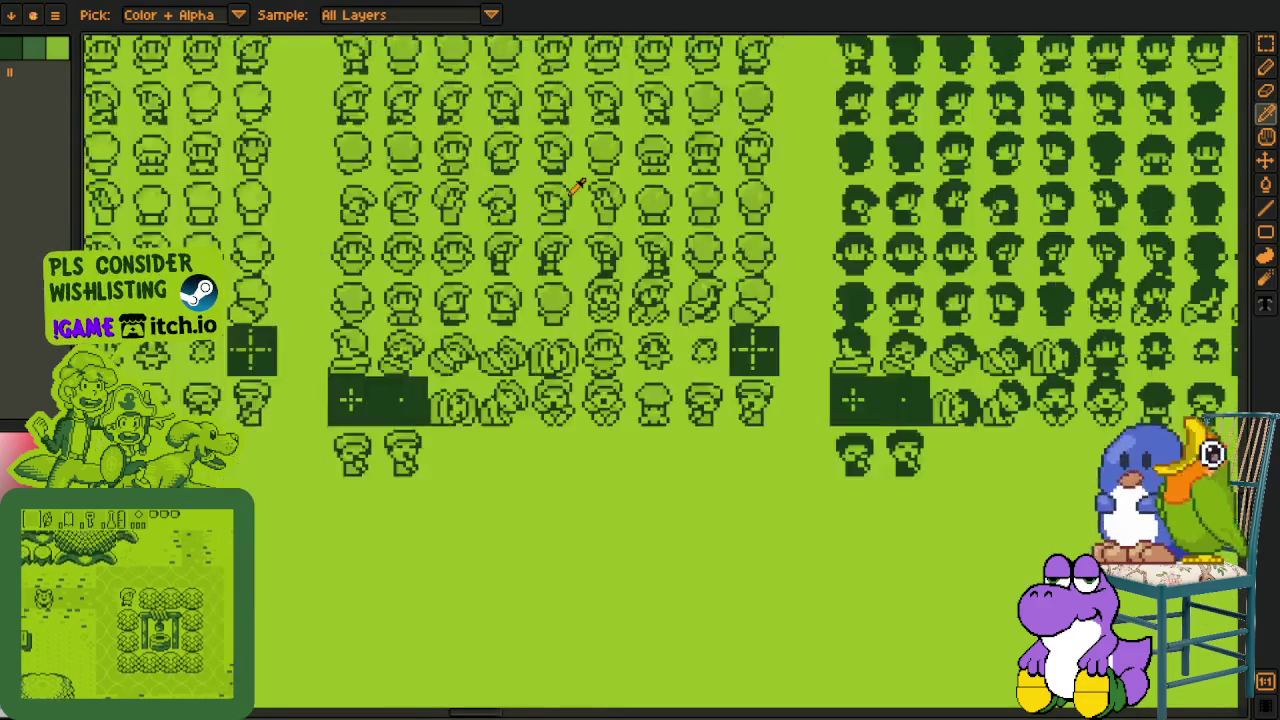
scroll(580, 182, "down", 2)
key("n")
scroll(664, 405, "up", 2)
left_click_drag(737, 388, 737, 409)
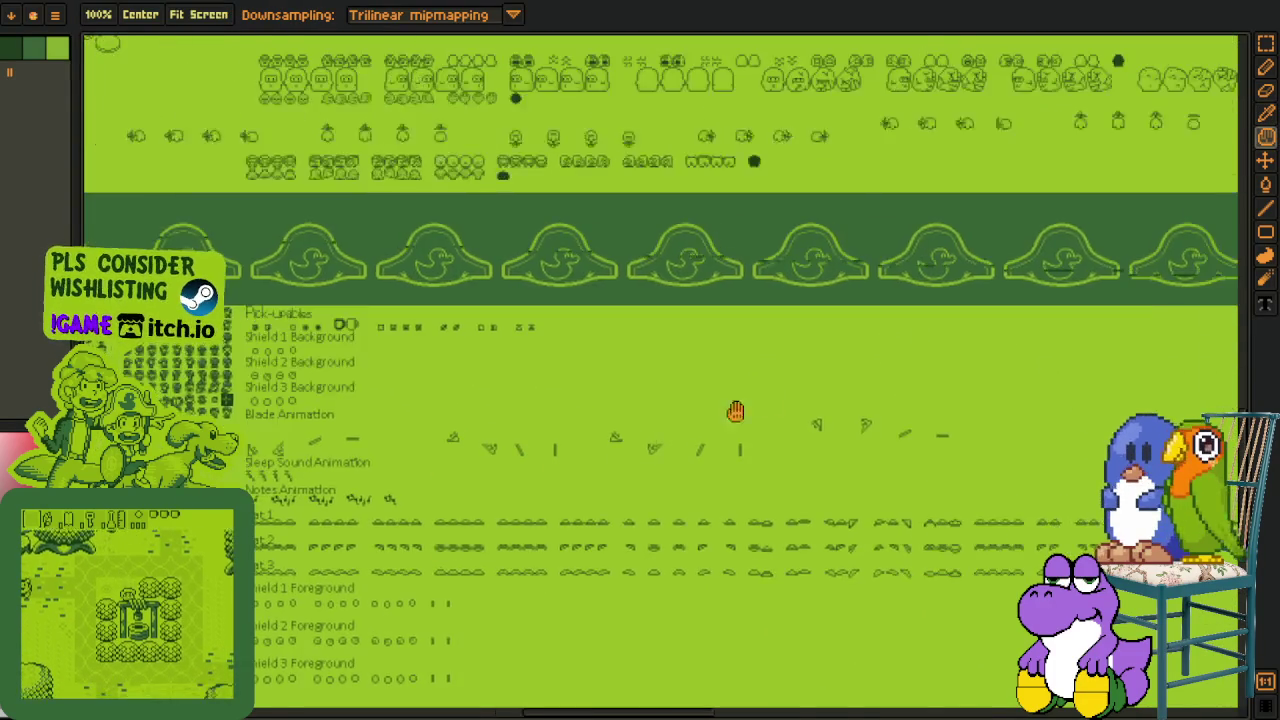
left_click_drag(617, 316, 617, 446)
left_click_drag(386, 373, 386, 563)
mouse_move(459, 367)
left_mouse_down()
mouse_move(459, 497)
mouse_move(320, 420)
left_mouse_up()
Pan across the town map and room tiles to the title screens and soup-bowl logo.
left_click_drag(314, 320, 309, 537)
mouse_move(300, 420)
left_mouse_down()
mouse_move(439, 475)
mouse_move(500, 451)
left_mouse_up()
mouse_move(300, 450)
left_mouse_down()
mouse_move(471, 500)
mouse_move(429, 443)
left_mouse_up()
mouse_move(260, 450)
left_mouse_down()
mouse_move(405, 460)
mouse_move(483, 529)
left_mouse_up()
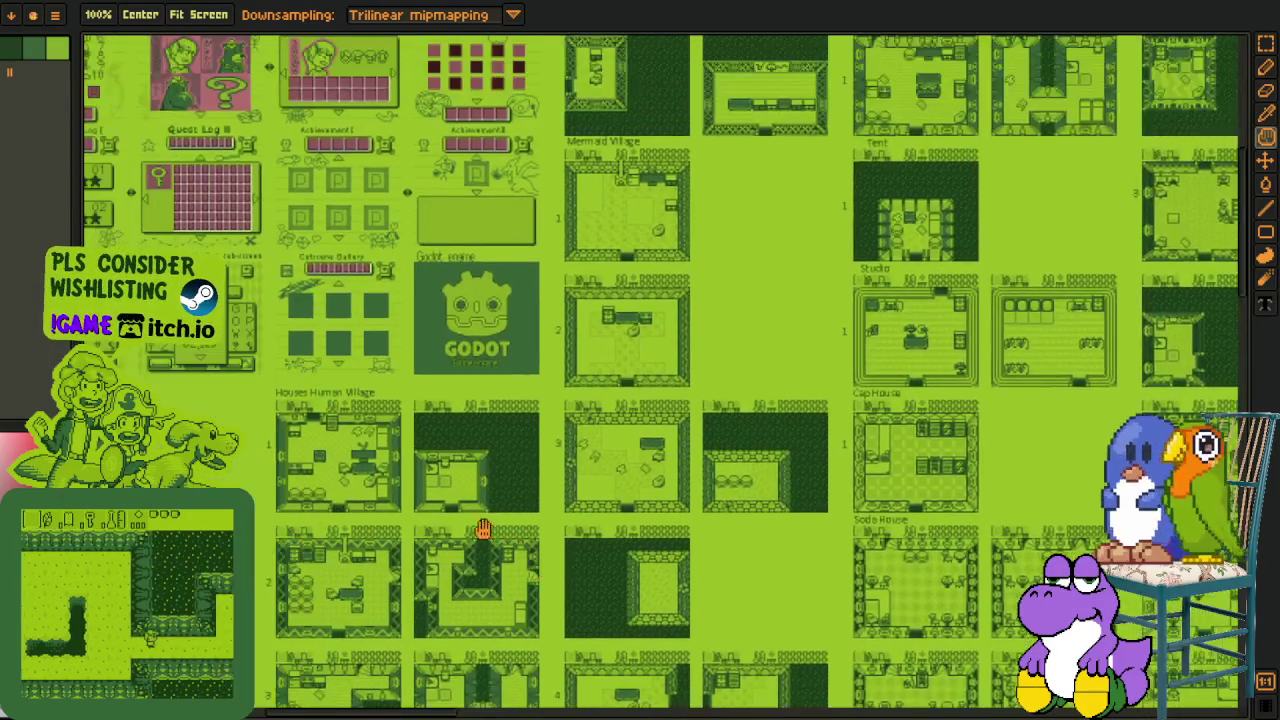
left_click_drag(486, 311, 503, 437)
left_click_drag(260, 600, 474, 486)
left_click_drag(90, 462, 313, 432)
scroll(497, 394, "up", 5)
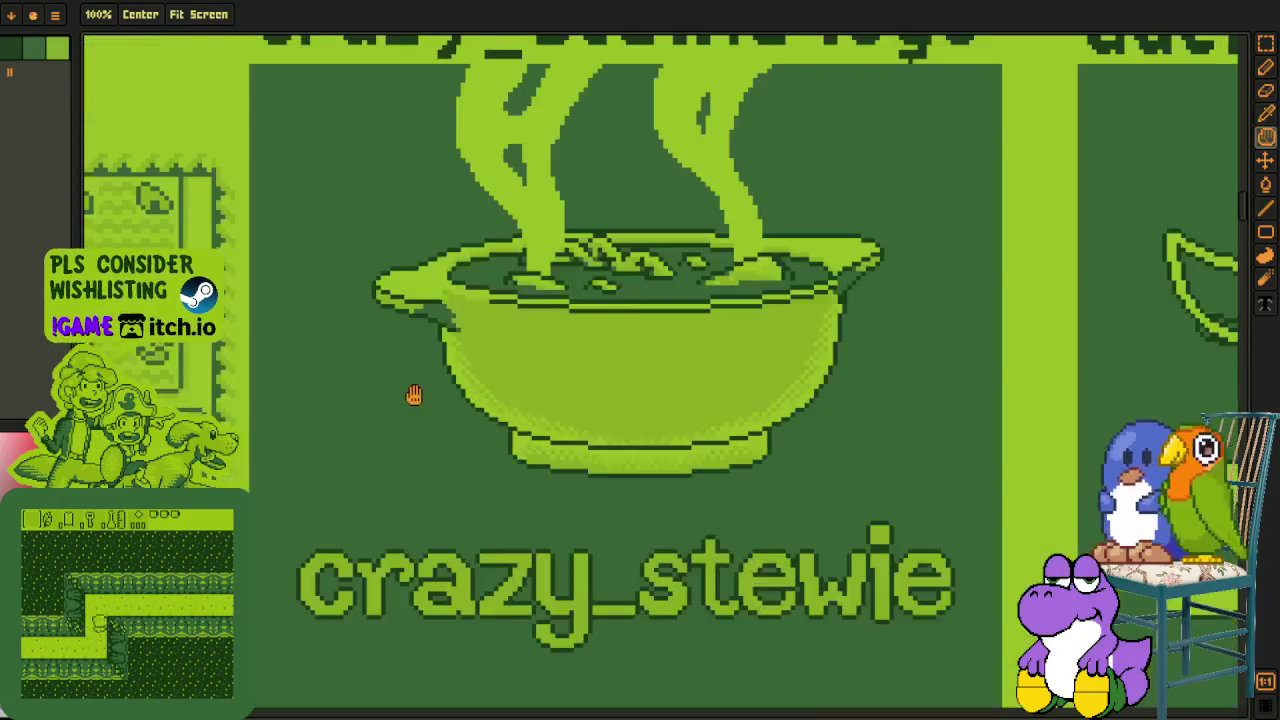
scroll(466, 394, "down", 2)
scroll(500, 391, "up", 2)
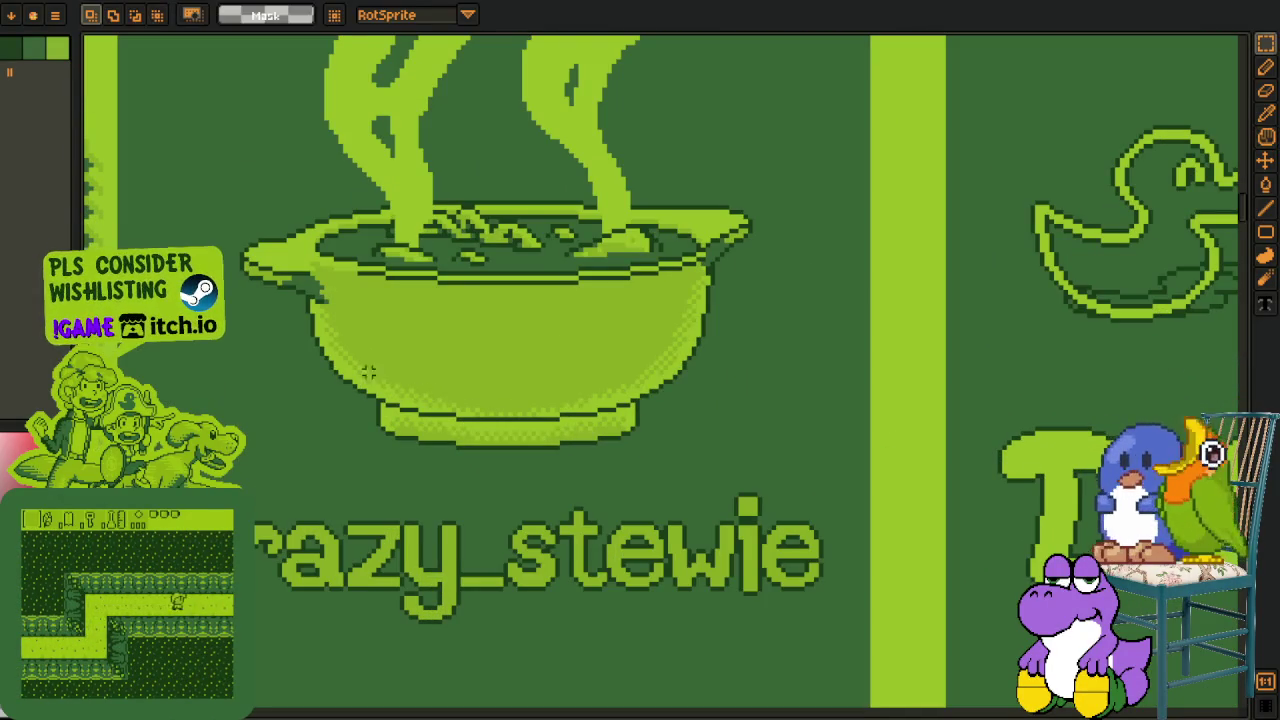
left_click_drag(251, 208, 257, 244)
key("r")
left_click_drag(126, 71, 870, 665)
key("h")
left_click_drag(471, 466, 512, 437)
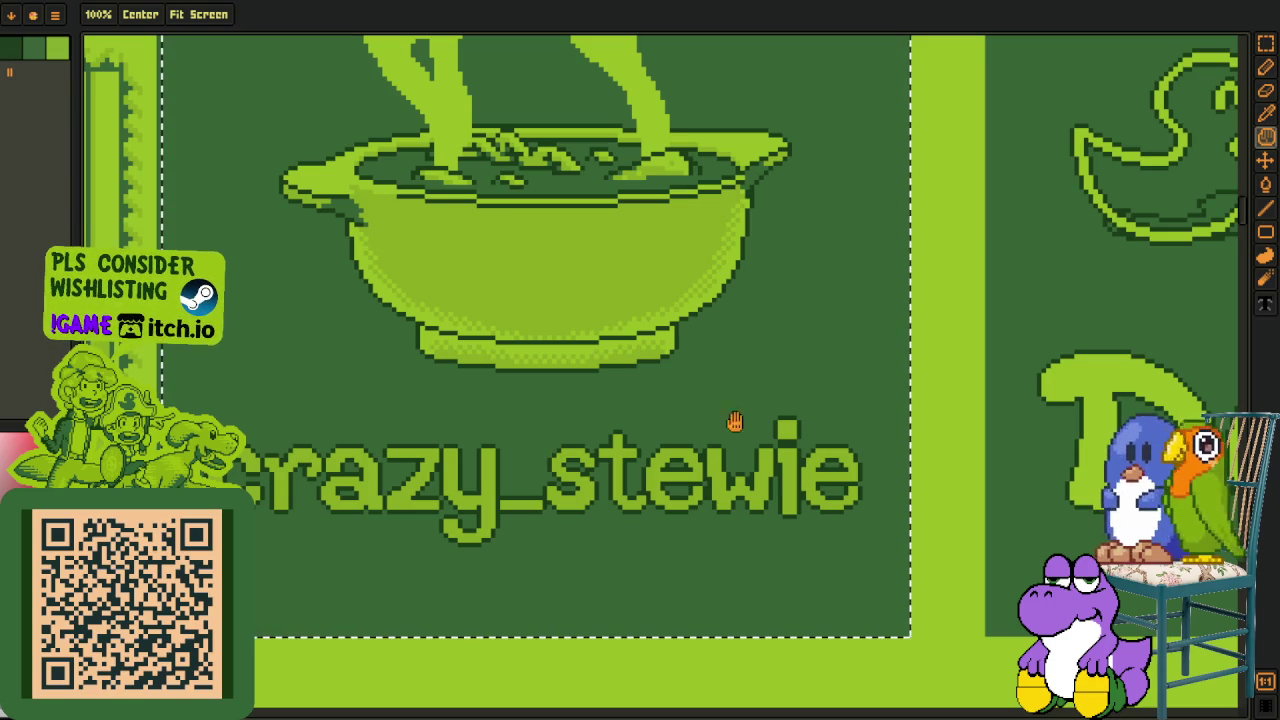
left_click(1048, 422)
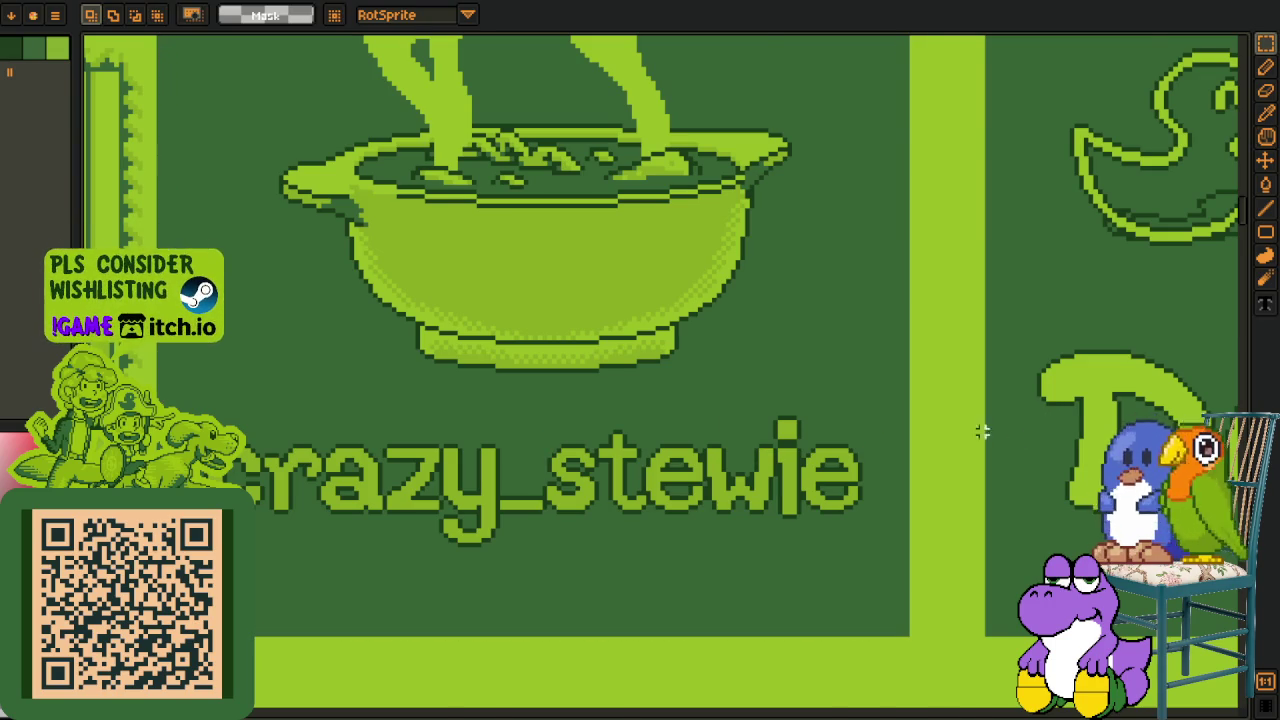
scroll(982, 430, "down", 3)
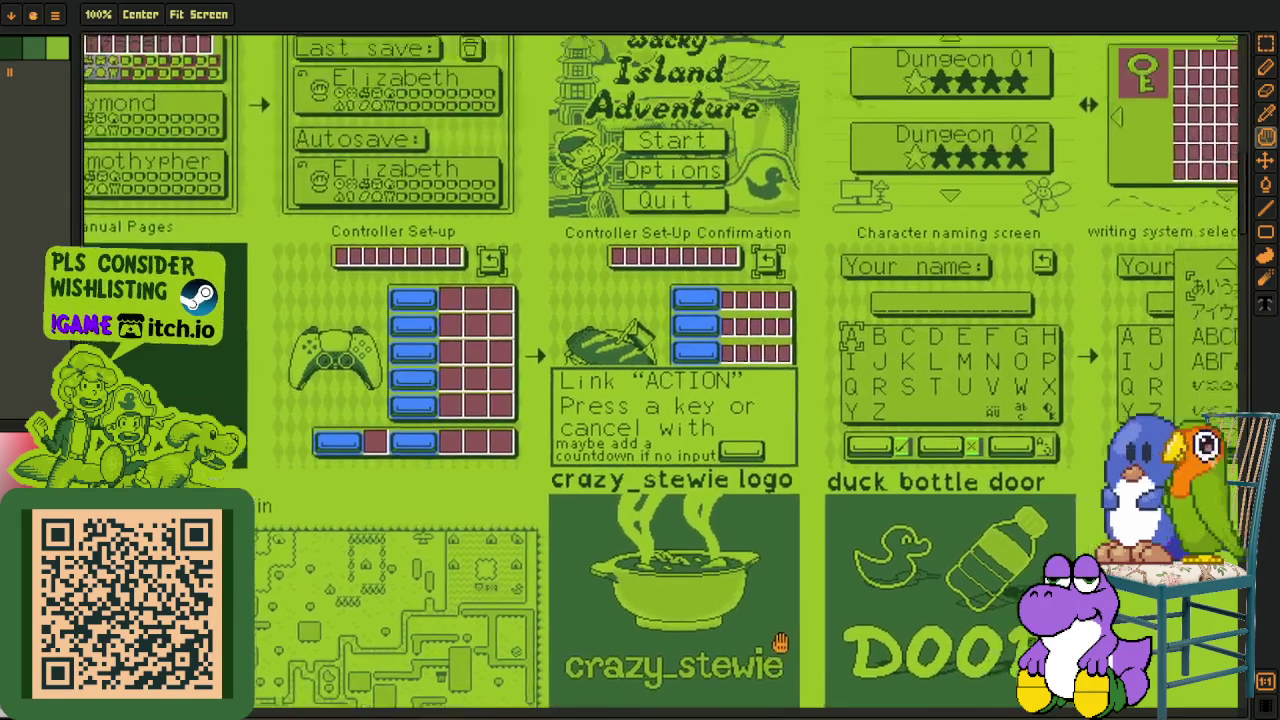
left_click_drag(902, 422, 680, 425)
scroll(680, 425, "up", 3)
scroll(680, 425, "up", 2)
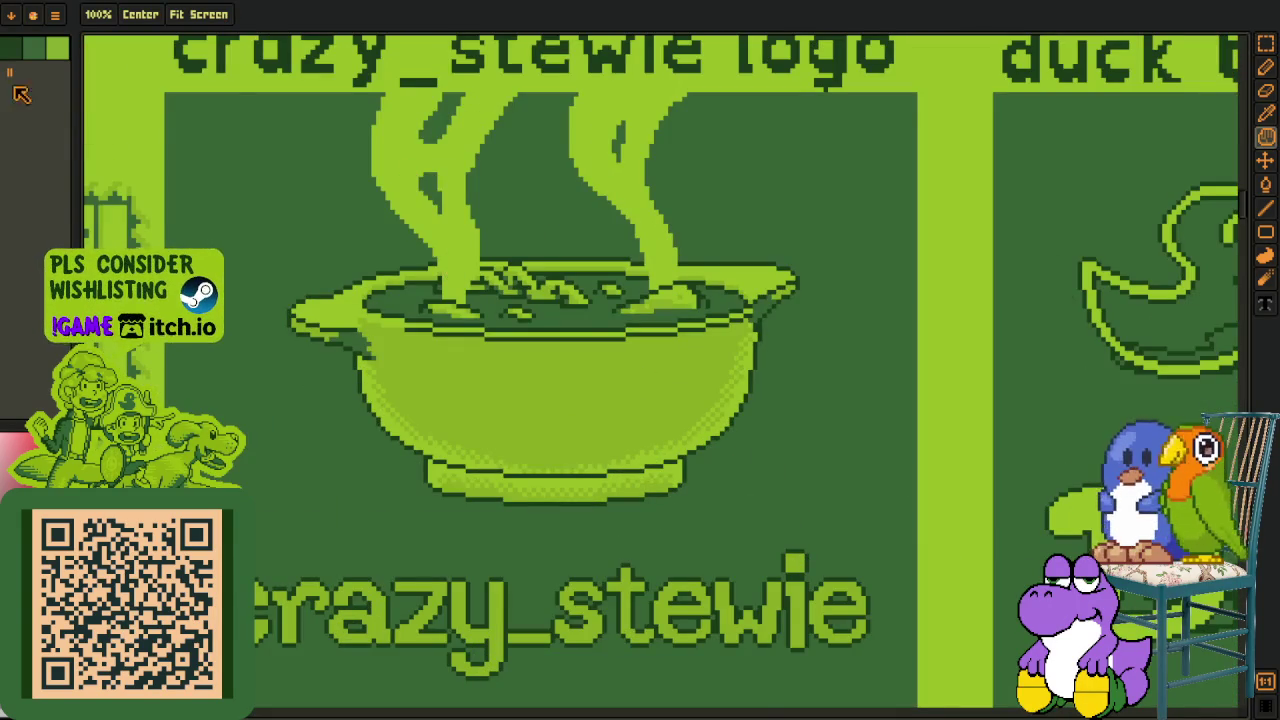
scroll(556, 285, "down", 3)
scroll(556, 285, "down", 2)
left_click_drag(964, 400, 357, 457)
scroll(341, 411, "down", 2)
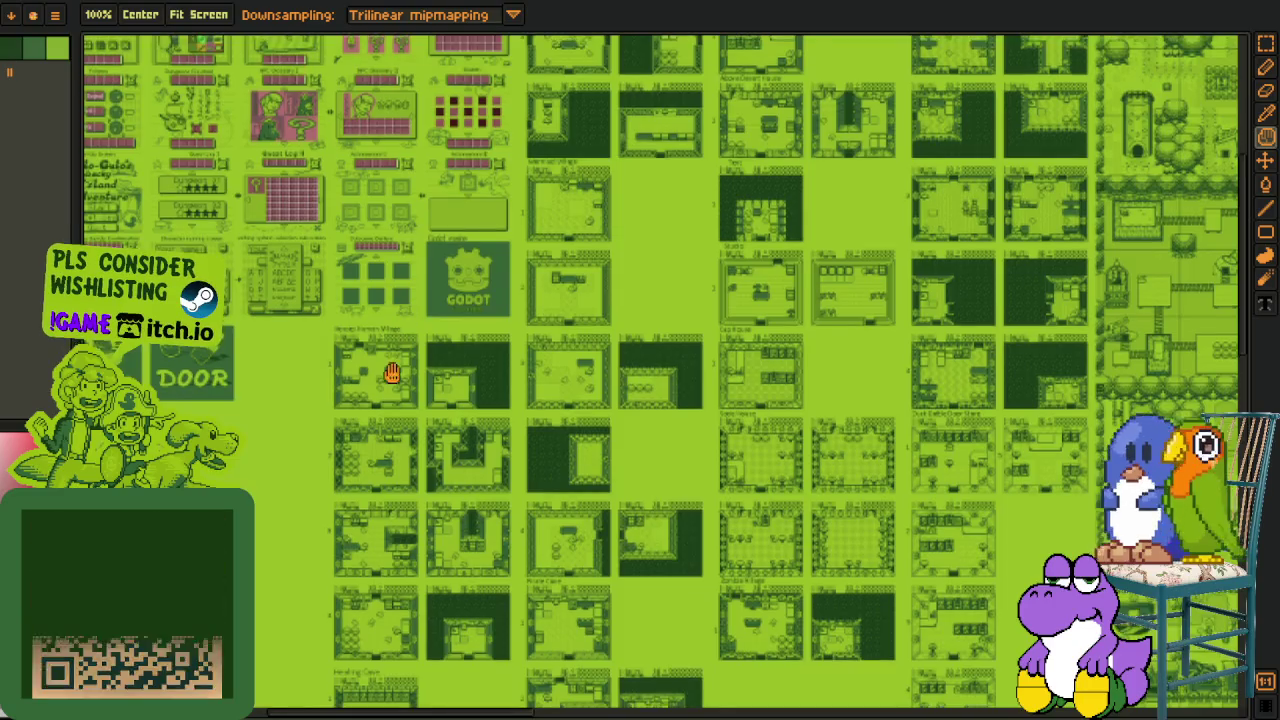
scroll(341, 411, "down", 2)
key("r")
scroll(331, 164, "up", 5)
scroll(331, 164, "down", 3)
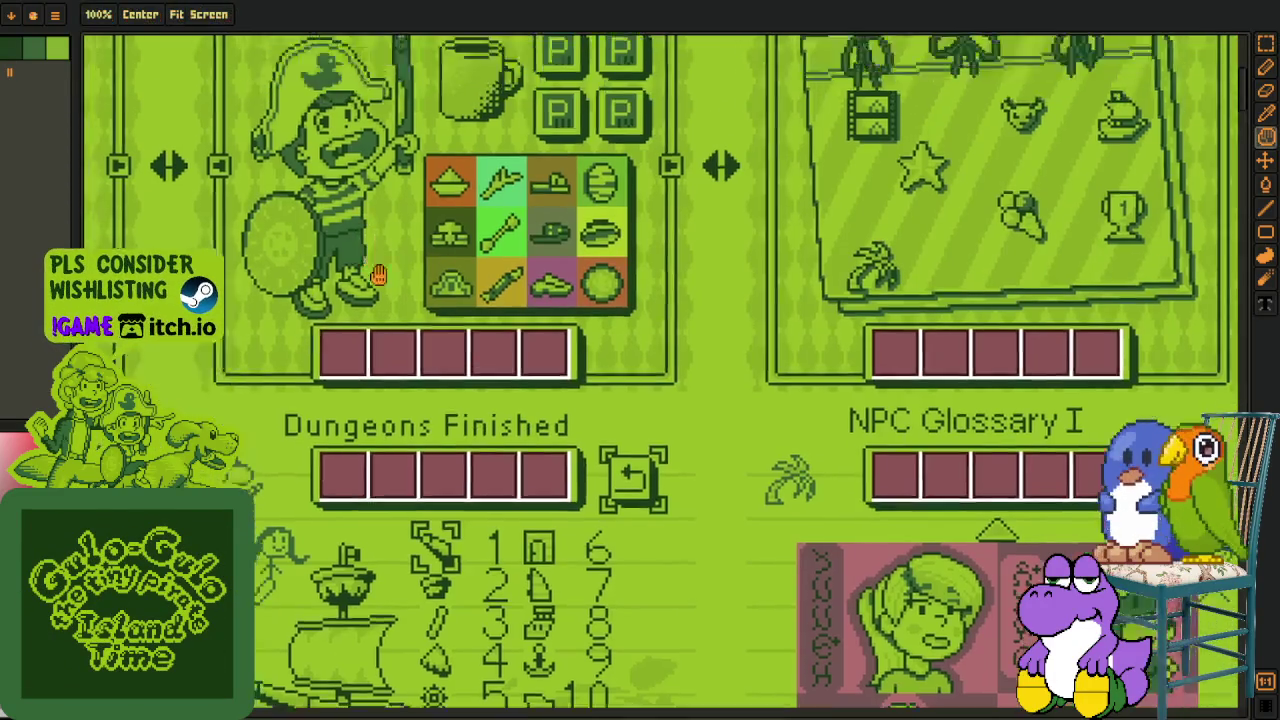
scroll(331, 164, "down", 3)
key("p")
scroll(516, 446, "up", 3)
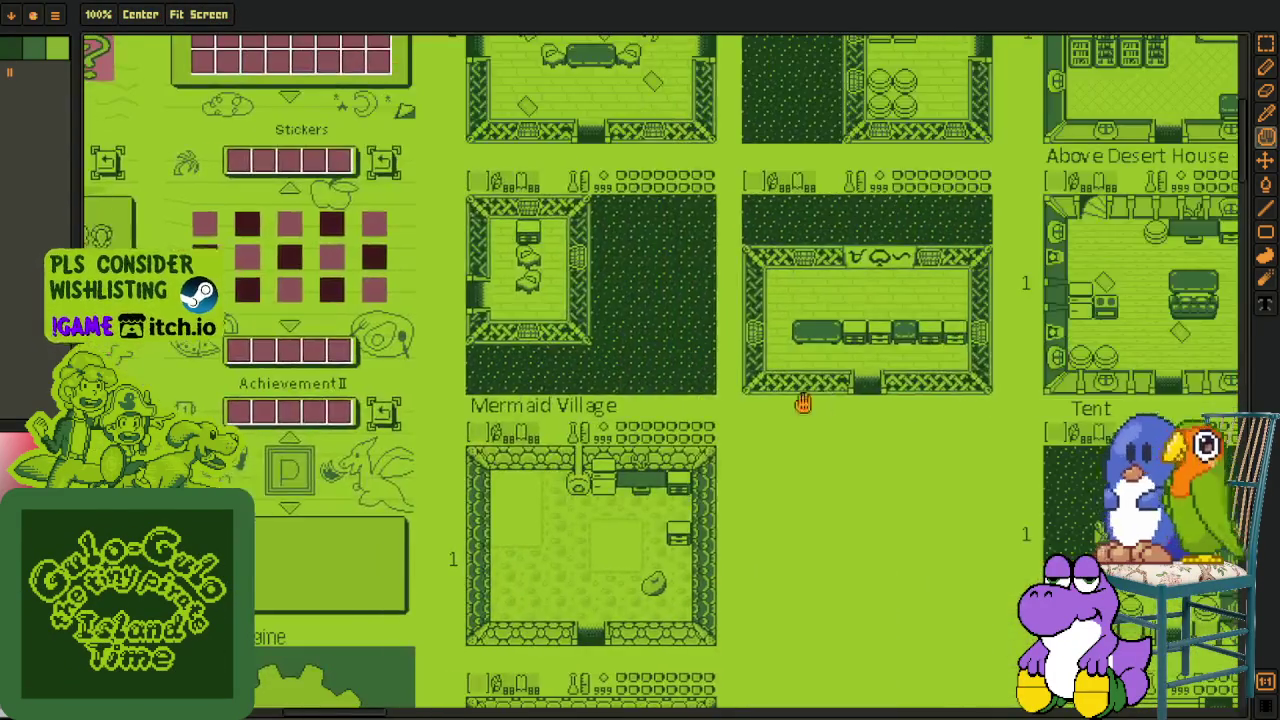
left_click_drag(803, 400, 437, 350)
scroll(437, 350, "down", 2)
scroll(437, 350, "down", 2)
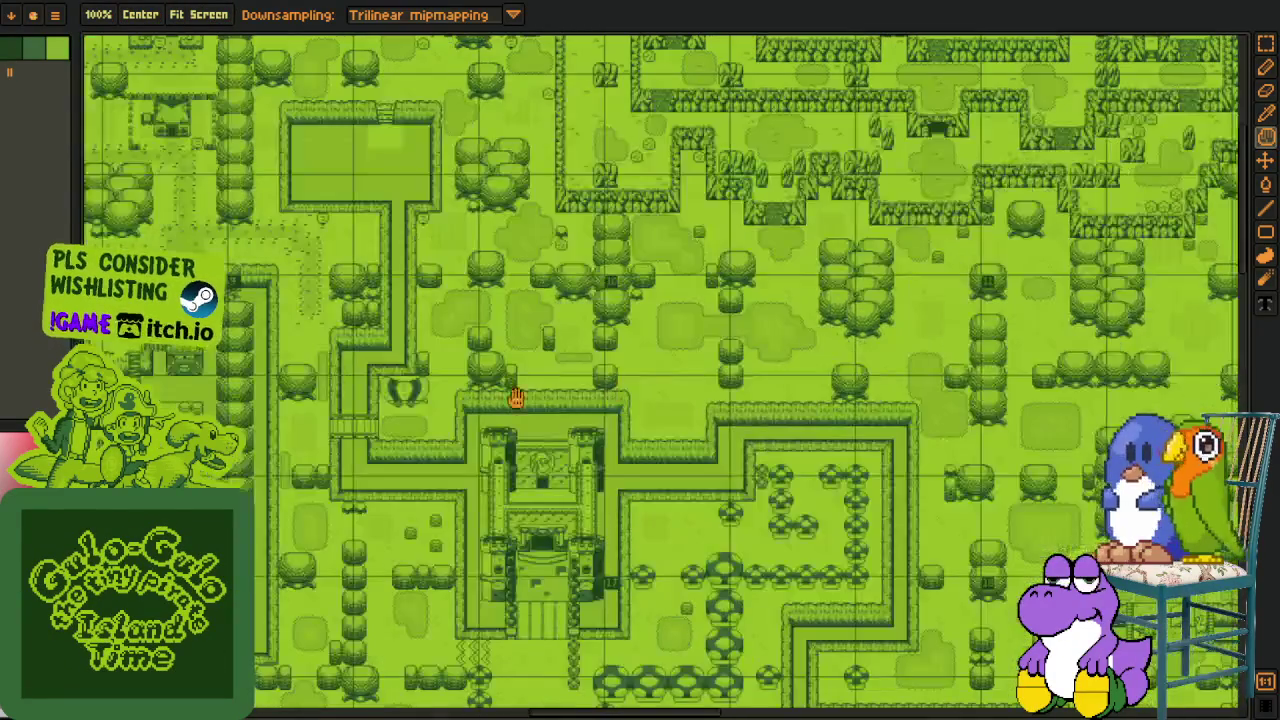
scroll(680, 414, "up", 2)
scroll(500, 412, "up", 1)
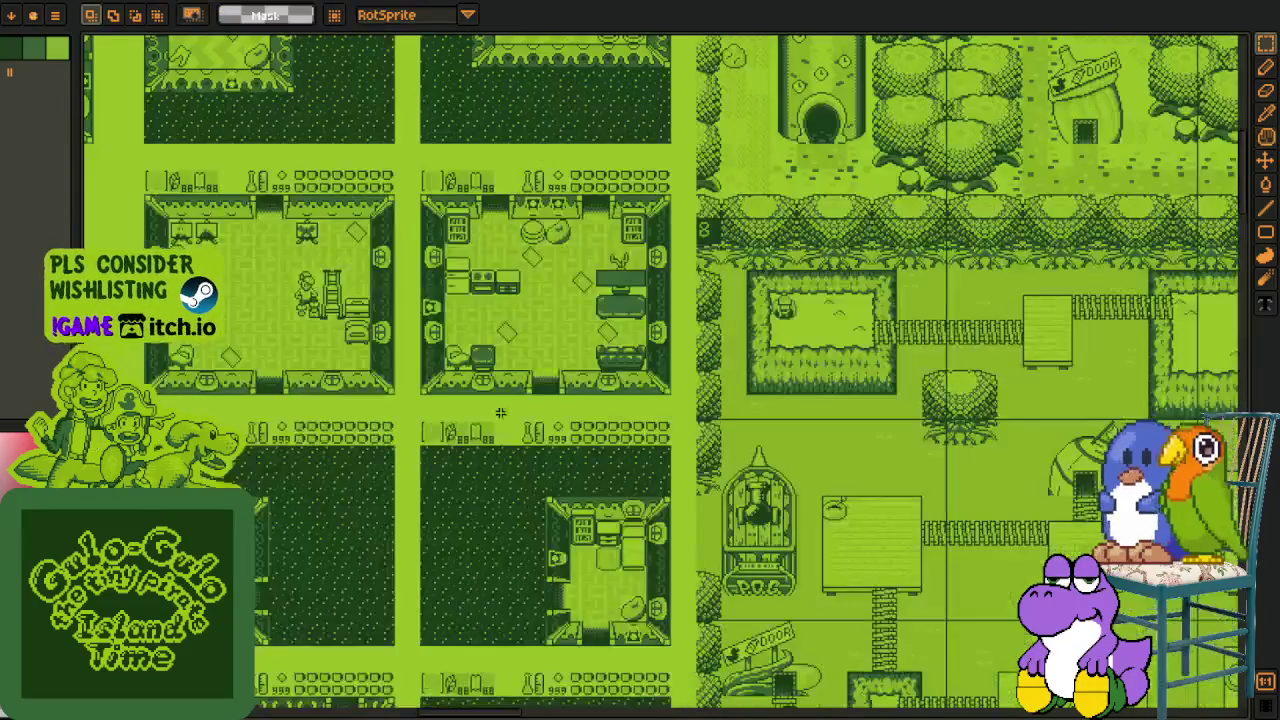
left_click_drag(466, 300, 463, 405)
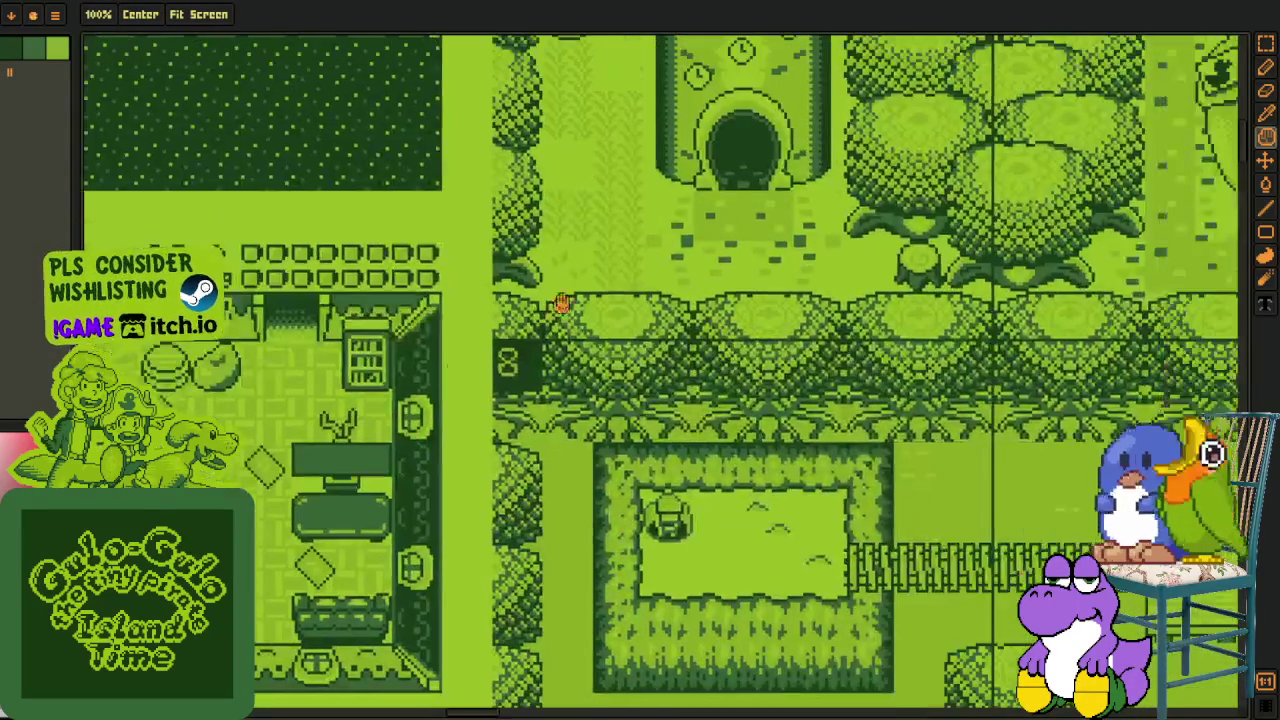
left_click_drag(562, 303, 500, 369)
key("space")
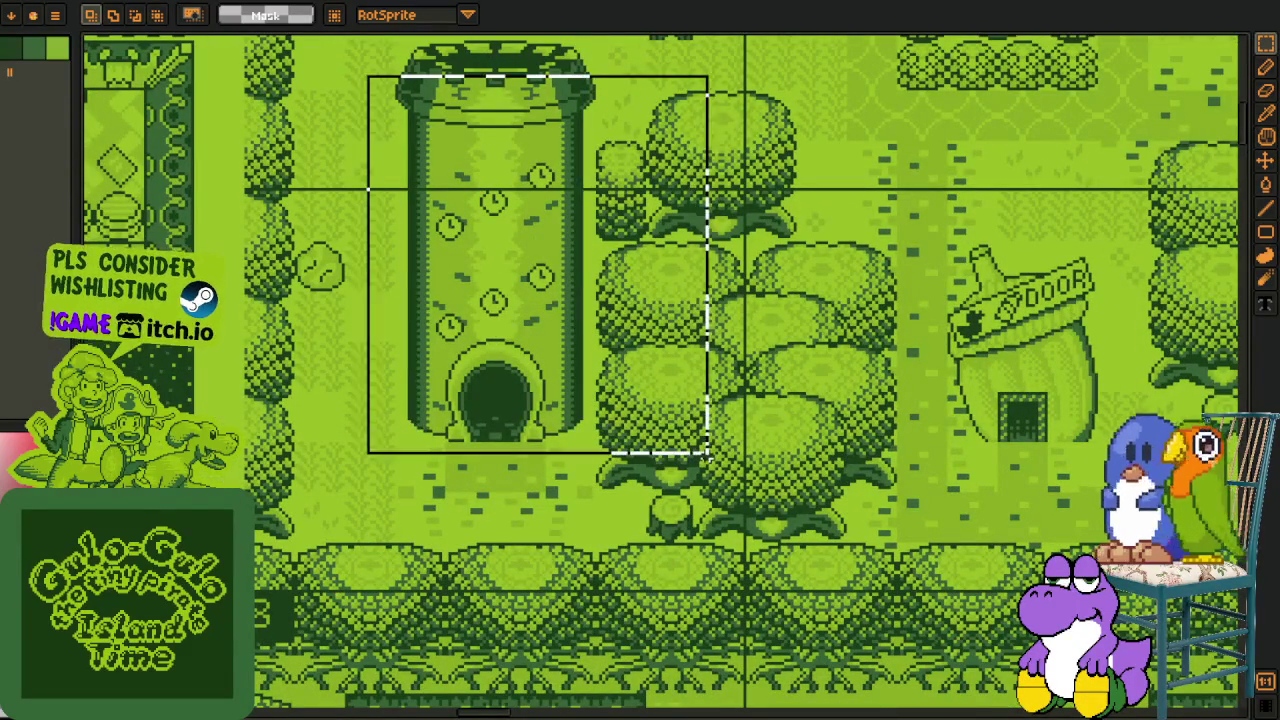
scroll(829, 467, "down", 3)
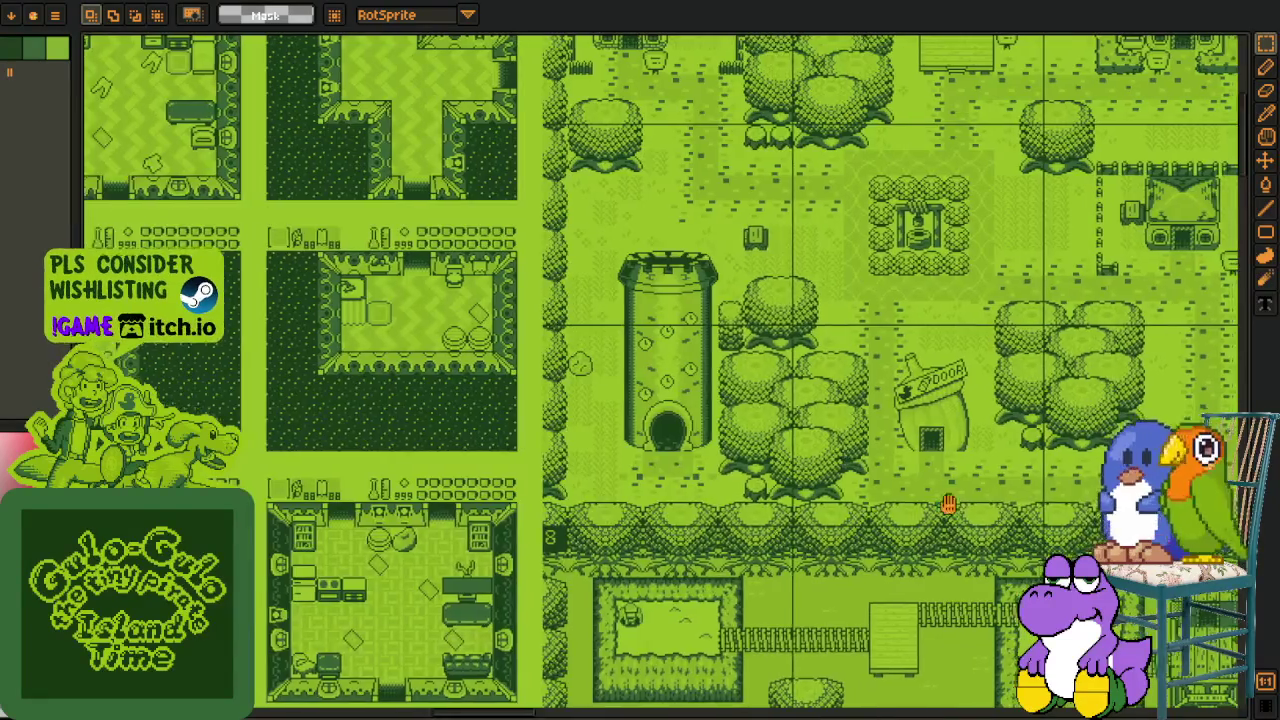
left_click_drag(951, 508, 845, 437)
scroll(633, 413, "up", 3)
scroll(633, 413, "down", 2)
left_click_drag(569, 437, 851, 460)
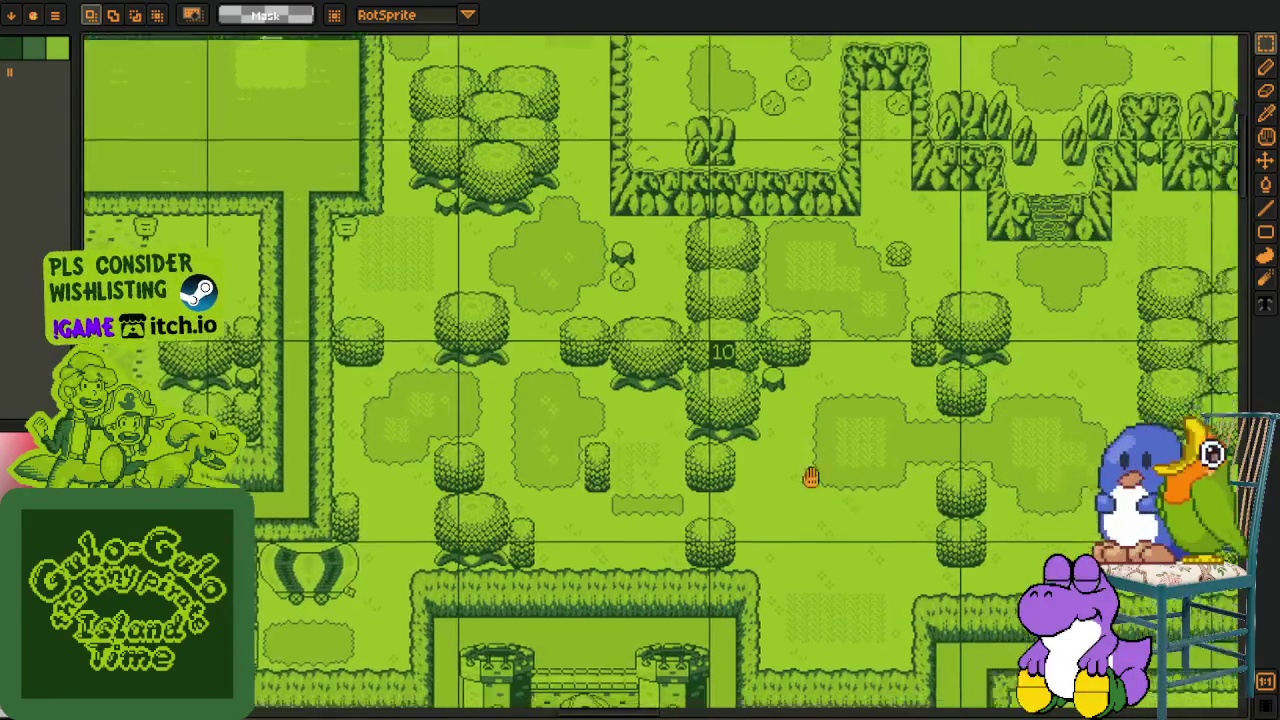
scroll(923, 537, "up", 2)
left_click_drag(923, 537, 578, 463)
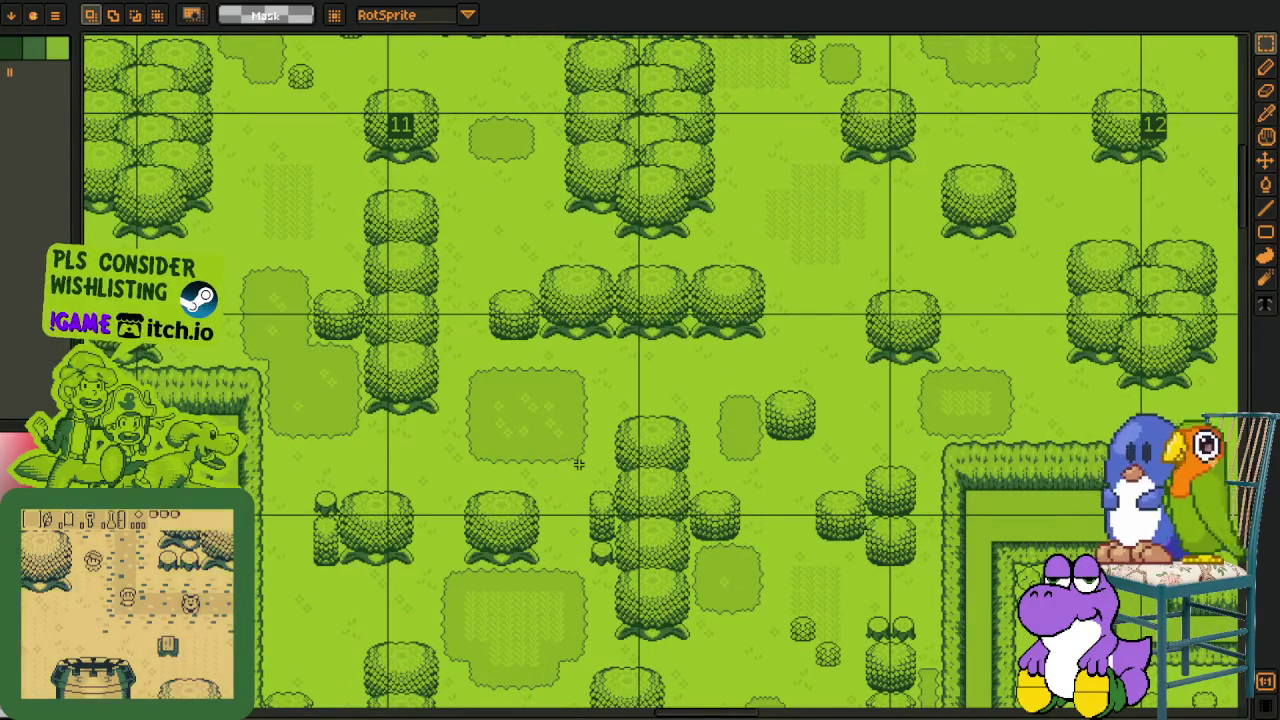
scroll(578, 463, "down", 2)
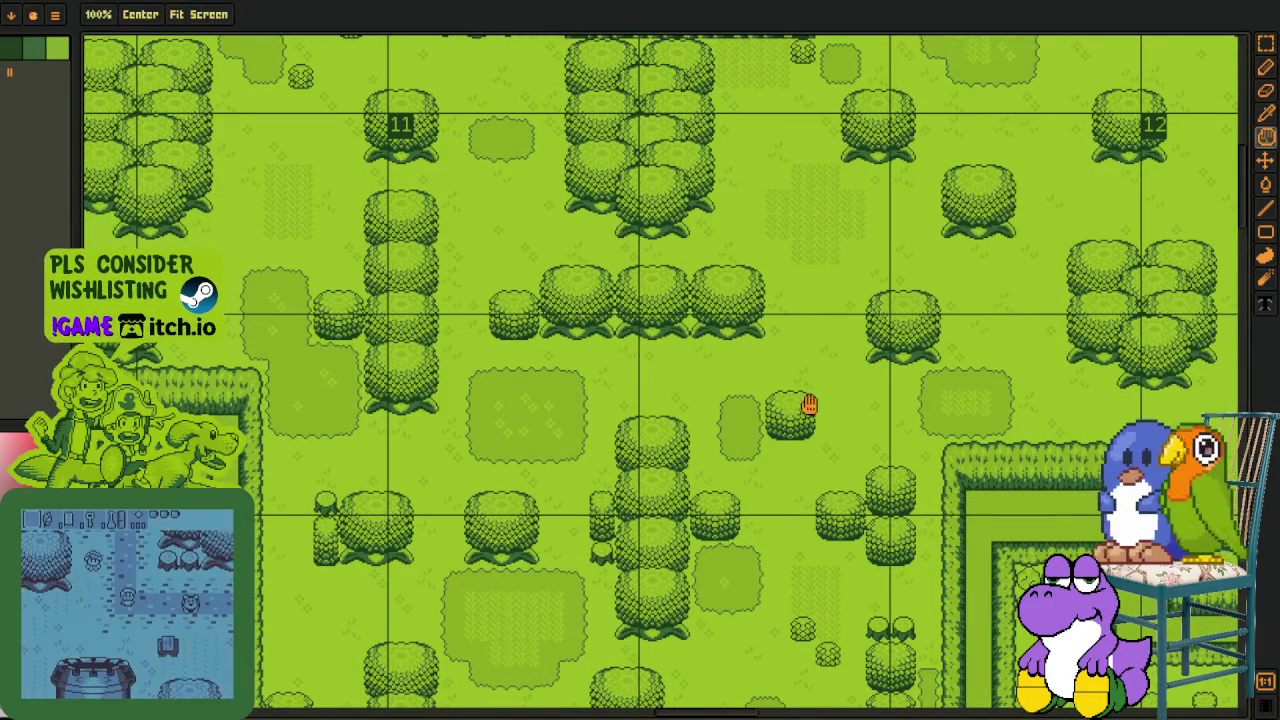
left_click_drag(809, 400, 716, 425)
scroll(716, 425, "up", 2)
scroll(716, 425, "down", 2)
scroll(714, 471, "down", 1)
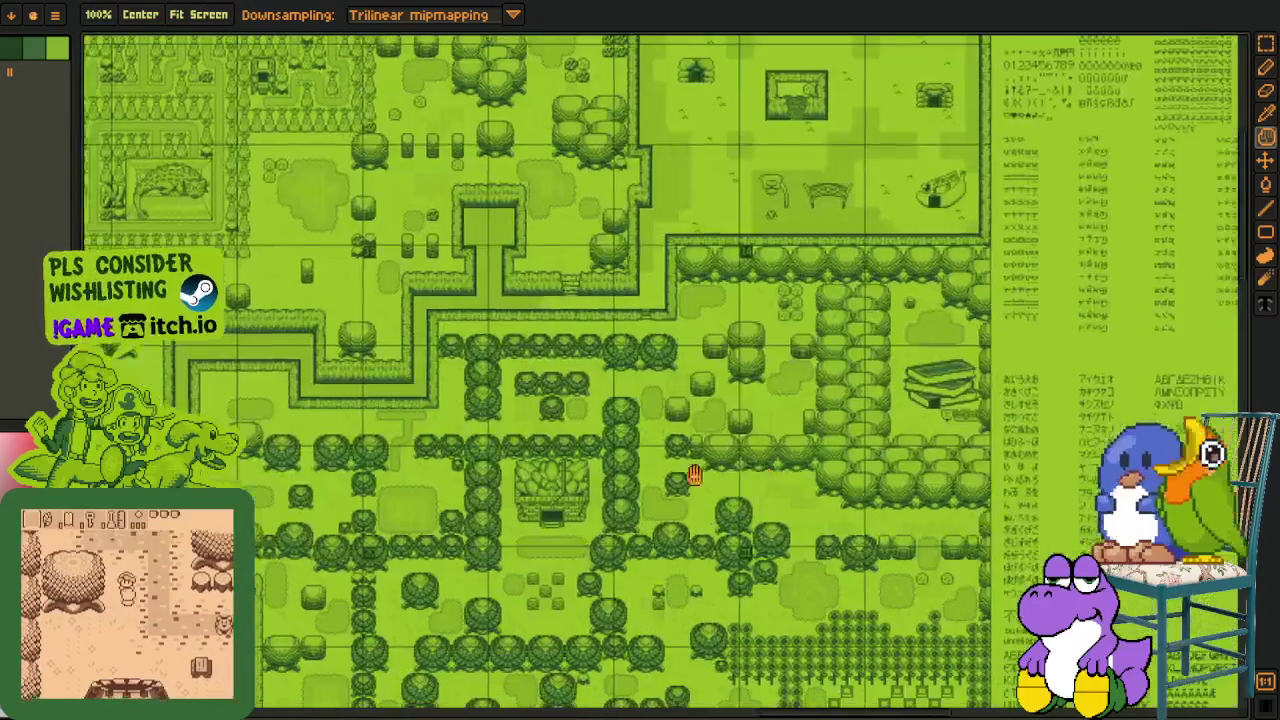
left_click_drag(691, 471, 540, 432)
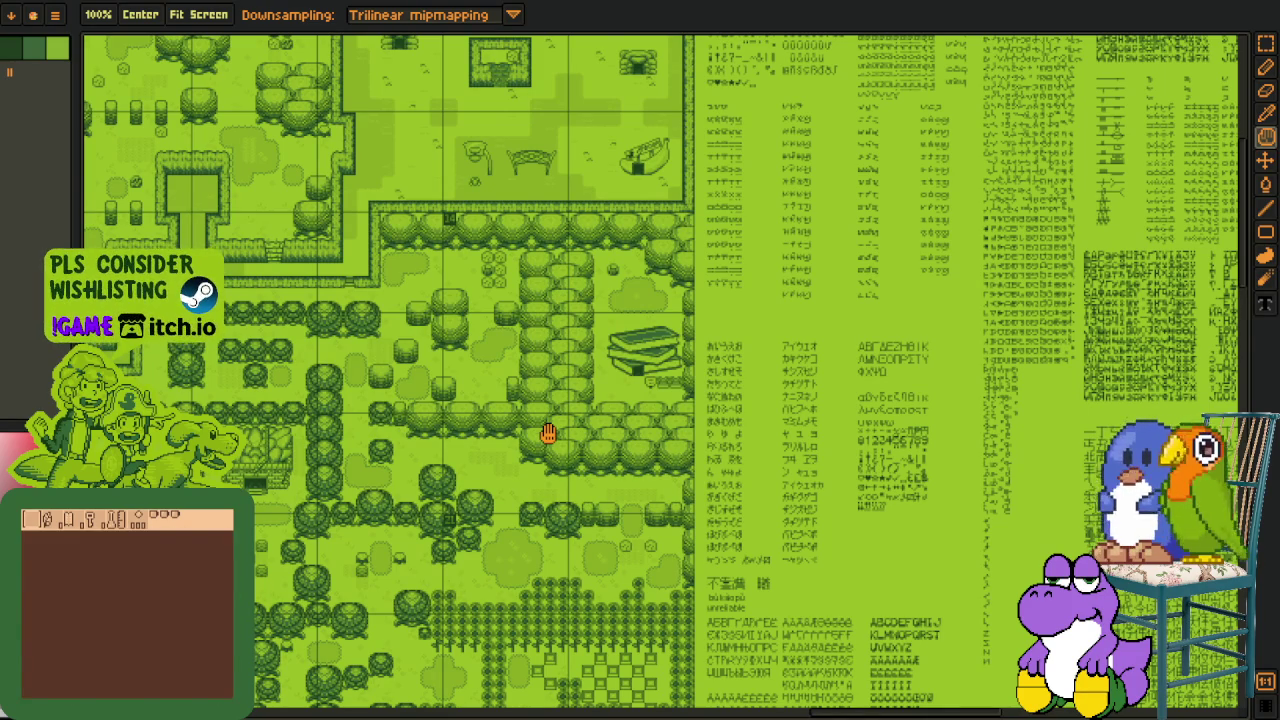
left_click_drag(838, 336, 557, 465)
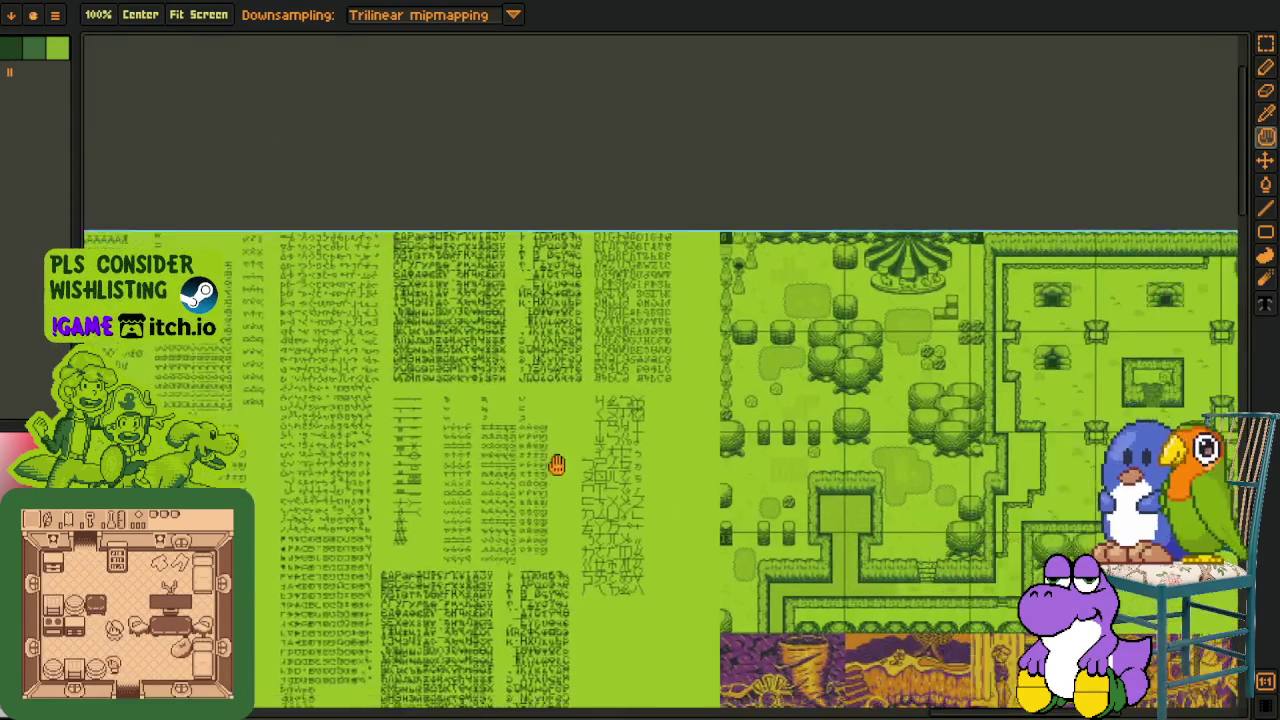
scroll(909, 500, "down", 2)
scroll(434, 334, "up", 3)
scroll(391, 257, "up", 2)
left_click_drag(865, 540, 704, 362)
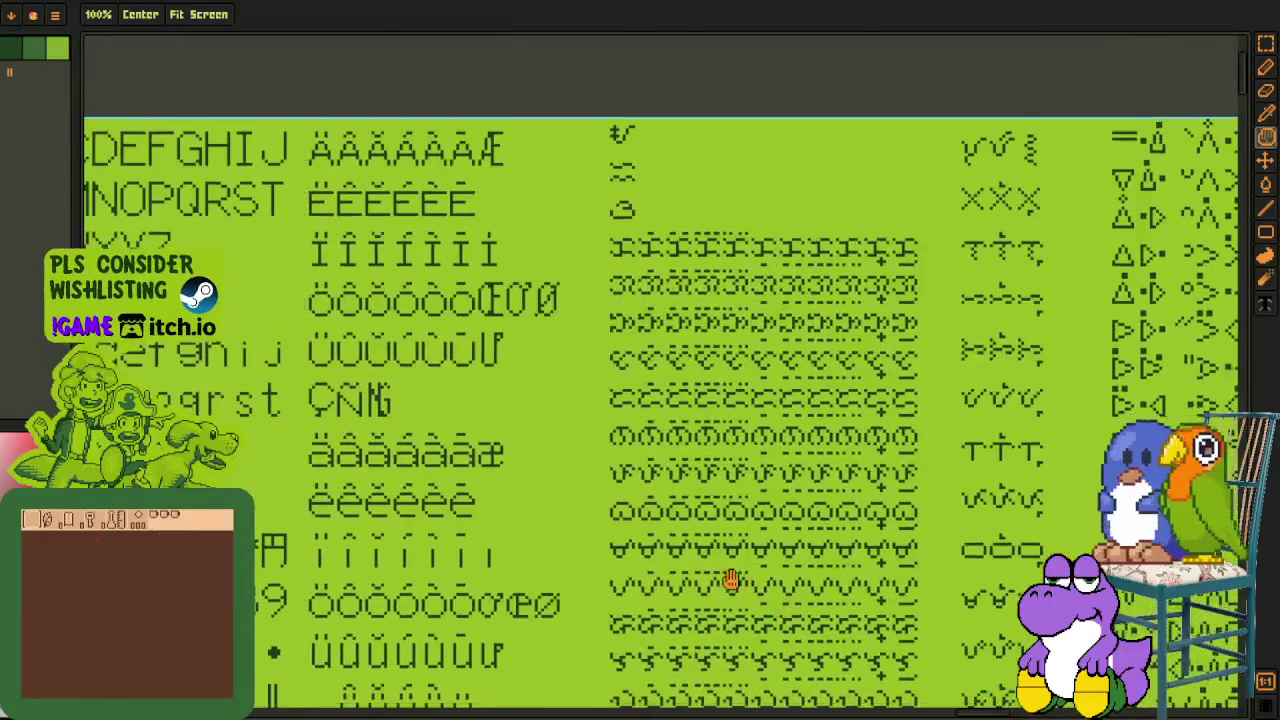
scroll(704, 362, "down", 2)
scroll(757, 409, "down", 1)
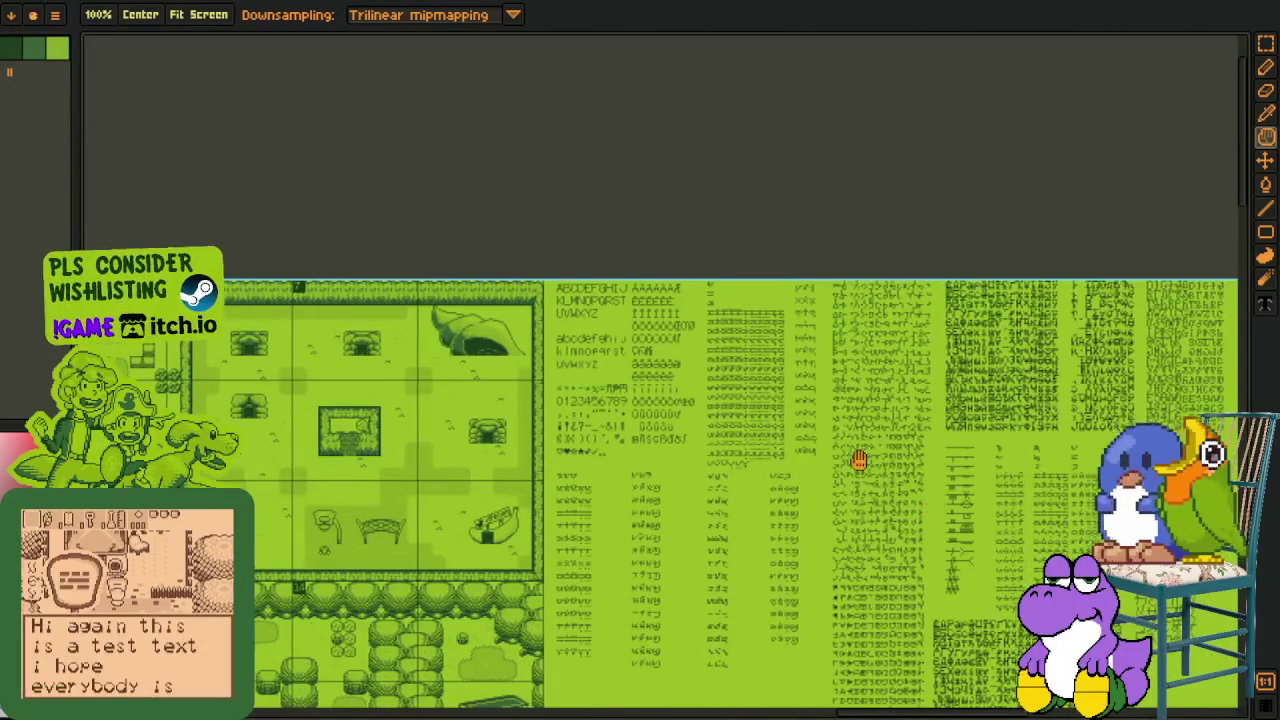
scroll(854, 457, "up", 1)
scroll(854, 457, "up", 1)
scroll(749, 634, "up", 1)
scroll(749, 634, "up", 1)
scroll(391, 280, "up", 2)
scroll(207, 364, "up", 1)
scroll(686, 466, "down", 1)
scroll(666, 343, "down", 1)
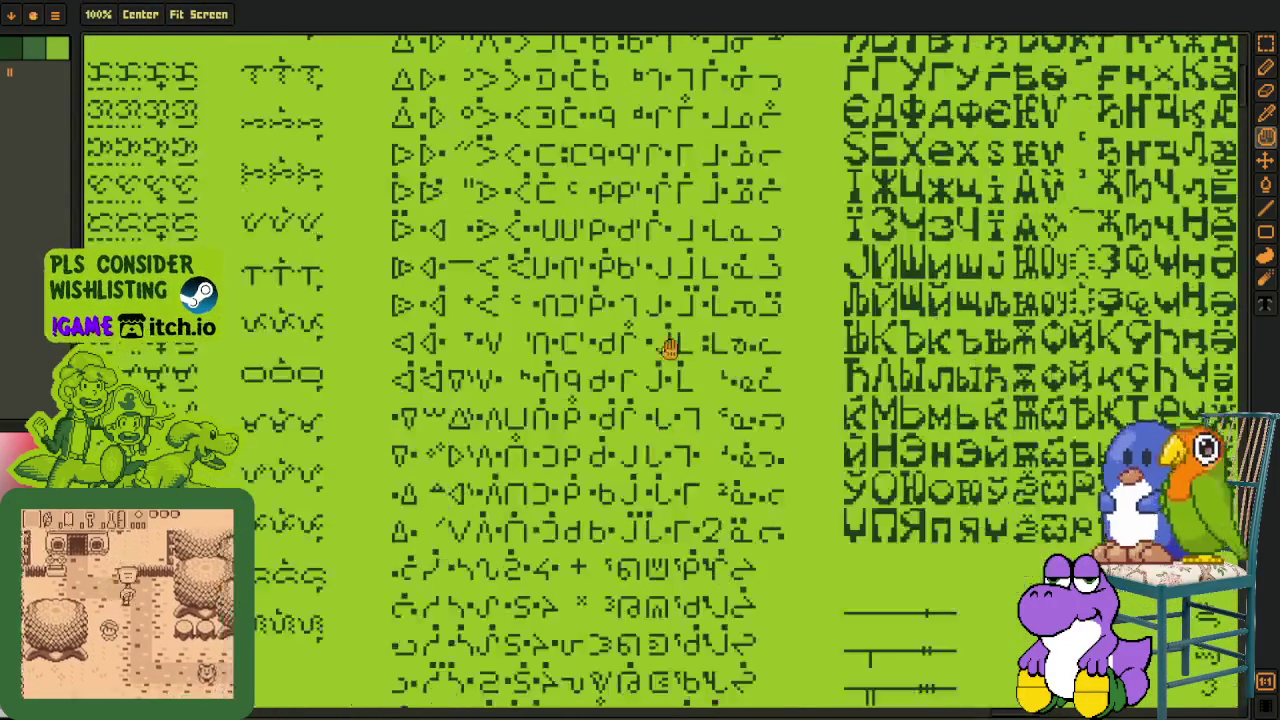
left_click_drag(742, 292, 494, 462)
scroll(958, 378, "down", 1)
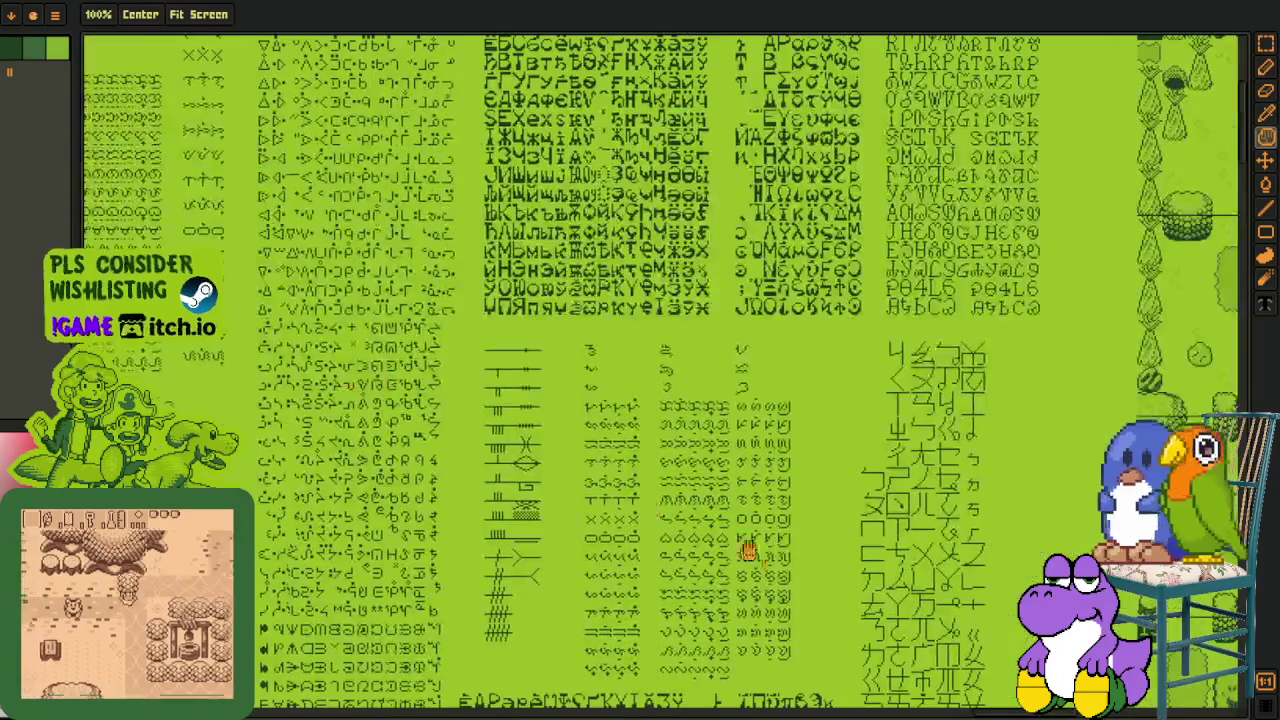
mouse_move(746, 549)
left_mouse_down()
mouse_move(587, 530)
mouse_move(441, 572)
left_mouse_up()
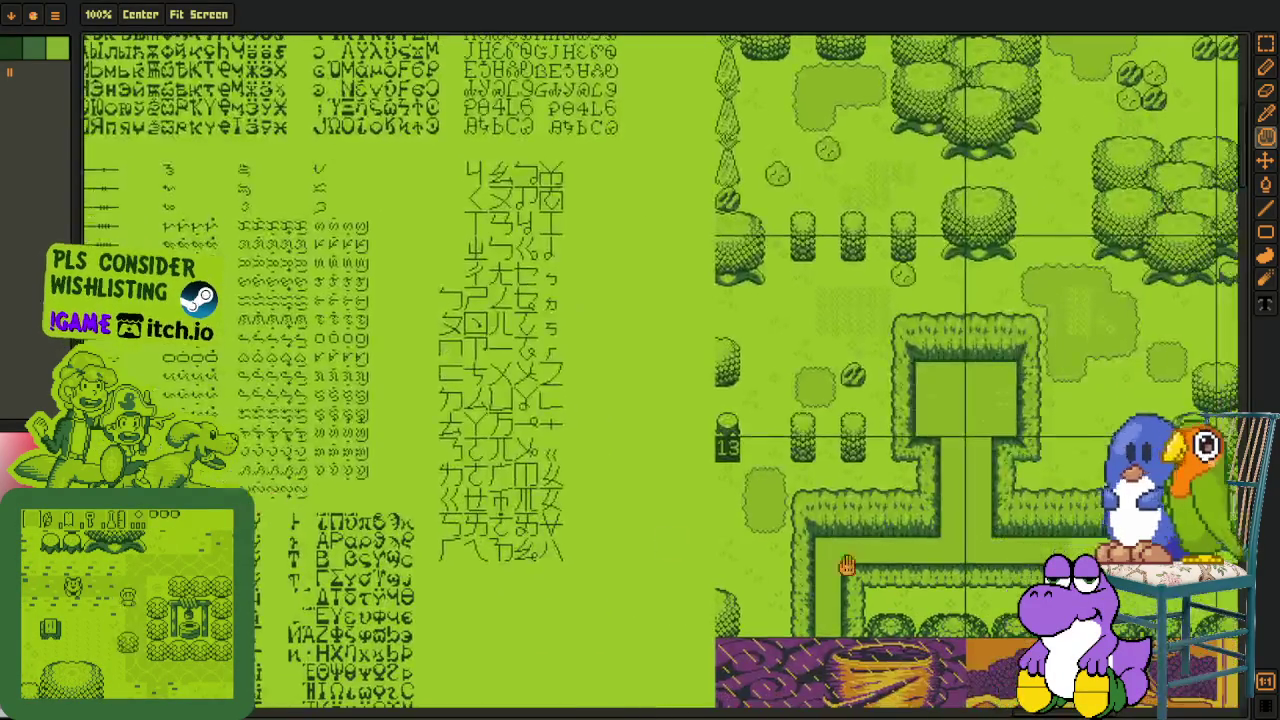
left_click_drag(636, 590, 566, 486)
scroll(778, 598, "down", 2)
left_click_drag(778, 598, 558, 438)
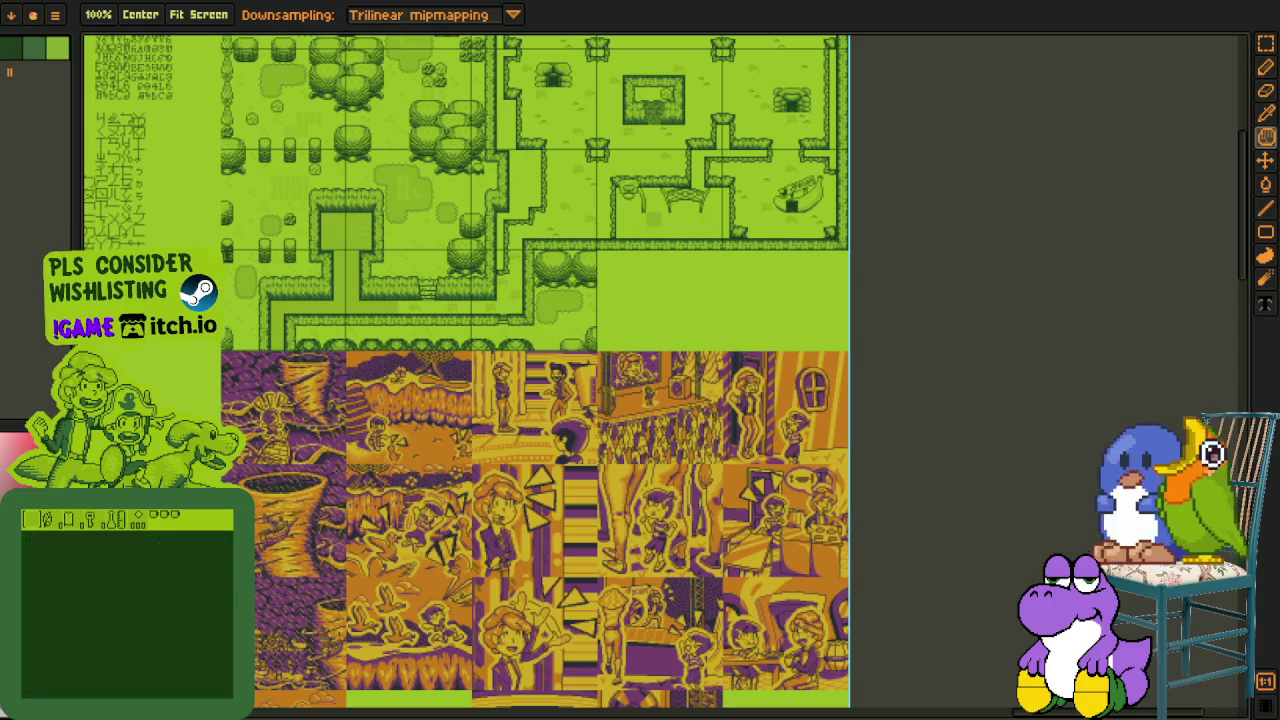
key("r")
scroll(350, 362, "down", 1)
scroll(350, 362, "up", 3)
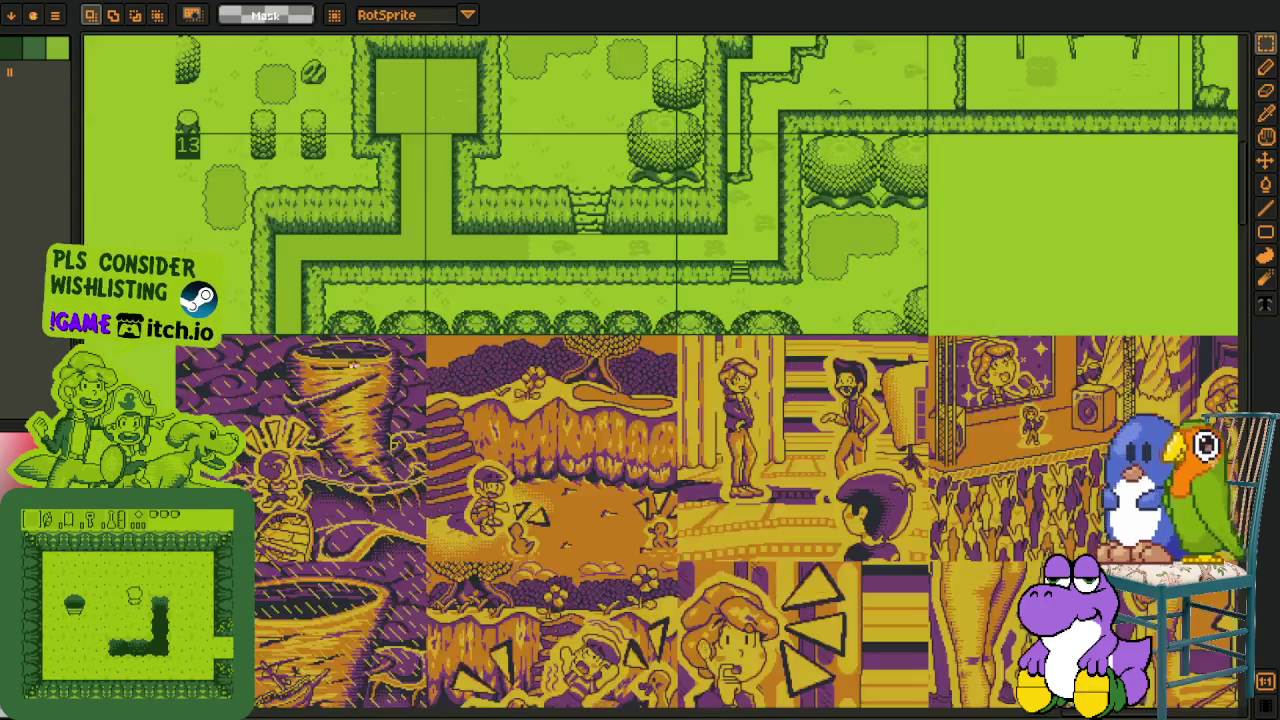
key("h")
left_click_drag(476, 346, 370, 368)
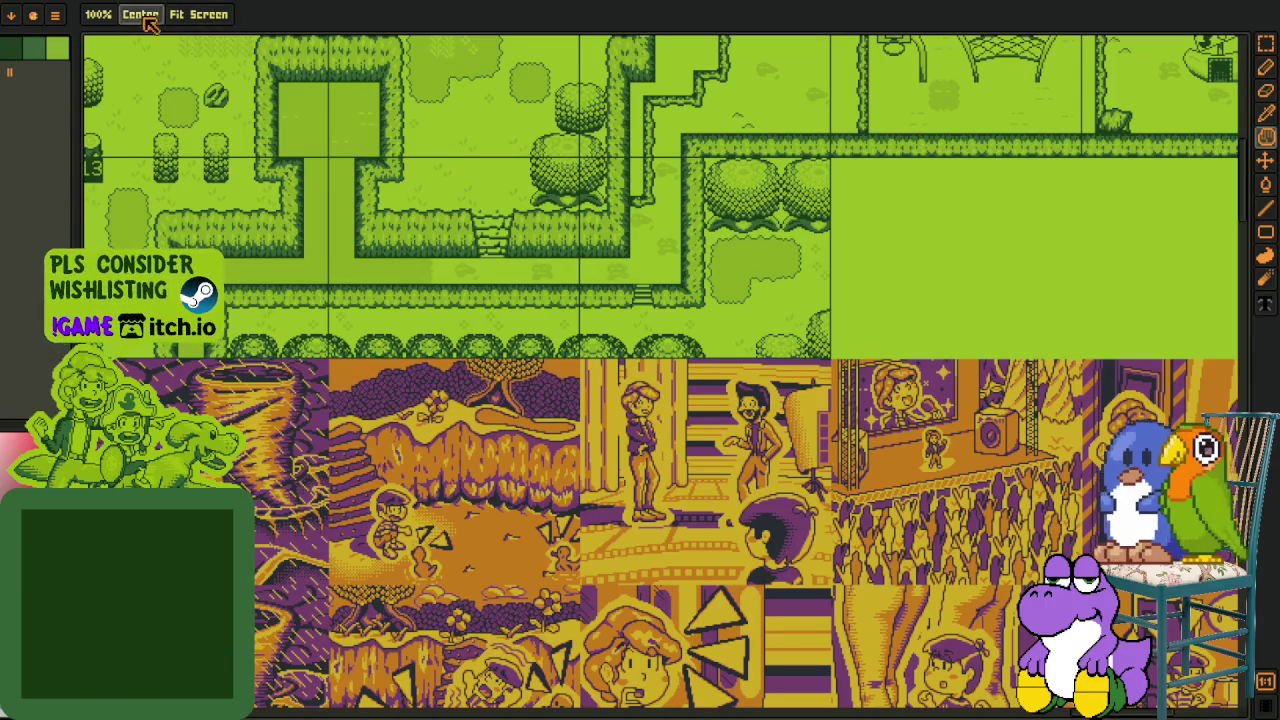
left_click(35, 8)
Frame the red circle guide in the working areas sprite and dock it right of the map sprite.
key("r")
scroll(567, 372, "up", 3)
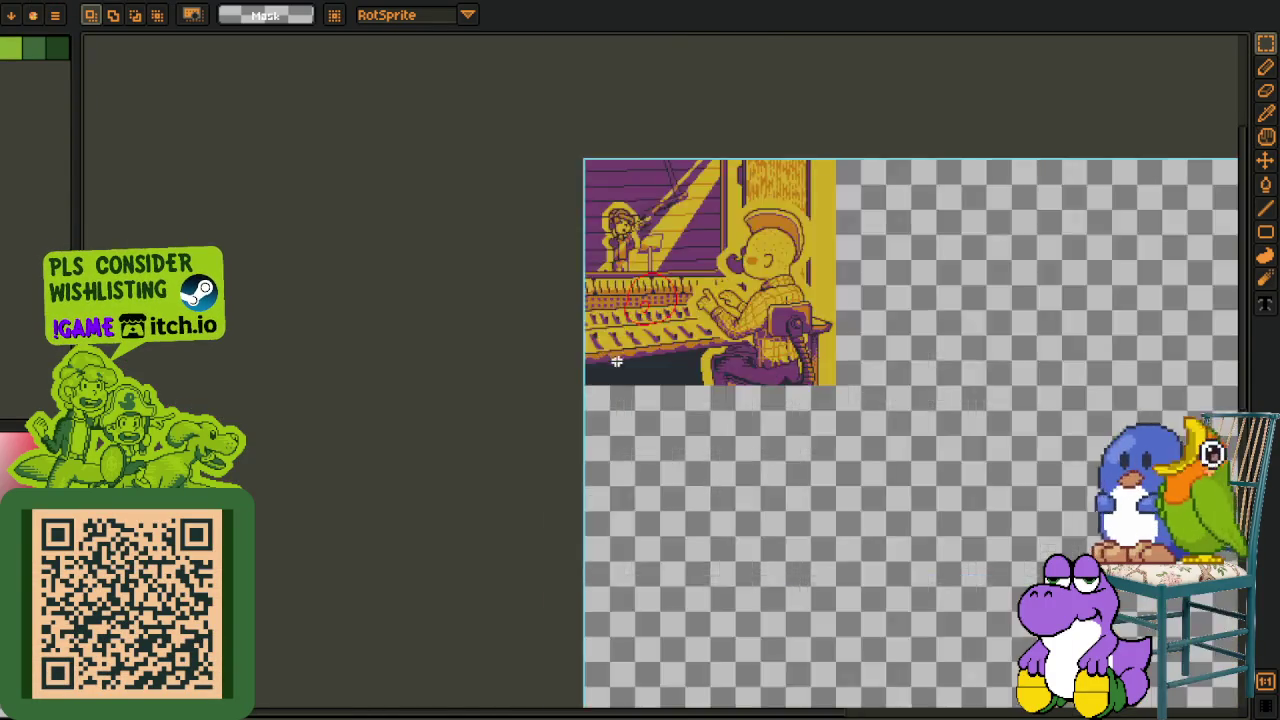
scroll(567, 372, "up", 3)
scroll(567, 372, "up", 3)
key("h")
scroll(567, 372, "up", 1)
left_click_drag(567, 372, 338, 505)
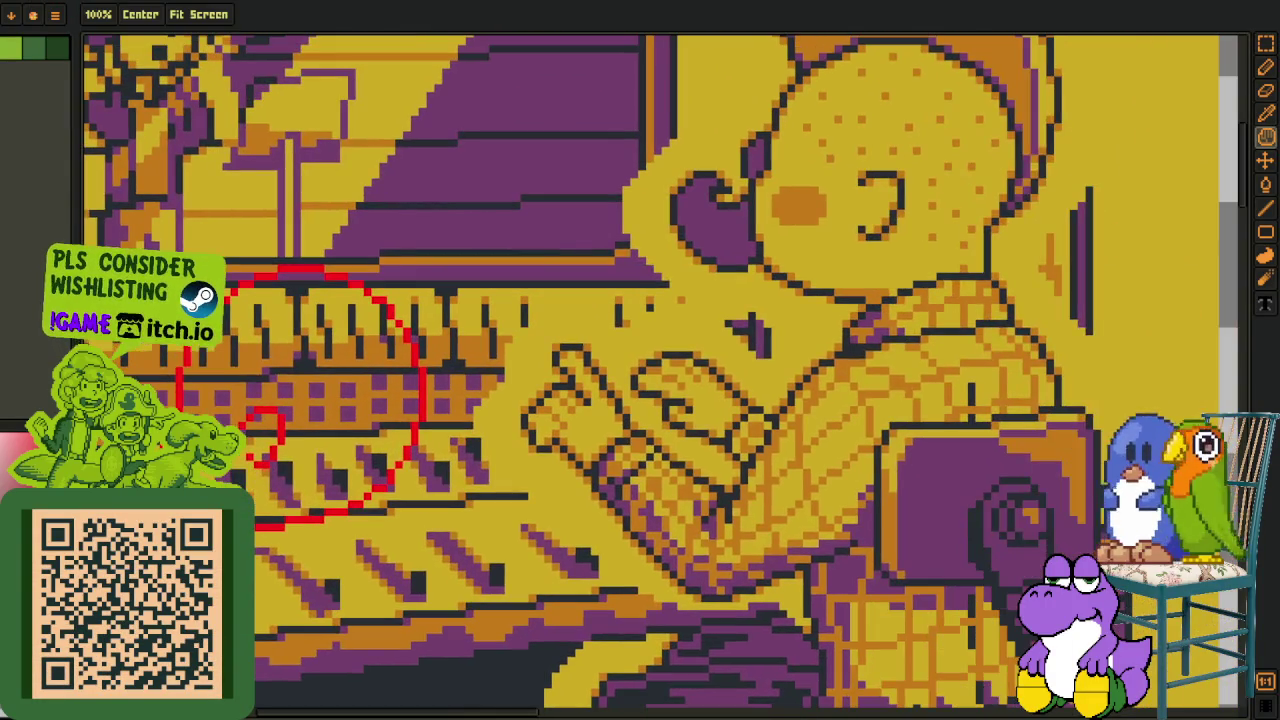
scroll(382, 451, "down", 1)
scroll(382, 451, "up", 2)
scroll(382, 451, "up", 2)
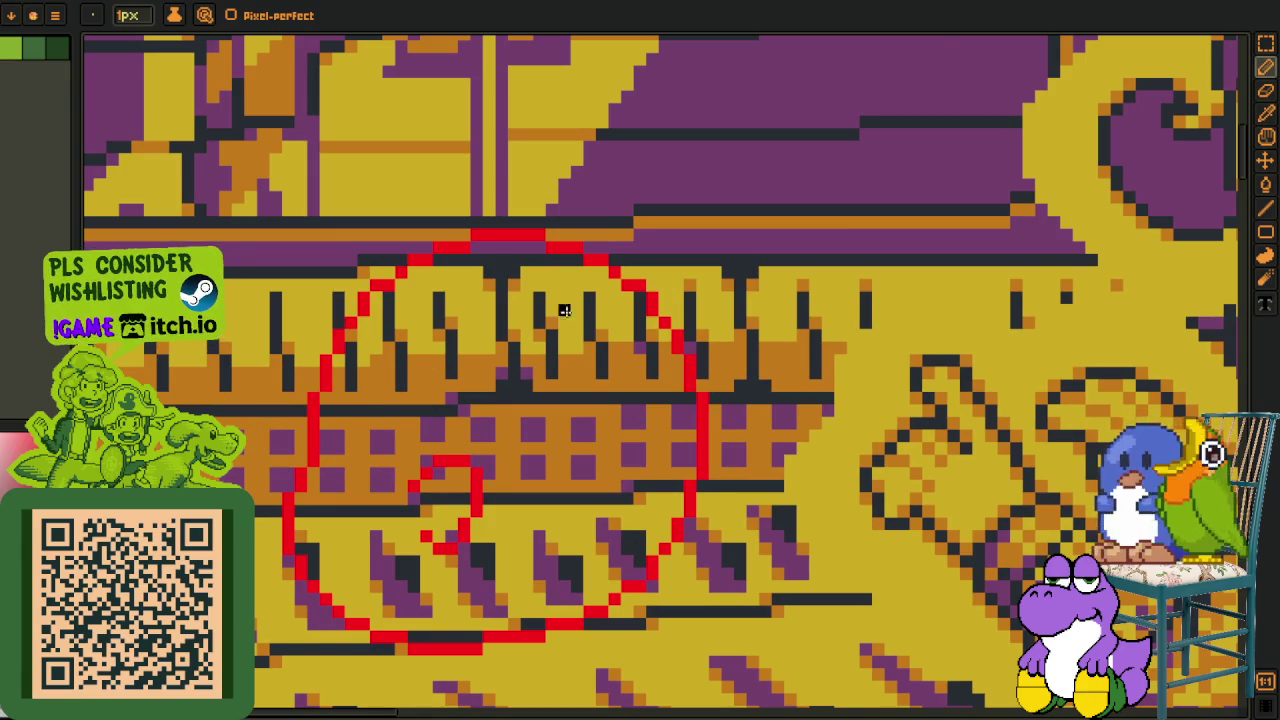
scroll(614, 308, "down", 1)
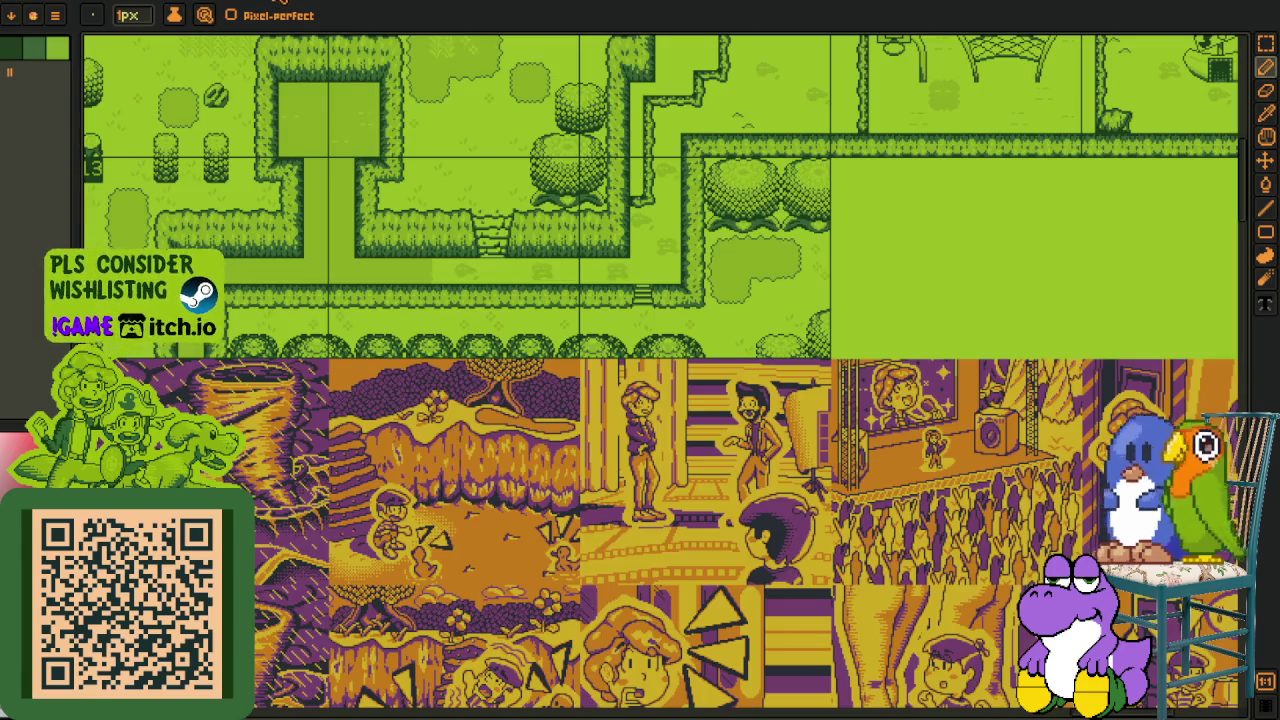
left_click_drag(283, 3, 1213, 378)
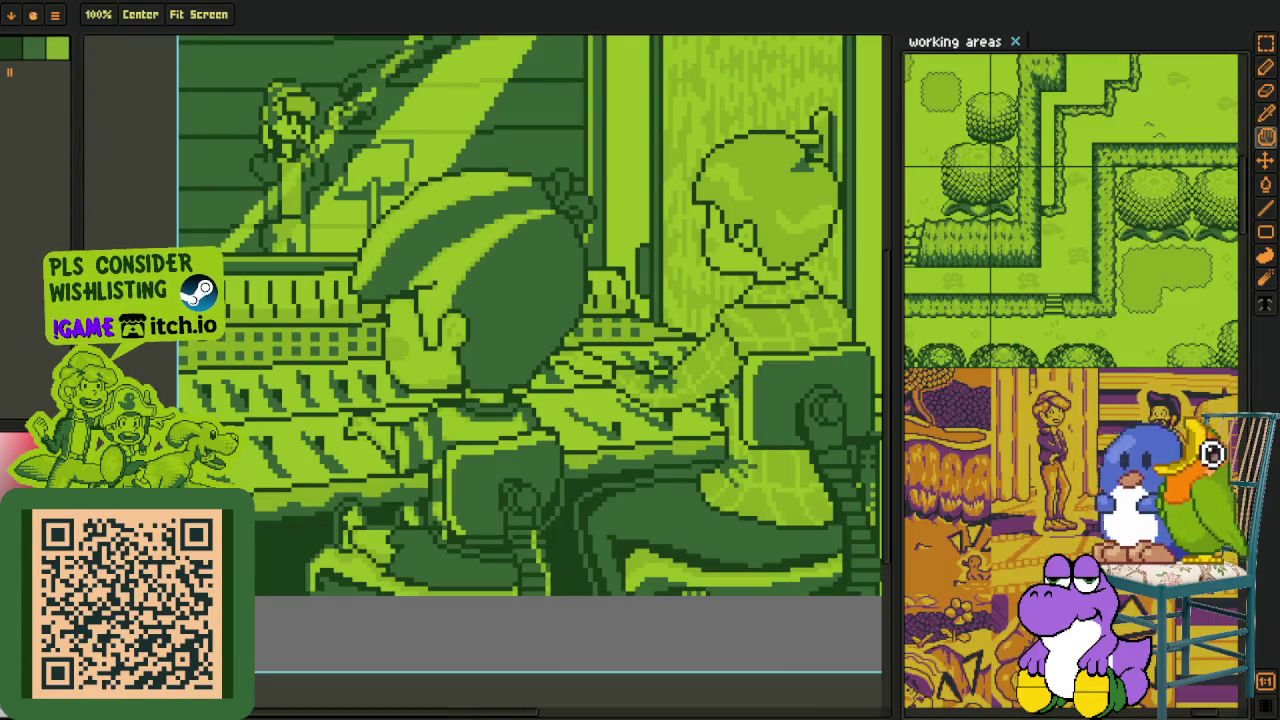
Switch to the red spiral sketch document and frame the red circle guide.
scroll(1040, 293, "up", 3)
scroll(1040, 293, "up", 3)
left_click_drag(1040, 293, 1046, 222)
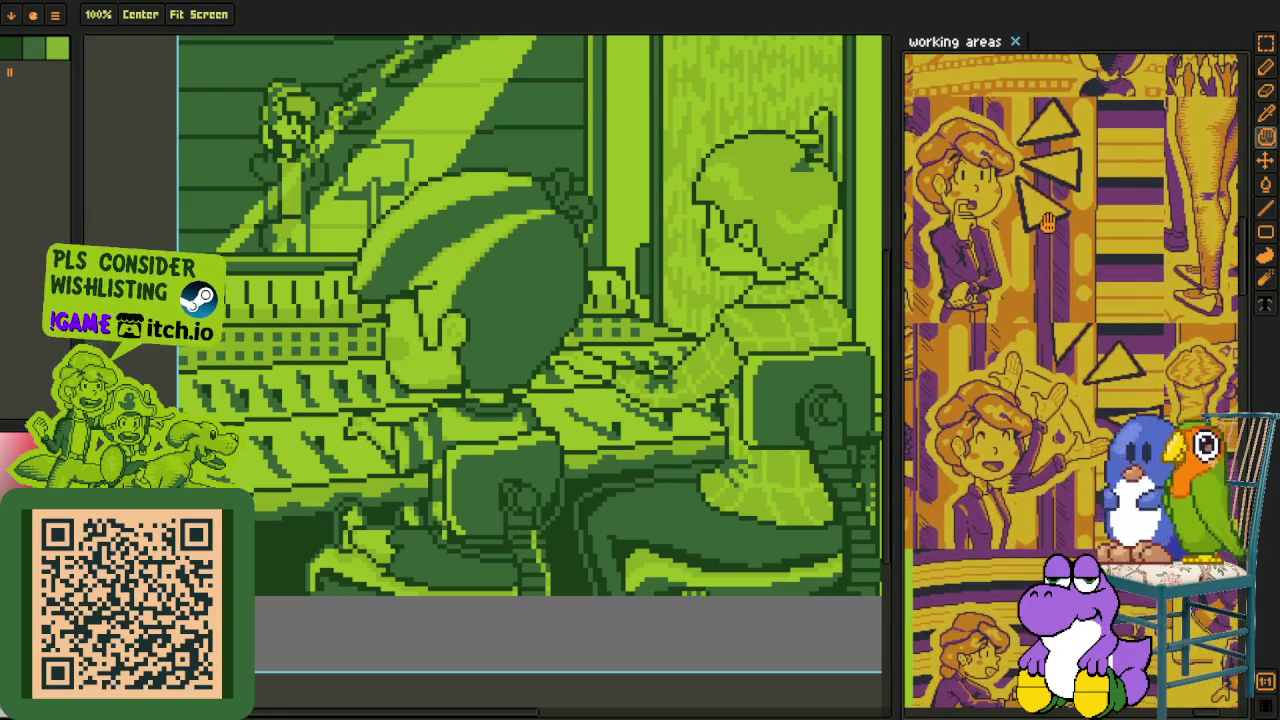
key("b")
key("ctrl+Tab")
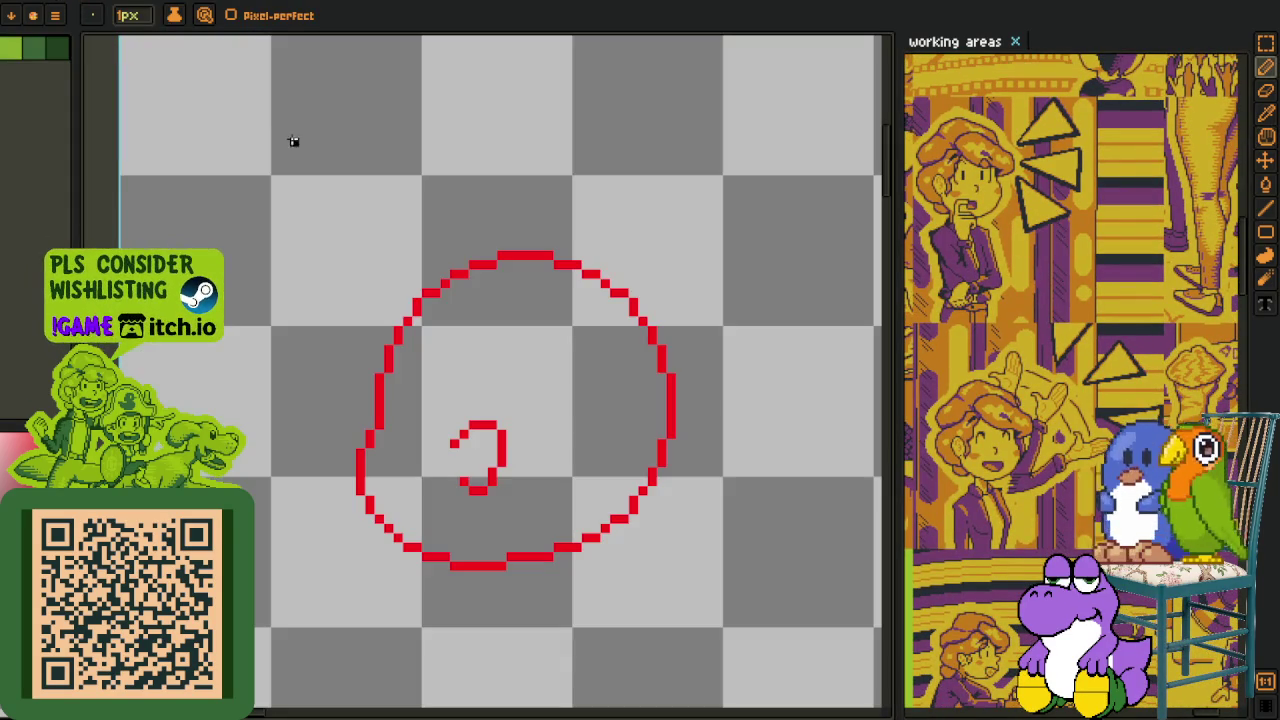
key("h")
scroll(280, 260, "down", 2)
left_click_drag(280, 286, 516, 423)
scroll(417, 376, "up", 1)
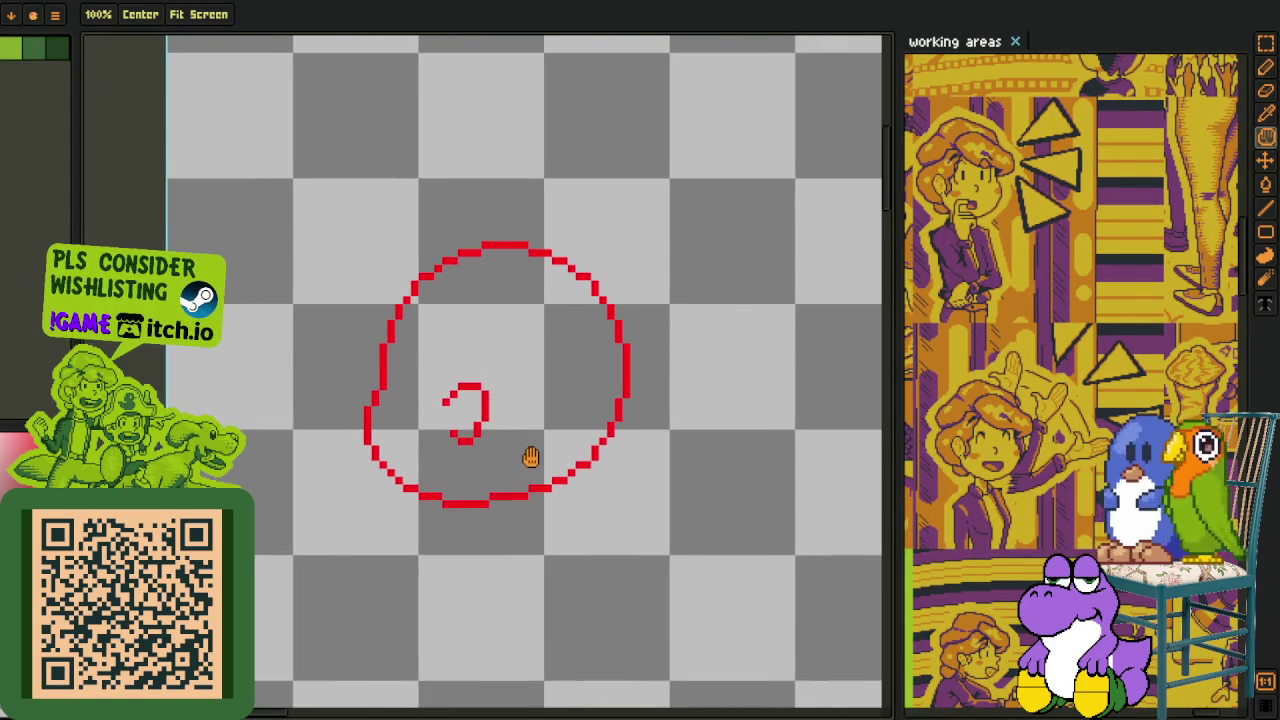
Draw a black curve in the circle's upper-left, extending down its left side.
key("b")
scroll(516, 423, "up", 1)
scroll(480, 363, "up", 1)
scroll(534, 451, "up", 2)
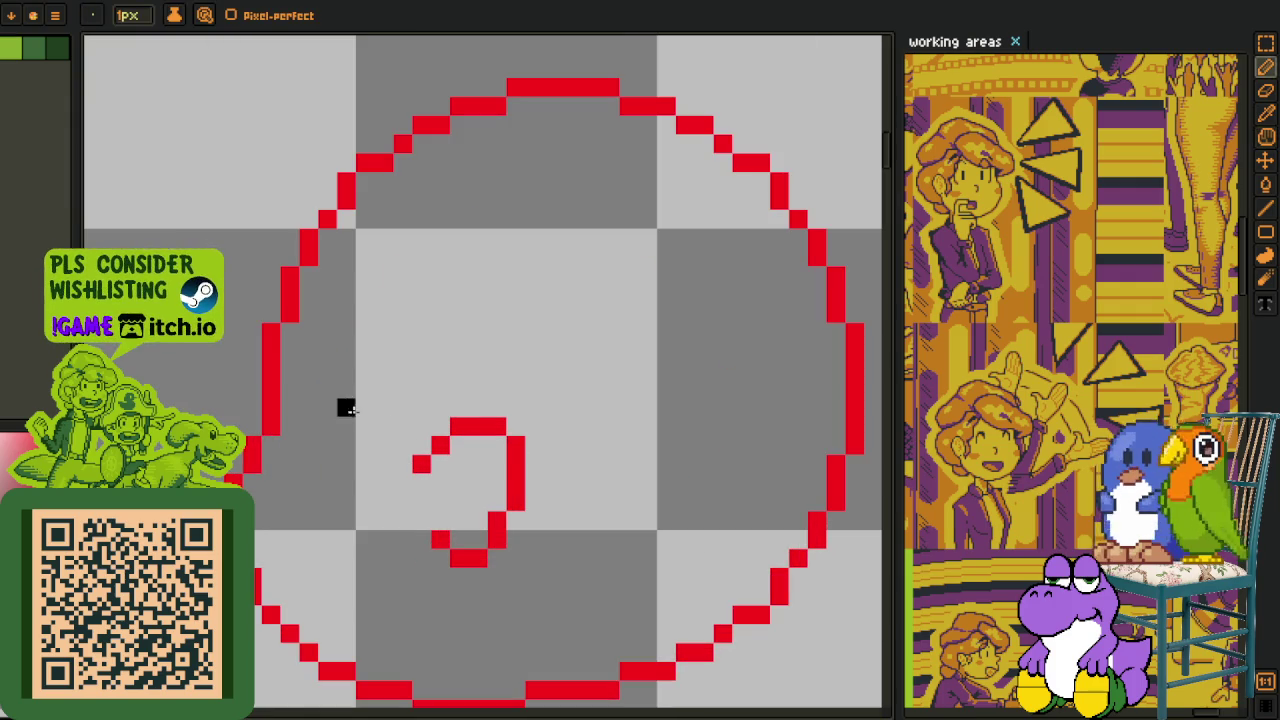
left_click_drag(534, 275, 347, 322)
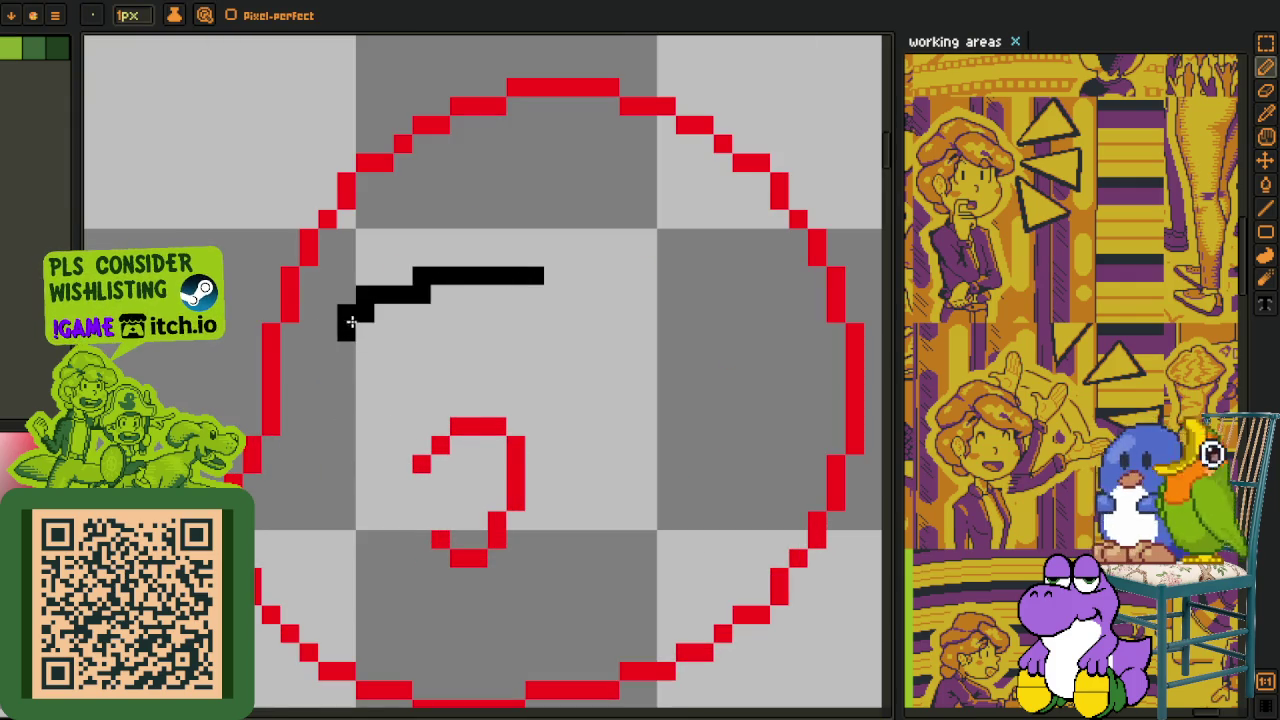
left_click_drag(573, 257, 378, 332)
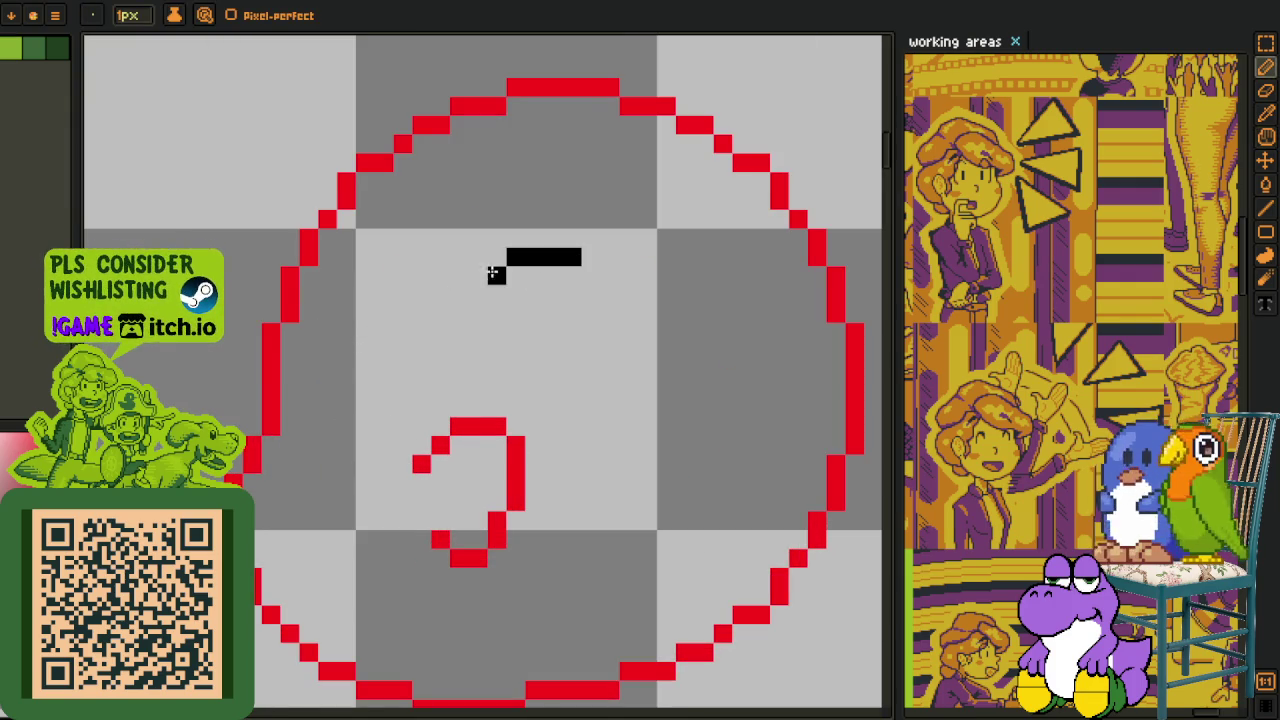
mouse_move(367, 342)
left_mouse_down()
mouse_move(346, 448)
mouse_move(377, 466)
mouse_move(384, 552)
left_mouse_up()
scroll(357, 423, "up", 1)
left_click_drag(385, 626, 378, 555)
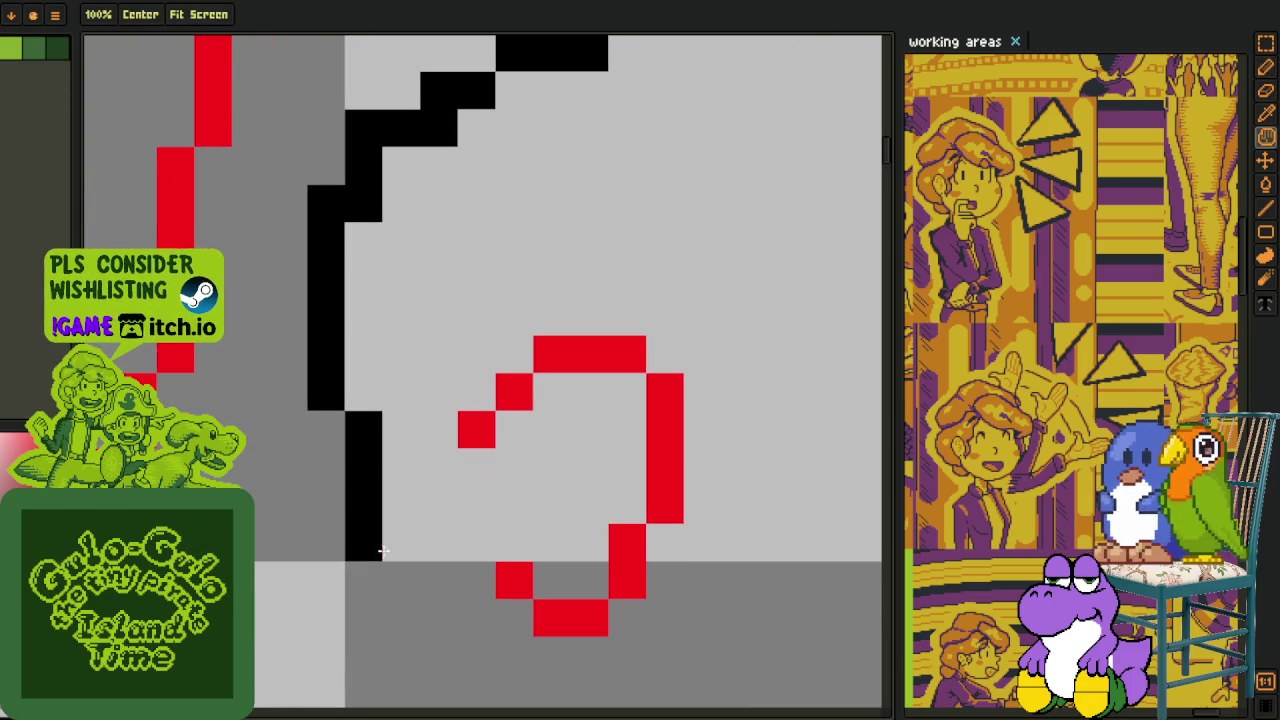
left_click(412, 563)
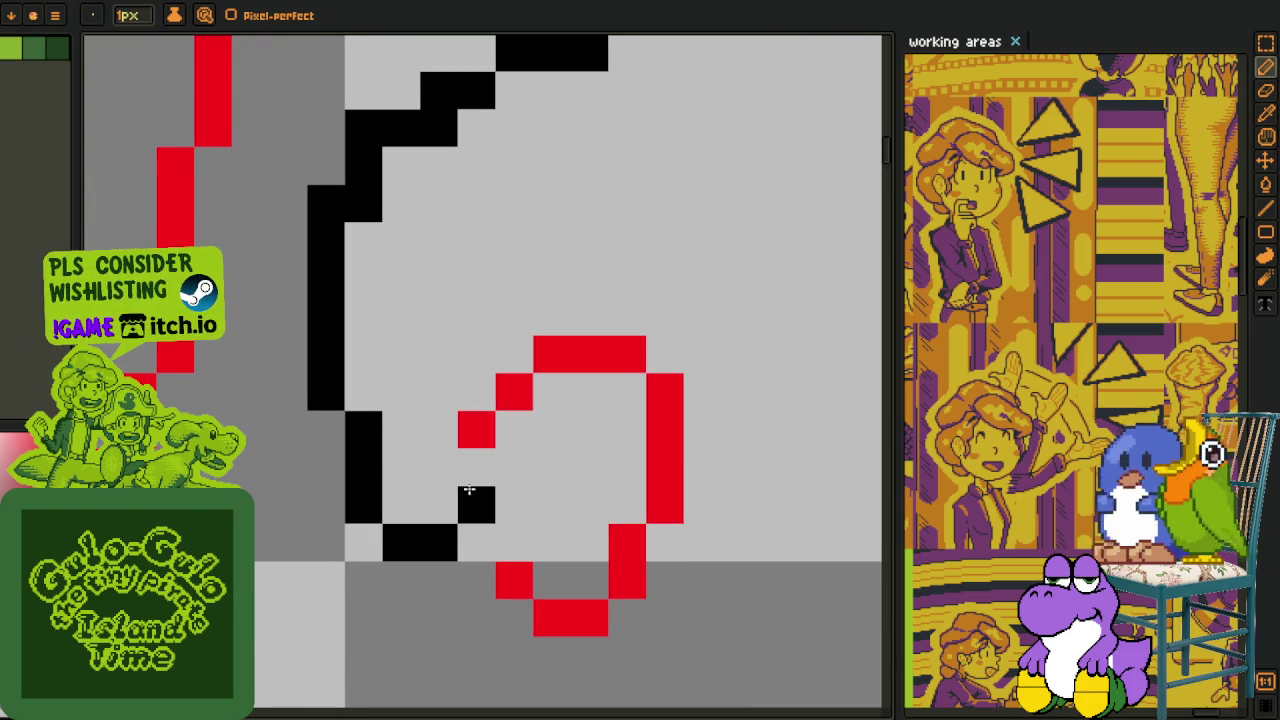
Undo the curve's last stair-step run and extend it with a single black pixel.
scroll(472, 475, "down", 2)
scroll(463, 409, "up", 2)
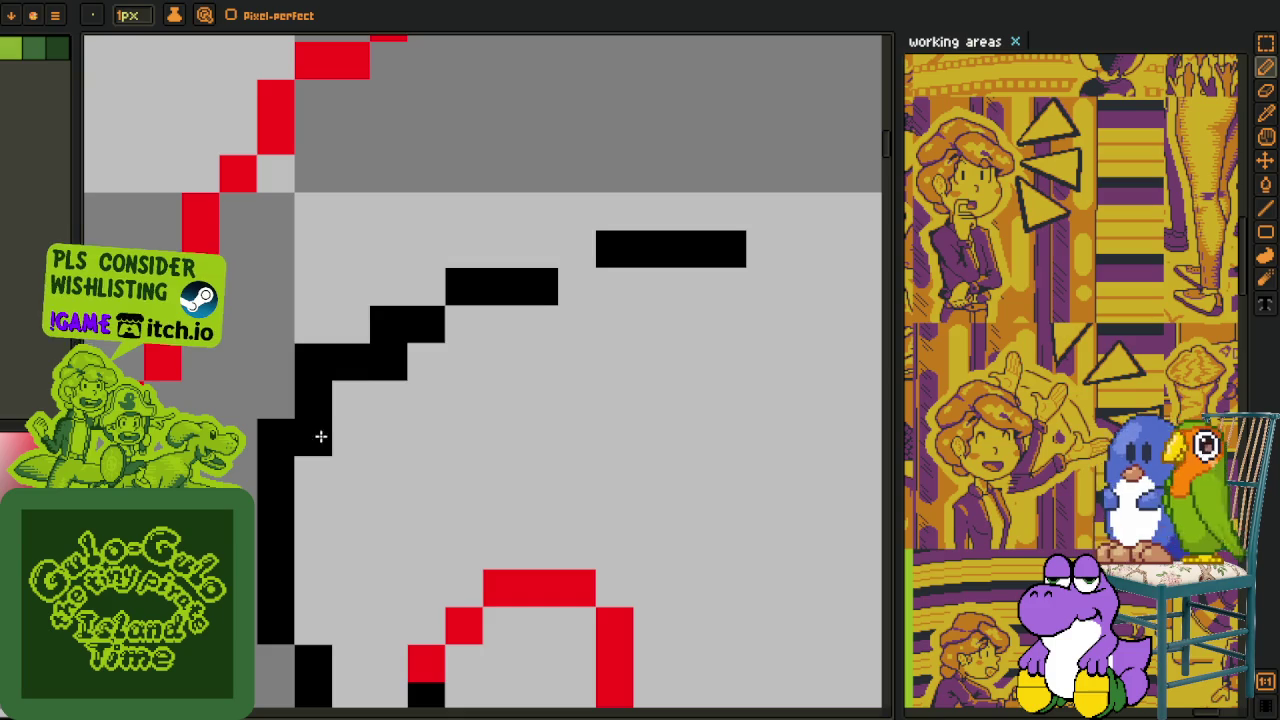
key("ctrl+z")
left_click(574, 338)
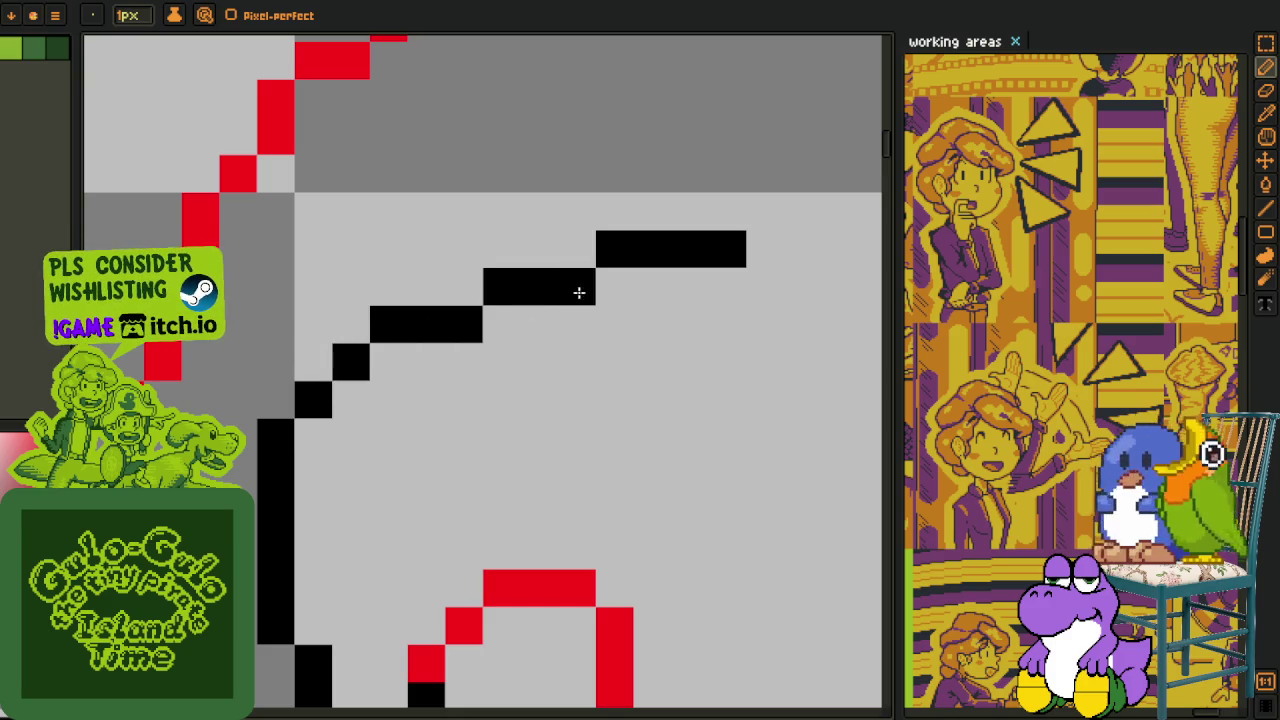
scroll(583, 374, "down", 2)
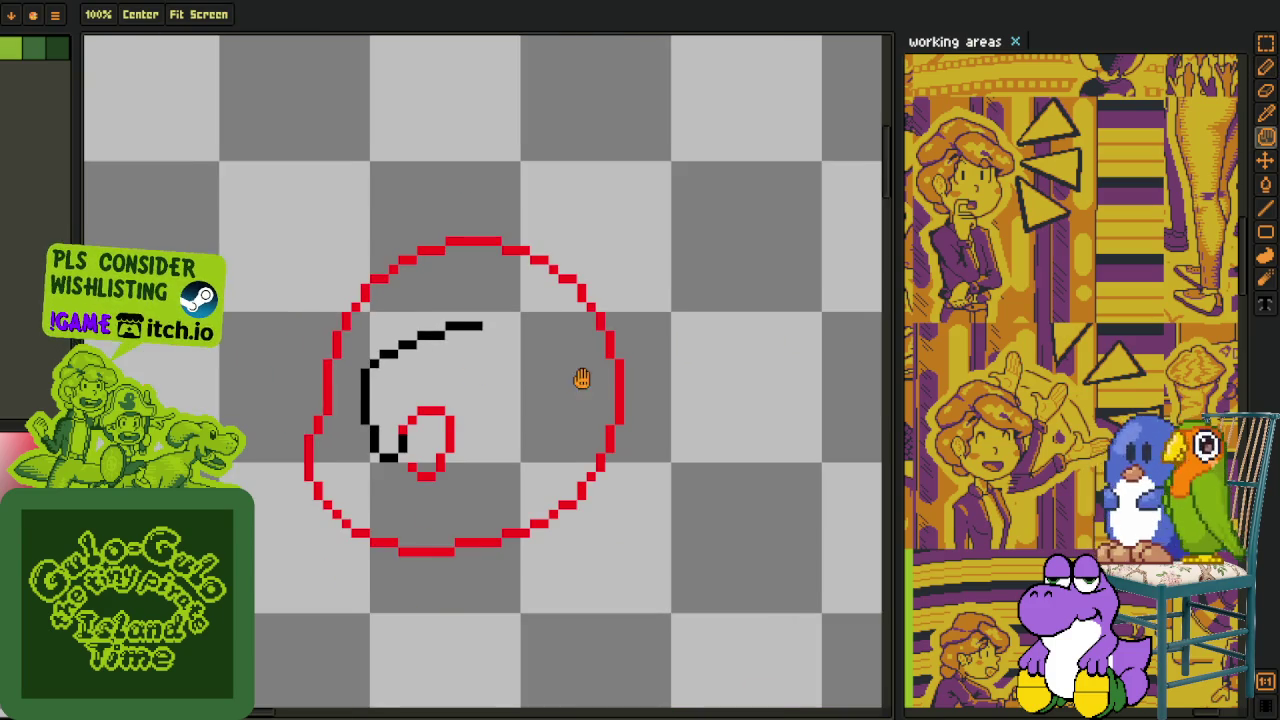
scroll(380, 480, "up", 2)
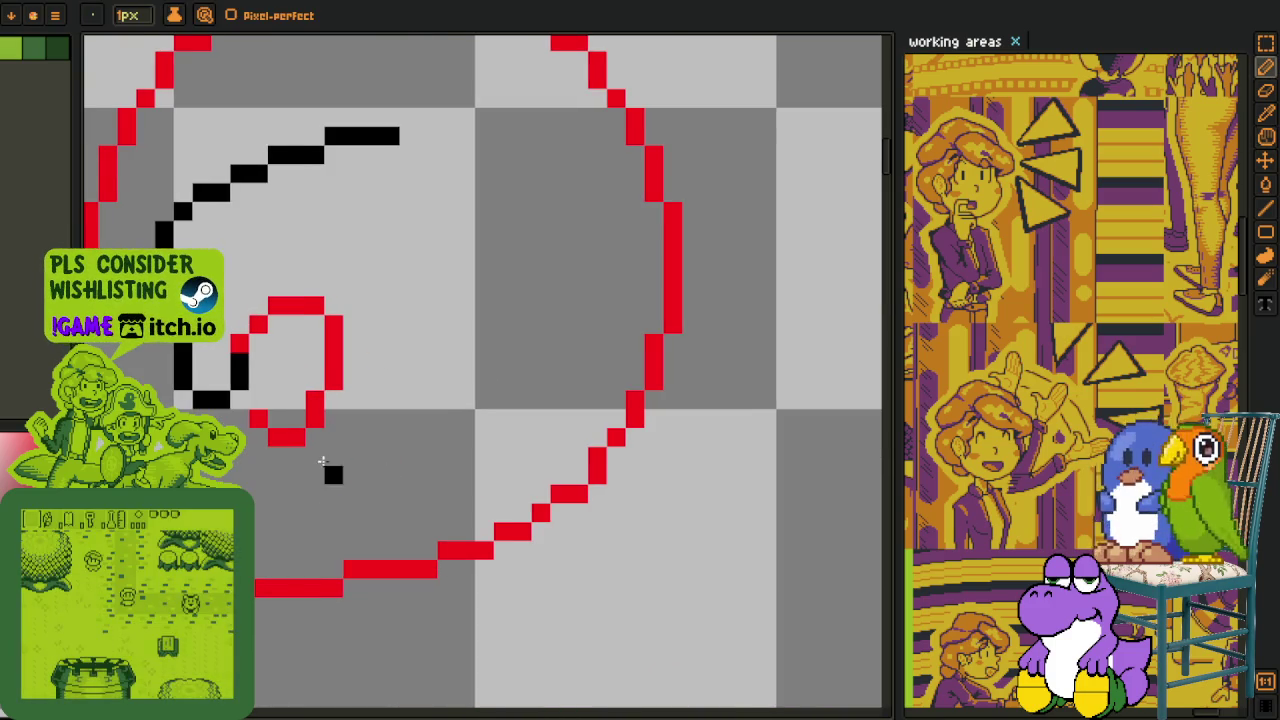
scroll(279, 459, "down", 2)
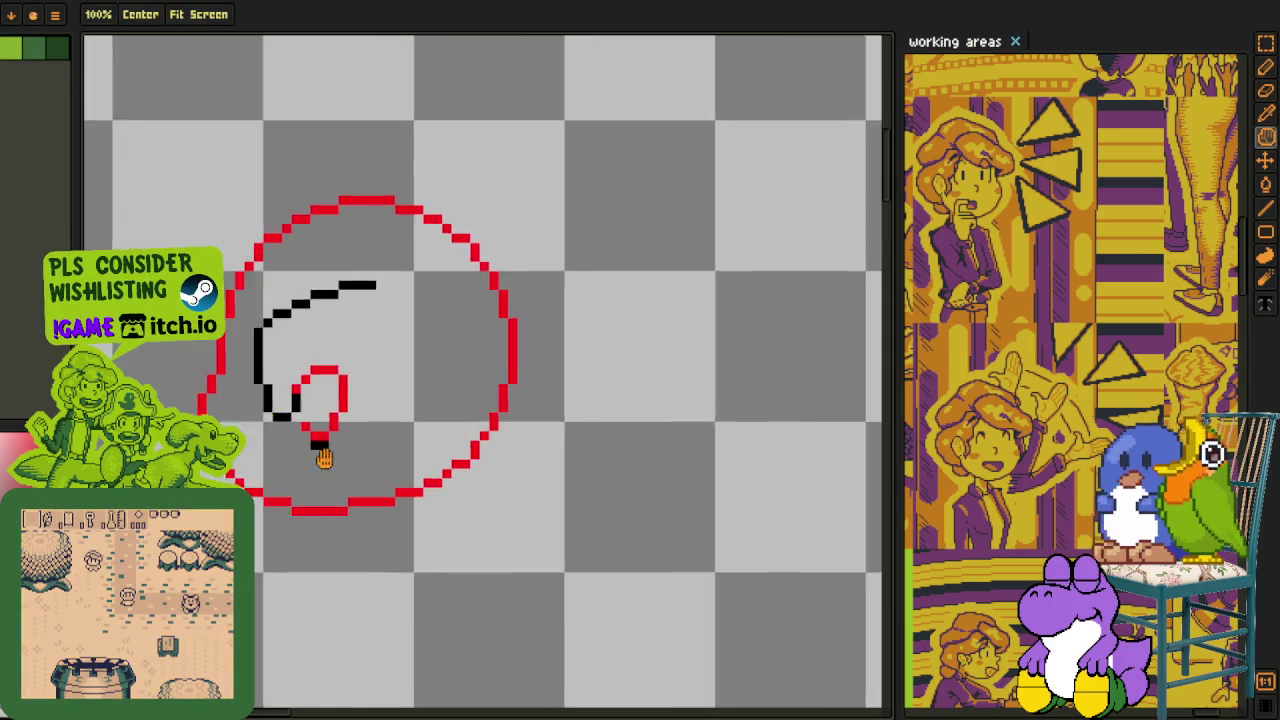
scroll(322, 457, "up", 3)
Draw a long black line below the loop and a short line across the circle's left edge.
left_click(339, 420)
mouse_move(339, 420)
left_mouse_down()
mouse_move(347, 540)
mouse_move(410, 655)
left_mouse_up()
scroll(360, 540, "down", 2)
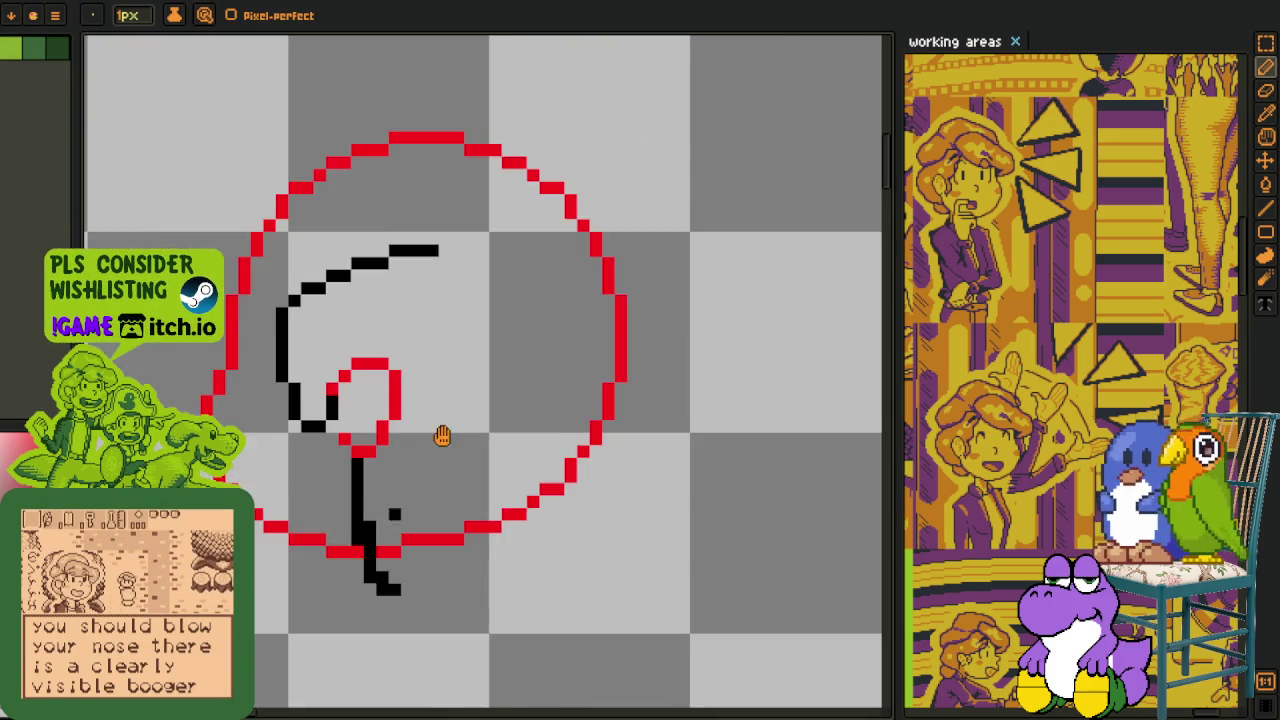
scroll(443, 434, "up", 1)
scroll(271, 403, "up", 1)
mouse_move(265, 428)
left_mouse_down()
mouse_move(355, 435)
mouse_move(320, 465)
mouse_move(215, 432)
left_mouse_up()
left_click_drag(308, 449, 348, 459)
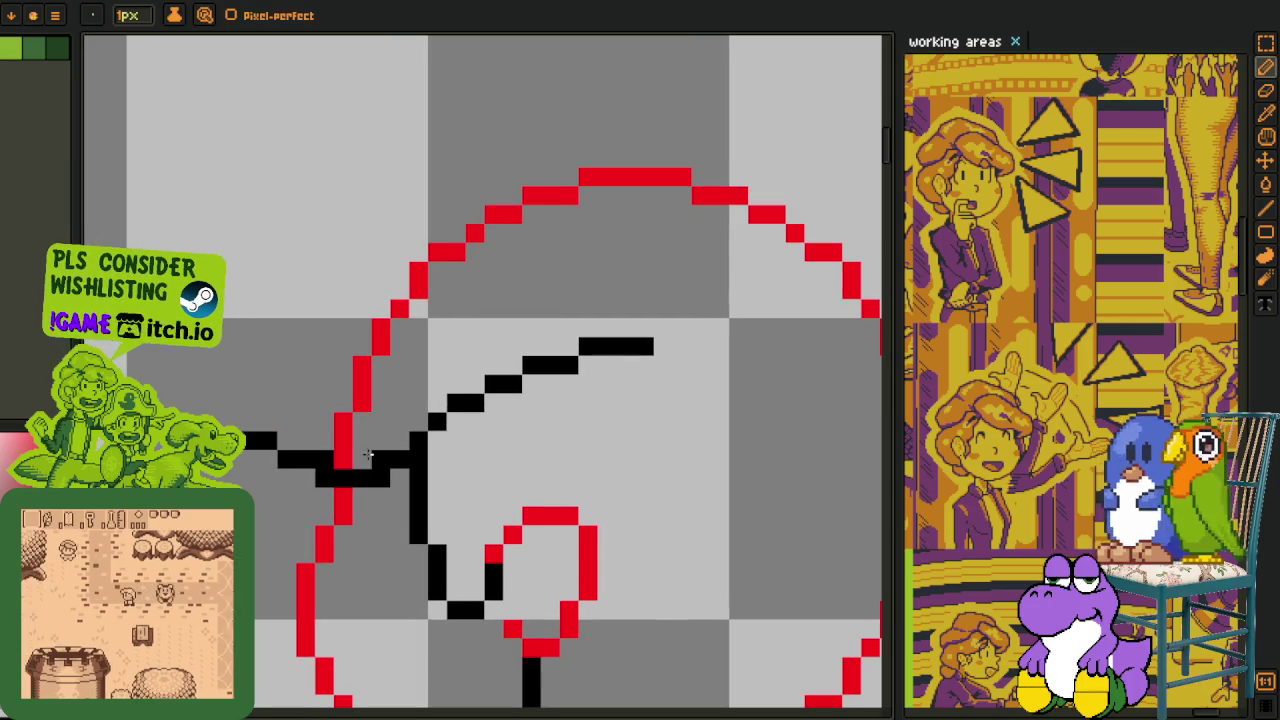
scroll(297, 457, "down", 1)
scroll(441, 284, "down", 1)
key("b")
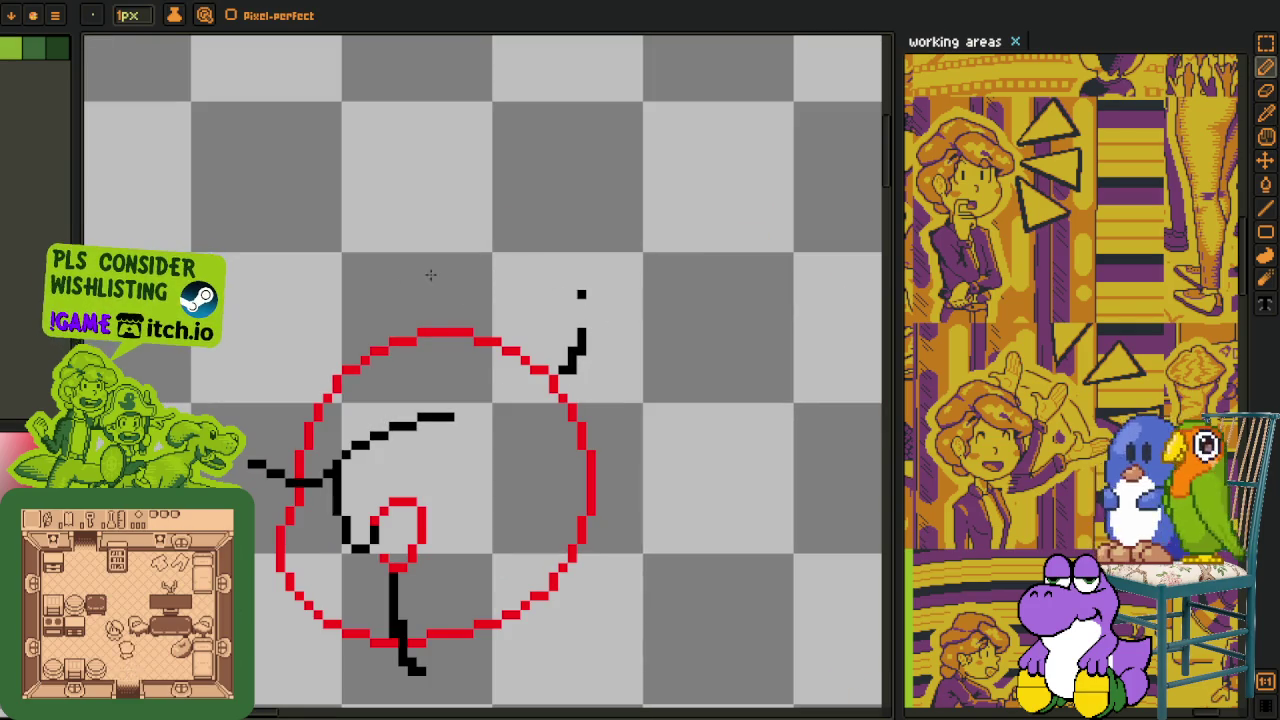
Draw a black arc over the circle's upper-left, adding further runs and pixels.
scroll(255, 445, "up", 1)
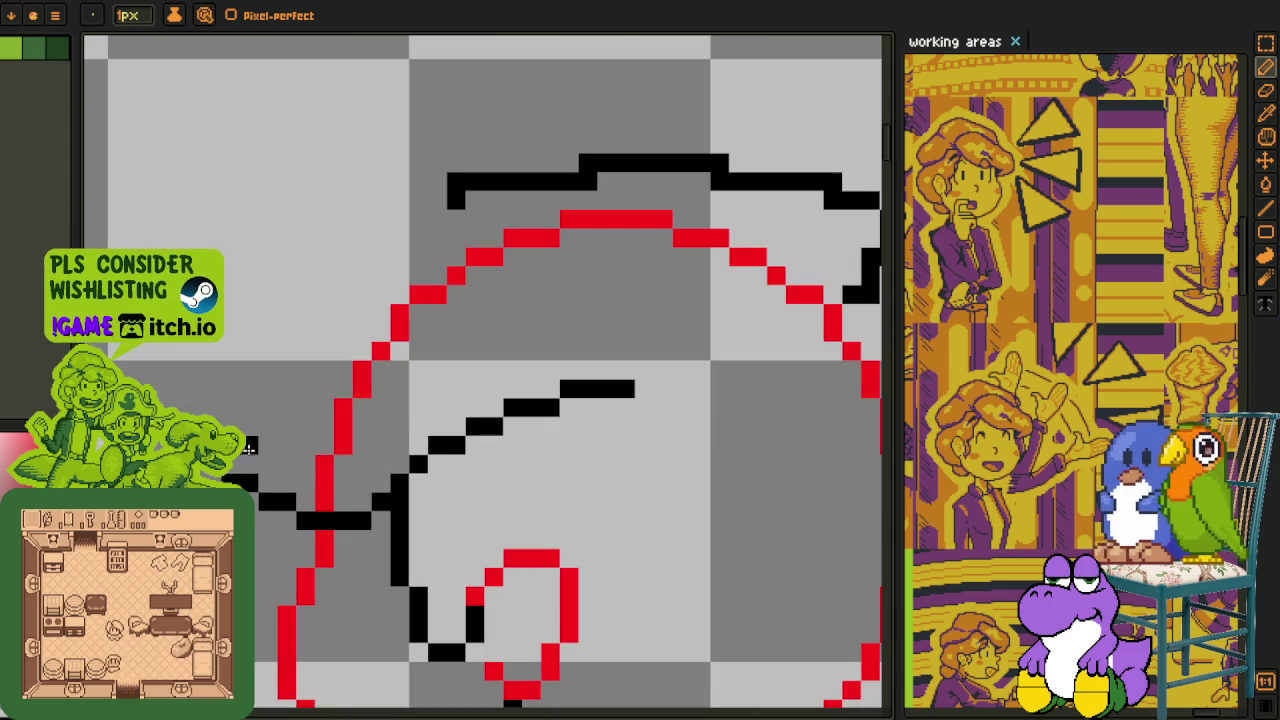
left_click_drag(228, 420, 446, 228)
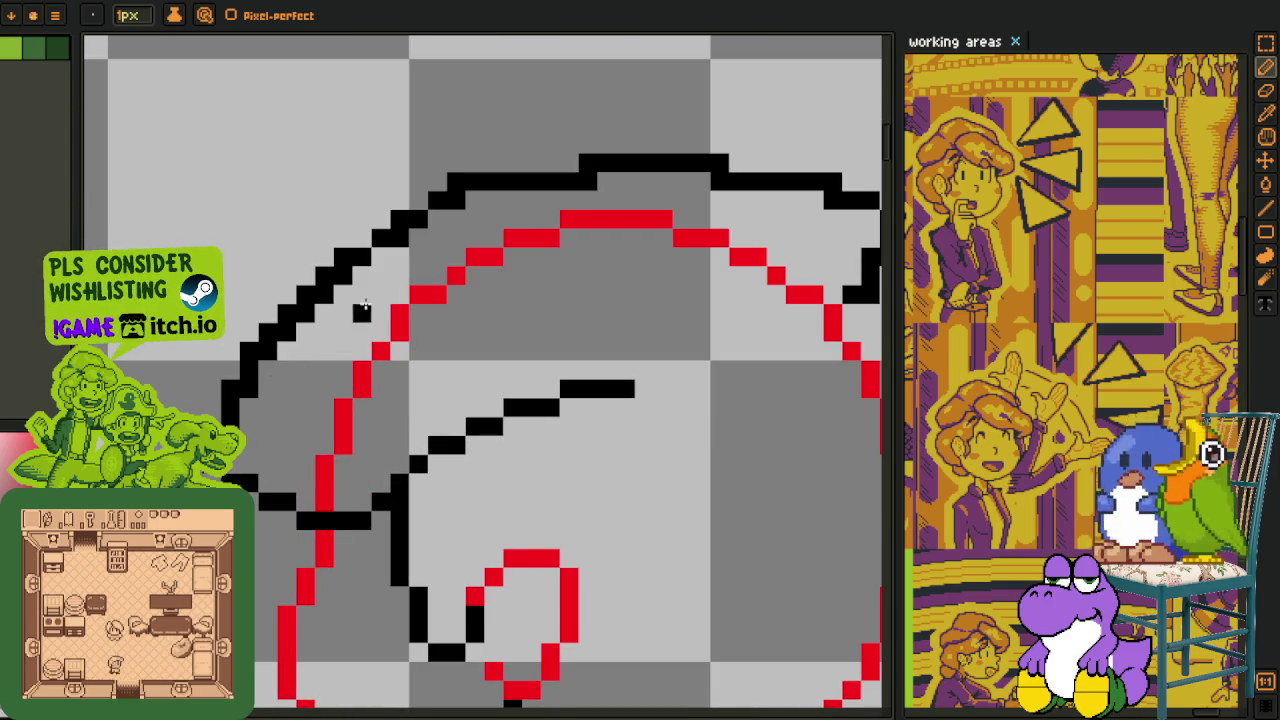
scroll(365, 305, "up", 2)
scroll(392, 280, "right", 2)
left_click_drag(377, 276, 488, 290)
scroll(486, 290, "up", 1)
mouse_move(380, 294)
left_mouse_down()
mouse_move(734, 284)
mouse_move(583, 311)
left_mouse_up()
left_click(538, 301)
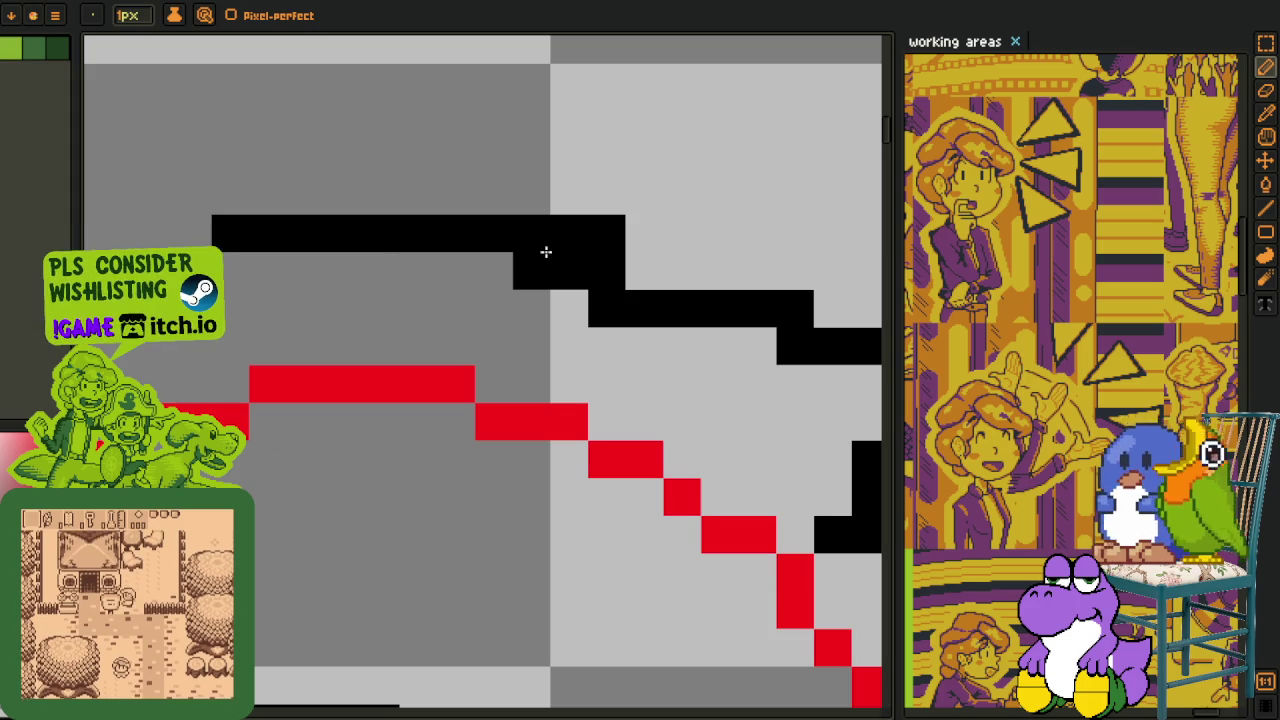
scroll(646, 285, "right", 2)
scroll(354, 323, "up", 1)
Erase the arc's doubled step pixels and continue the arc toward the right.
key("e")
mouse_move(303, 293)
left_mouse_down()
mouse_move(412, 293)
mouse_move(508, 343)
mouse_move(563, 343)
left_mouse_up()
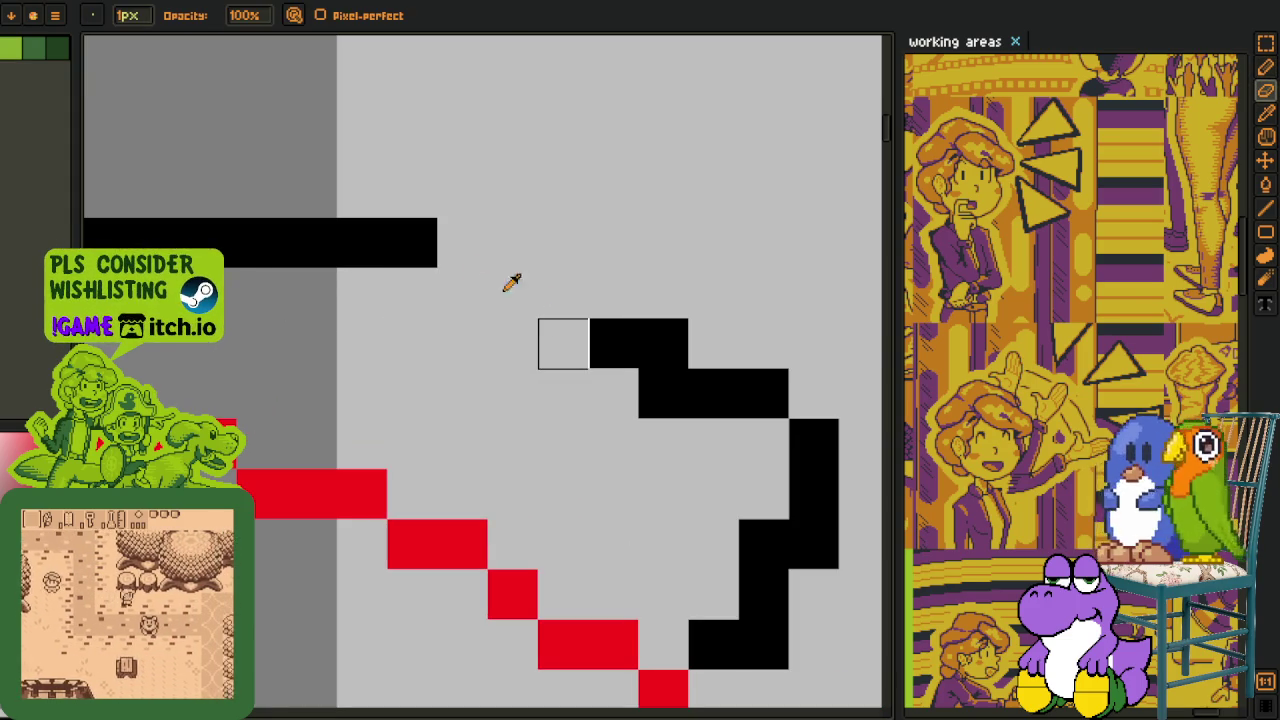
key("b")
left_click(450, 272)
left_click_drag(450, 272, 554, 294)
scroll(663, 397, "down", 4)
mouse_move(737, 434)
left_mouse_down()
mouse_move(697, 401)
mouse_move(399, 397)
left_mouse_up()
scroll(697, 401, "up", 1)
Add a pixel to the arc and remove five doubled stair-step pixels.
key("p")
scroll(680, 403, "down", 2)
scroll(651, 400, "up", 1)
scroll(399, 397, "up", 2)
key("b")
left_click(281, 565)
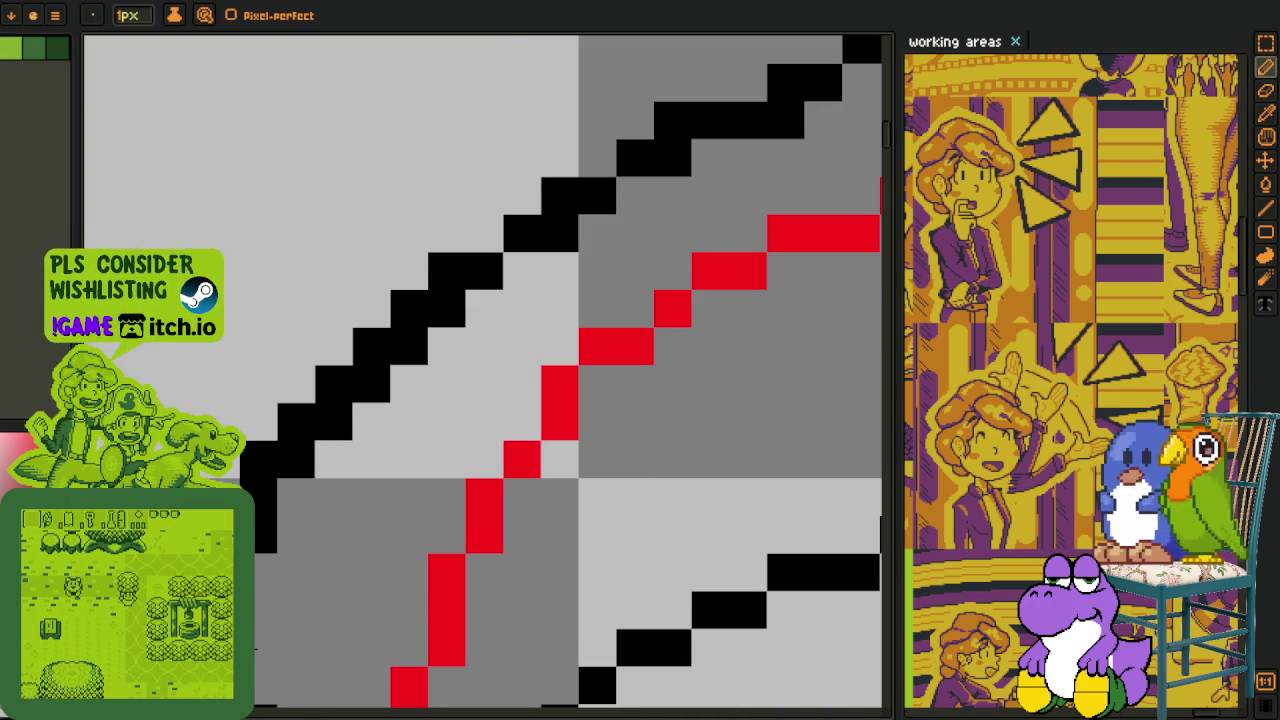
right_click(333, 422)
right_click(371, 385)
right_click(409, 347)
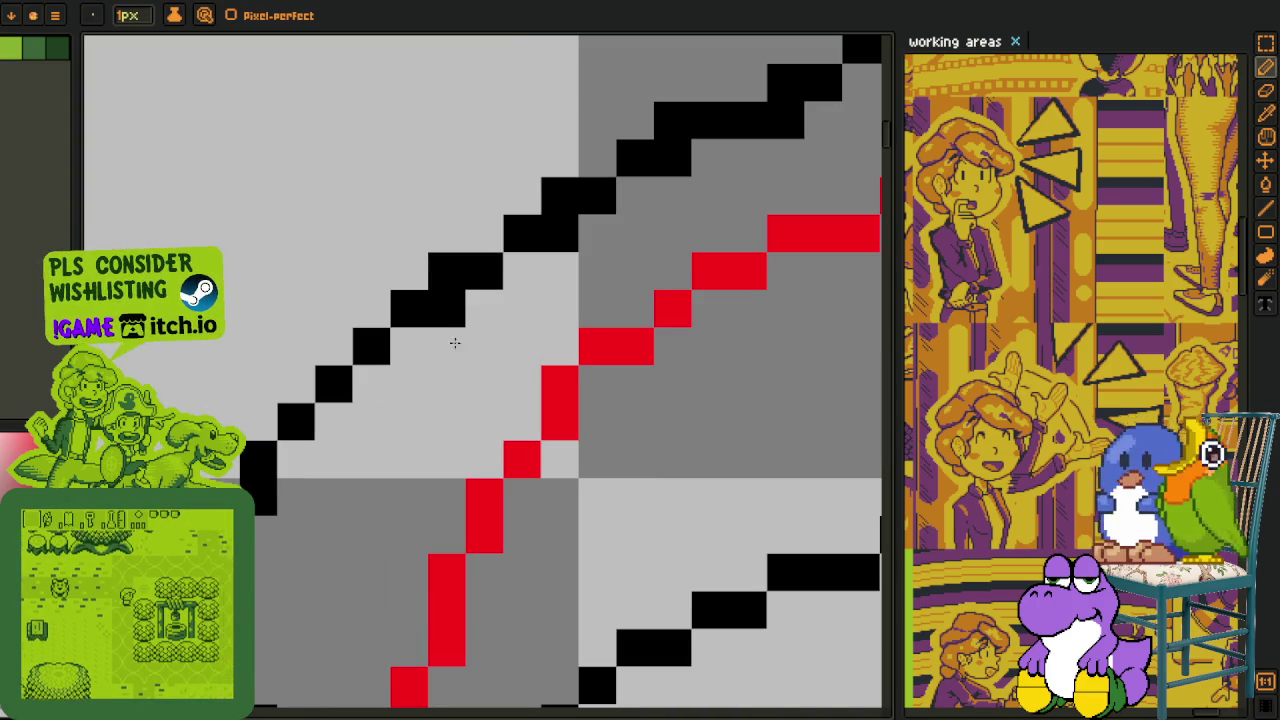
right_click(446, 309)
right_click(559, 234)
Tidy two more steps of the arc's staircase, undoing the last change.
key("h")
left_click_drag(586, 251, 397, 303)
key("b")
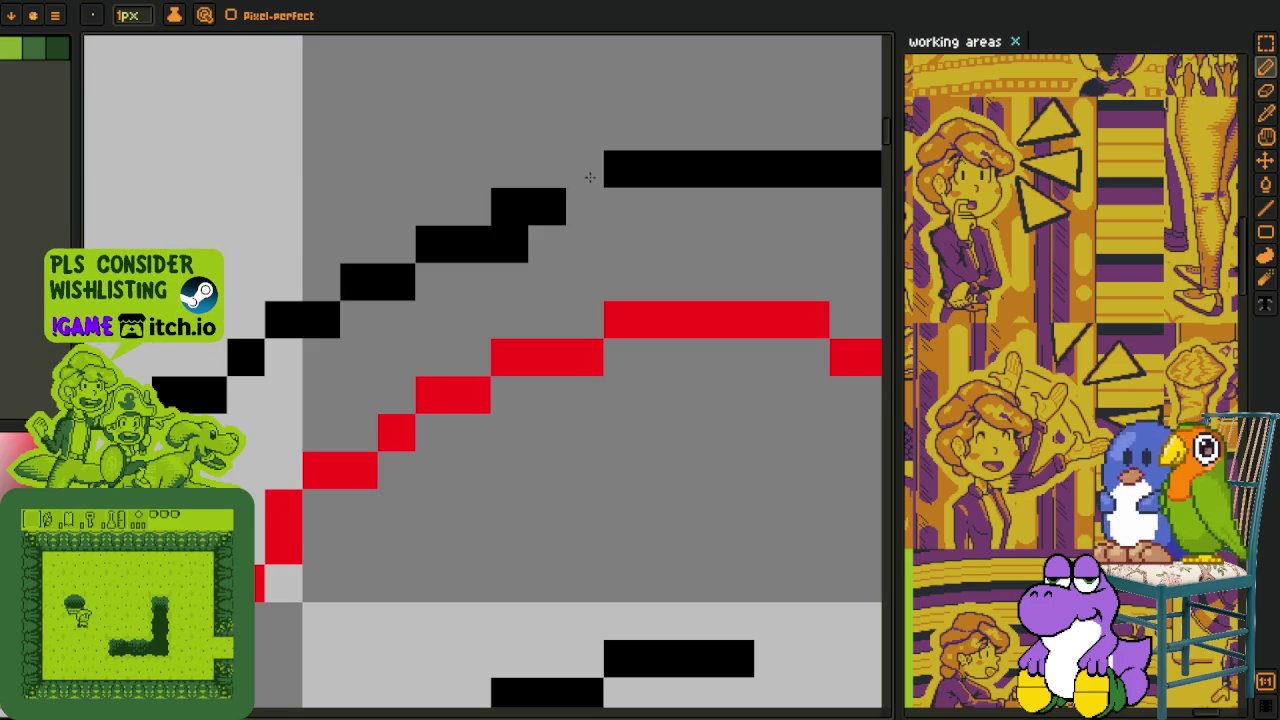
left_click(585, 207)
left_click(544, 281)
key("ctrl+z")
key("h")
scroll(390, 245, "down", 5)
scroll(557, 249, "up", 1)
scroll(508, 286, "down", 1)
left_click_drag(533, 300, 541, 300)
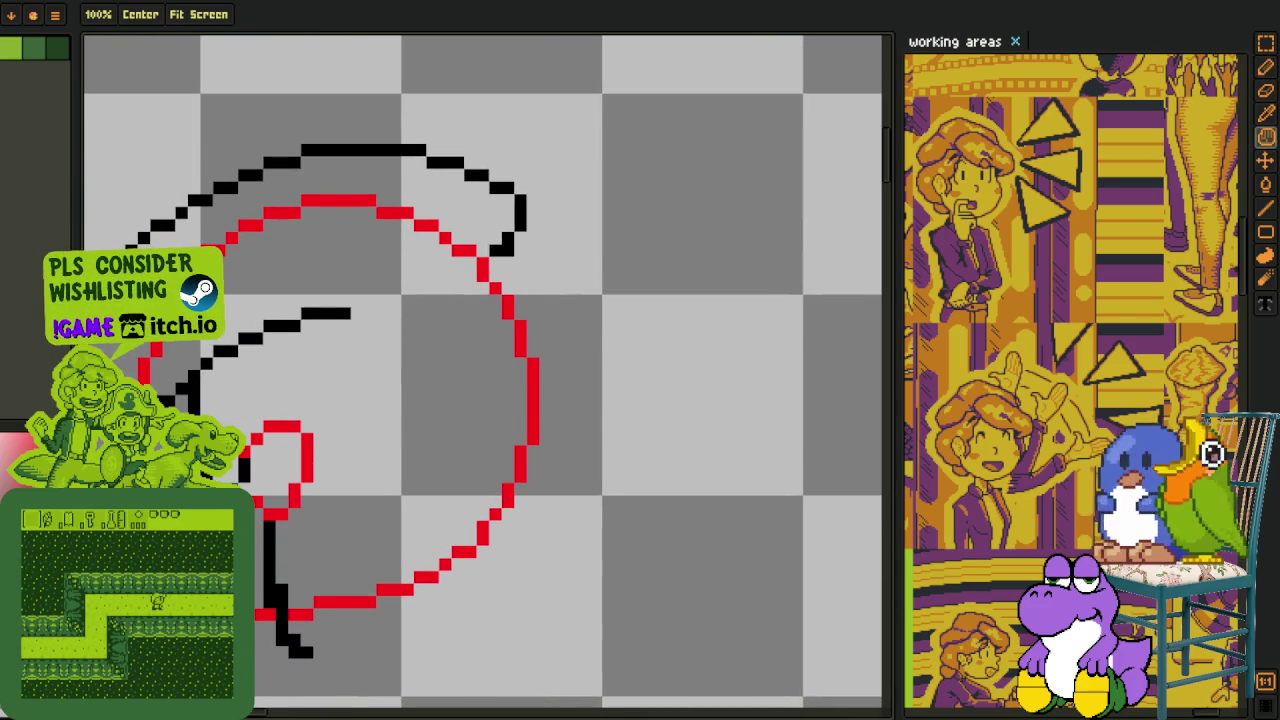
Reshape the corner pixels of the arc's hook.
scroll(443, 271, "up", 2)
scroll(400, 277, "up", 2)
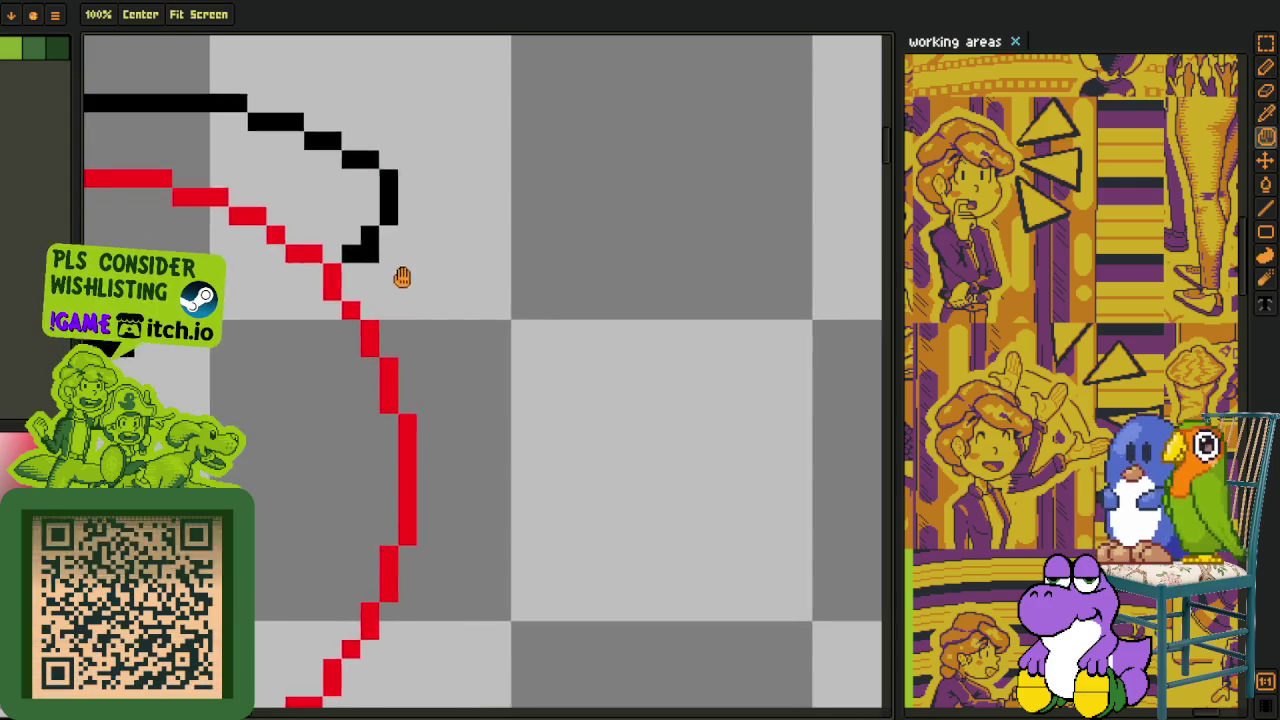
scroll(376, 233, "up", 2)
key("b")
right_click(378, 249)
right_click(341, 212)
left_click(378, 212)
scroll(400, 250, "down", 3)
key("h")
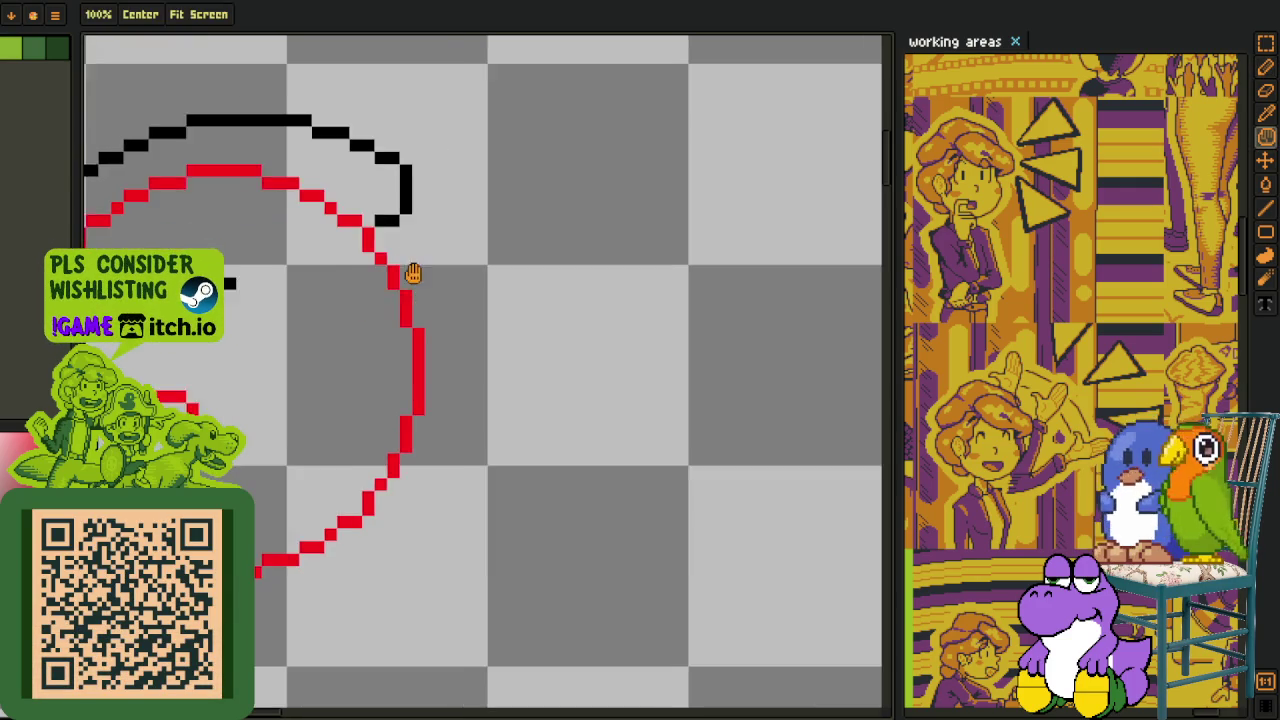
scroll(443, 273, "up", 1)
key("b")
Draw a diagonal line down-right from the hook, thinned to single-pixel steps.
left_click_drag(432, 182, 527, 355)
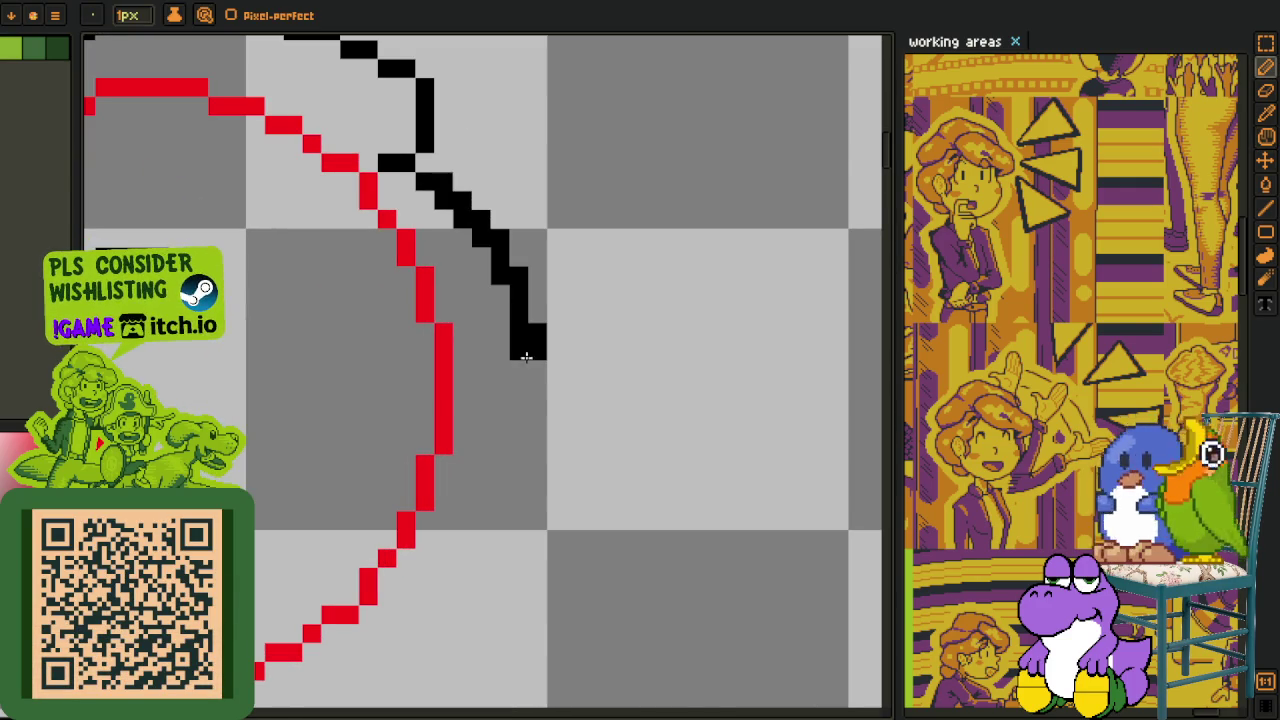
right_click(537, 335)
right_click(500, 262)
right_click(462, 222)
right_click(443, 215)
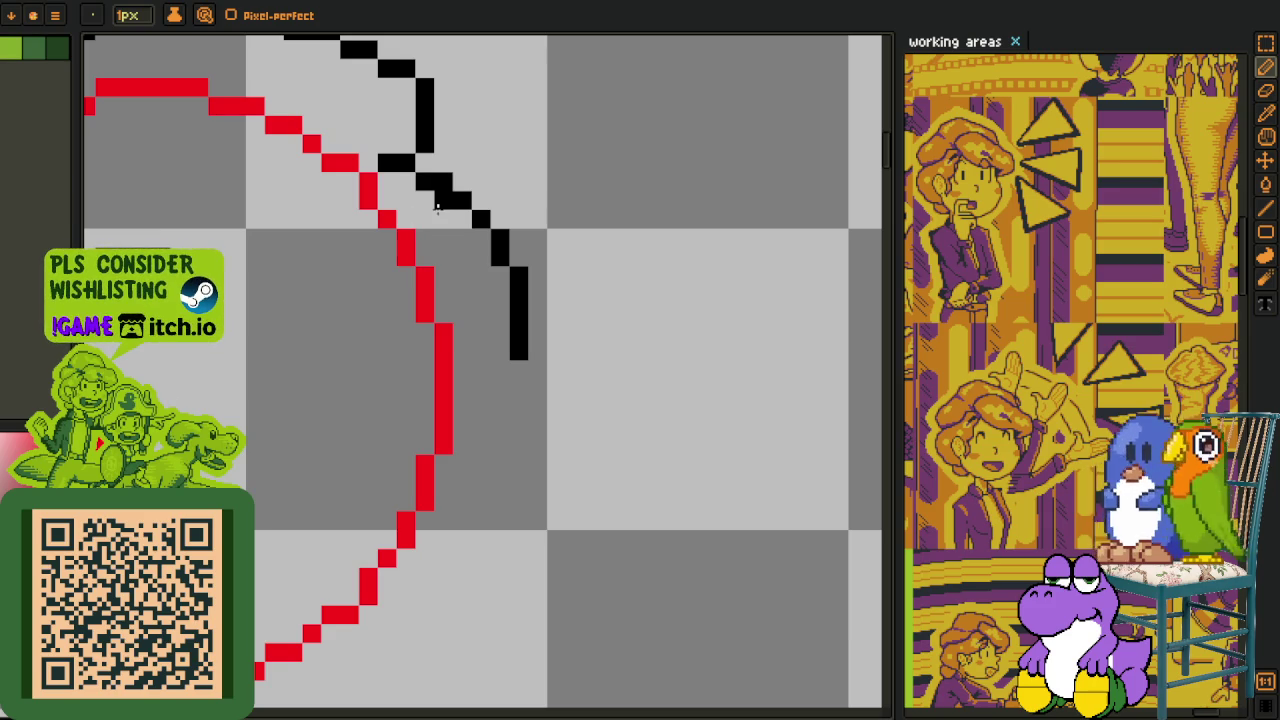
right_click(518, 275)
left_click(500, 275)
key("h")
scroll(487, 349, "down", 3)
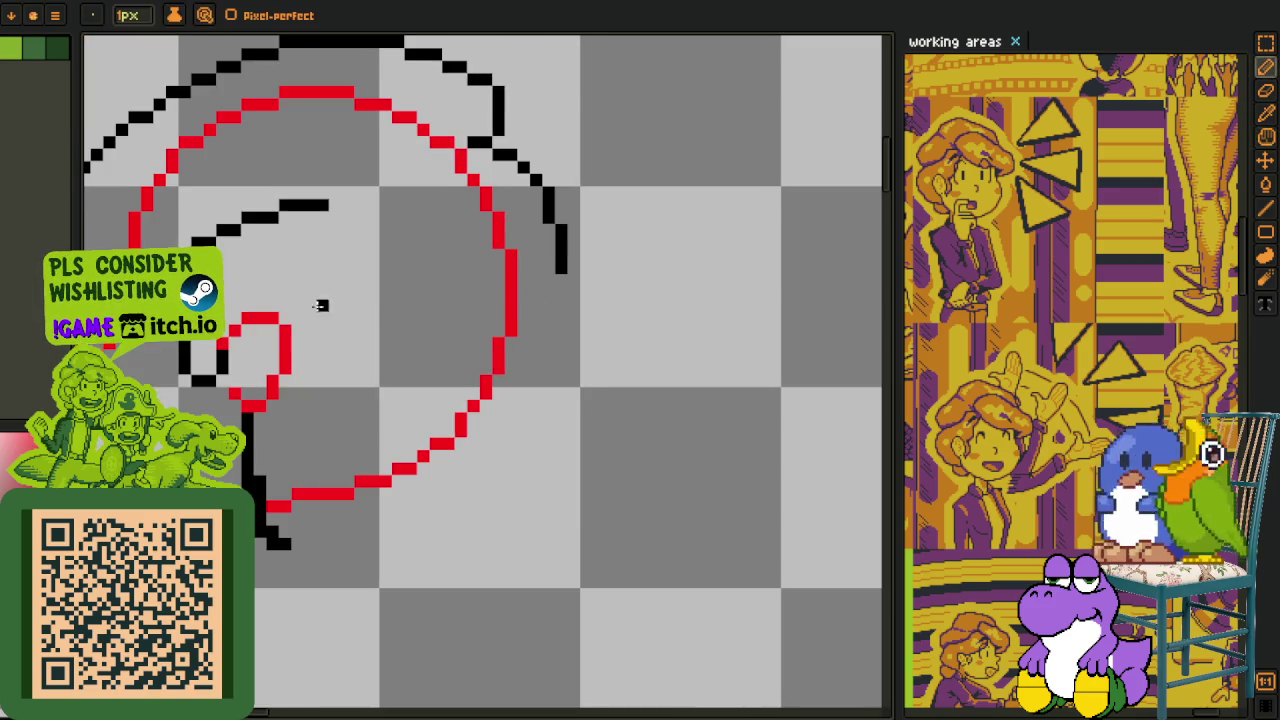
scroll(423, 323, "up", 3)
key("b")
Draw a black staircase down the circle's right edge ending in a flat leftward tail.
left_click(578, 258)
mouse_move(583, 262)
left_mouse_down()
mouse_move(520, 462)
mouse_move(449, 542)
mouse_move(428, 595)
left_mouse_up()
mouse_move(458, 548)
left_mouse_down()
mouse_move(514, 463)
mouse_move(376, 572)
left_mouse_up()
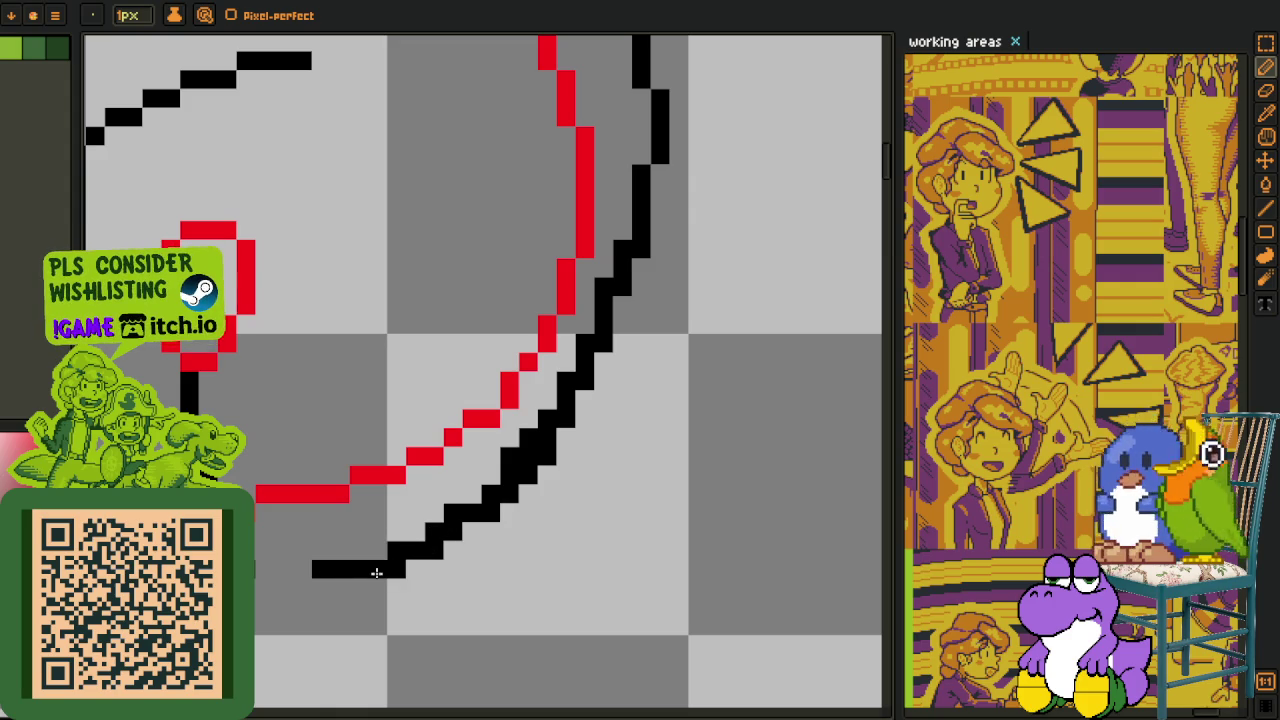
left_click_drag(264, 569, 312, 569)
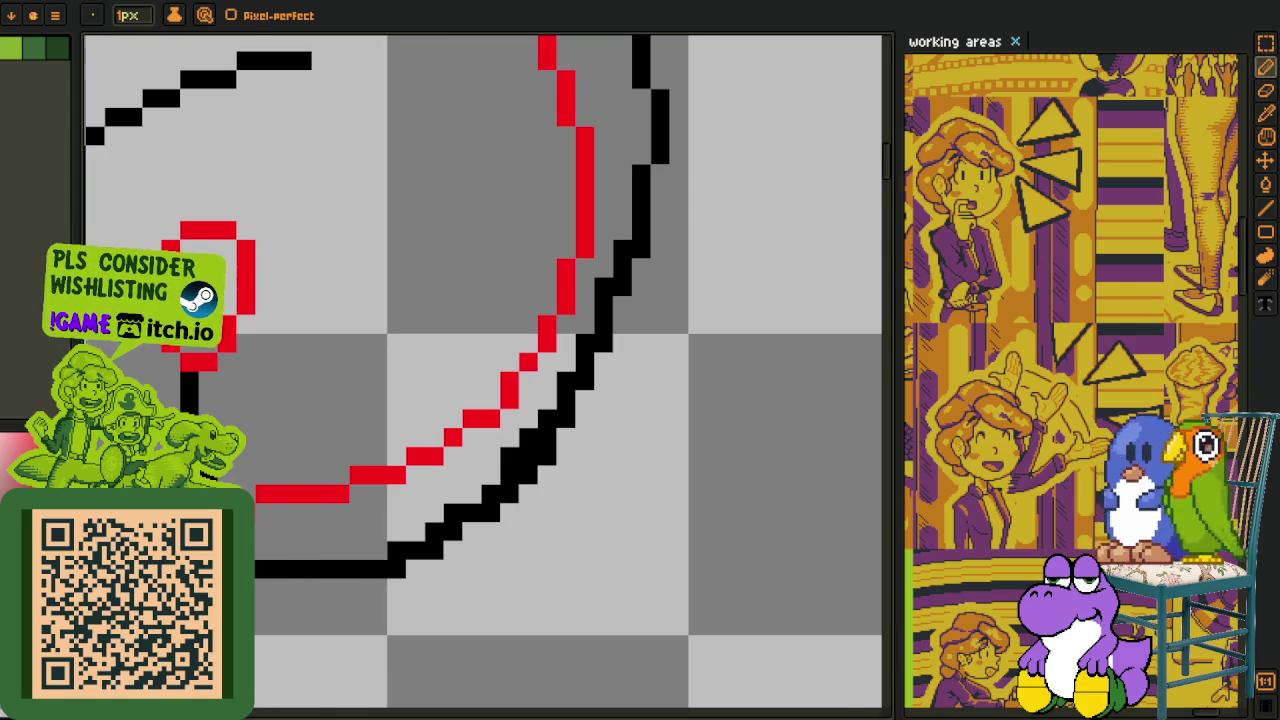
scroll(235, 562, "up", 1)
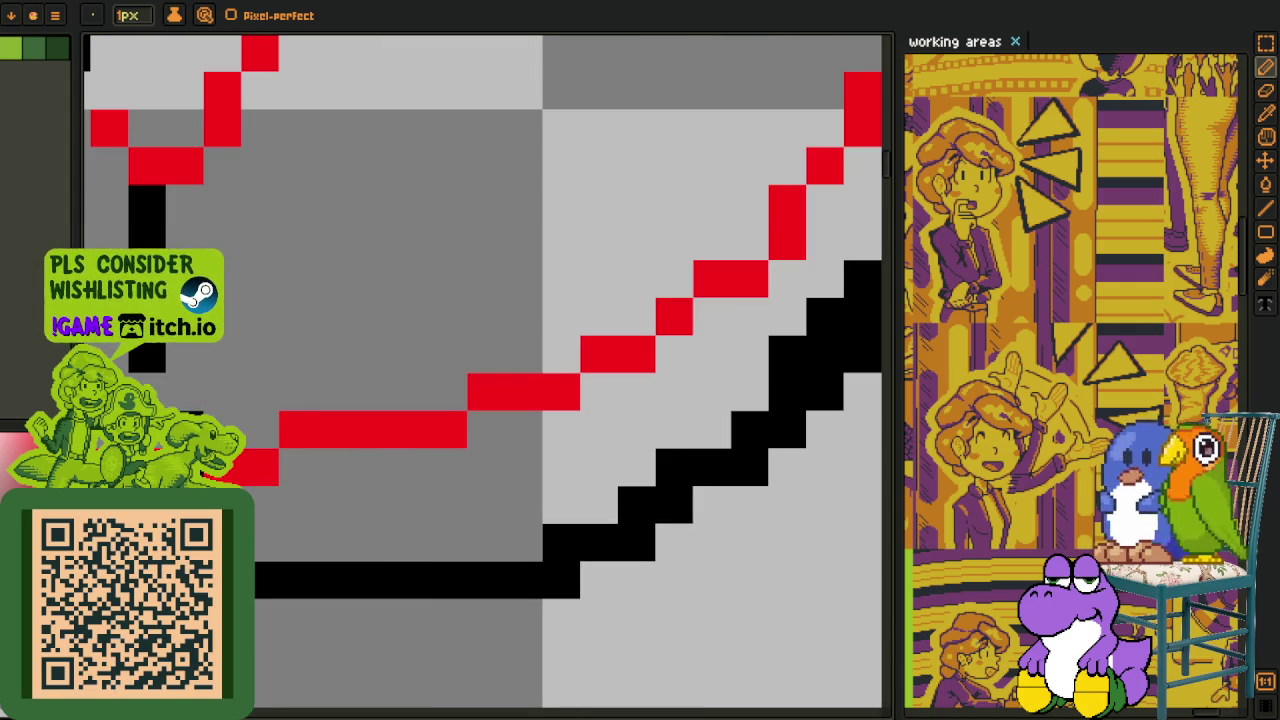
scroll(177, 388, "down", 1)
scroll(310, 525, "up", 1)
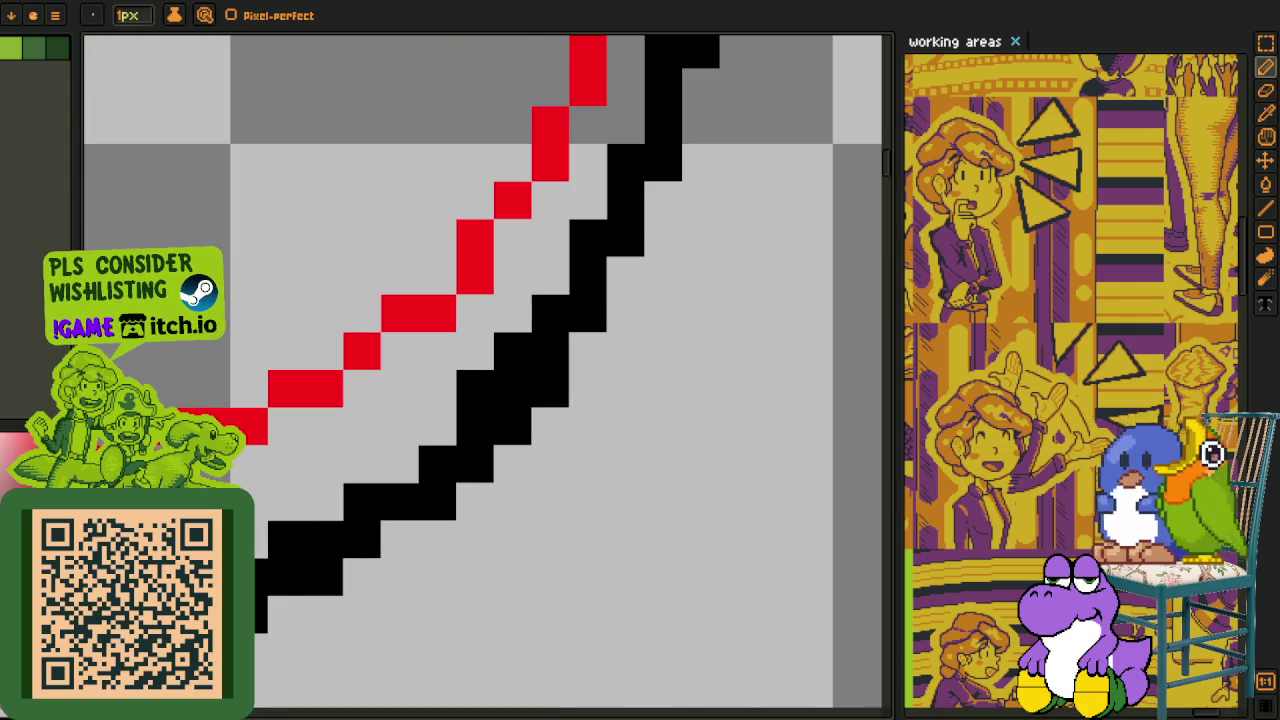
key("e")
left_click(287, 539)
key("ctrl+z")
Try erasing doubled pixels along the black line, then undo the erase.
key("i")
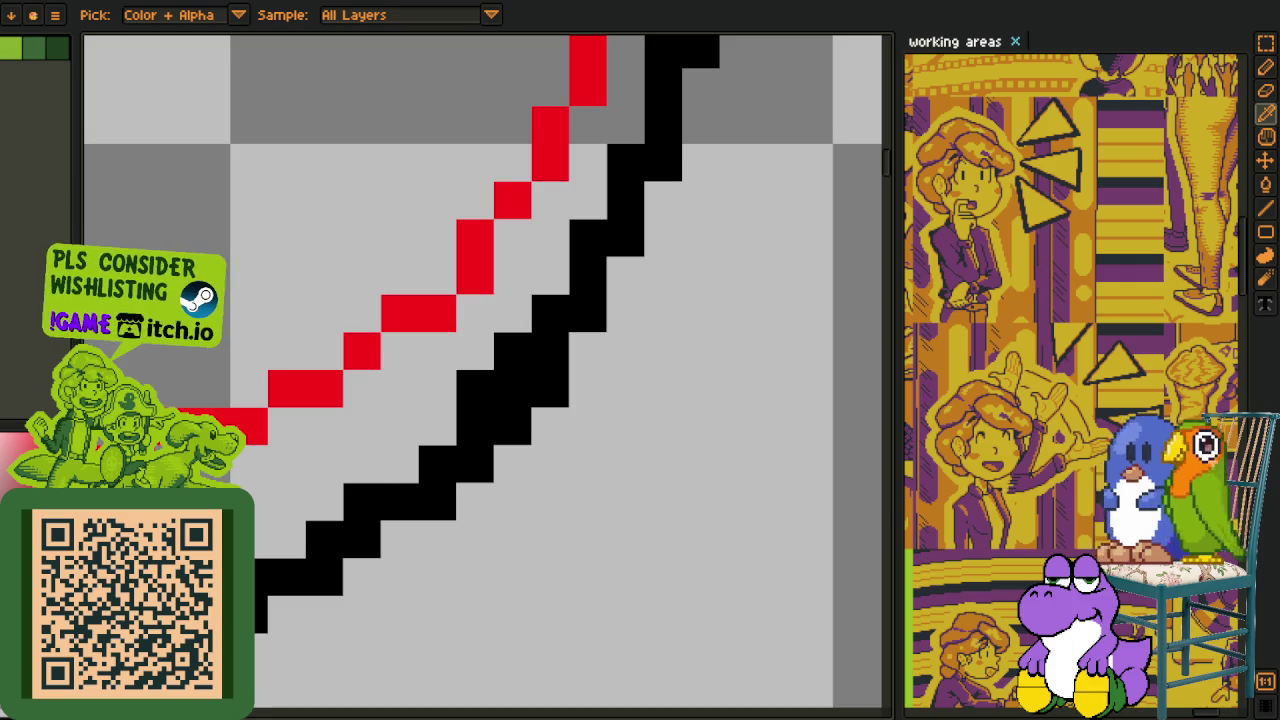
key("e")
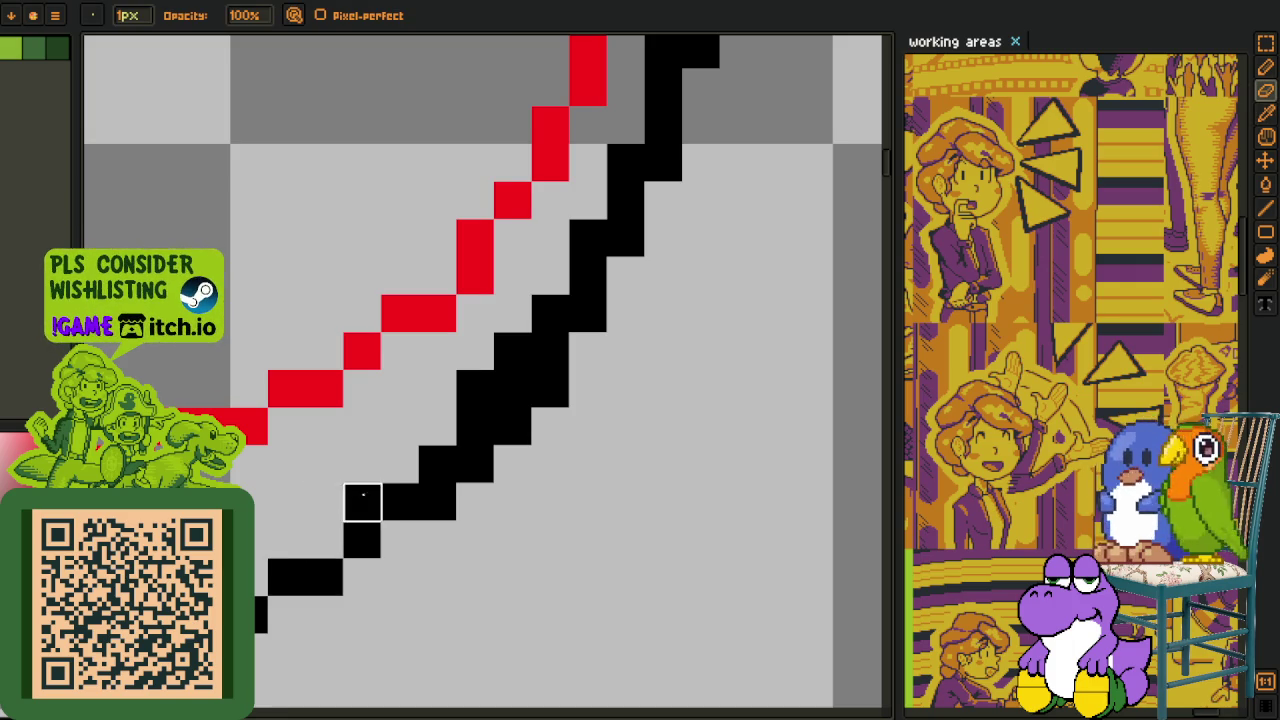
key("i")
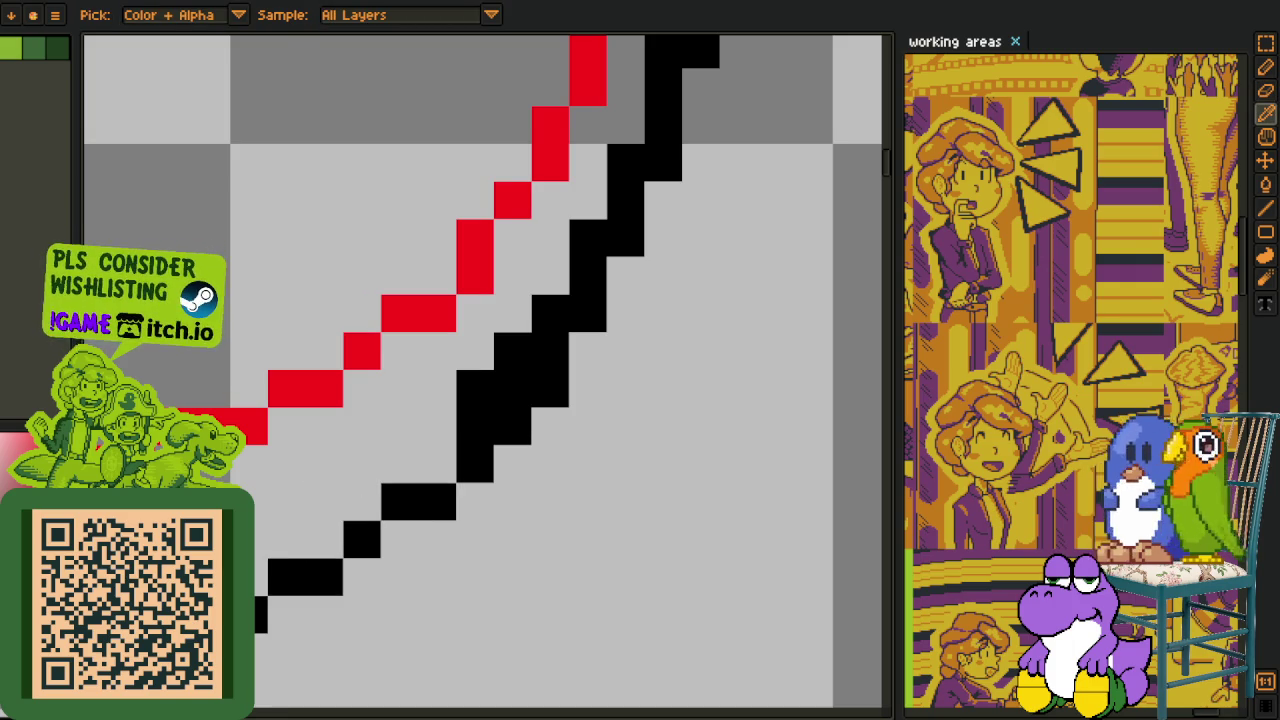
key("e")
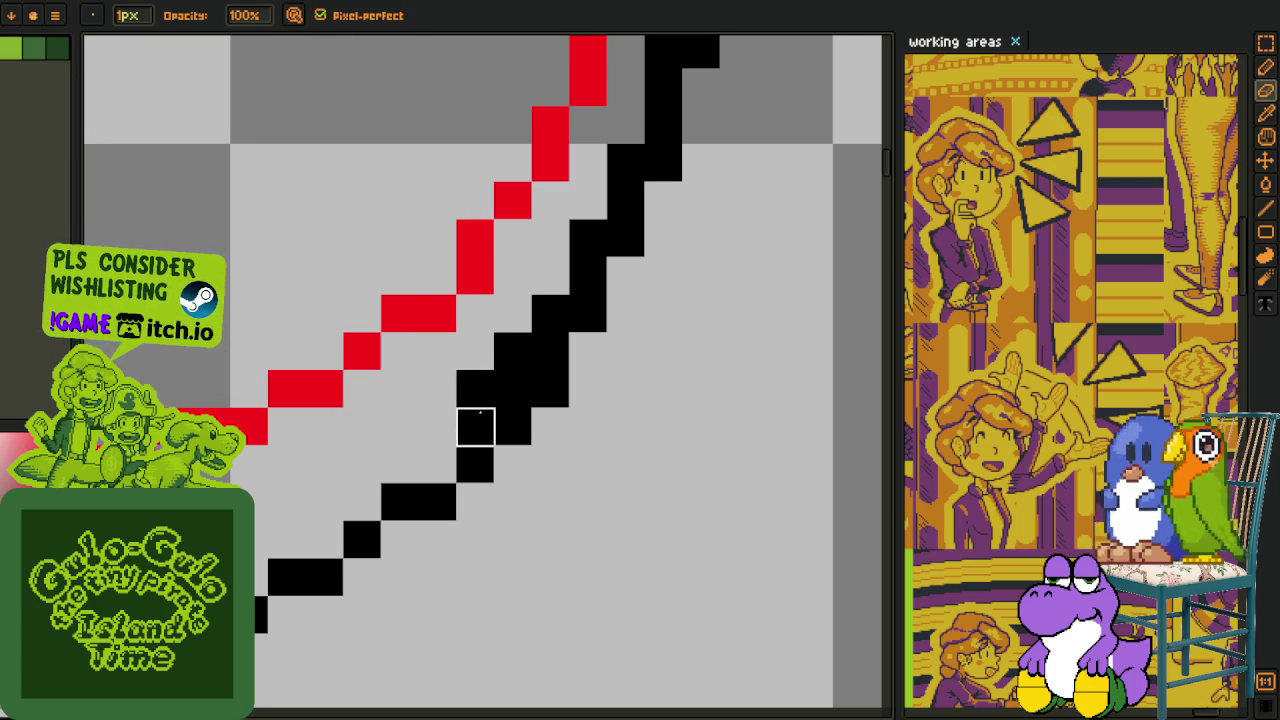
left_click_drag(475, 427, 513, 389)
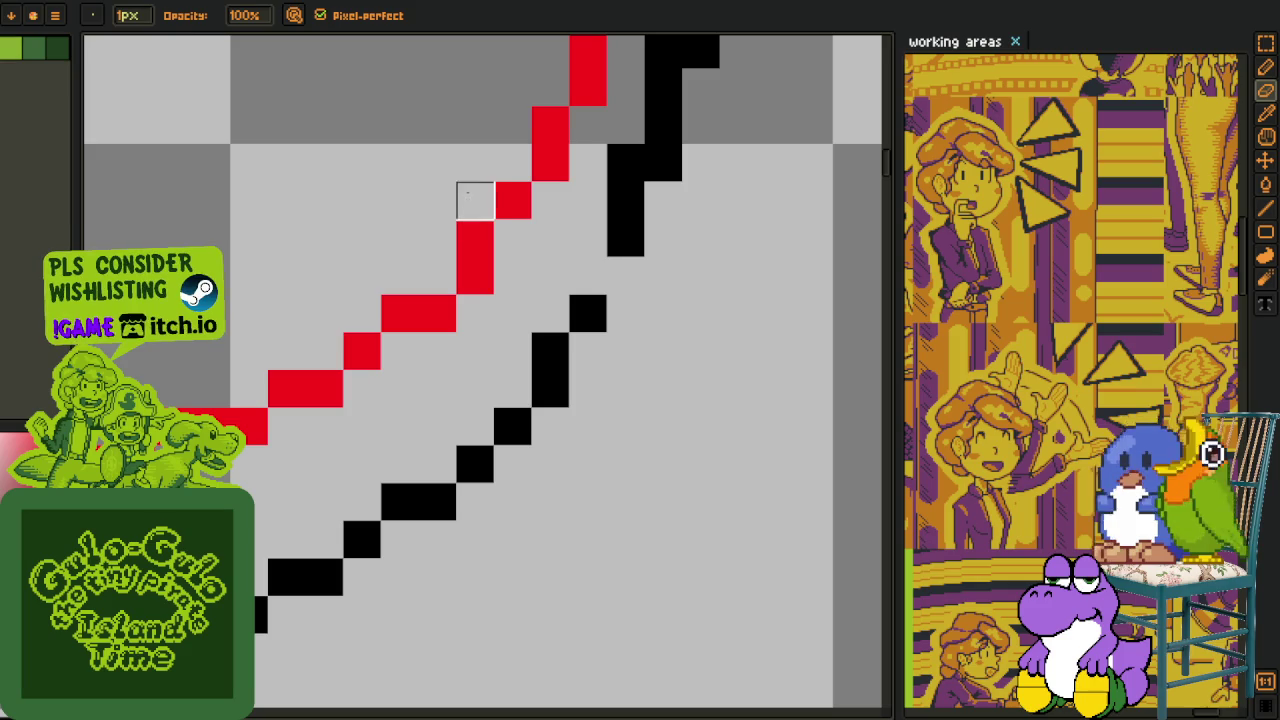
key("ctrl+z")
key("ctrl+z")
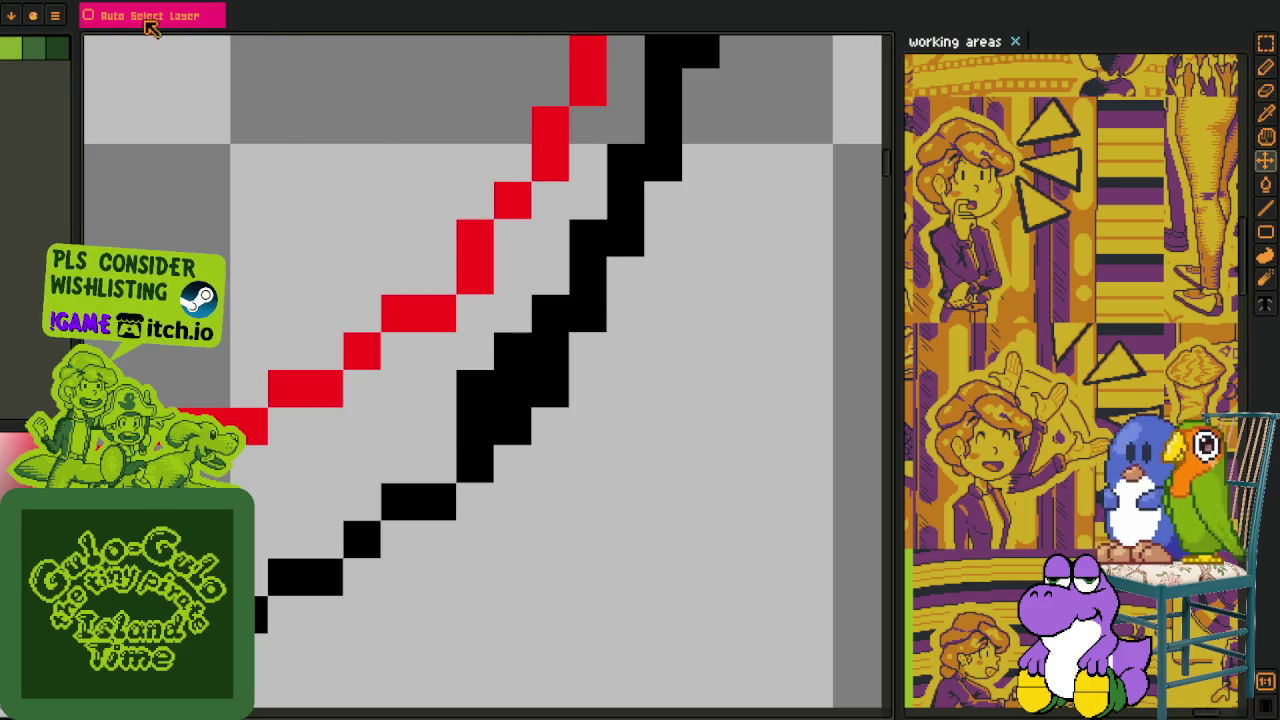
key("e")
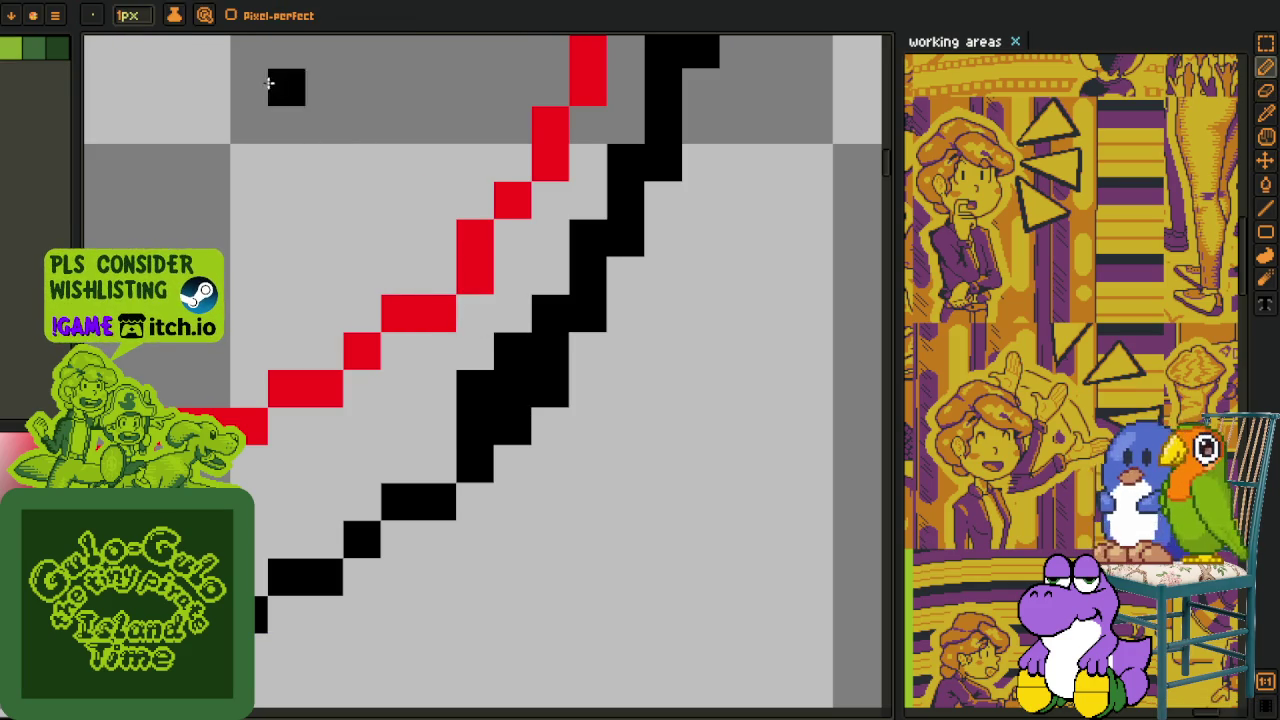
Test Pixel-perfect drawing on and off with scratch strokes, then remove the test blob.
key("b")
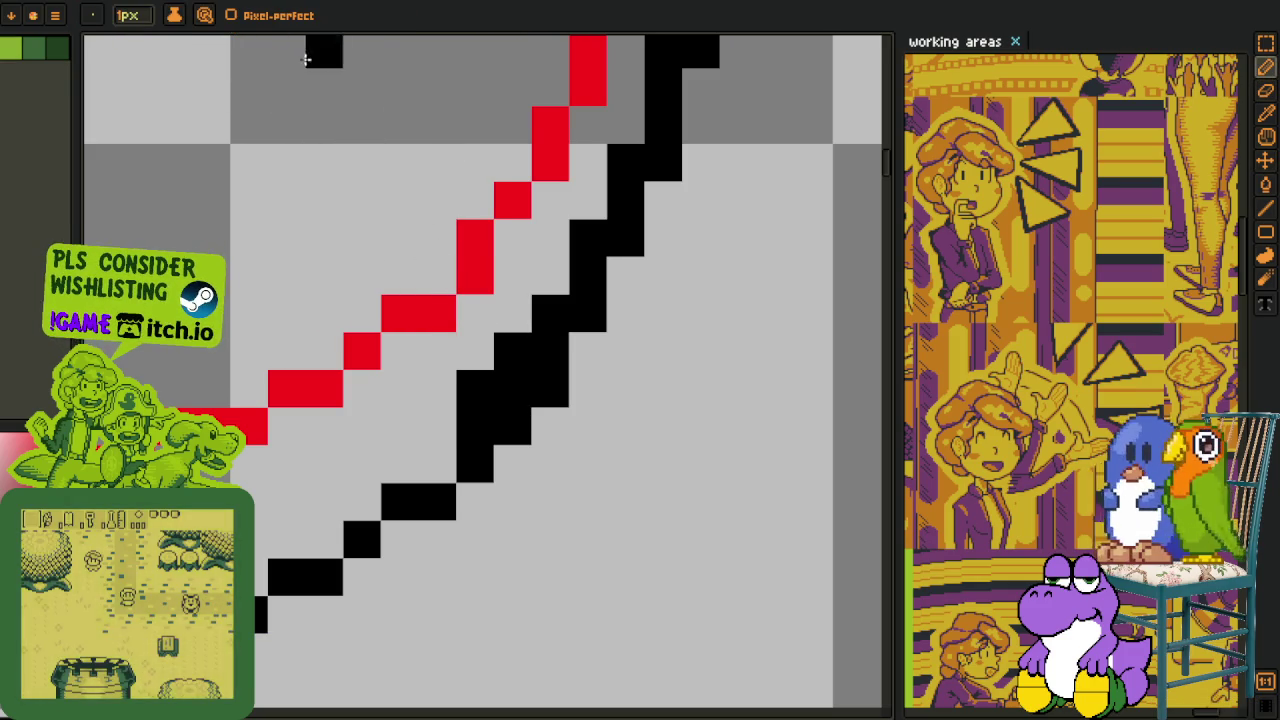
left_click(232, 16)
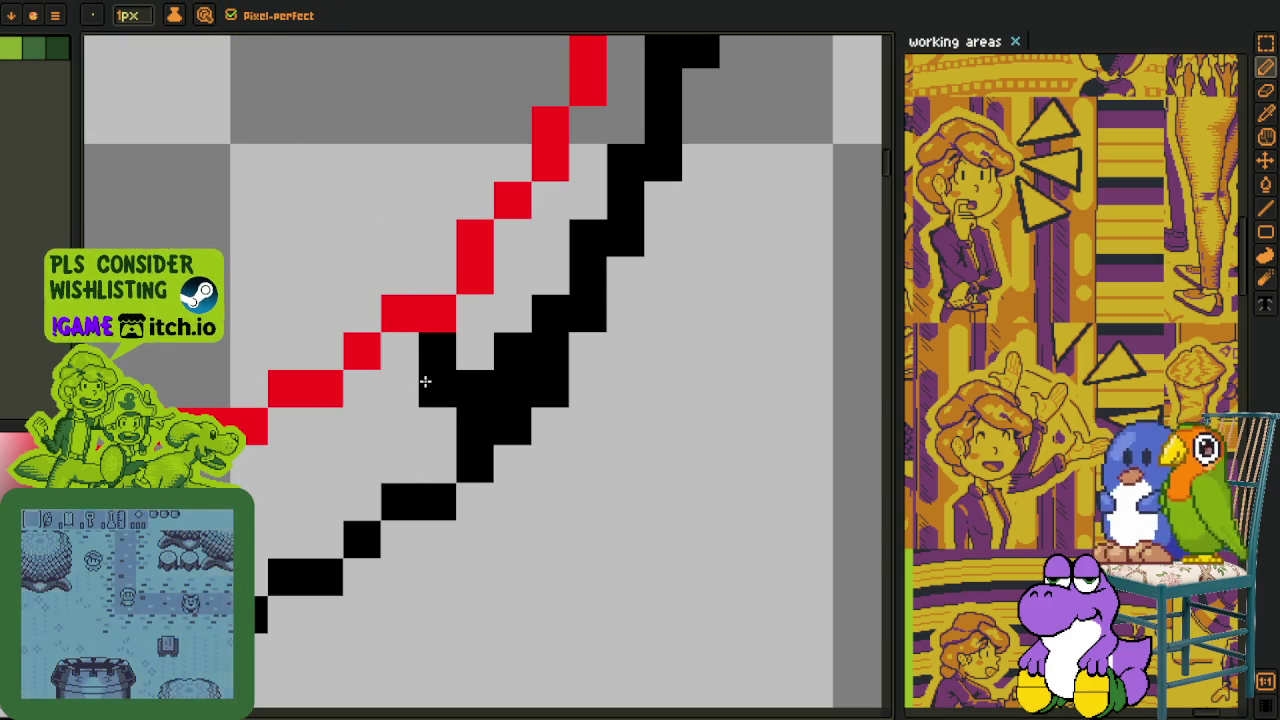
left_click_drag(423, 380, 362, 350)
left_click(232, 16)
mouse_move(250, 125)
left_mouse_down()
mouse_move(286, 134)
mouse_move(286, 251)
mouse_move(348, 150)
mouse_move(414, 100)
mouse_move(360, 90)
left_mouse_up()
left_click(232, 16)
left_click_drag(366, 208, 211, 350)
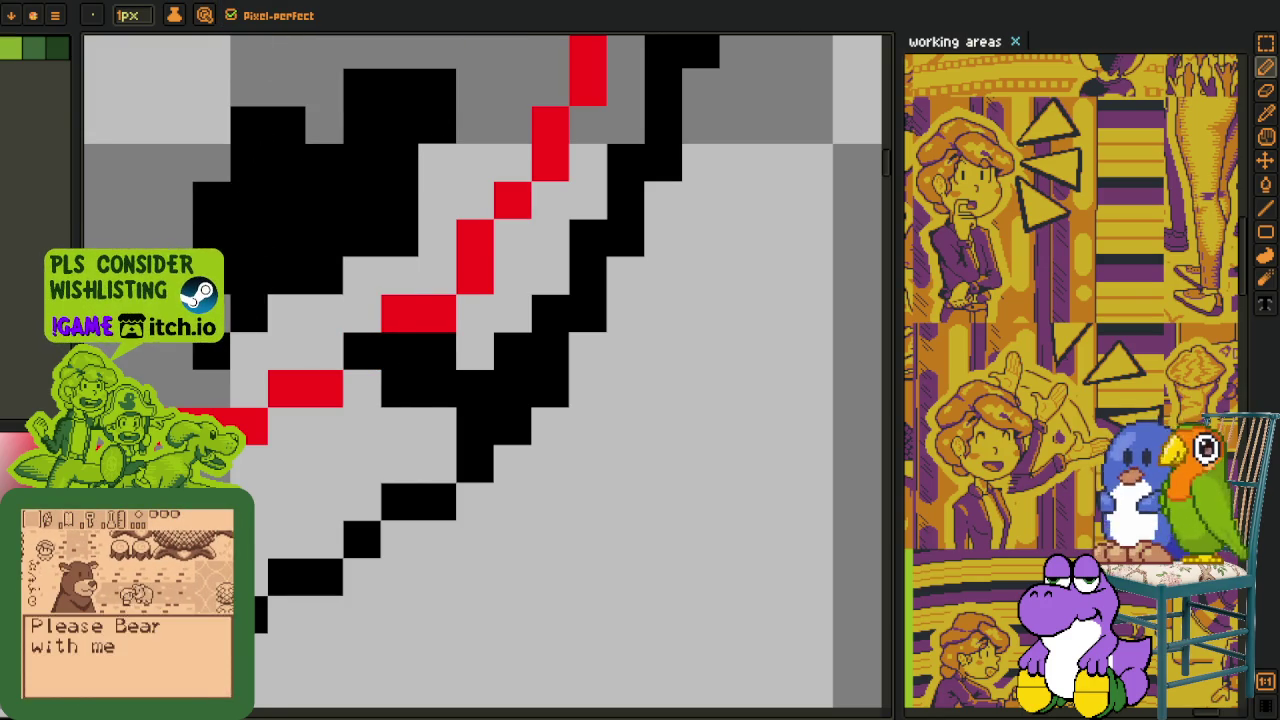
mouse_move(226, 296)
left_mouse_down()
mouse_move(357, 246)
mouse_move(443, 157)
mouse_move(434, 91)
mouse_move(374, 148)
mouse_move(400, 71)
mouse_move(300, 160)
mouse_move(250, 125)
mouse_move(205, 243)
left_mouse_up()
Touch up pixels beside the black line, erase a leftover pixel, and view the upper outline.
left_click_drag(363, 357, 436, 403)
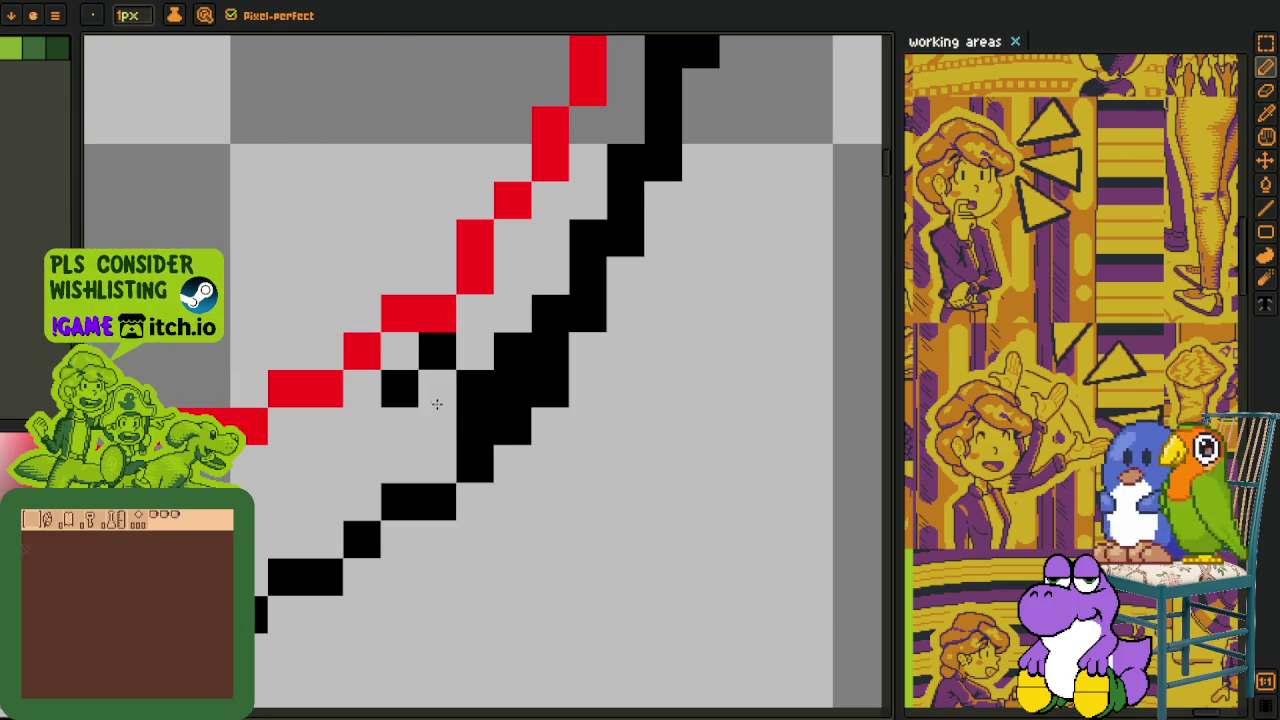
key("e")
left_click(437, 389)
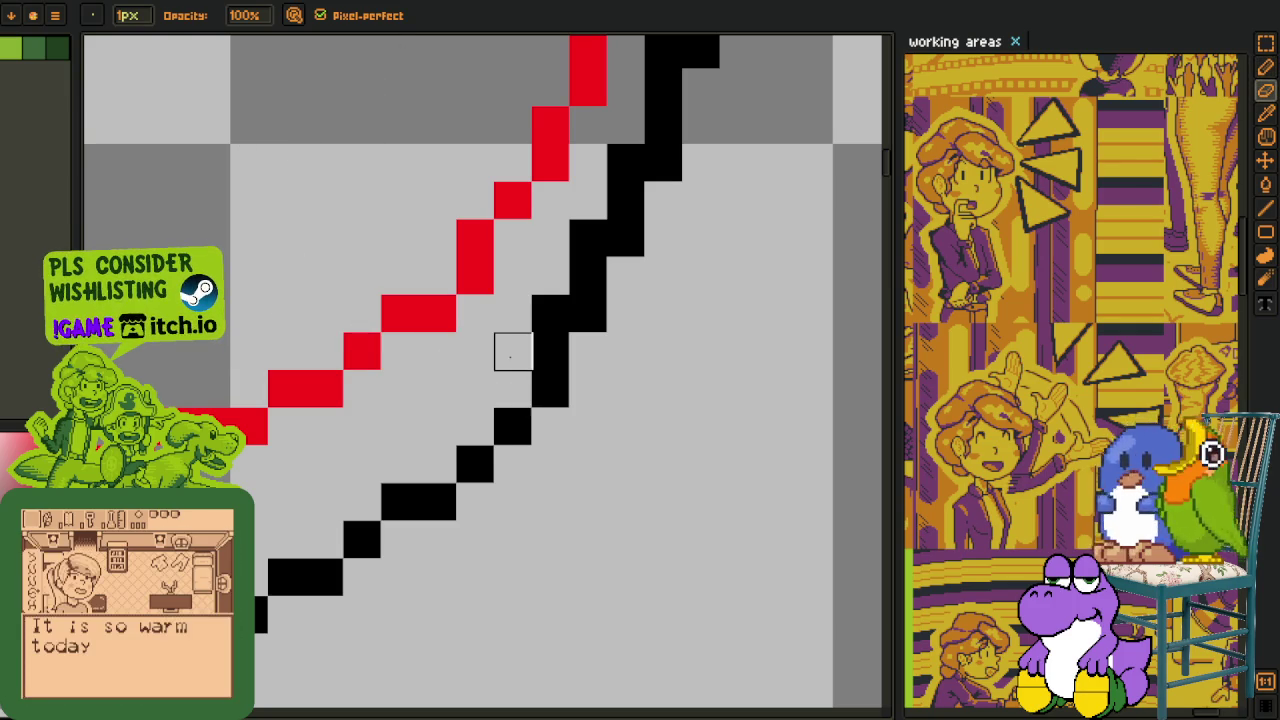
left_click_drag(588, 238, 423, 542)
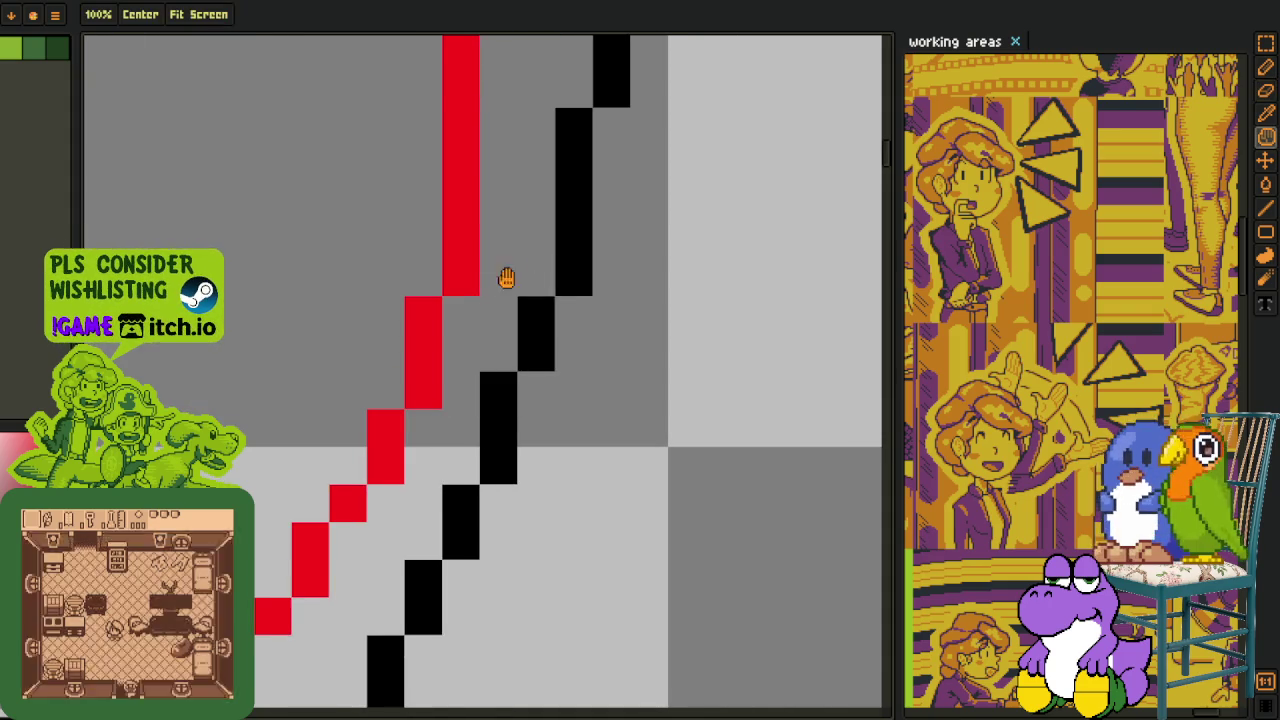
left_click_drag(536, 165, 508, 306)
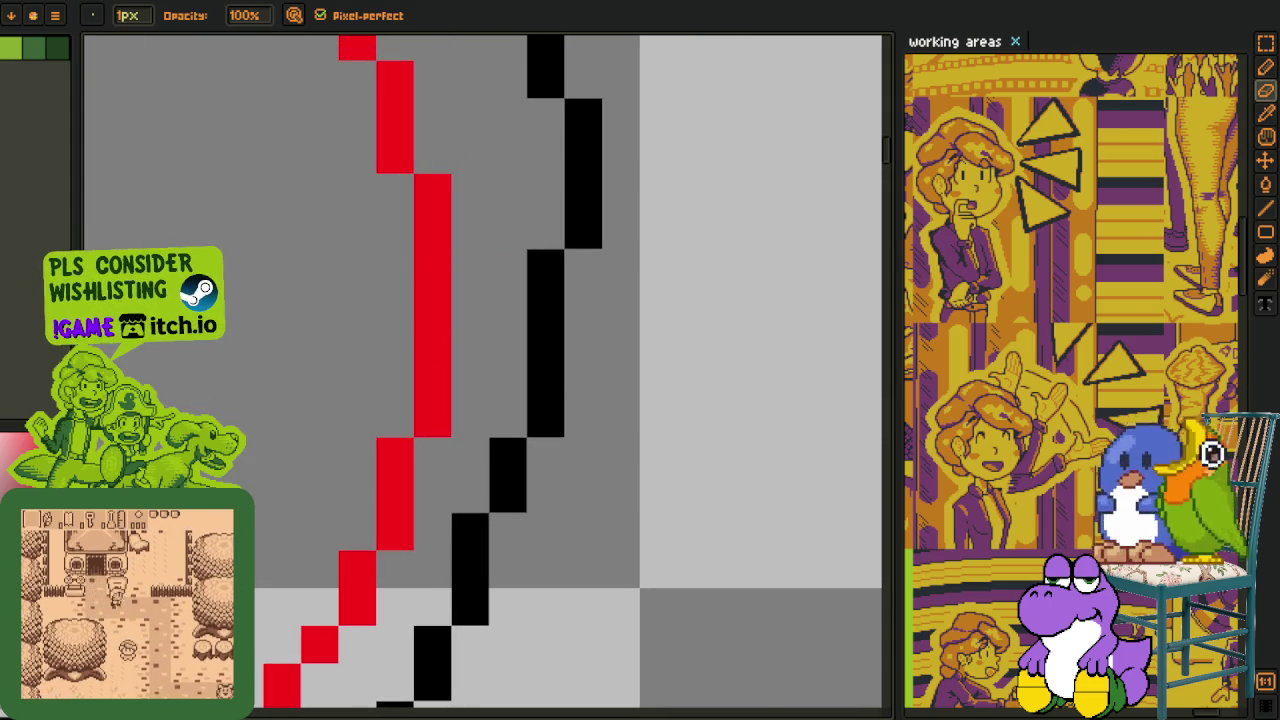
mouse_move(508, 306)
left_mouse_down()
mouse_move(486, 423)
mouse_move(477, 409)
left_mouse_up()
Draw several freehand vertical black test strokes beside the head, with pixel-perfect turned off.
key("i")
scroll(500, 393, "down", 3)
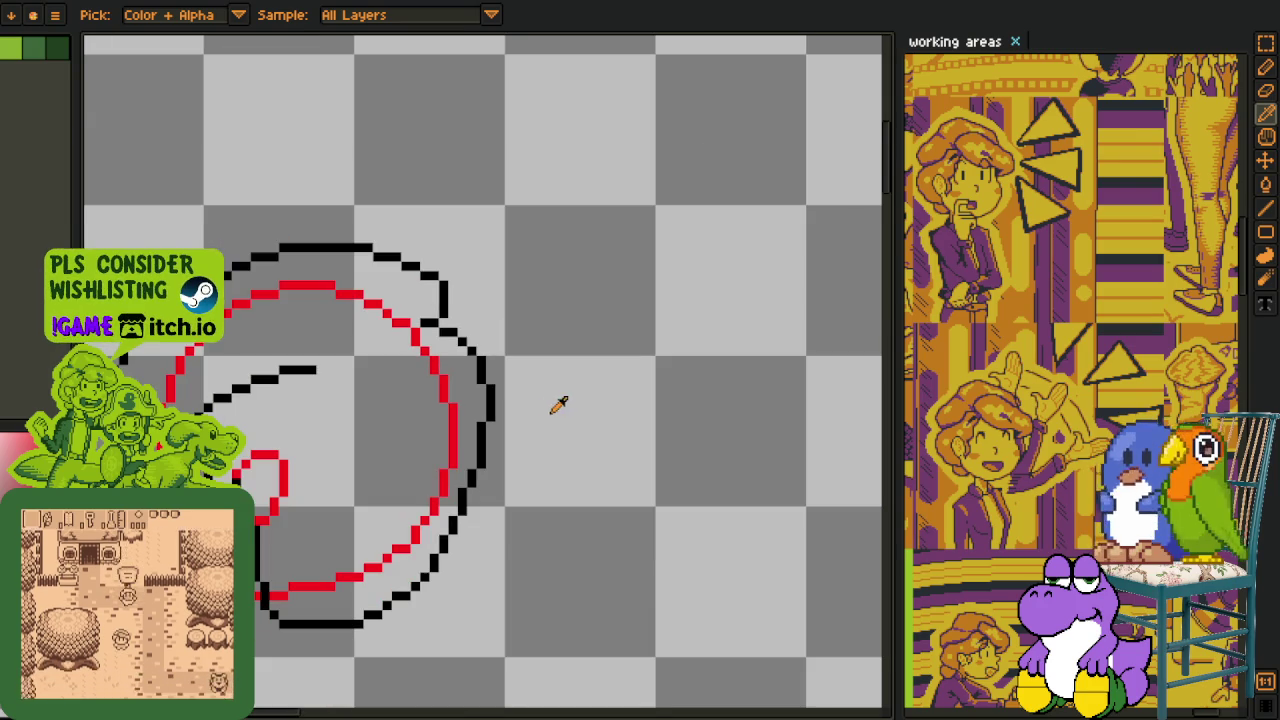
key("b")
left_click_drag(545, 677, 520, 434)
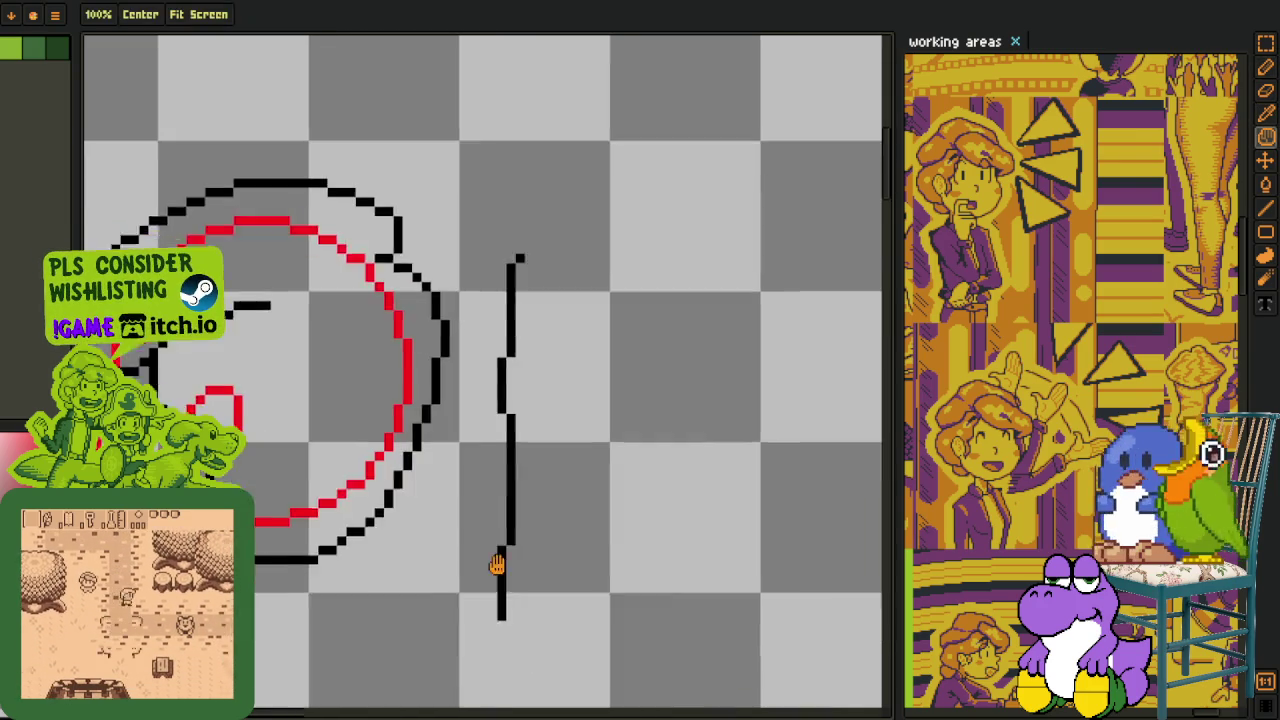
left_click_drag(520, 235, 532, 625)
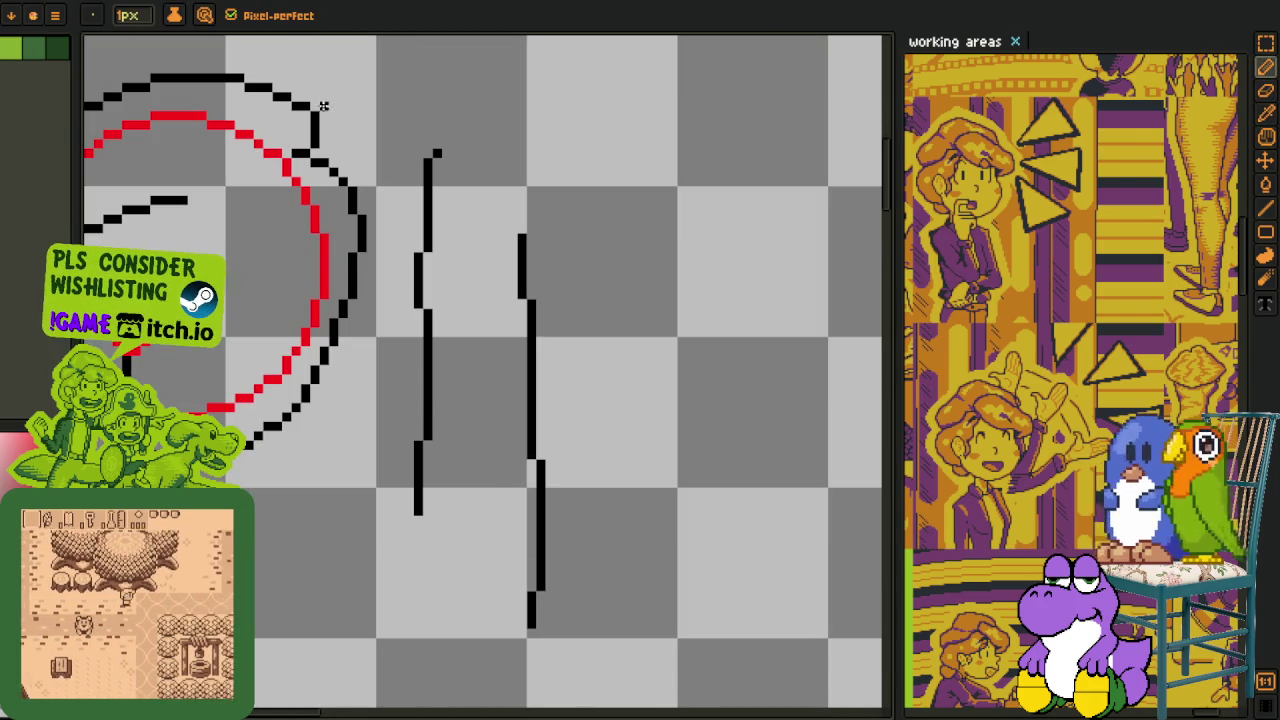
left_click(240, 15)
left_click_drag(635, 171, 652, 600)
mouse_move(640, 260)
left_mouse_down()
mouse_move(645, 580)
mouse_move(608, 480)
mouse_move(597, 636)
left_mouse_up()
left_click_drag(599, 563, 576, 270)
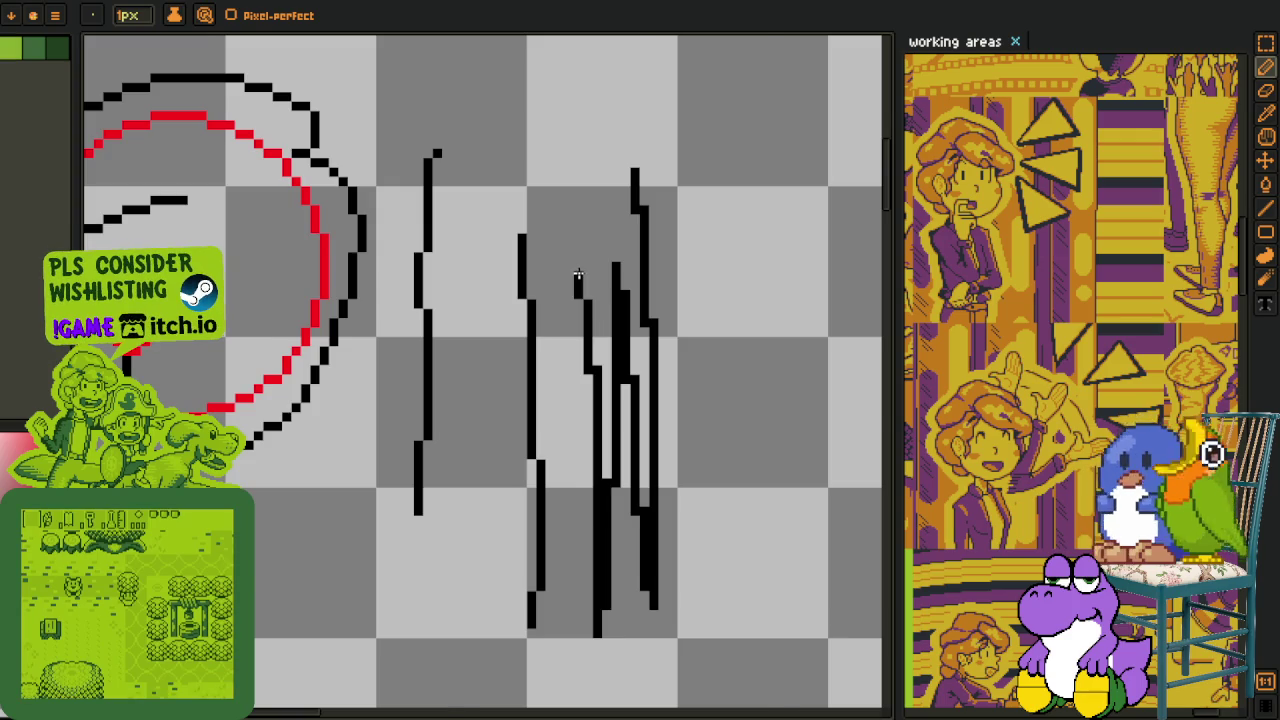
Select the vertical test strokes with a rectangle and delete them.
scroll(576, 270, "down", 1)
key("m")
left_click_drag(458, 174, 850, 608)
key("Delete")
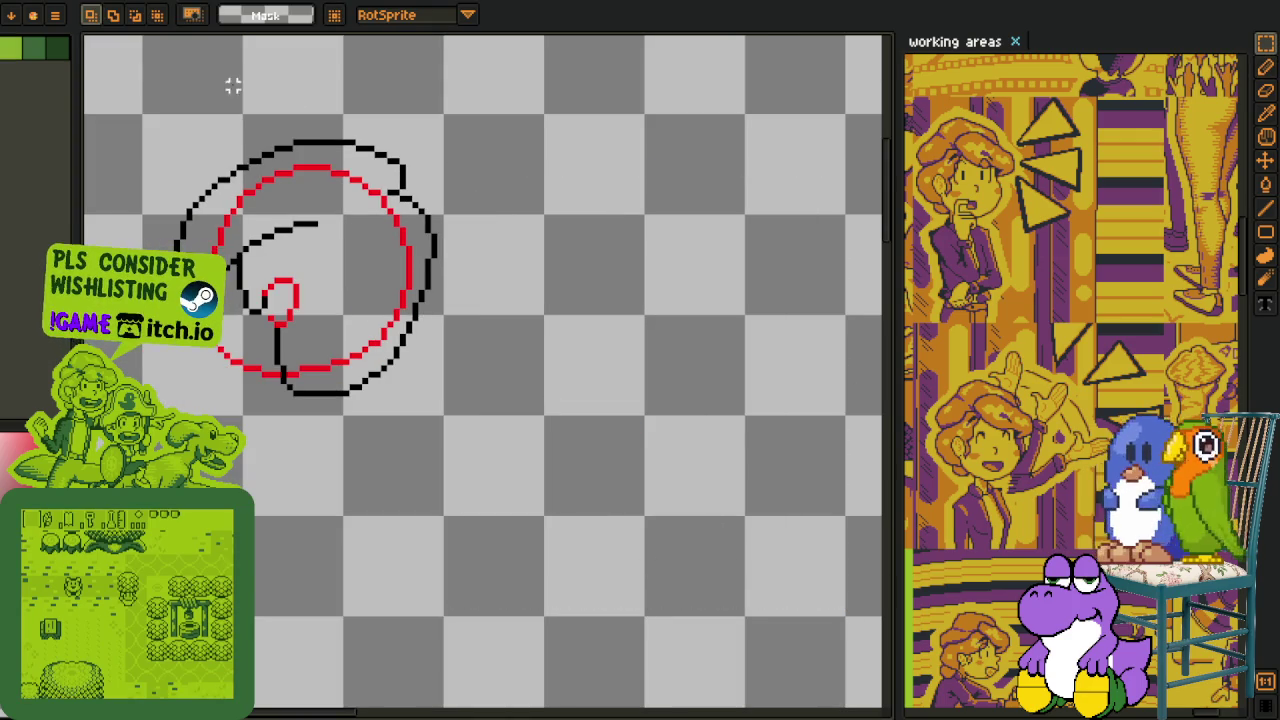
Draw three straight test lines beside the head with the Line tool.
key("b")
scroll(590, 210, "up", 1)
key("l")
left_click_drag(557, 205, 541, 660)
left_click_drag(560, 538, 486, 480)
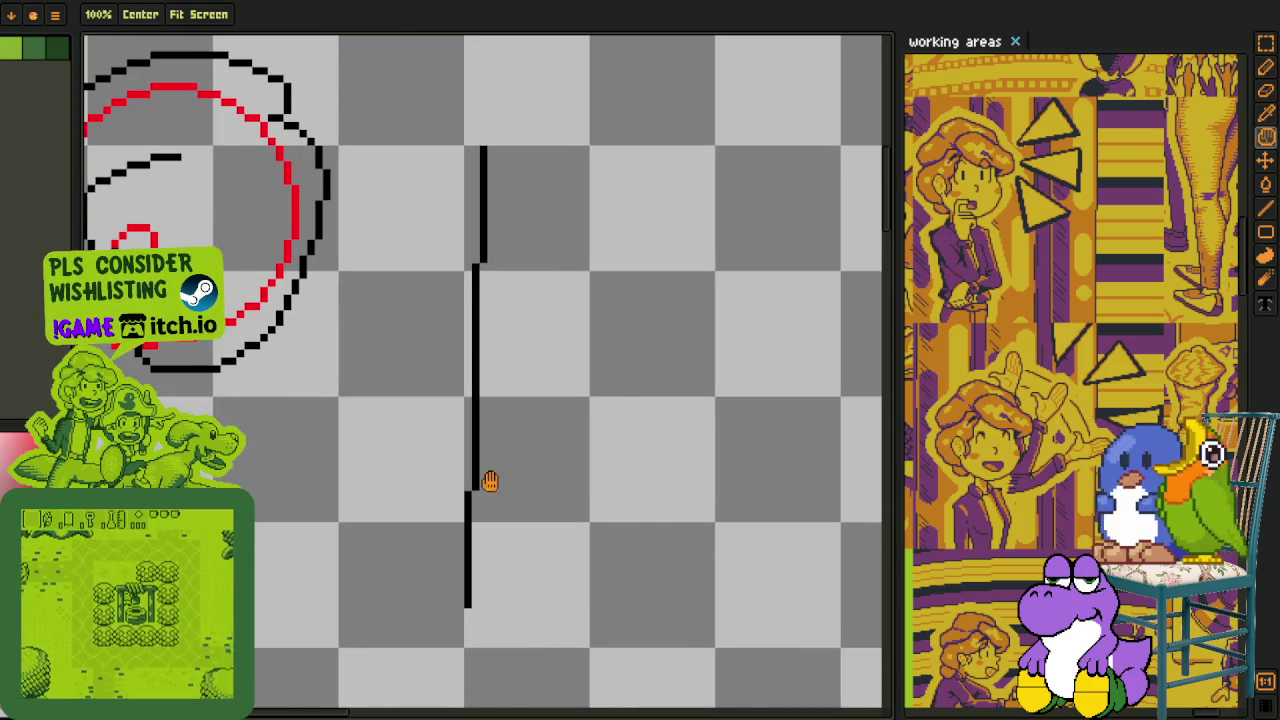
left_click_drag(577, 147, 576, 642)
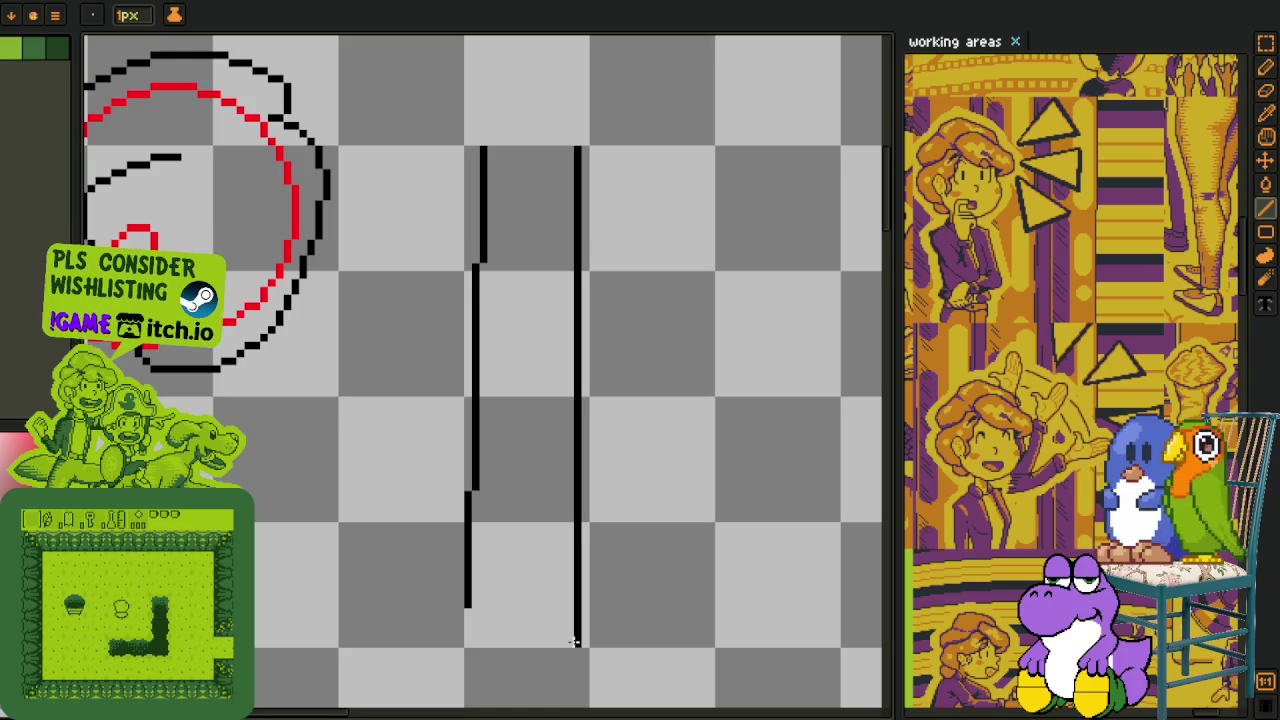
left_click_drag(712, 422, 741, 600)
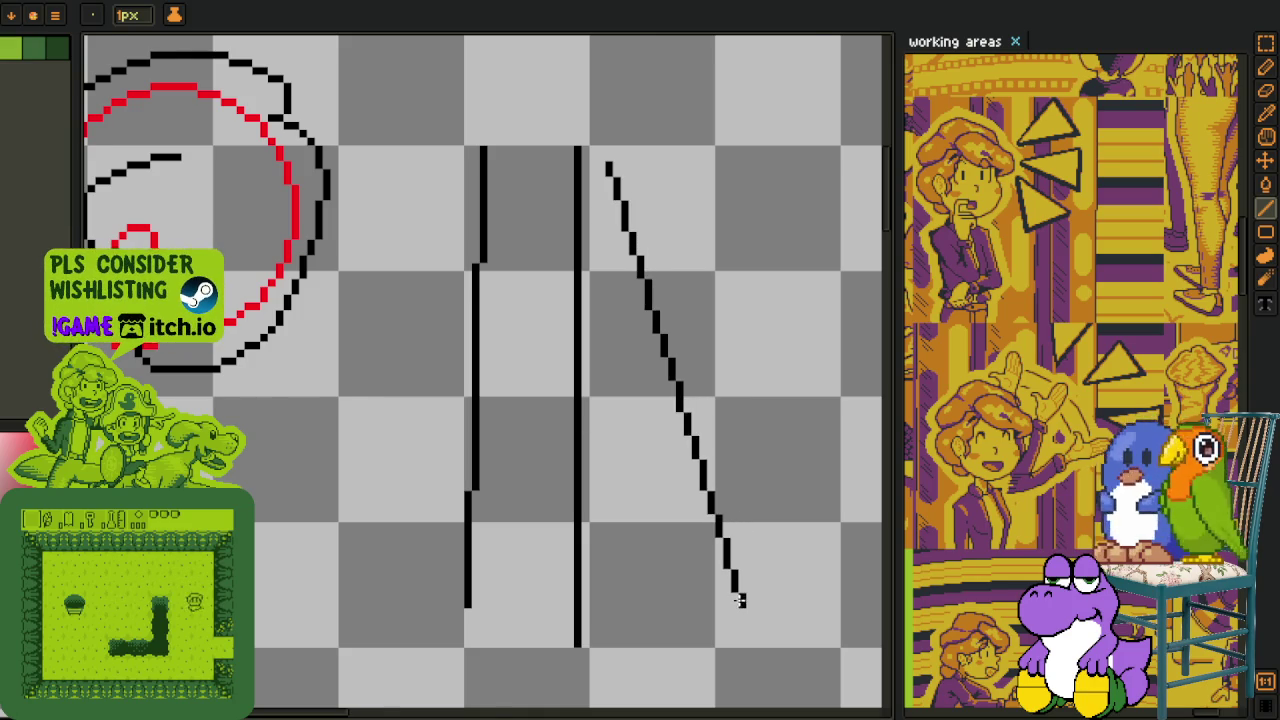
Select the three straight test lines and delete them.
scroll(740, 598, "down", 1)
key("m")
left_click_drag(400, 166, 680, 700)
scroll(700, 600, "down", 3)
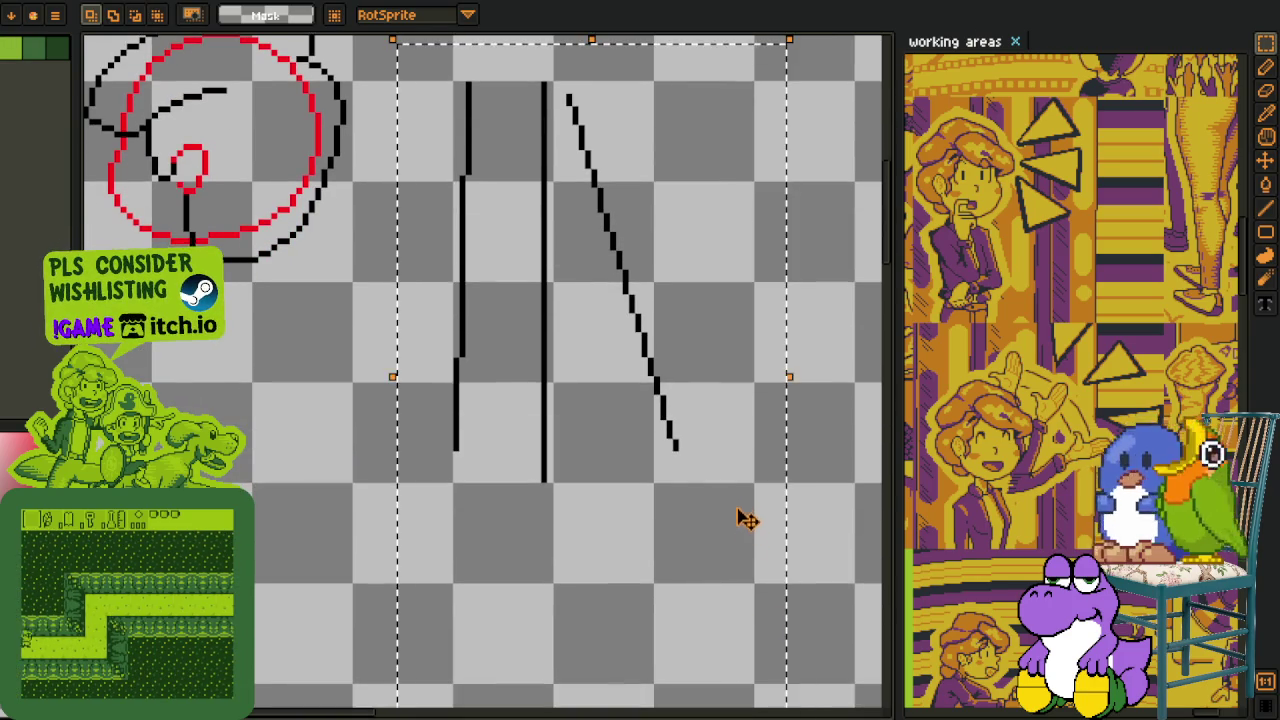
key("Delete")
Draw a trial curve bent into an S shape, then undo it with Ctrl+Z.
key("l")
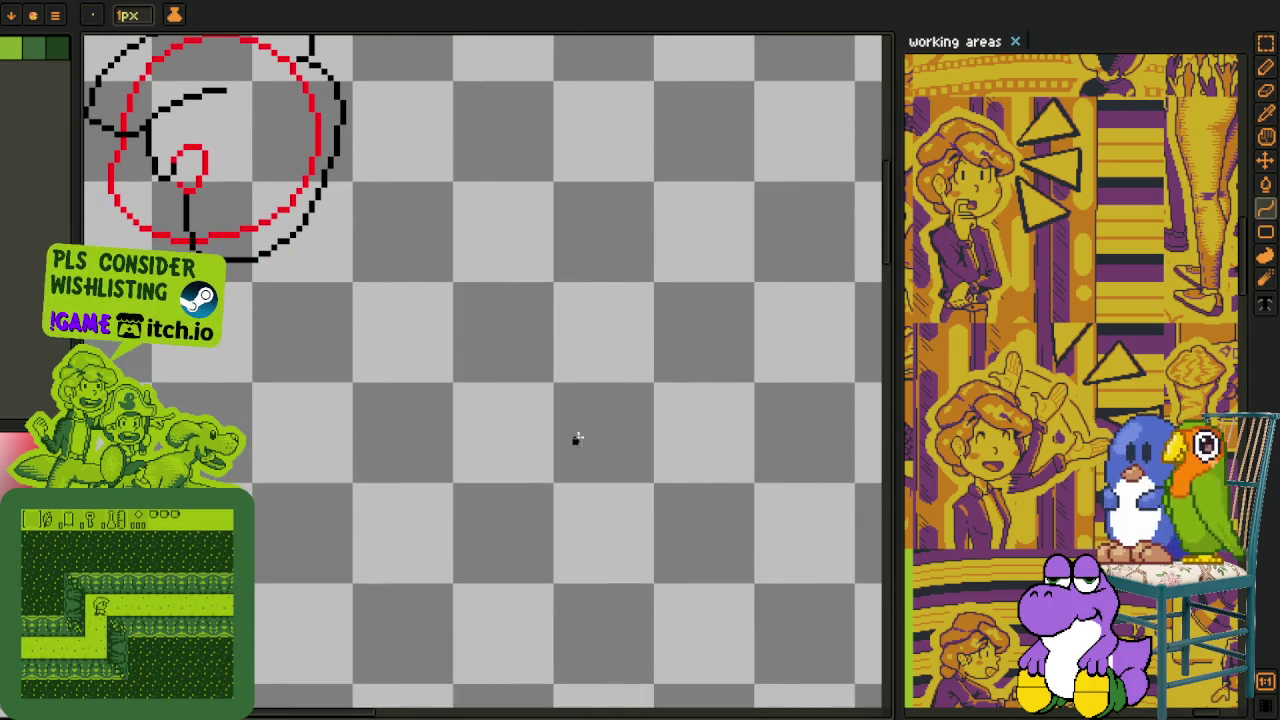
left_click_drag(418, 390, 745, 178)
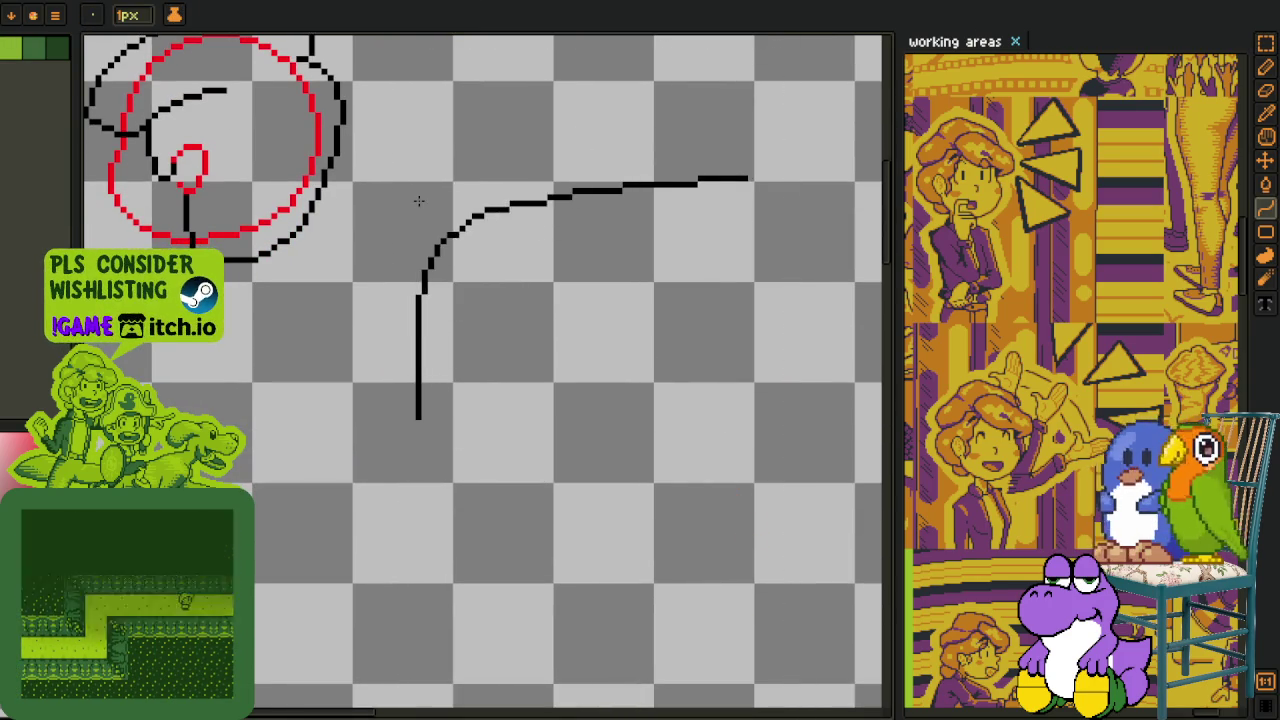
left_click(371, 214)
left_click(820, 407)
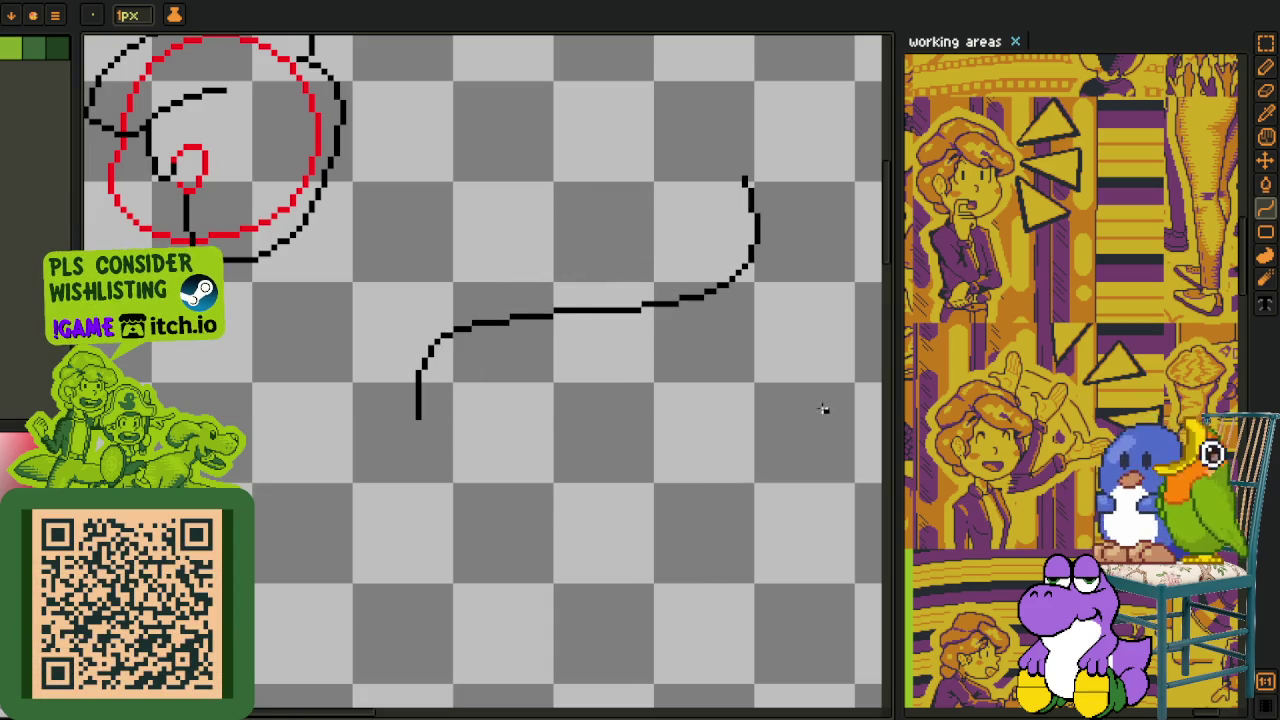
key("m")
key("ctrl+z")
key("ctrl+z")
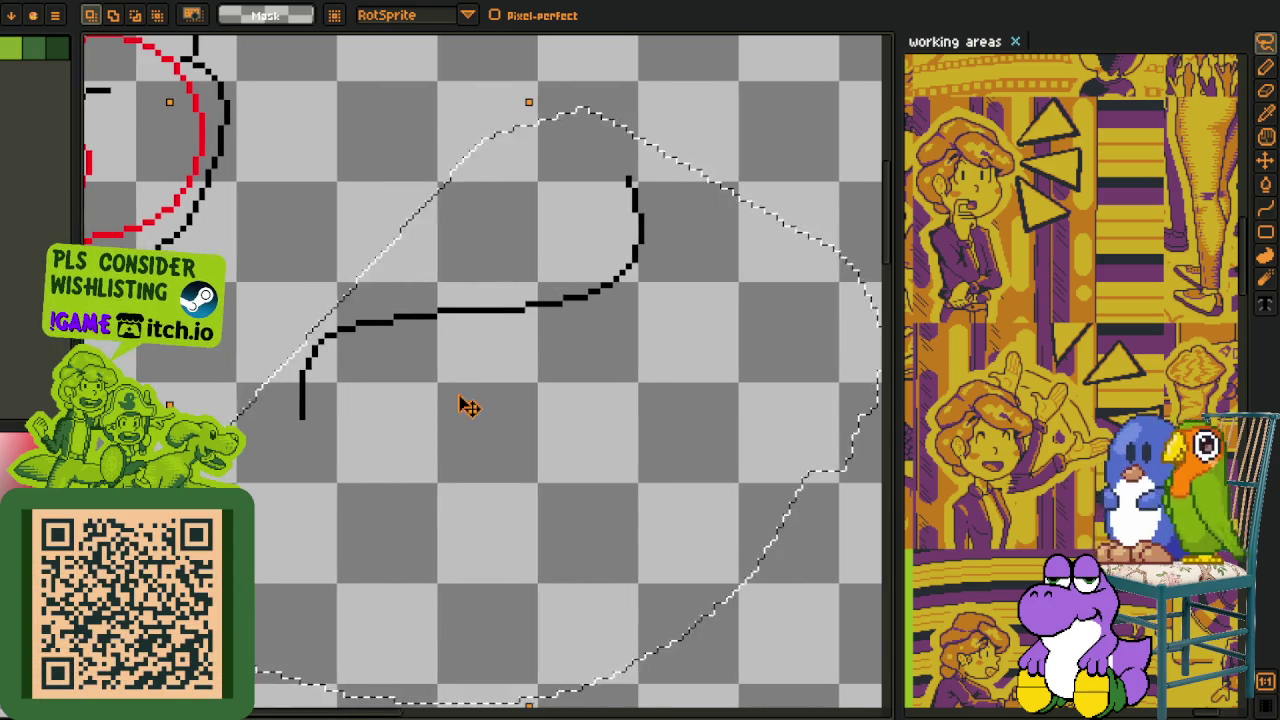
key("ctrl+z")
Try an outer arc above the head, then undo it.
key("z")
key("m")
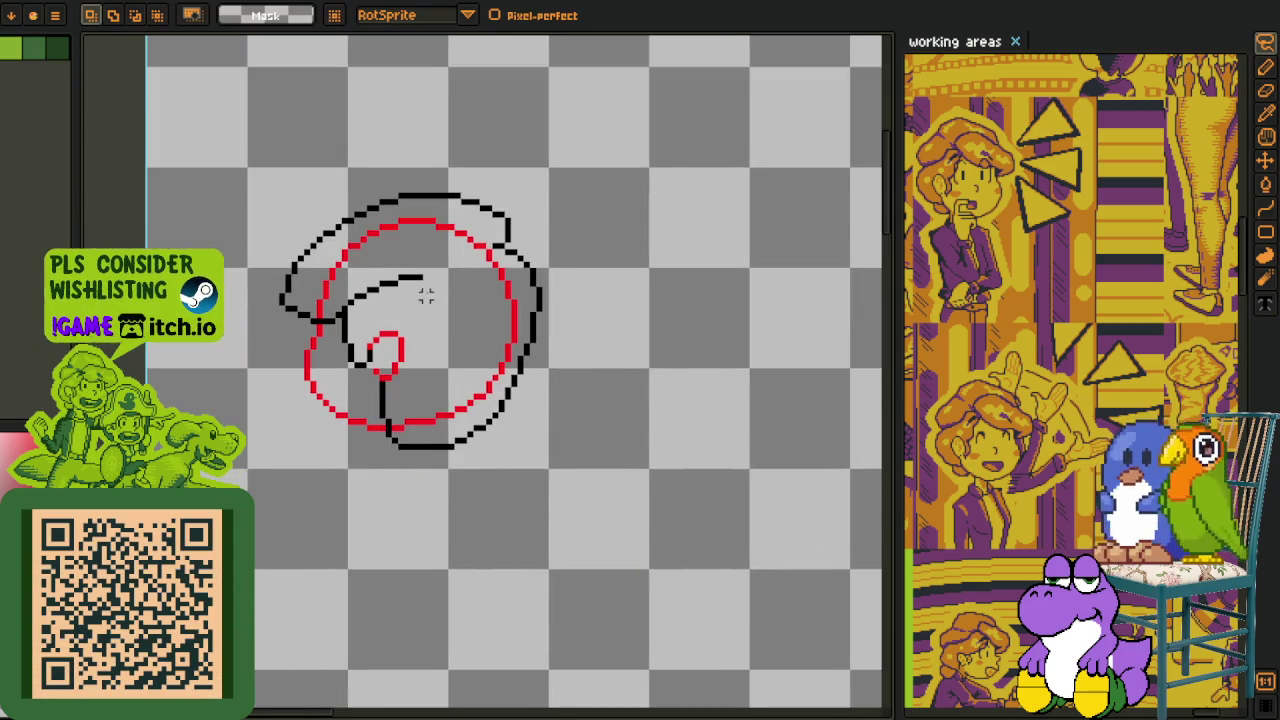
scroll(238, 280, "up", 1)
key("z")
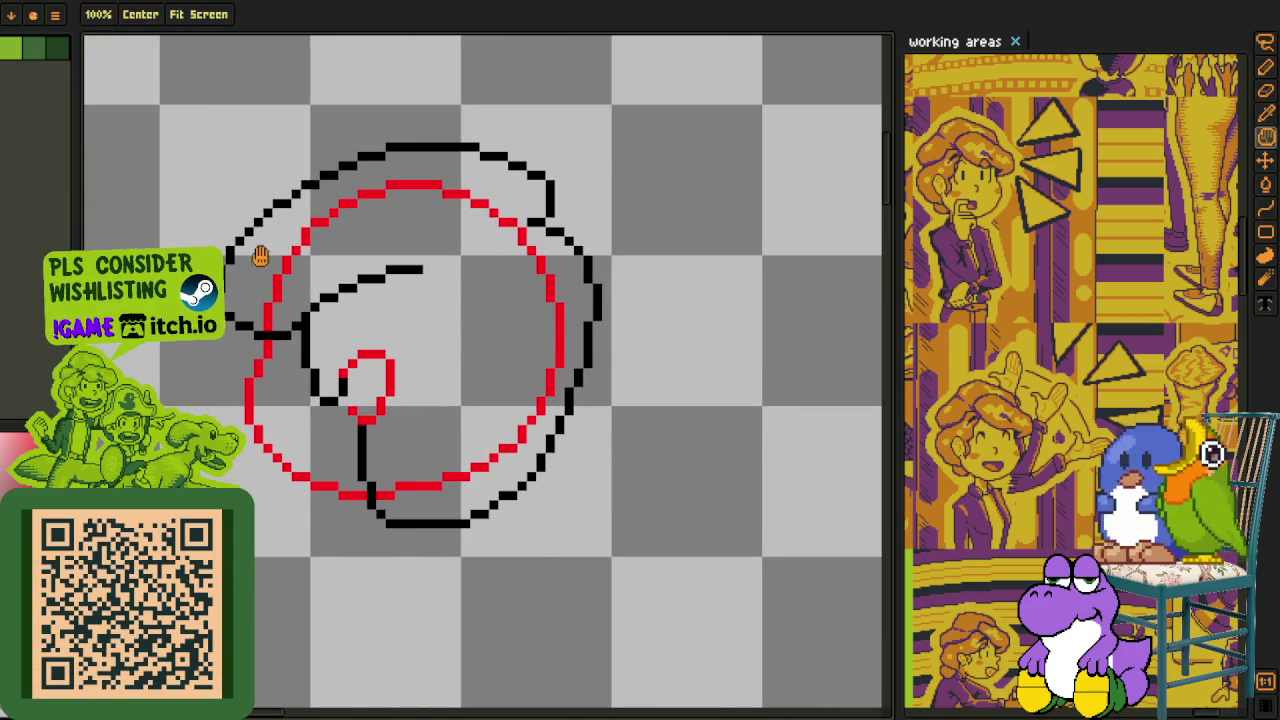
scroll(290, 300, "up", 2)
scroll(275, 350, "up", 2)
key("b")
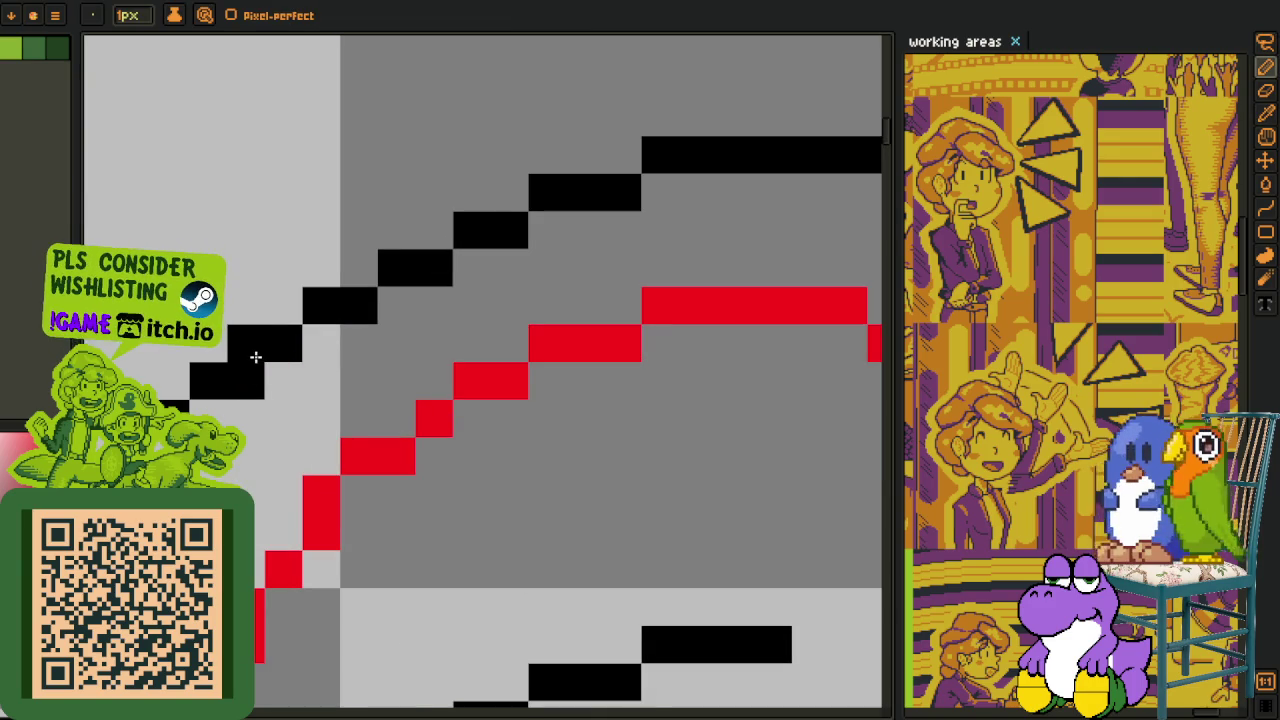
scroll(255, 357, "down", 3)
key("z")
key("b")
left_click_drag(175, 402, 655, 263)
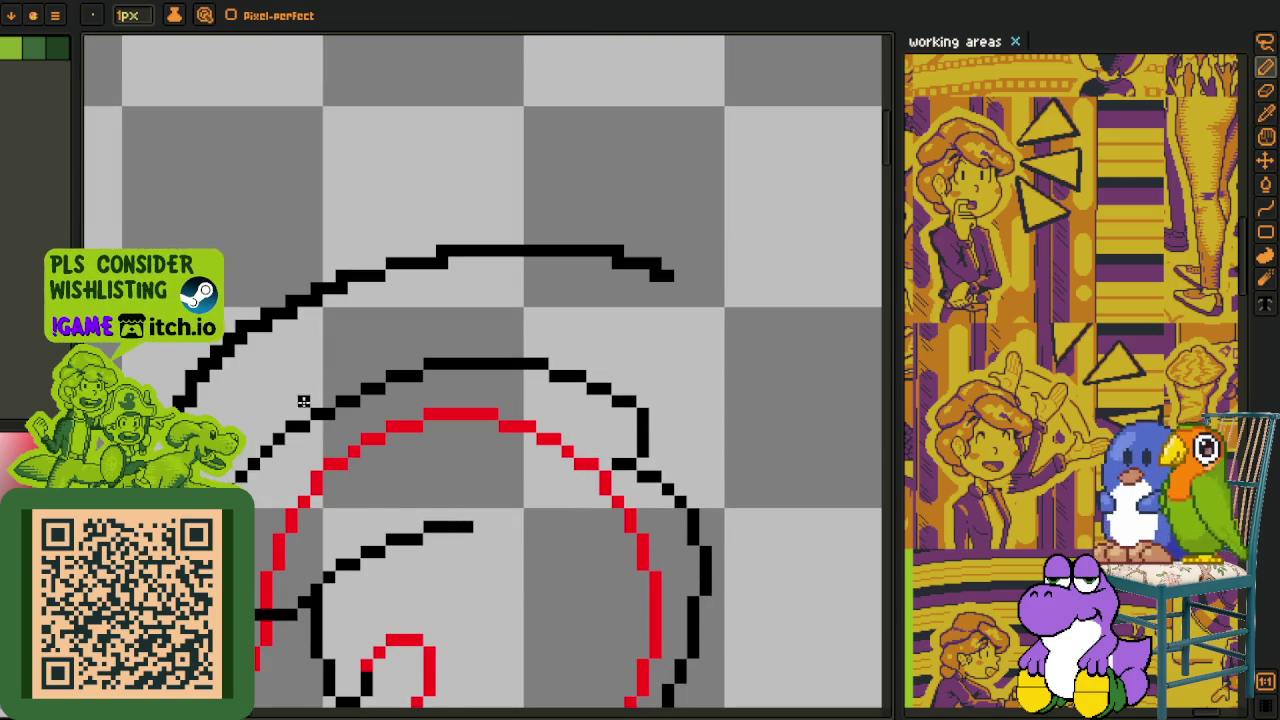
key("ctrl+z")
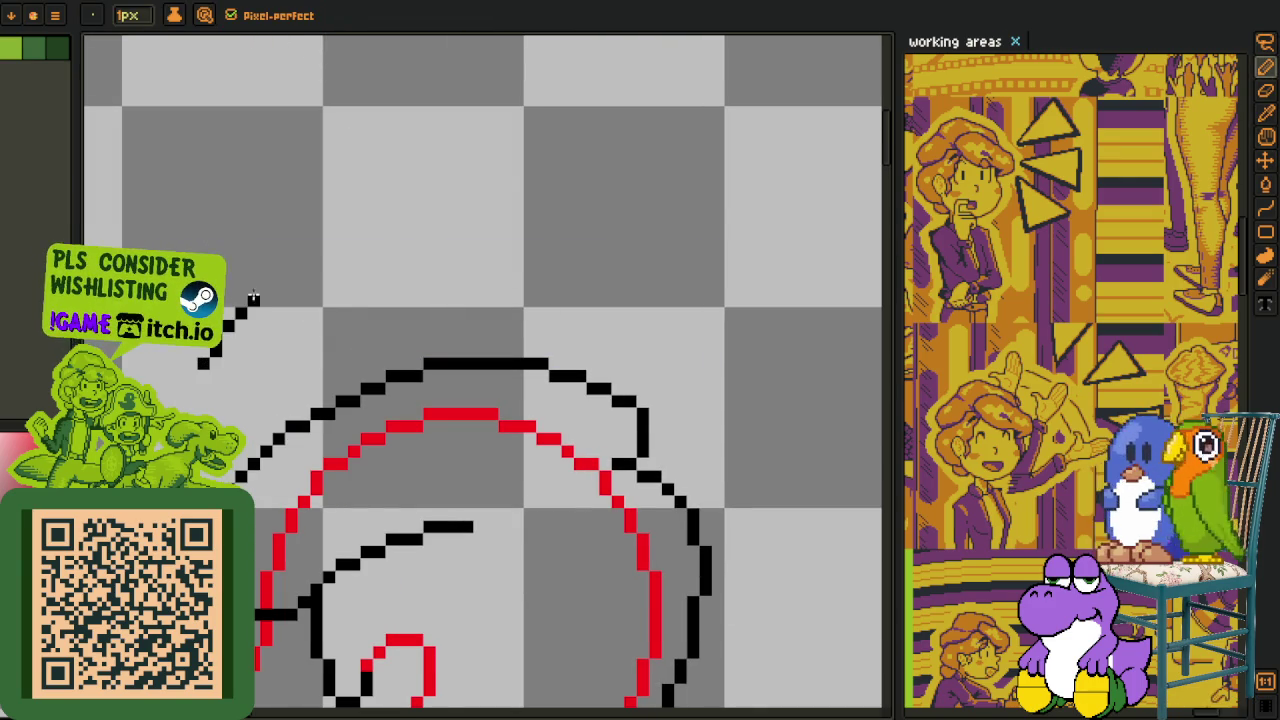
Try two stacked arcs above the head, undo them, and bring the head's right side into view.
left_click_drag(253, 298, 410, 225)
left_click_drag(350, 335, 810, 303)
scroll(474, 302, "down", 2)
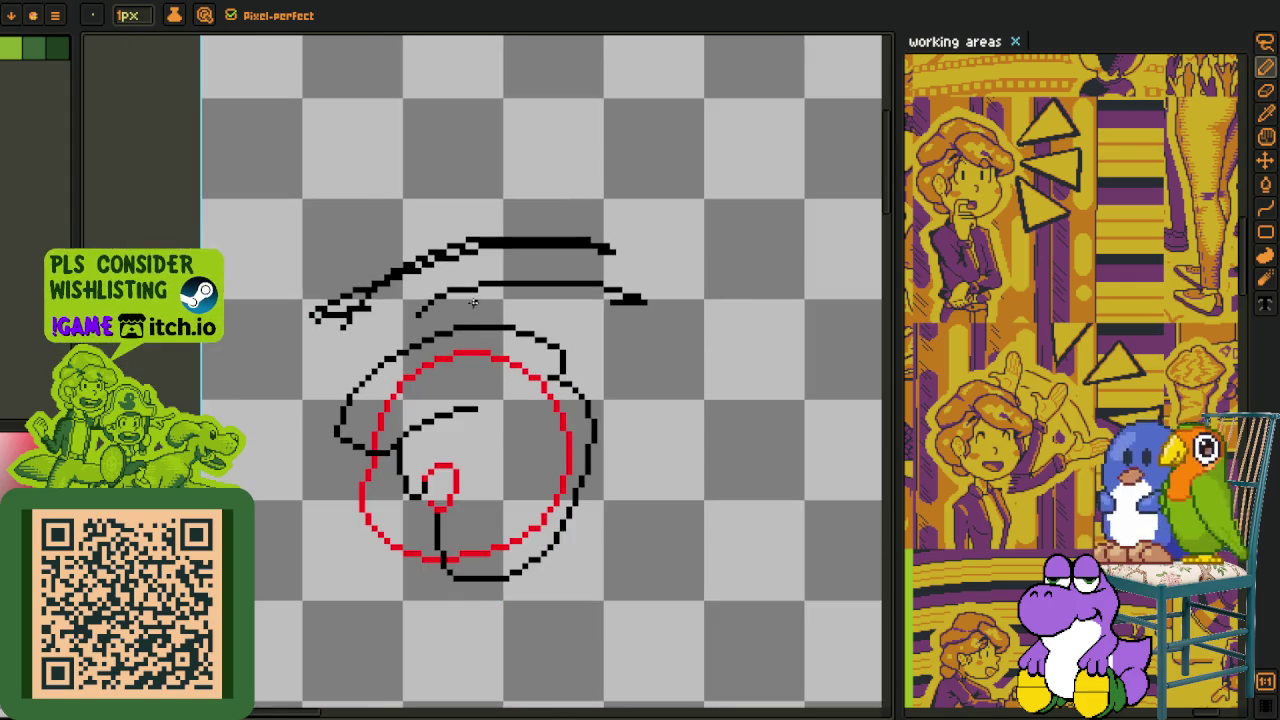
key("ctrl+z")
key("ctrl+z")
scroll(480, 336, "up", 2)
mouse_move(543, 389)
left_mouse_down()
mouse_move(572, 335)
mouse_move(564, 352)
mouse_move(590, 339)
left_mouse_up()
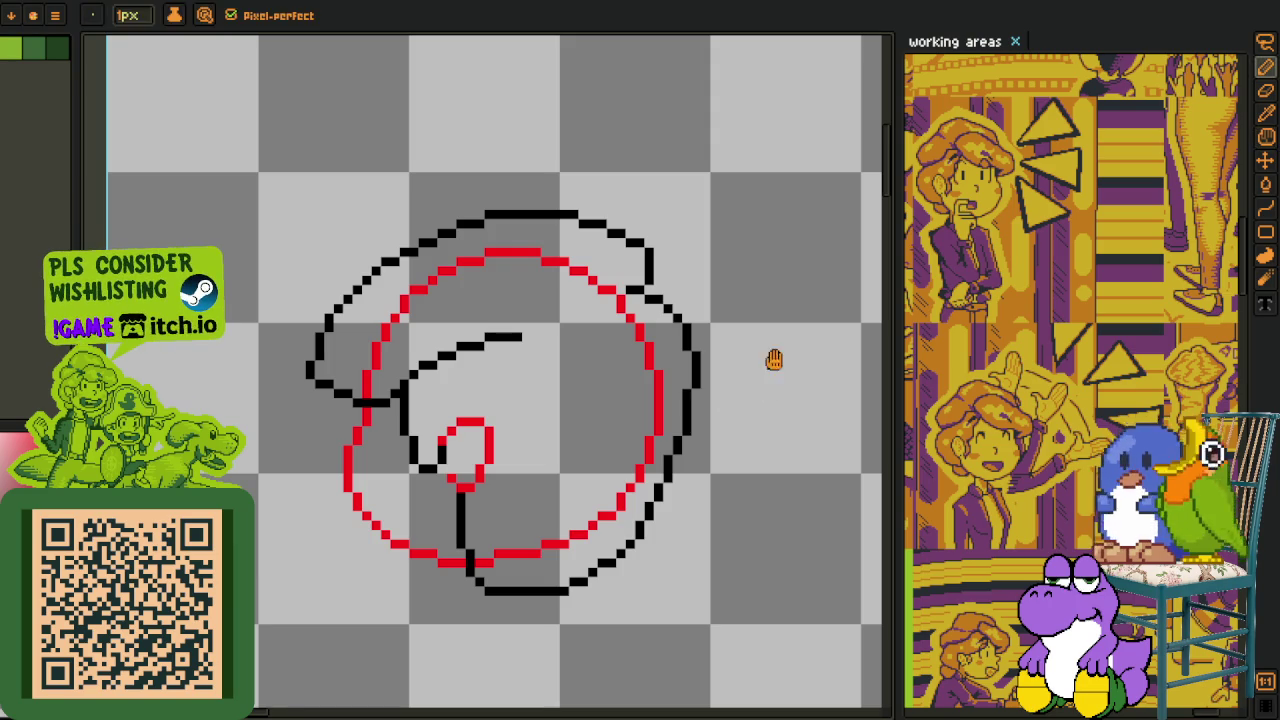
scroll(771, 357, "up", 1)
scroll(615, 410, "up", 1)
key("o")
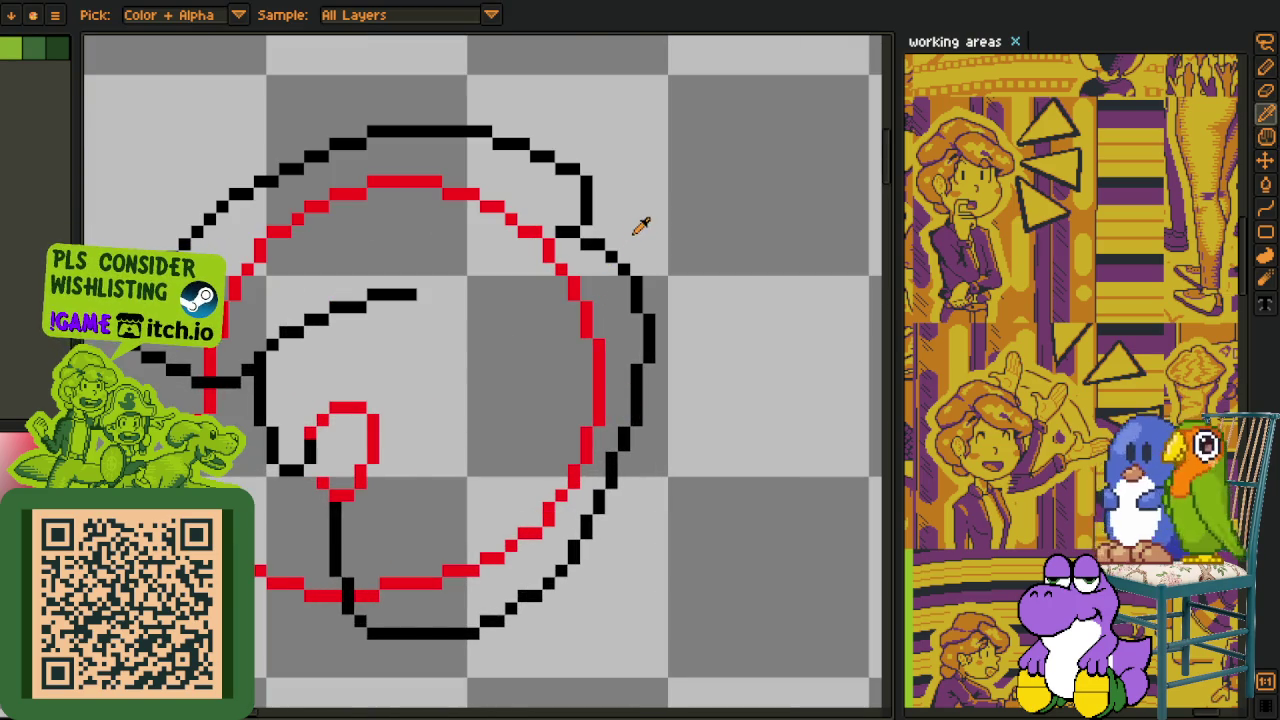
left_click_drag(584, 199, 608, 190)
Lasso the right part of the head outline, shift it one pixel left, and deselect.
key("m")
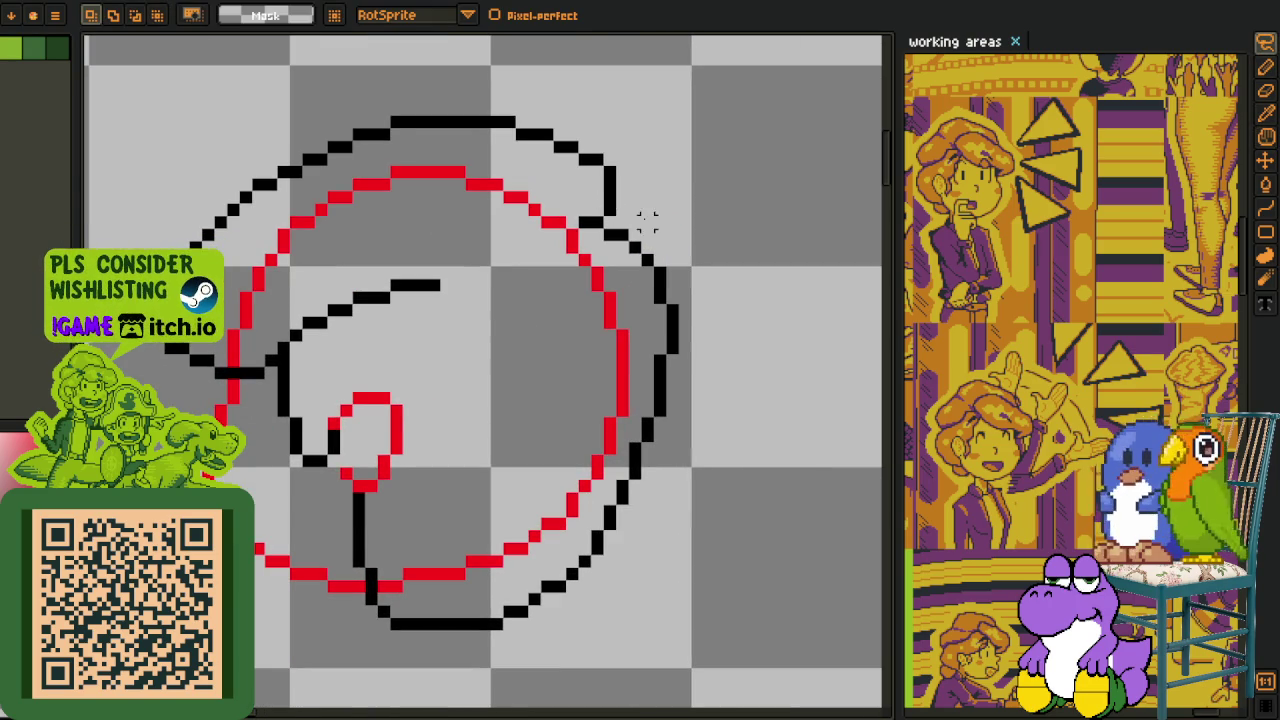
left_click_drag(635, 230, 460, 690)
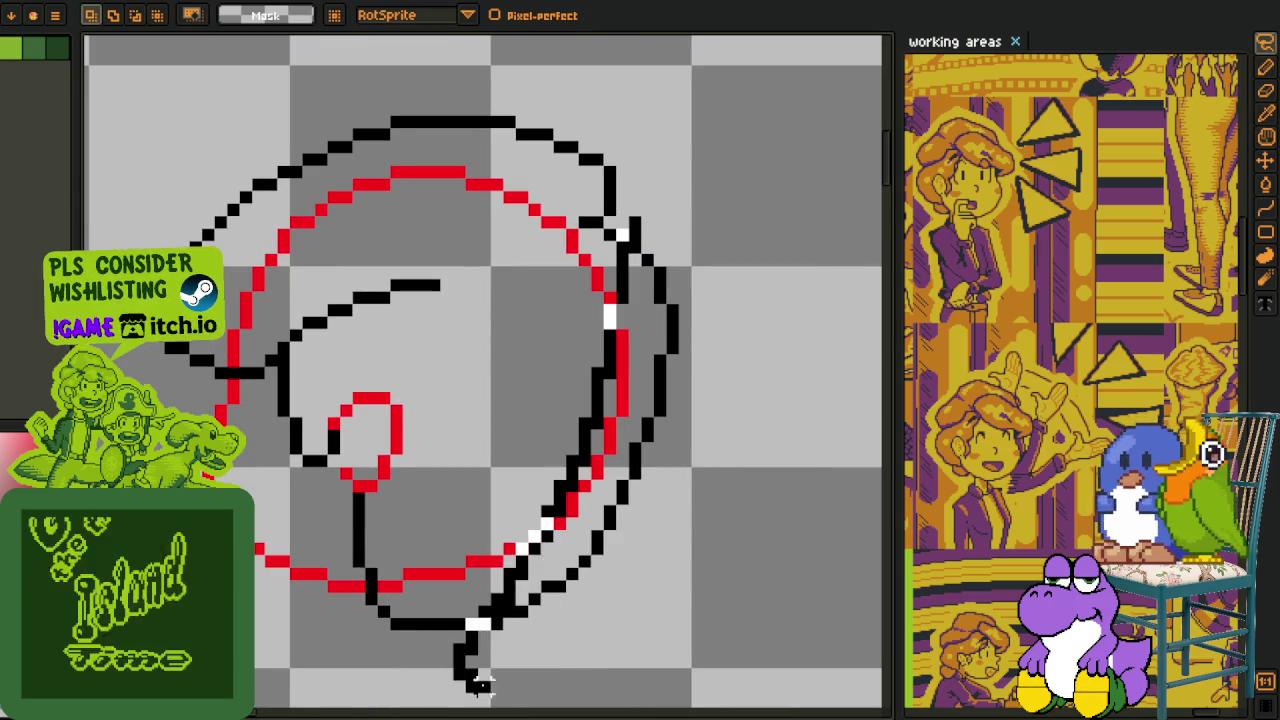
left_click_drag(665, 350, 643, 357)
key("ctrl+d")
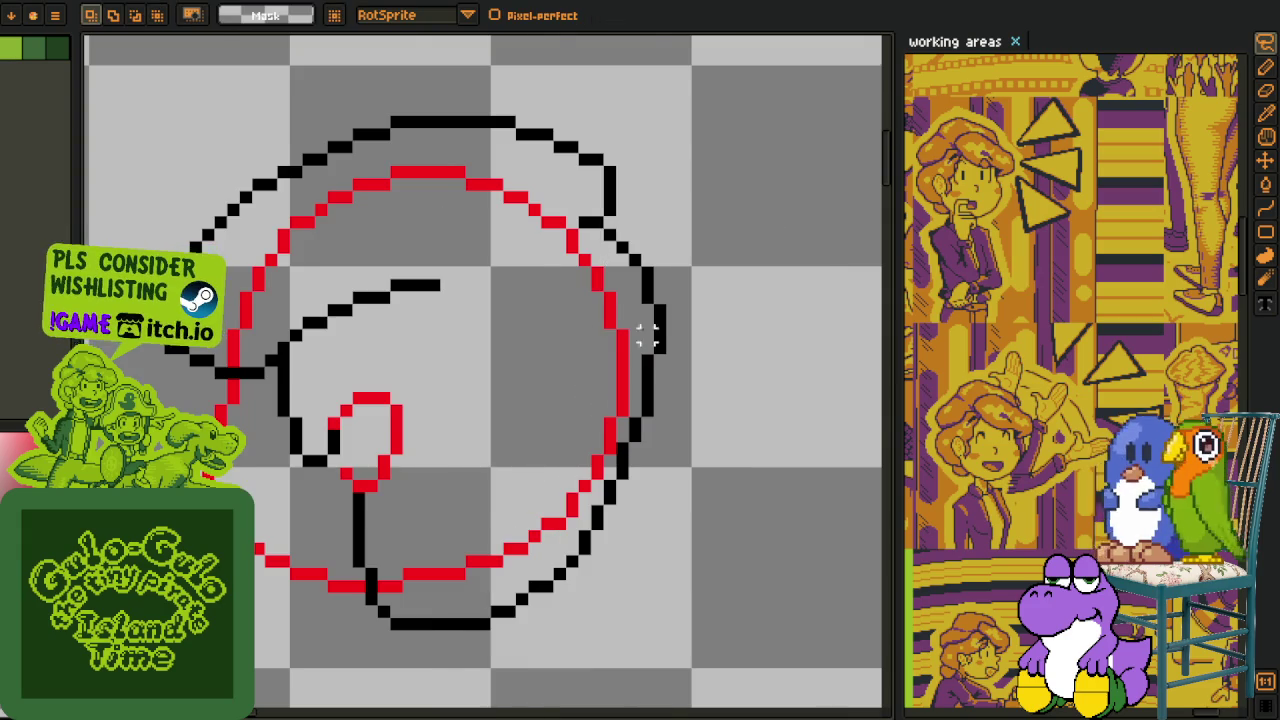
Clean the jagged pixels on the right outline and add one black pixel to close it.
scroll(690, 360, "down", 2)
scroll(614, 373, "up", 2)
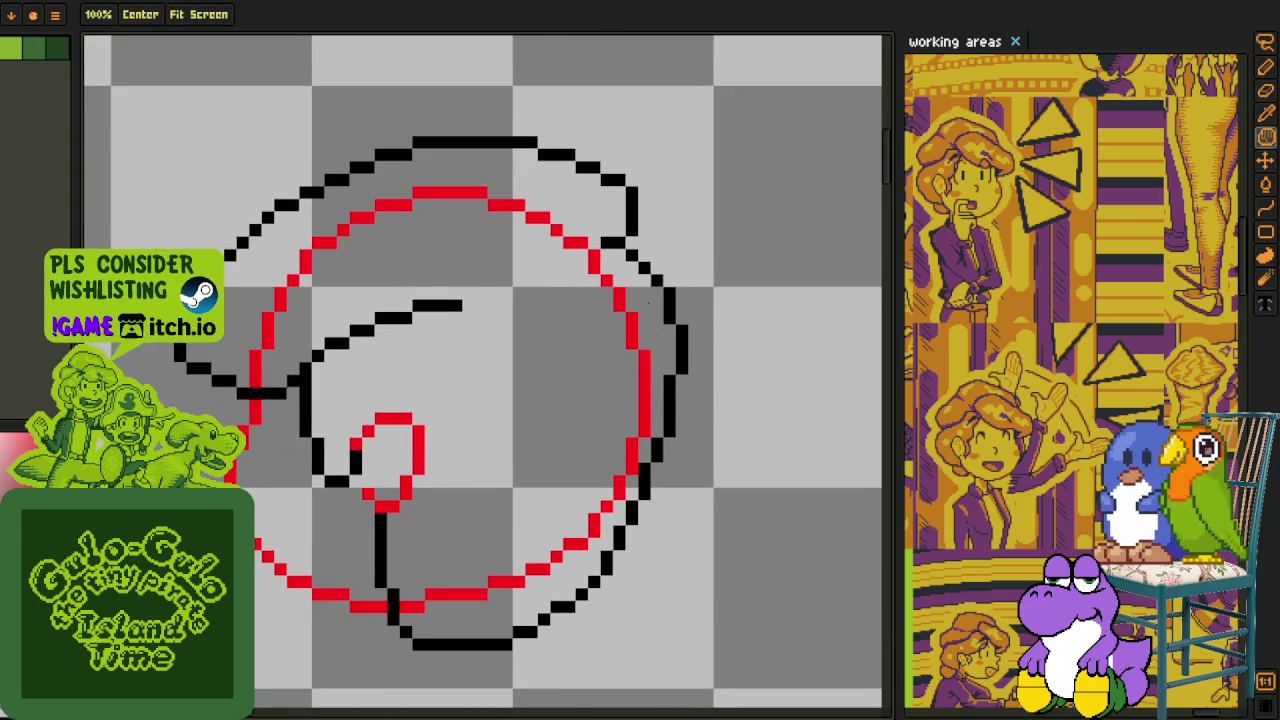
scroll(626, 348, "up", 2)
scroll(623, 206, "up", 1)
key("b")
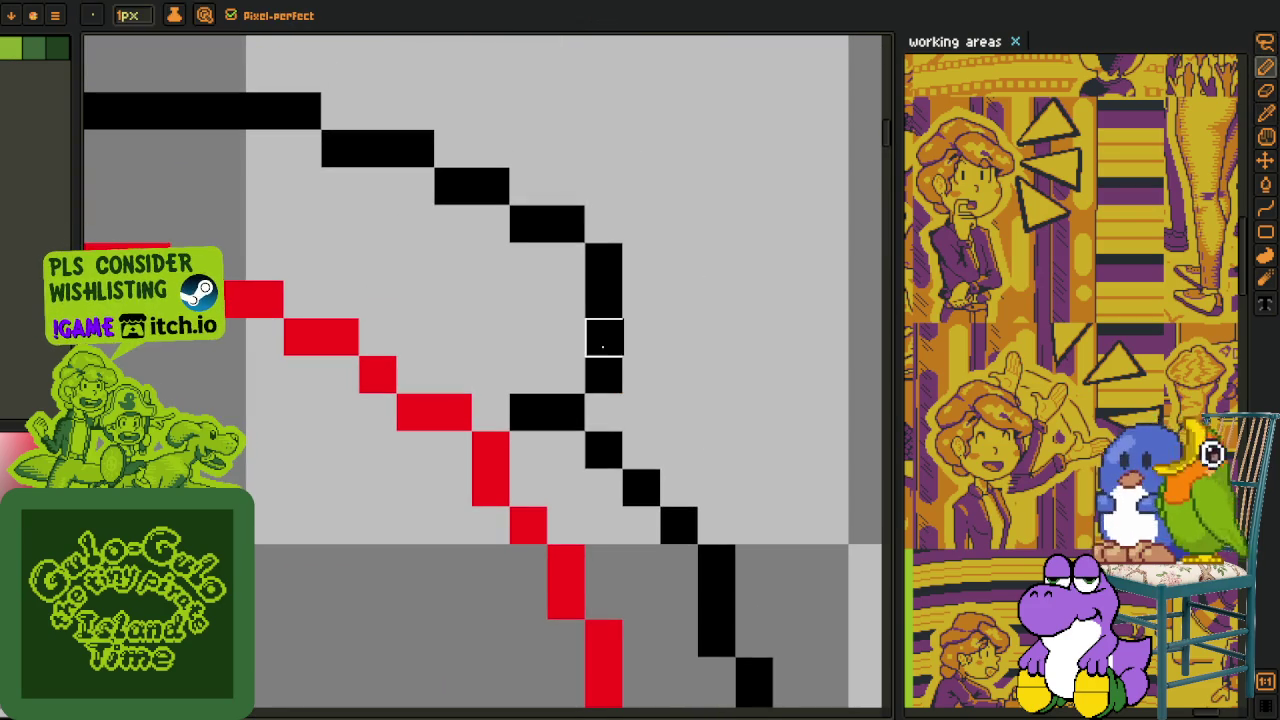
left_click_drag(602, 292, 582, 399)
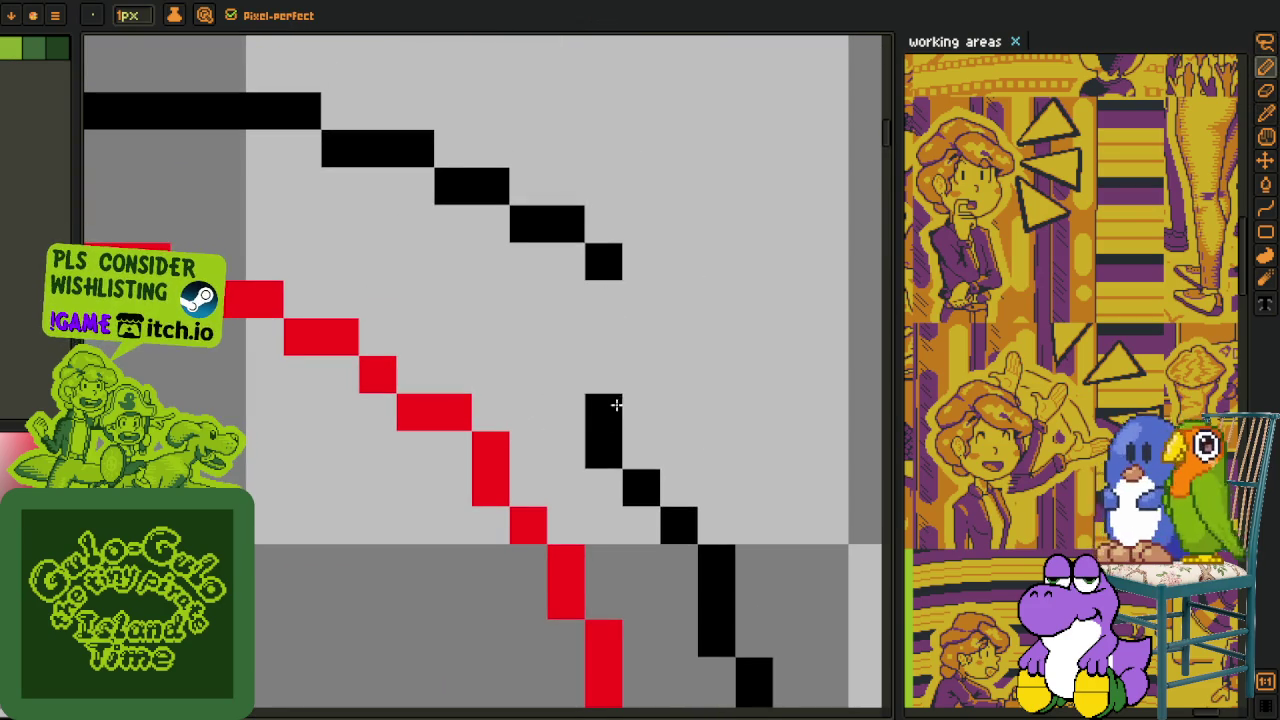
scroll(630, 411, "down", 2)
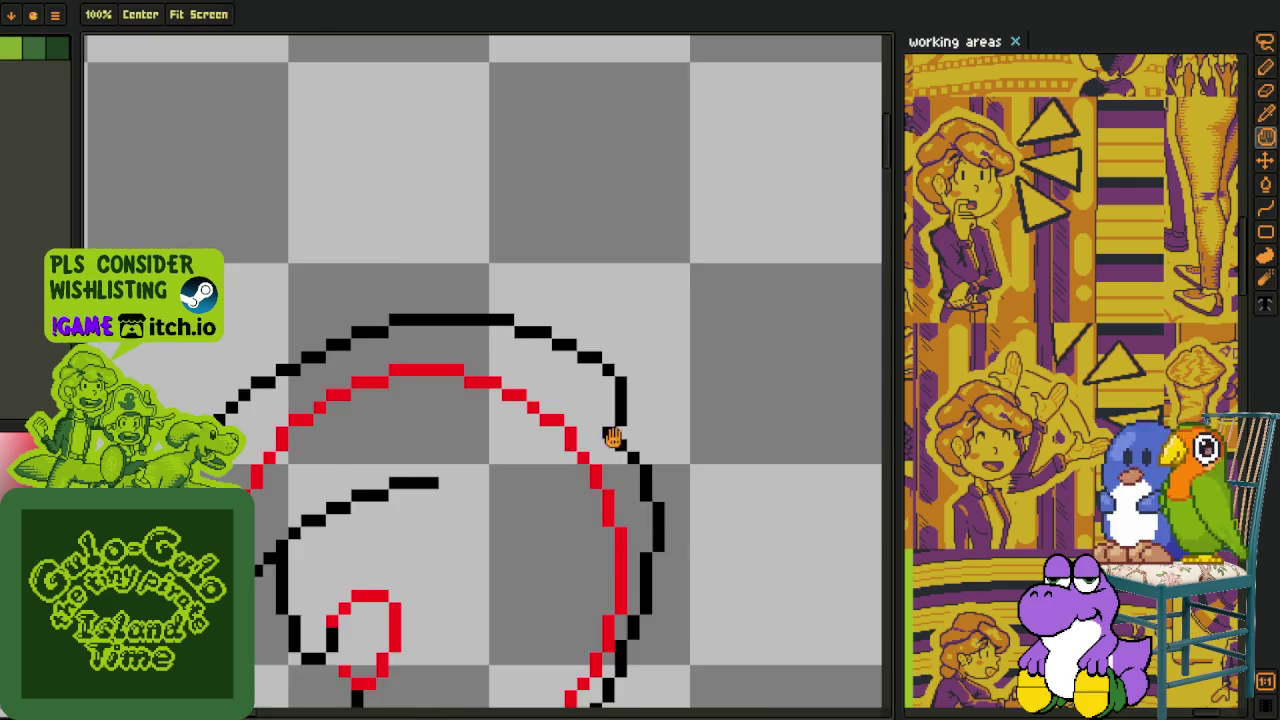
scroll(651, 409, "up", 1)
scroll(583, 423, "down", 1)
scroll(566, 383, "up", 1)
left_click(561, 376)
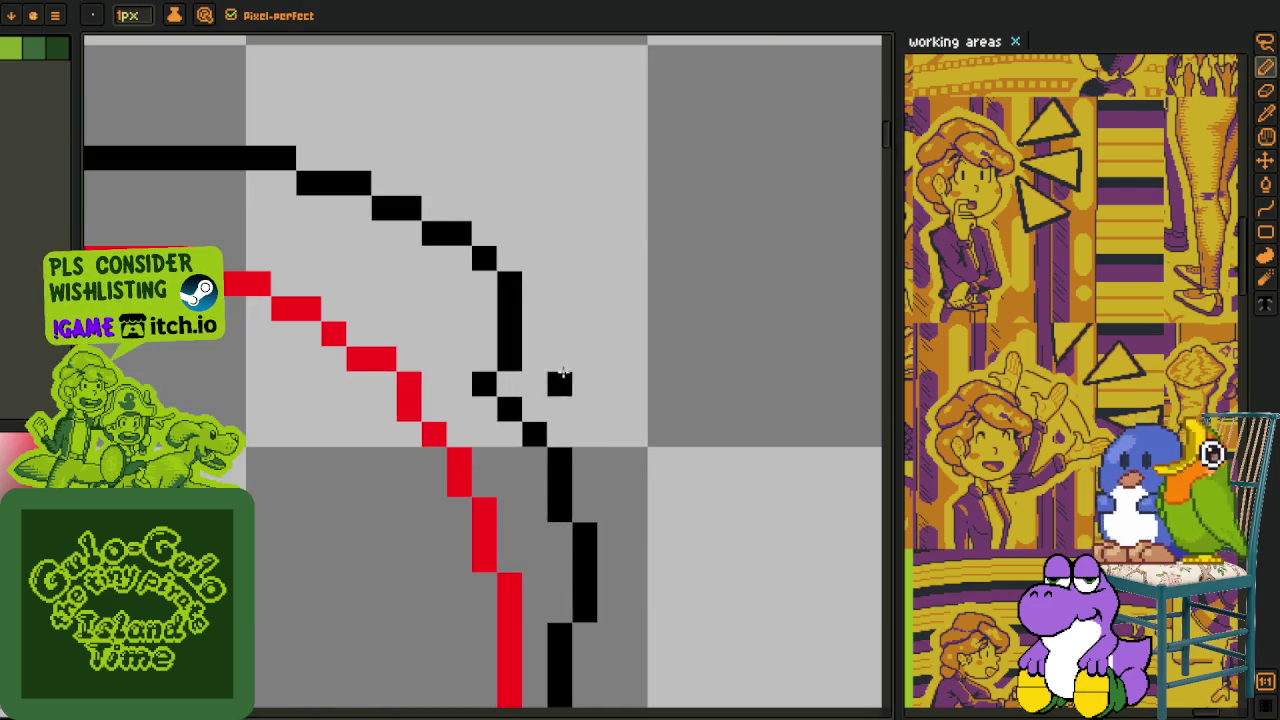
scroll(424, 378, "down", 2)
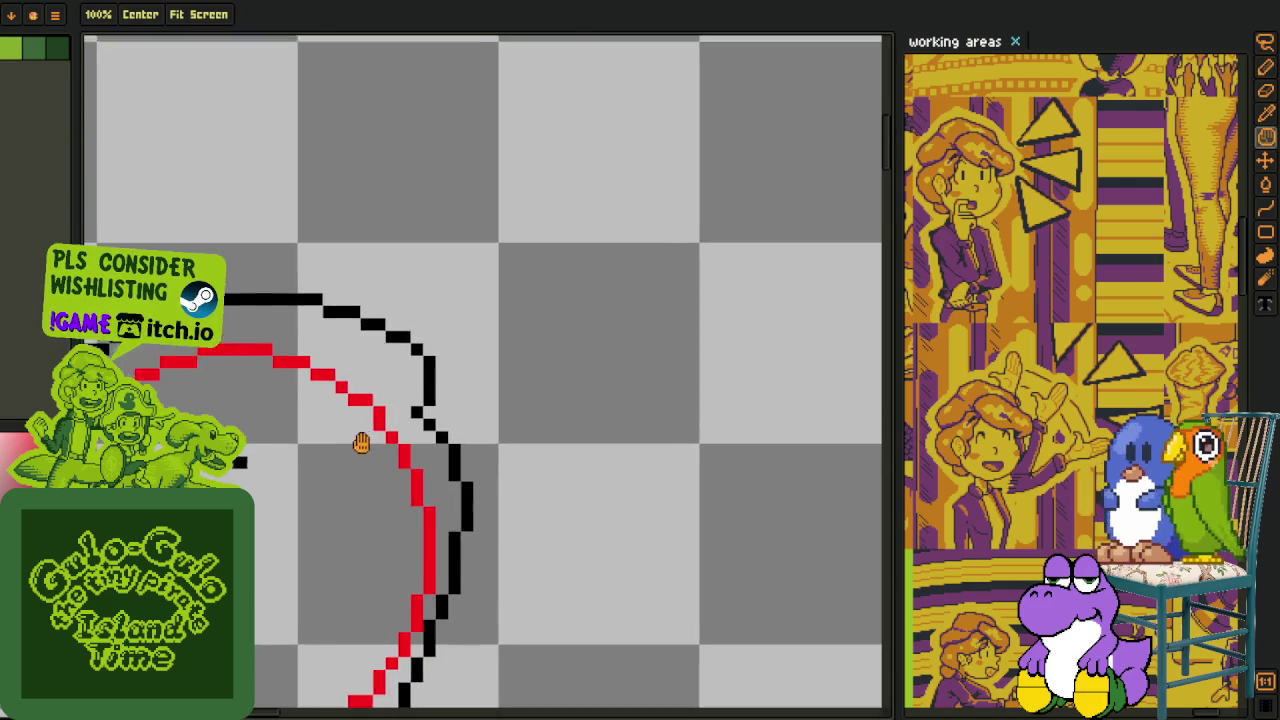
scroll(440, 420, "up", 1)
scroll(1100, 425, "down", 2)
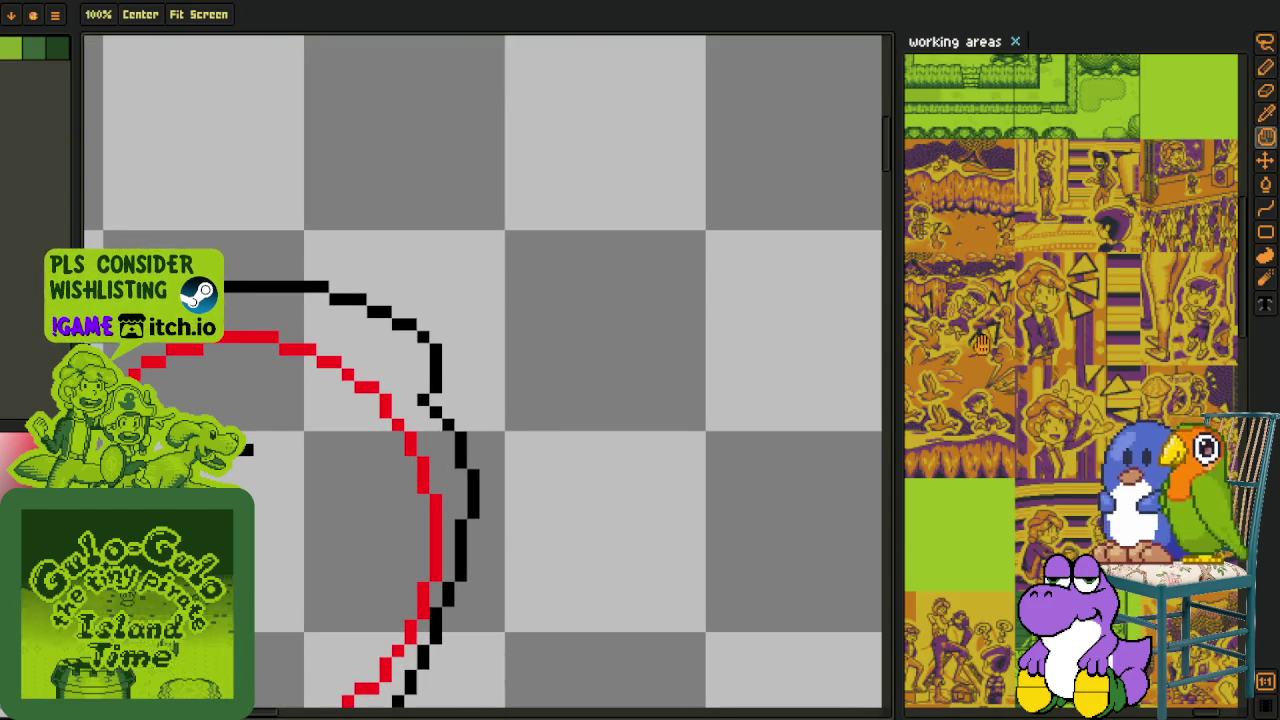
scroll(931, 447, "up", 1)
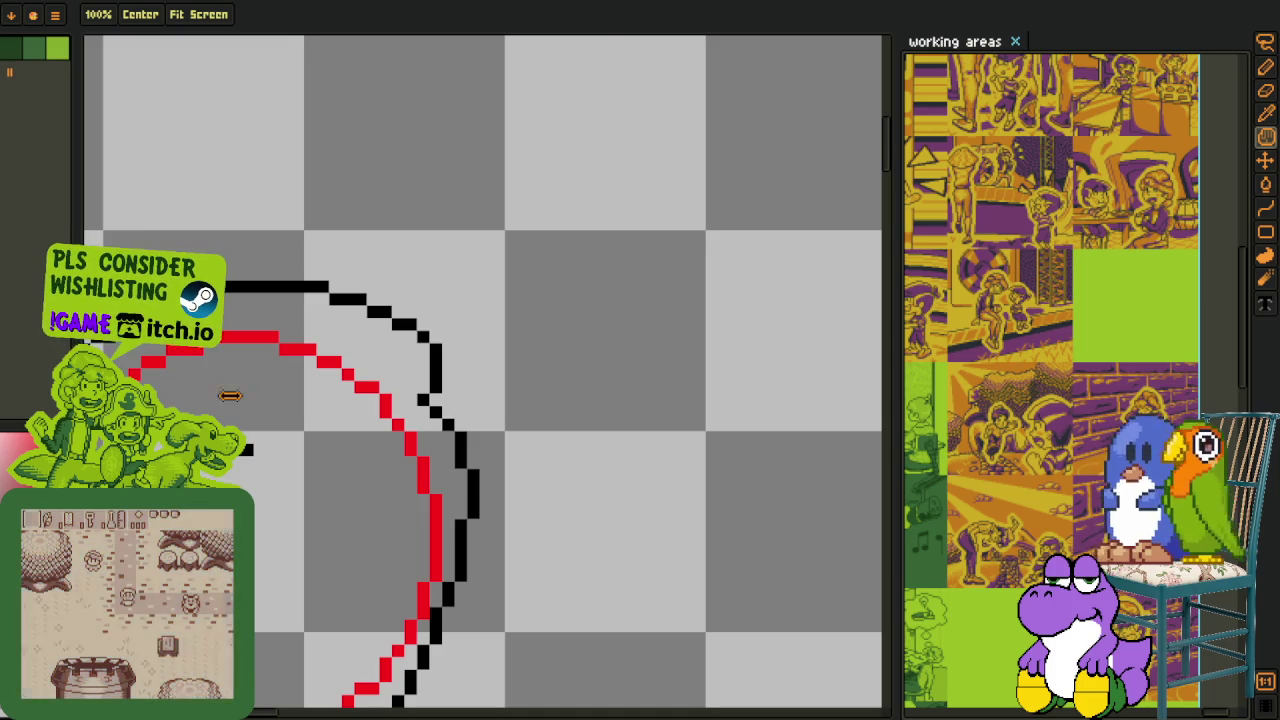
scroll(420, 346, "down", 1)
scroll(420, 380, "up", 3)
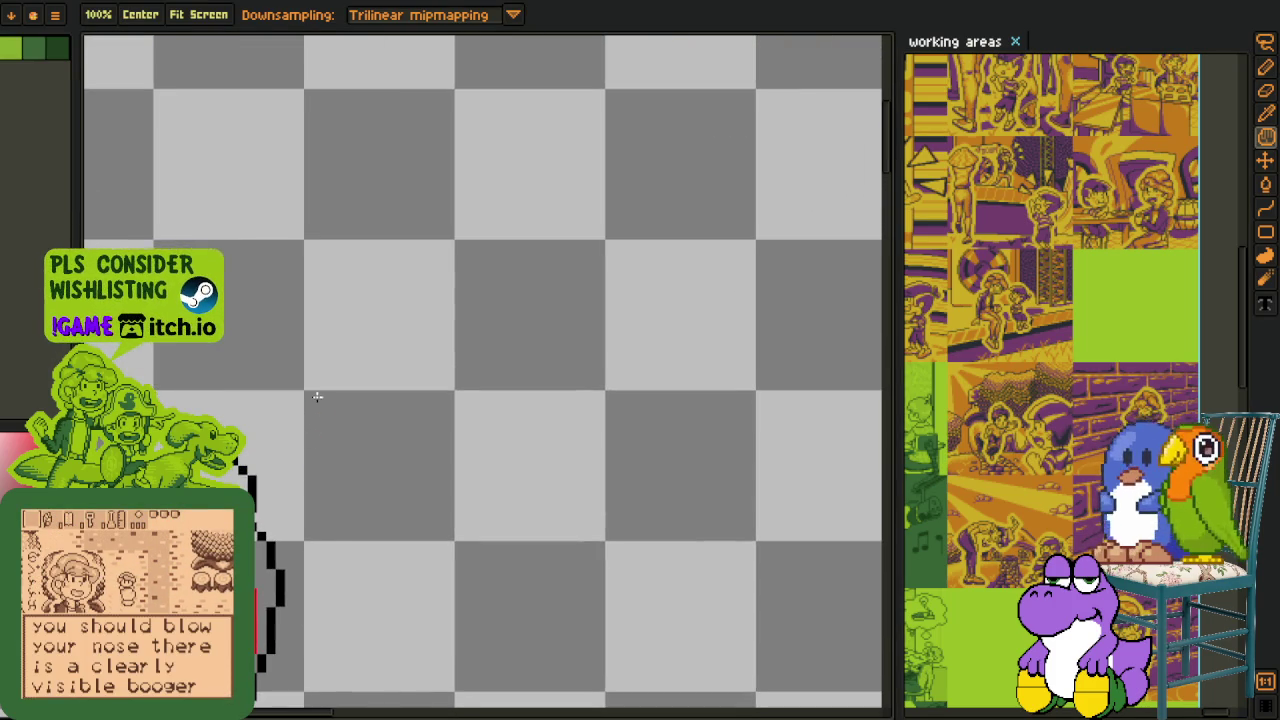
key("b")
scroll(317, 397, "down", 1)
scroll(311, 431, "up", 1)
mouse_move(285, 468)
left_mouse_down()
mouse_move(398, 330)
mouse_move(742, 242)
left_mouse_up()
Draw a second brim arc, redo it lower and flatter, and add a third arc below.
left_click(231, 15)
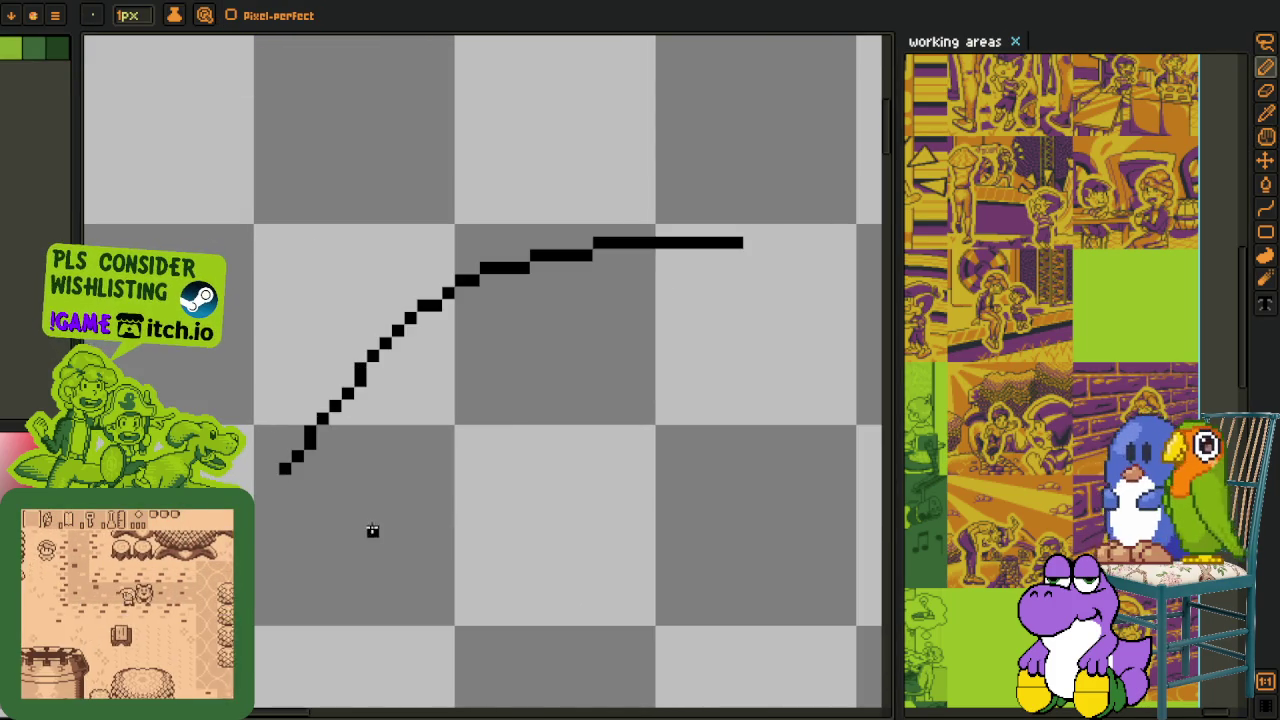
left_click_drag(348, 530, 803, 343)
key("m")
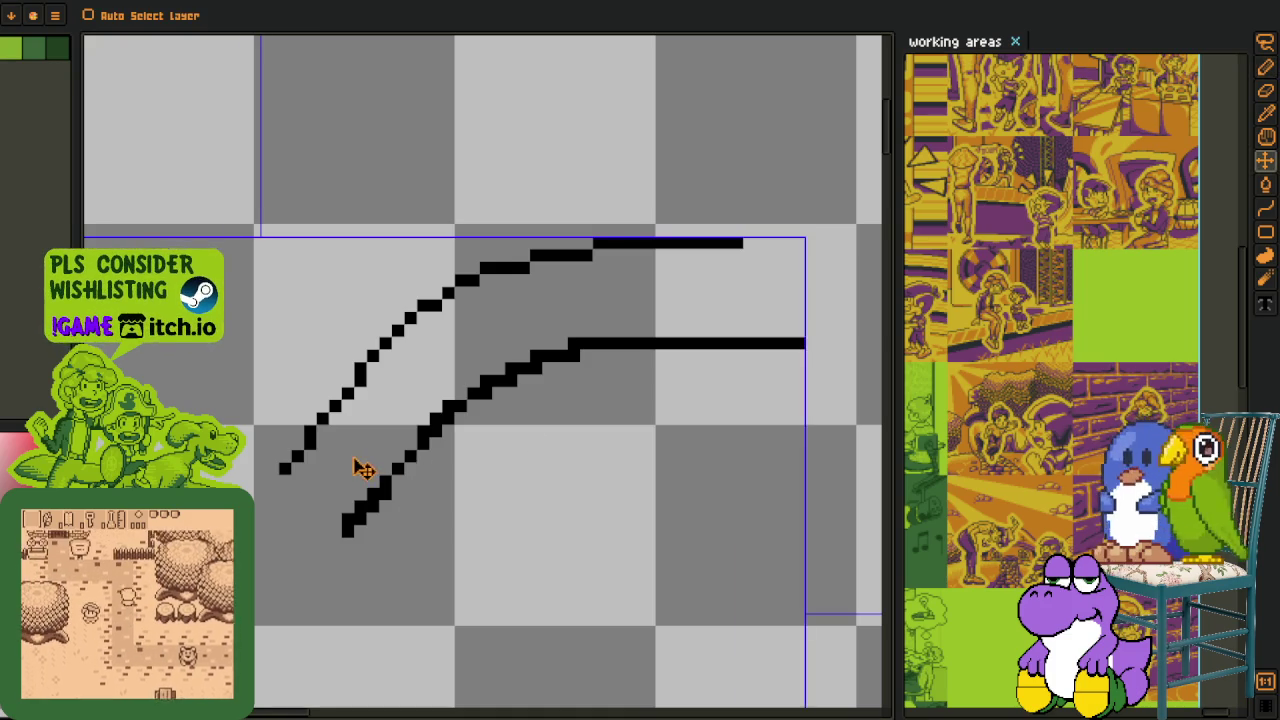
key("ctrl+z")
key("b")
left_click(347, 457)
left_click_drag(425, 418, 793, 381)
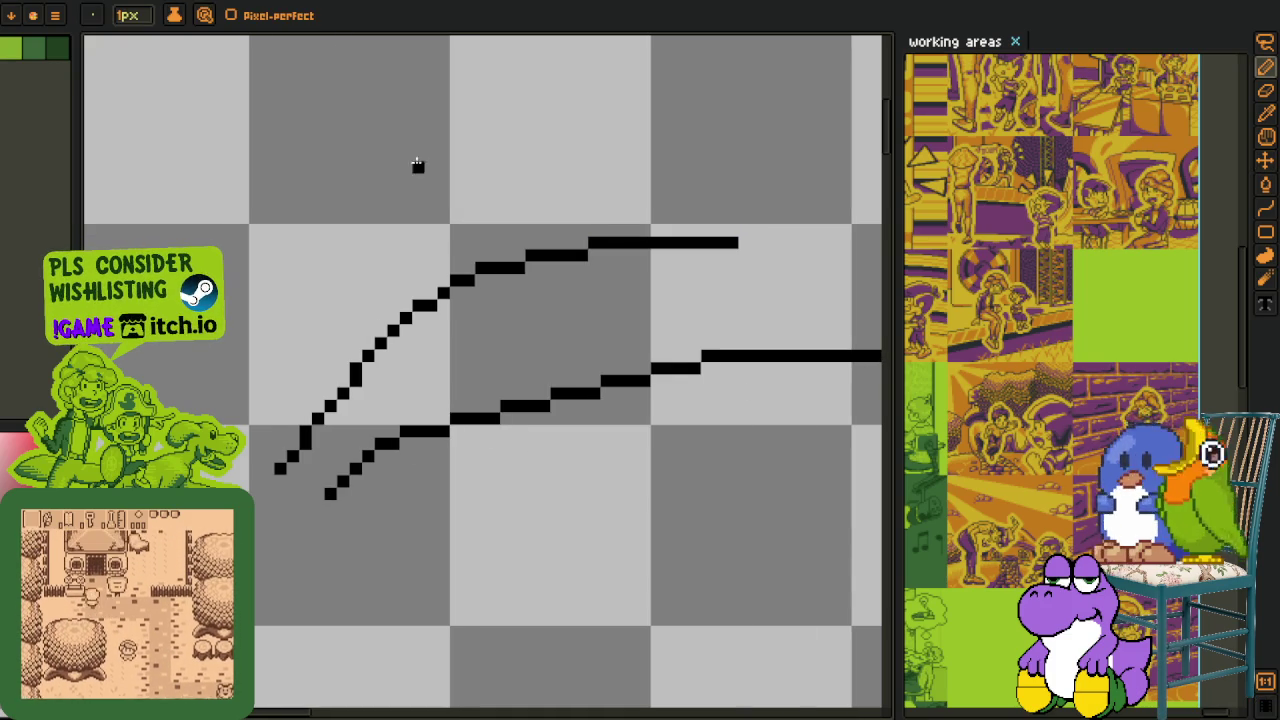
left_click_drag(395, 595, 800, 470)
Add more black practice arcs below, with pixel-perfect cleanup turned off.
scroll(571, 514, "down", 2)
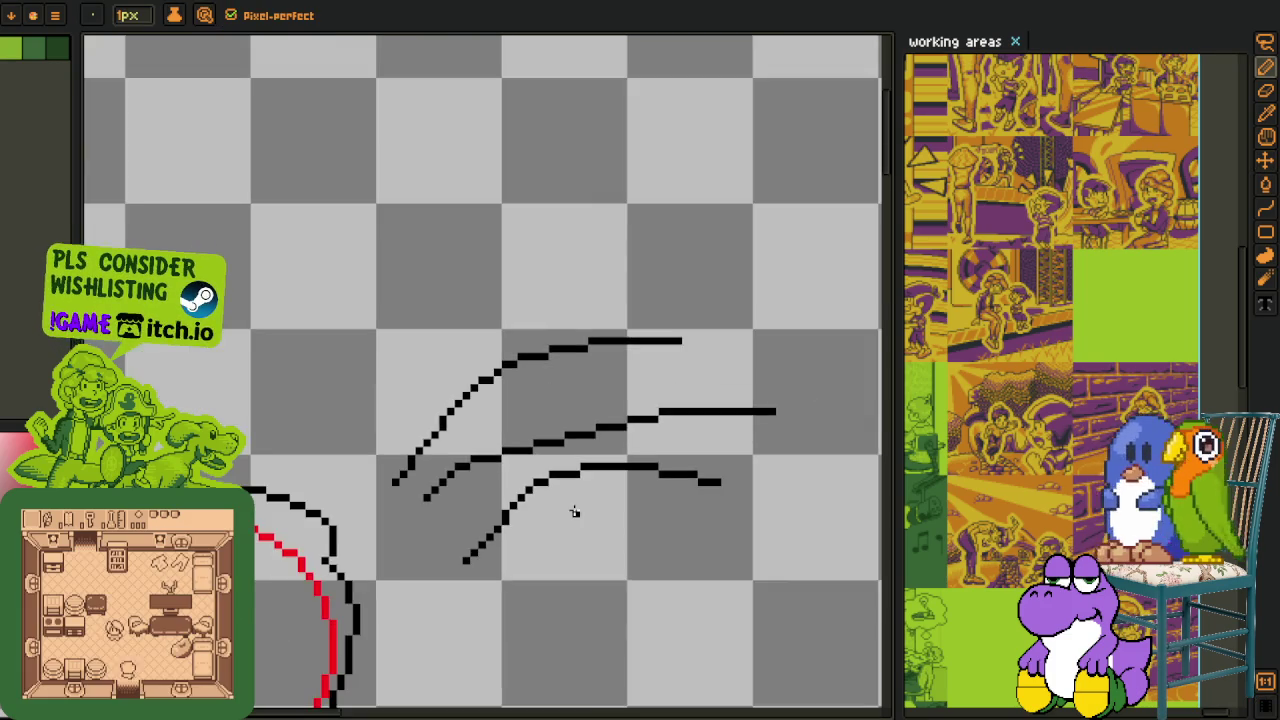
key("z")
key("b")
scroll(388, 490, "up", 2)
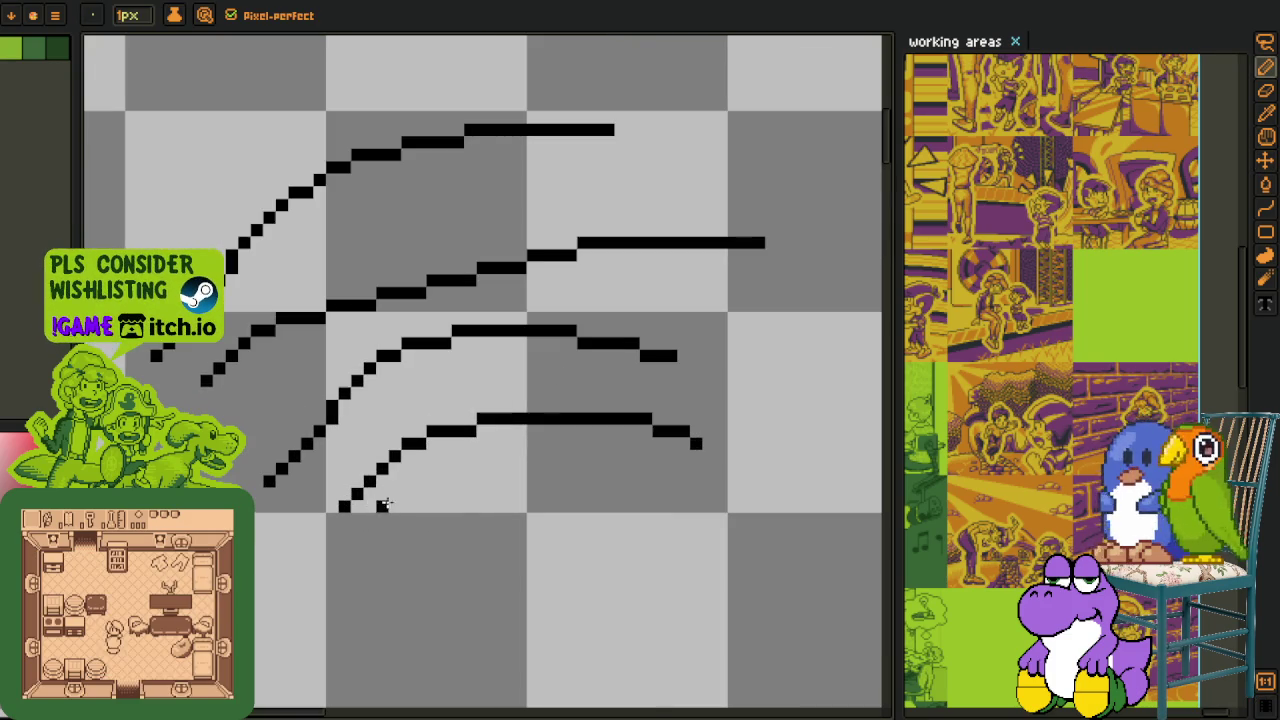
left_click_drag(382, 557, 658, 490)
key("z")
scroll(346, 486, "down", 1)
key("b")
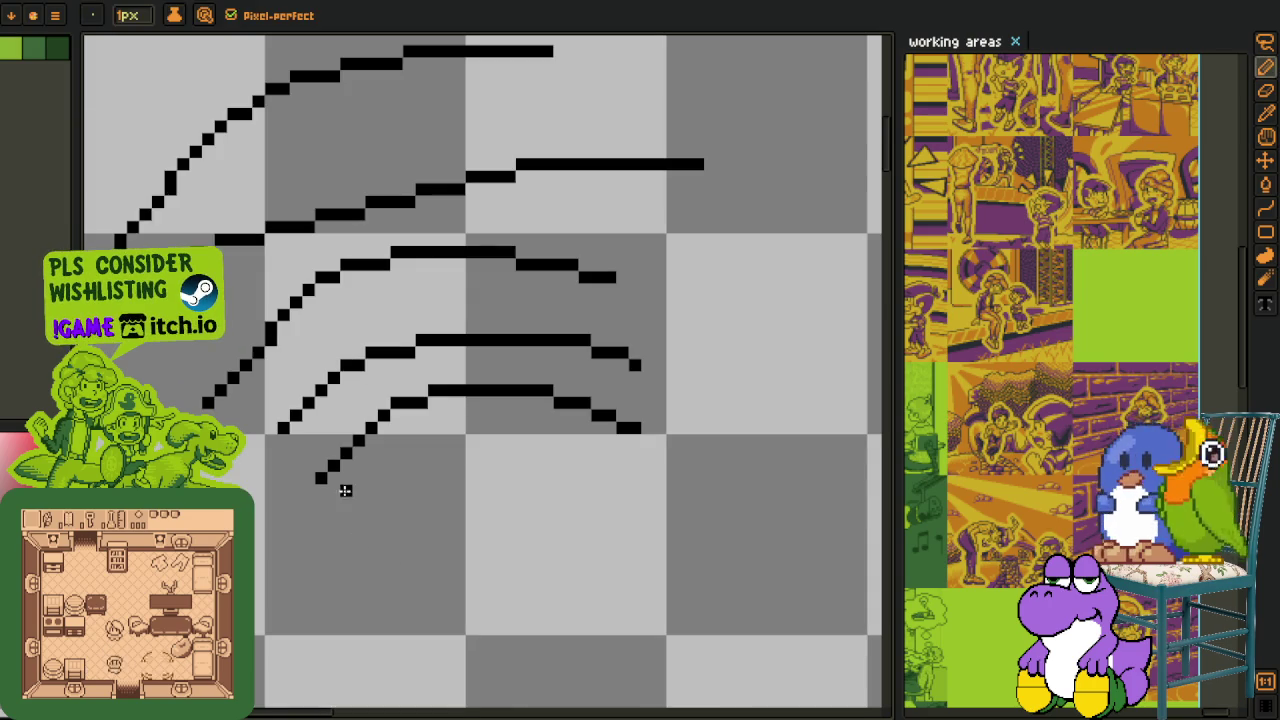
scroll(346, 486, "up", 1)
scroll(346, 486, "up", 1)
left_click(231, 15)
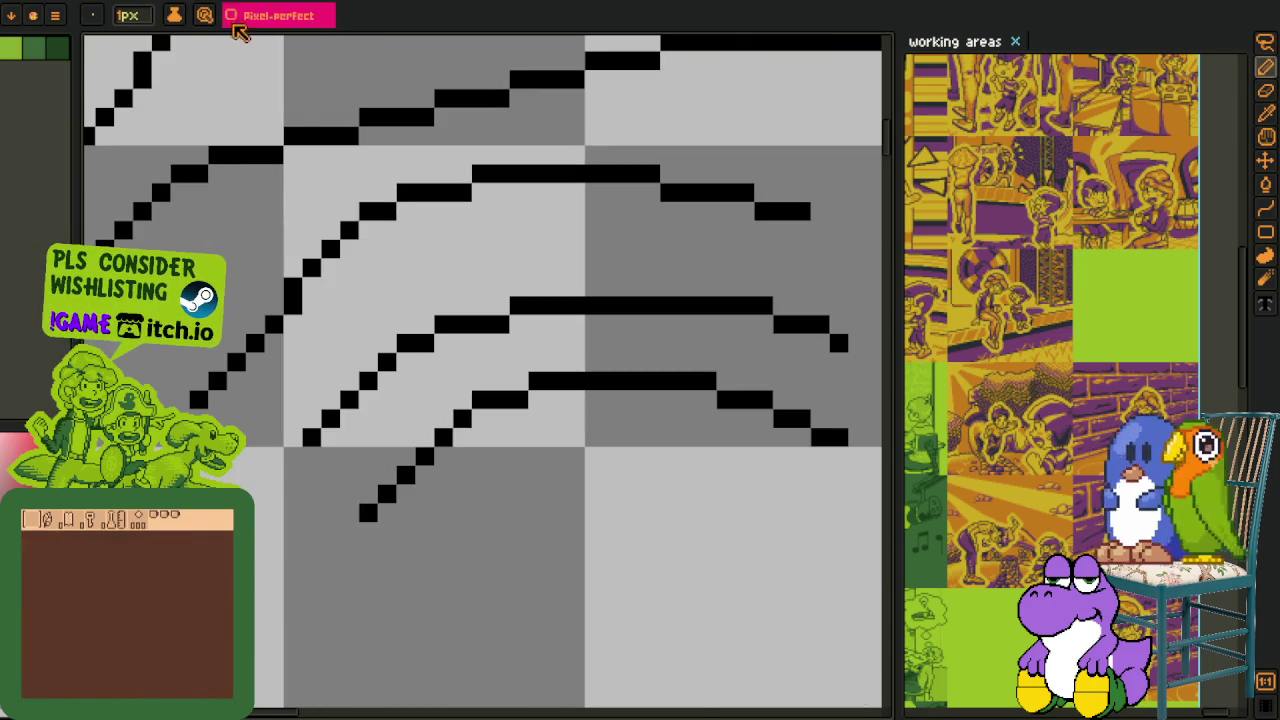
left_click_drag(383, 549, 786, 477)
Draw several more long practice arcs beneath the set, panning the view as needed.
scroll(403, 555, "up", 2)
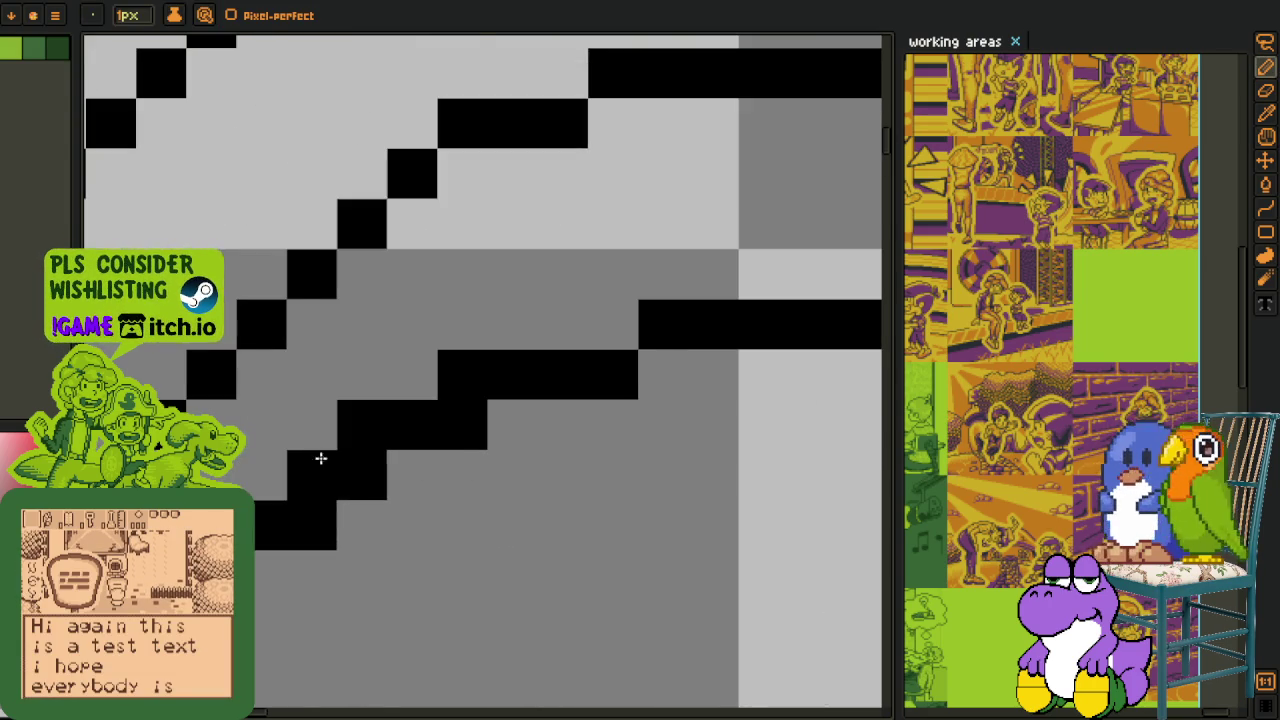
scroll(320, 457, "down", 3)
left_click_drag(340, 594, 700, 518)
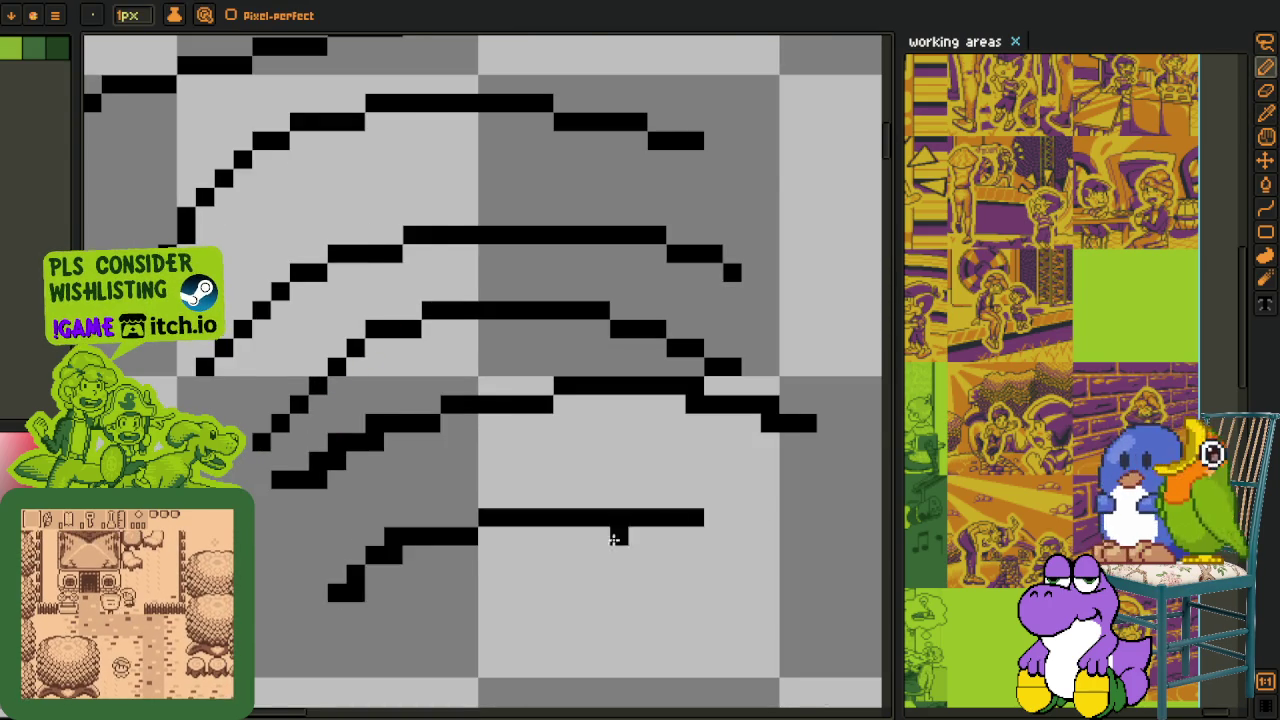
scroll(614, 529, "down", 1)
key("h")
key("b")
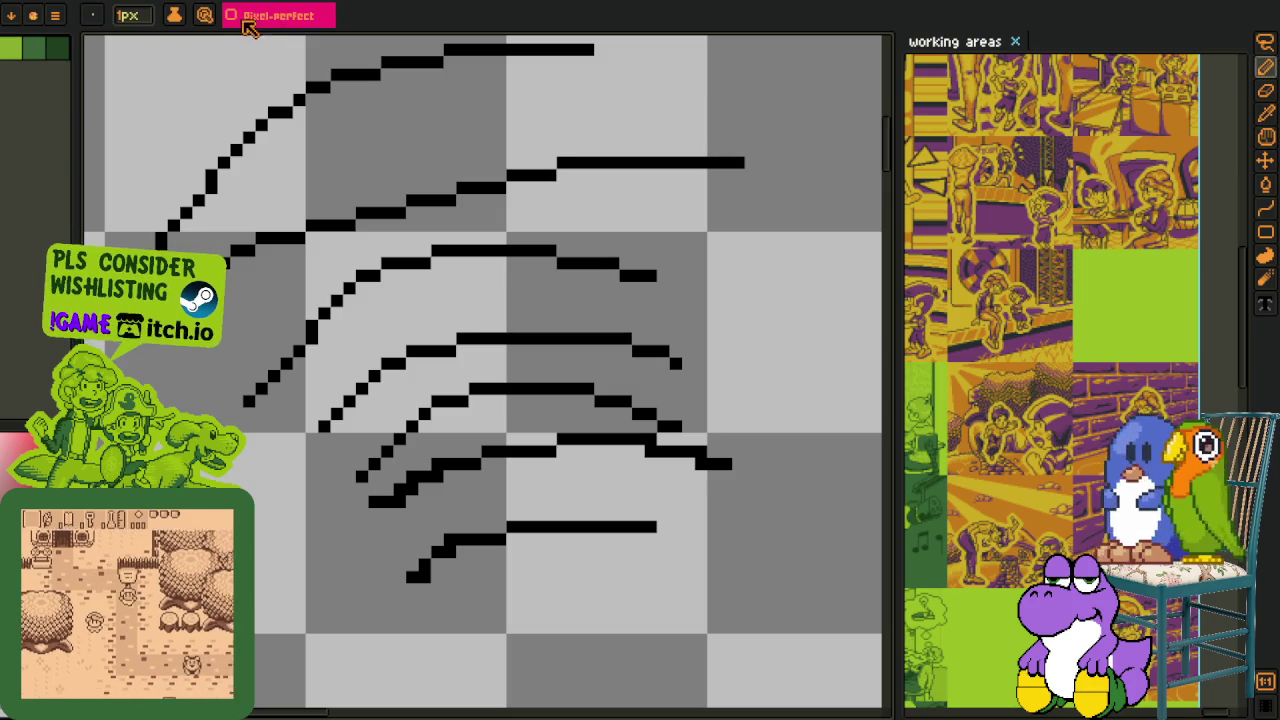
scroll(523, 528, "up", 2)
scroll(285, 547, "down", 2)
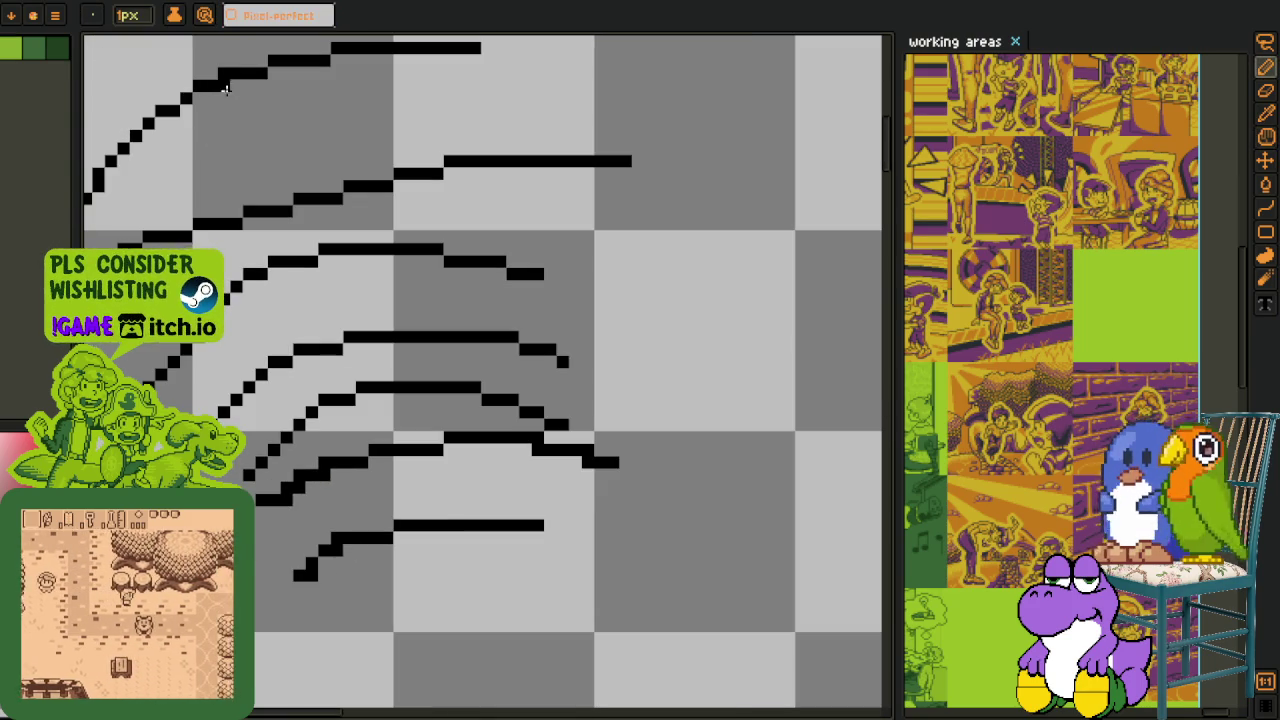
left_click_drag(360, 668, 755, 563)
key("h")
left_click_drag(457, 449, 419, 256)
key("b")
left_click_drag(365, 545, 825, 459)
Add a bottom arc, a diagonal stroke and a large looping head shape, then start lassoing them.
scroll(535, 515, "down", 2)
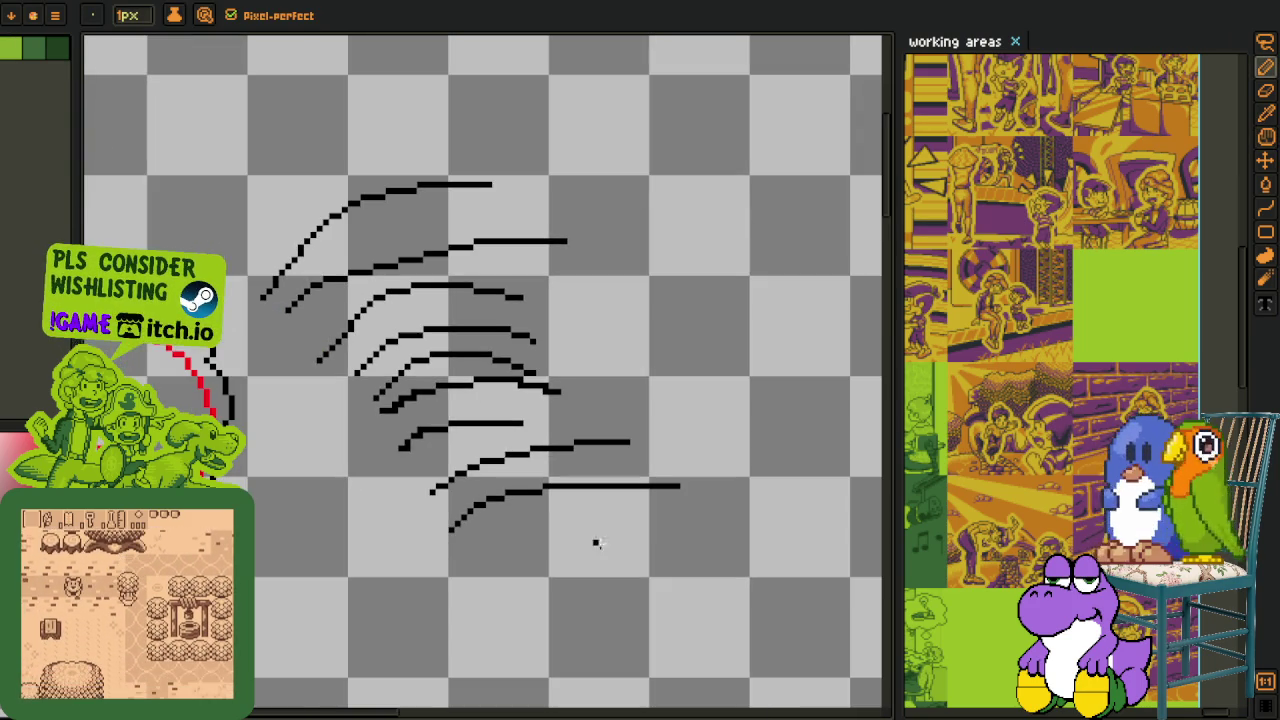
left_click_drag(519, 548, 770, 523)
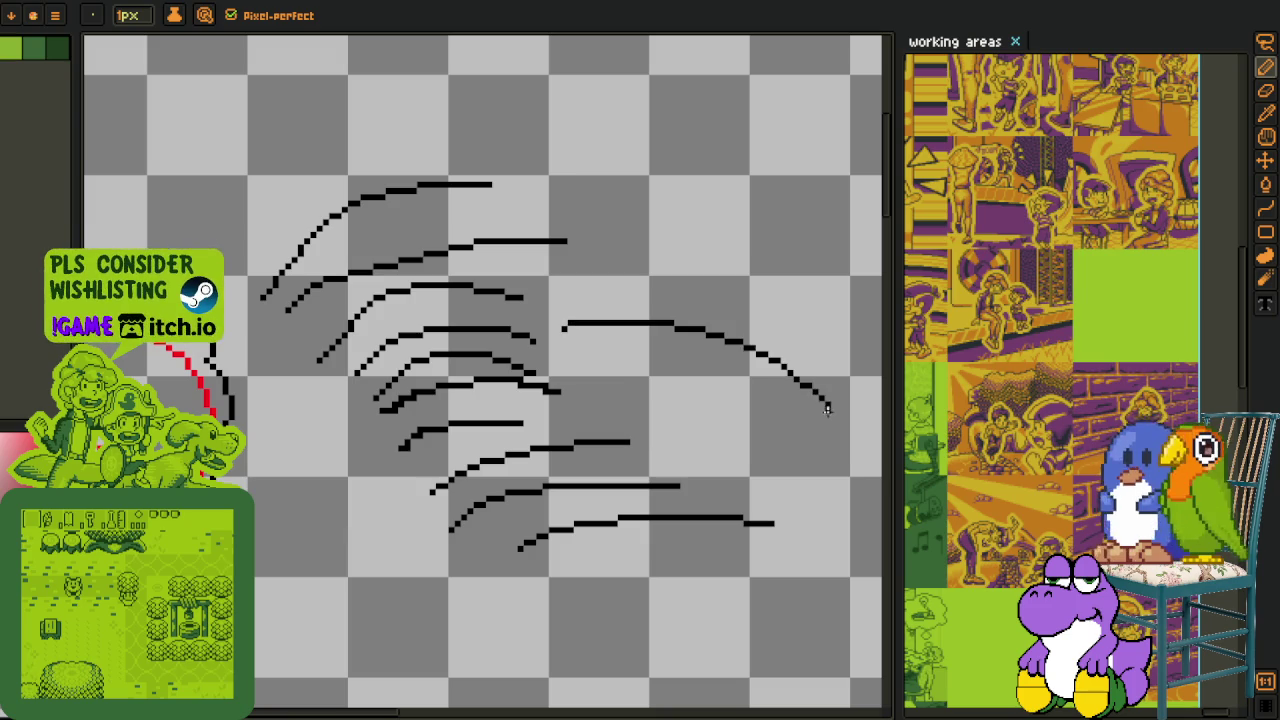
key("h")
scroll(650, 530, "down", 1)
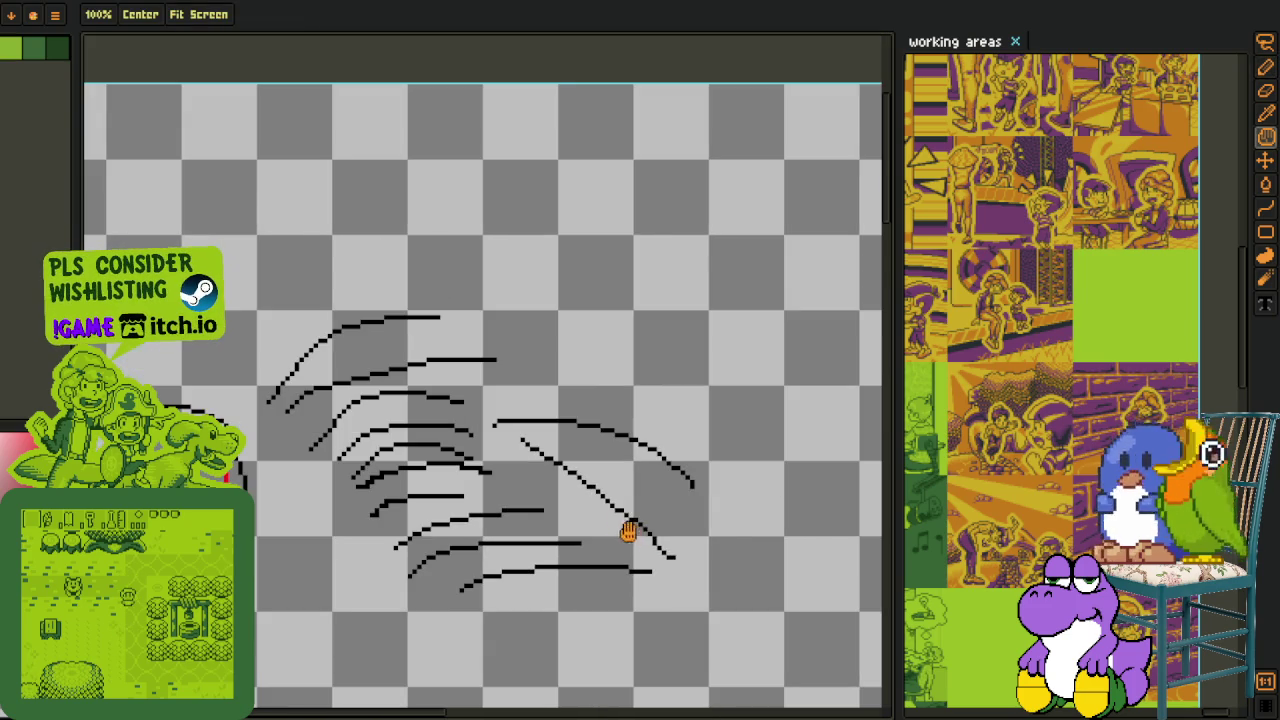
key("b")
left_click_drag(556, 301, 708, 402)
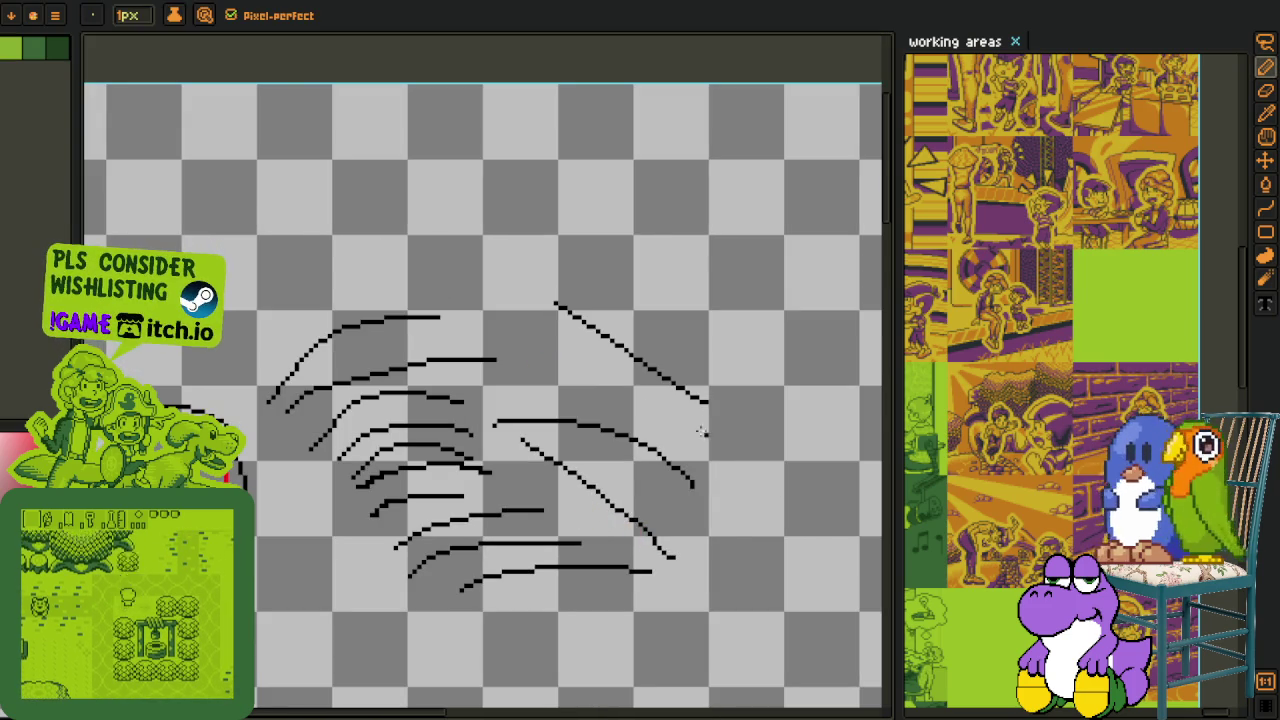
mouse_move(398, 318)
left_mouse_down()
mouse_move(540, 365)
mouse_move(612, 280)
left_mouse_up()
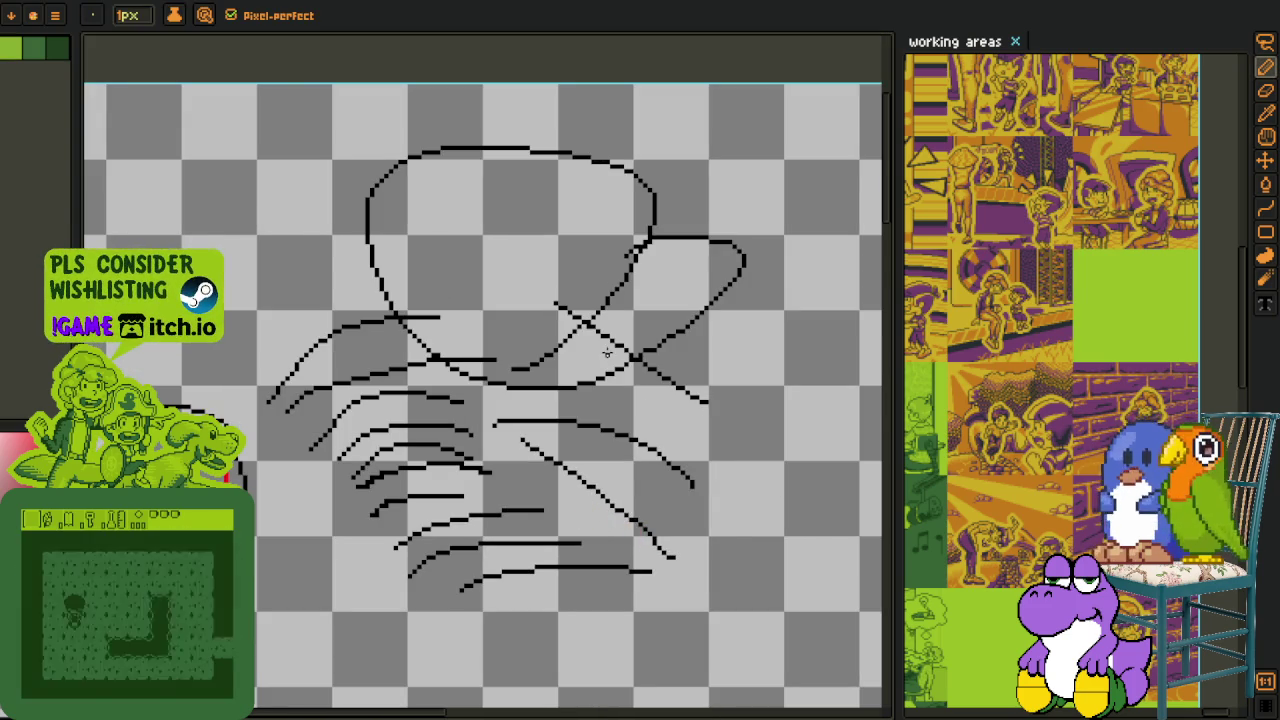
key("q")
left_click_drag(505, 88, 310, 162)
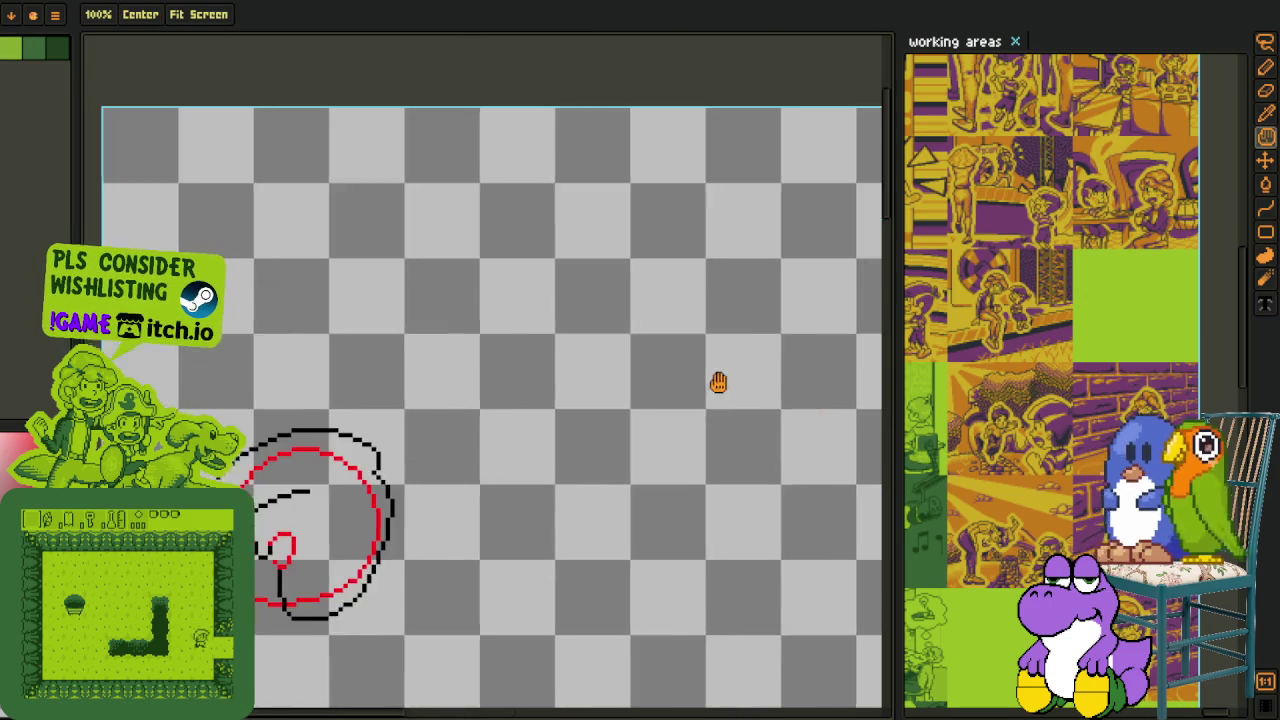
Pan to centre the black-outlined head sketch and its red circle guide in view.
left_click_drag(718, 382, 848, 328)
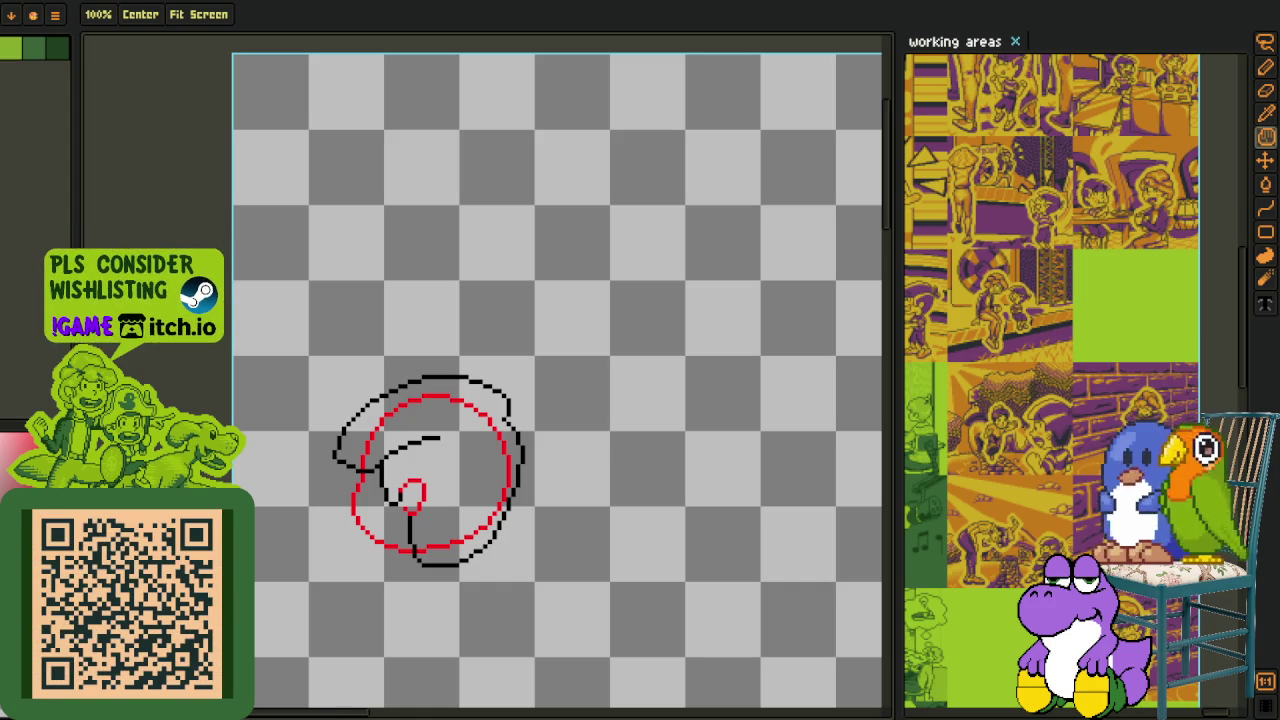
key("i")
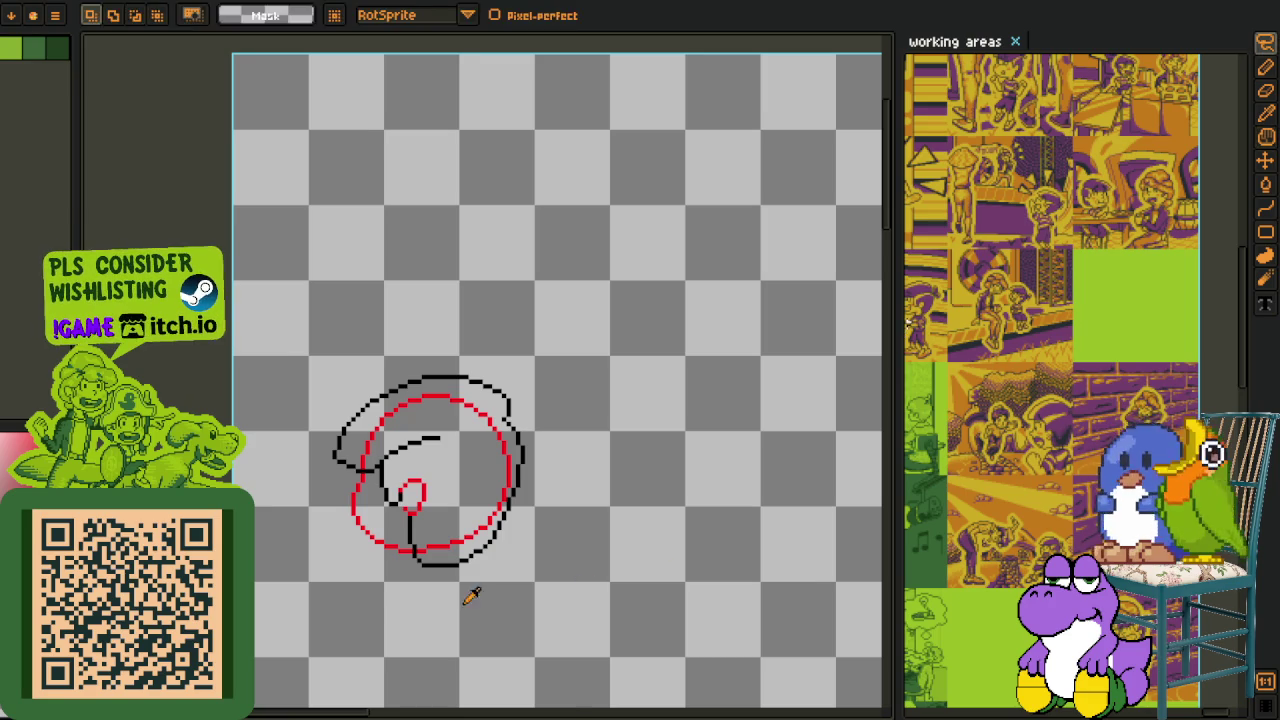
scroll(453, 578, "up", 2)
scroll(366, 525, "up", 3)
Add black pixels along the lower-right outline, then undo the stray ones.
left_click_drag(422, 468, 349, 461)
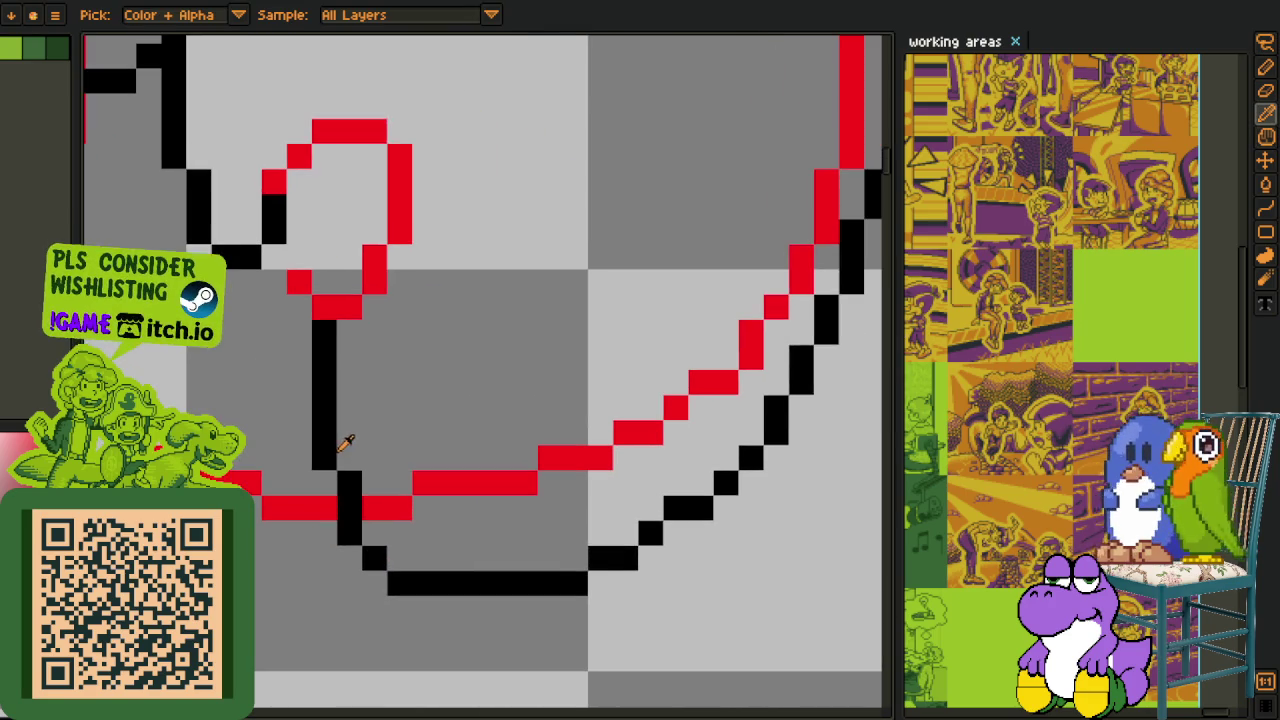
key("b")
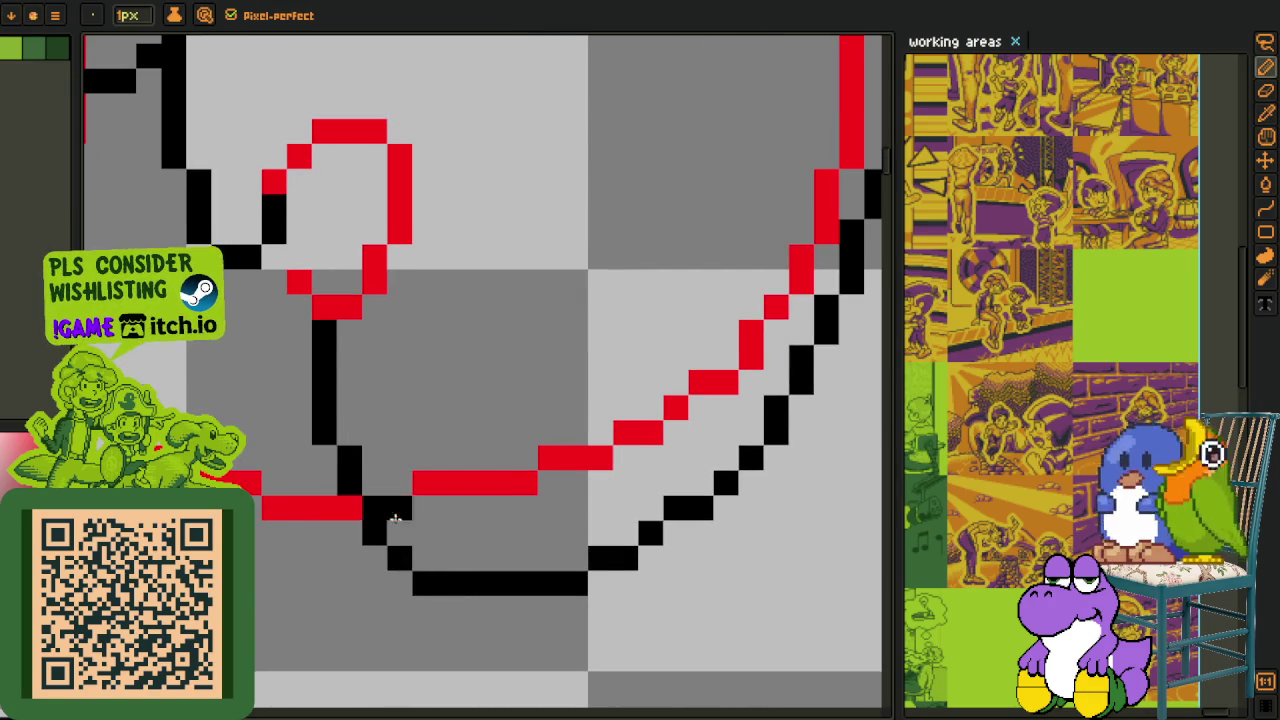
key("h")
scroll(521, 562, "down", 3)
key("b")
scroll(521, 562, "up", 5)
left_click(425, 624)
left_click(462, 586)
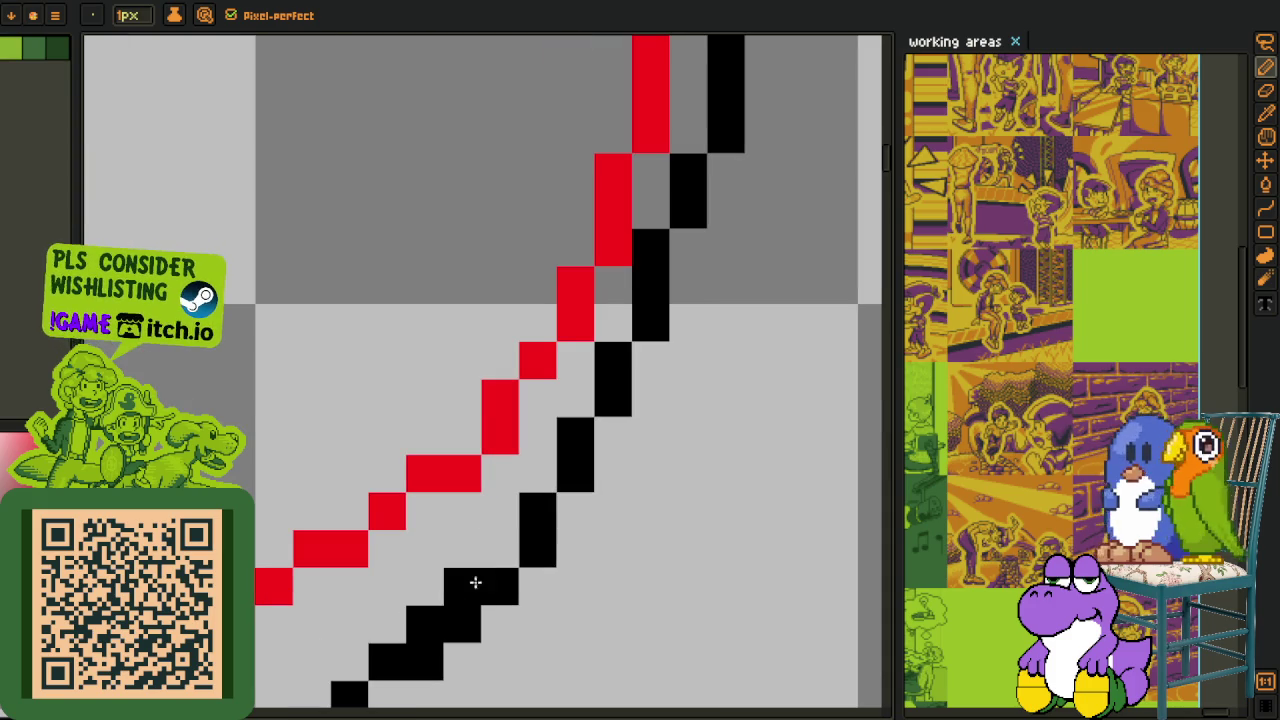
left_click(500, 549)
key("ctrl+z")
key("ctrl+z")
key("ctrl+z")
Remove the bump in the right outline and redraw it as a straight line.
key("h")
left_click_drag(624, 377, 490, 525)
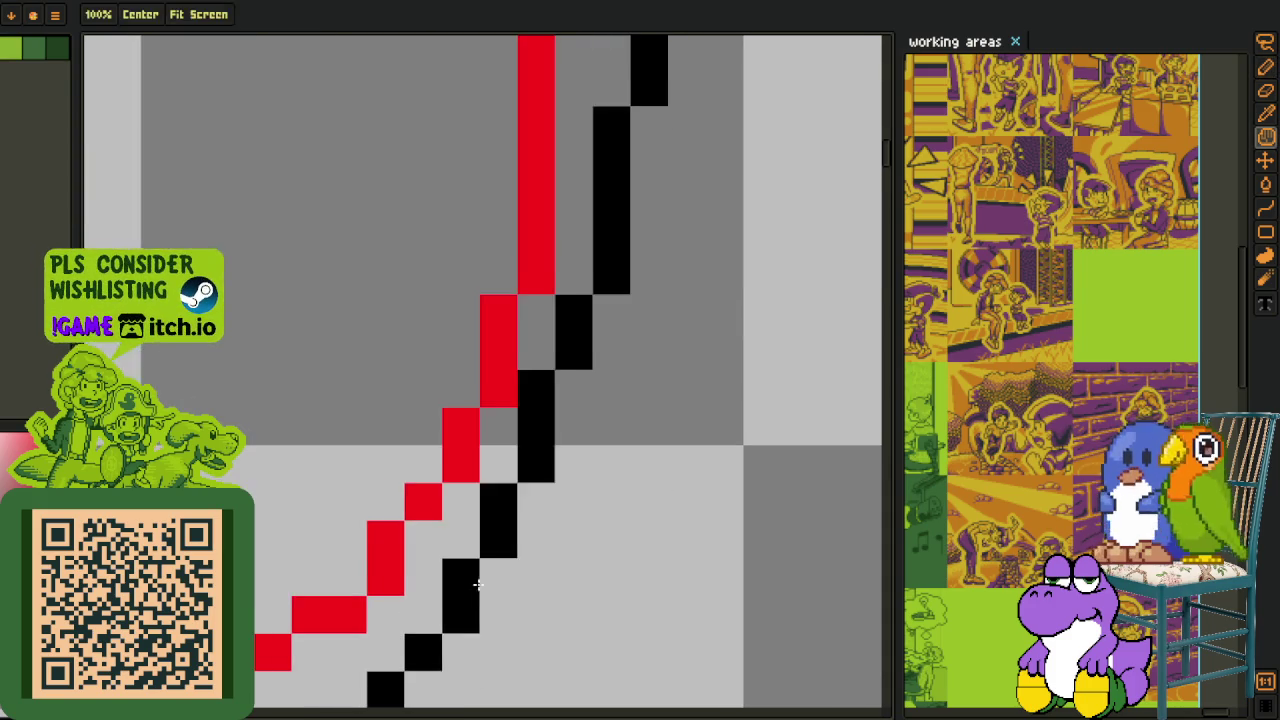
key("b")
scroll(490, 525, "down", 2)
key("h")
scroll(600, 400, "down", 1)
key("b")
scroll(580, 365, "up", 2)
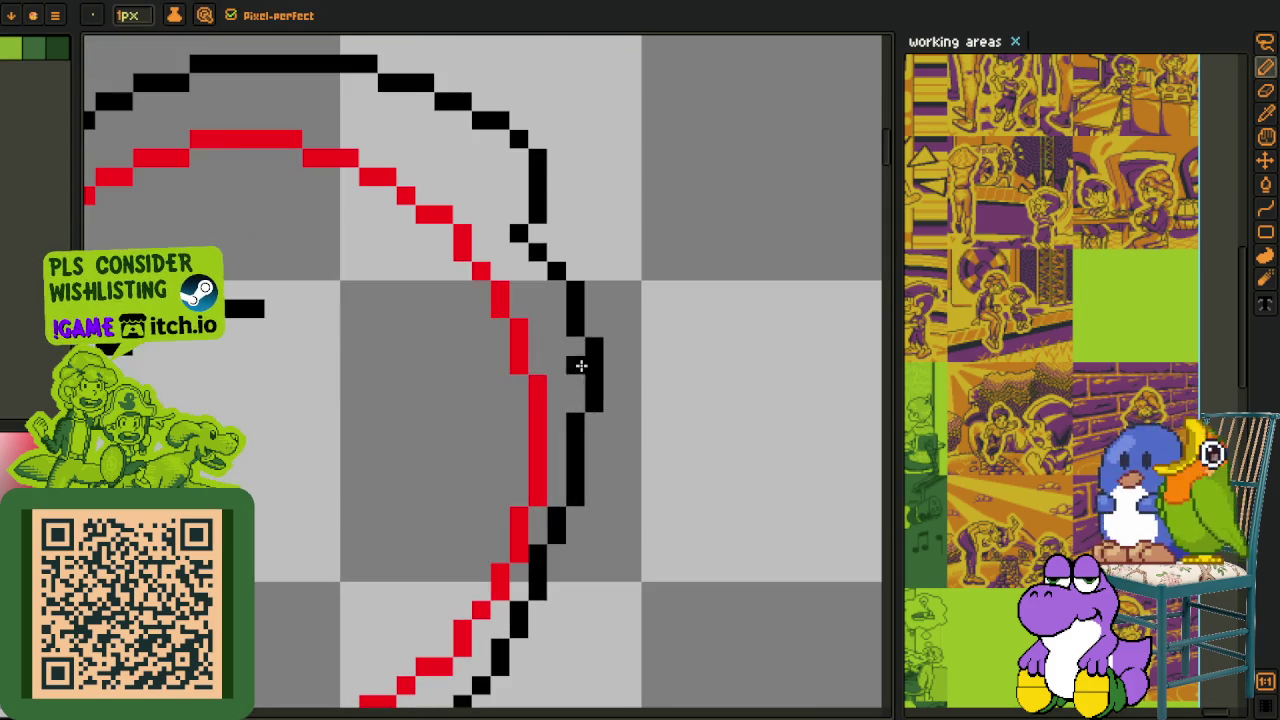
left_click(556, 290)
mouse_move(593, 340)
left_mouse_down()
mouse_move(593, 408)
mouse_move(577, 405)
left_mouse_up()
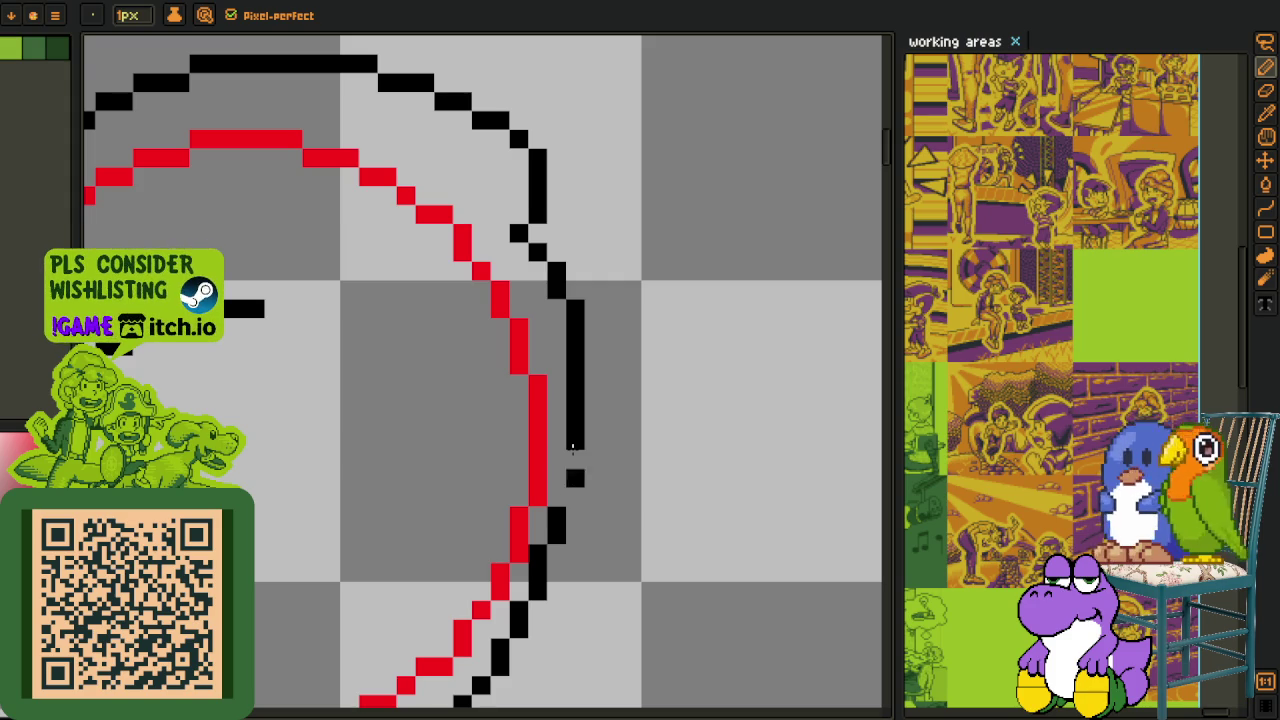
Replace stray pixels below the outline with a clean black pixel run along the bottom.
scroll(561, 527, "down", 2)
scroll(561, 527, "down", 1)
scroll(600, 491, "down", 1)
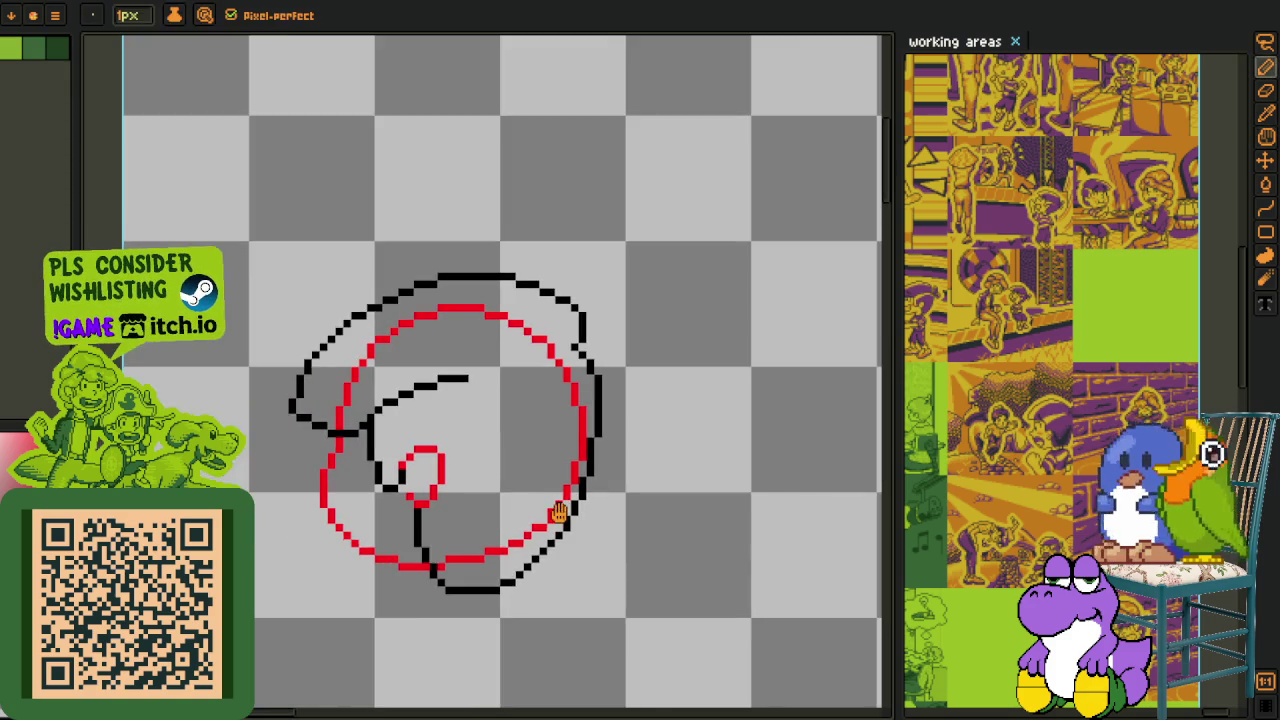
key("h")
scroll(634, 509, "up", 3)
scroll(626, 541, "up", 2)
key("b")
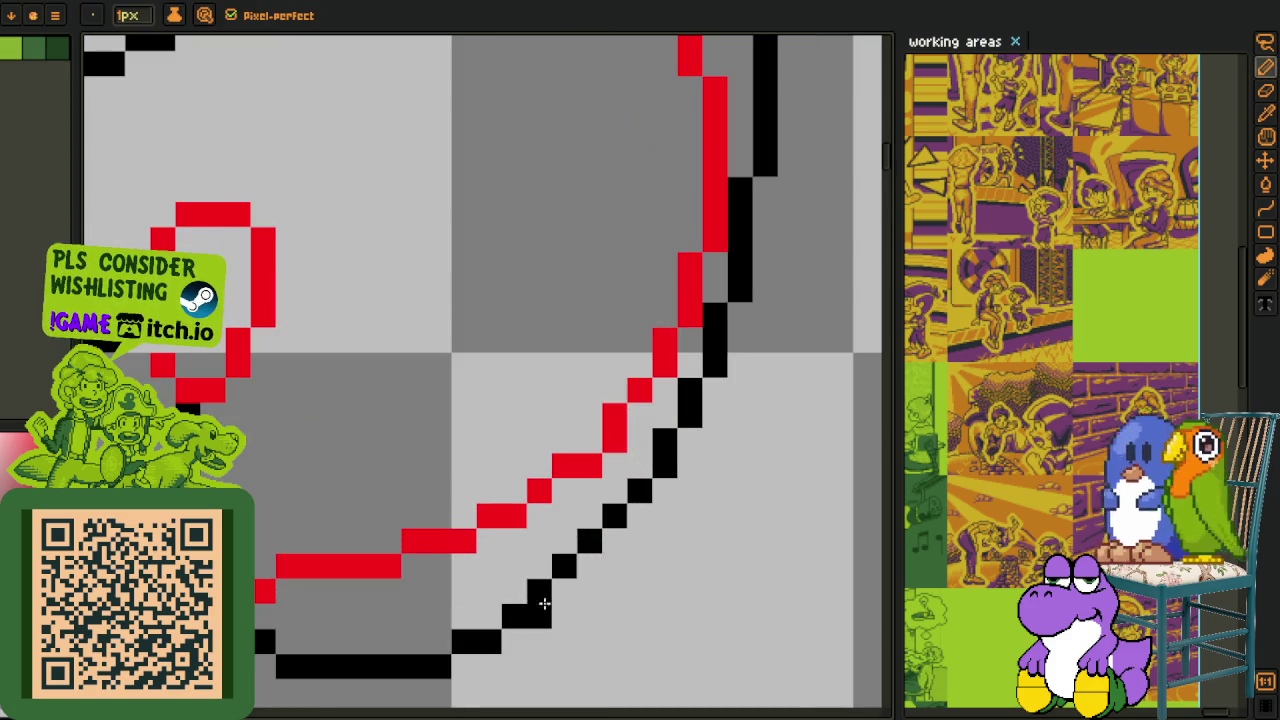
key("ctrl+z")
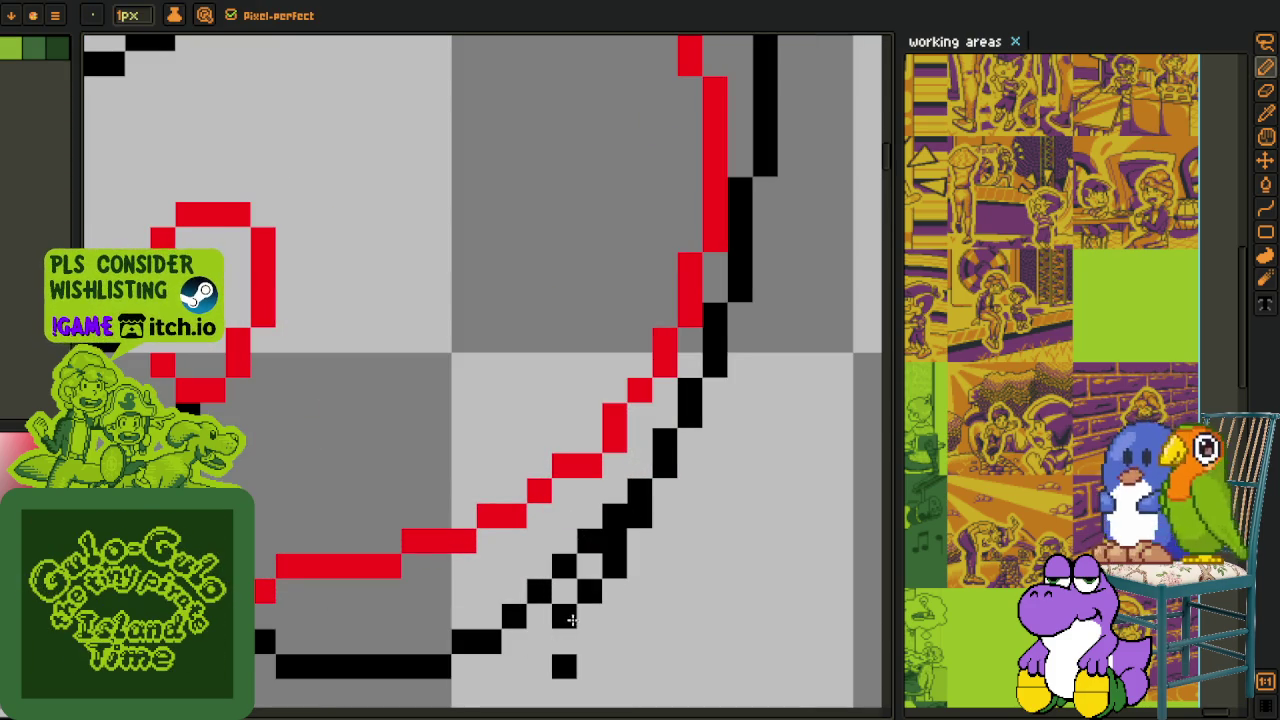
left_click(589, 617)
left_click(590, 640)
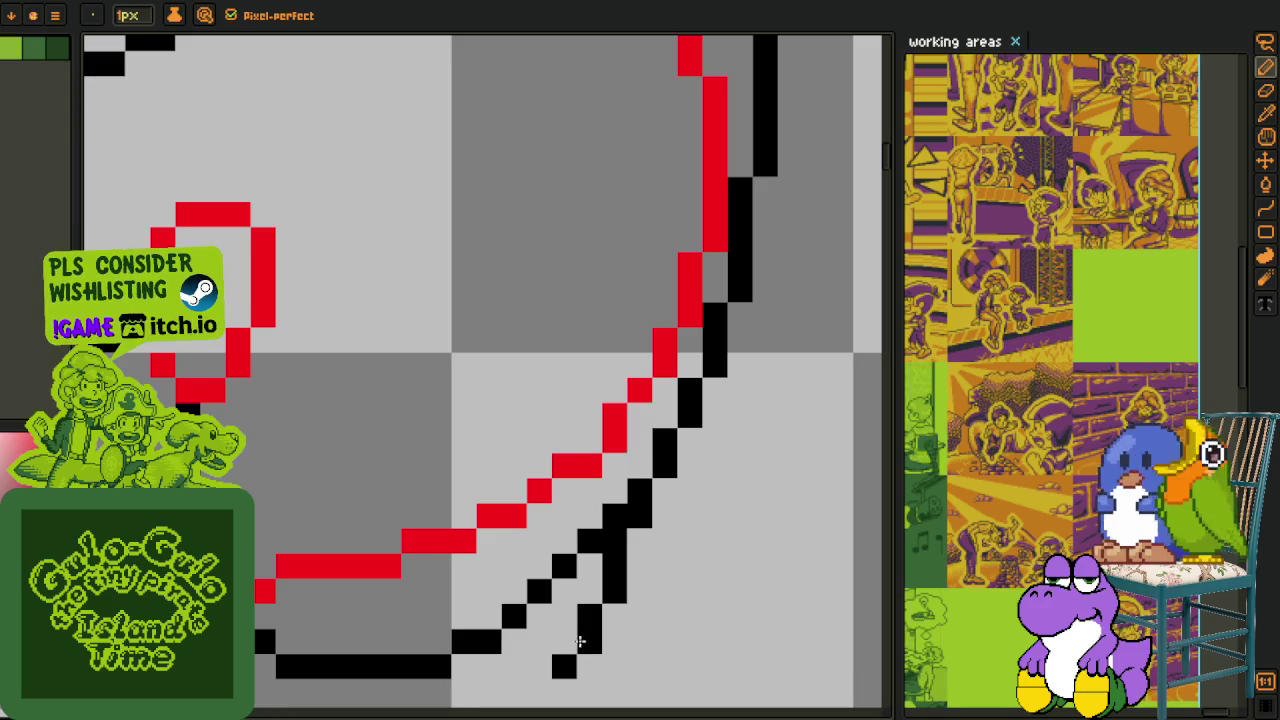
mouse_move(543, 660)
left_mouse_down()
mouse_move(508, 663)
mouse_move(570, 666)
mouse_move(593, 537)
left_mouse_up()
left_click(614, 516)
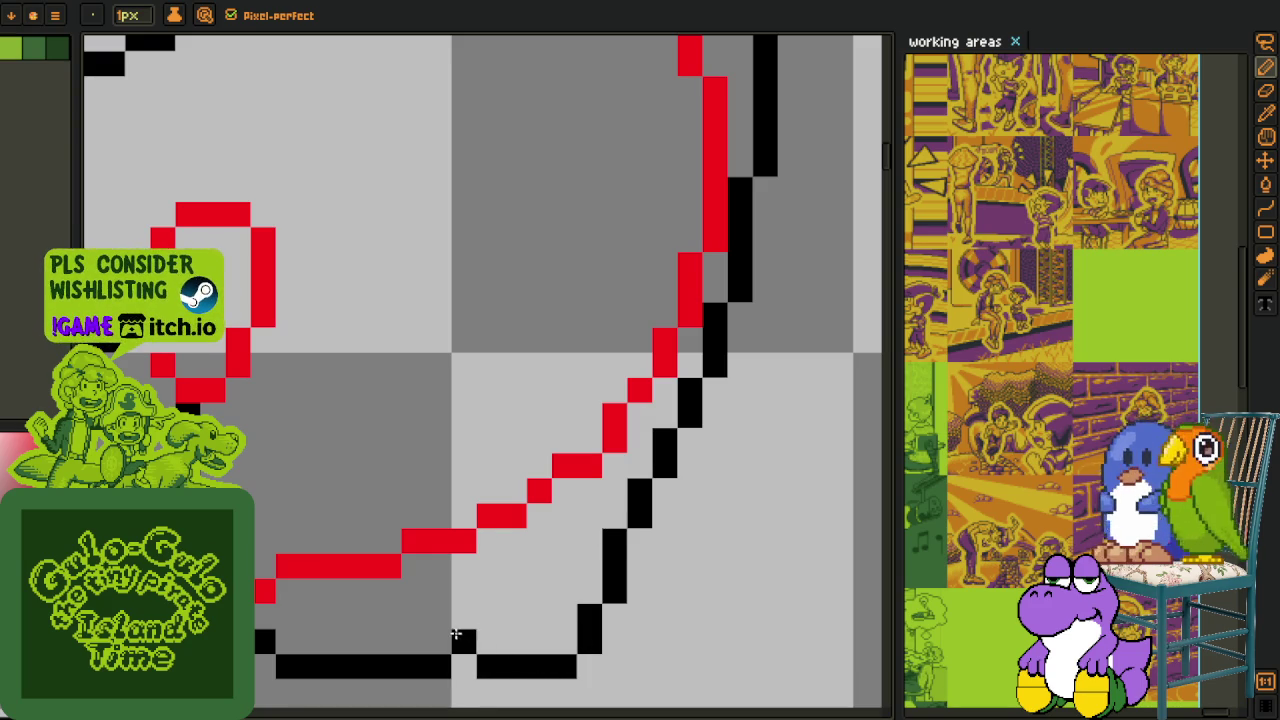
Draw a tidy black diagonal staircase rising from the bottom outline.
left_click(434, 640)
left_click_drag(360, 640, 426, 566)
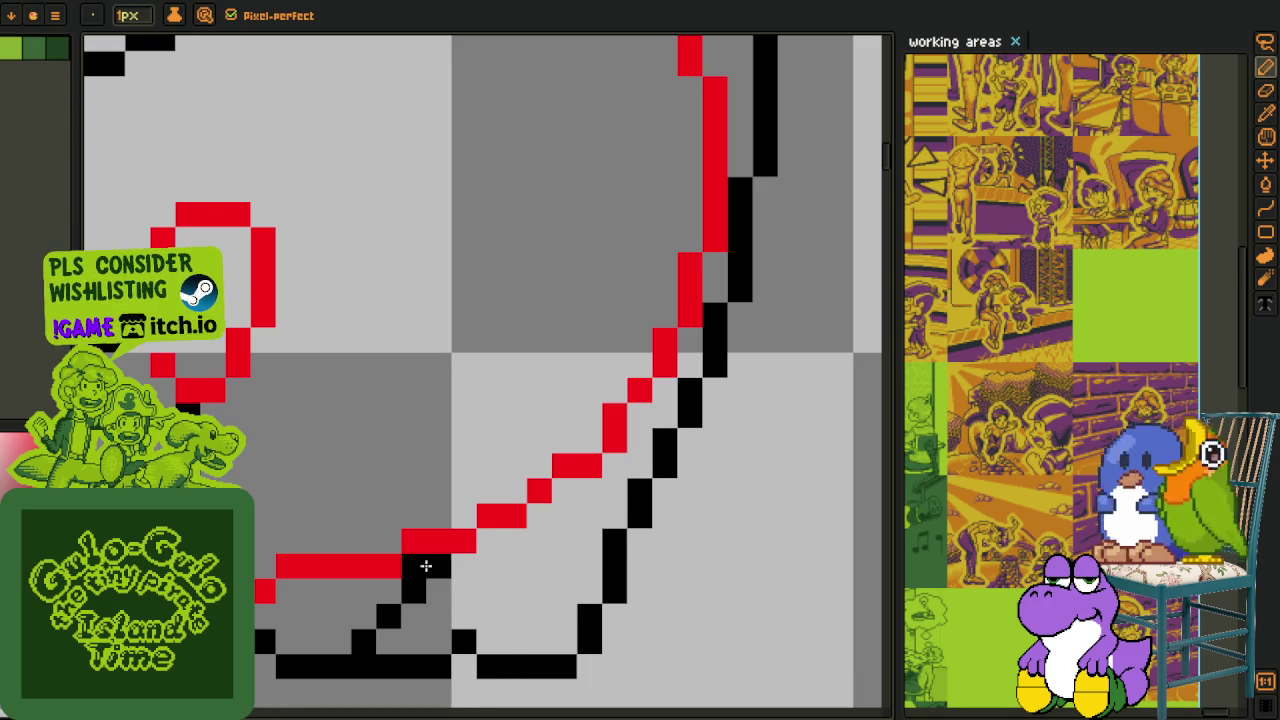
left_click(412, 615)
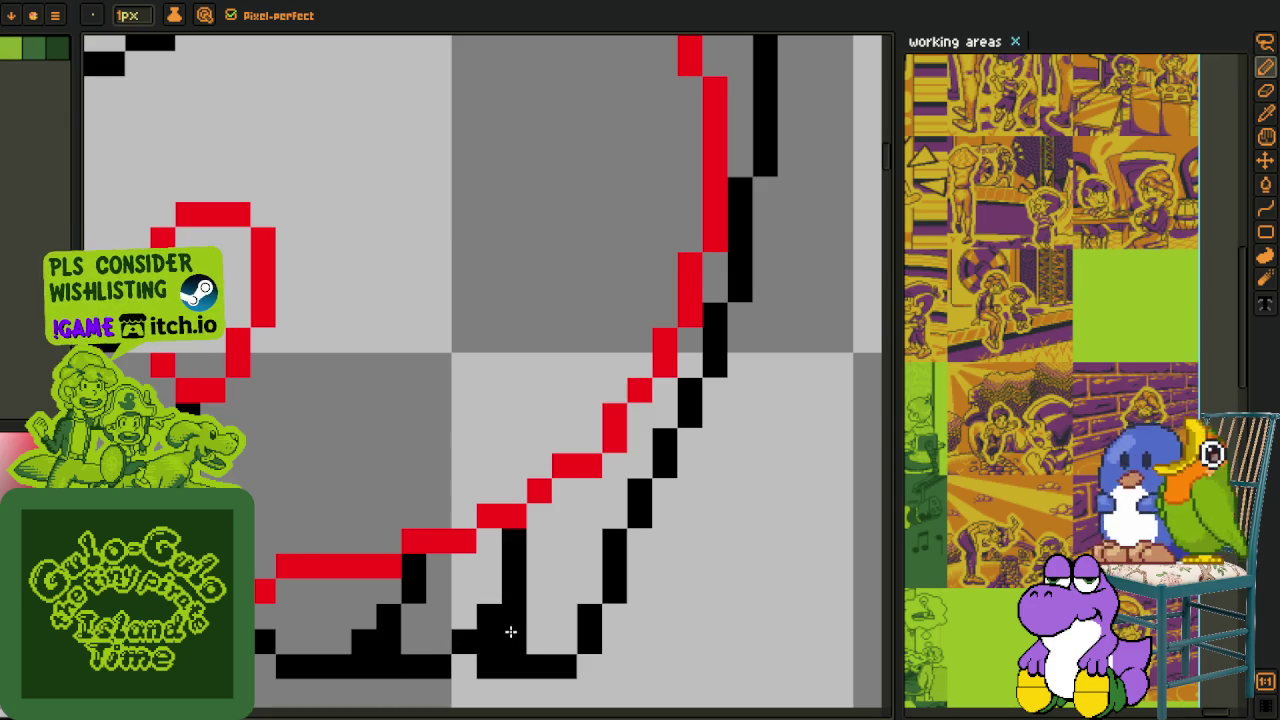
scroll(510, 631, "down", 2)
scroll(514, 590, "up", 2)
scroll(557, 563, "up", 1)
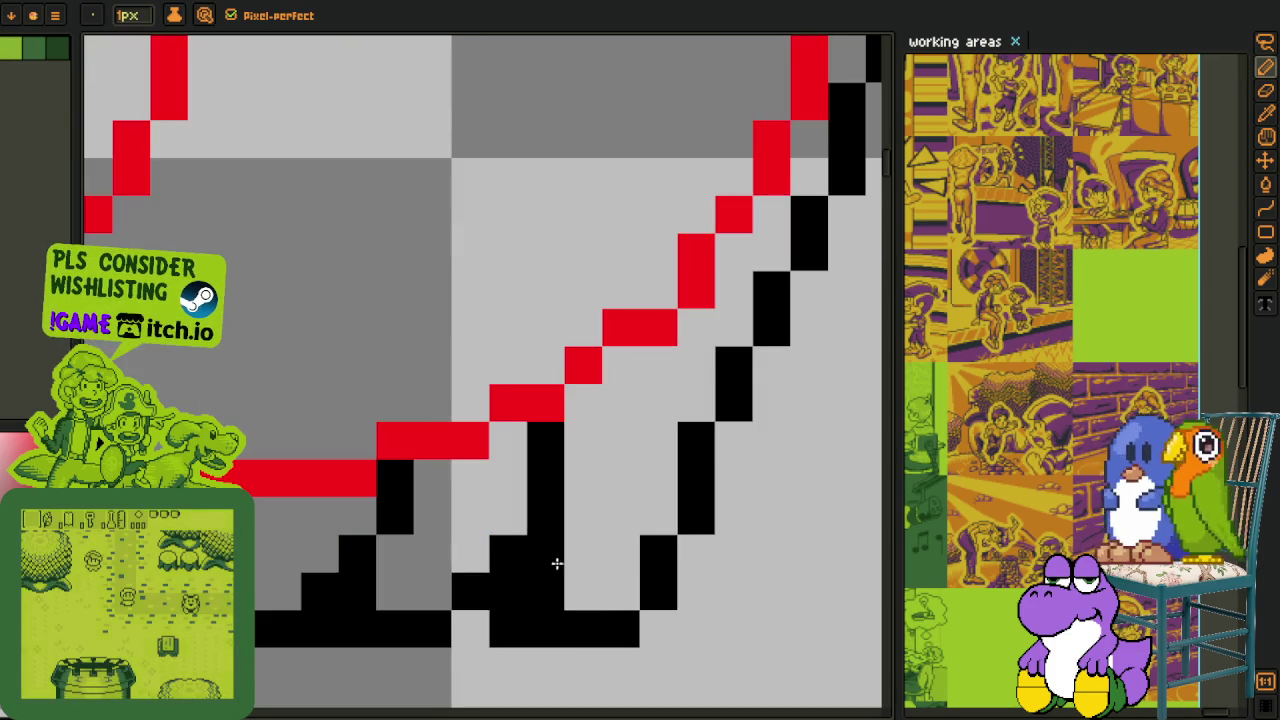
Erase a pixel at the bottom of the outline and fill the gap beside it.
key("e")
scroll(555, 570, "down", 2)
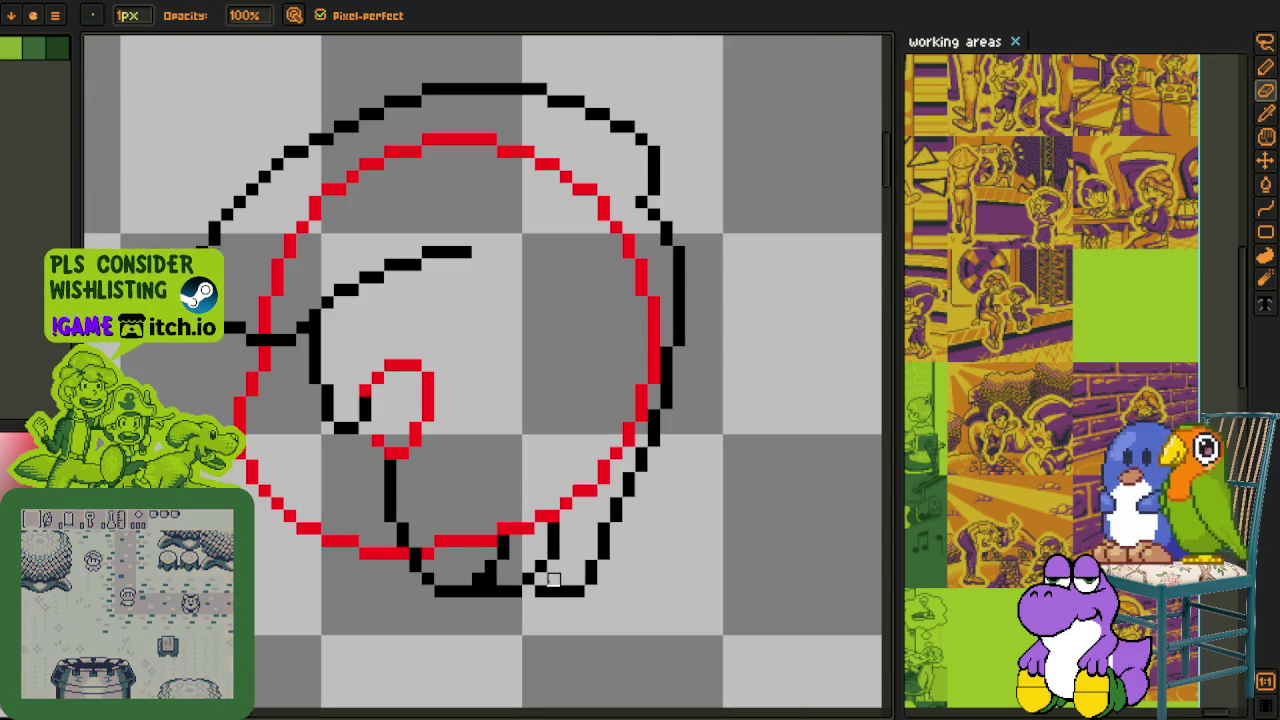
left_click(553, 579)
scroll(545, 572, "up", 2)
key("b")
left_click_drag(525, 548, 532, 524)
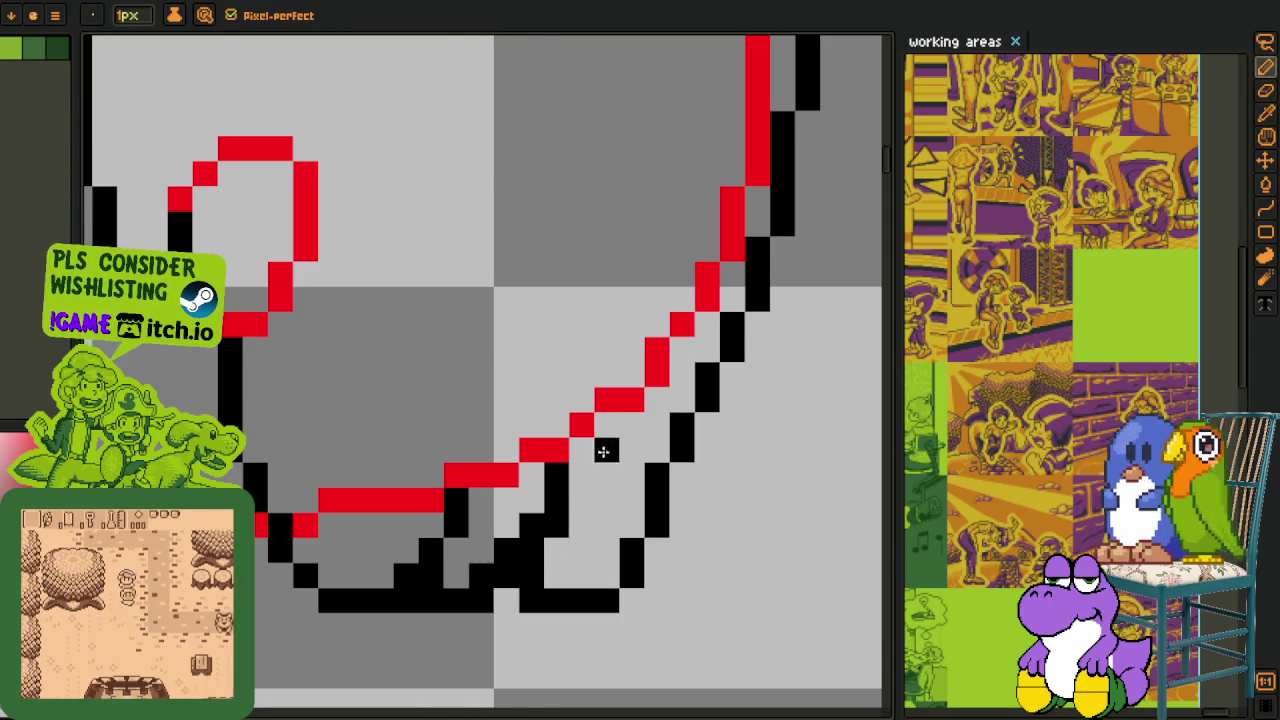
key("h")
scroll(586, 528, "down", 2)
scroll(523, 437, "down", 1)
scroll(523, 437, "up", 1)
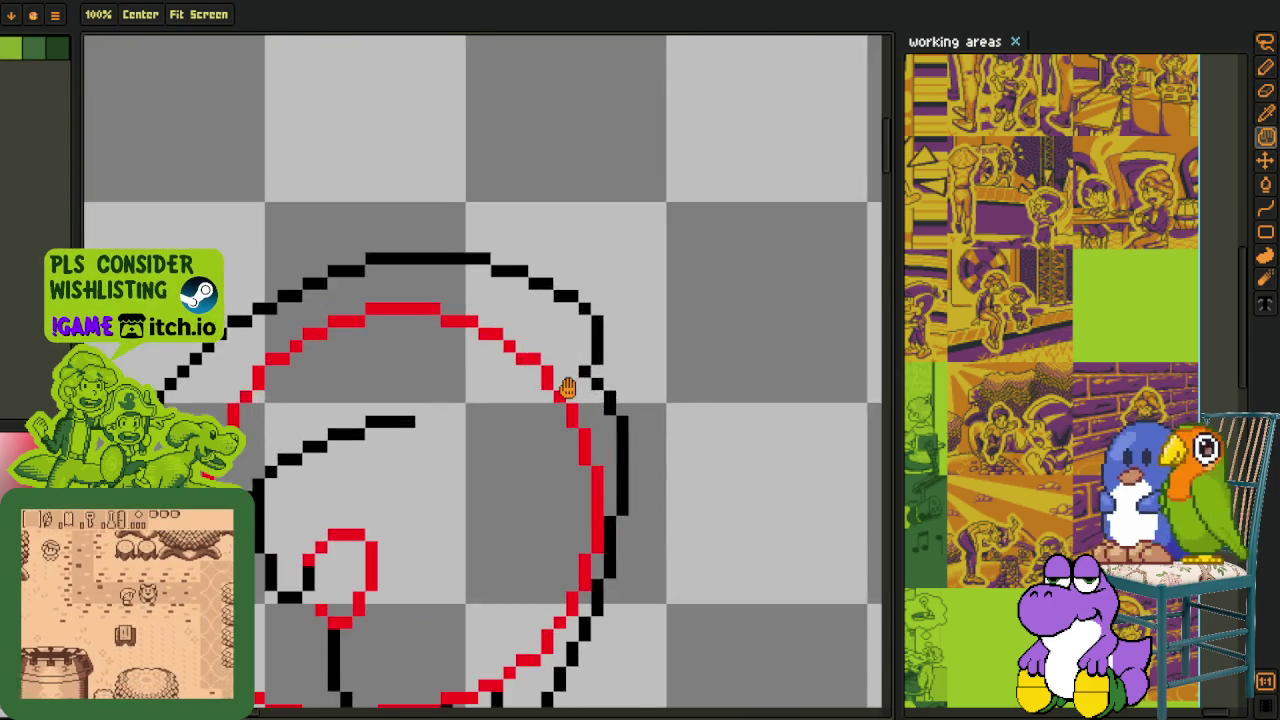
scroll(476, 406, "up", 2)
left_click_drag(476, 406, 308, 489)
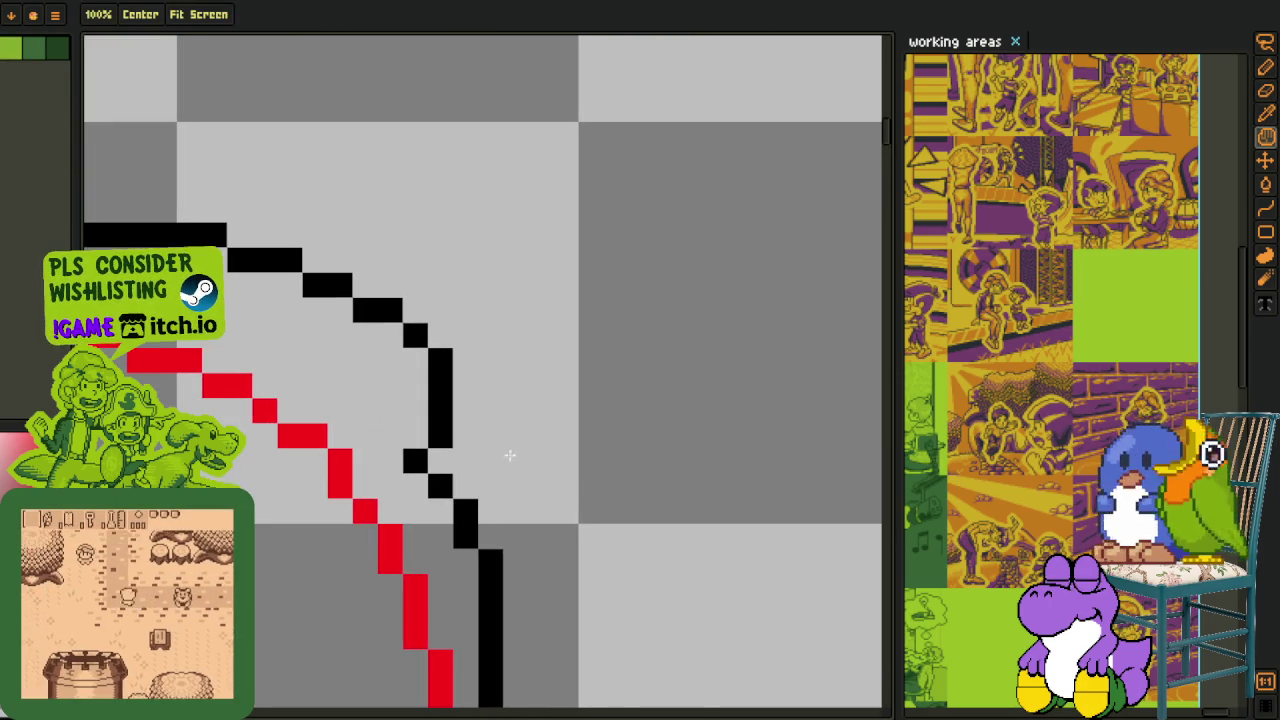
Draw a small black loop at the brim's end and fill a pixel inside it.
key("b")
left_click_drag(491, 334, 567, 404)
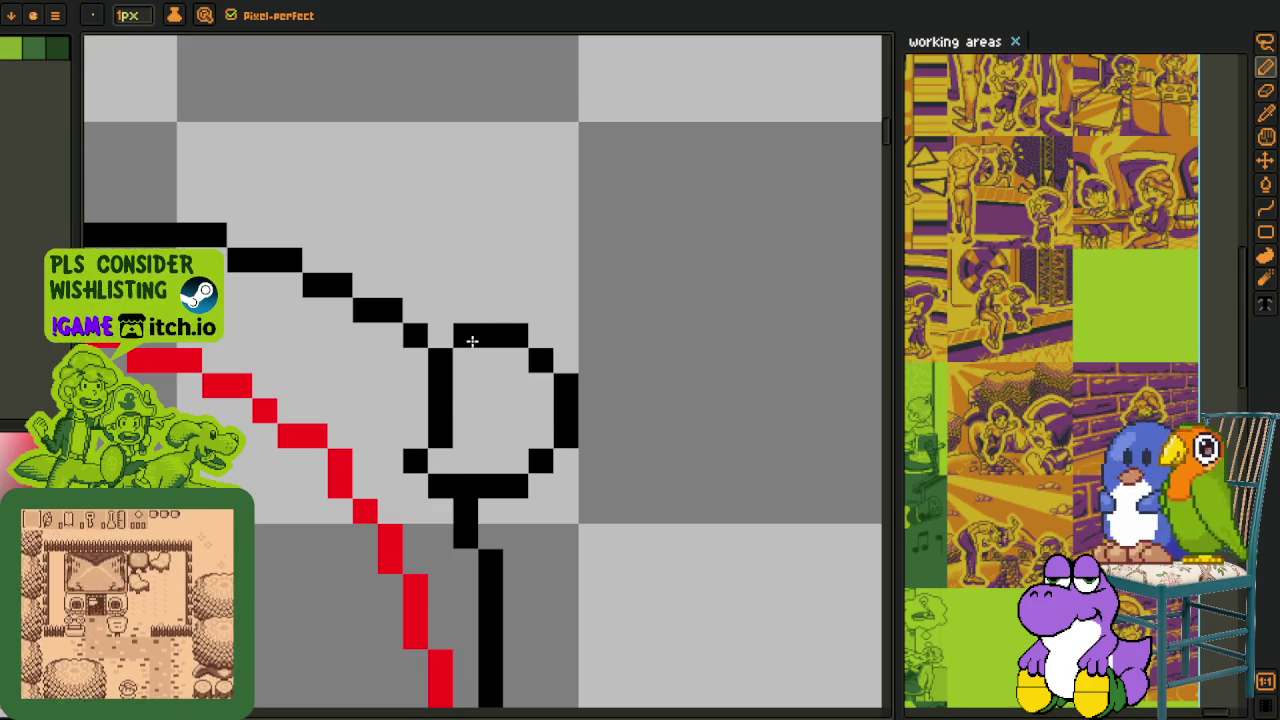
key("h")
scroll(468, 428, "down", 2)
key("b")
scroll(433, 450, "up", 2)
left_click(433, 450)
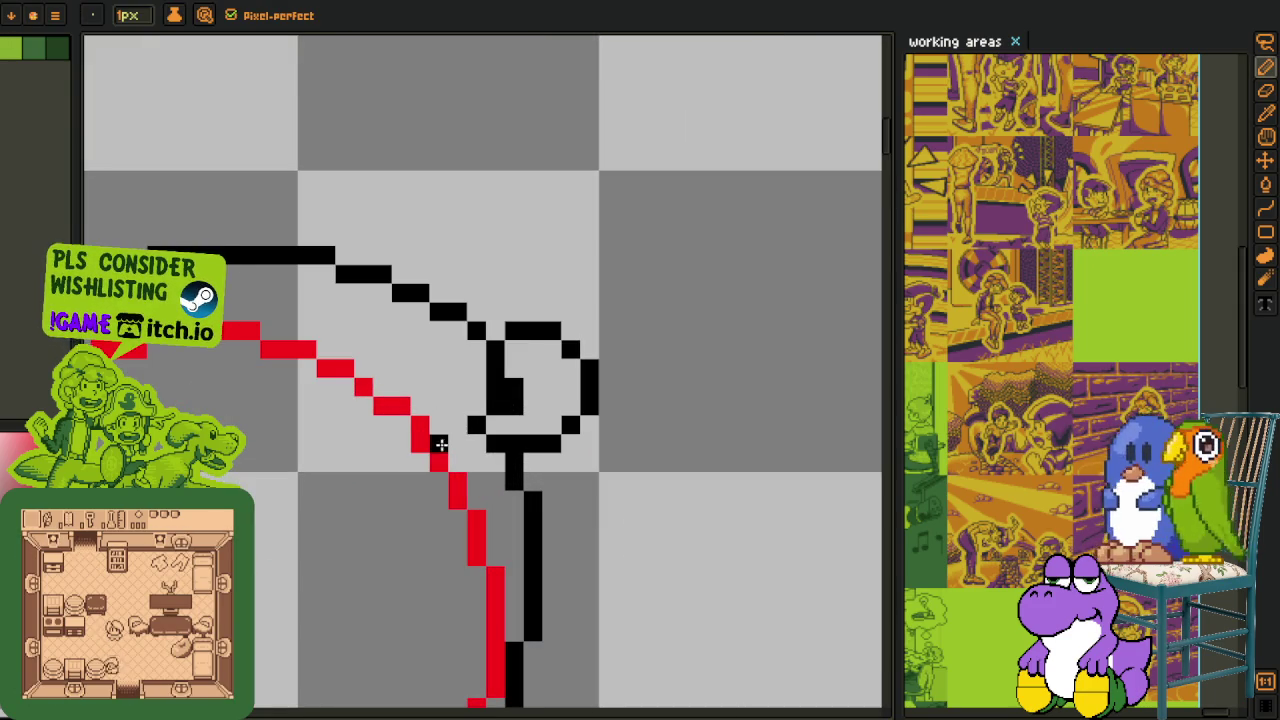
Draw a second curl below the loop, undo its end and erase the stray diagonal.
left_click_drag(440, 444, 373, 589)
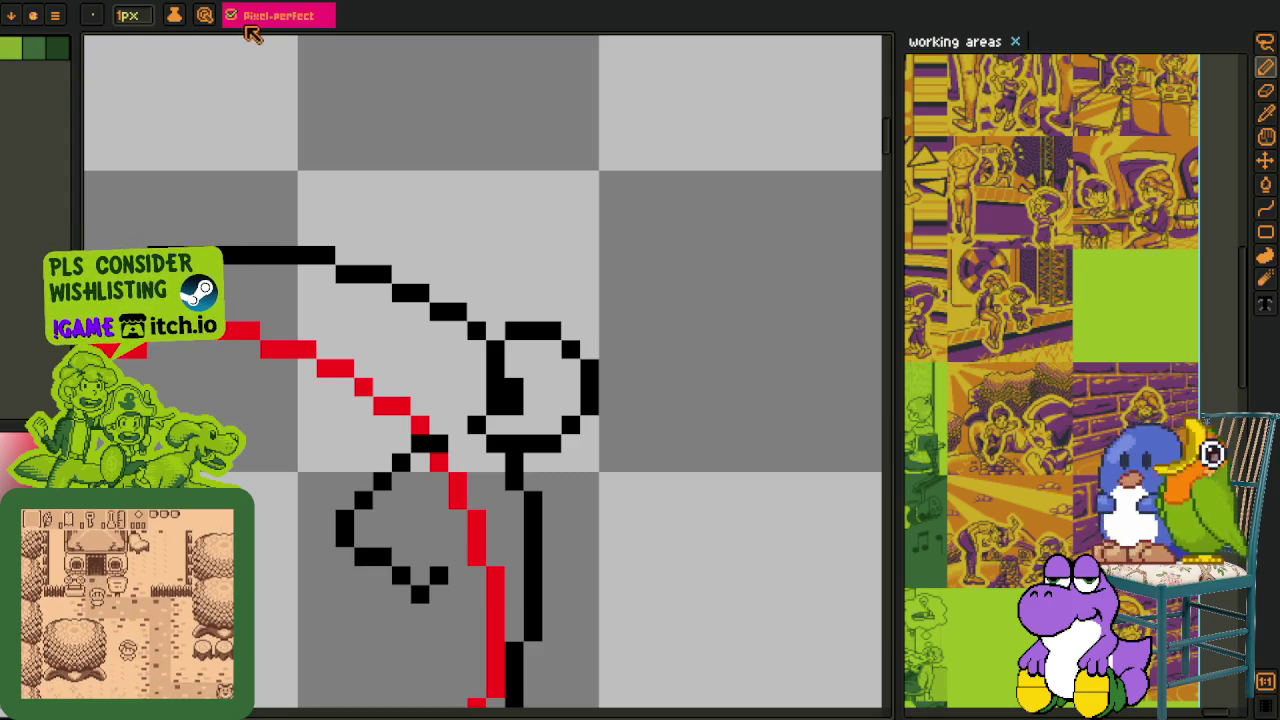
scroll(396, 559, "up", 2)
key("ctrl+z")
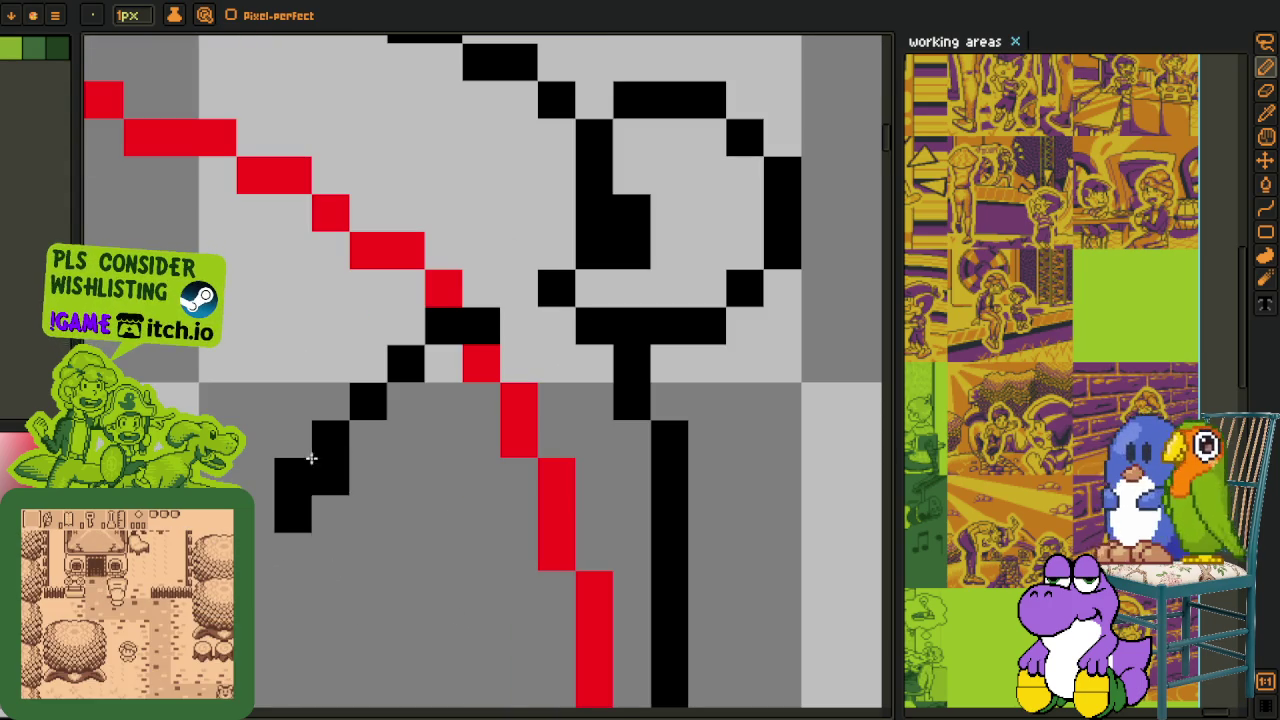
left_click_drag(311, 458, 471, 323)
left_click(443, 325)
key("h")
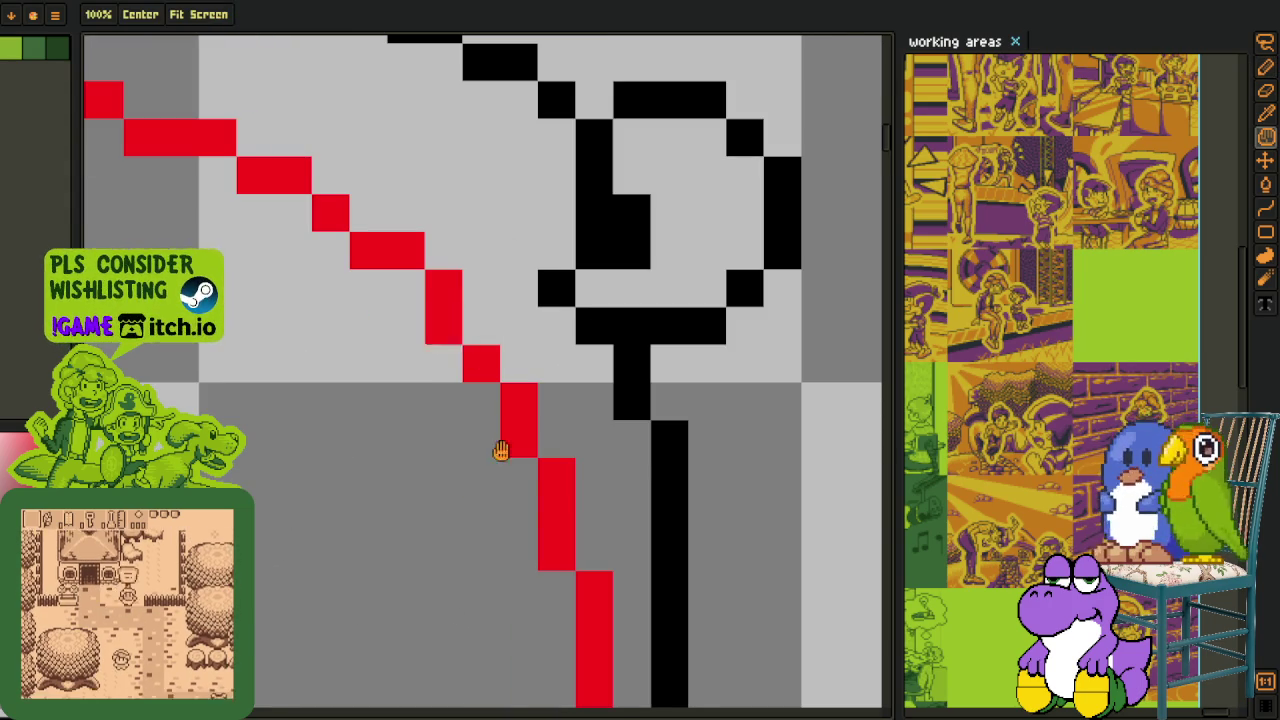
scroll(501, 451, "down", 2)
key("b")
Redraw the lower curl below the brim beside the red guide and close its bottom edge.
left_click_drag(527, 443, 445, 560)
key("ctrl+z")
mouse_move(462, 480)
left_mouse_down()
mouse_move(437, 500)
mouse_move(469, 586)
mouse_move(588, 530)
left_mouse_up()
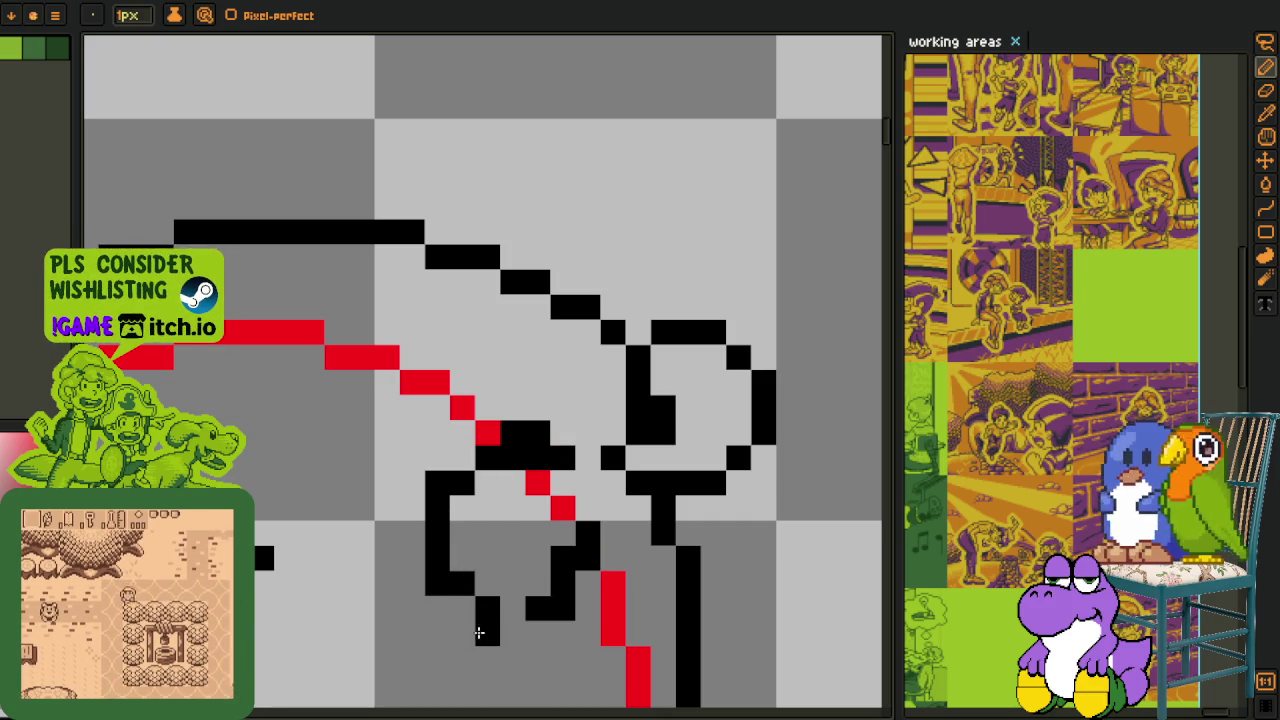
left_click_drag(479, 632, 505, 607)
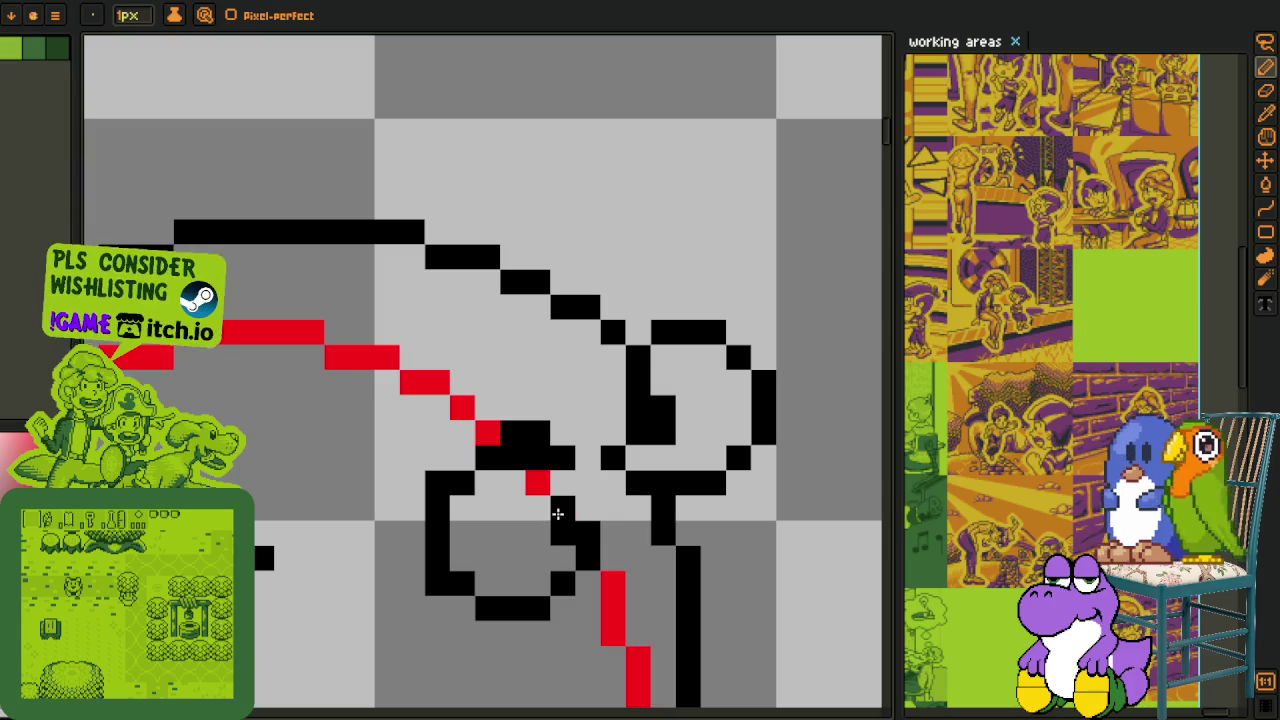
Tidy the curl's outline by adding and removing single black pixels.
left_click(587, 508)
right_click(562, 508)
left_click_drag(540, 535, 562, 508)
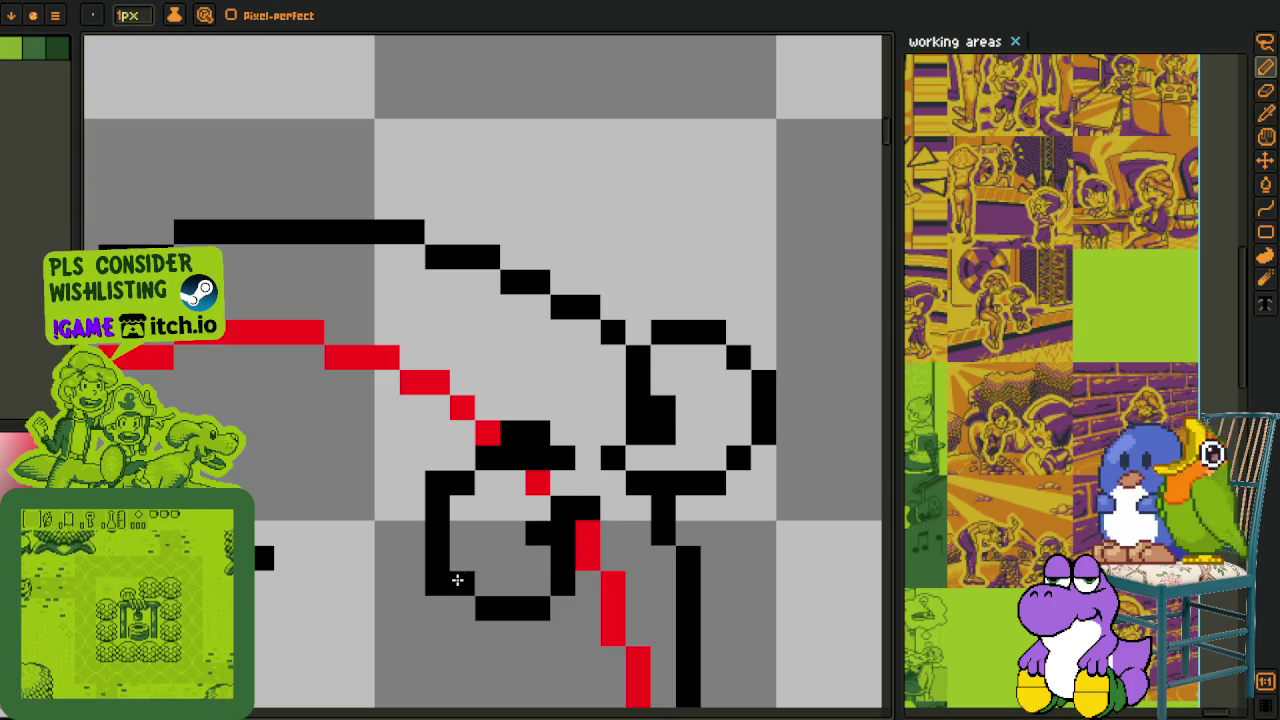
right_click(437, 583)
right_click(437, 483)
left_click(462, 458)
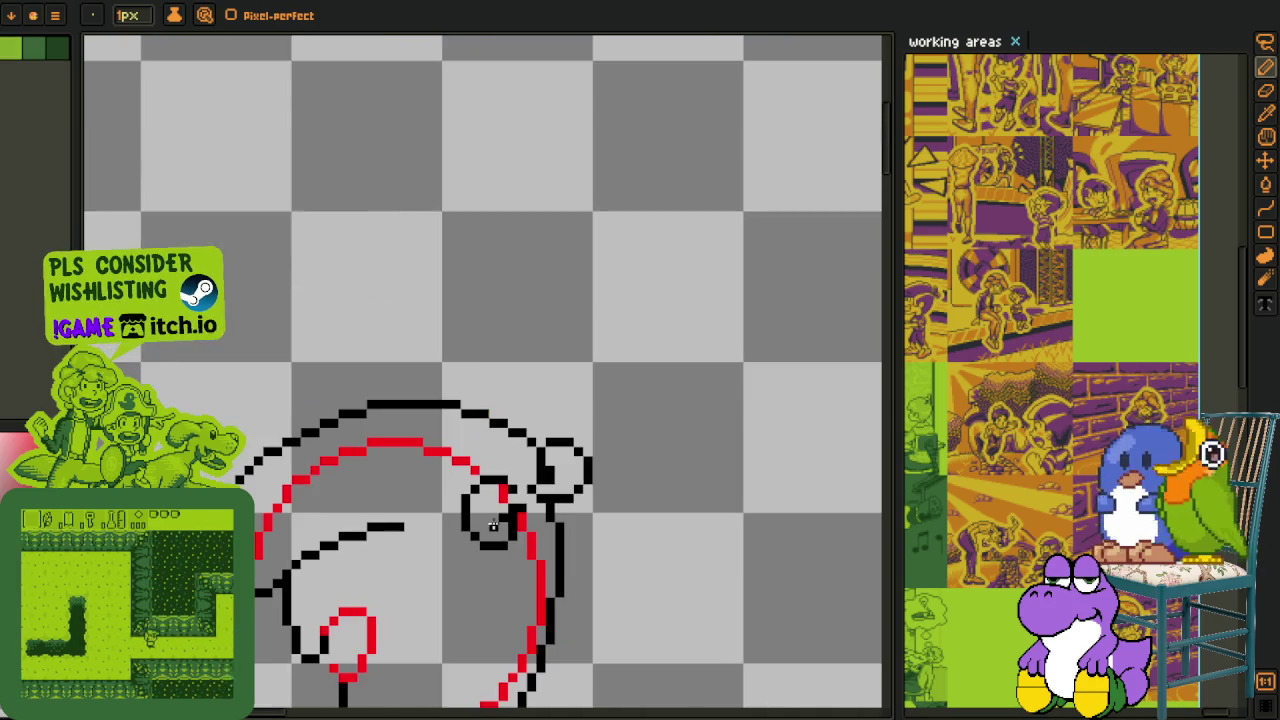
scroll(434, 483, "down", 2)
scroll(500, 500, "down", 2)
scroll(533, 513, "down", 1)
scroll(549, 472, "up", 1)
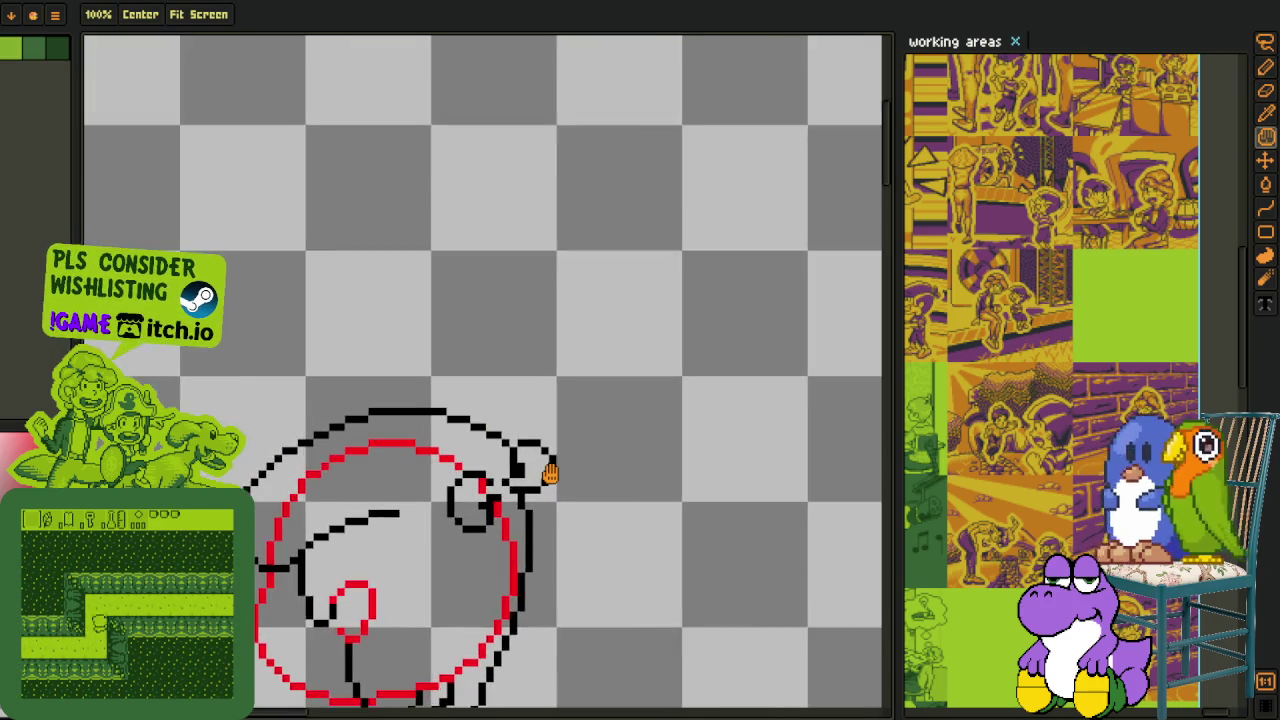
scroll(551, 474, "up", 1)
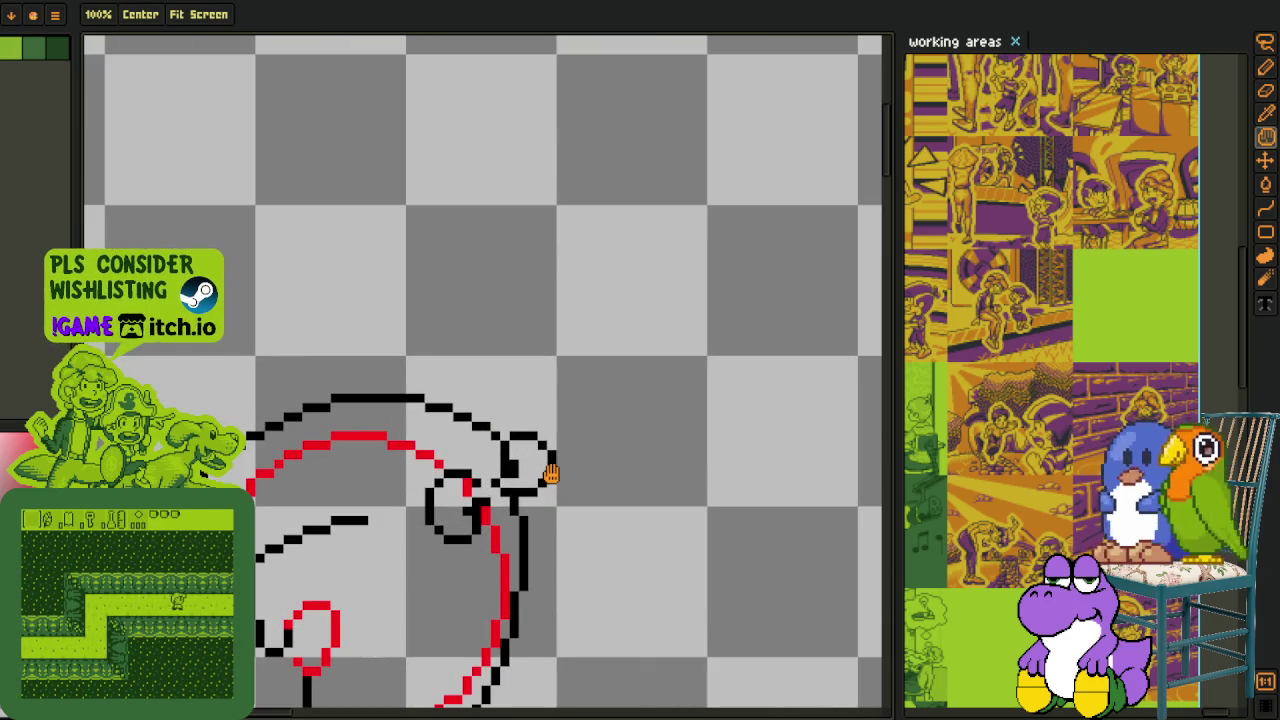
key("i")
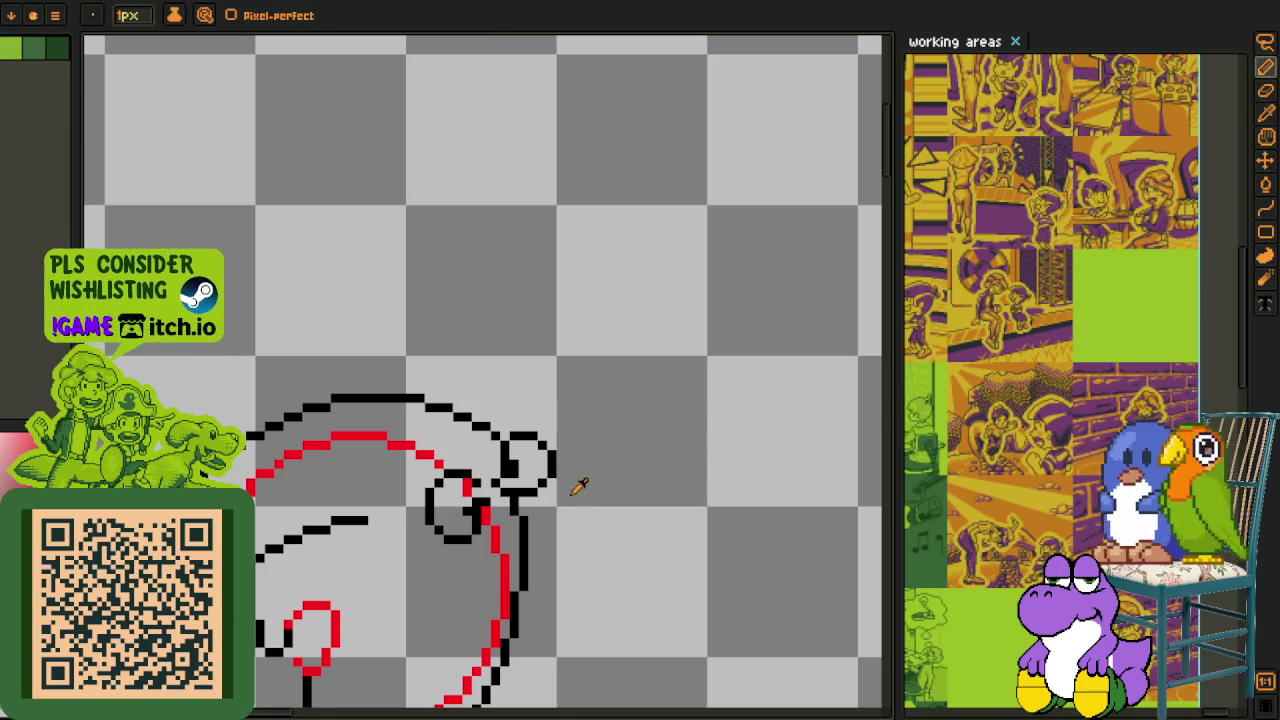
scroll(540, 460, "up", 2)
Lasso-select the small upper loop and move it down.
key("m")
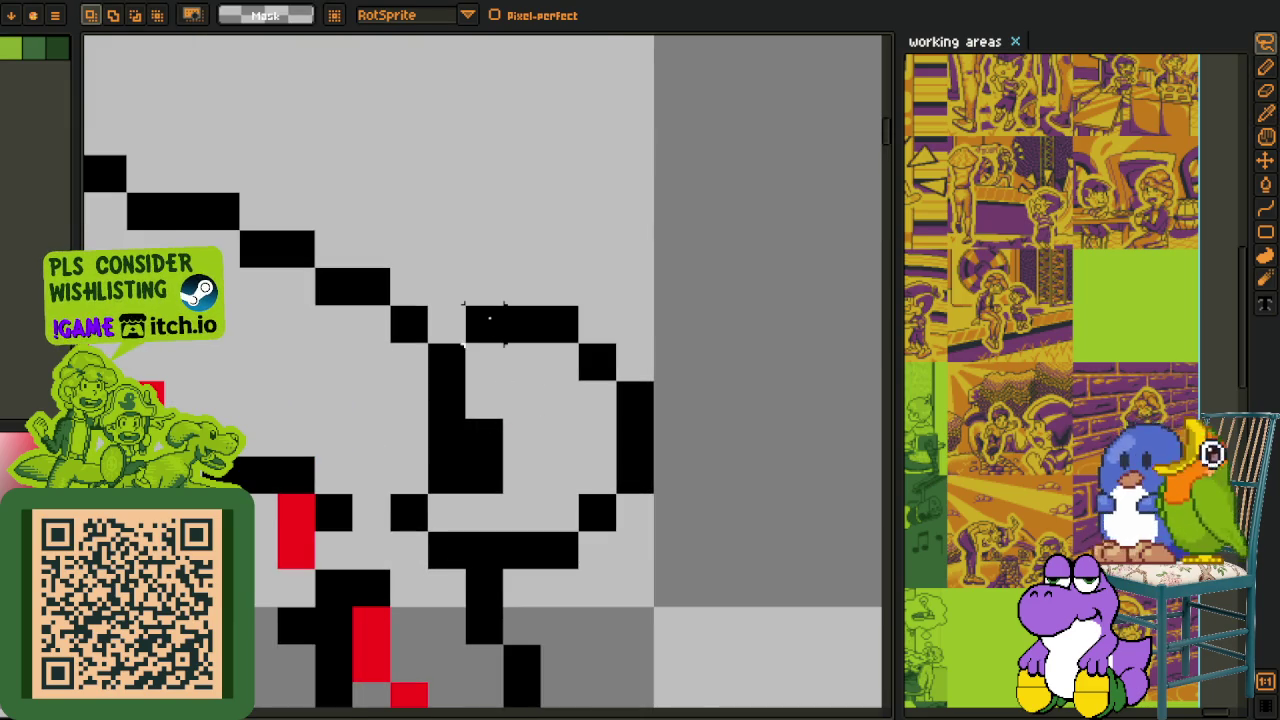
left_click_drag(484, 399, 540, 383)
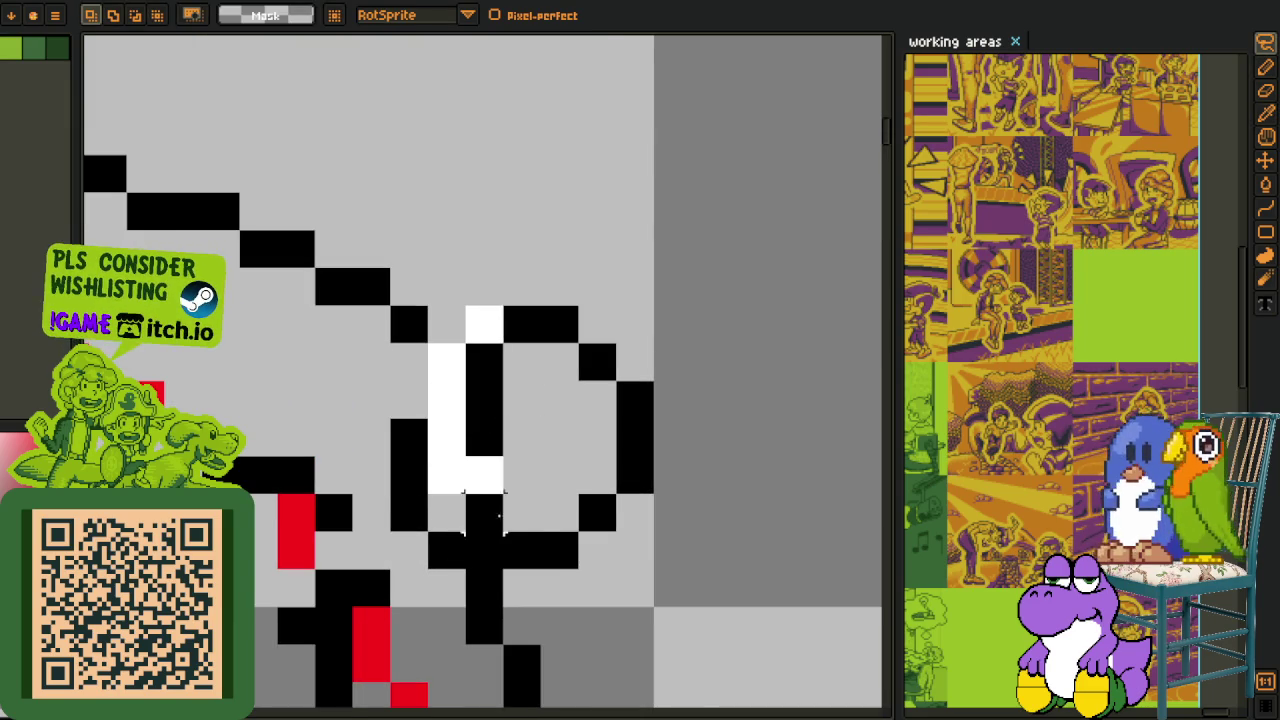
mouse_move(543, 443)
left_mouse_down()
mouse_move(583, 543)
mouse_move(640, 489)
left_mouse_up()
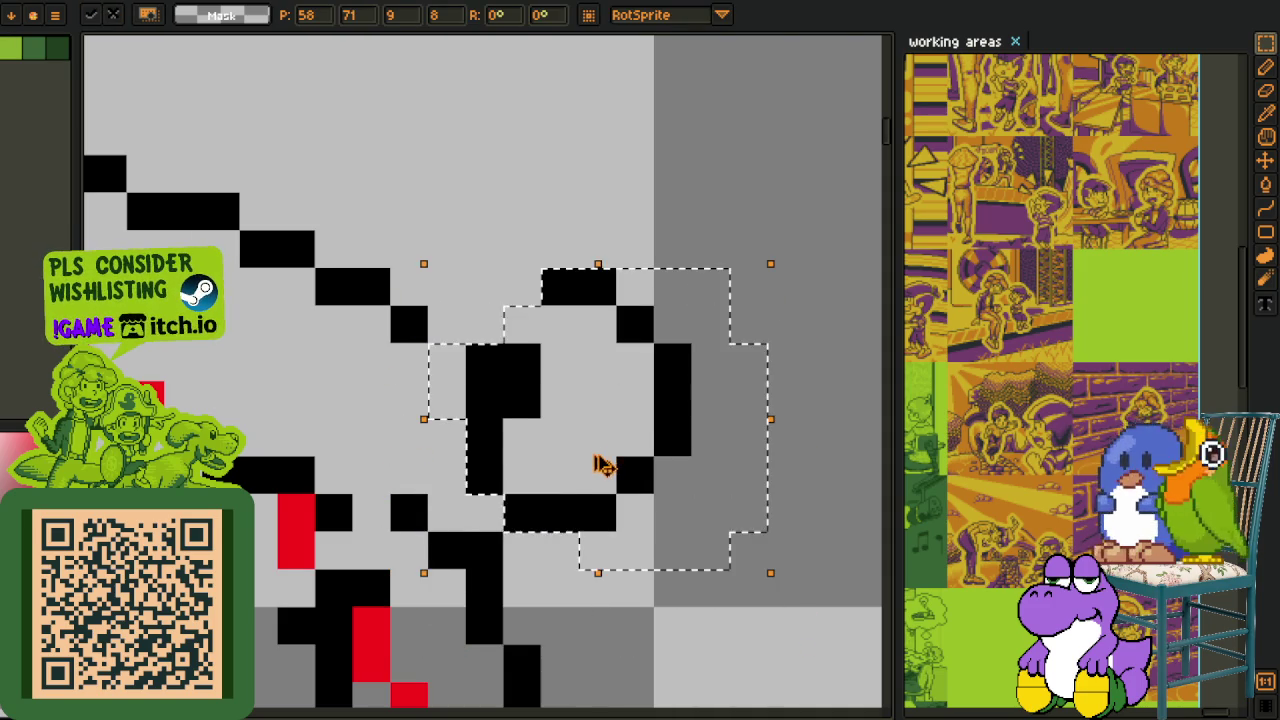
key("Return")
Erase the ring's top, right and bottom edge pixels.
key("w")
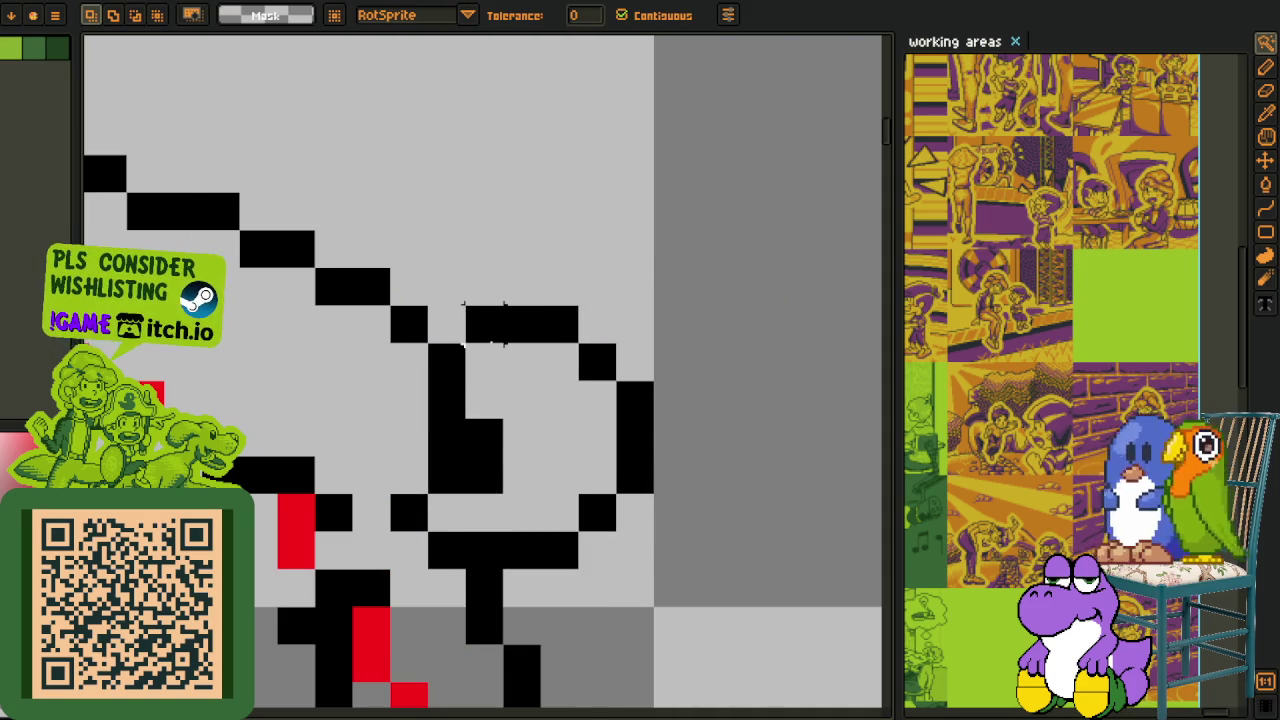
key("e")
mouse_move(485, 325)
left_mouse_down()
mouse_move(597, 360)
mouse_move(597, 514)
mouse_move(522, 550)
mouse_move(597, 513)
left_mouse_up()
left_click_drag(484, 550, 597, 476)
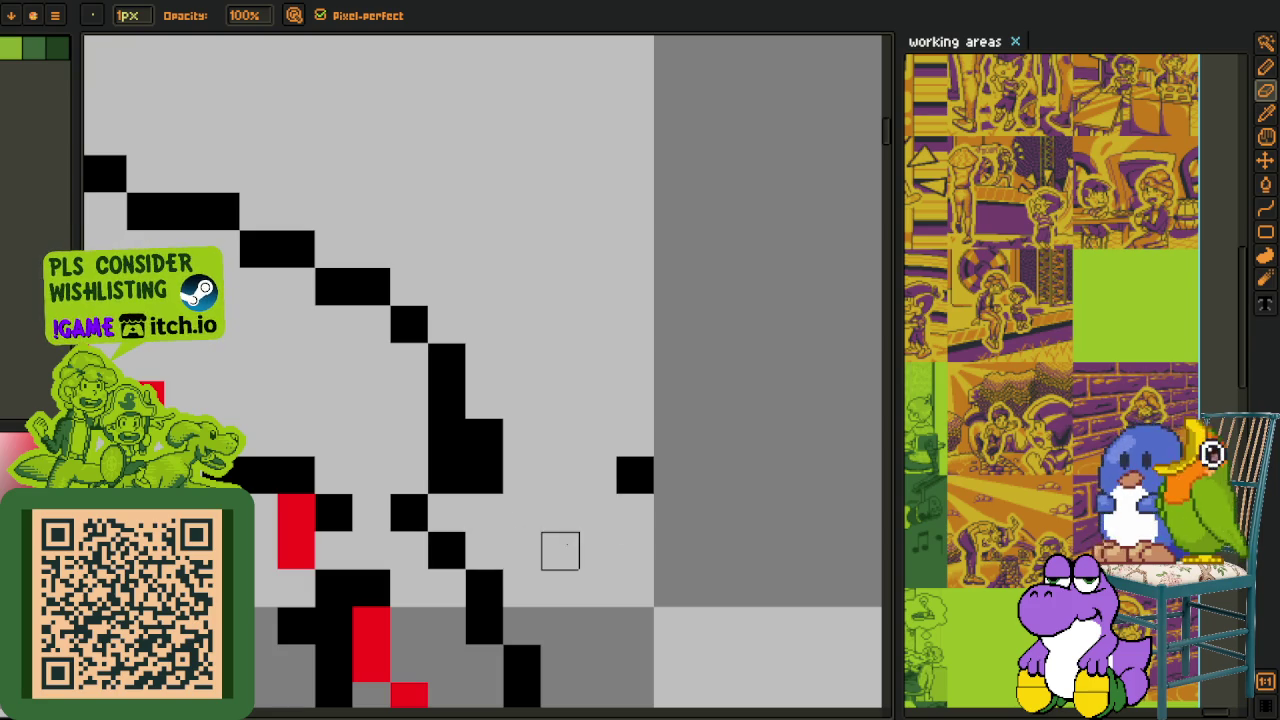
left_click(635, 475)
scroll(635, 475, "down", 3)
scroll(643, 463, "up", 1)
Cancel an accidental hat paste and undo recent edits to restore the upper loop.
key("ctrl+v")
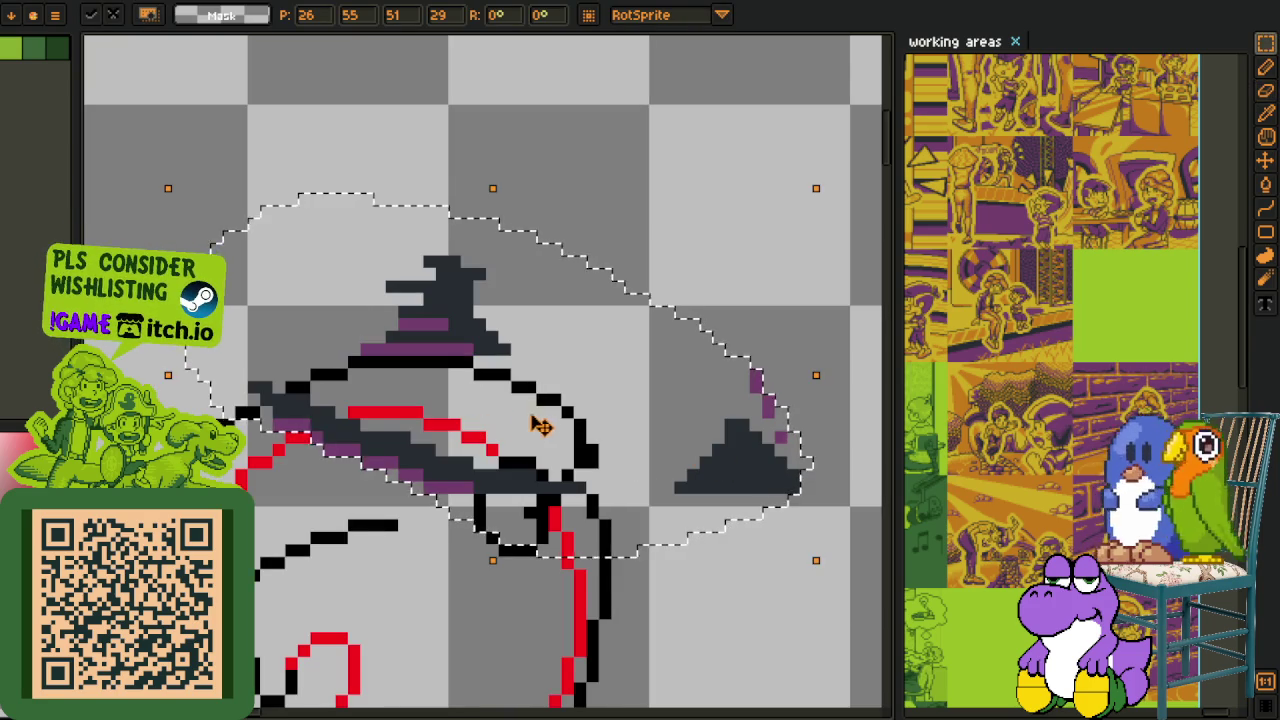
key("Escape")
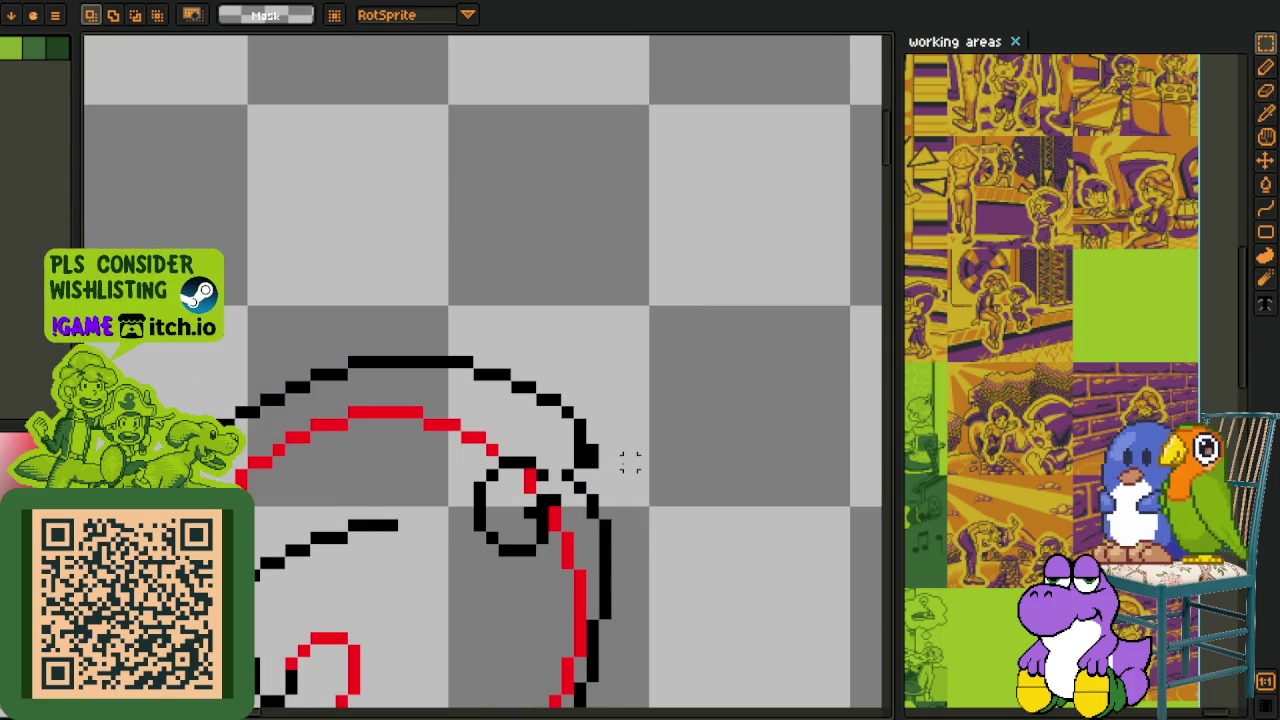
scroll(614, 457, "up", 1)
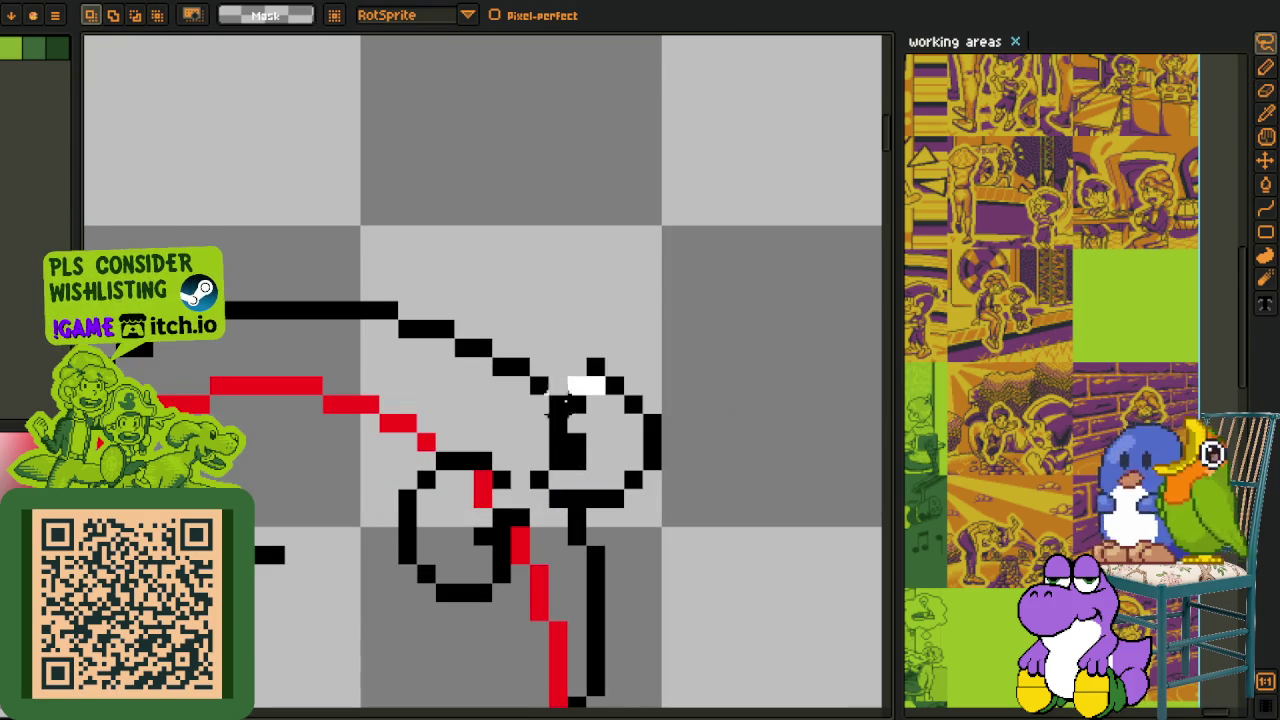
left_click_drag(583, 385, 700, 363)
key("Escape")
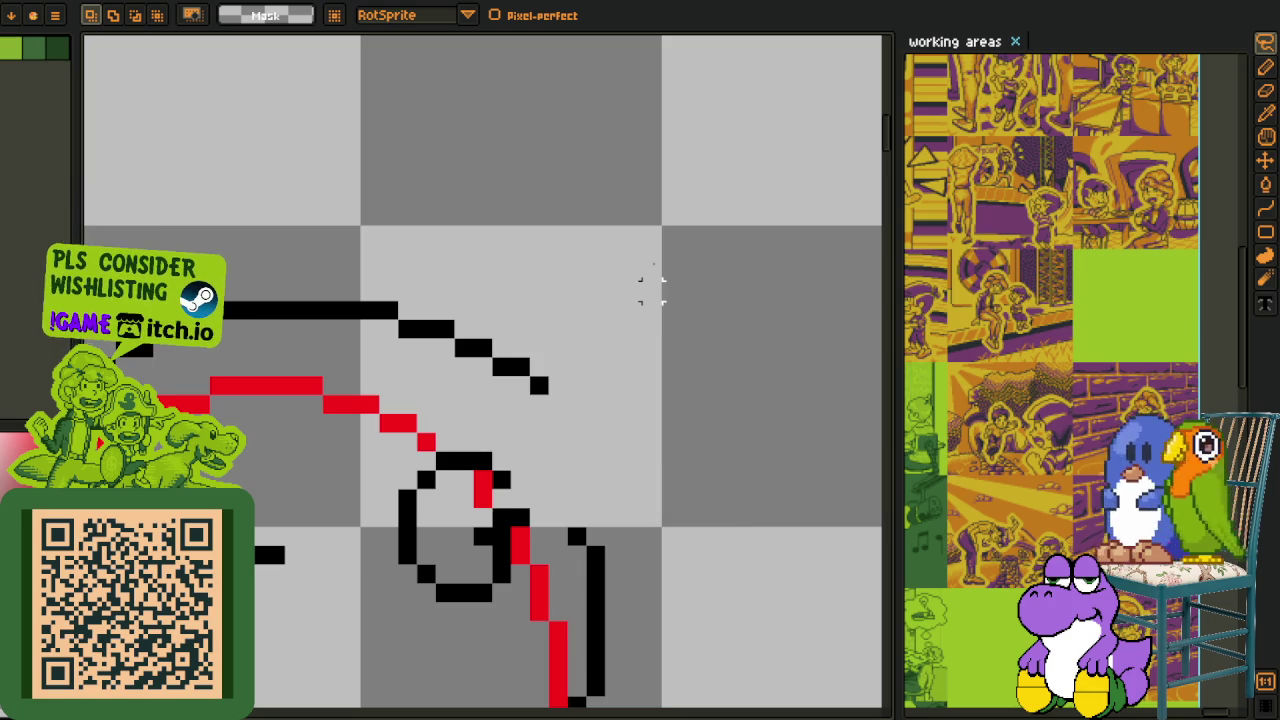
key("ctrl+z")
key("ctrl+z")
key("ctrl+d")
scroll(600, 405, "up", 1)
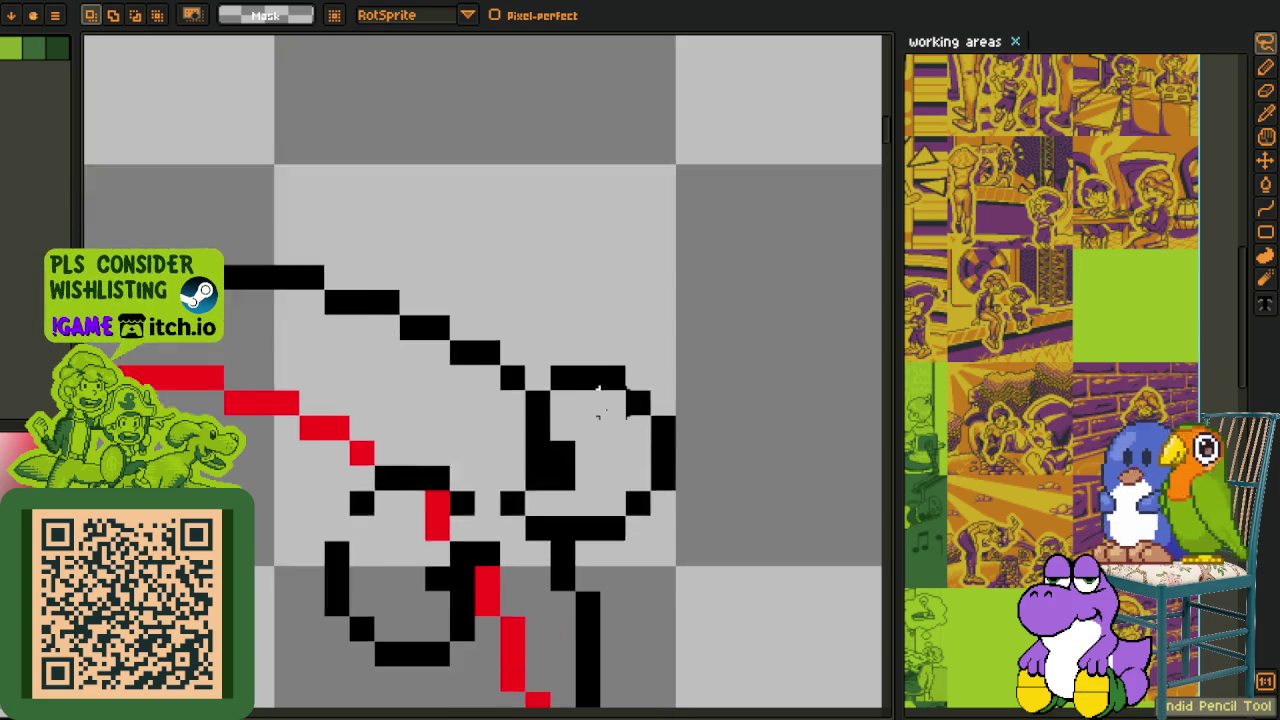
scroll(598, 413, "up", 1)
Erase the top stub from the upper loop.
key("e")
mouse_move(560, 417)
left_mouse_down()
mouse_move(657, 397)
mouse_move(617, 546)
mouse_move(582, 588)
mouse_move(694, 511)
mouse_move(617, 589)
left_mouse_up()
key("z")
scroll(737, 494, "down", 5)
scroll(615, 473, "up", 1)
Rectangle-select the upper loop, move it into empty canvas and centre it in view.
key("r")
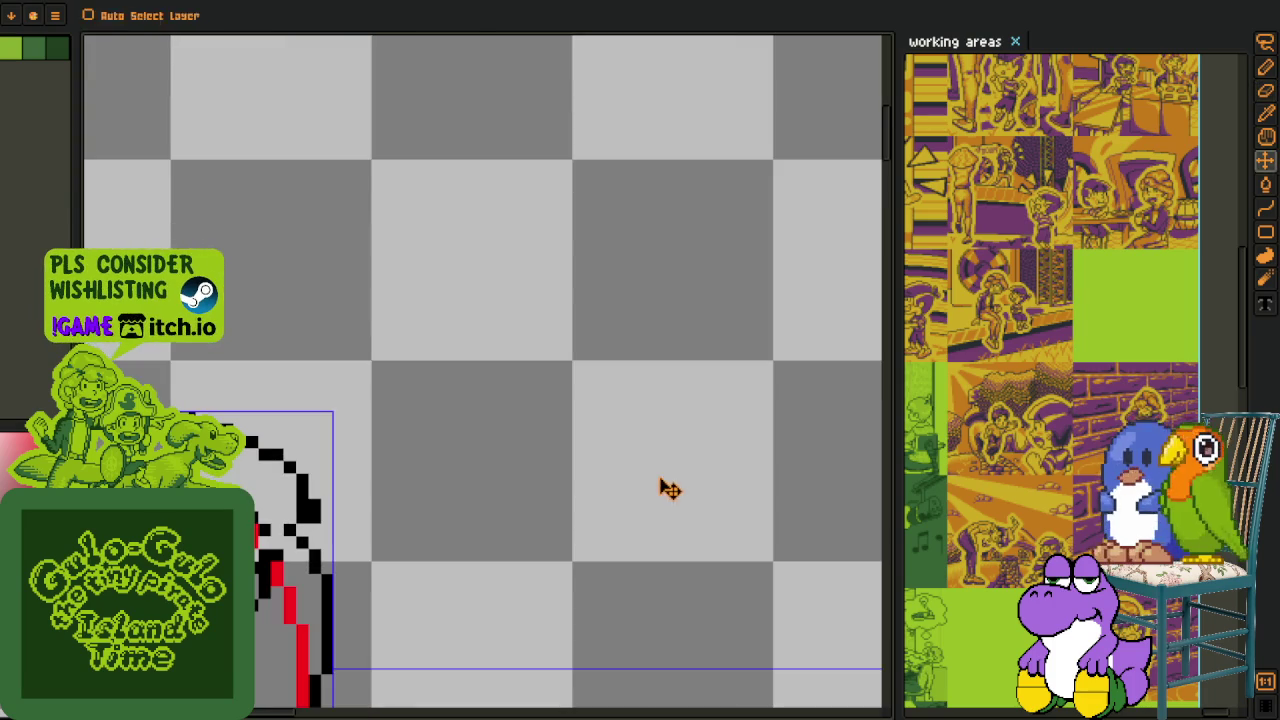
left_click_drag(435, 412, 300, 570)
left_click_drag(357, 514, 583, 543)
key("ctrl+d")
scroll(583, 543, "up", 1)
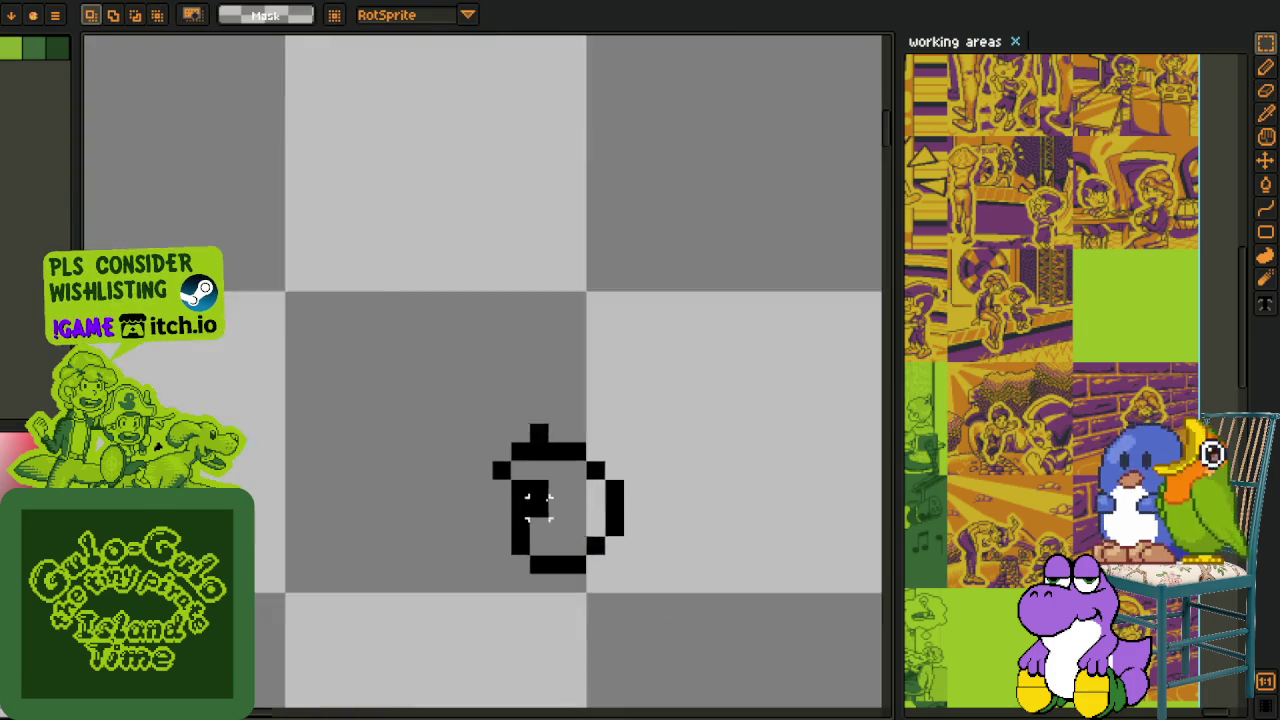
scroll(560, 500, "up", 2)
key("e")
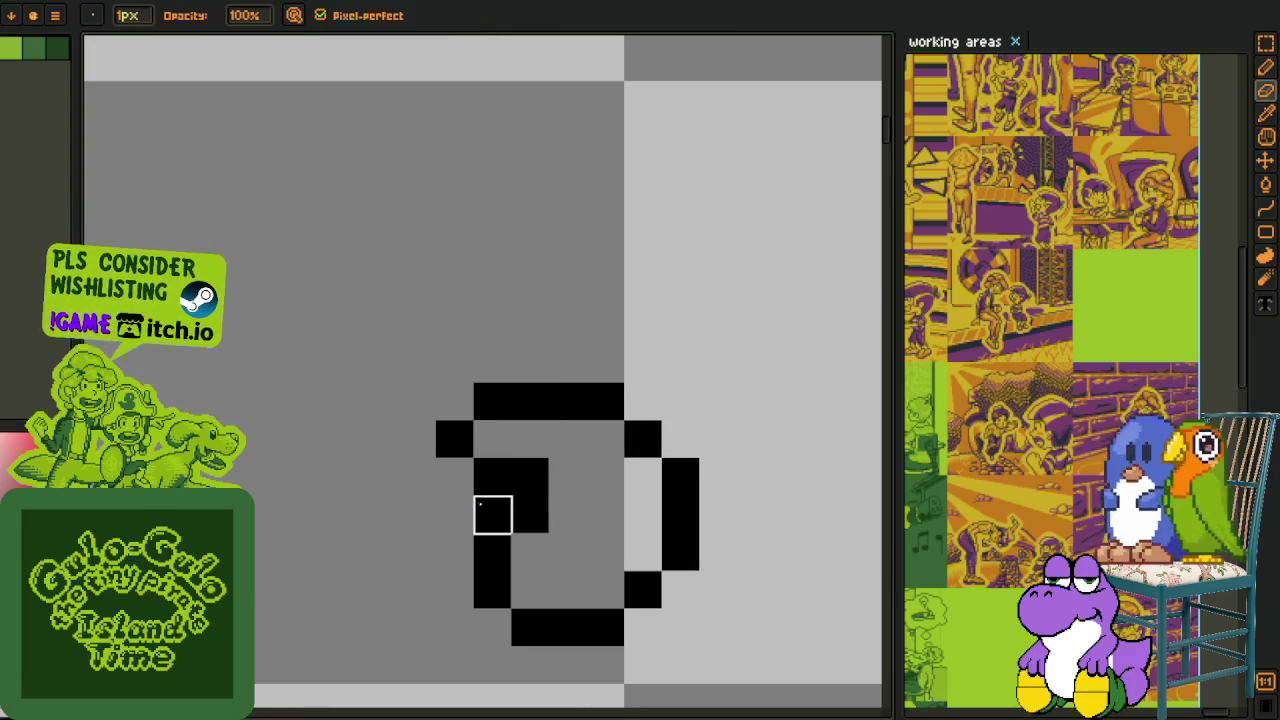
scroll(455, 515, "down", 4)
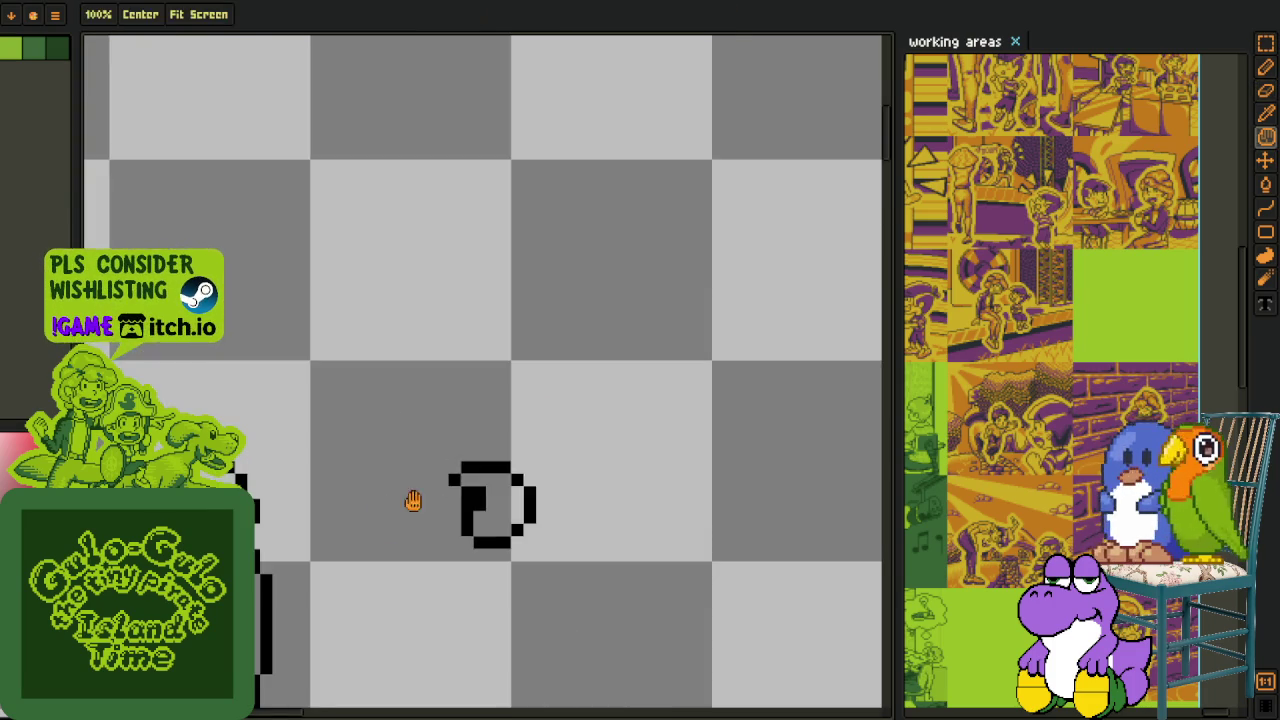
left_click_drag(409, 497, 516, 453)
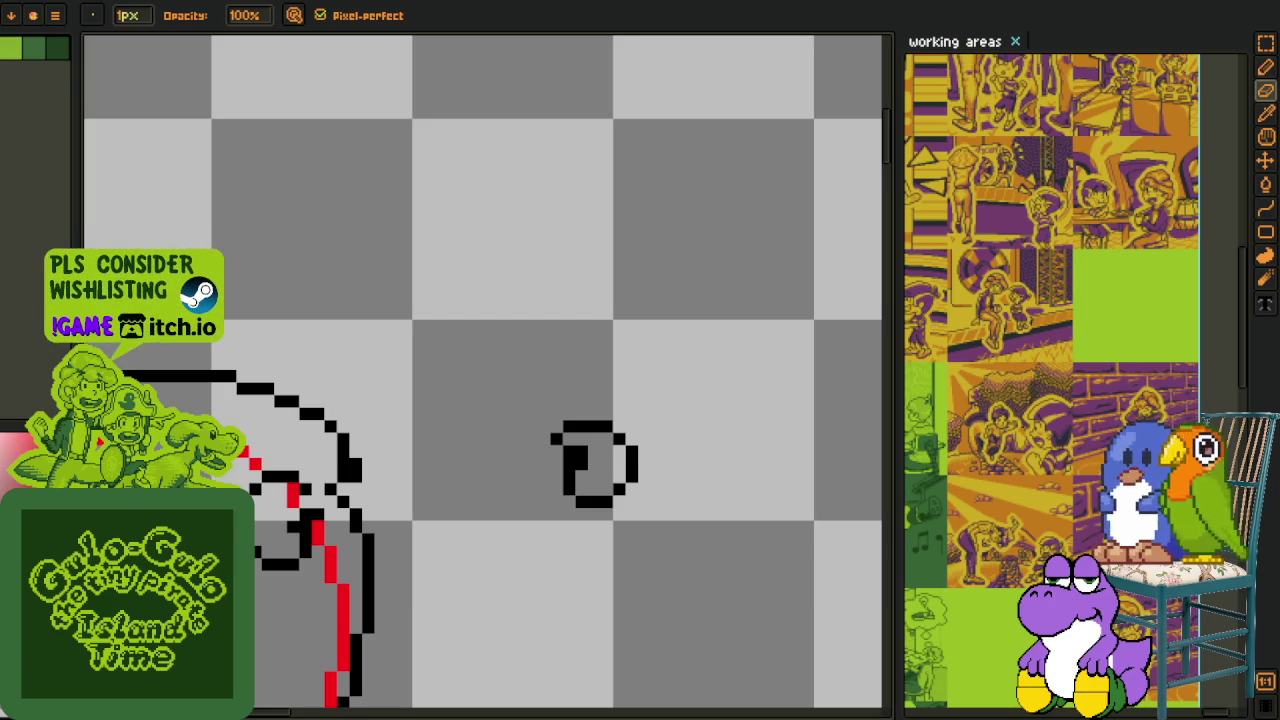
Lasso-select the loose curl, move it onto the tip of the black hat outline and commit.
left_click_drag(423, 383, 495, 341)
key("o")
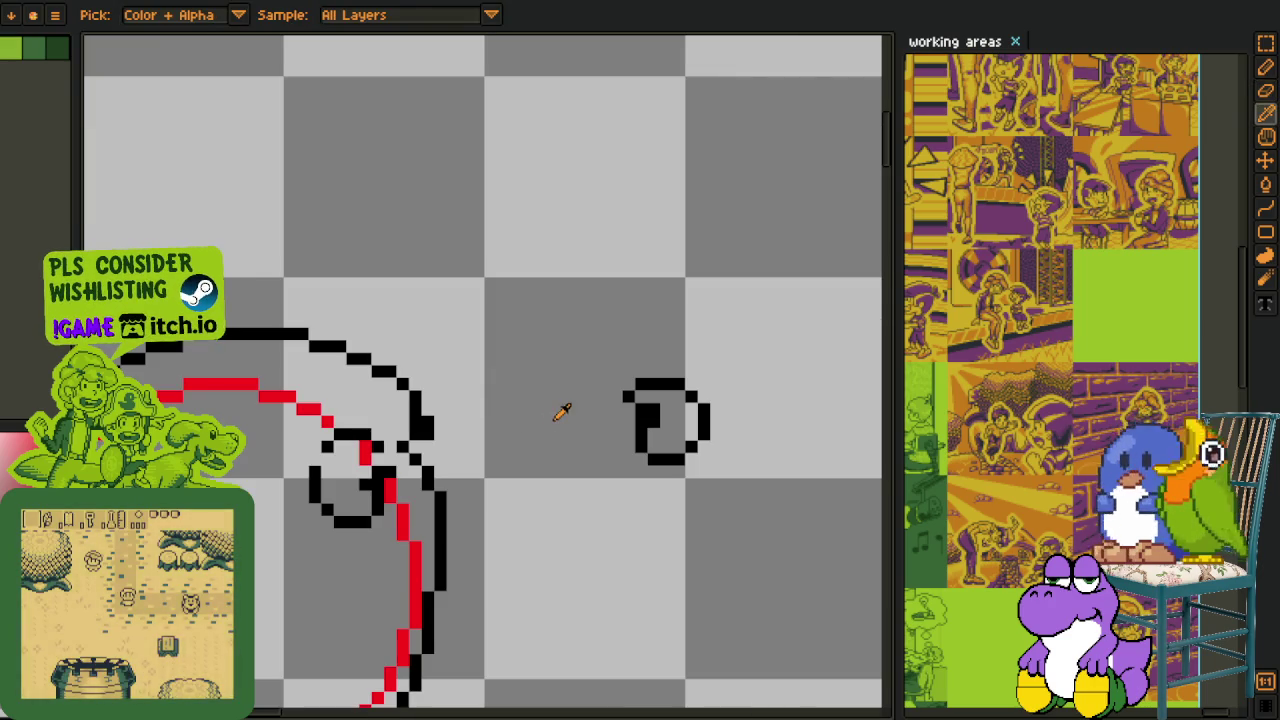
key("s")
scroll(603, 390, "up", 2)
mouse_move(560, 530)
left_mouse_down()
mouse_move(600, 430)
mouse_move(257, 500)
left_mouse_up()
scroll(595, 440, "down", 1)
scroll(380, 497, "up", 2)
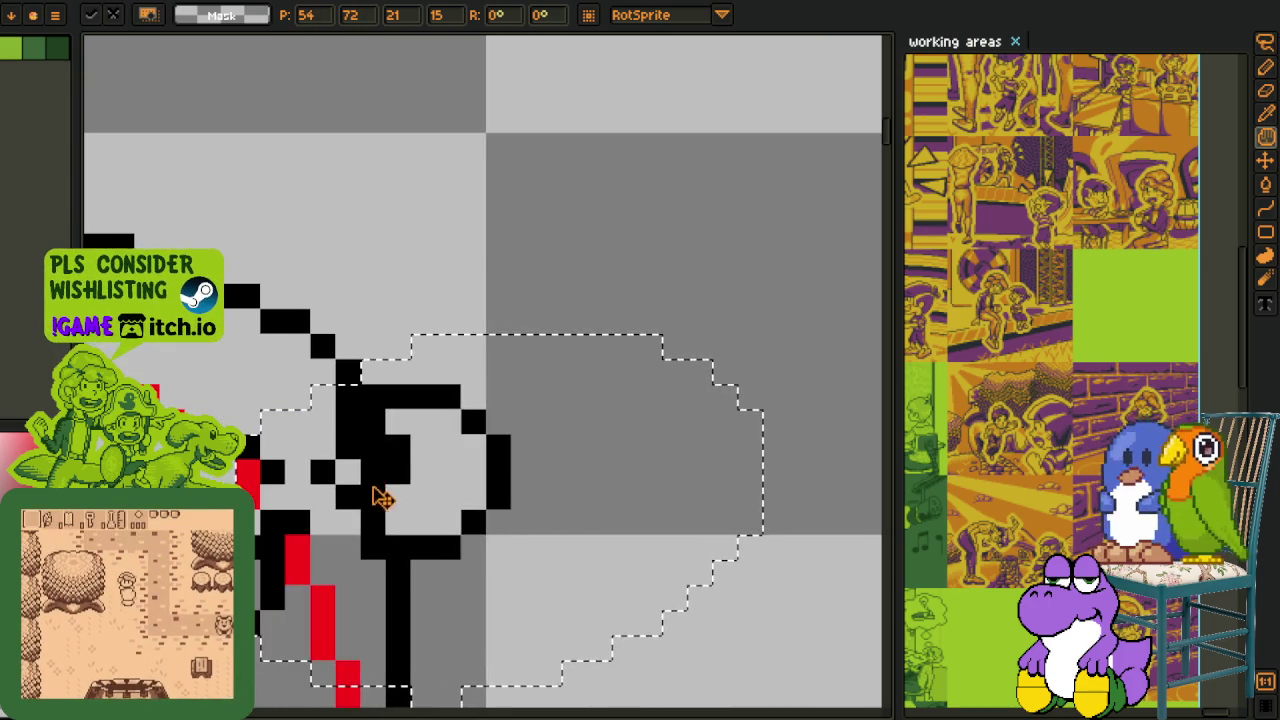
left_click_drag(380, 497, 400, 528)
key("Return")
Fill in black pixels at the joint and clear stray black pixels around it.
scroll(397, 533, "down", 3)
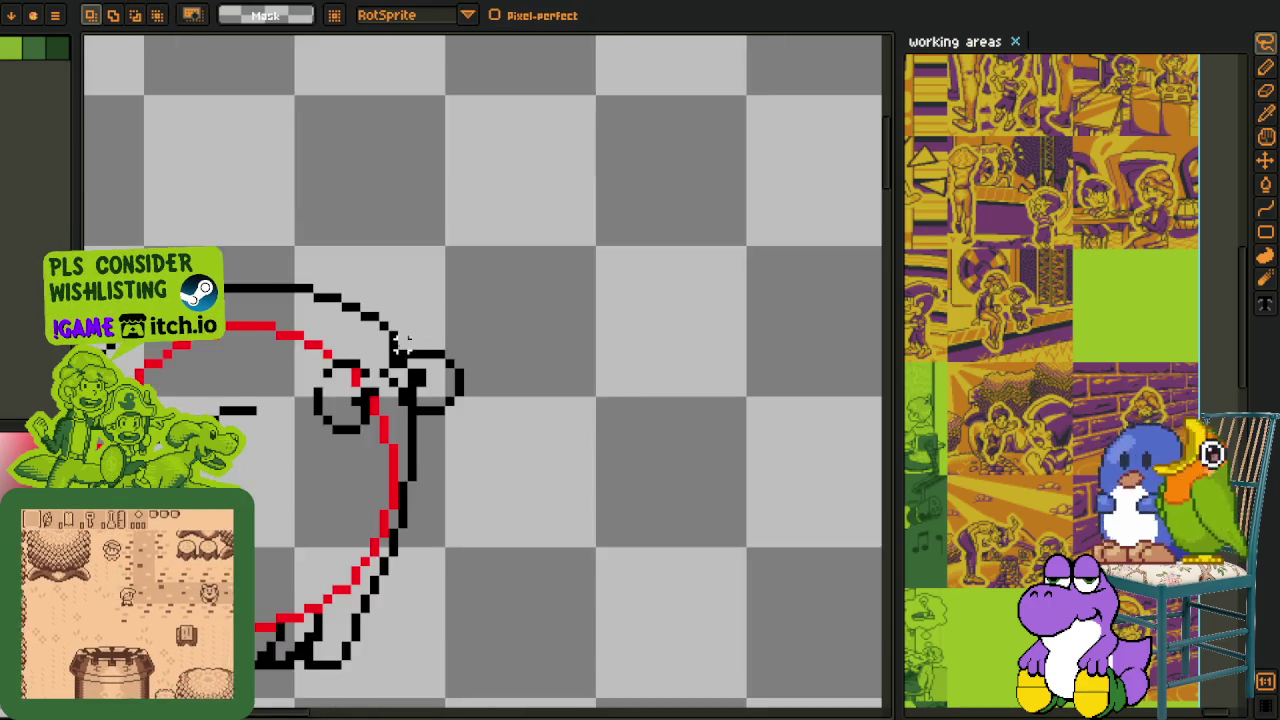
scroll(410, 338, "up", 3)
scroll(410, 338, "up", 2)
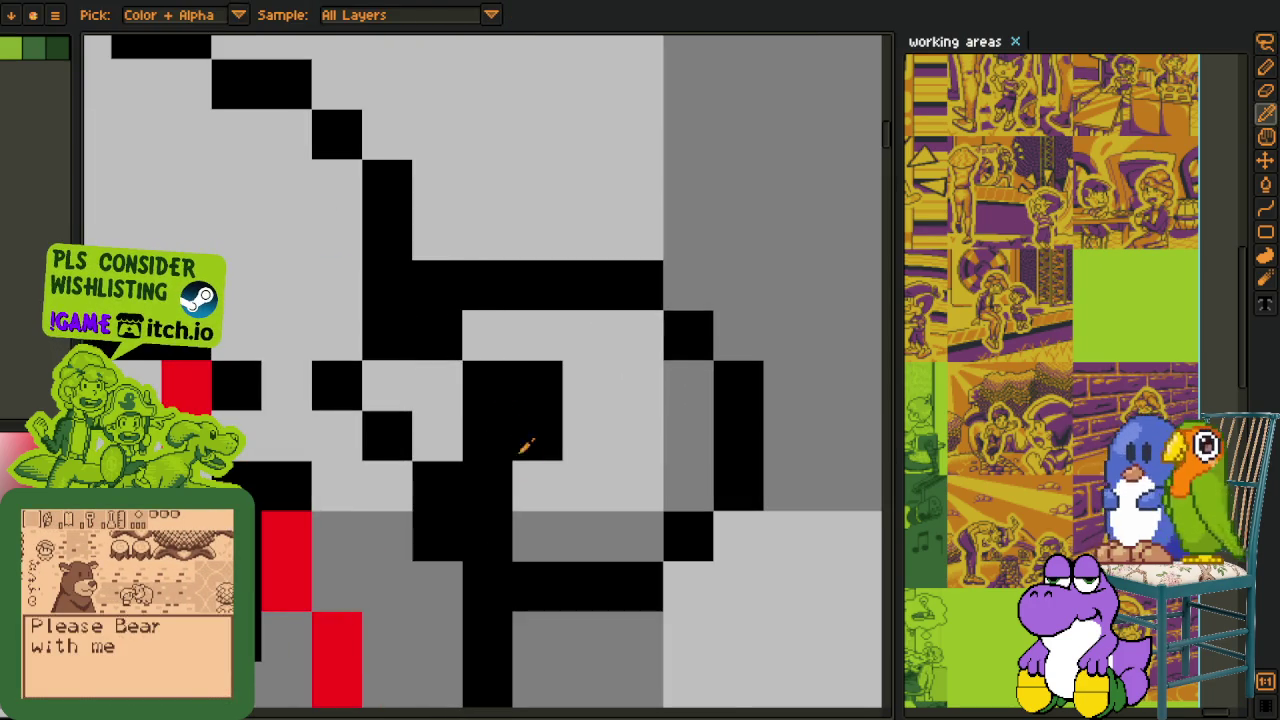
left_click(530, 485)
left_click(537, 385)
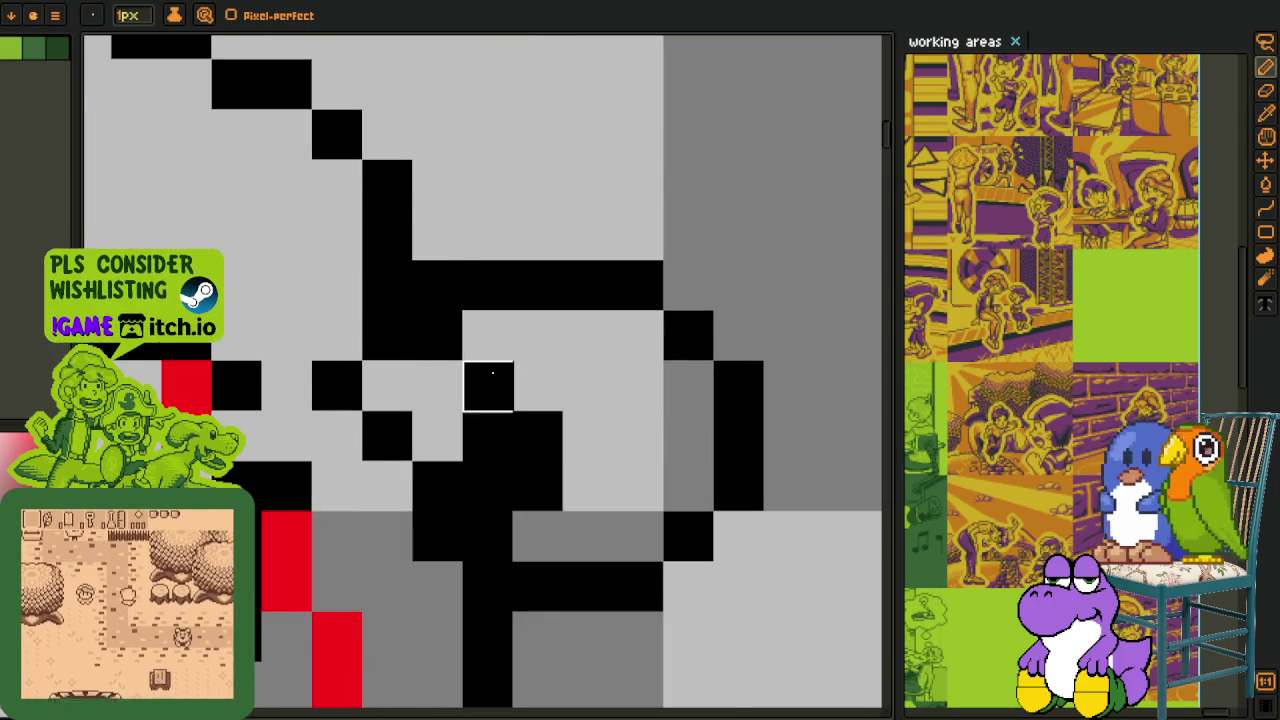
scroll(470, 372, "down", 1)
key("b")
left_click(445, 421)
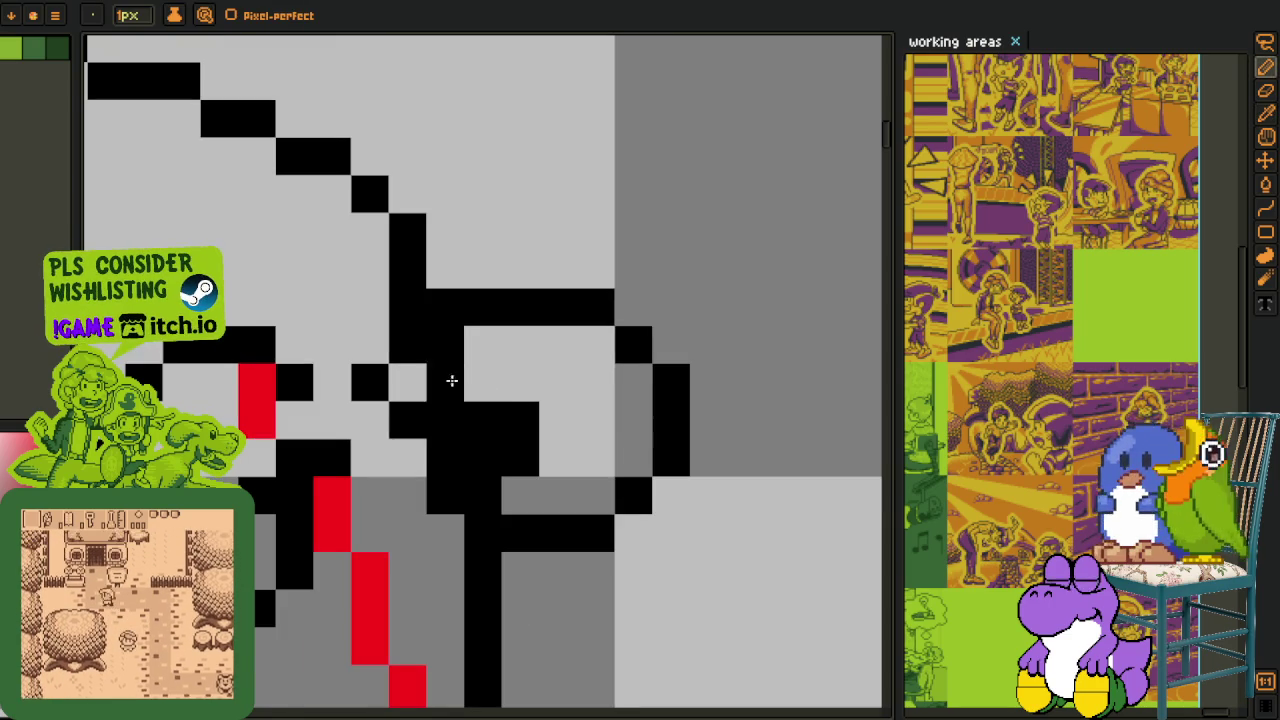
left_click(483, 383)
Zoom in and out around the joint to inspect the reattached curl.
scroll(448, 390, "down", 1)
scroll(445, 370, "up", 2)
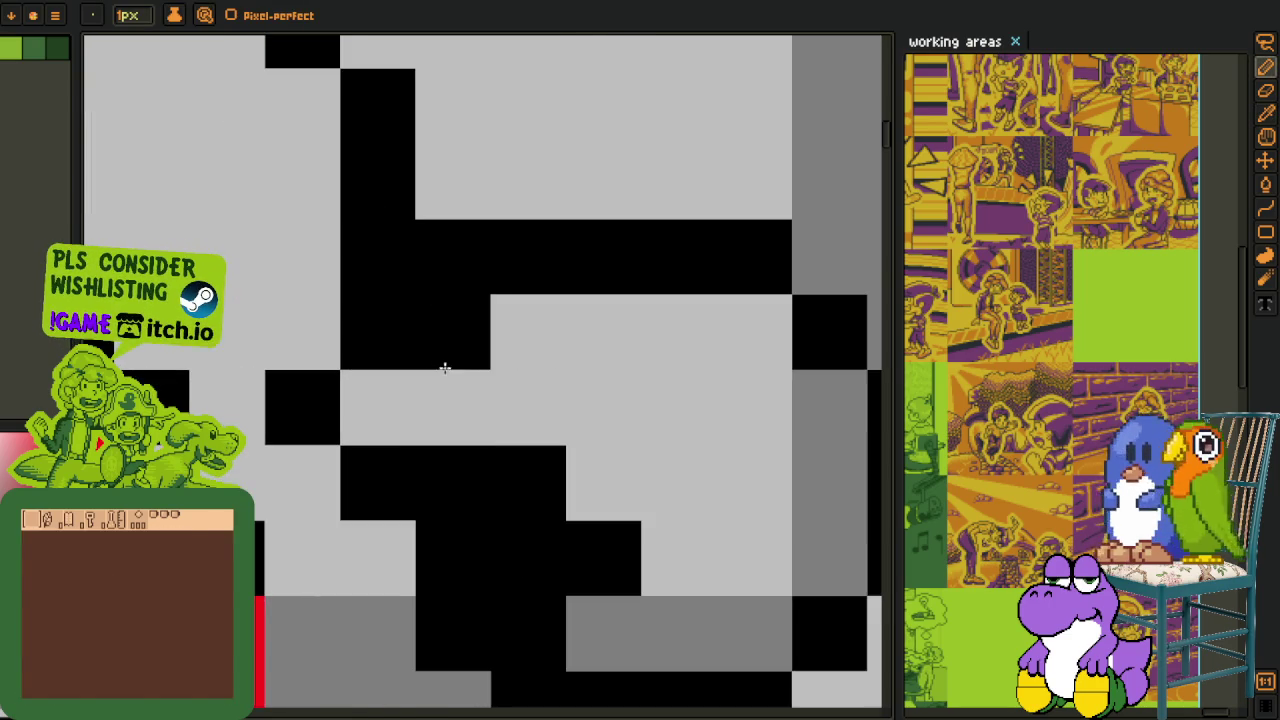
scroll(446, 344, "down", 1)
scroll(395, 363, "down", 1)
key("o")
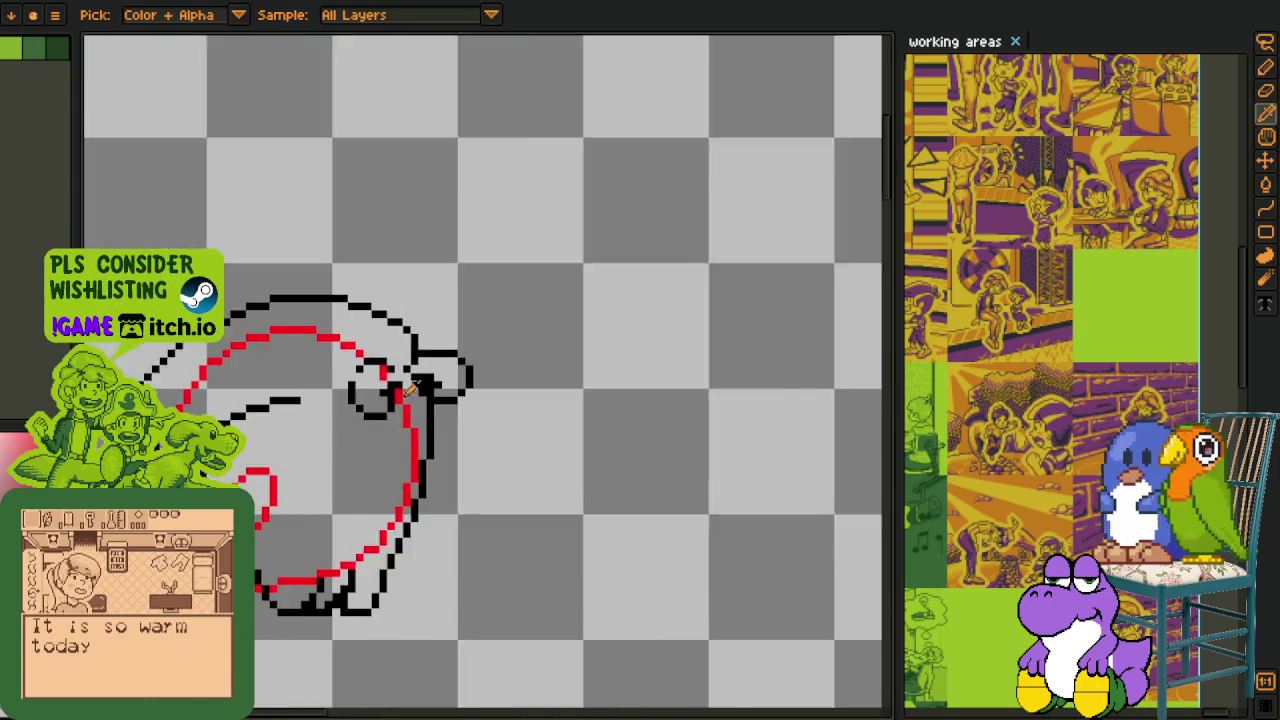
scroll(383, 372, "up", 1)
scroll(381, 372, "up", 2)
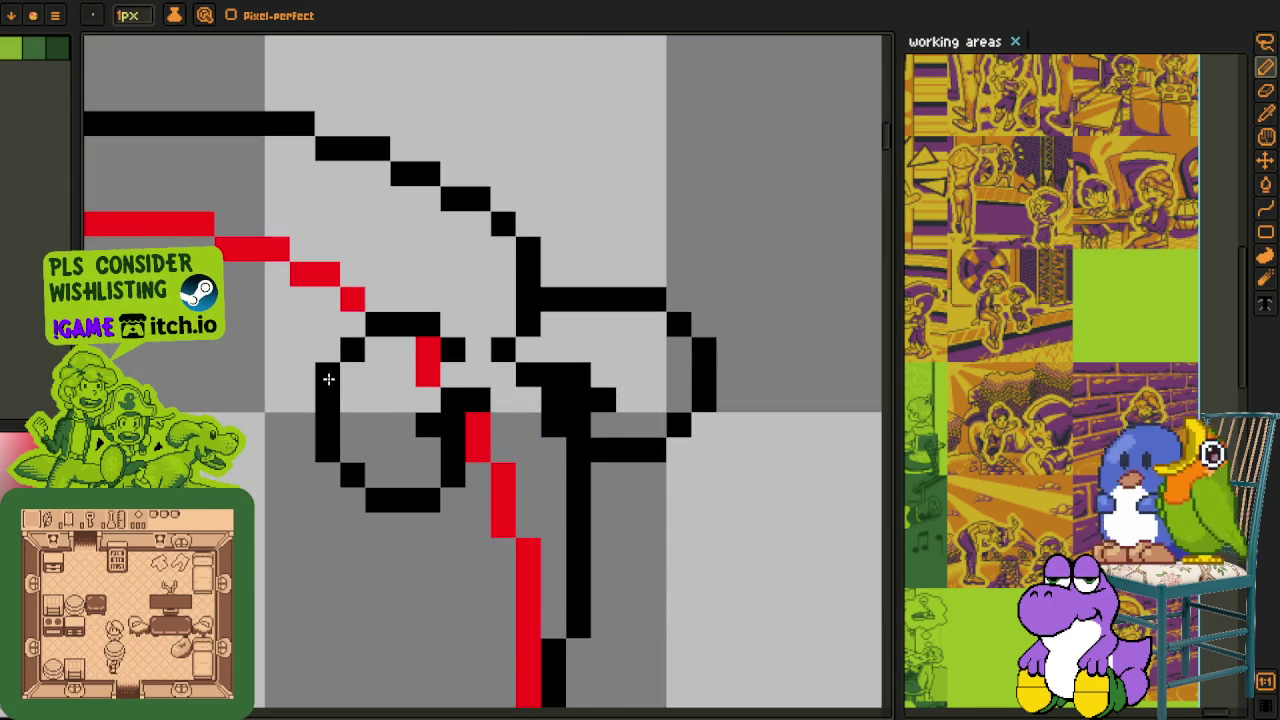
scroll(380, 345, "down", 2)
scroll(370, 340, "up", 2)
key("m")
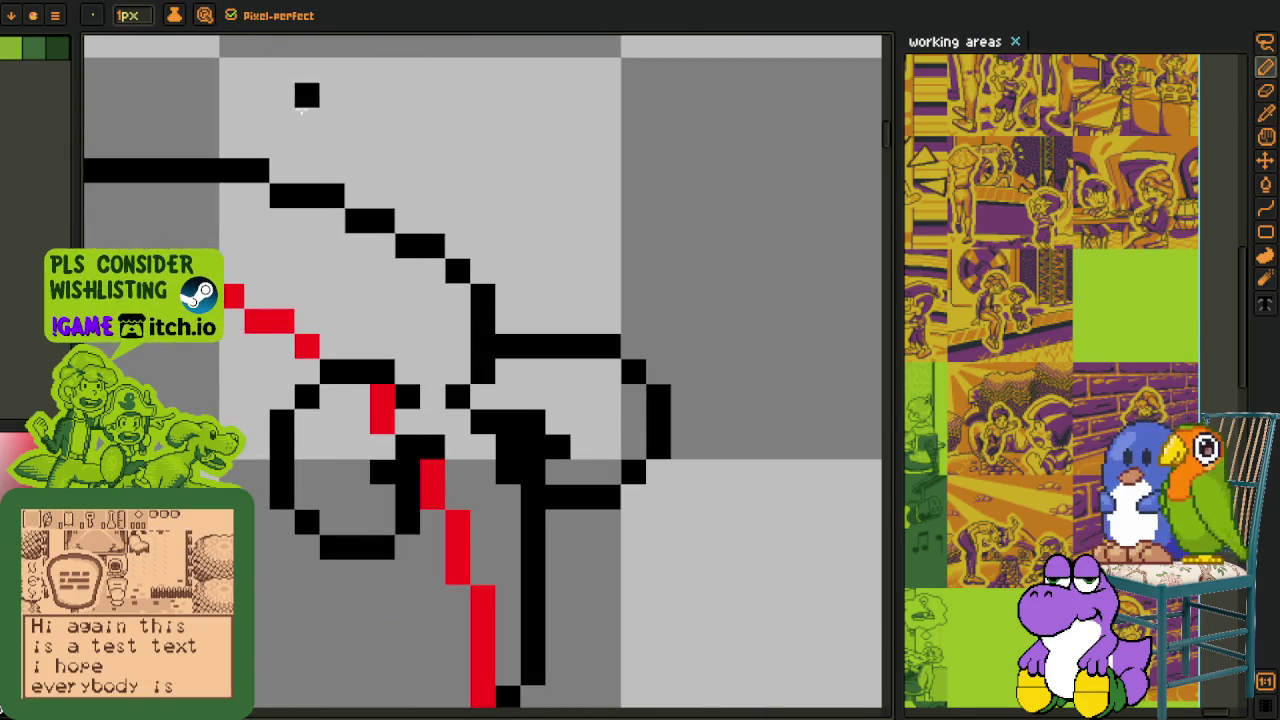
scroll(411, 203, "down", 2)
scroll(411, 203, "up", 2)
scroll(311, 286, "up", 1)
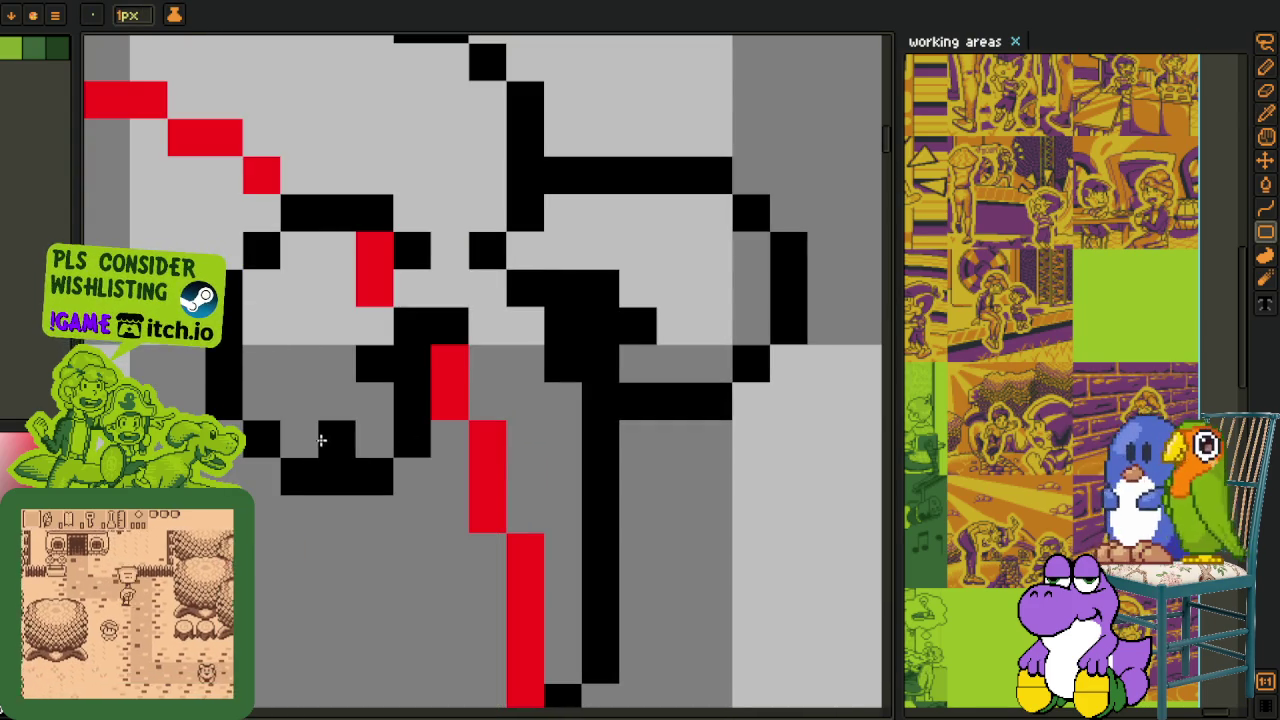
scroll(320, 440, "down", 1)
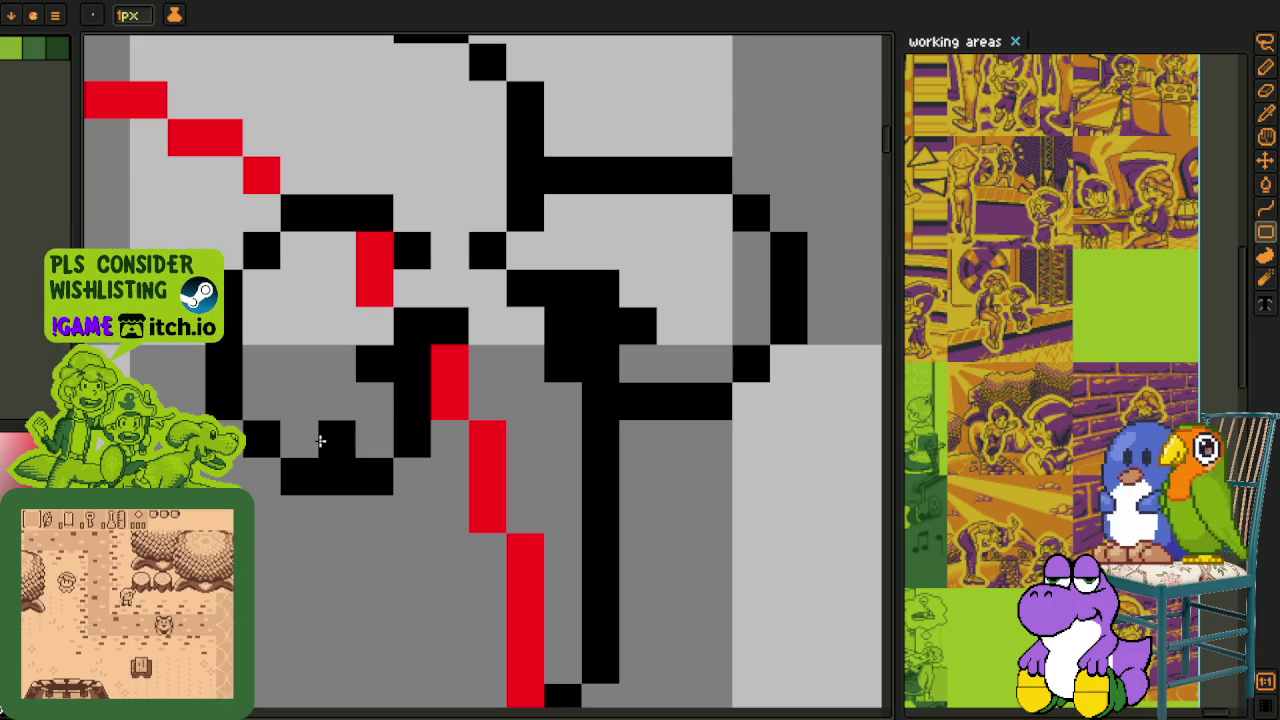
scroll(330, 445, "down", 1)
scroll(410, 490, "down", 1)
scroll(480, 400, "down", 1)
key("m")
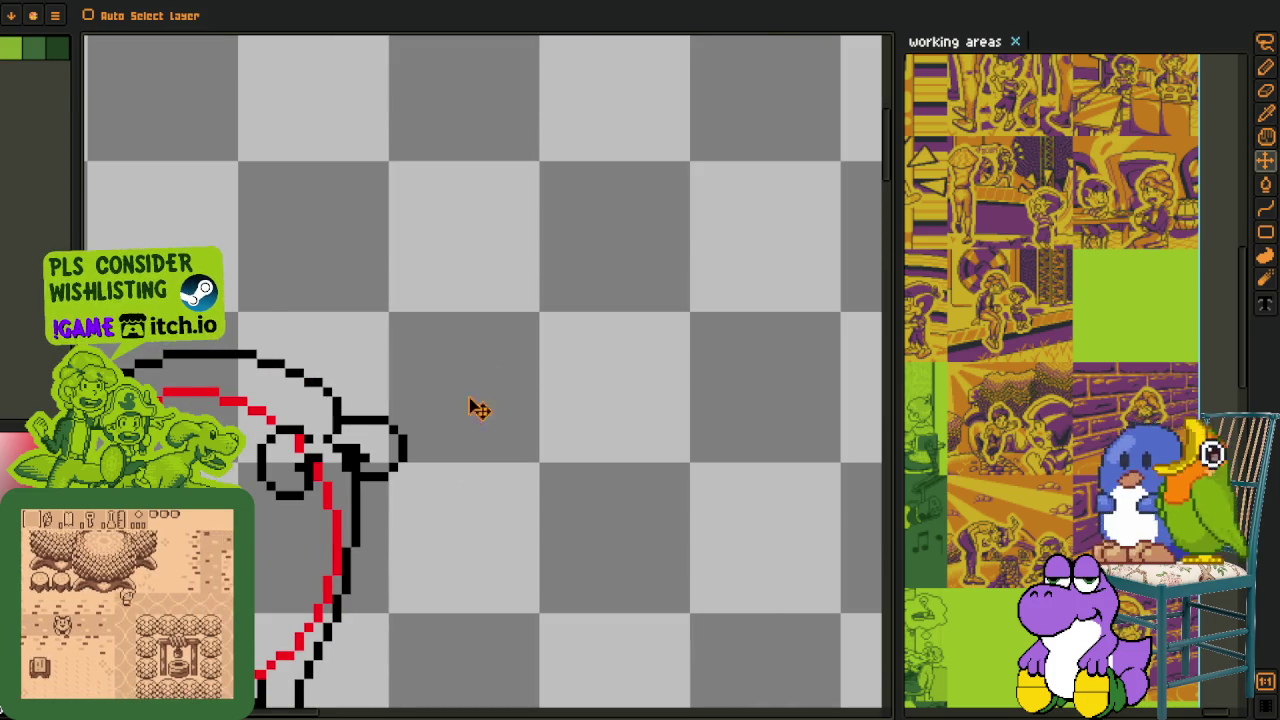
scroll(448, 342, "up", 1)
key("b")
mouse_move(437, 343)
left_mouse_down()
mouse_move(543, 505)
mouse_move(575, 505)
left_mouse_up()
left_click_drag(510, 430, 455, 382)
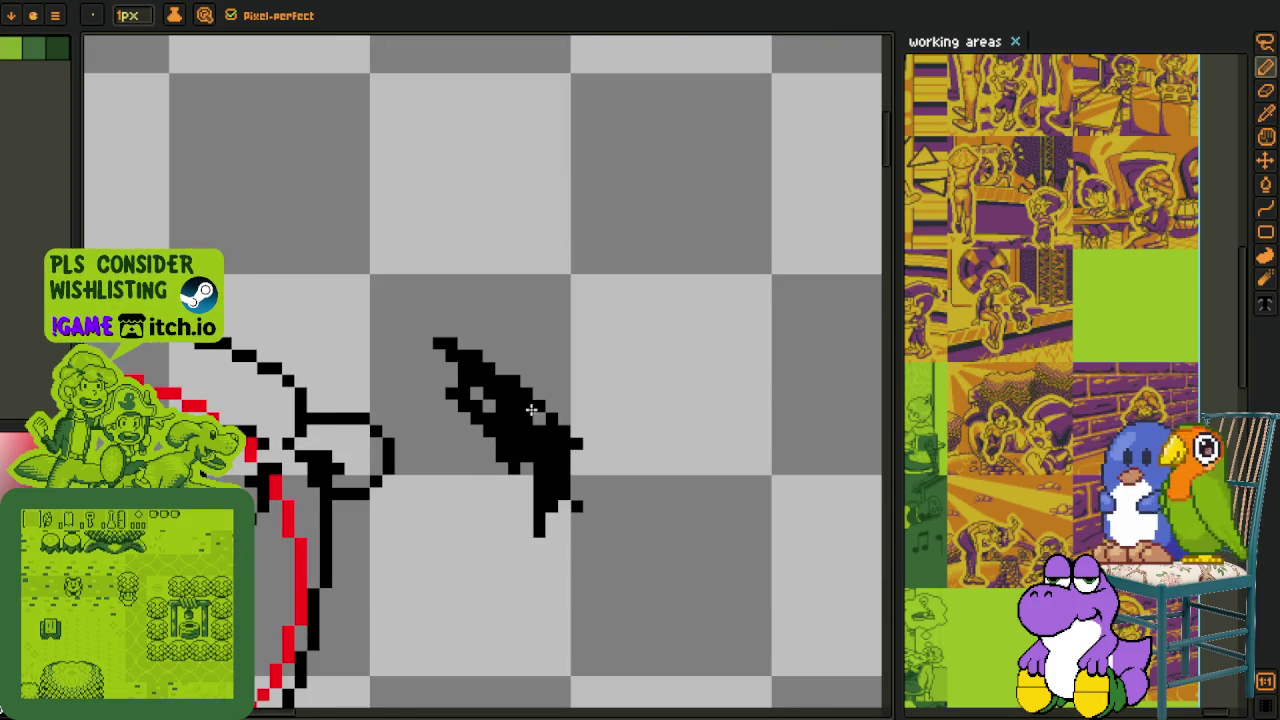
left_click_drag(532, 410, 425, 352)
left_click_drag(575, 490, 688, 612)
scroll(522, 441, "down", 1)
key("i")
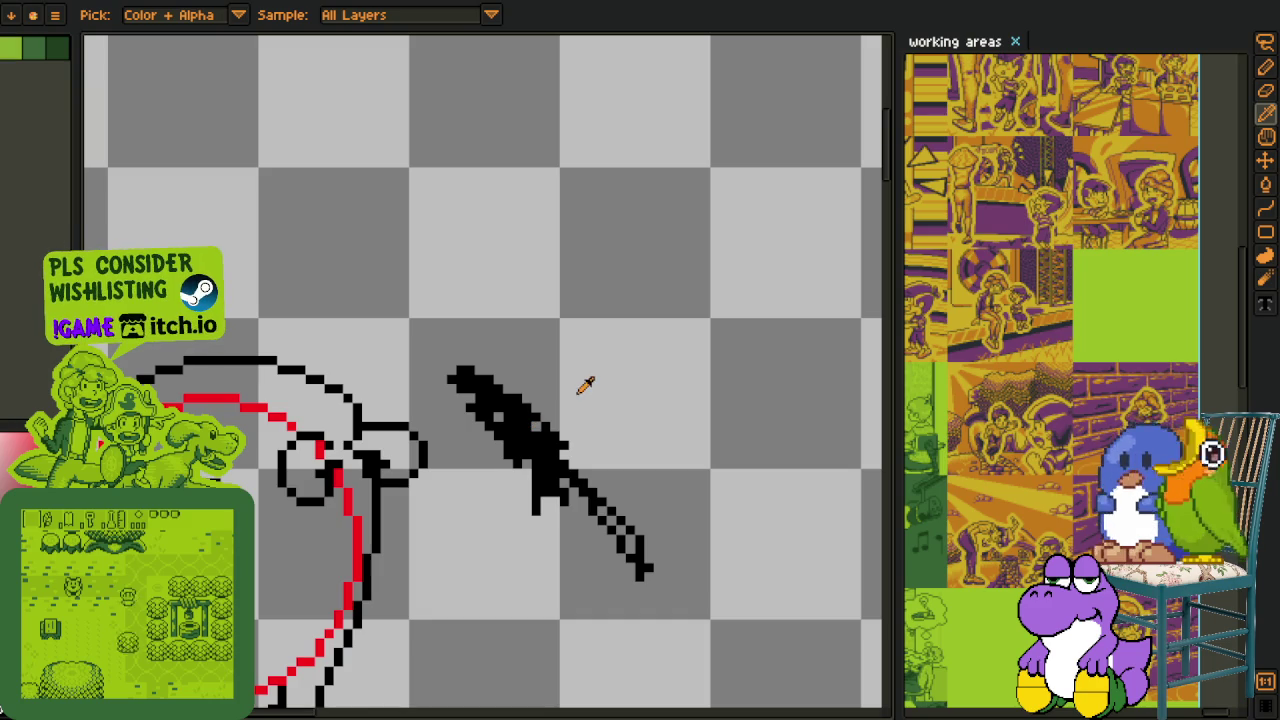
key("h")
left_click_drag(534, 363, 500, 318)
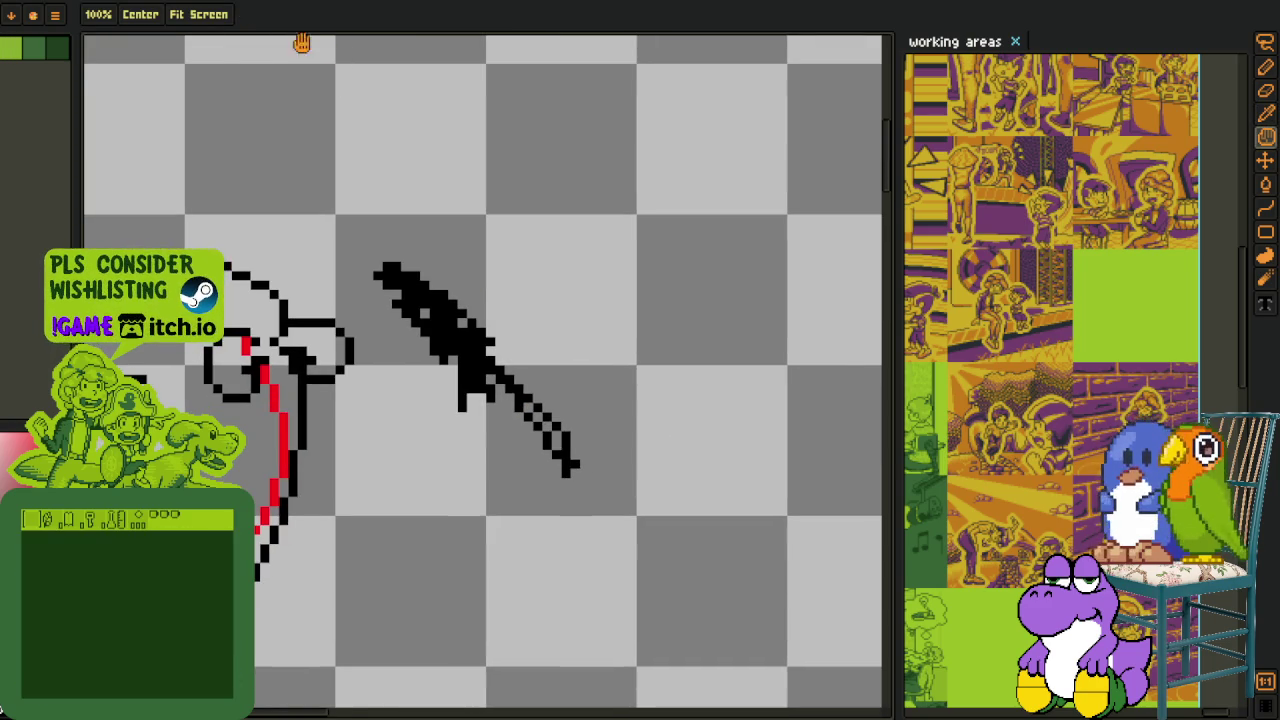
key("b")
scroll(206, 360, "up", 2)
scroll(206, 360, "up", 2)
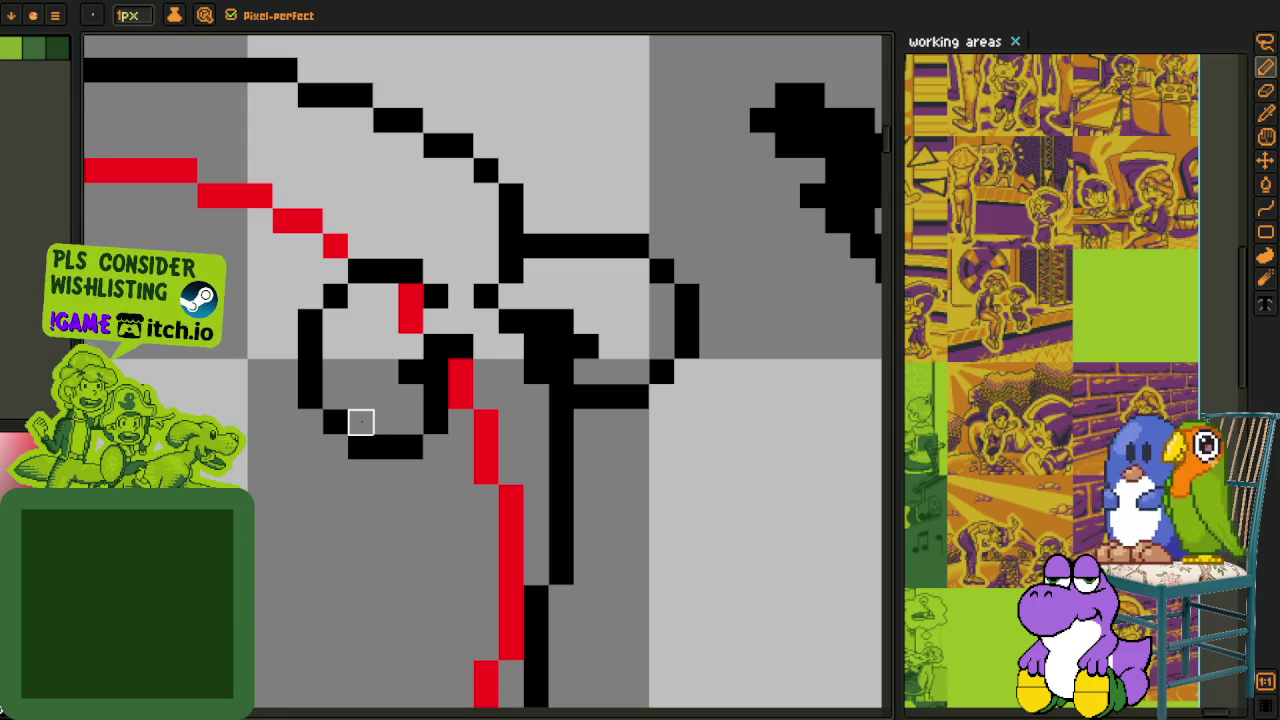
key("h")
left_click_drag(534, 394, 260, 308)
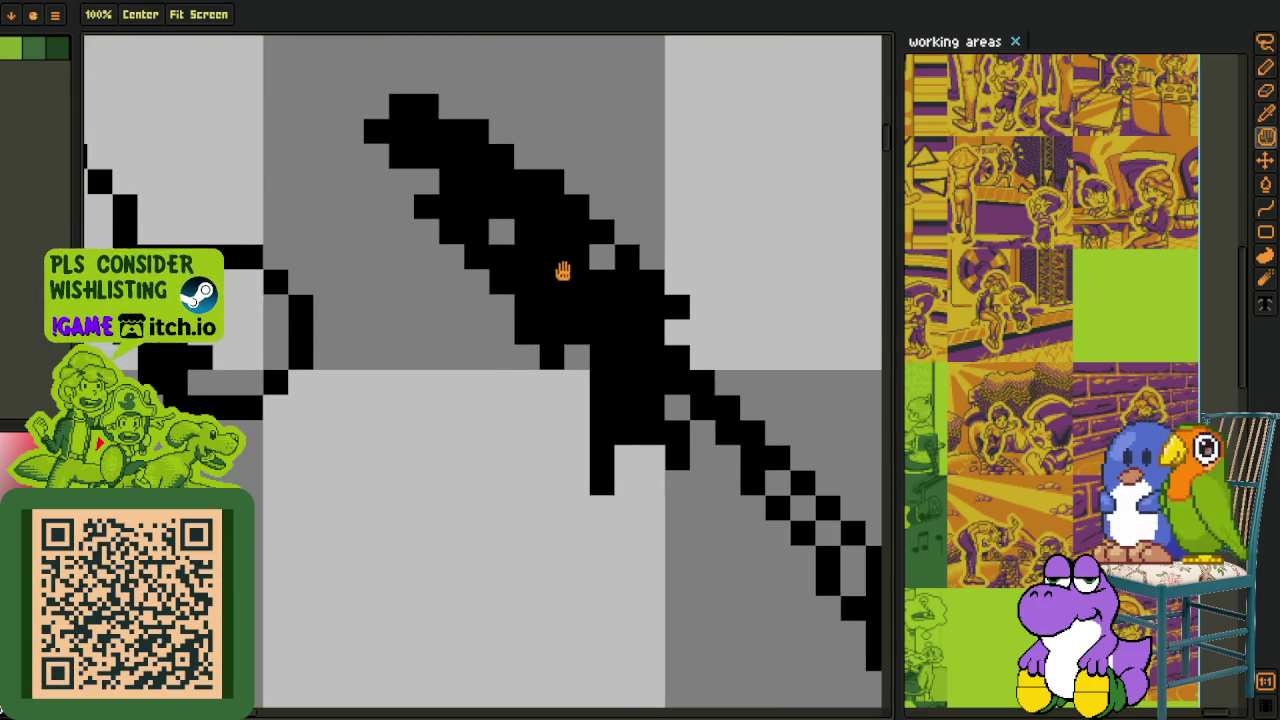
key("e")
scroll(563, 271, "up", 1)
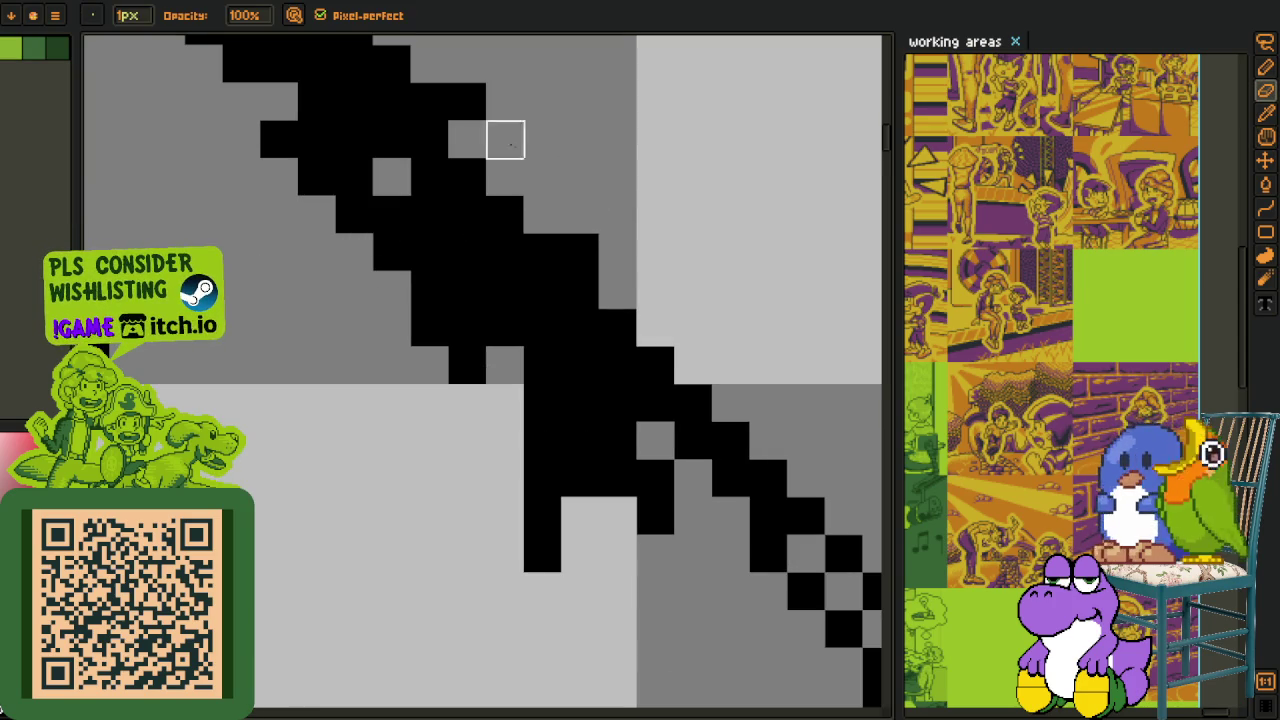
key("h")
left_click_drag(505, 140, 561, 266)
key("e")
left_click(598, 305, "shift")
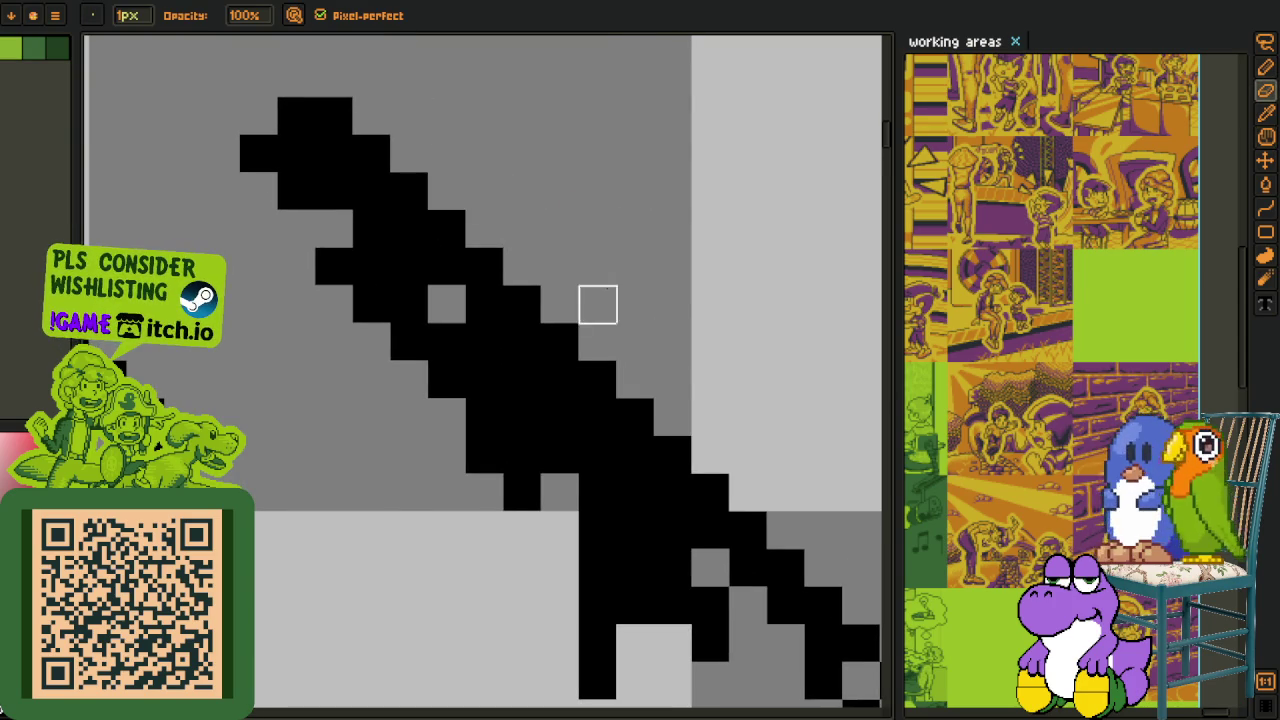
scroll(339, 185, "down", 1)
left_click(319, 204, "shift")
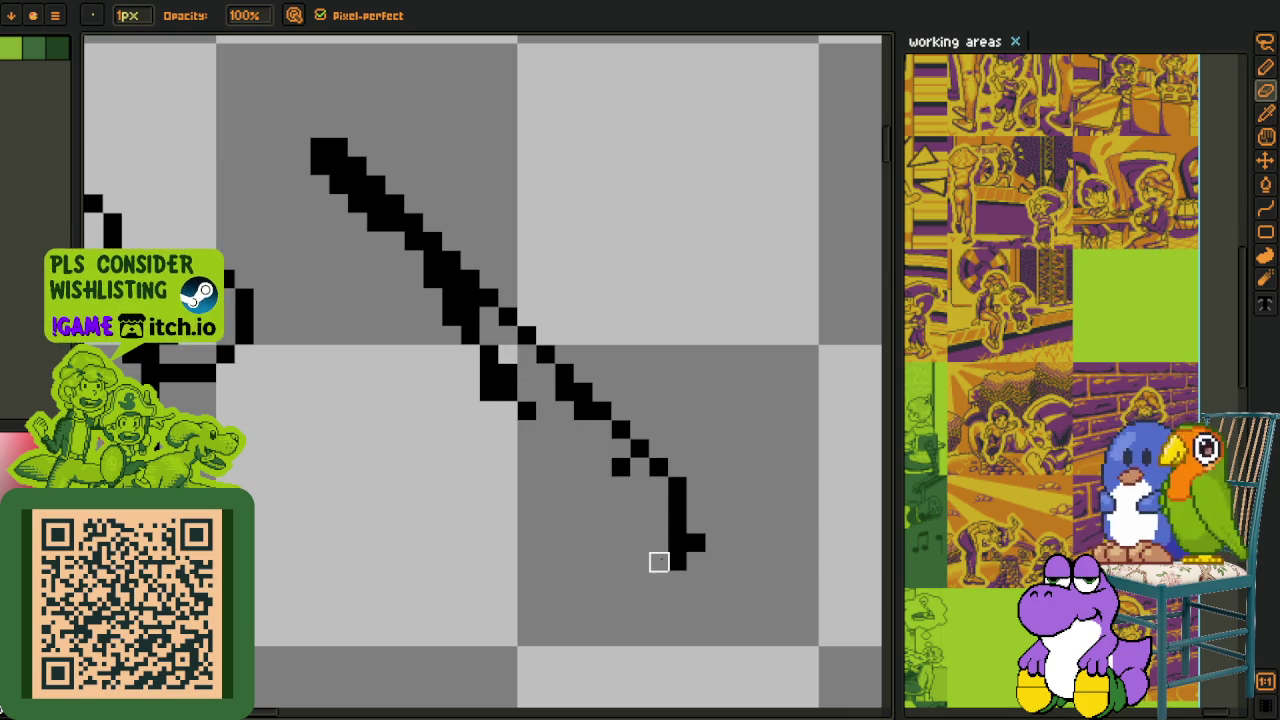
scroll(678, 543, "down", 2)
key("m")
left_click_drag(472, 373, 470, 376)
key("Delete")
scroll(343, 334, "up", 2)
scroll(481, 370, "up", 2)
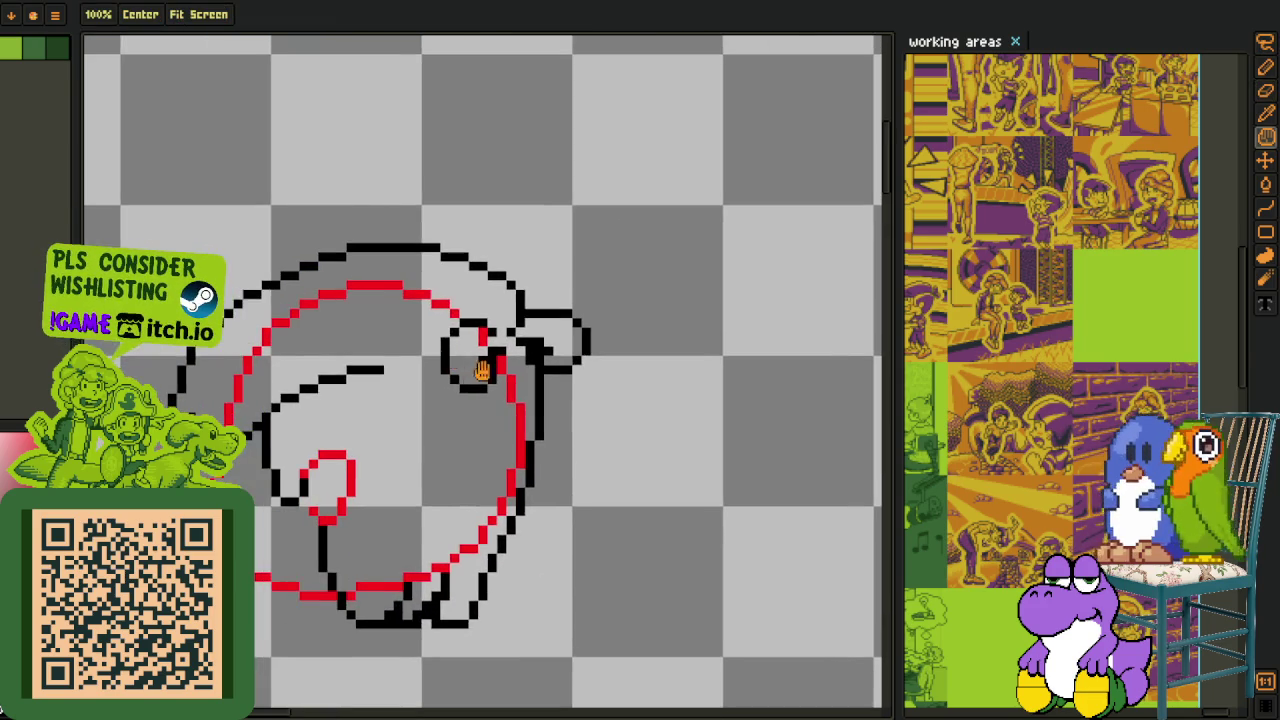
scroll(445, 393, "up", 1)
key("o")
left_click_drag(385, 401, 503, 378)
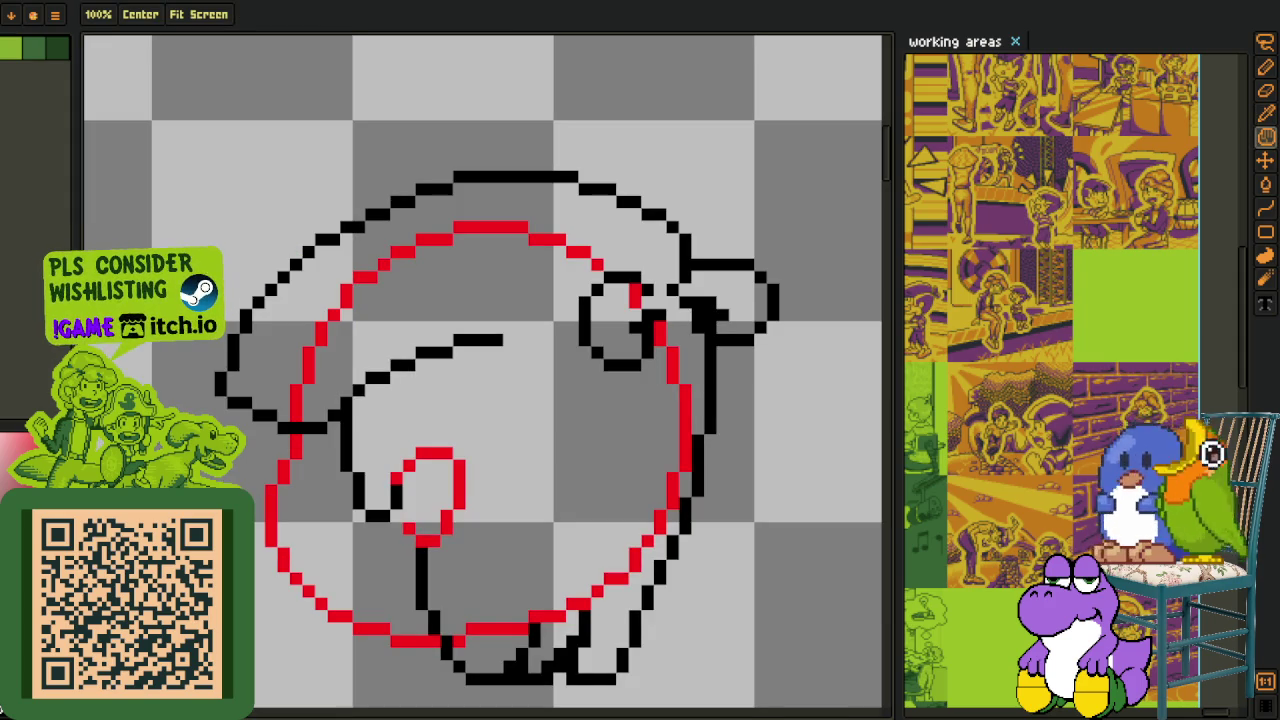
mouse_move(455, 414)
left_mouse_down()
mouse_move(543, 514)
mouse_move(506, 474)
left_mouse_up()
scroll(310, 335, "down", 1)
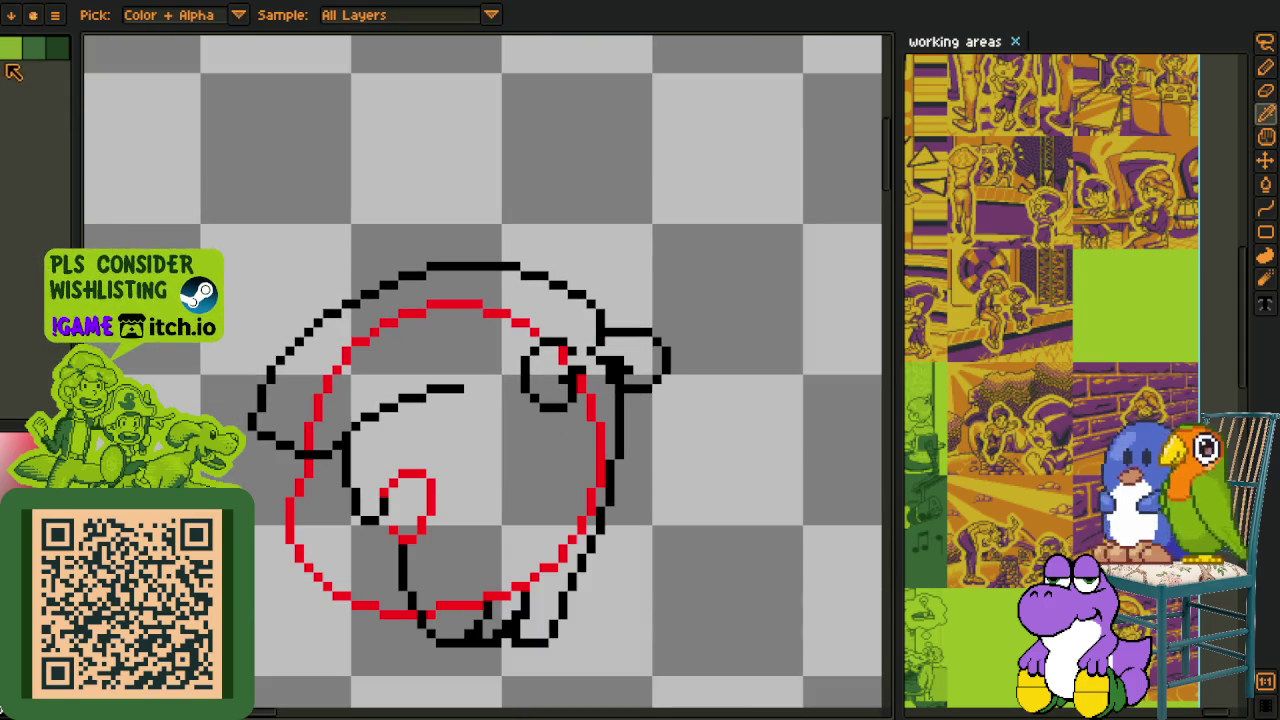
key("z")
left_click(283, 423)
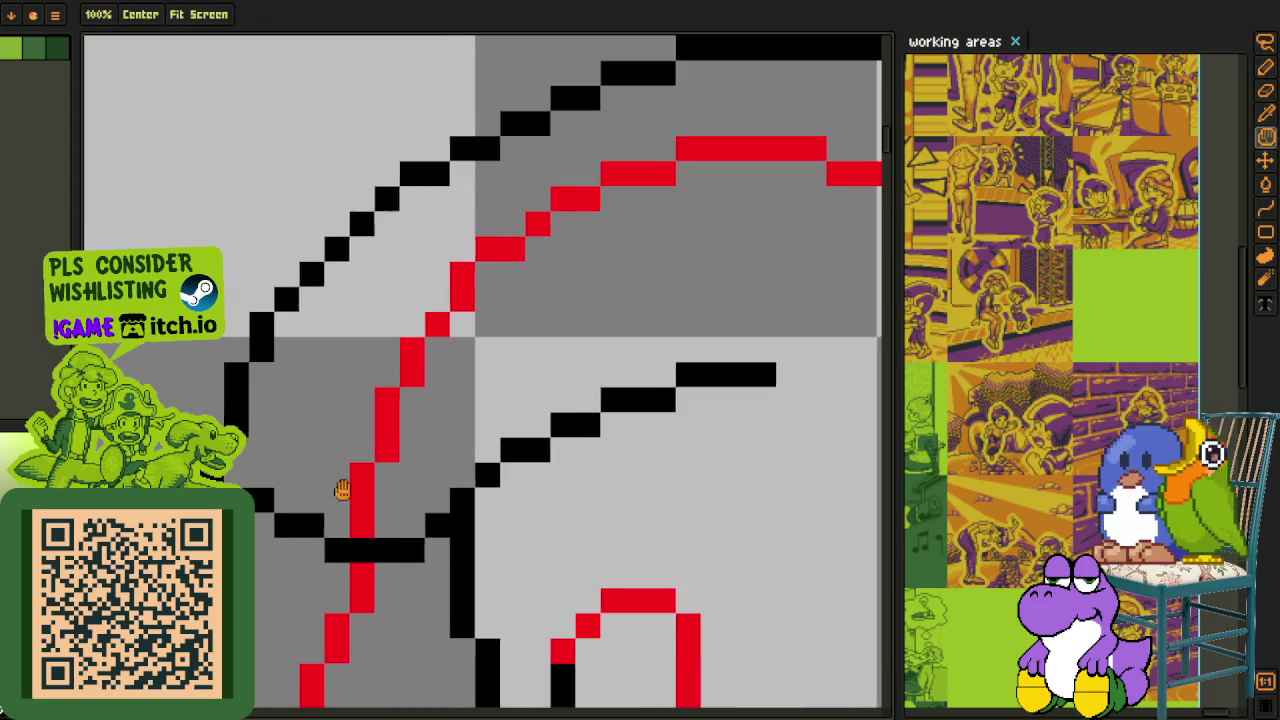
key("b")
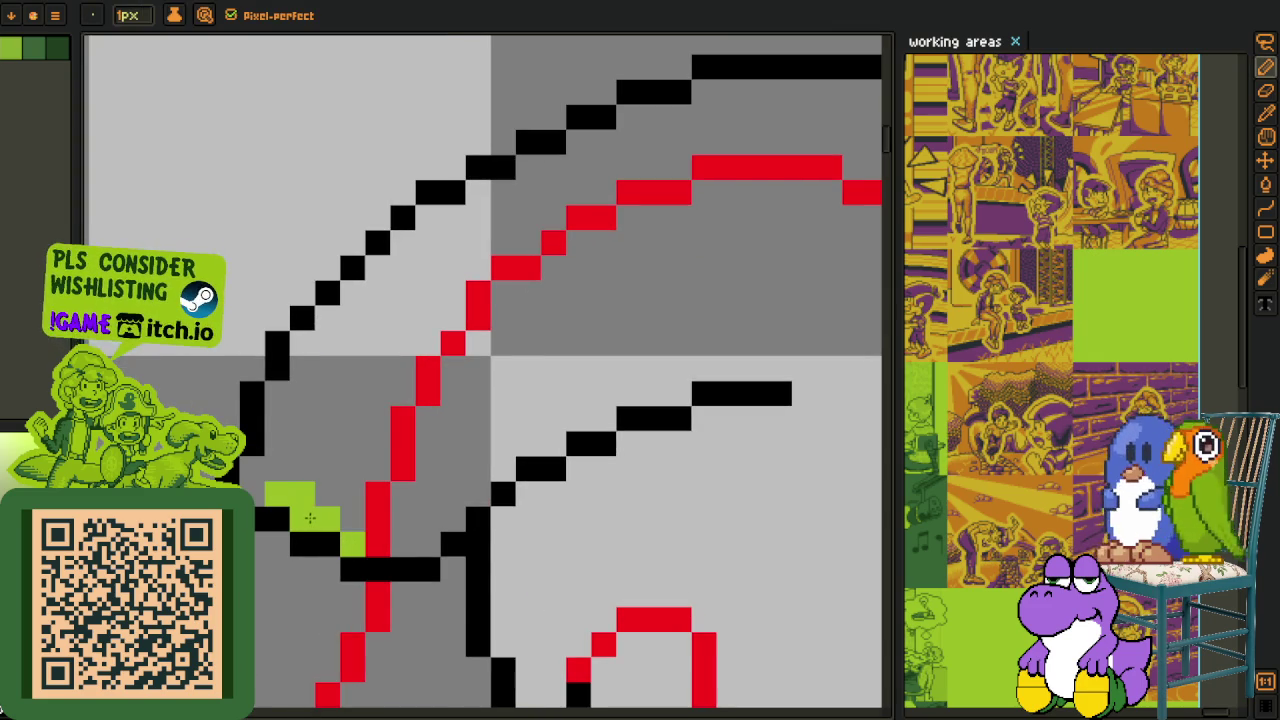
Paint green highlight pixels along the hat brim and zoom out to see the whole arc.
left_click_drag(309, 493, 277, 461)
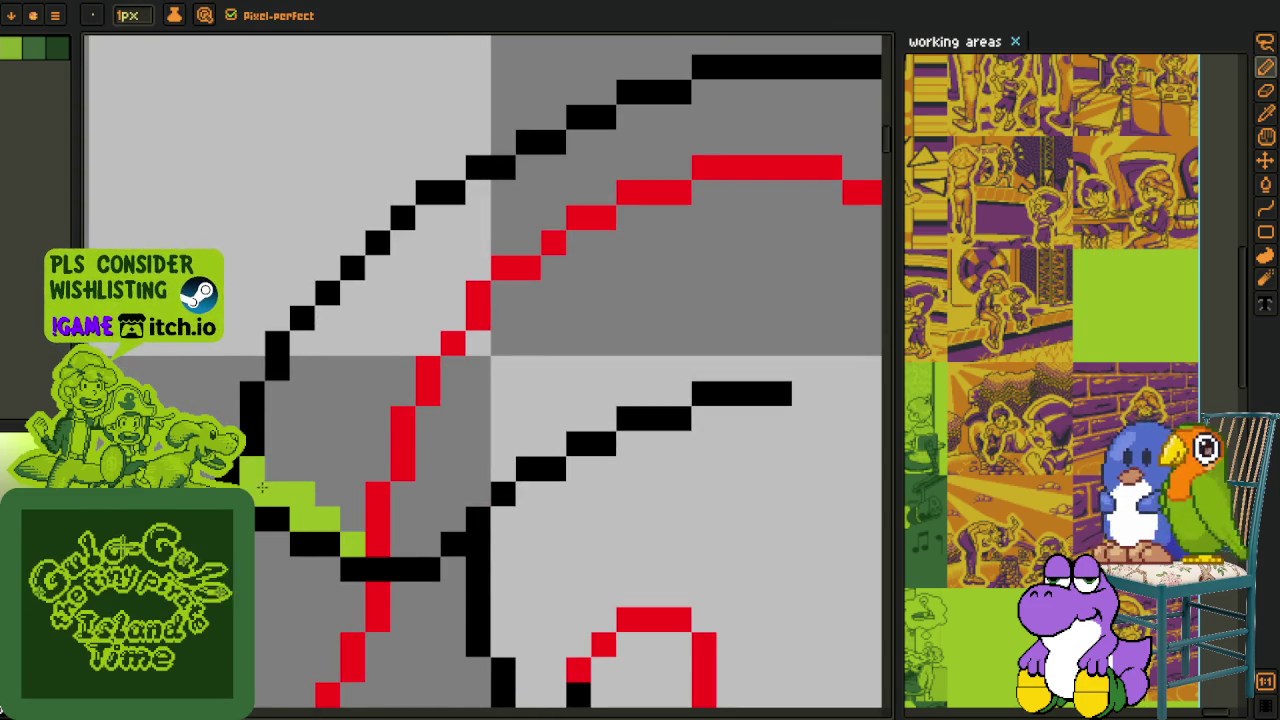
key("z")
right_click(277, 461)
right_click(240, 500)
key("l")
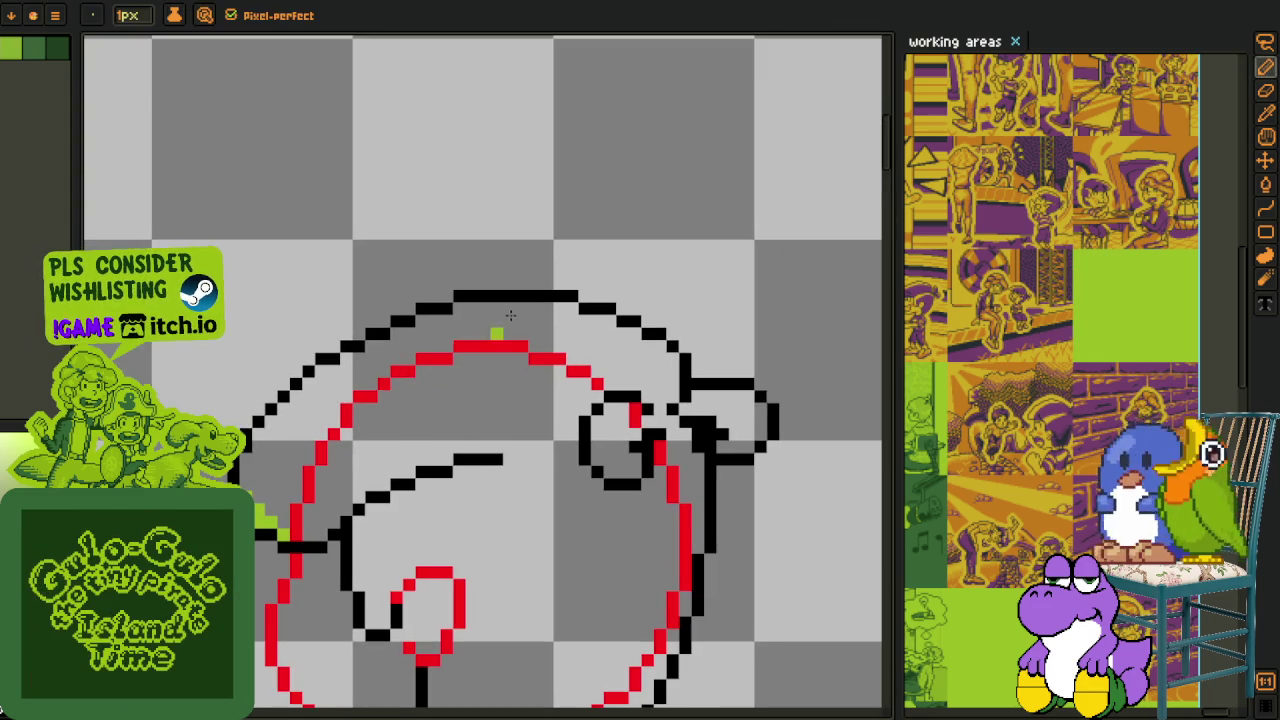
mouse_move(390, 347)
left_mouse_down()
mouse_move(310, 406)
mouse_move(401, 402)
mouse_move(399, 415)
left_mouse_up()
key("Escape")
Draw a green pencil line along the brim's inner curve below the black outline.
key("h")
key("b")
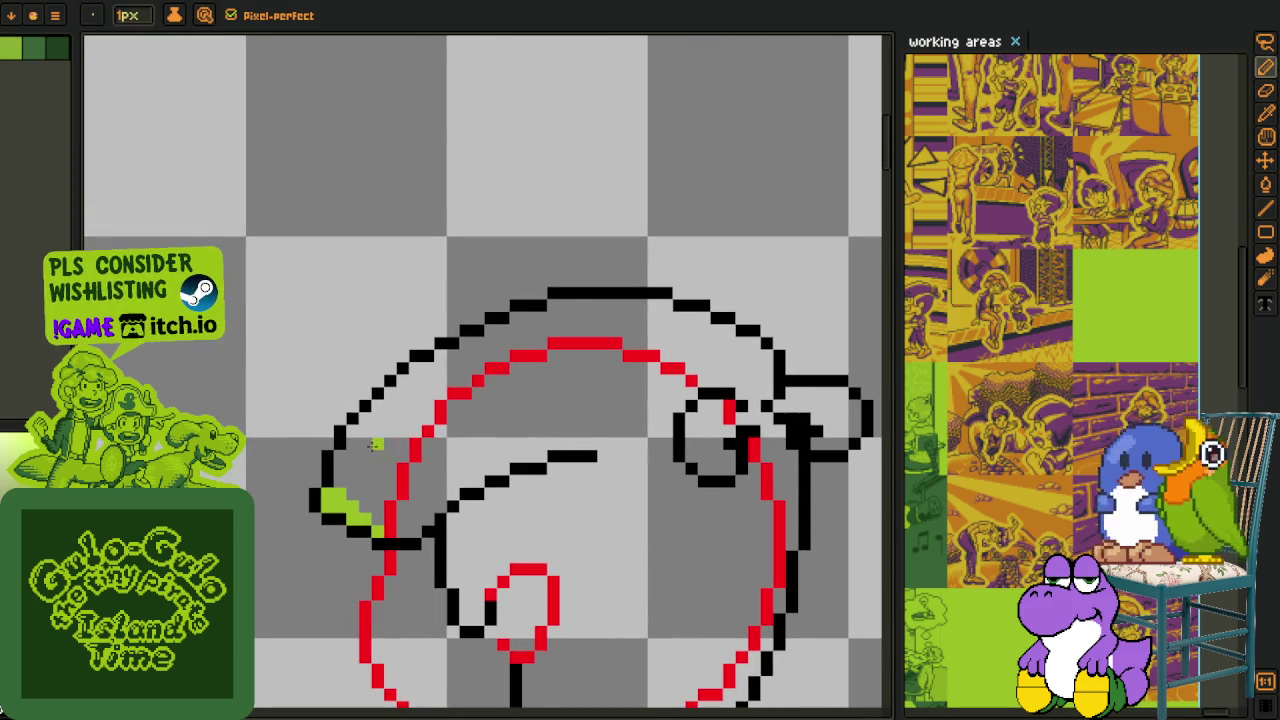
scroll(383, 443, "up", 1)
left_click(331, 503)
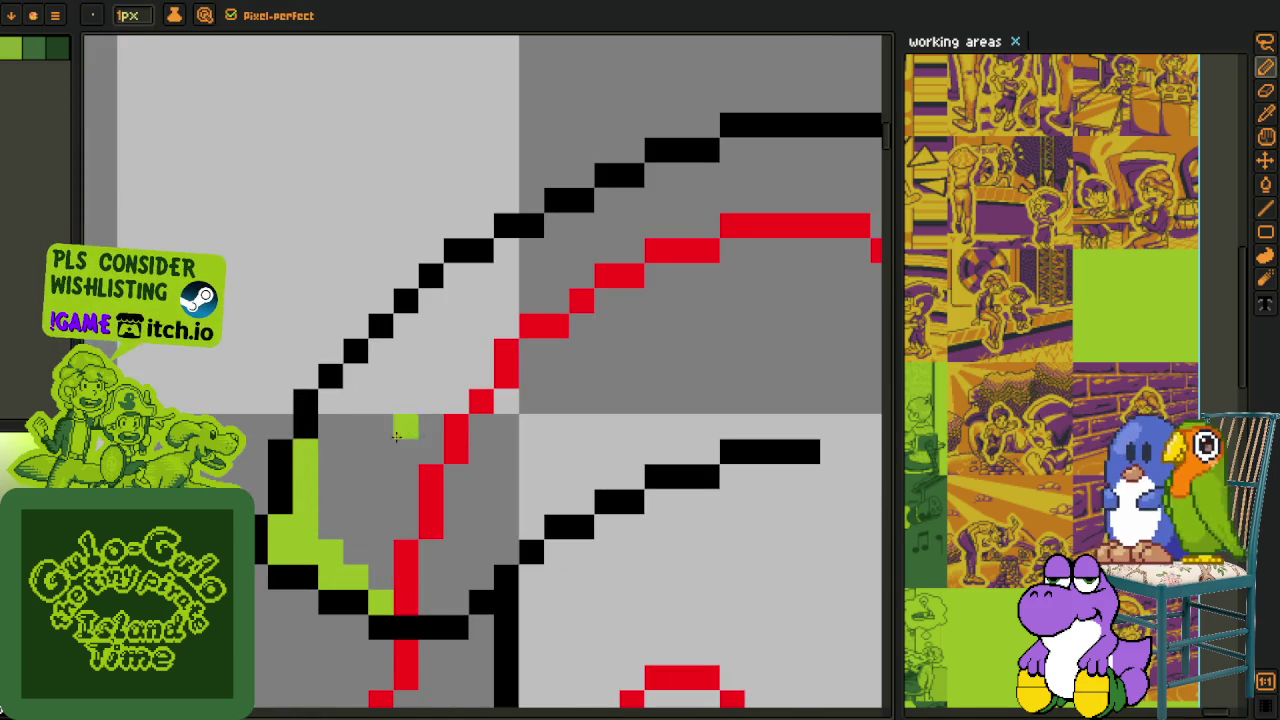
left_click_drag(555, 319, 480, 404)
left_click_drag(777, 235, 275, 562)
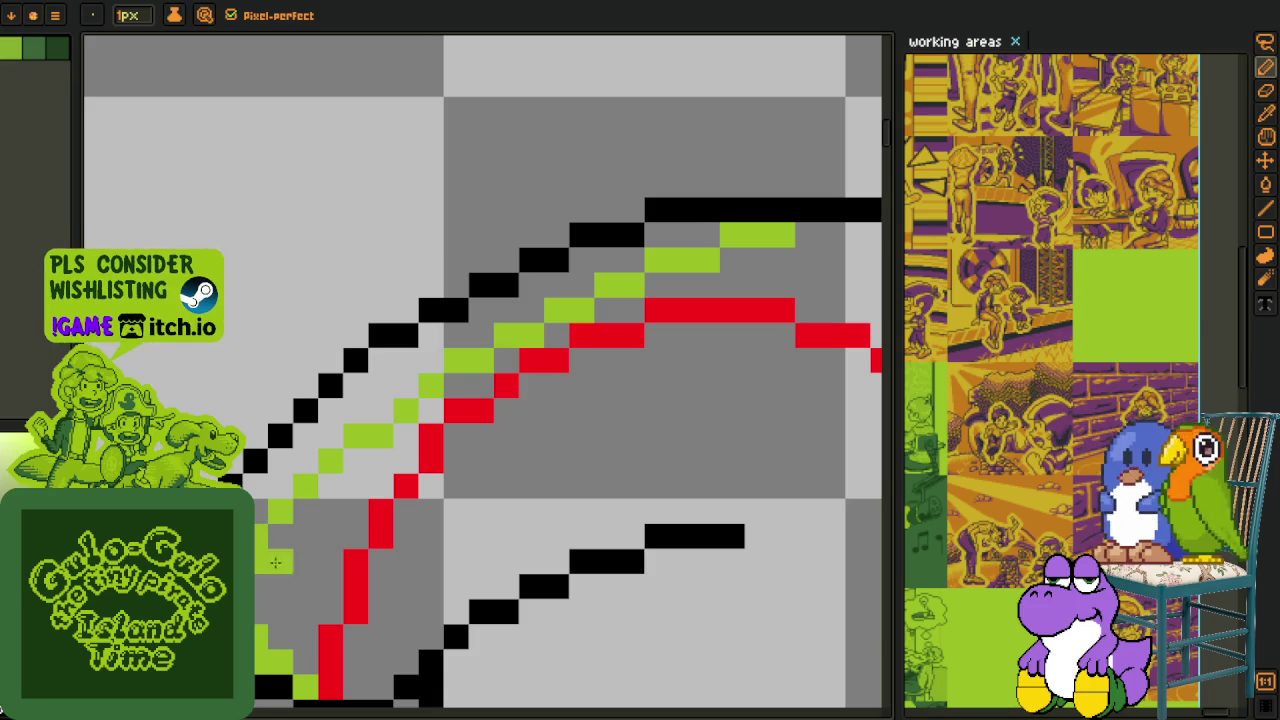
Bucket-fill the gap between the black outline and green line with green.
key("g")
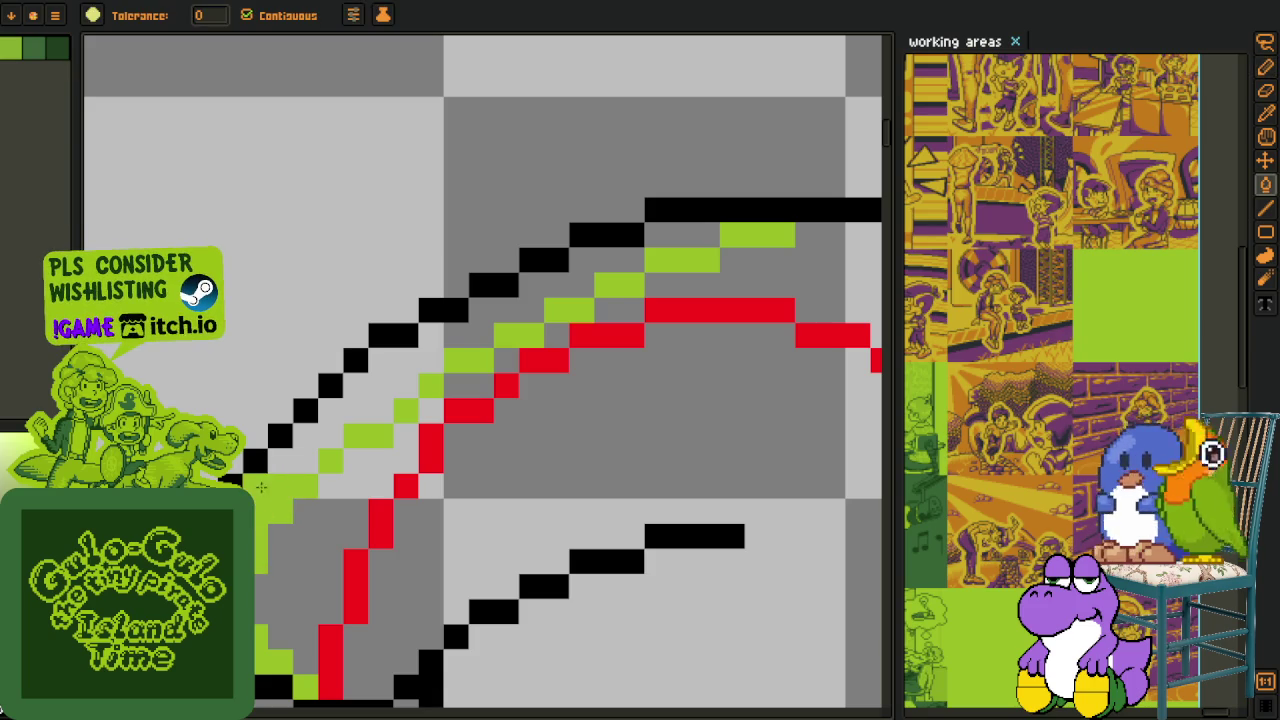
left_click(300, 448)
left_click_drag(692, 230, 522, 327)
scroll(522, 327, "down", 3)
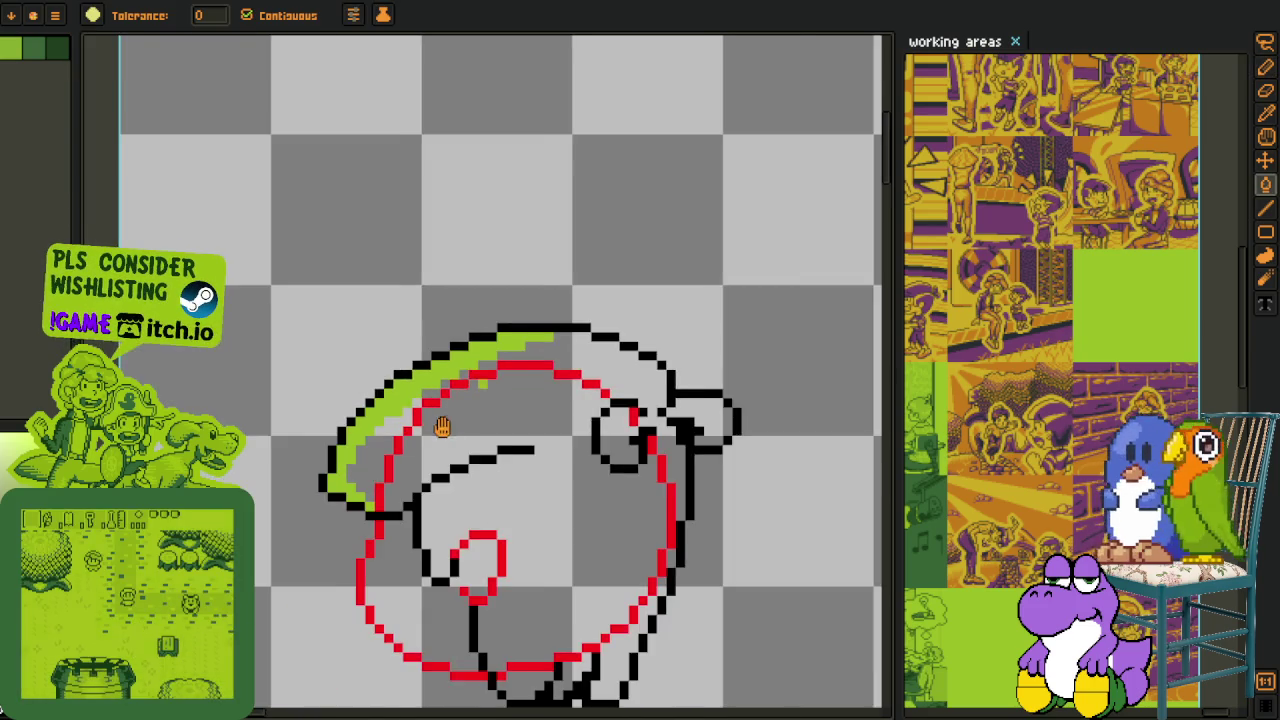
scroll(430, 410, "up", 2)
scroll(409, 411, "up", 2)
Tidy stray pixels along the brim curve with the 1px eraser.
key("e")
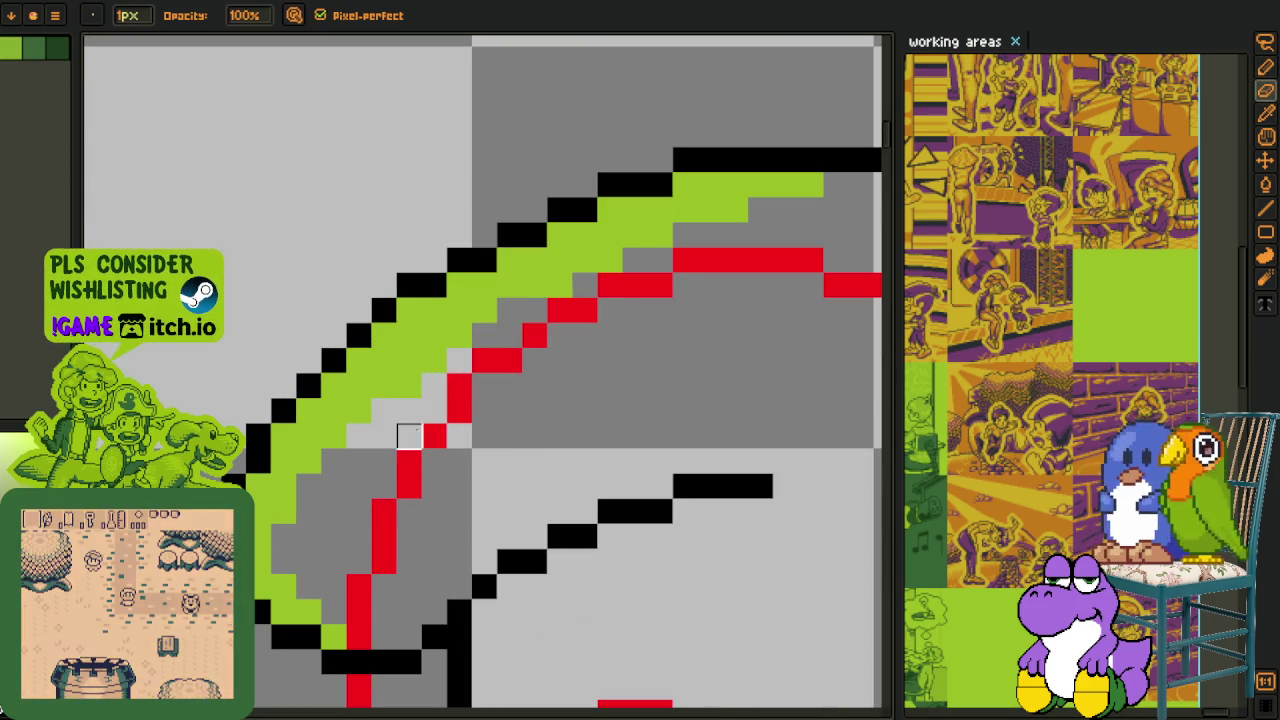
key("v")
key("e")
scroll(430, 414, "up", 2)
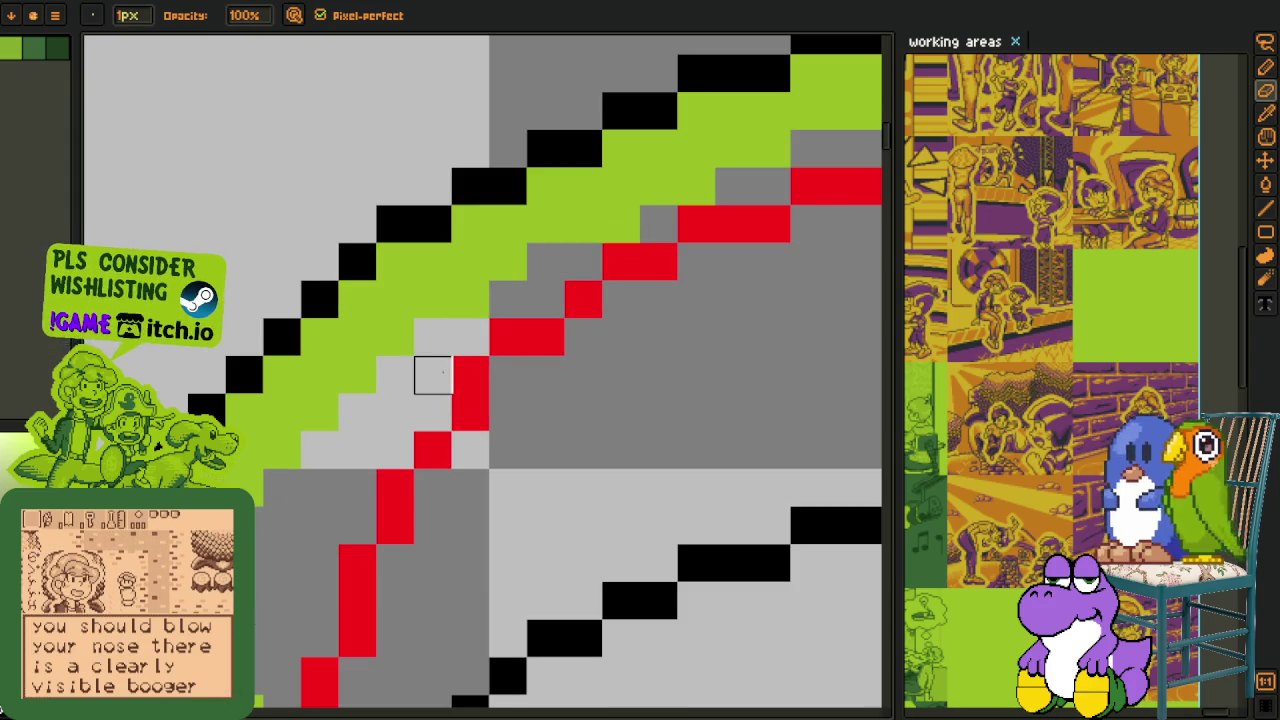
left_click_drag(697, 260, 566, 387)
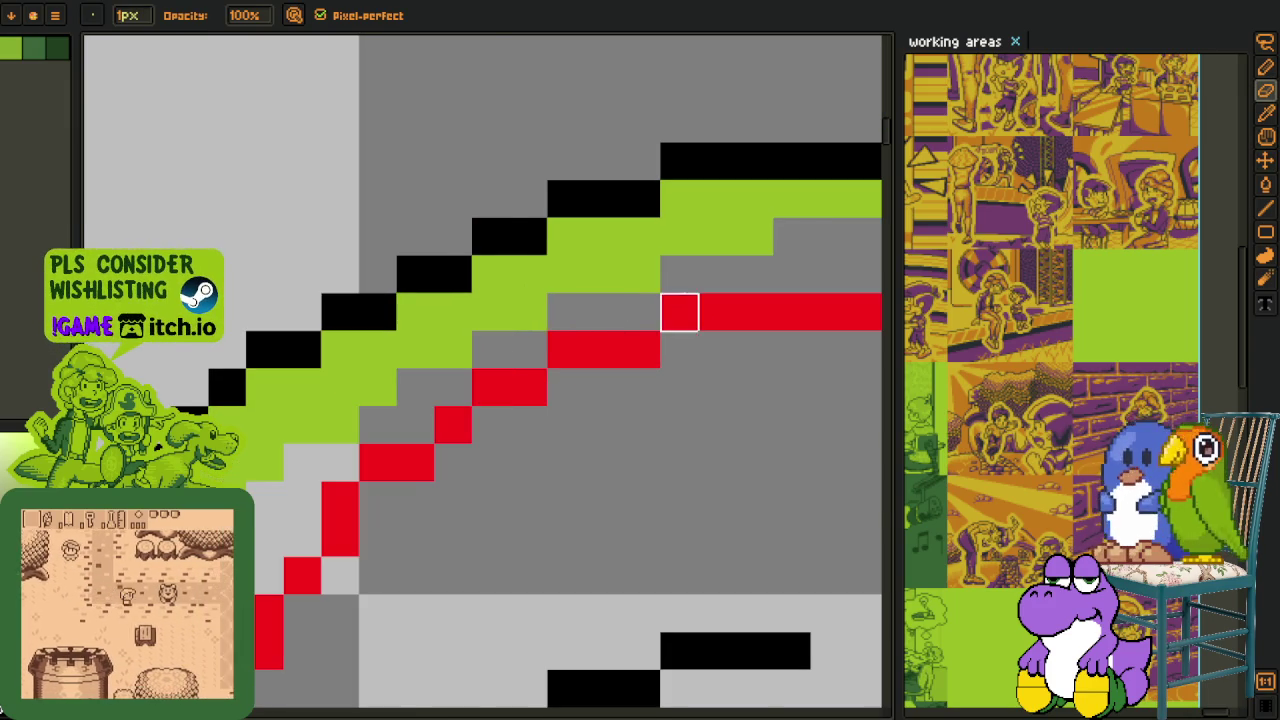
scroll(679, 312, "down", 3)
scroll(583, 346, "up", 2)
scroll(577, 331, "up", 1)
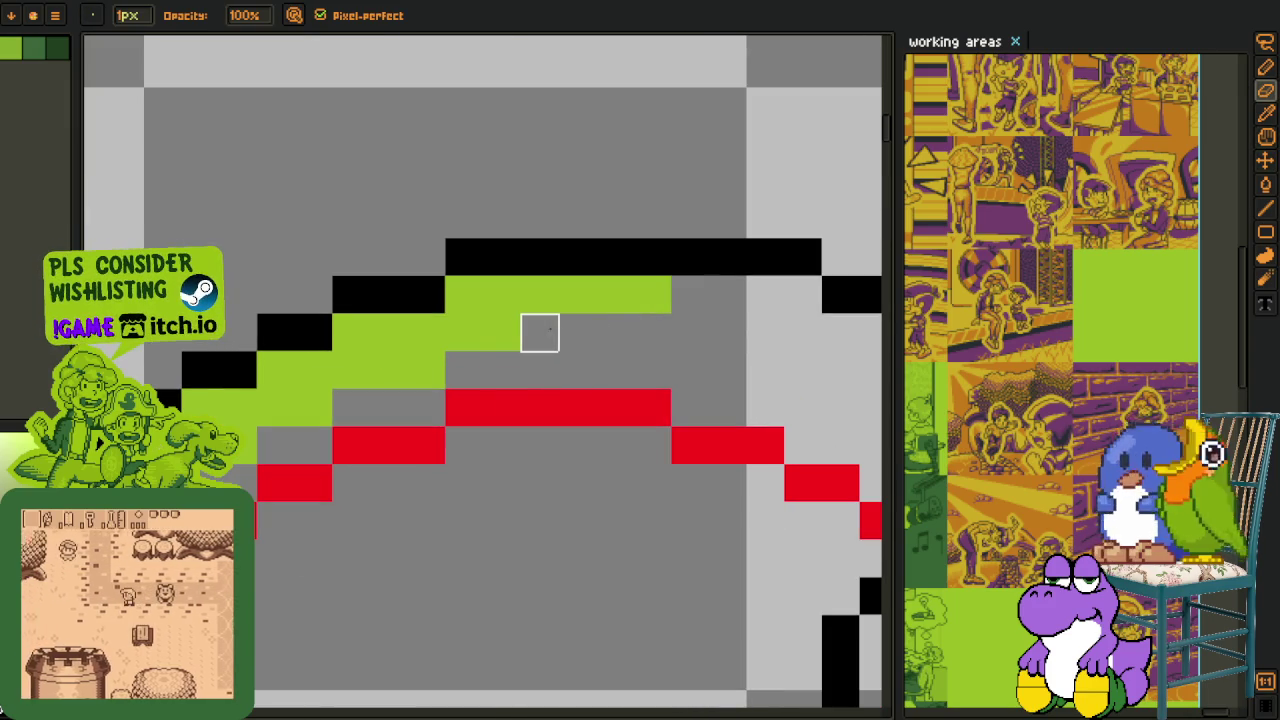
scroll(426, 369, "down", 3)
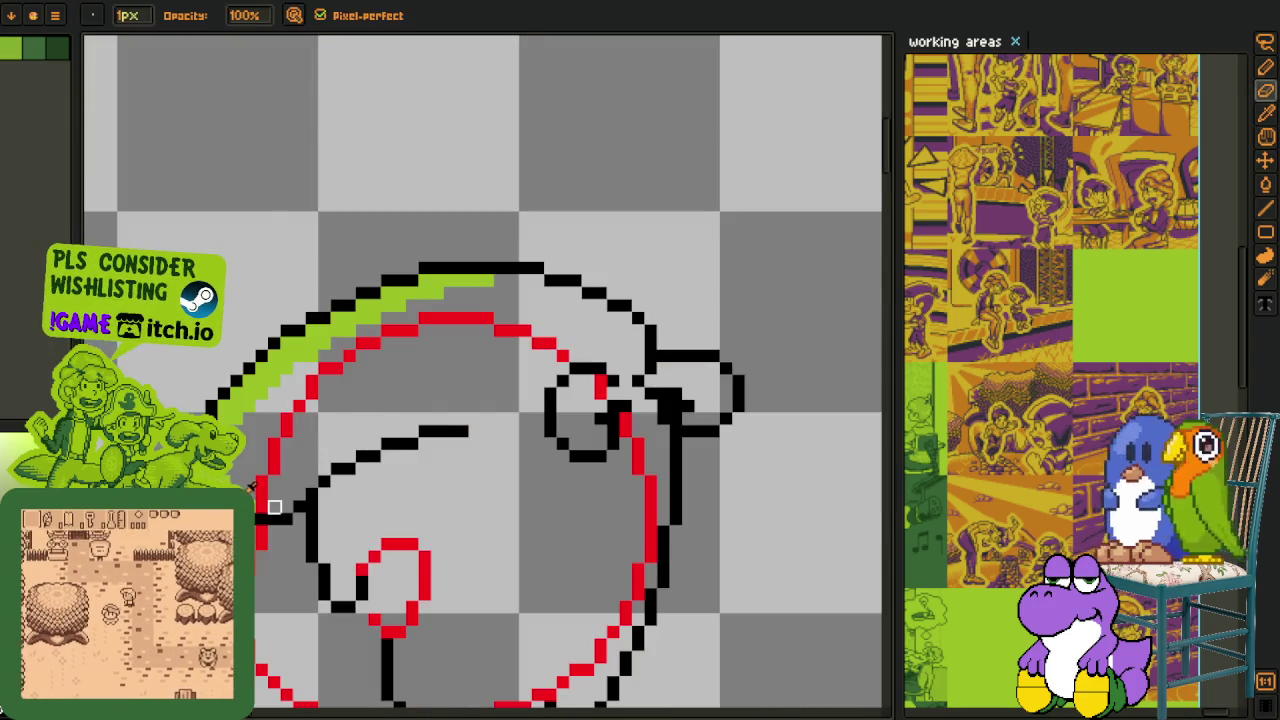
scroll(274, 507, "up", 2)
scroll(274, 507, "down", 2)
key("b")
scroll(270, 500, "up", 1)
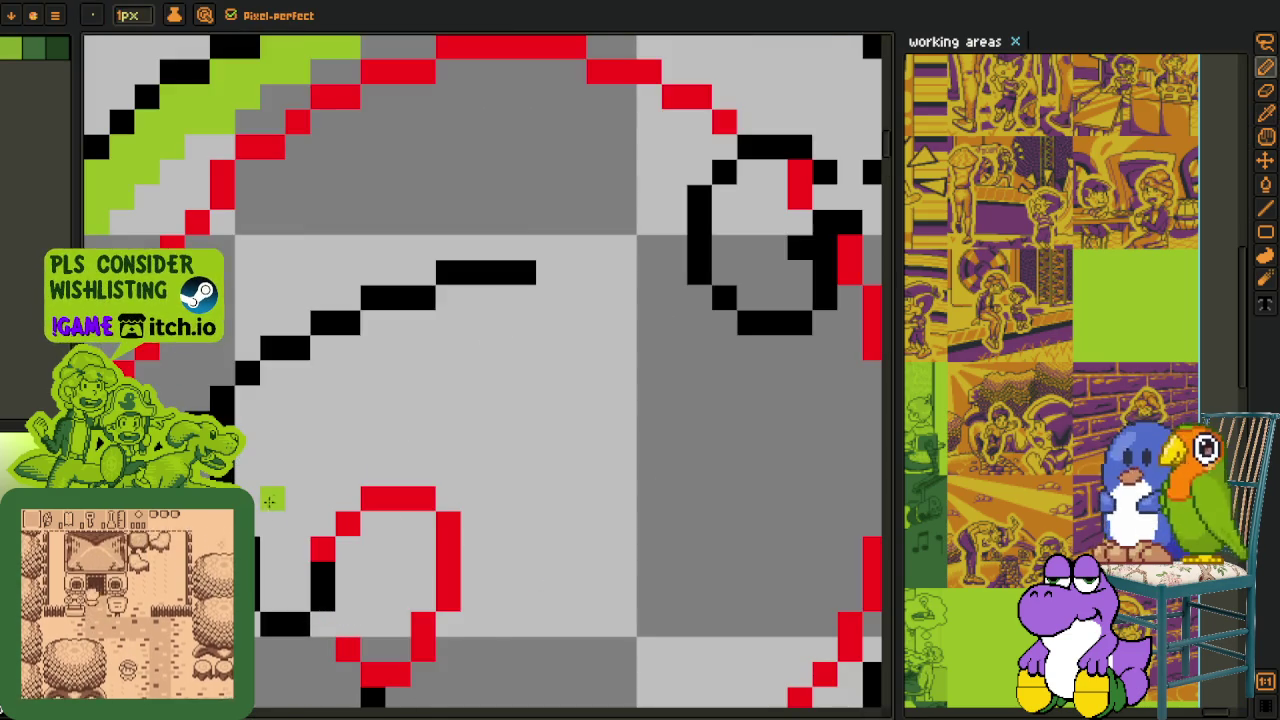
scroll(373, 397, "down", 1)
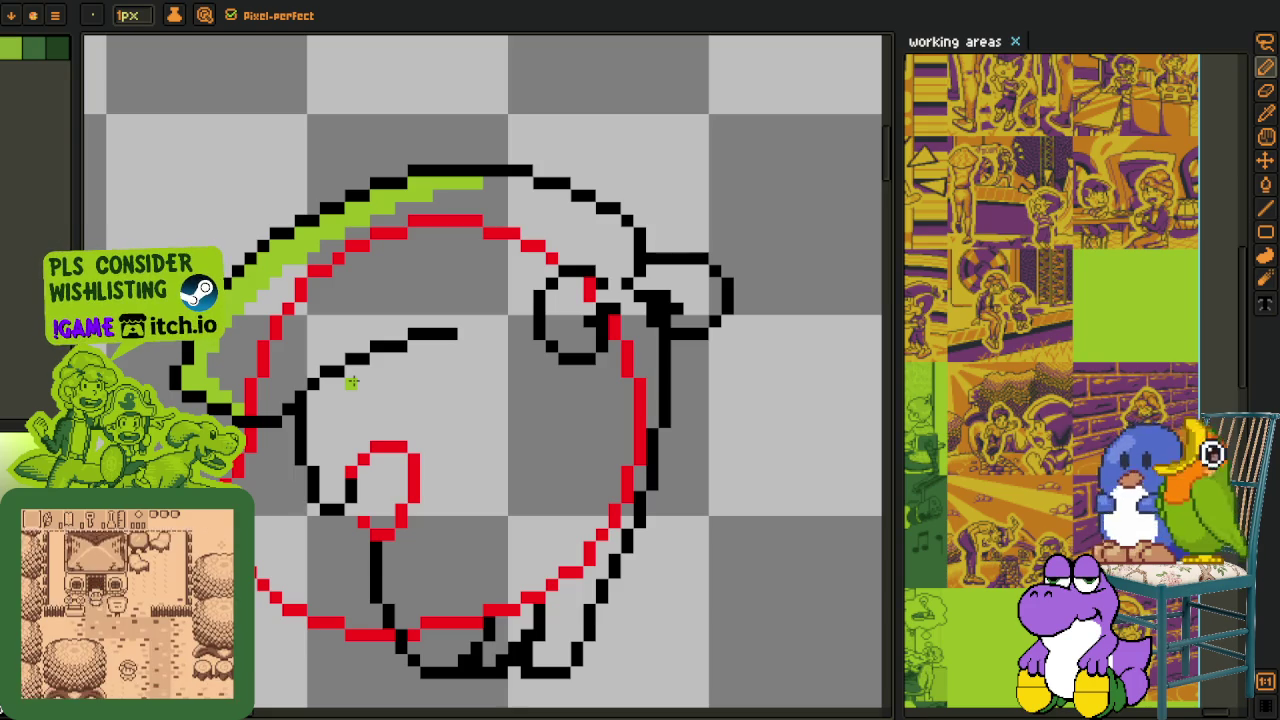
scroll(935, 465, "up", 2)
scroll(935, 465, "up", 1)
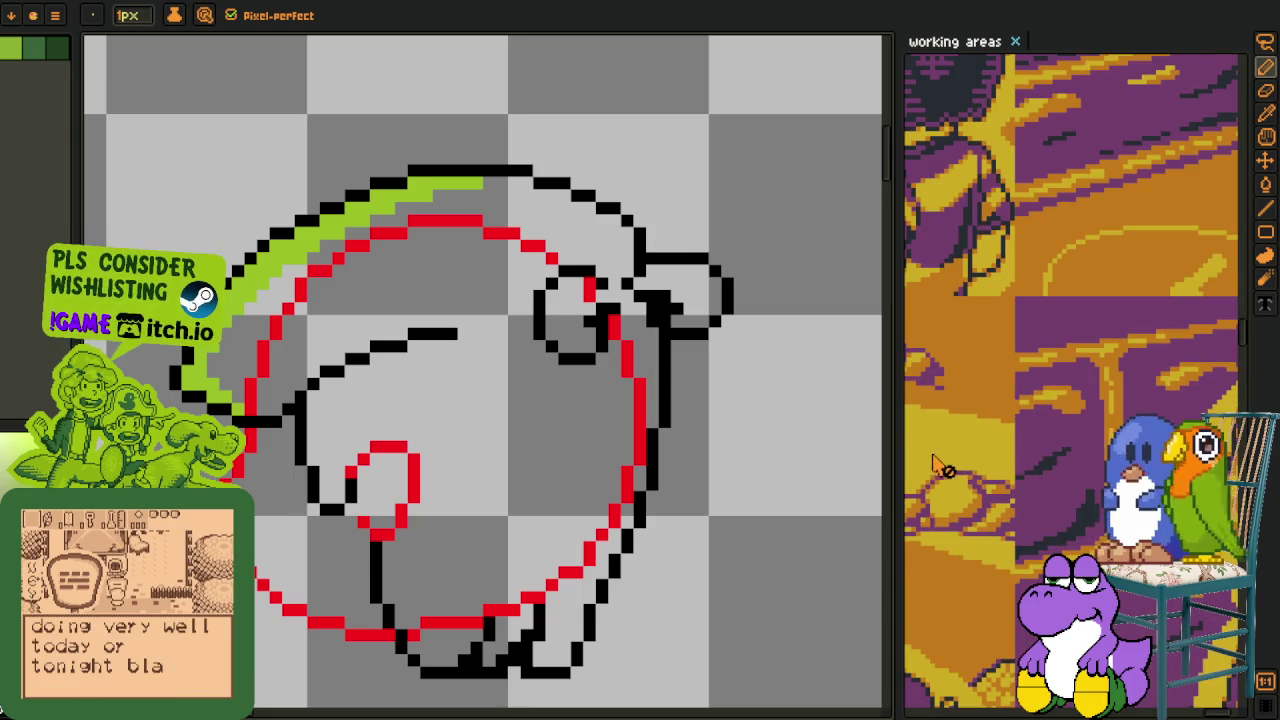
left_click_drag(895, 440, 466, 440)
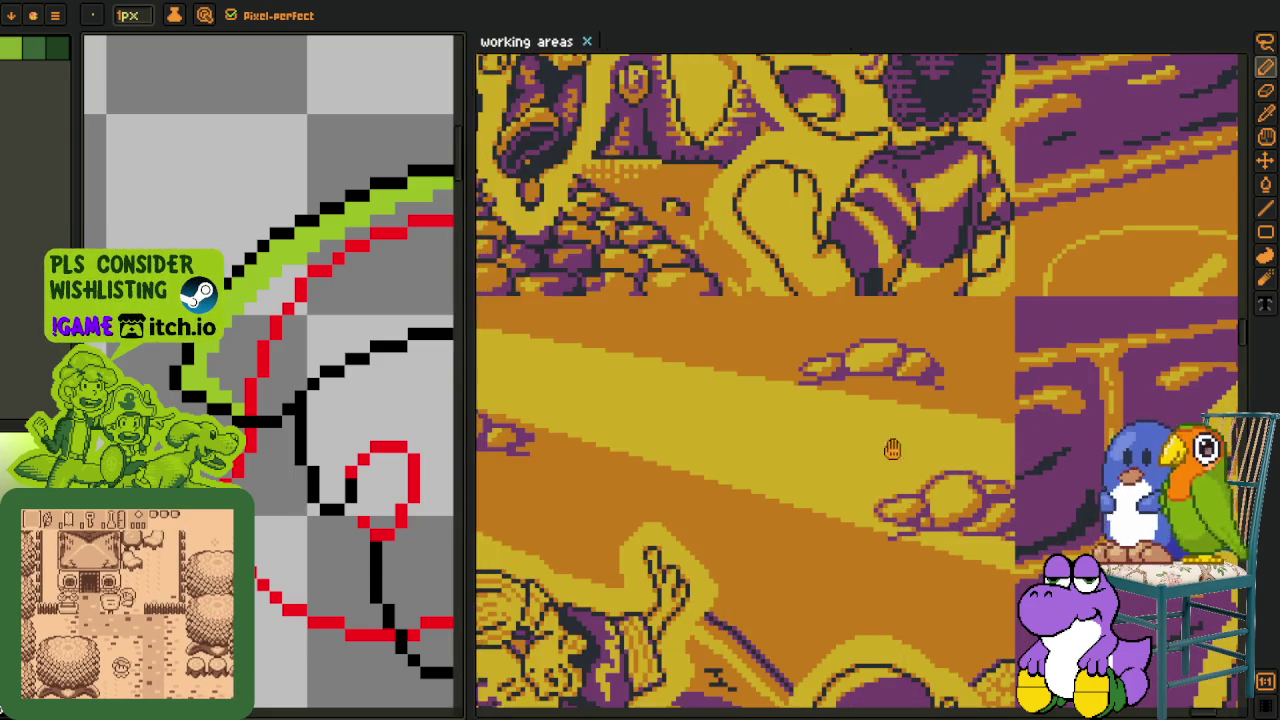
scroll(908, 586, "down", 3)
scroll(913, 612, "down", 1)
scroll(880, 580, "down", 1)
scroll(850, 550, "down", 1)
scroll(820, 515, "down", 1)
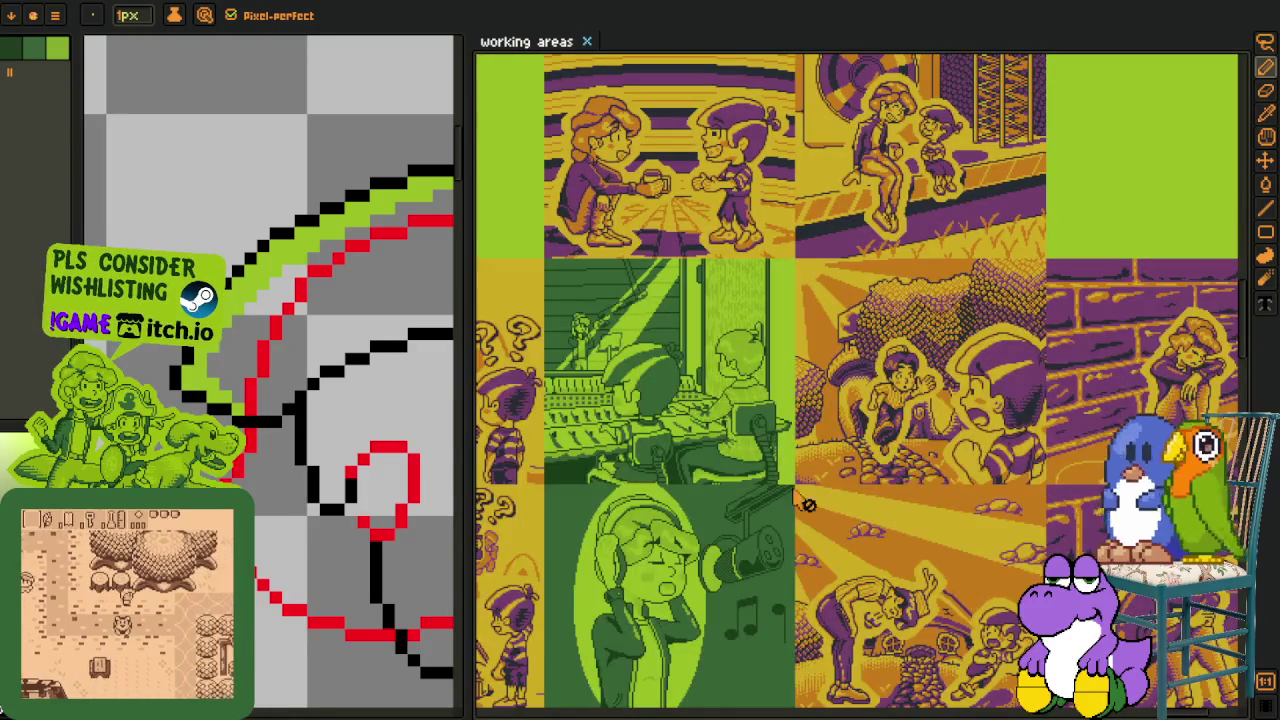
scroll(740, 400, "down", 2)
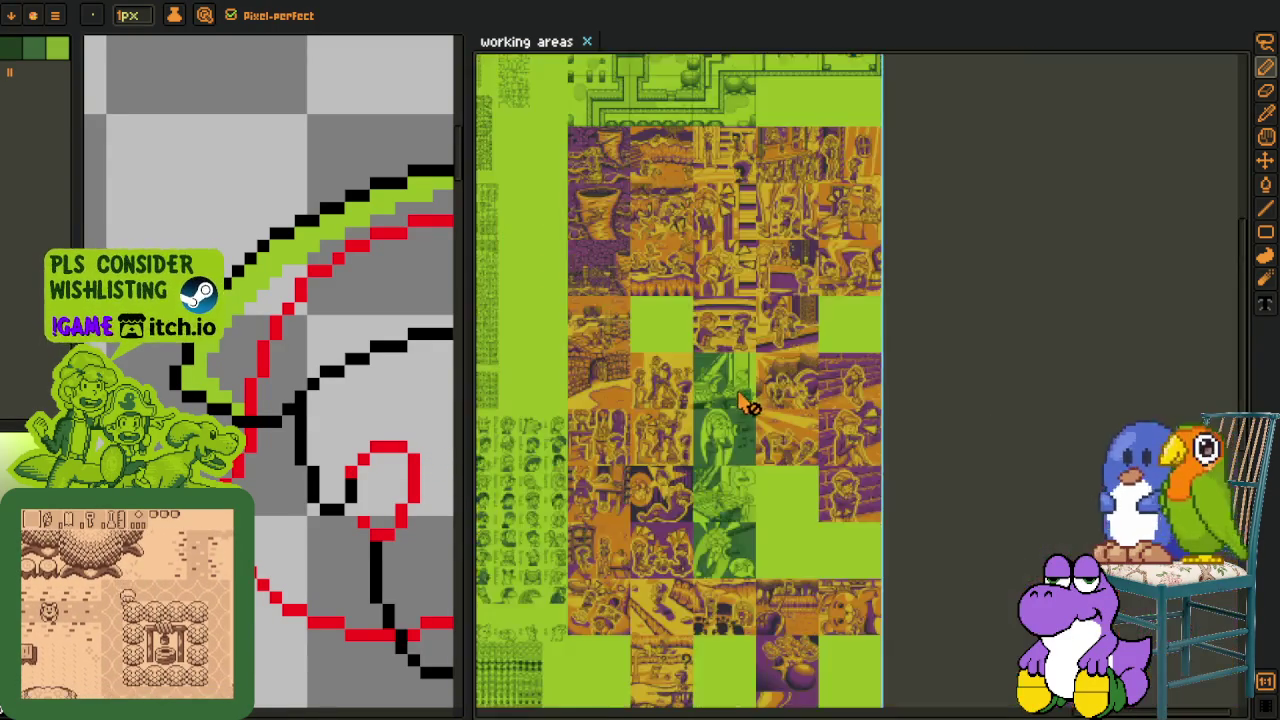
scroll(740, 400, "down", 1)
scroll(674, 343, "up", 2)
scroll(620, 334, "up", 1)
left_click_drag(620, 334, 691, 333)
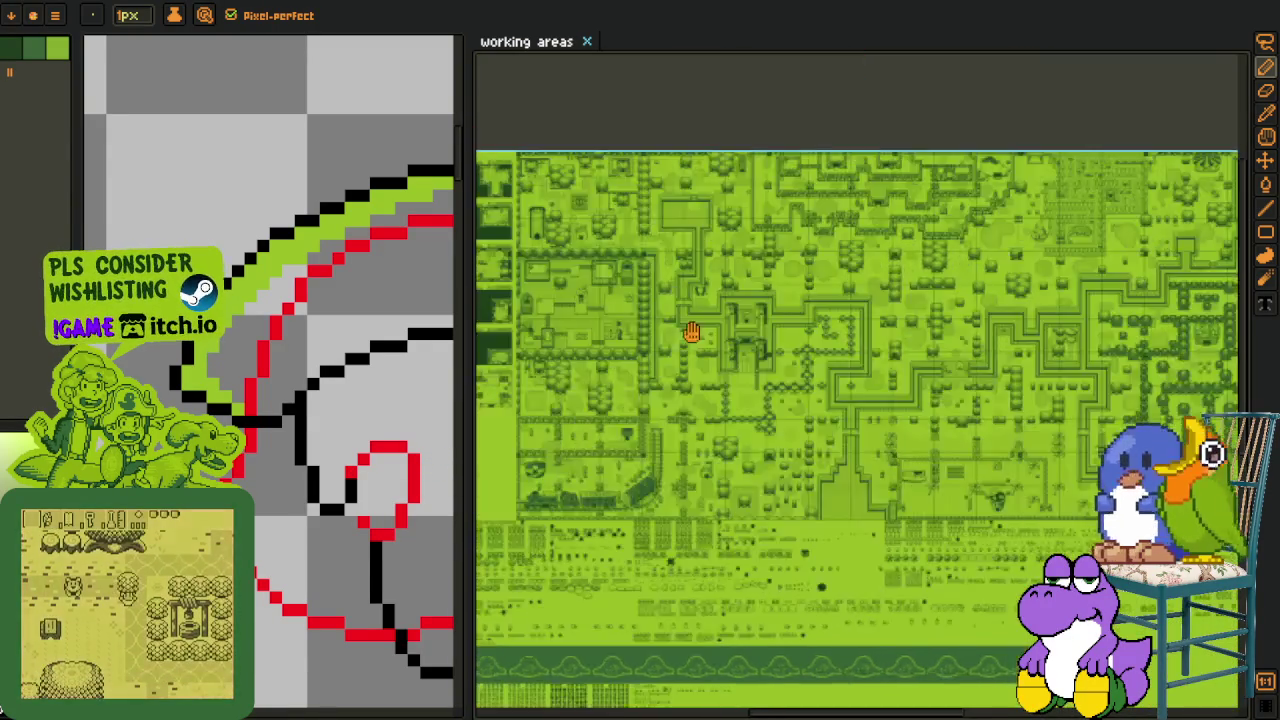
scroll(680, 323, "down", 2)
scroll(709, 205, "up", 2)
scroll(633, 364, "up", 2)
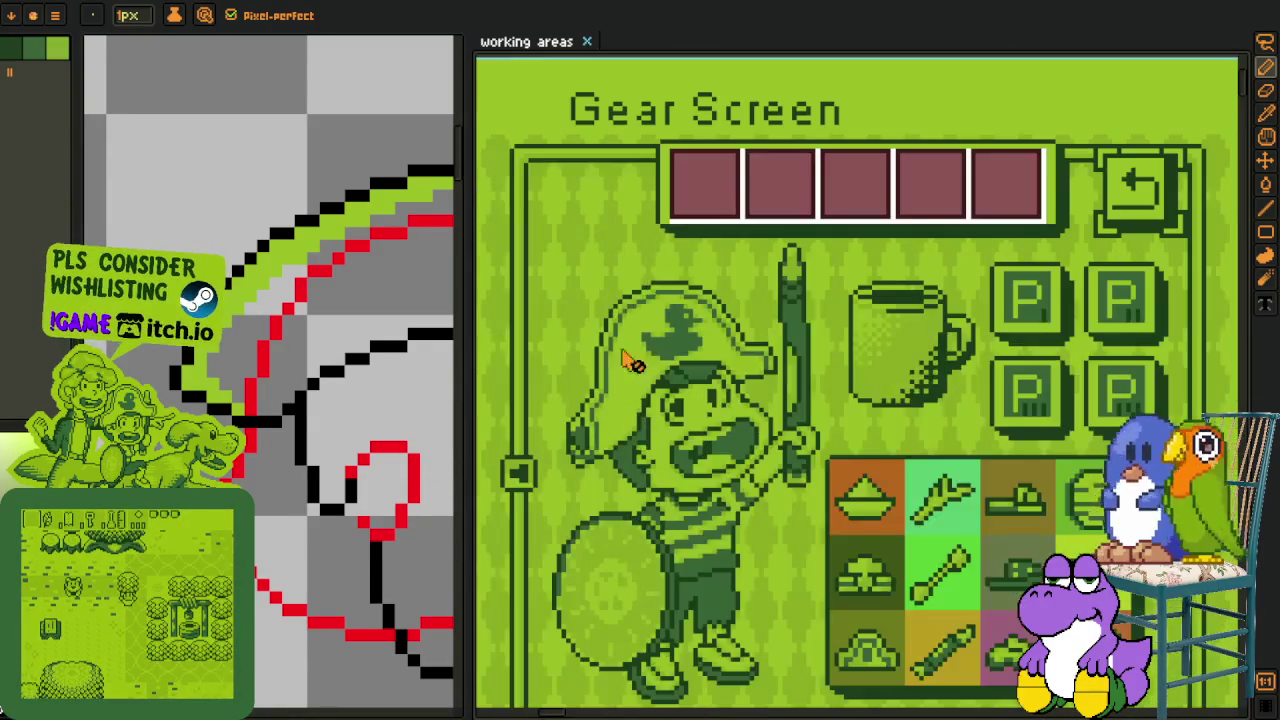
scroll(700, 350, "down", 3)
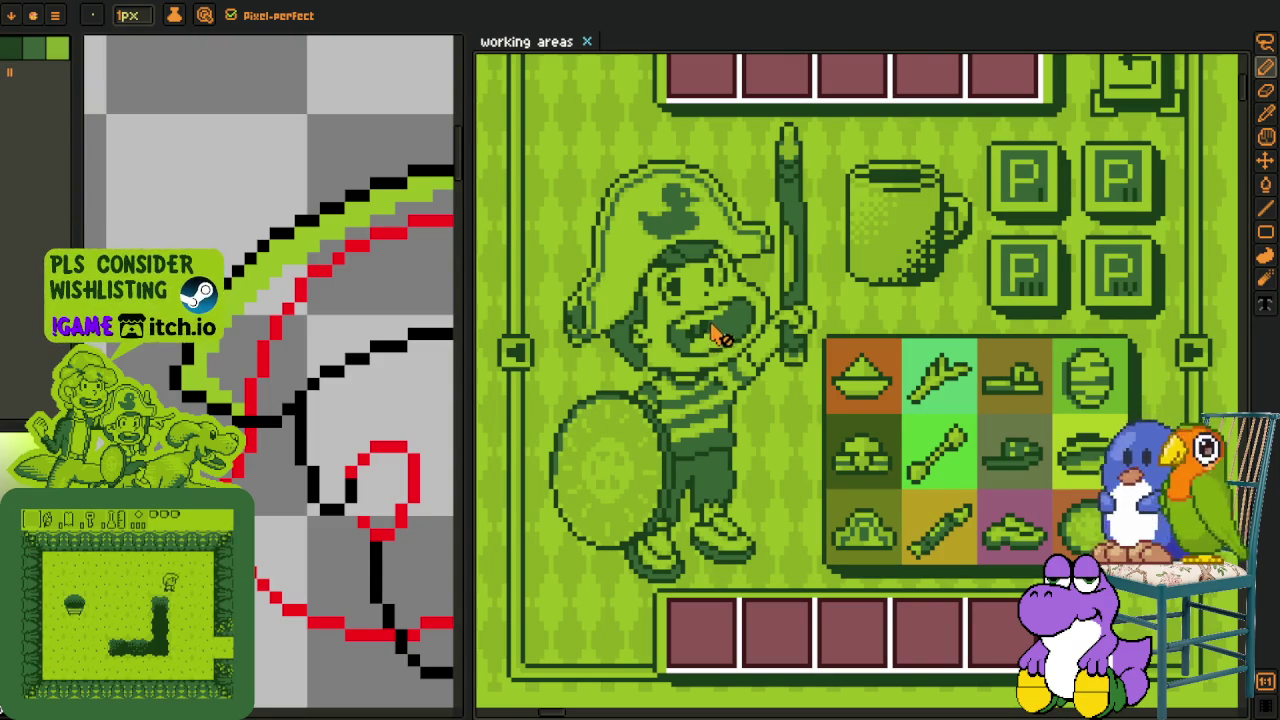
scroll(716, 336, "down", 3)
scroll(800, 420, "down", 1)
scroll(840, 440, "down", 1)
scroll(843, 453, "down", 1)
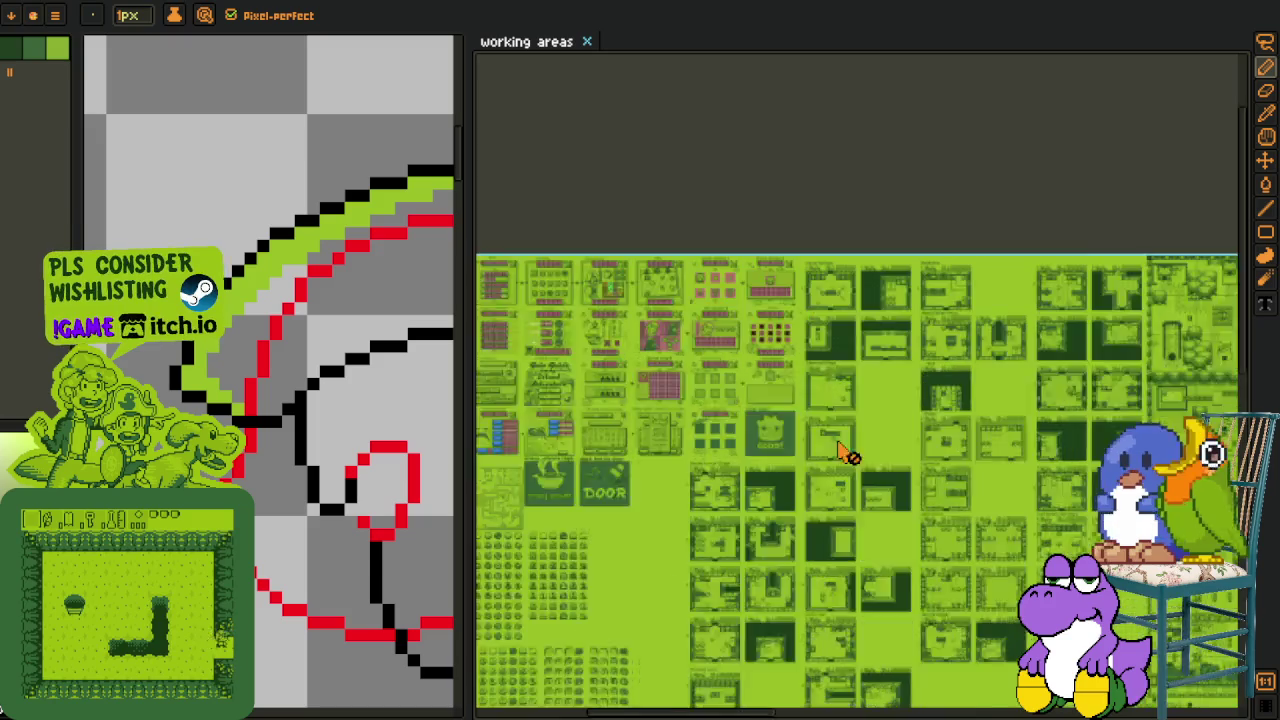
left_click_drag(843, 453, 789, 388)
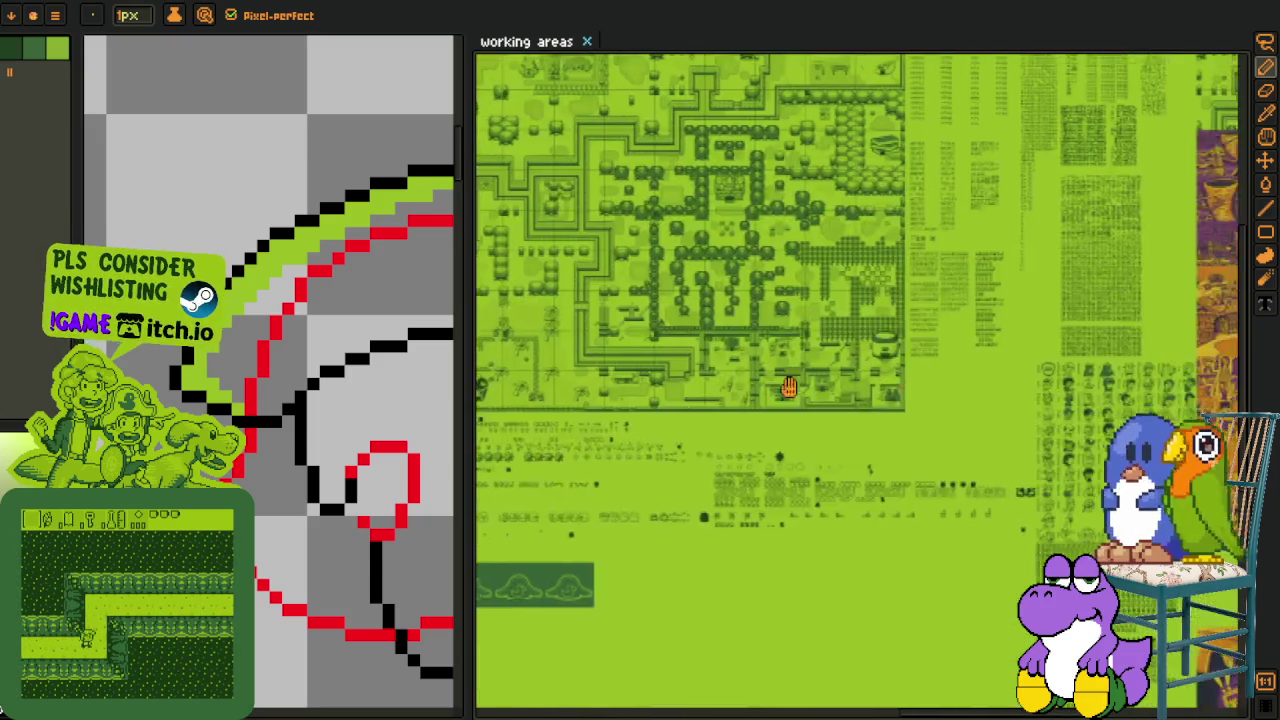
scroll(789, 388, "down", 2)
scroll(810, 405, "up", 1)
scroll(820, 415, "up", 1)
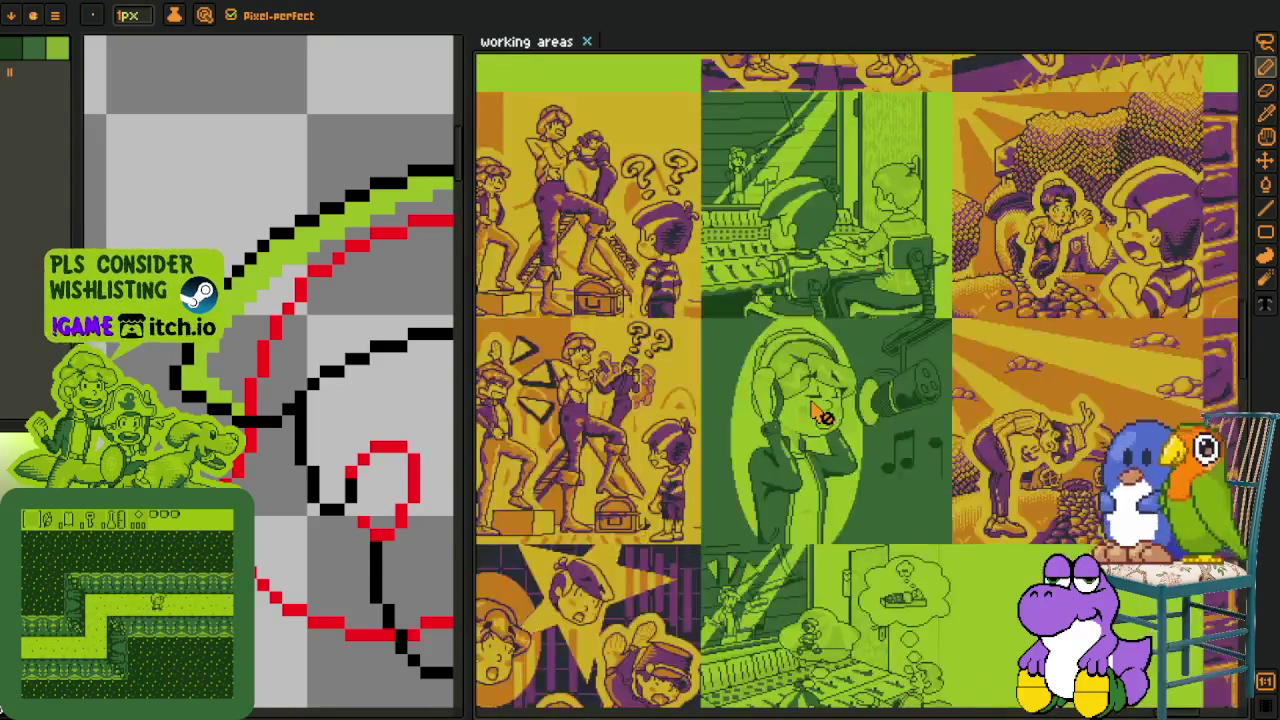
left_click_drag(680, 425, 540, 412)
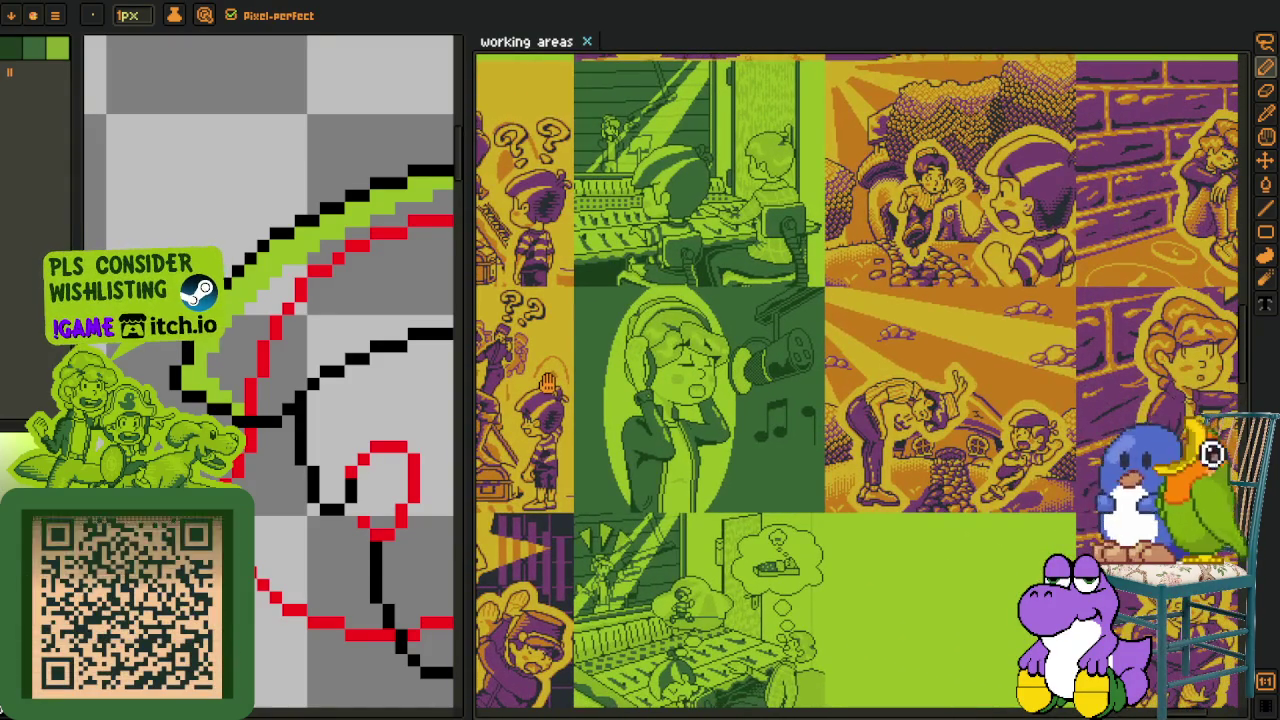
scroll(1030, 498, "up", 1)
scroll(1025, 502, "down", 1)
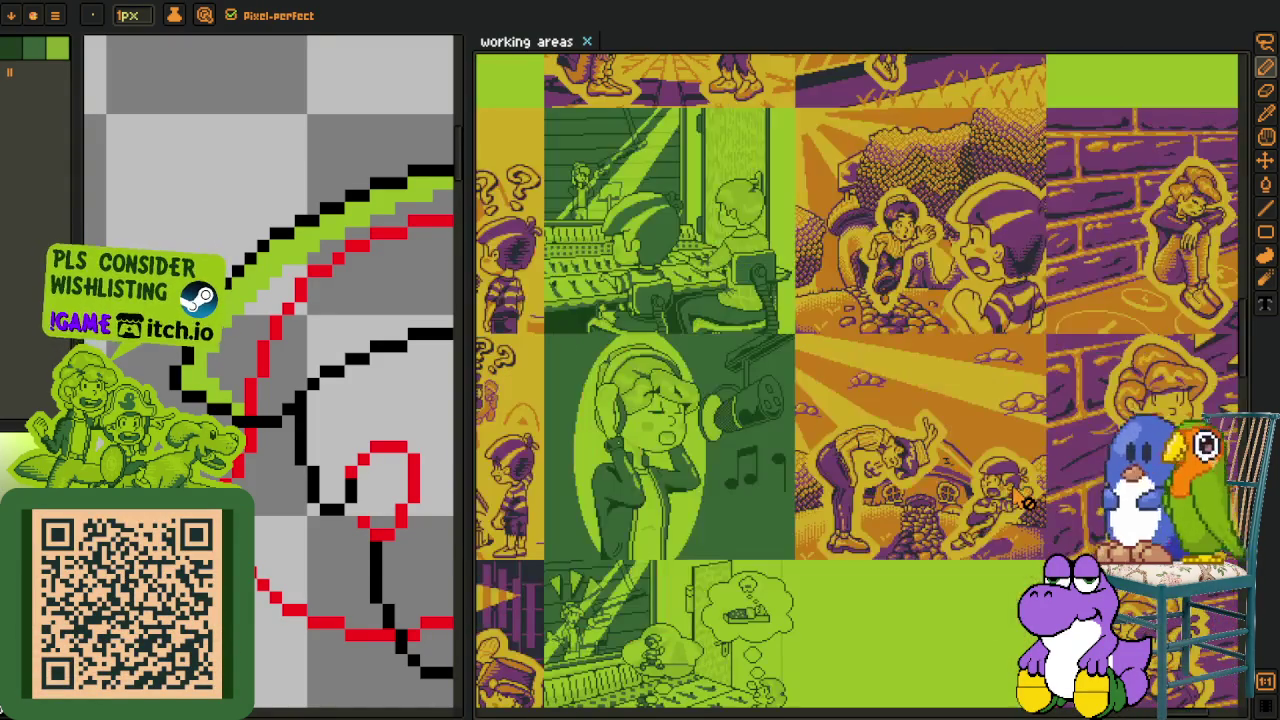
scroll(958, 493, "left", 3)
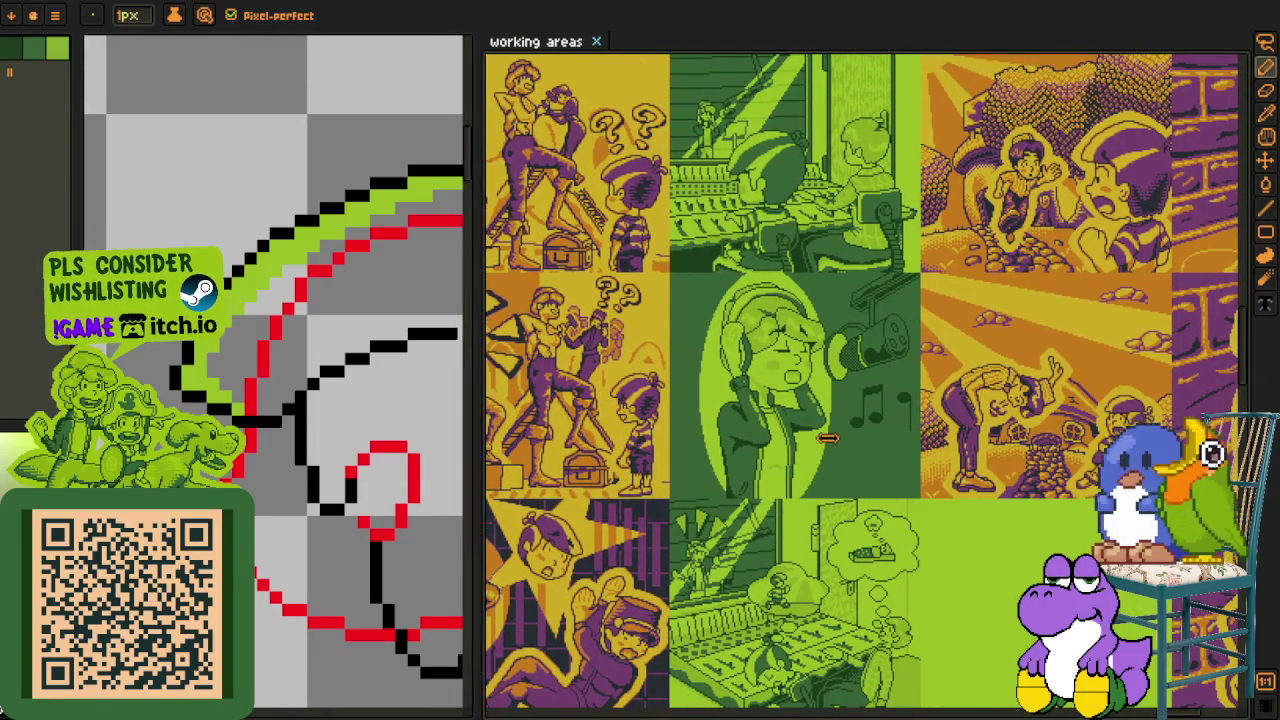
left_click_drag(470, 432, 880, 432)
scroll(1093, 412, "up", 2)
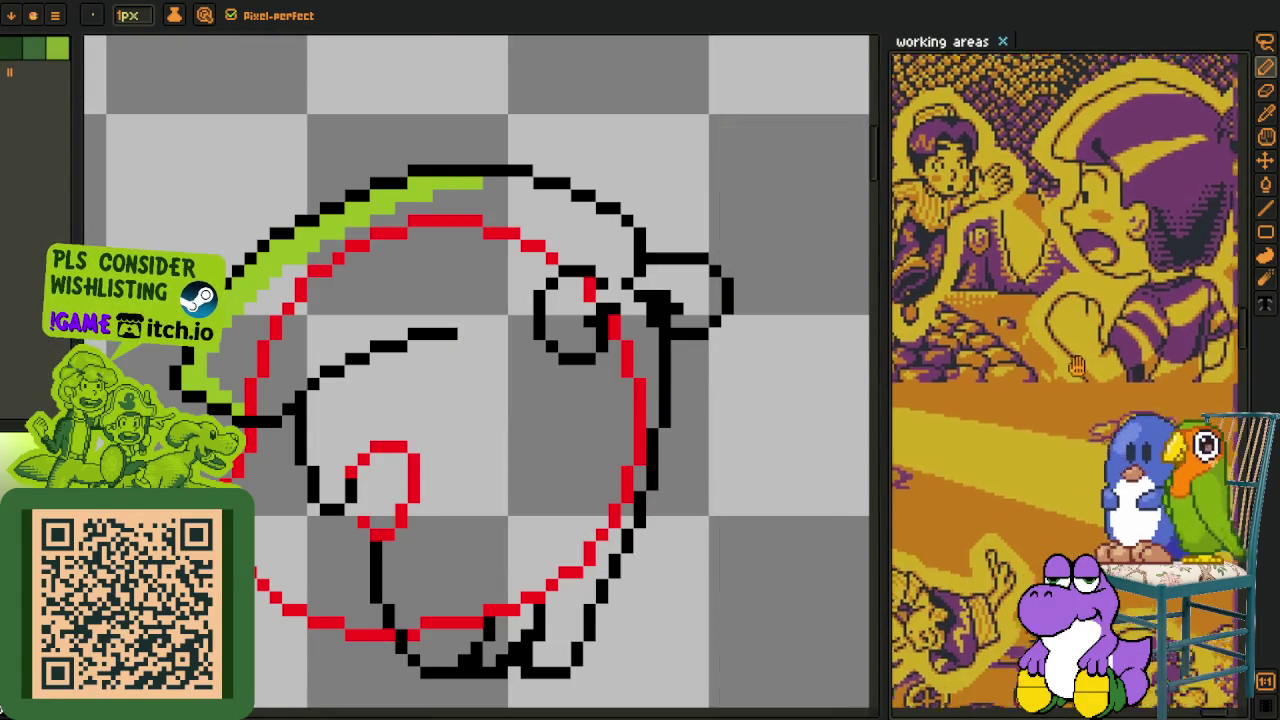
Draw a short vertical green strip inside the black curl next to the small red loop.
scroll(1060, 430, "up", 1)
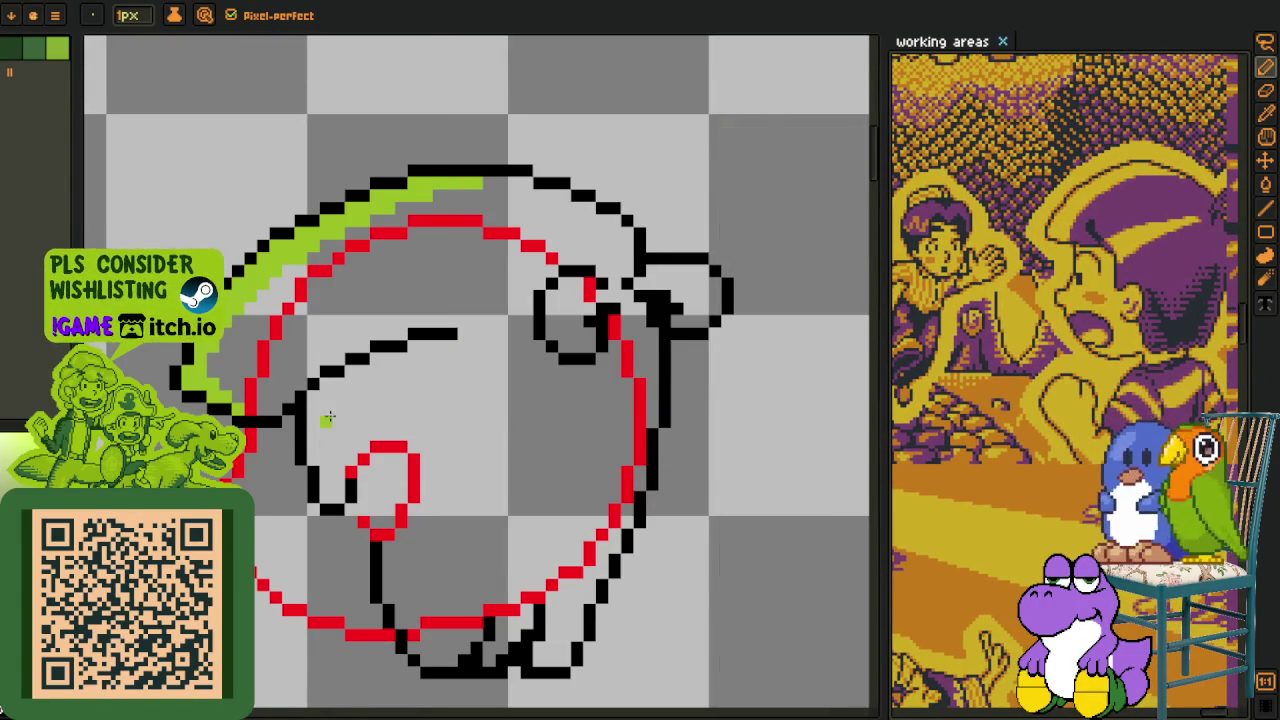
scroll(328, 418, "up", 3)
scroll(322, 455, "down", 2)
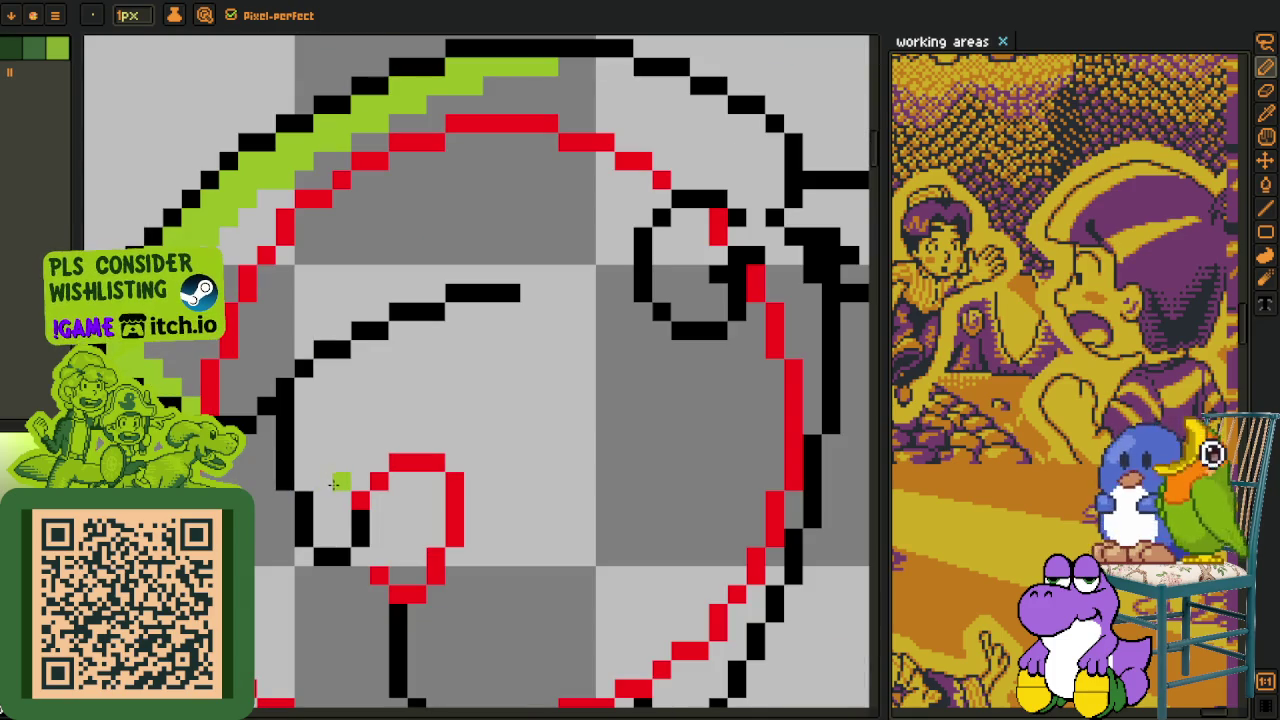
left_click_drag(328, 537, 324, 498)
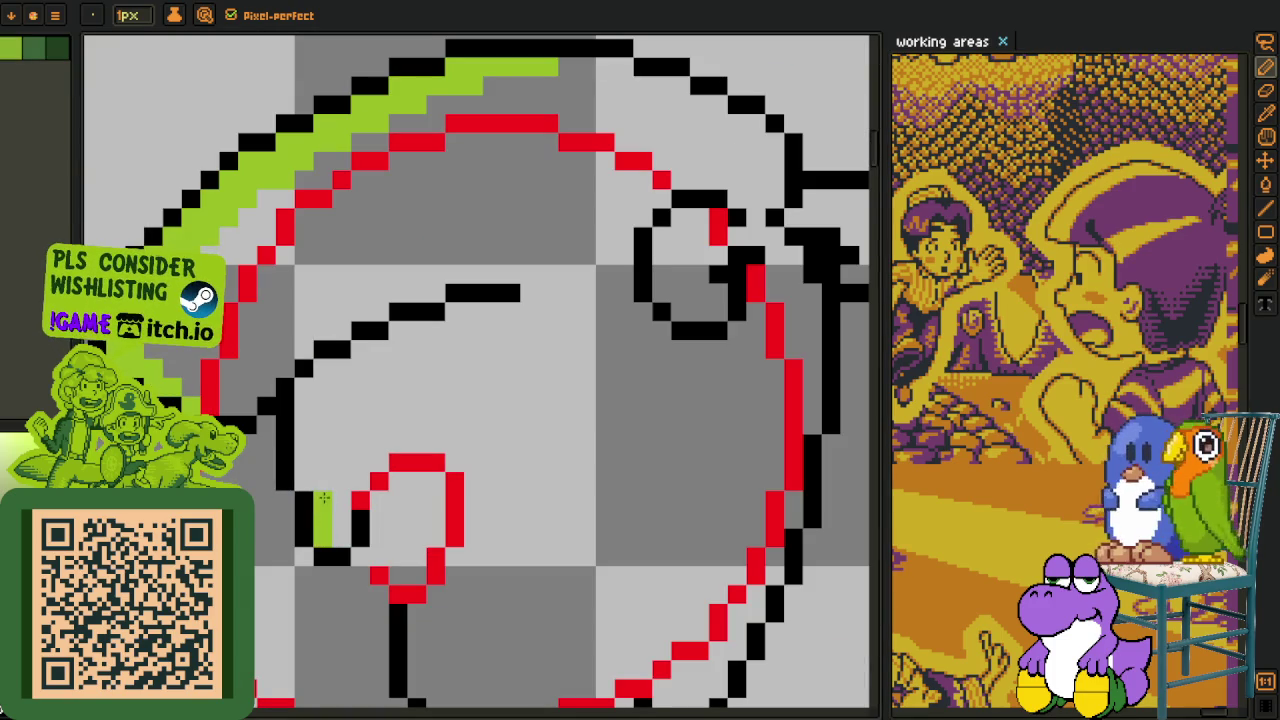
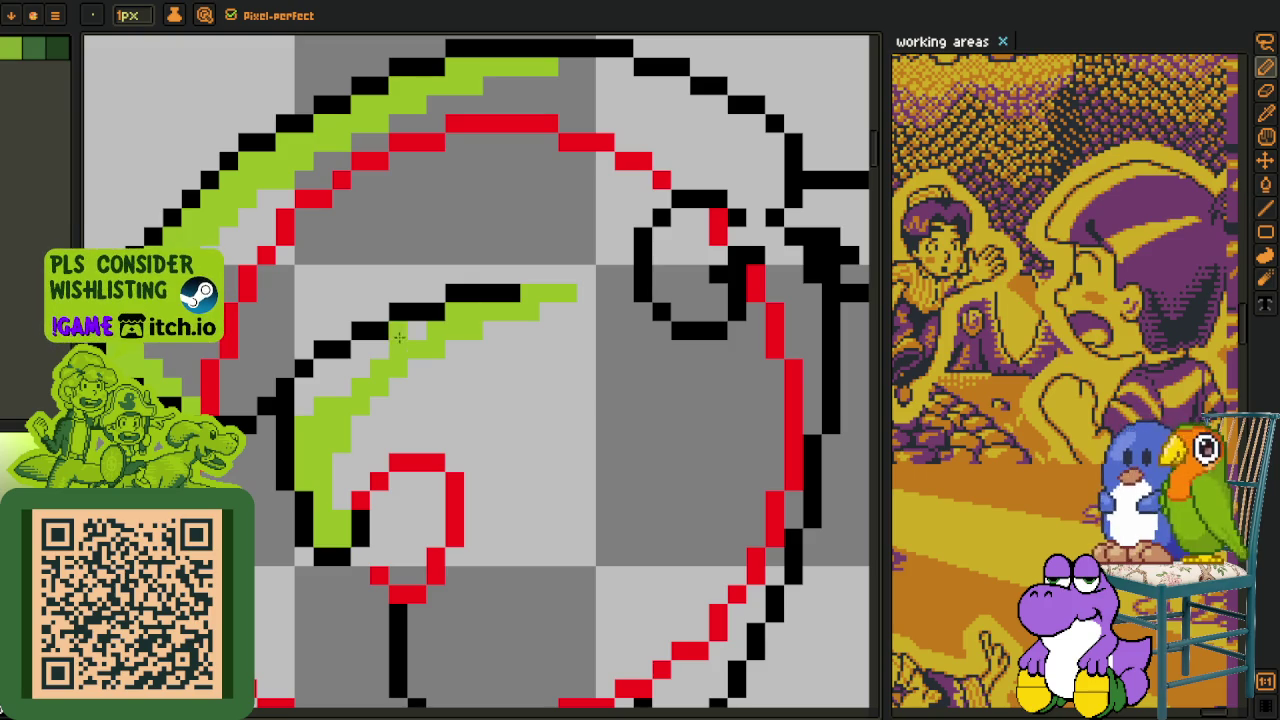
Sample red from the guide line and bucket-fill the first enclosed head region red.
scroll(398, 337, "down", 5)
key("n")
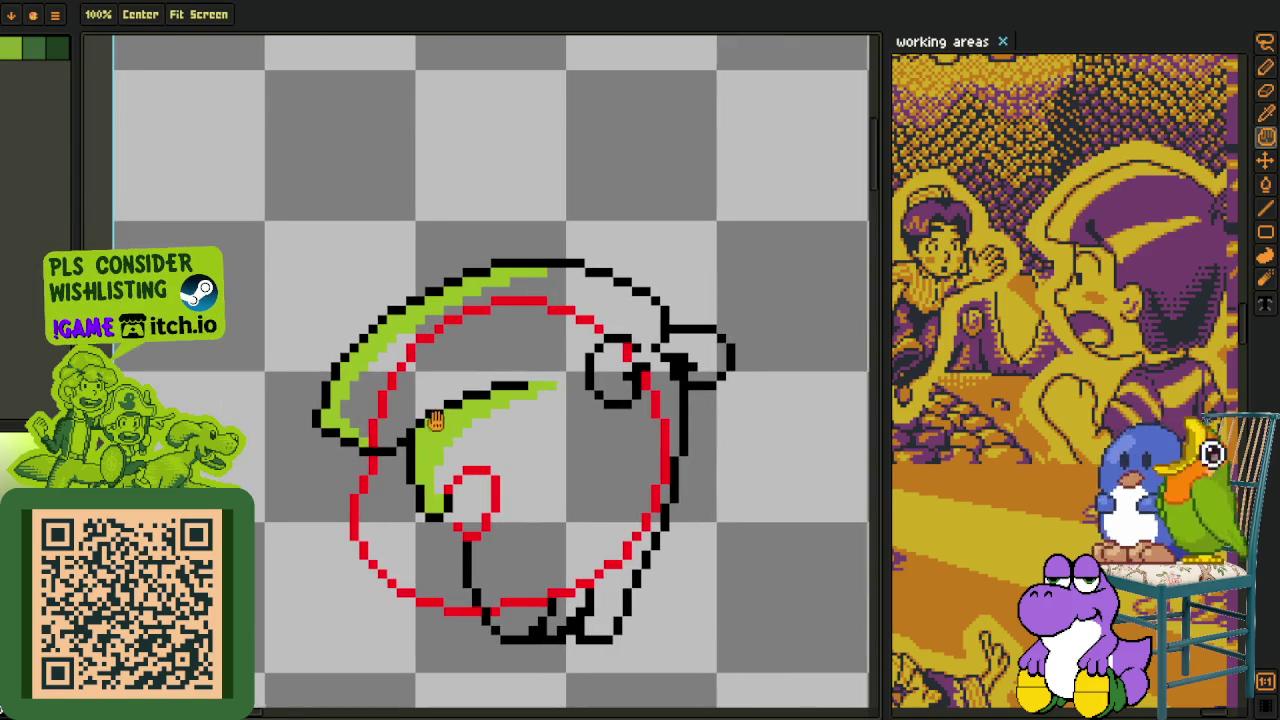
key("o")
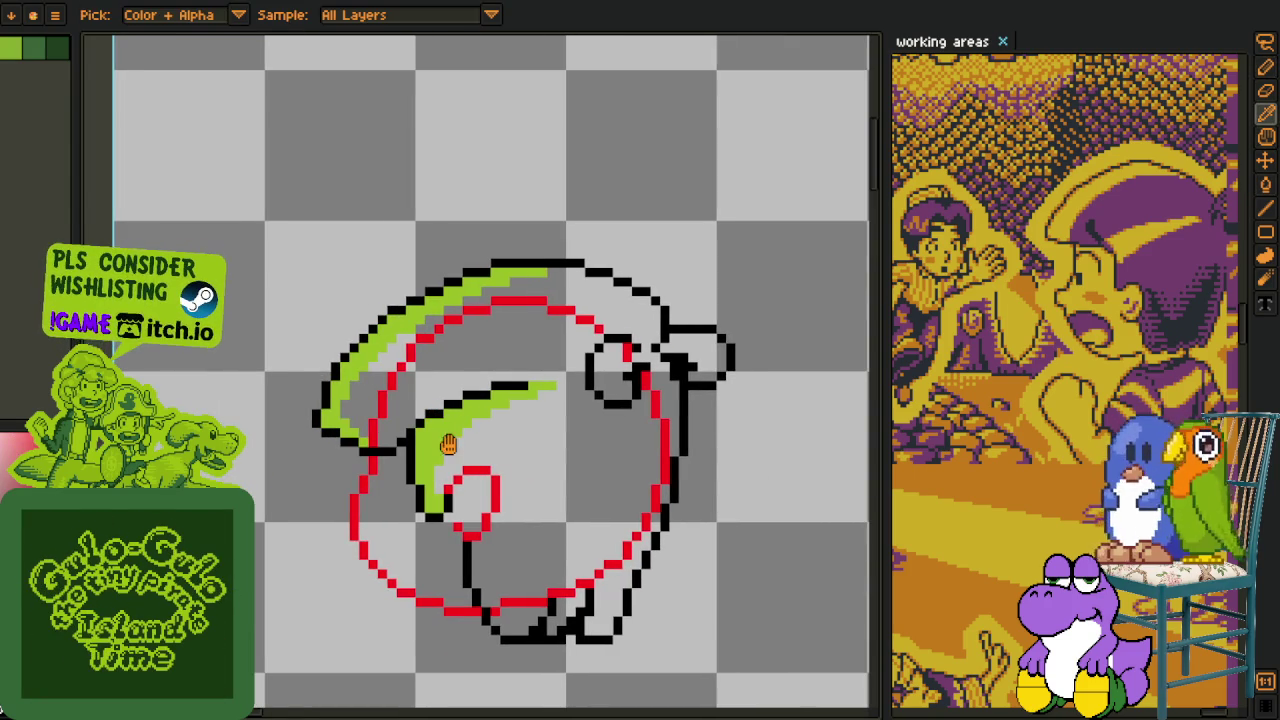
left_click_drag(448, 445, 462, 440)
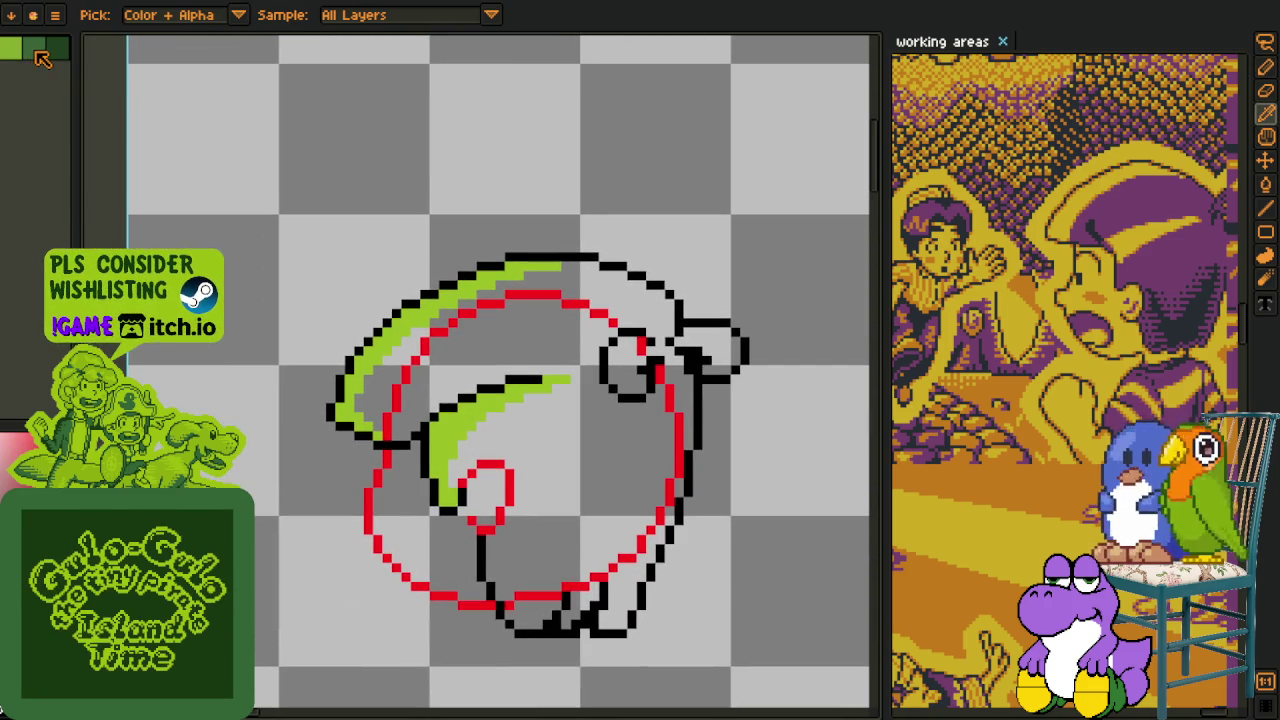
scroll(572, 546, "up", 3)
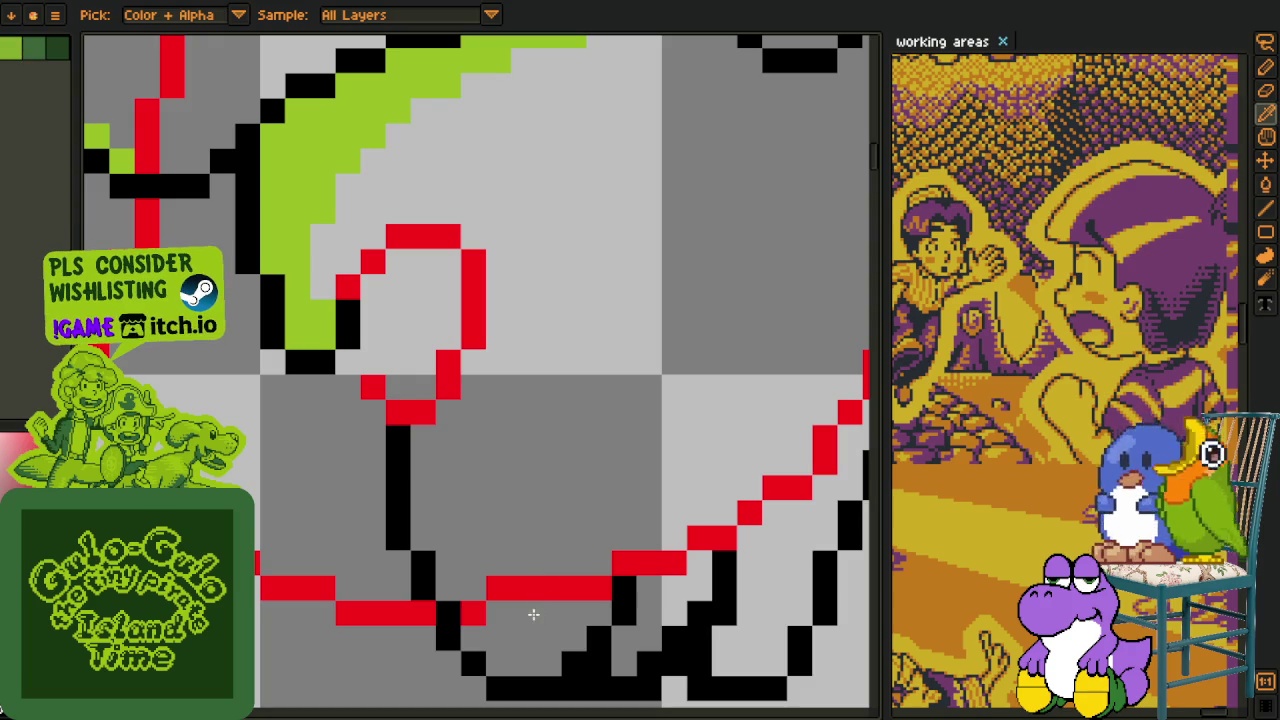
key("g")
left_click(533, 614)
left_click(672, 612)
Fill the remaining head regions, the large interior, a small gap and the circle red.
left_click_drag(786, 529, 551, 614)
left_click(585, 611)
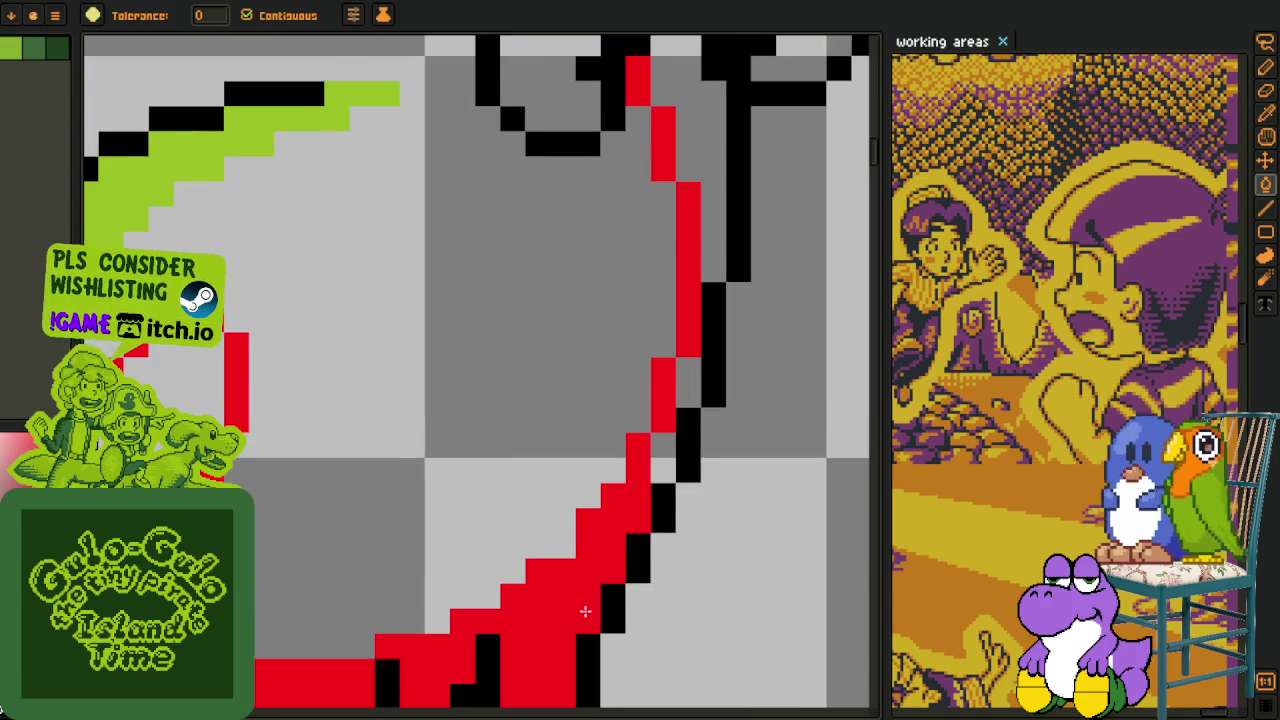
left_click_drag(695, 340, 651, 363)
left_click(609, 263)
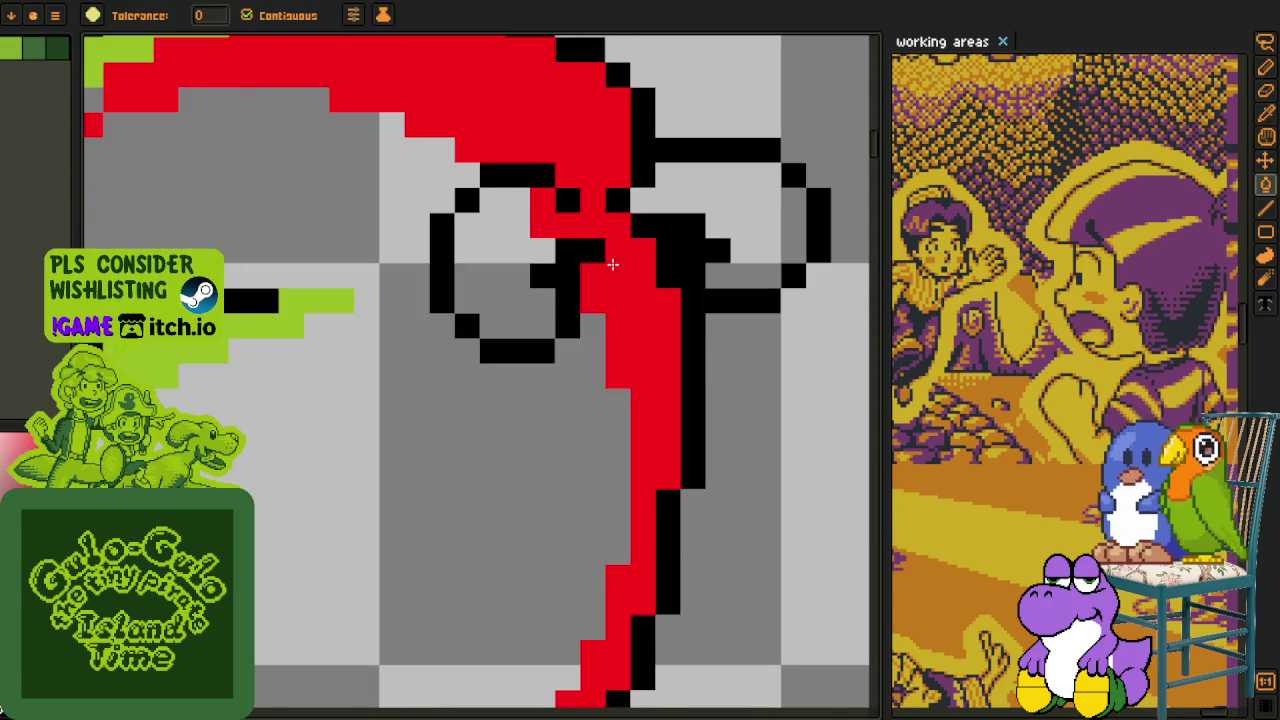
left_click_drag(609, 263, 774, 419)
left_click(774, 419)
left_click(618, 478)
scroll(586, 449, "down", 1)
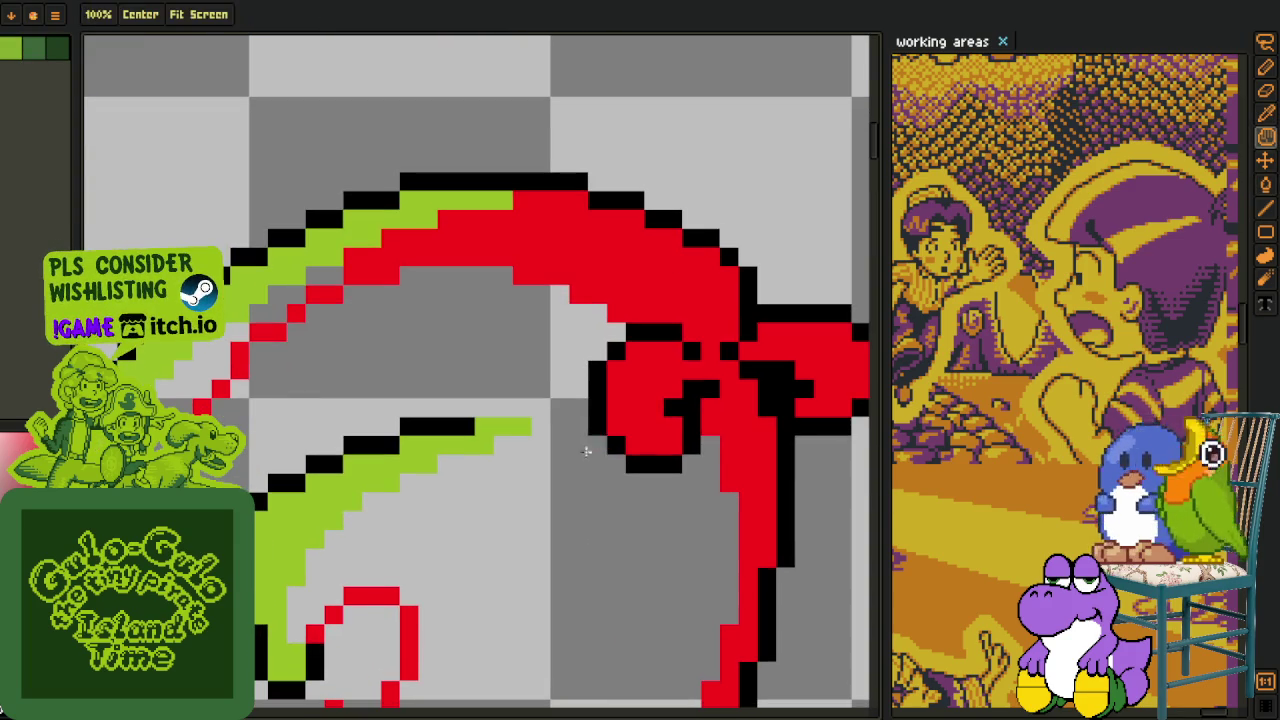
Pick the dark green swatch and fill the red band, top-right patch and blobs green.
key("o")
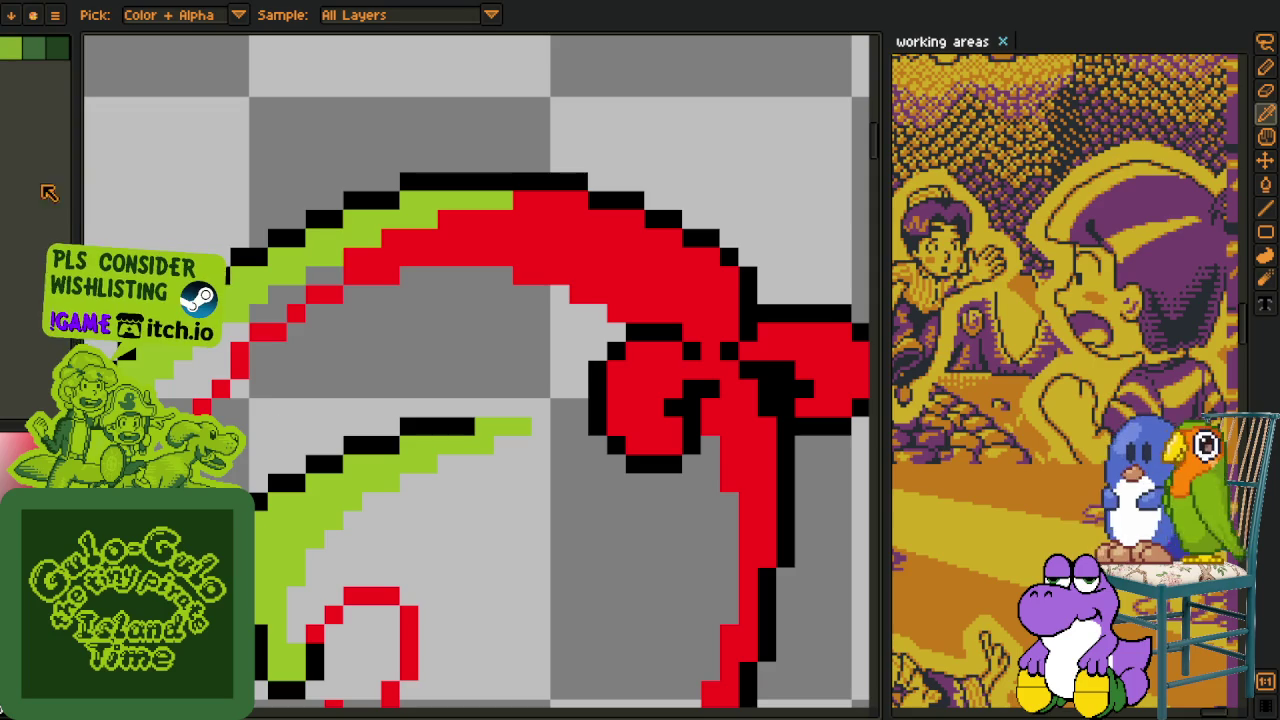
left_click(55, 48)
key("g")
left_click(594, 274)
scroll(594, 274, "down", 2)
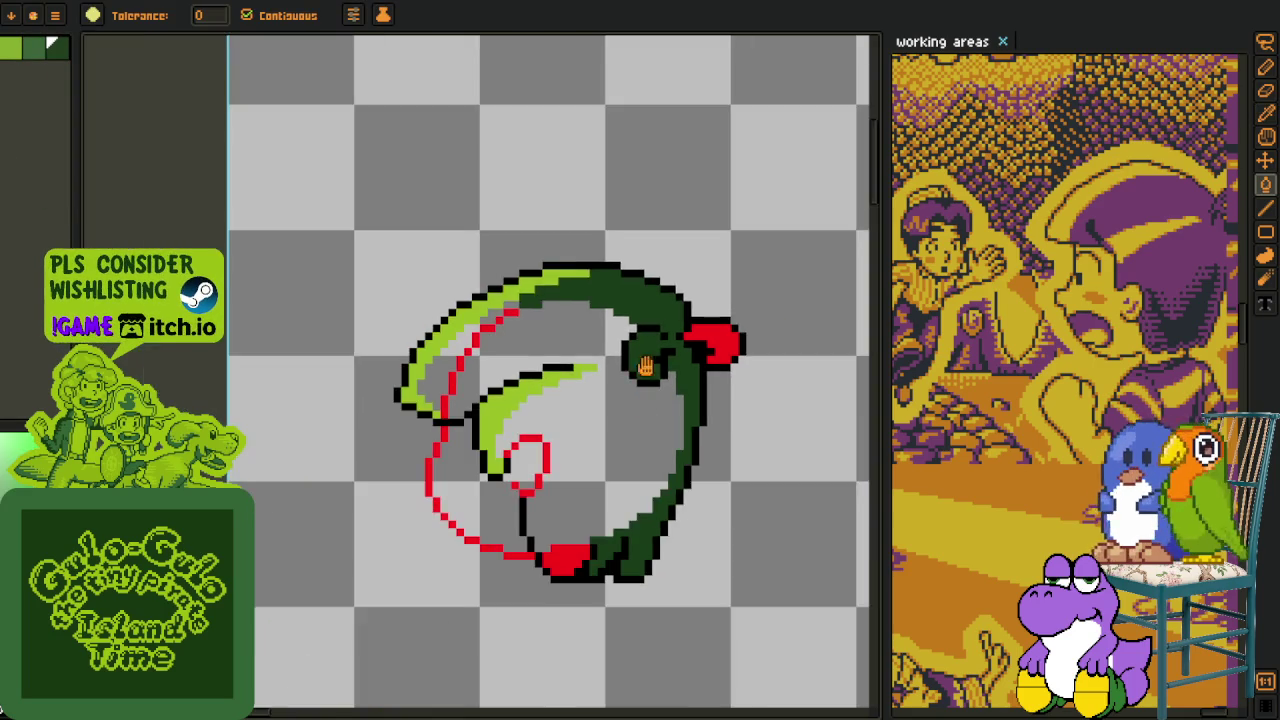
scroll(690, 313, "up", 1)
scroll(690, 313, "up", 1)
left_click(717, 272)
left_click(547, 517)
left_click(546, 506)
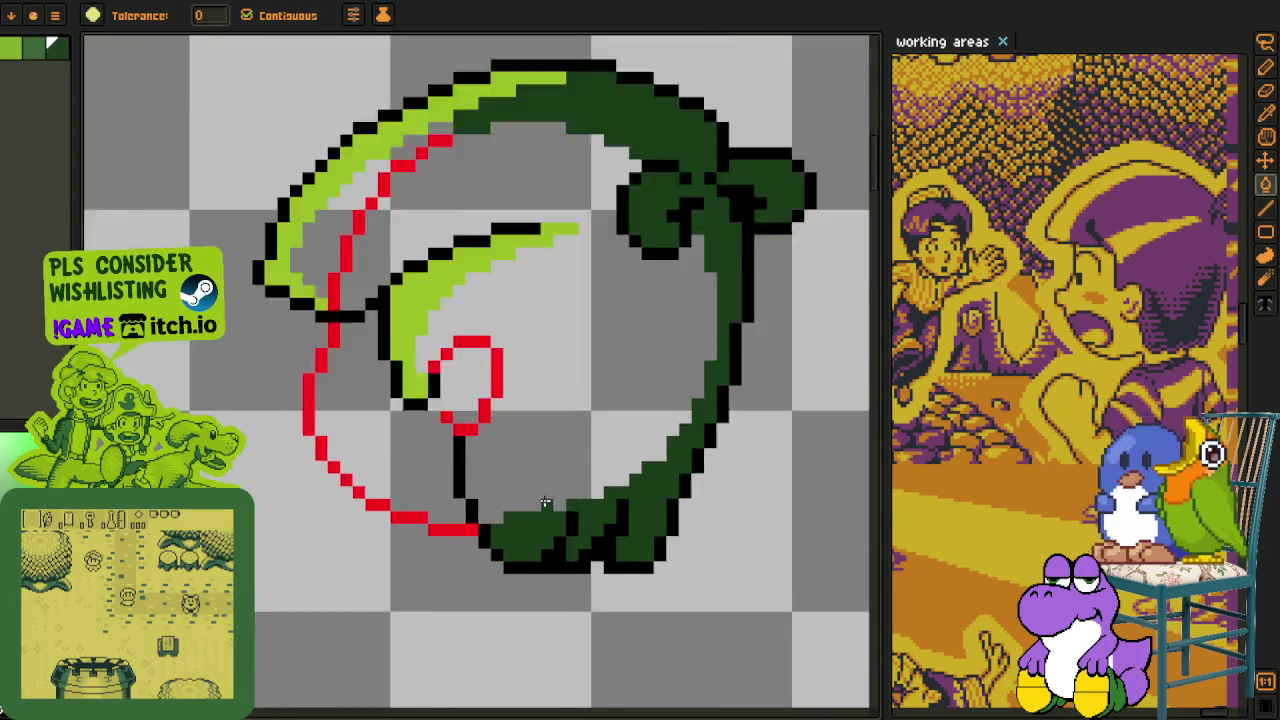
scroll(597, 366, "up", 2)
Fill the stray red pixels along the upper-left edge dark green.
key("h")
left_click_drag(597, 366, 594, 449)
key("g")
left_click(243, 440)
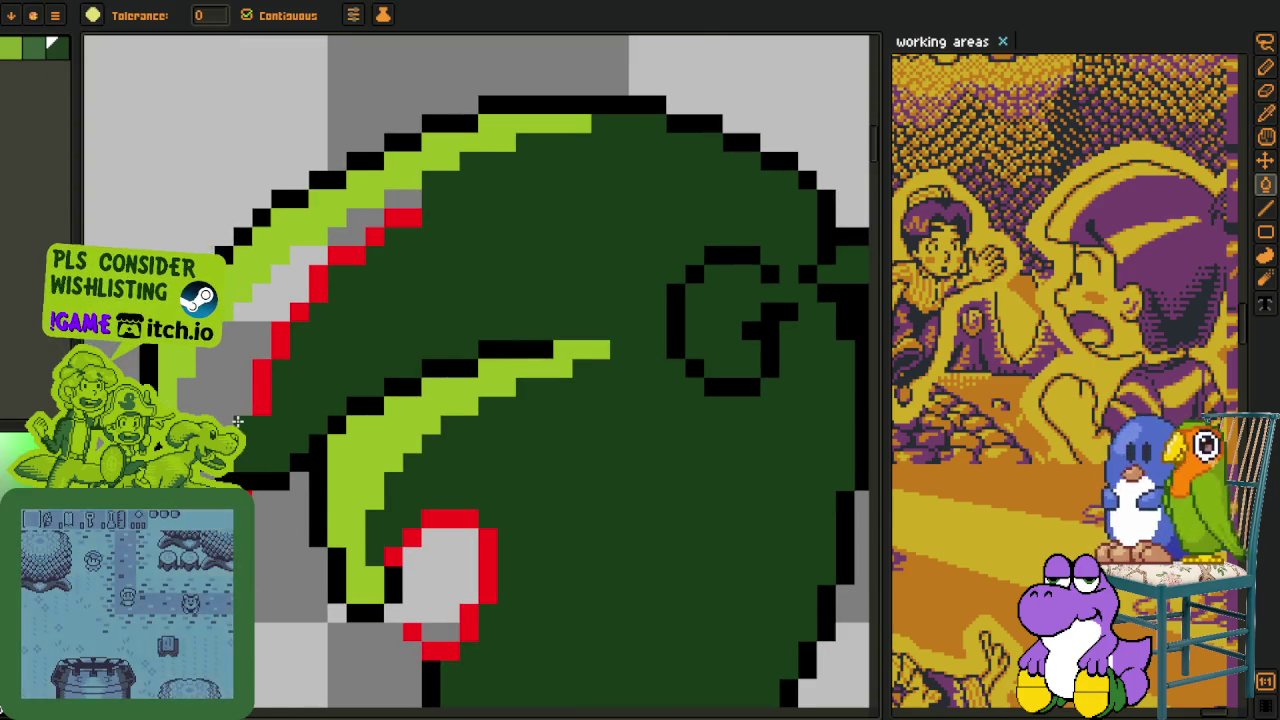
left_click(262, 388)
left_click(278, 344)
left_click(300, 311)
left_click(318, 283)
left_click(355, 255)
left_click(374, 237)
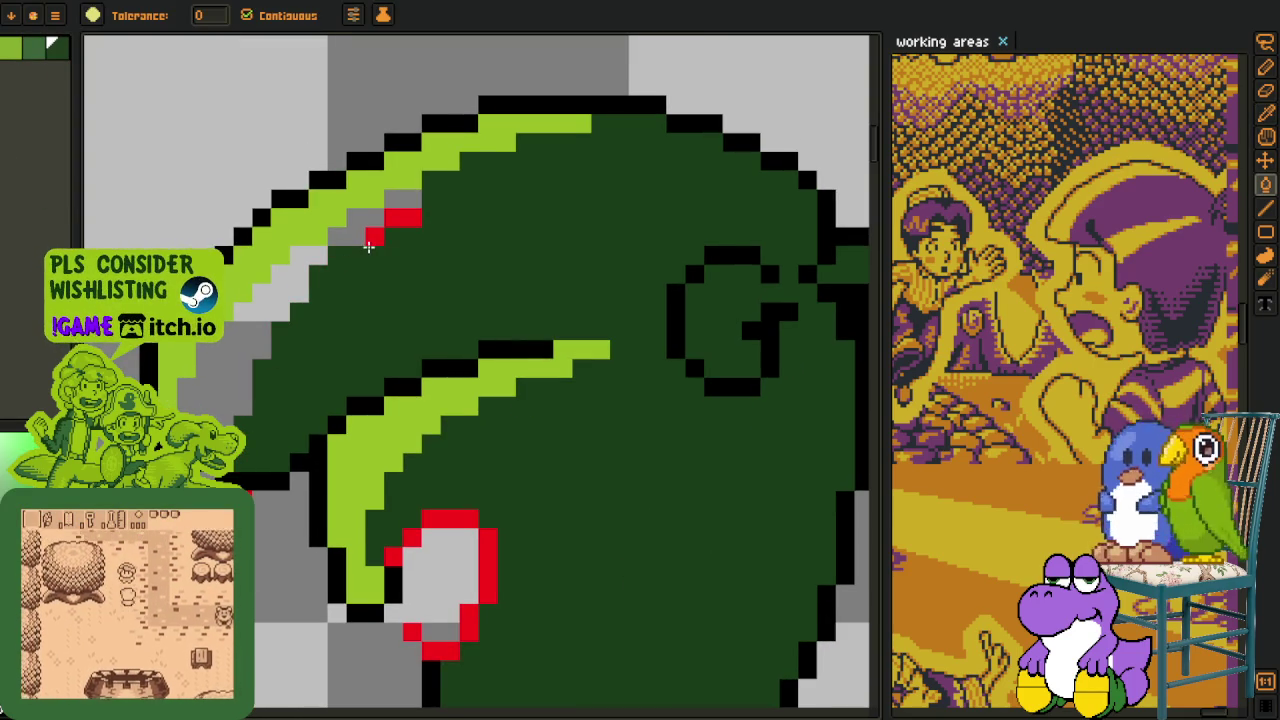
left_click(403, 218)
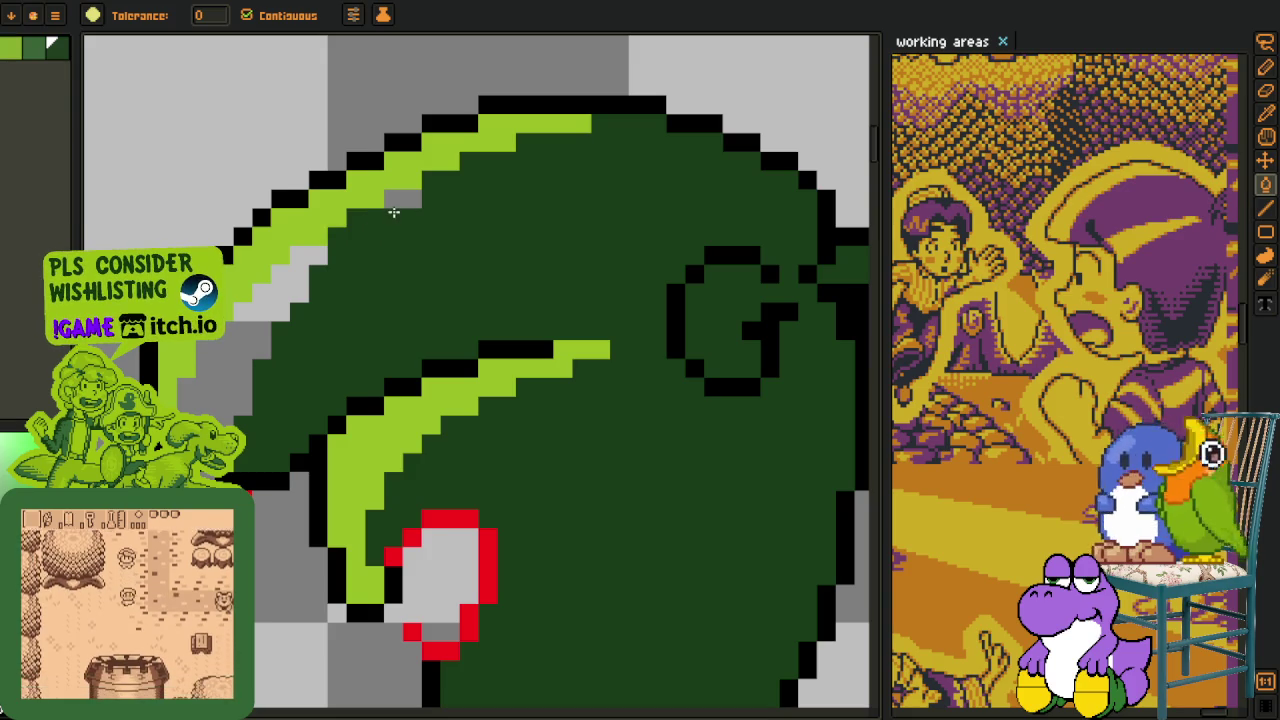
Refill the body interior in a lighter green.
left_click(275, 268)
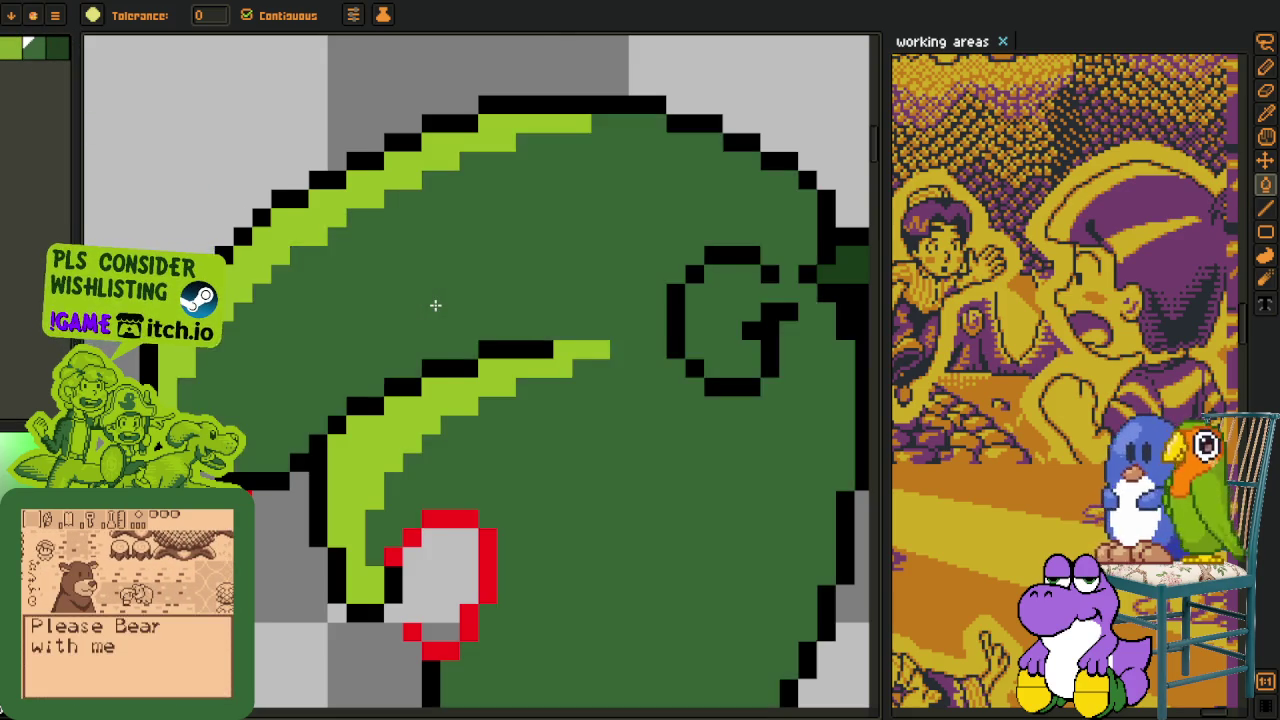
scroll(434, 305, "down", 3)
scroll(648, 300, "up", 3)
scroll(648, 300, "down", 3)
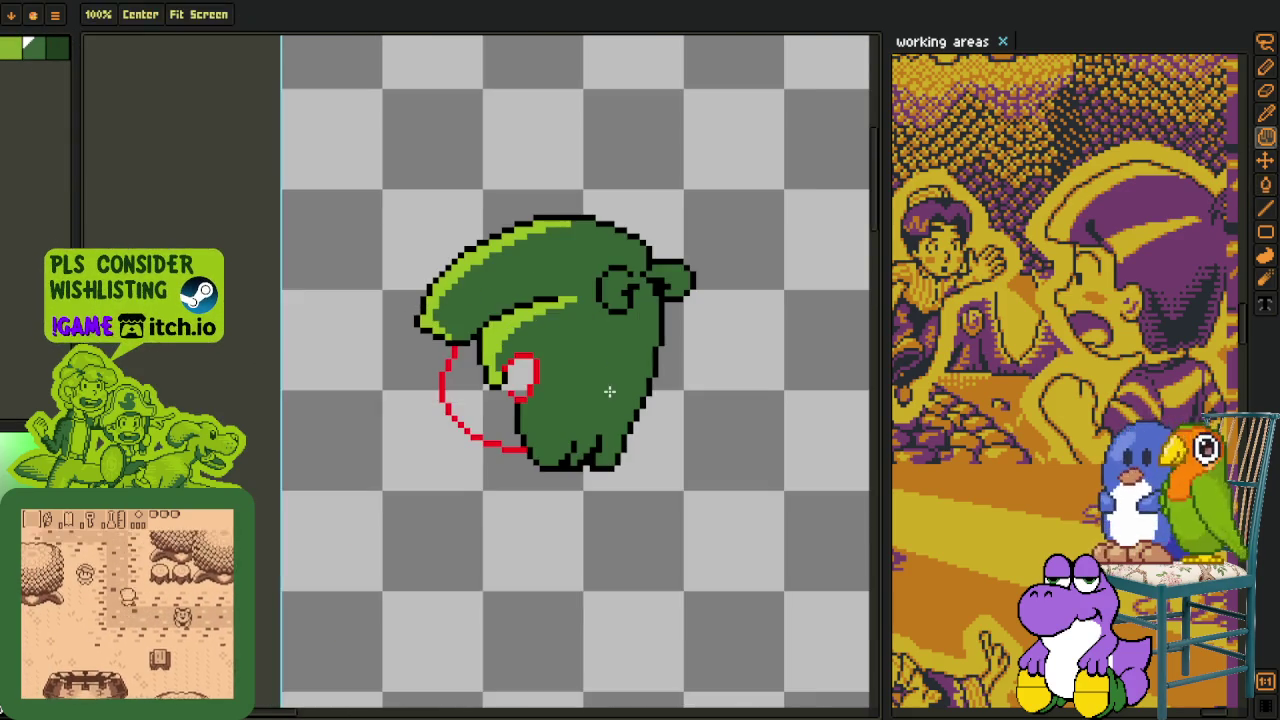
Sample black from the outline and draw a black line marking another toe at bottom-left.
scroll(671, 394, "down", 1)
key("o")
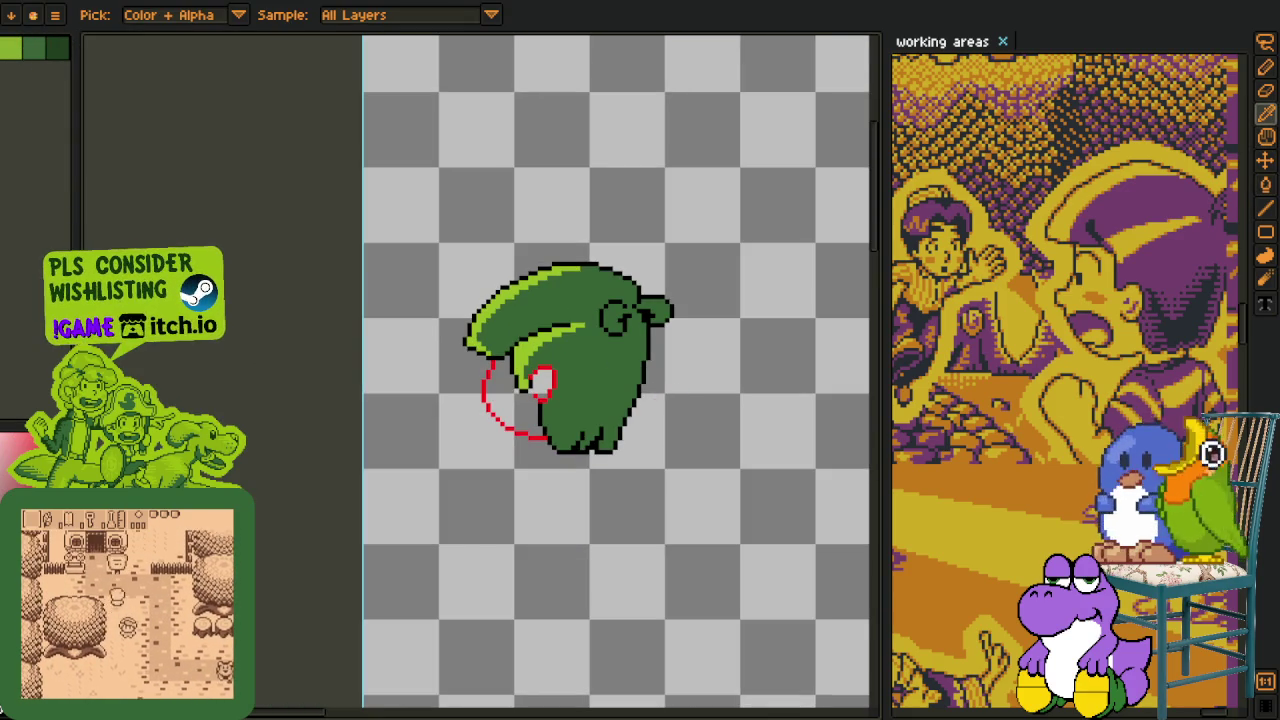
scroll(634, 423, "up", 2)
scroll(434, 451, "up", 1)
scroll(503, 463, "up", 2)
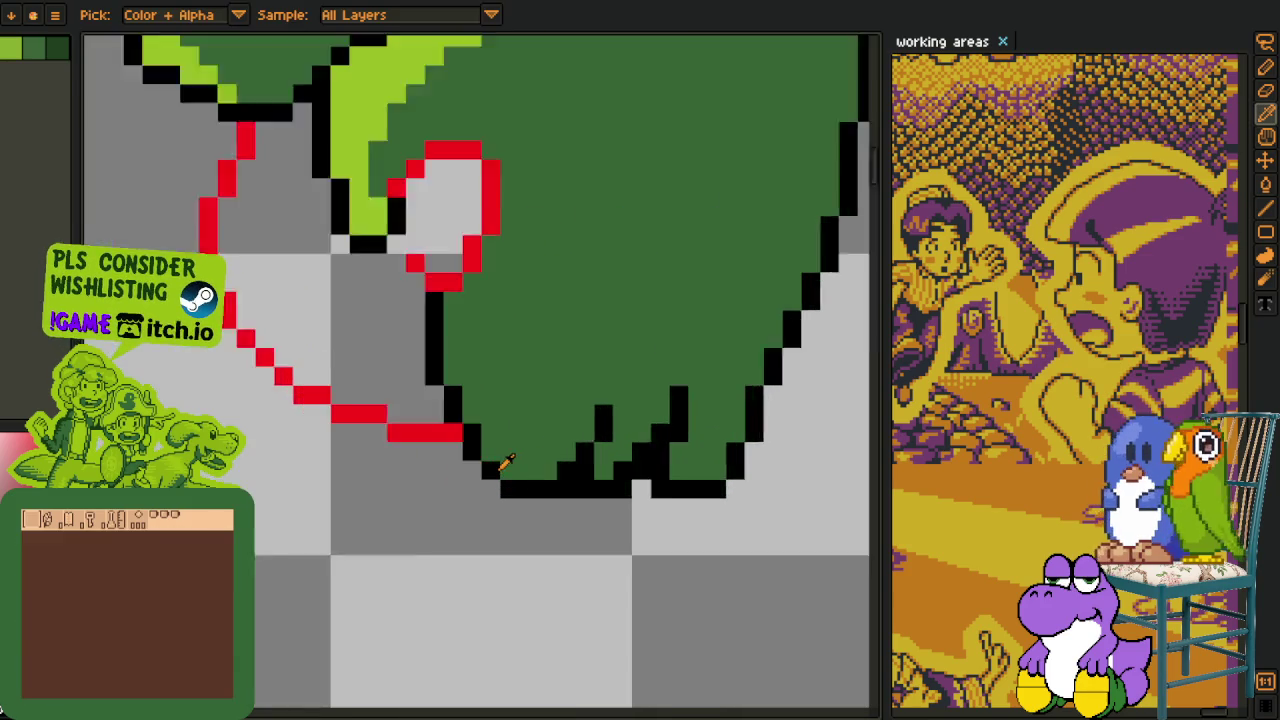
left_click_drag(517, 438, 447, 503)
key("b")
left_click(425, 527)
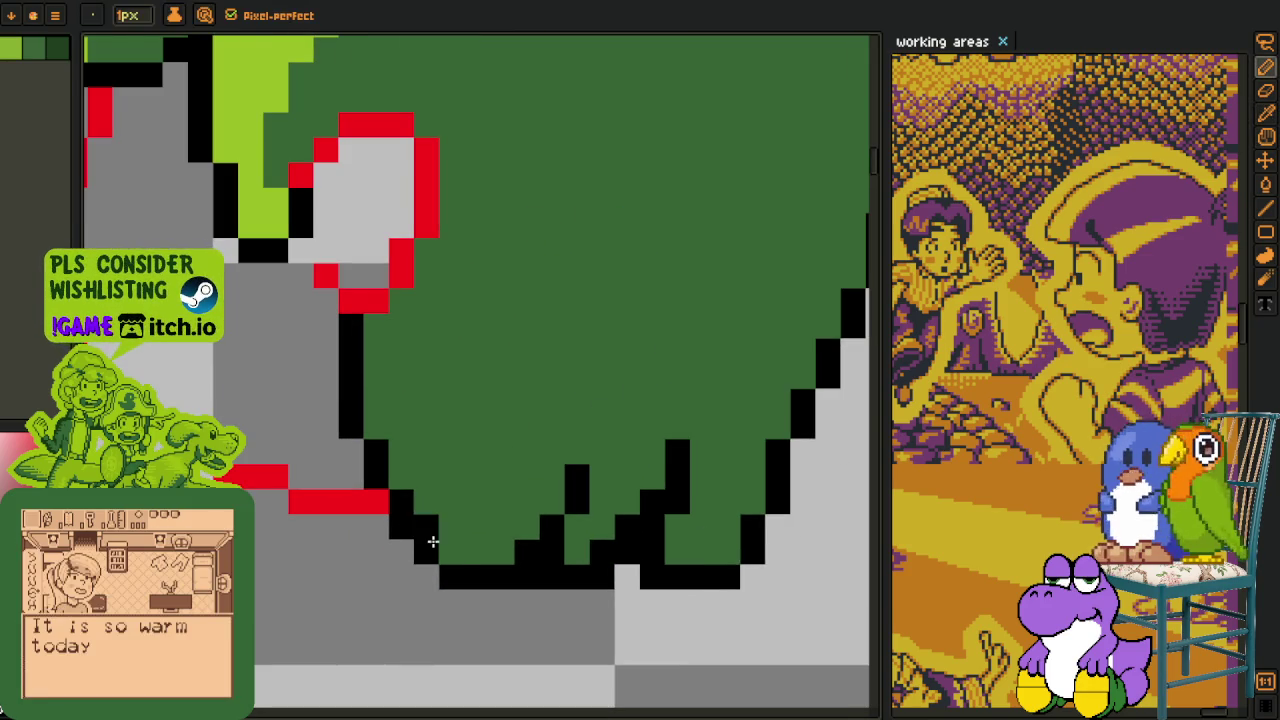
left_click_drag(439, 548, 479, 467)
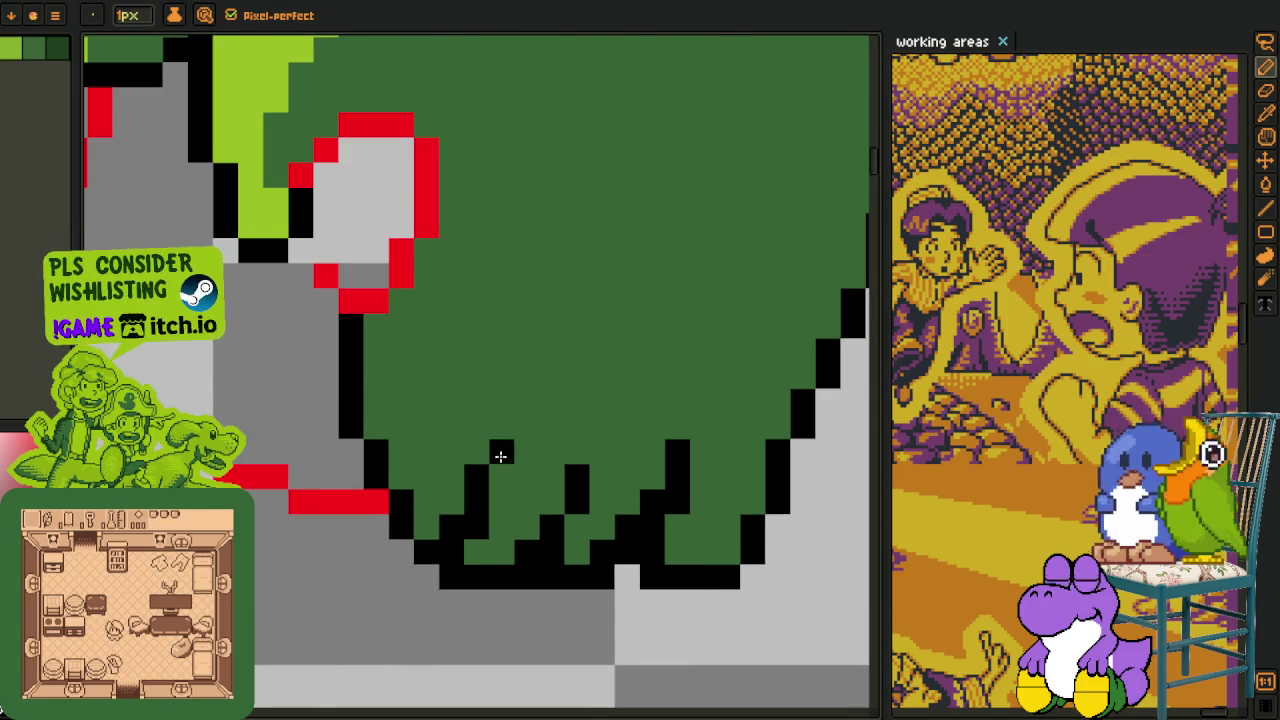
Select part of the lower-right outline, then drop the selection.
scroll(500, 456, "down", 3)
scroll(586, 386, "up", 1)
scroll(515, 528, "up", 1)
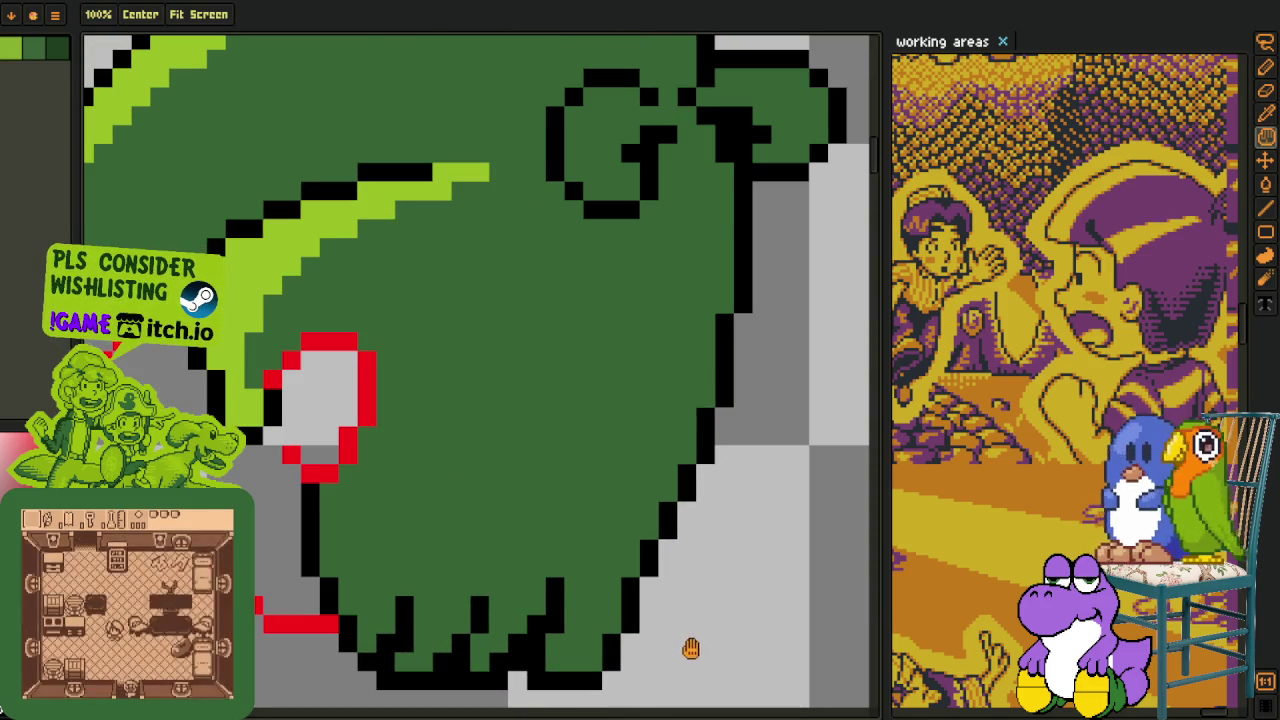
left_click_drag(691, 648, 663, 440)
key("e")
scroll(629, 457, "up", 1)
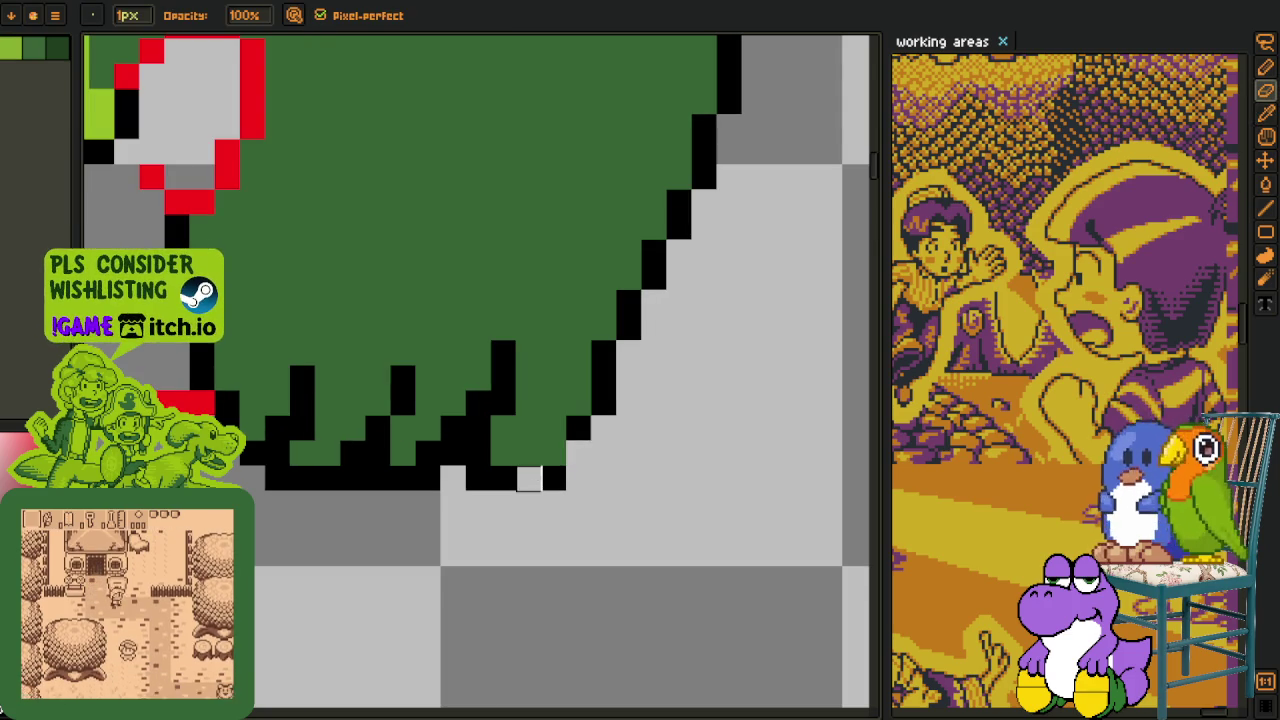
key("b")
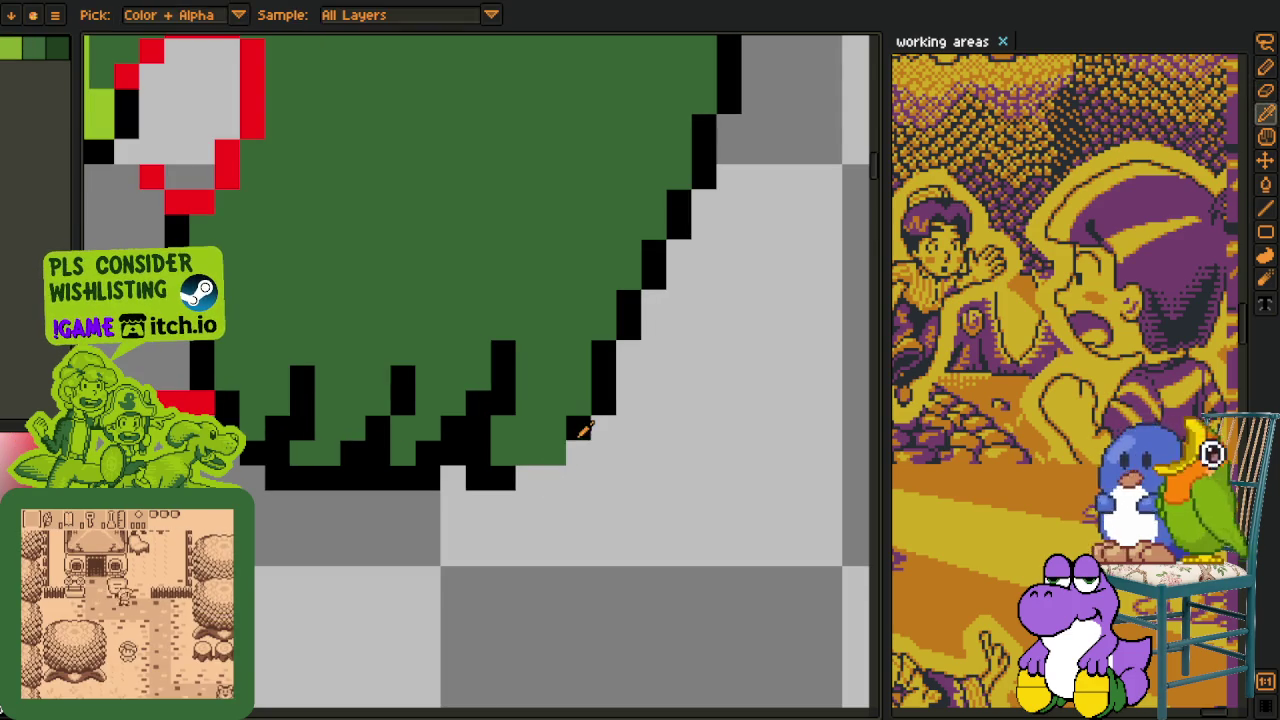
left_click_drag(575, 433, 490, 518)
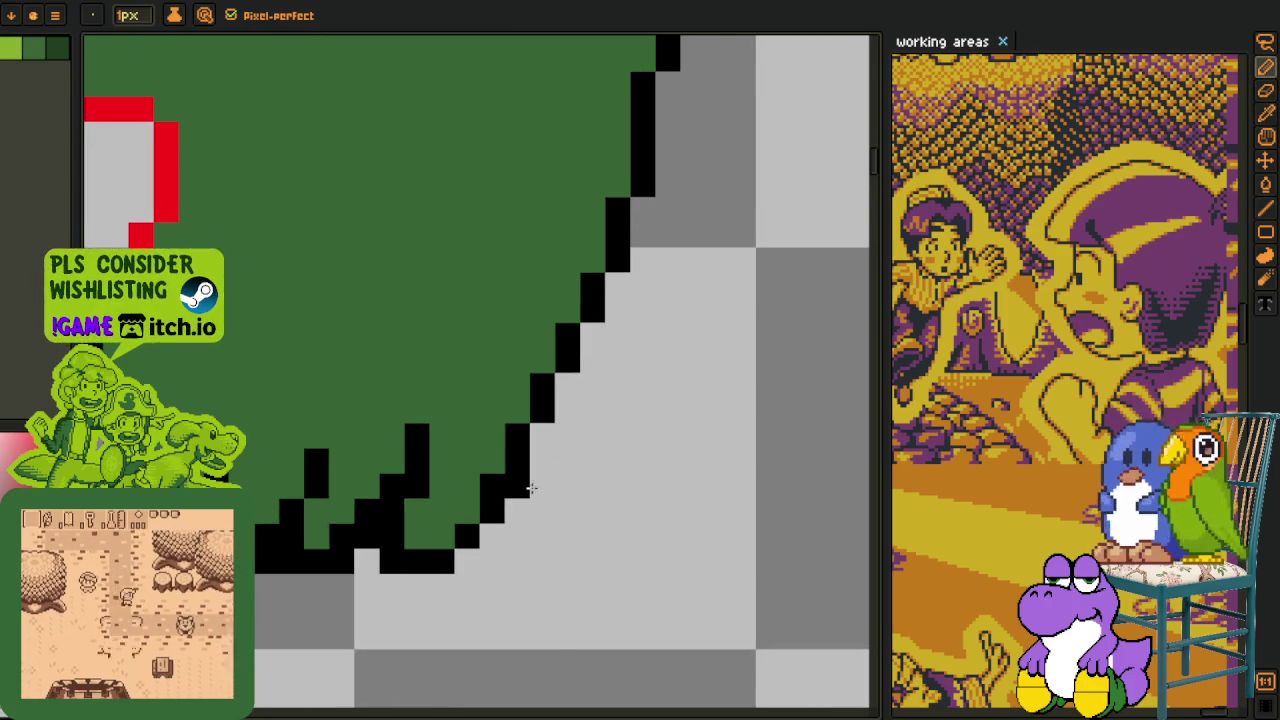
scroll(607, 469, "down", 3)
scroll(607, 469, "down", 1)
scroll(607, 469, "up", 3)
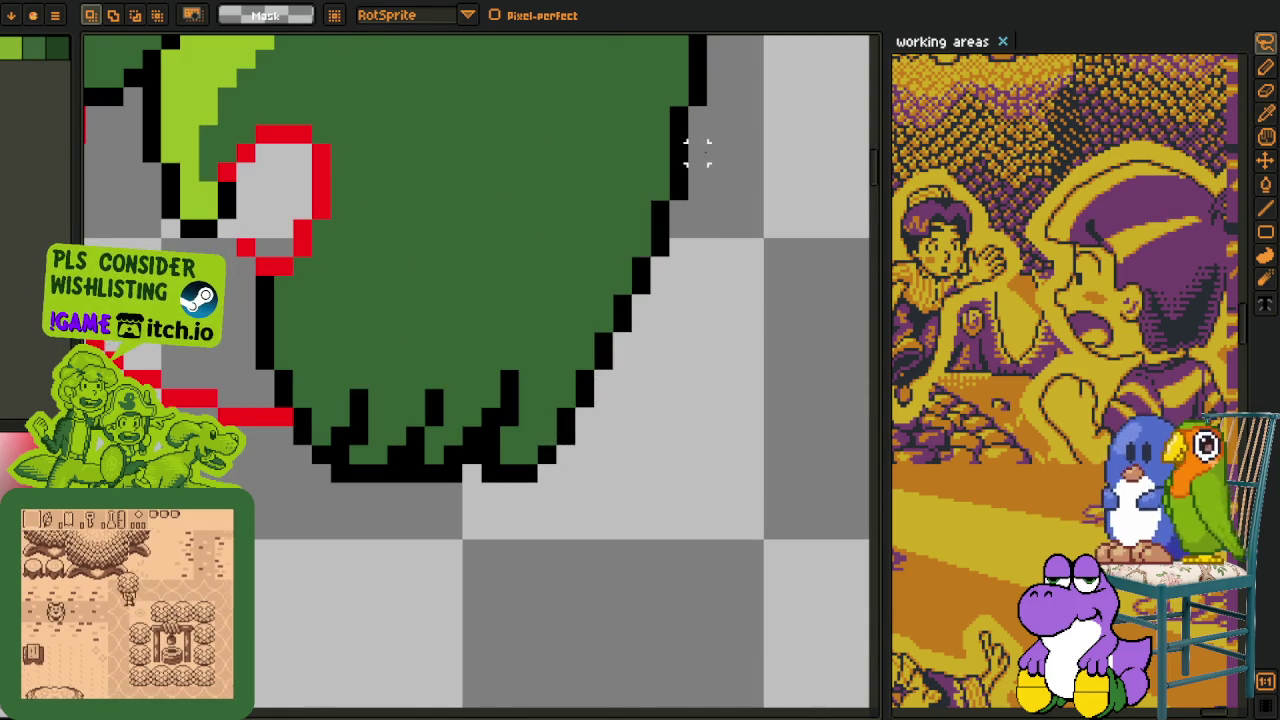
mouse_move(694, 94)
left_mouse_down()
mouse_move(547, 418)
mouse_move(634, 323)
mouse_move(635, 303)
left_mouse_up()
key("Return")
Rectangle-select the lower-left leg section, reposition it, and commit it in place.
scroll(623, 314, "down", 3)
scroll(471, 289, "down", 1)
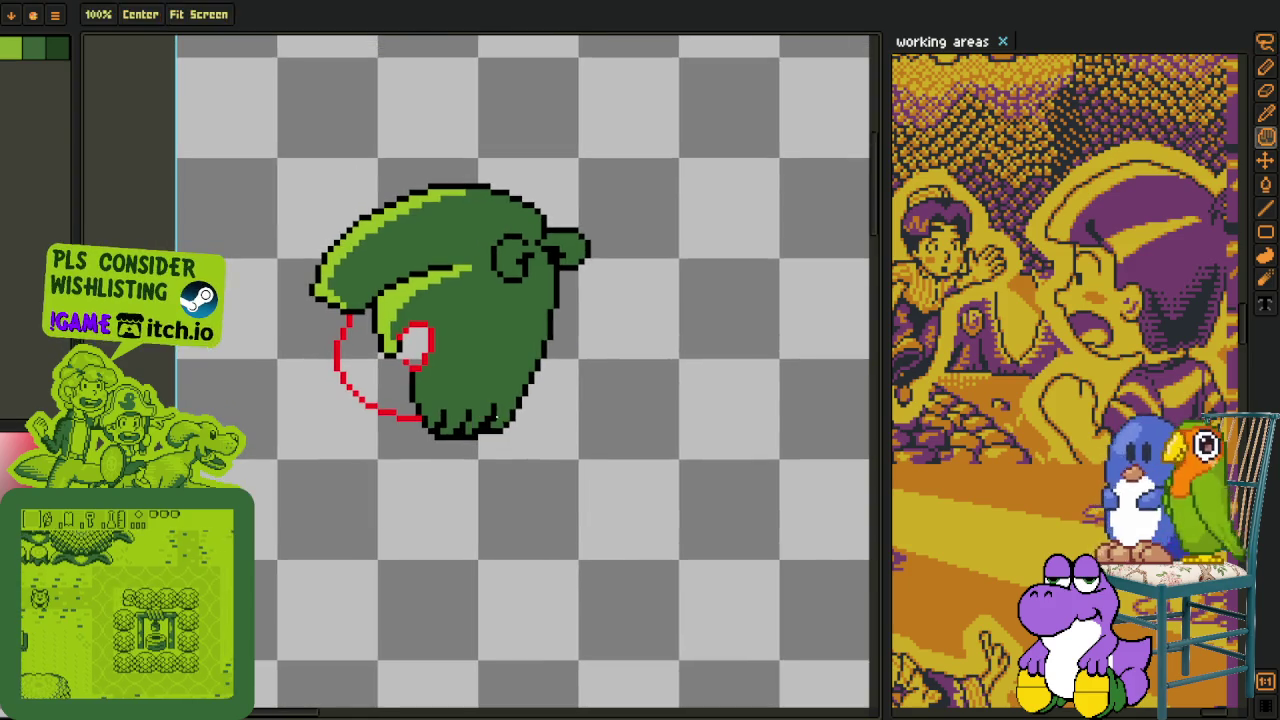
scroll(491, 437, "up", 1)
scroll(491, 437, "up", 2)
key("e")
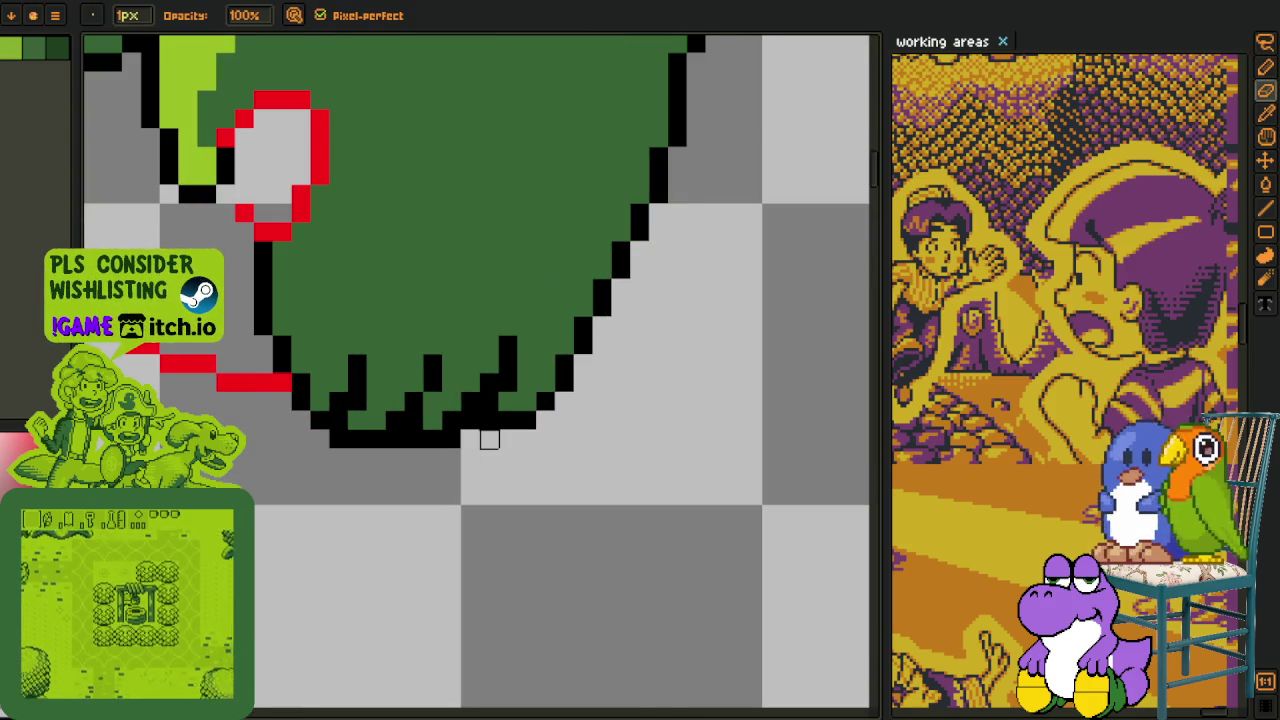
left_click_drag(489, 440, 484, 487)
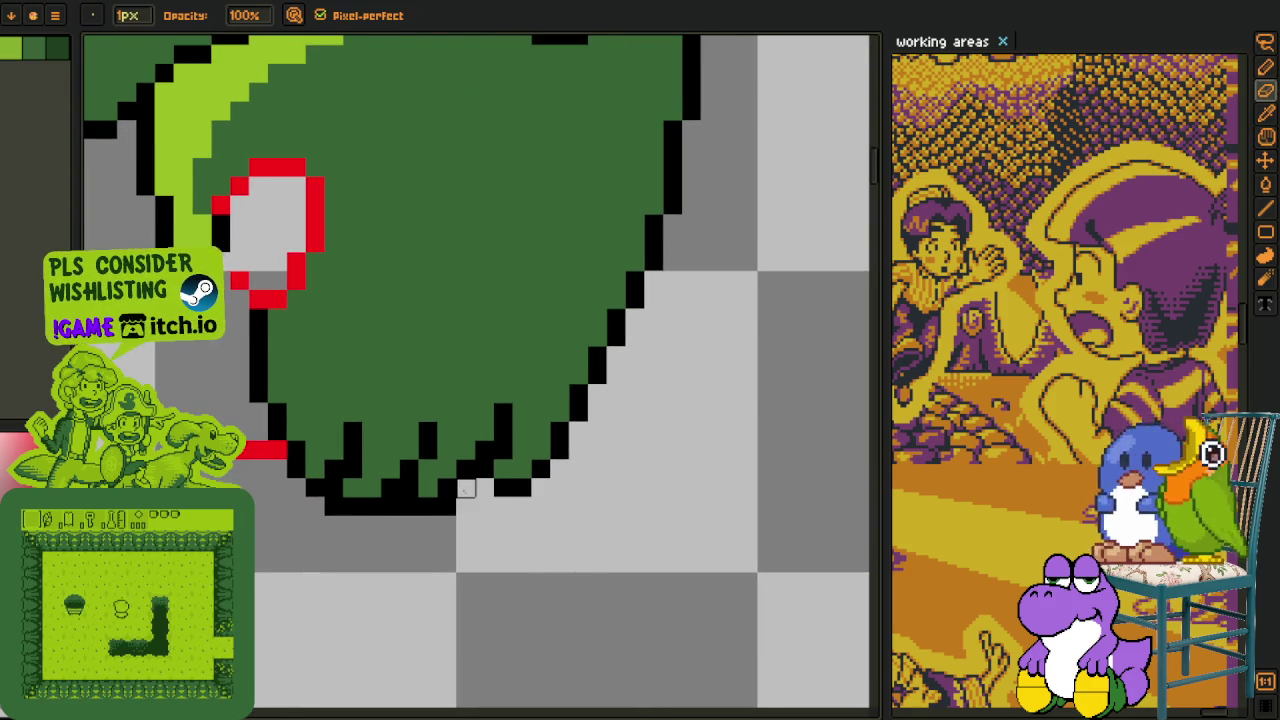
key("o")
scroll(470, 492, "down", 3)
scroll(474, 486, "up", 3)
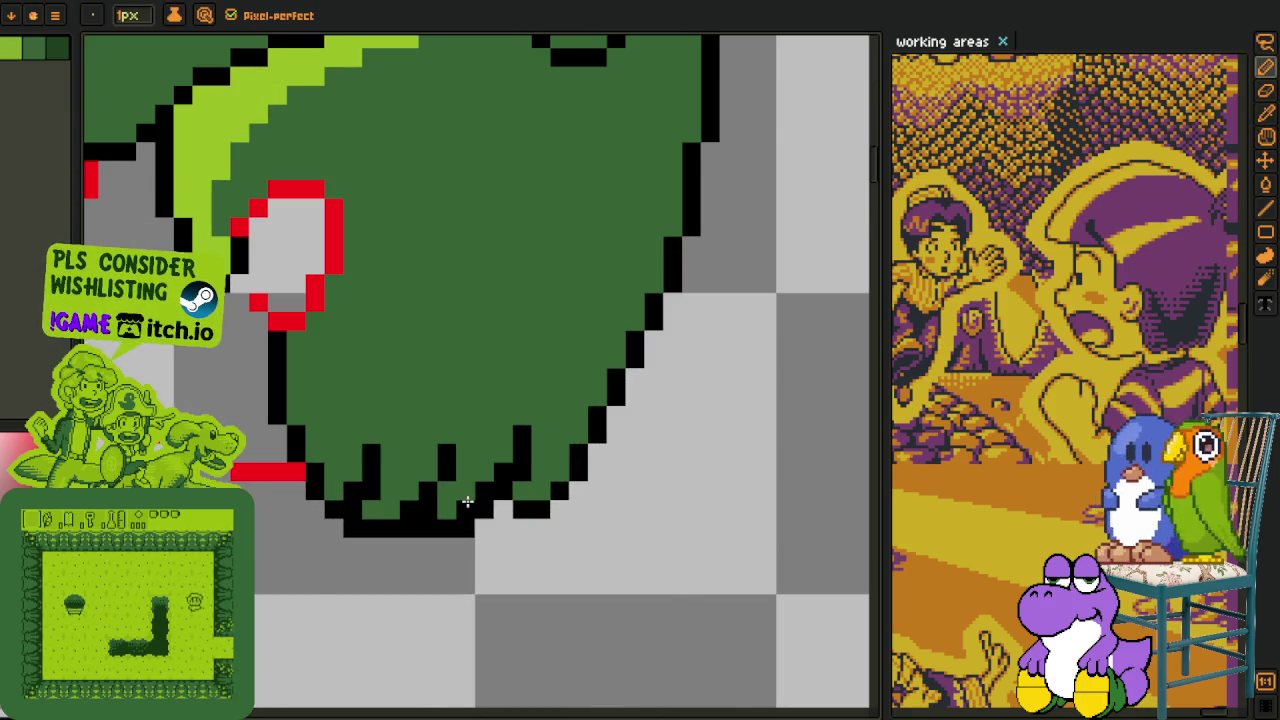
scroll(478, 505, "down", 2)
scroll(437, 497, "up", 2)
key("m")
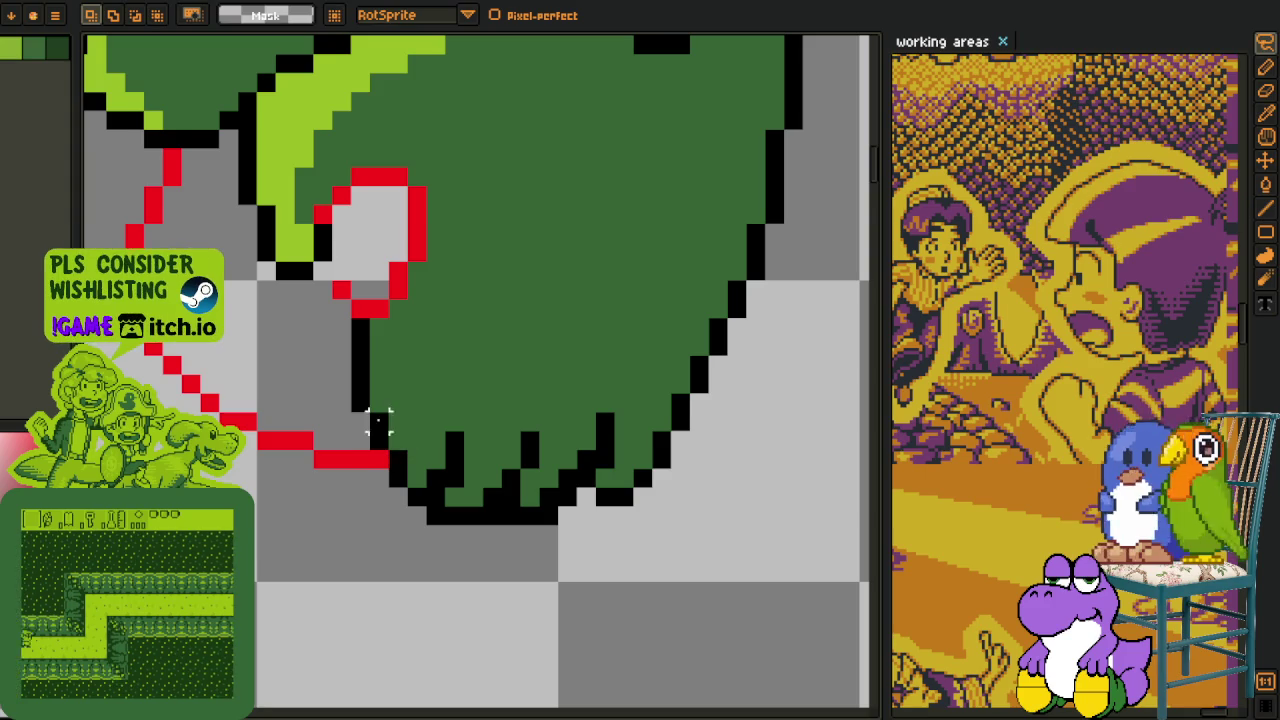
mouse_move(360, 431)
left_mouse_down()
mouse_move(452, 538)
mouse_move(453, 474)
left_mouse_up()
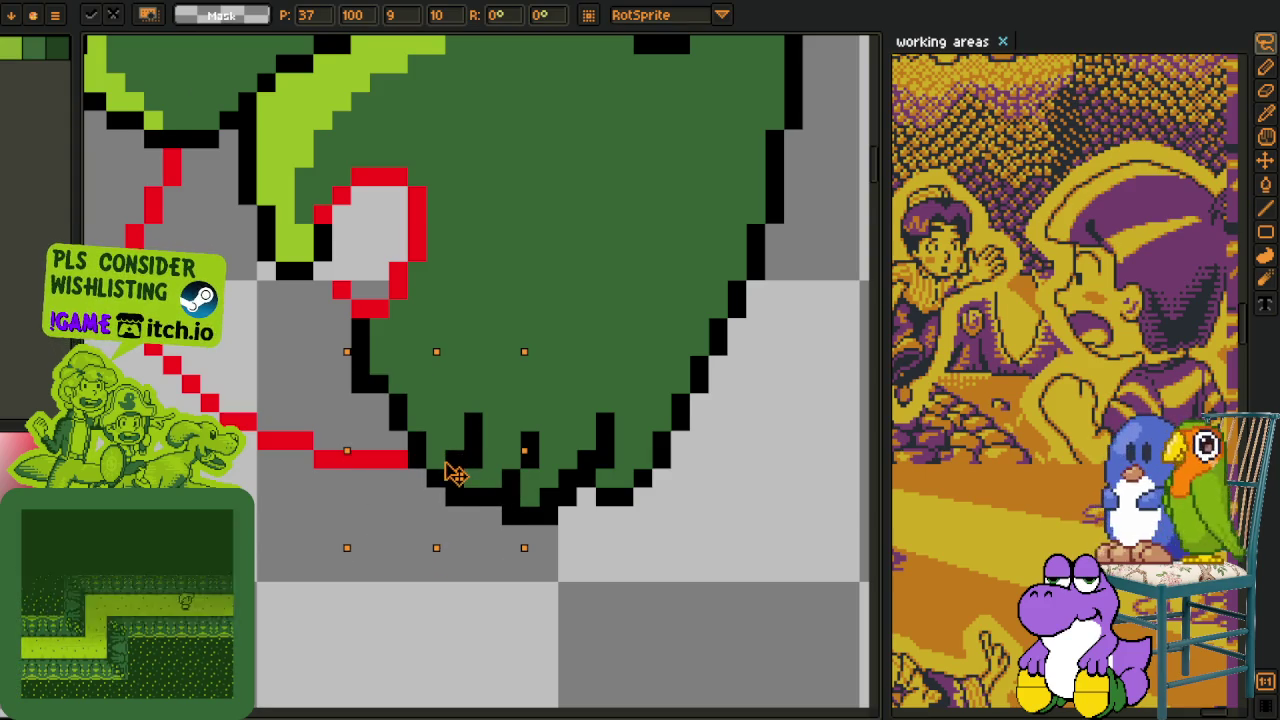
key("ctrl+d")
key("o")
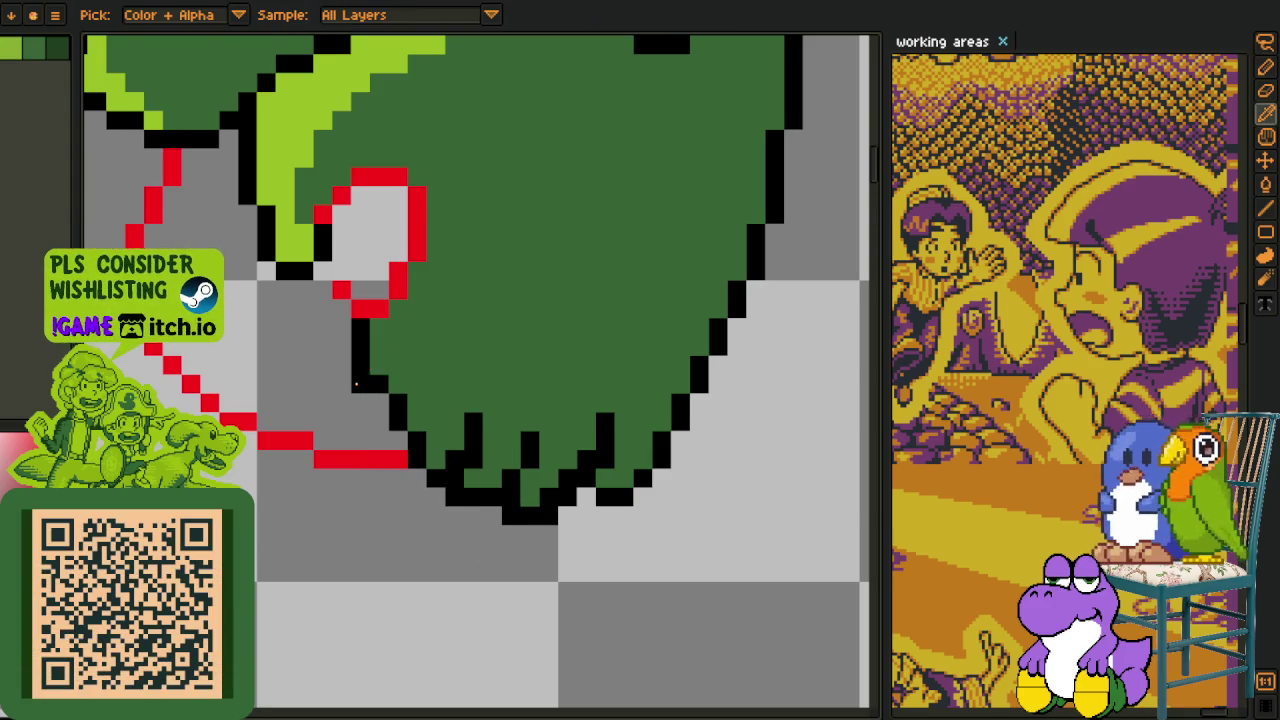
Add black pixels to close the outline gaps on the head's lower-left edge.
scroll(400, 382, "down", 3)
scroll(454, 380, "down", 2)
scroll(420, 370, "up", 5)
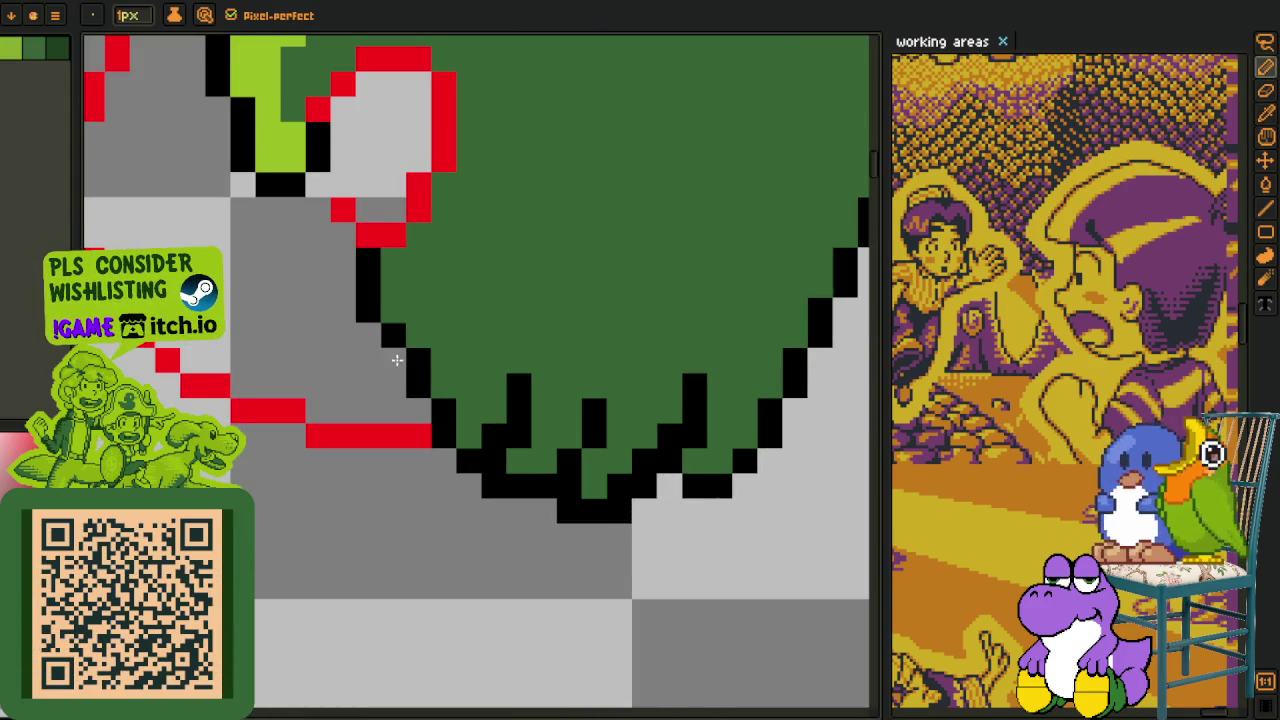
left_click(418, 402, "alt")
left_click(420, 386)
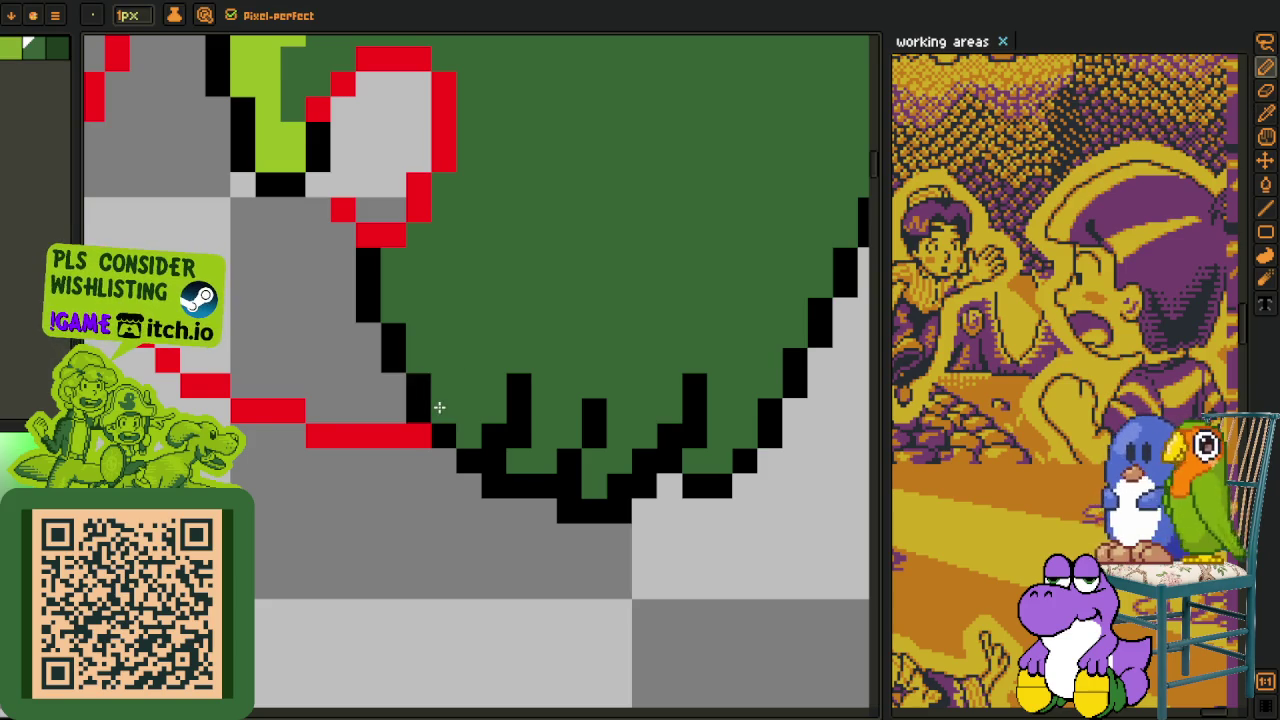
scroll(439, 407, "down", 3)
scroll(500, 470, "down", 2)
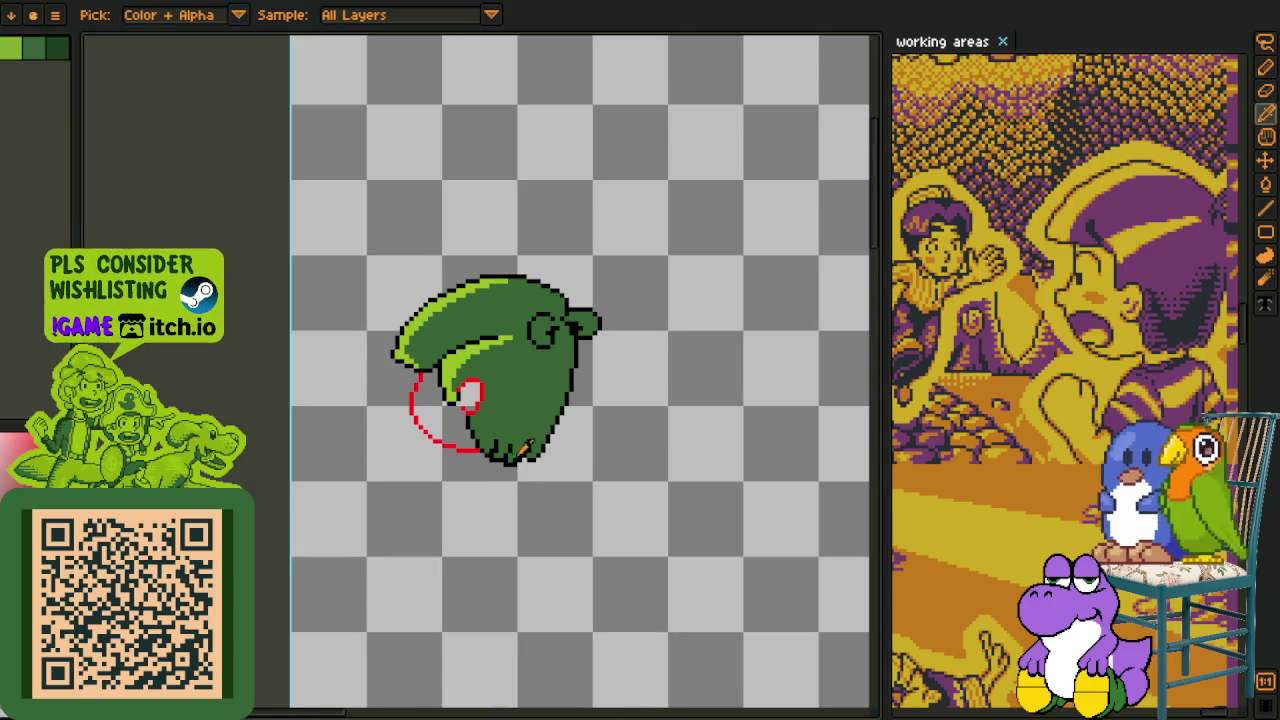
scroll(520, 450, "up", 3)
scroll(580, 480, "down", 2)
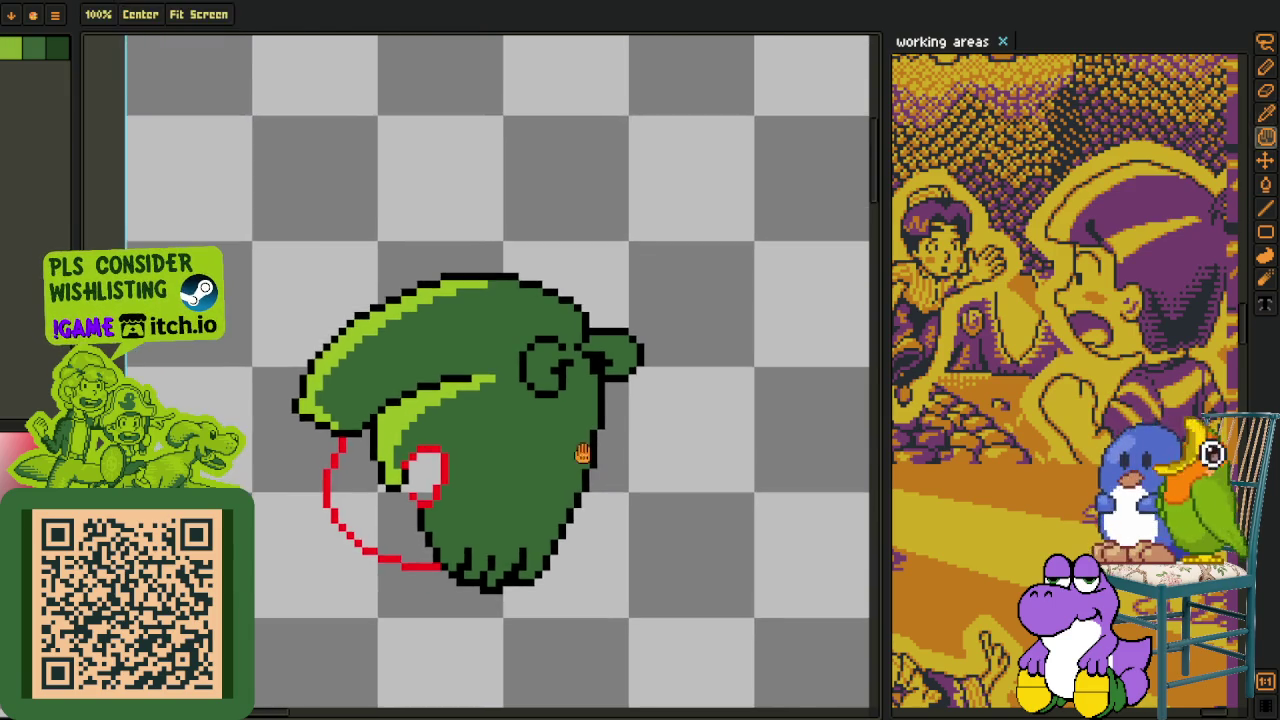
scroll(530, 384, "up", 2)
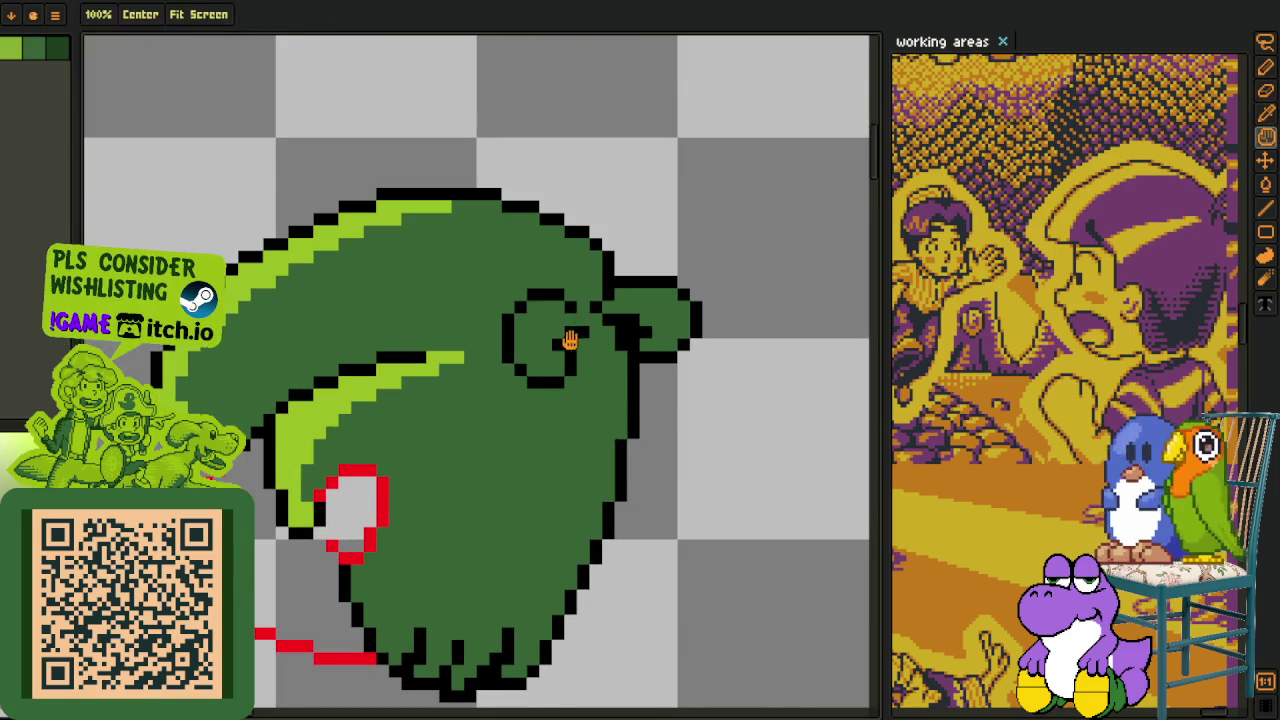
scroll(448, 440, "up", 2)
Paint a light-green highlight inside the spiral curl with the pencil.
scroll(460, 415, "up", 1)
key("b")
mouse_move(441, 411)
left_mouse_down()
mouse_move(451, 330)
mouse_move(499, 305)
left_mouse_up()
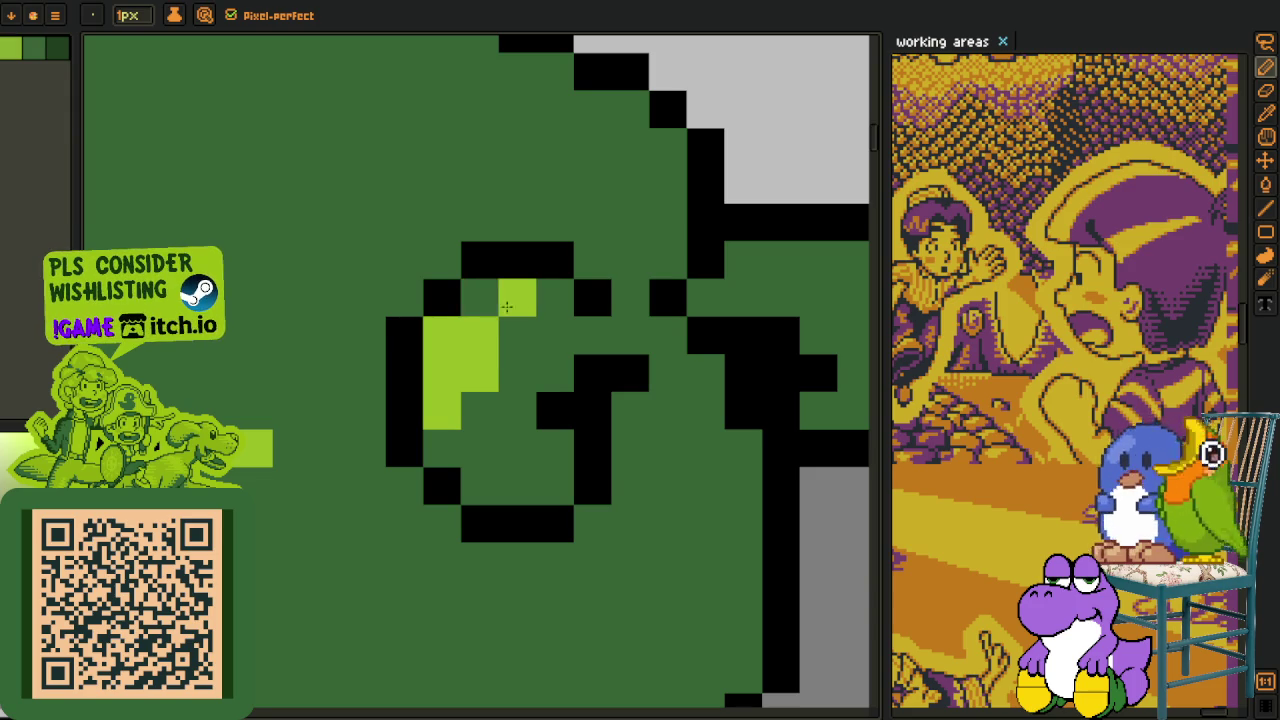
Fill the highlight on the small rounded tab at the head's right with light green.
left_click_drag(614, 329, 412, 385)
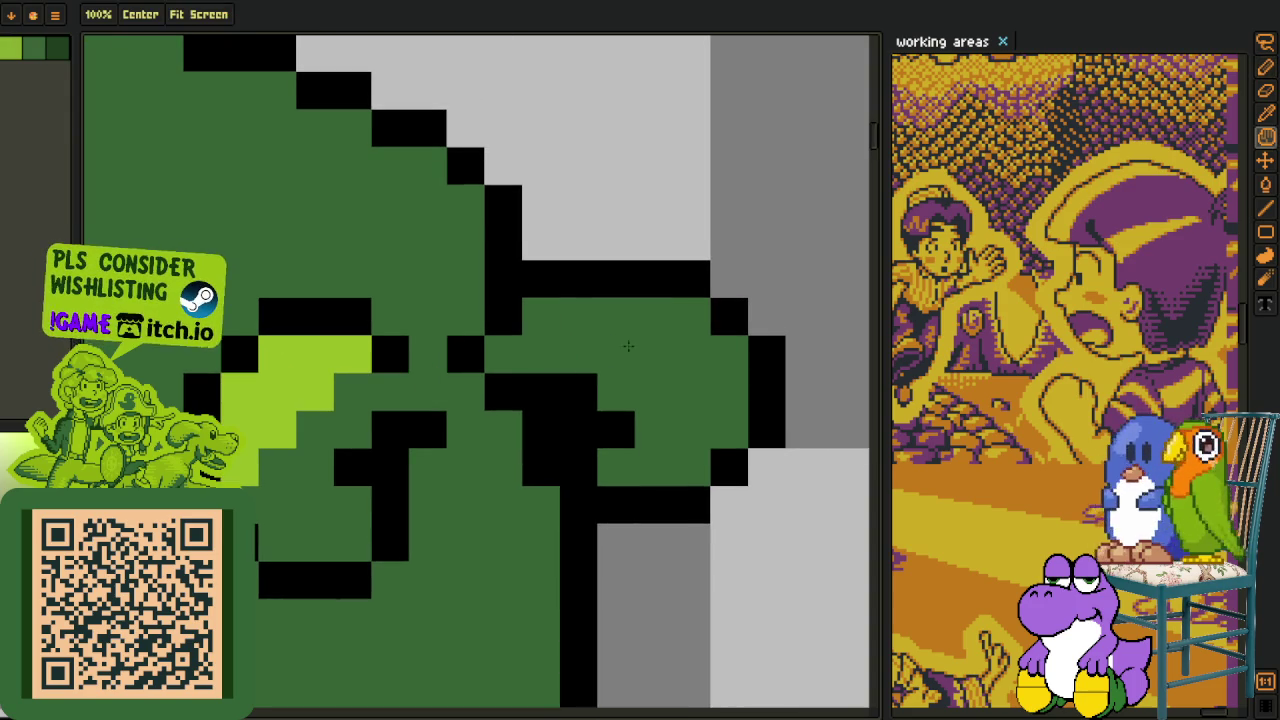
left_click(628, 321)
left_click_drag(690, 328, 721, 345)
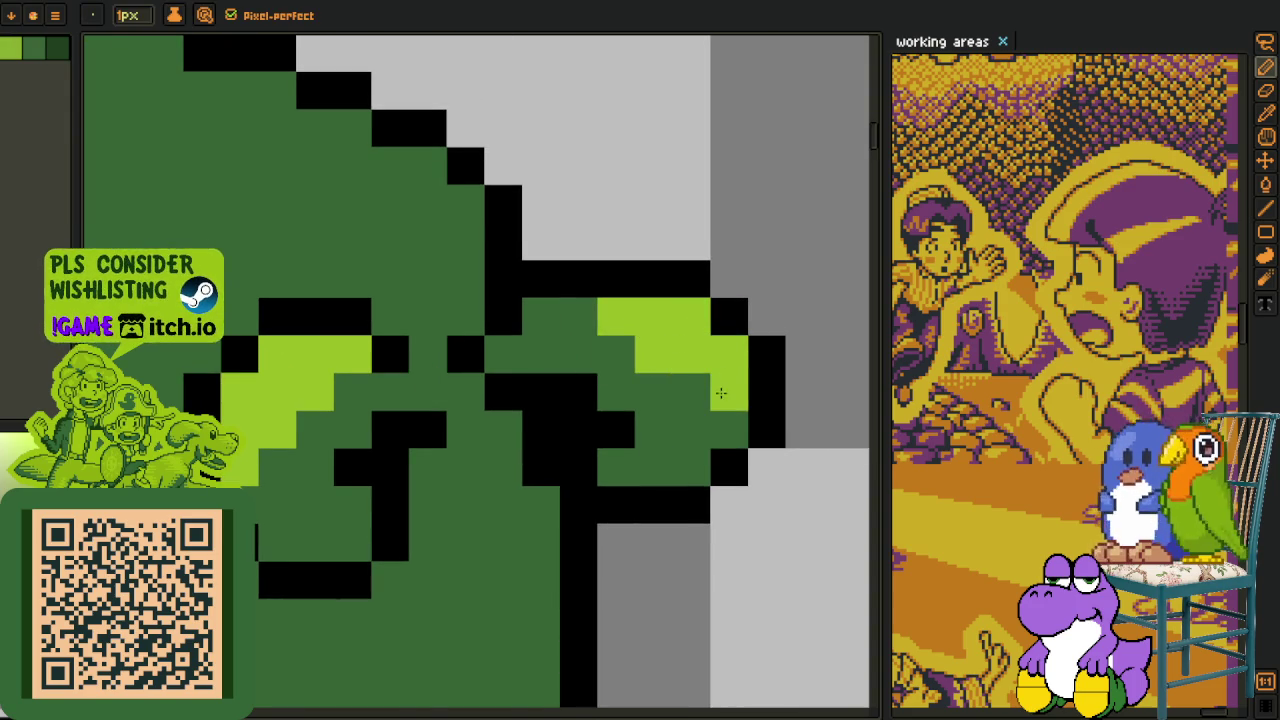
scroll(721, 393, "down", 3)
key("o")
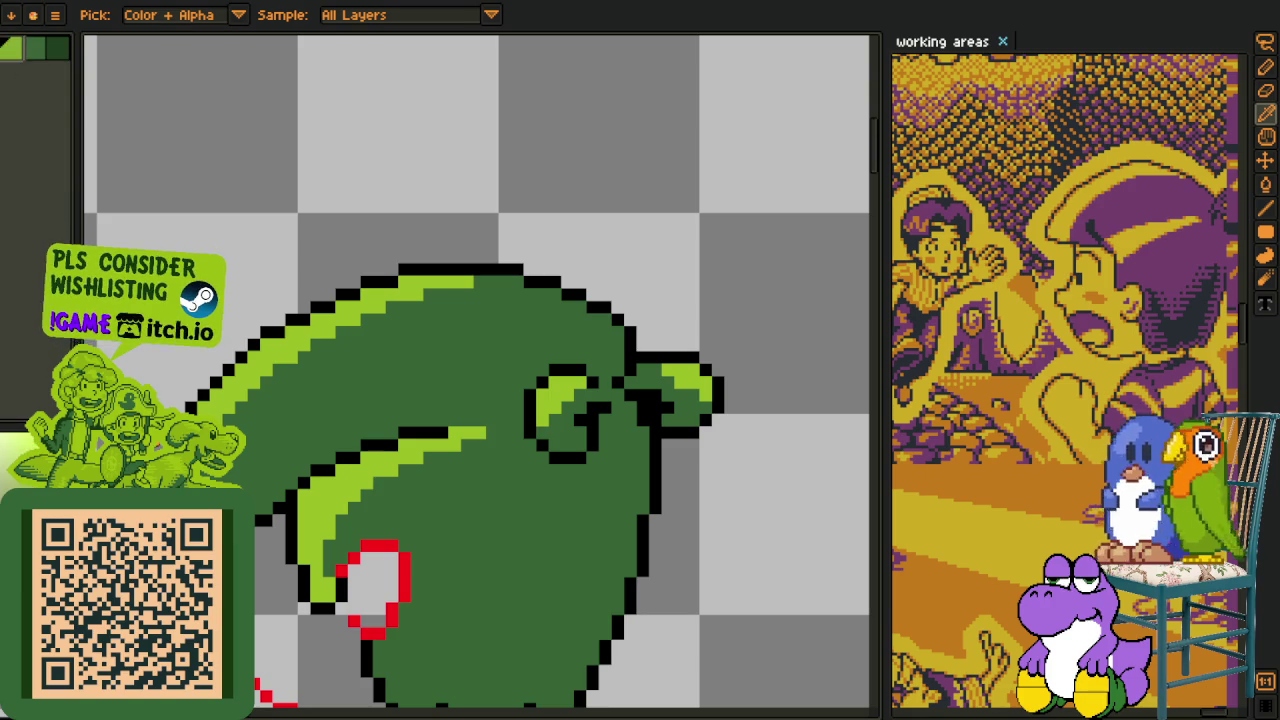
scroll(476, 370, "up", 3)
Shade four lime pixels along the upper stripe's staircase outline with darker green.
key("z")
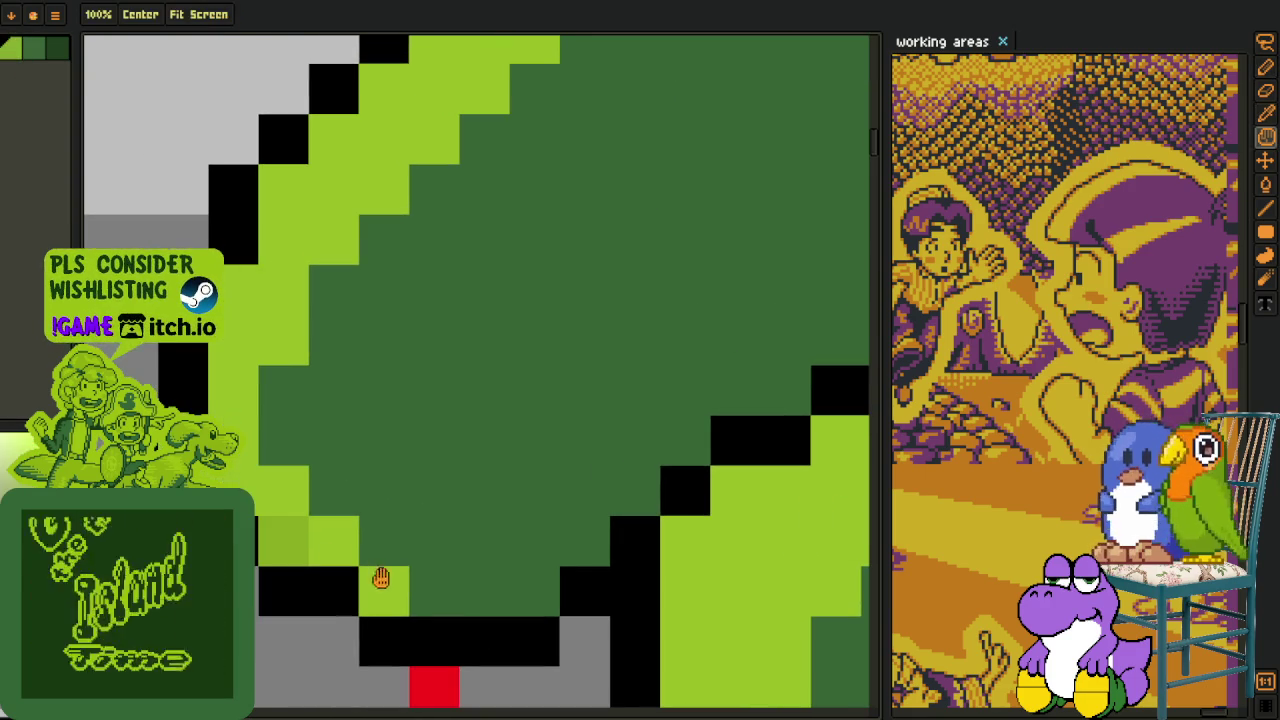
key("b")
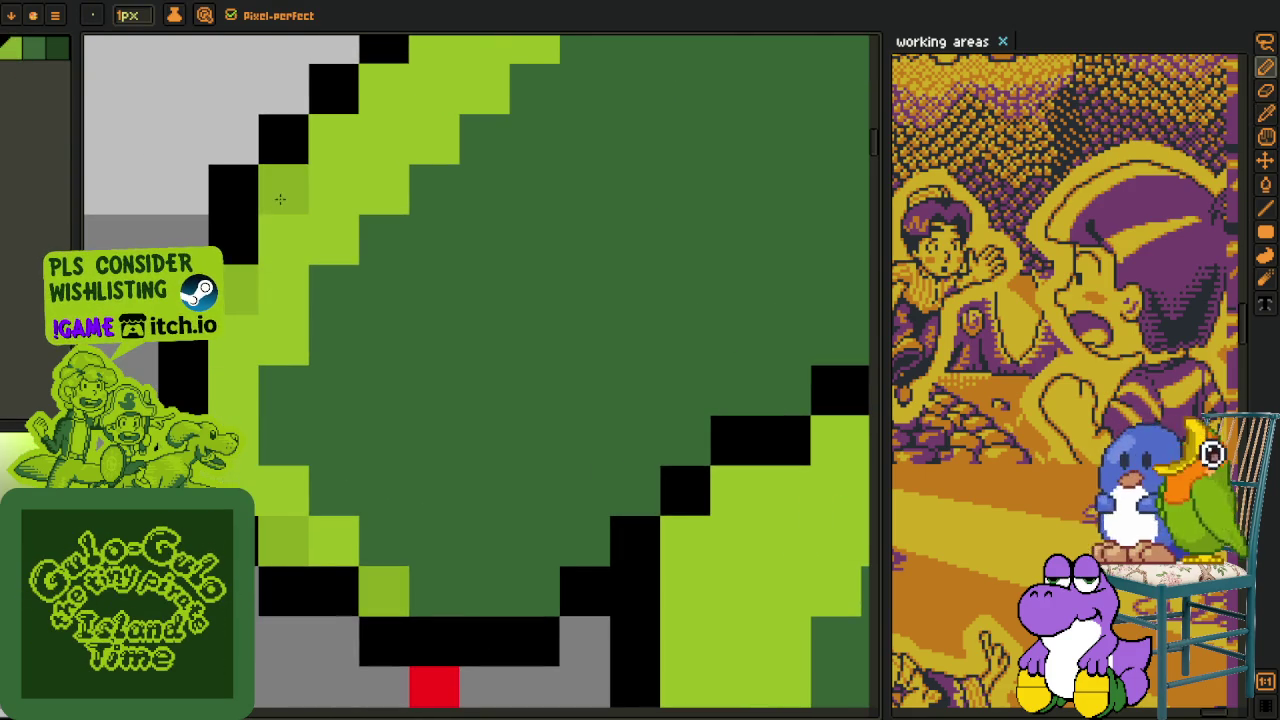
left_click_drag(271, 268, 221, 415)
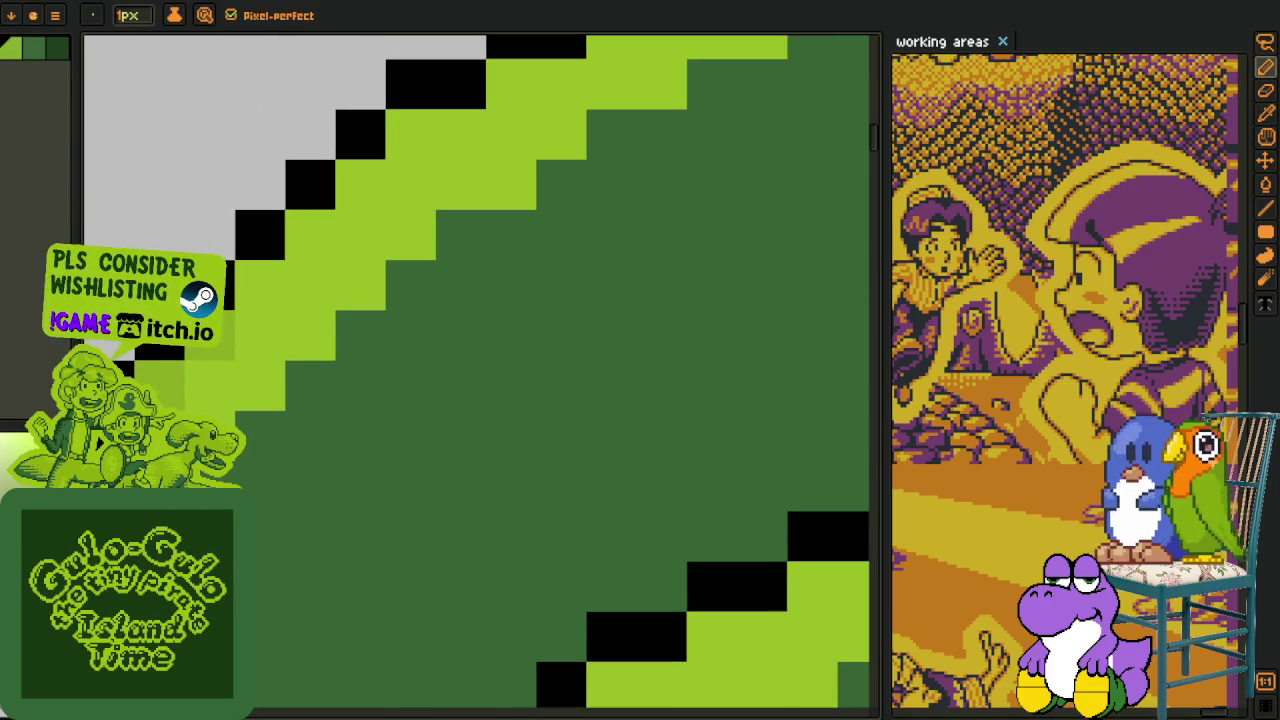
left_click_drag(404, 150, 274, 333)
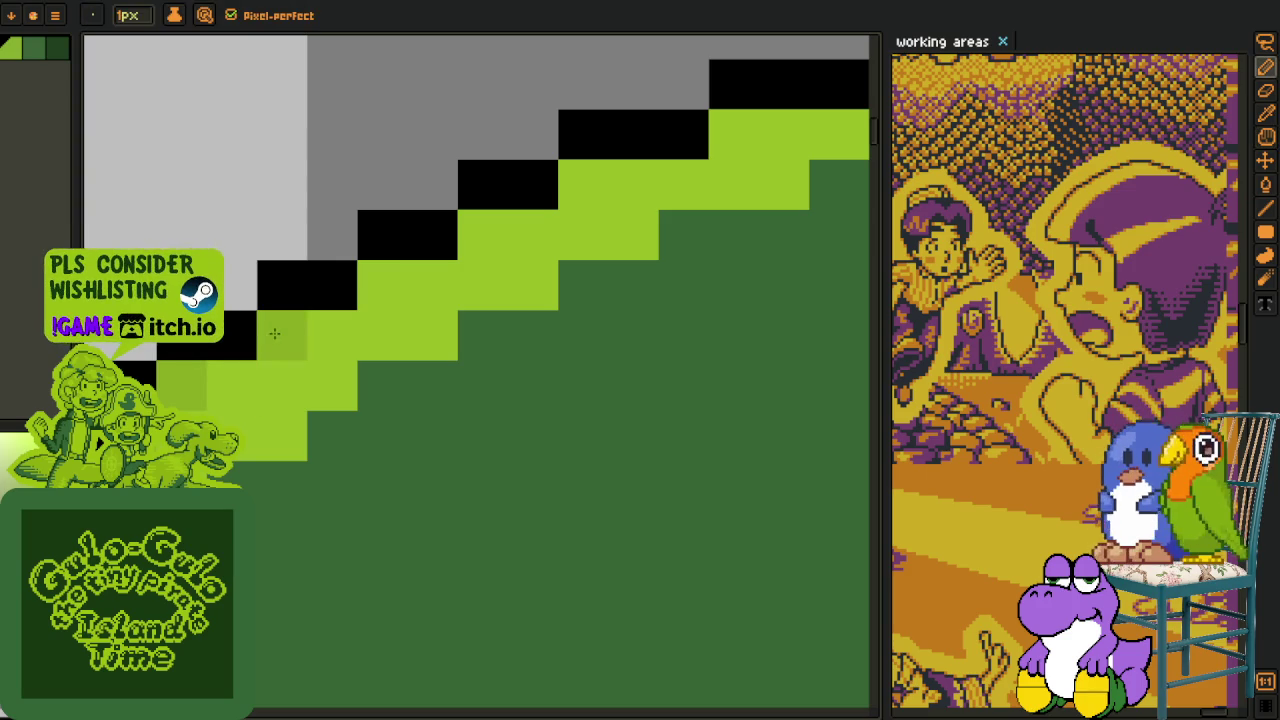
left_click_drag(600, 171, 364, 341)
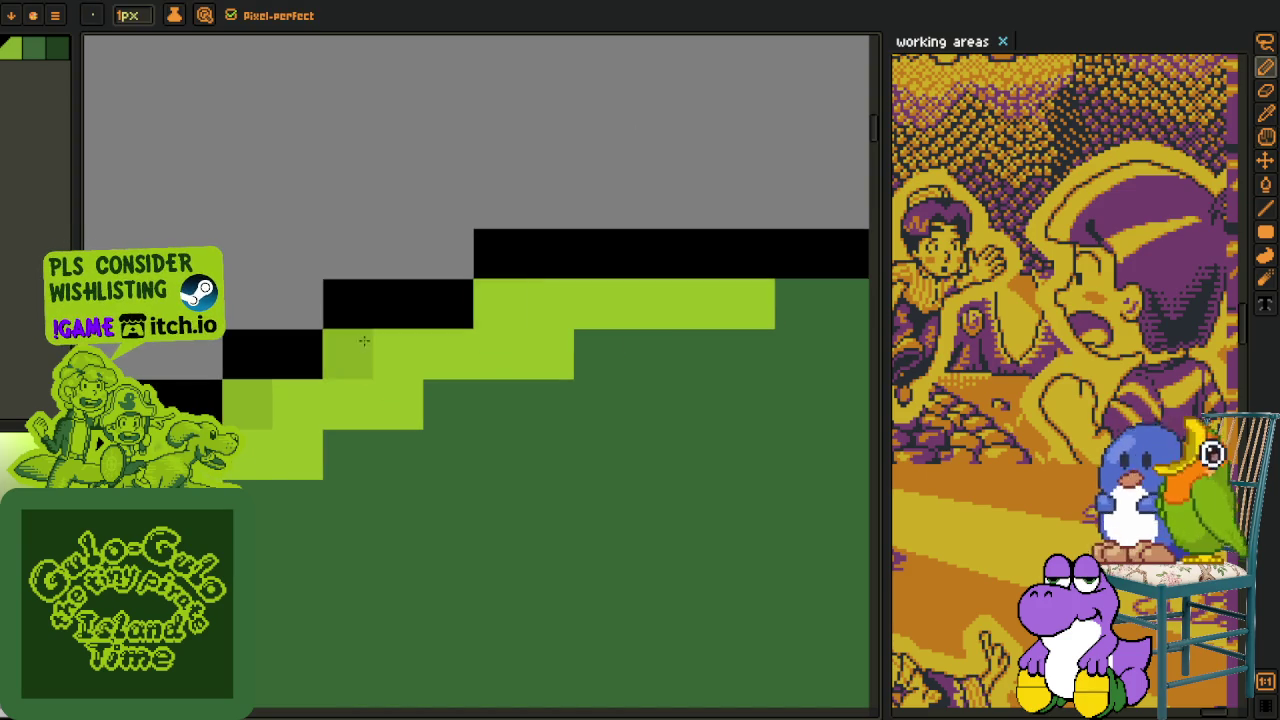
scroll(364, 345, "down", 4)
scroll(363, 360, "up", 2)
scroll(362, 372, "up", 2)
left_click(390, 325)
left_click(340, 475)
left_click(390, 425)
left_click(438, 387)
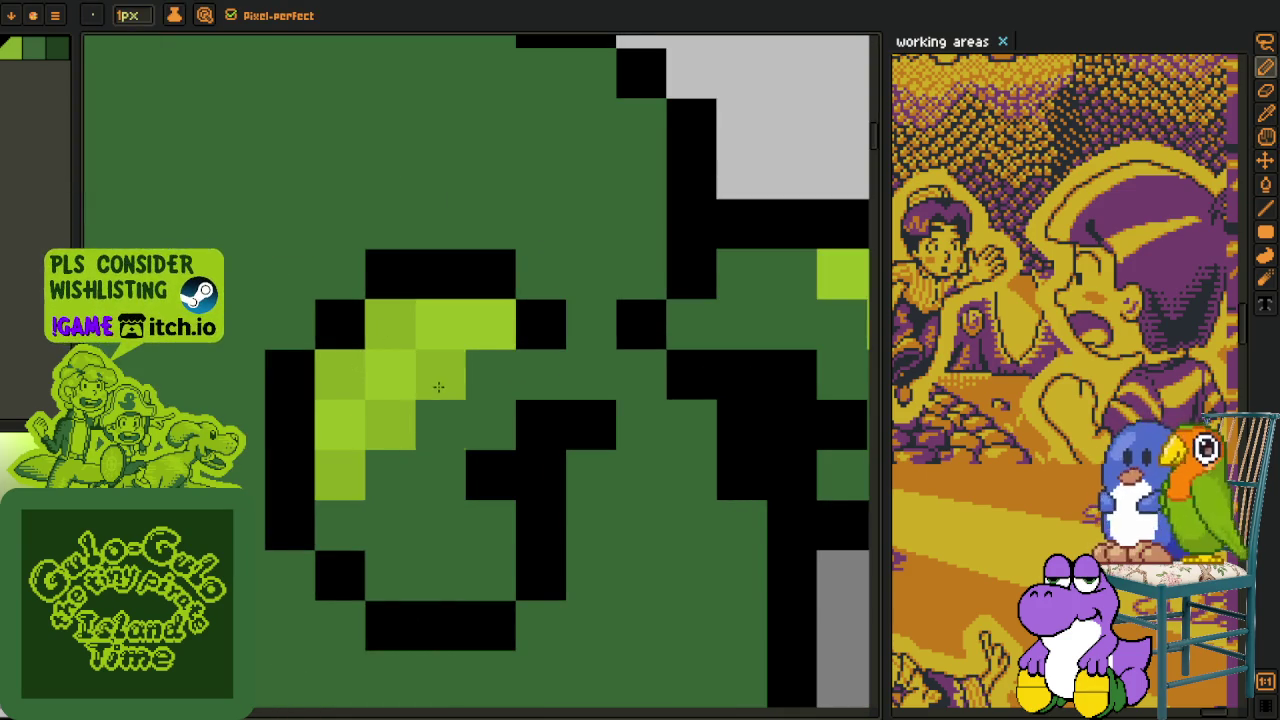
Shade lime pixels on the curl highlight and the right tab darker green.
left_click(490, 325)
left_click_drag(494, 360, 162, 408)
left_click(509, 323)
left_click(610, 323)
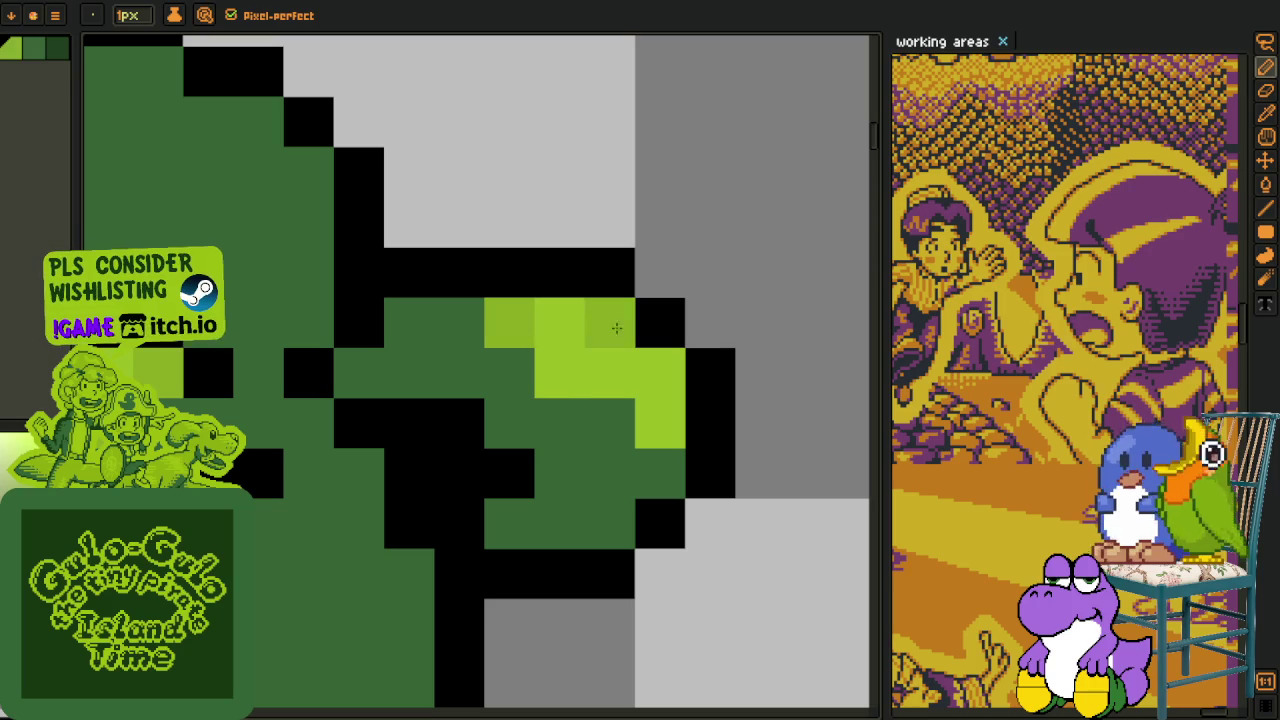
left_click(559, 373)
left_click(659, 420)
Darken lime pixels on the cap's edge stripe and soften two stair steps.
scroll(645, 325, "down", 3)
scroll(645, 325, "up", 2)
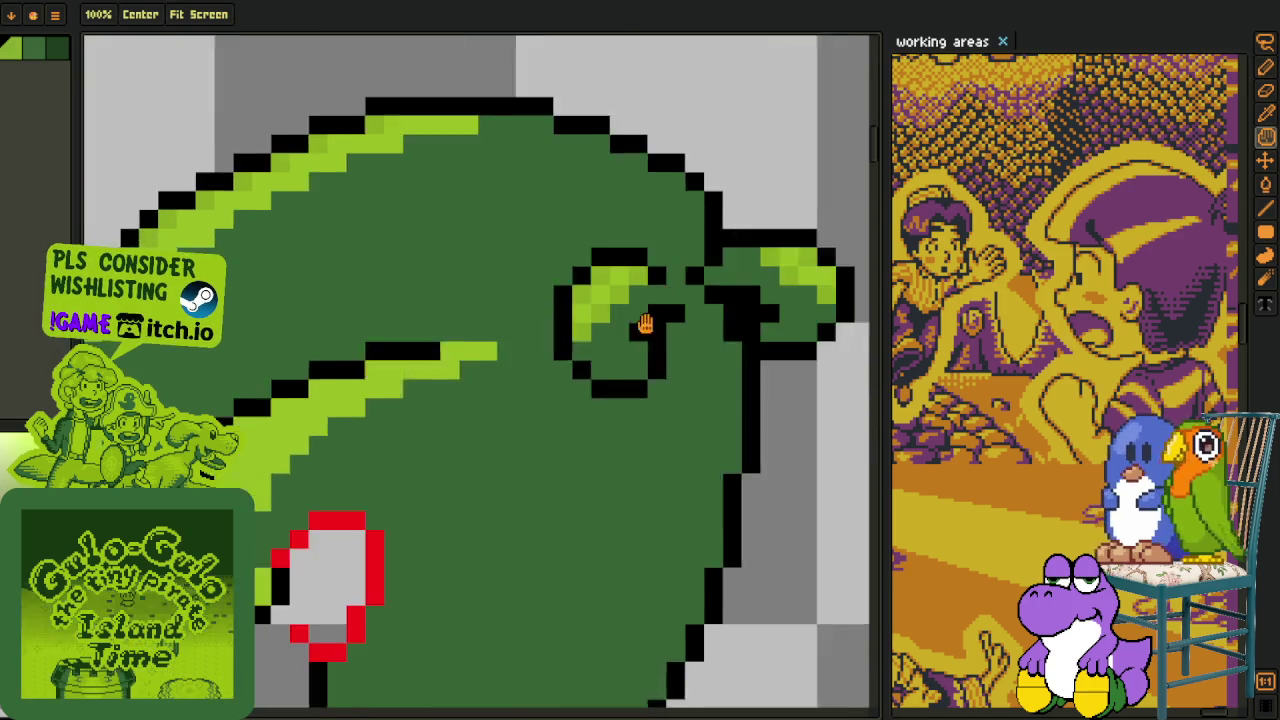
scroll(386, 414, "up", 3)
left_click(345, 530)
left_click(334, 357)
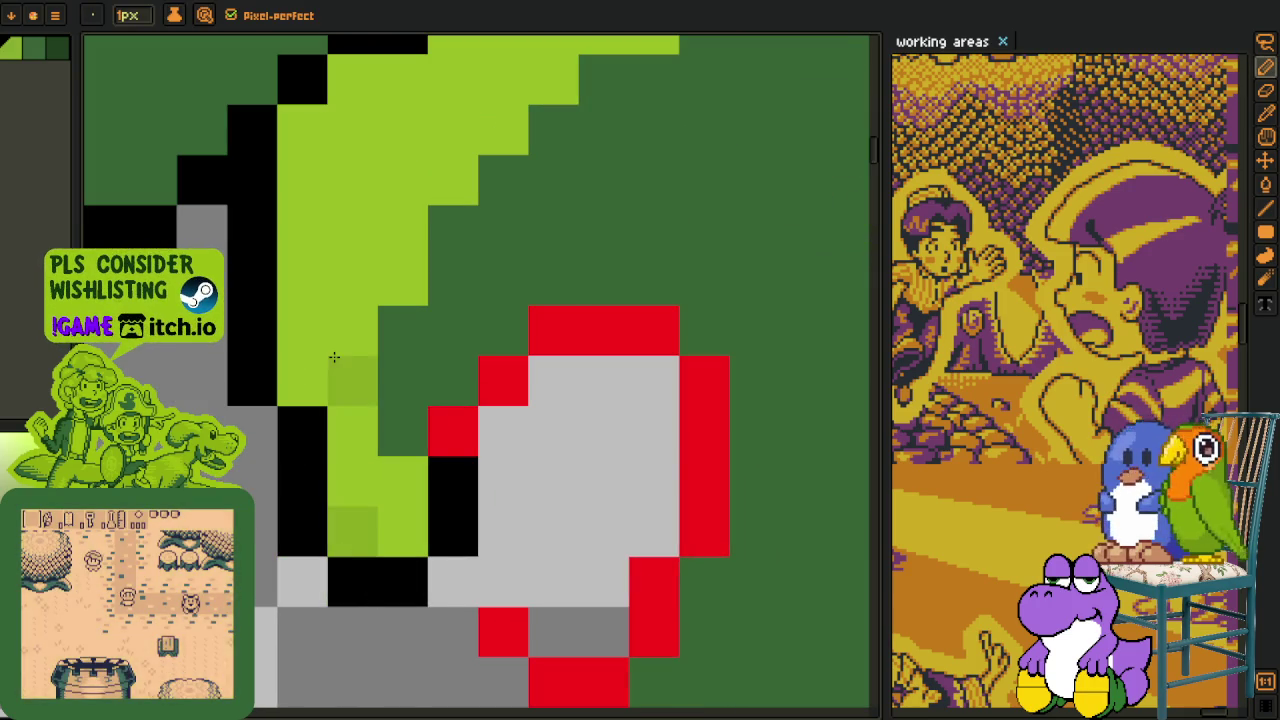
left_click_drag(301, 133, 226, 388)
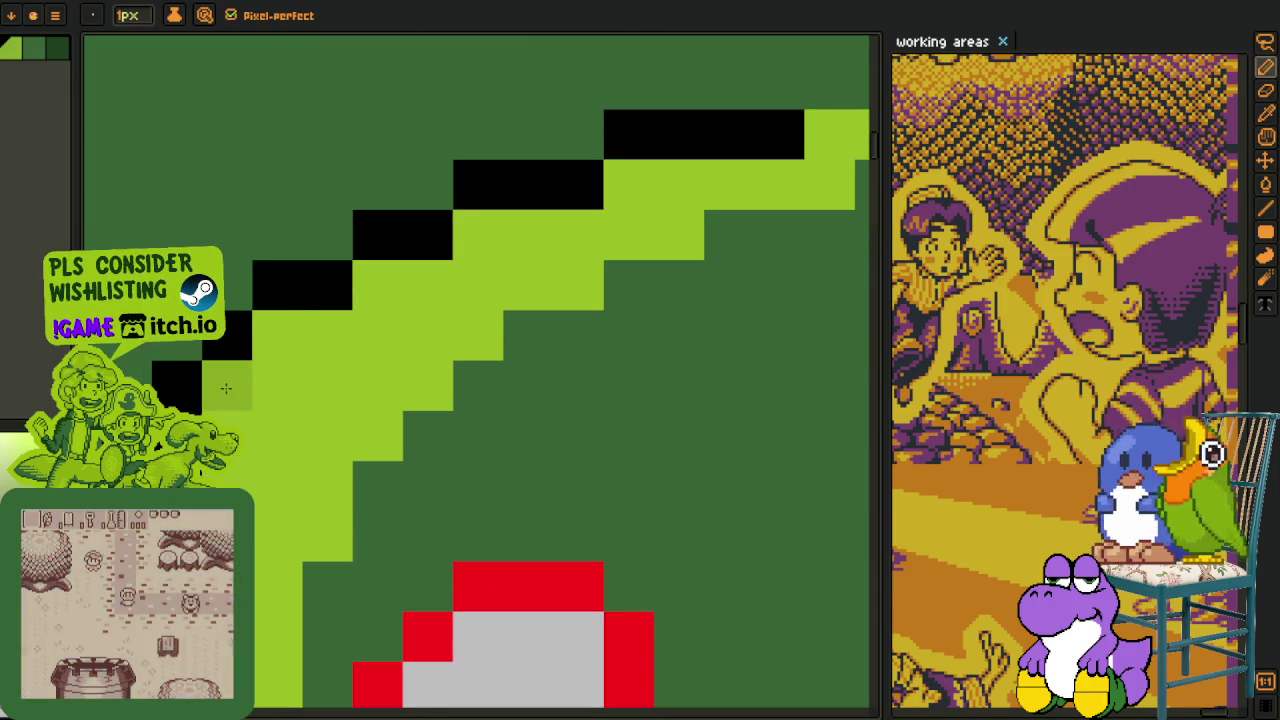
left_click_drag(510, 248, 326, 393)
left_click(443, 330)
left_click(744, 280)
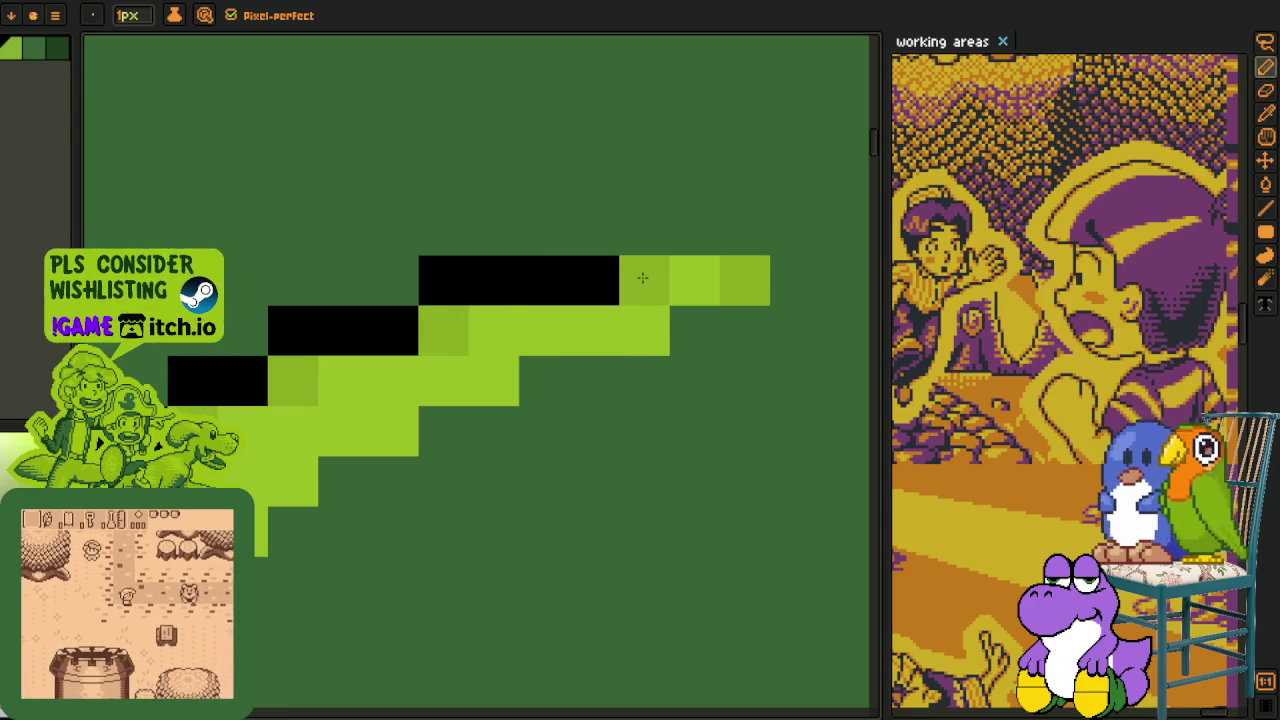
Soften five stair steps of the cap's lower stripe with mid green.
left_click_drag(332, 480, 514, 274)
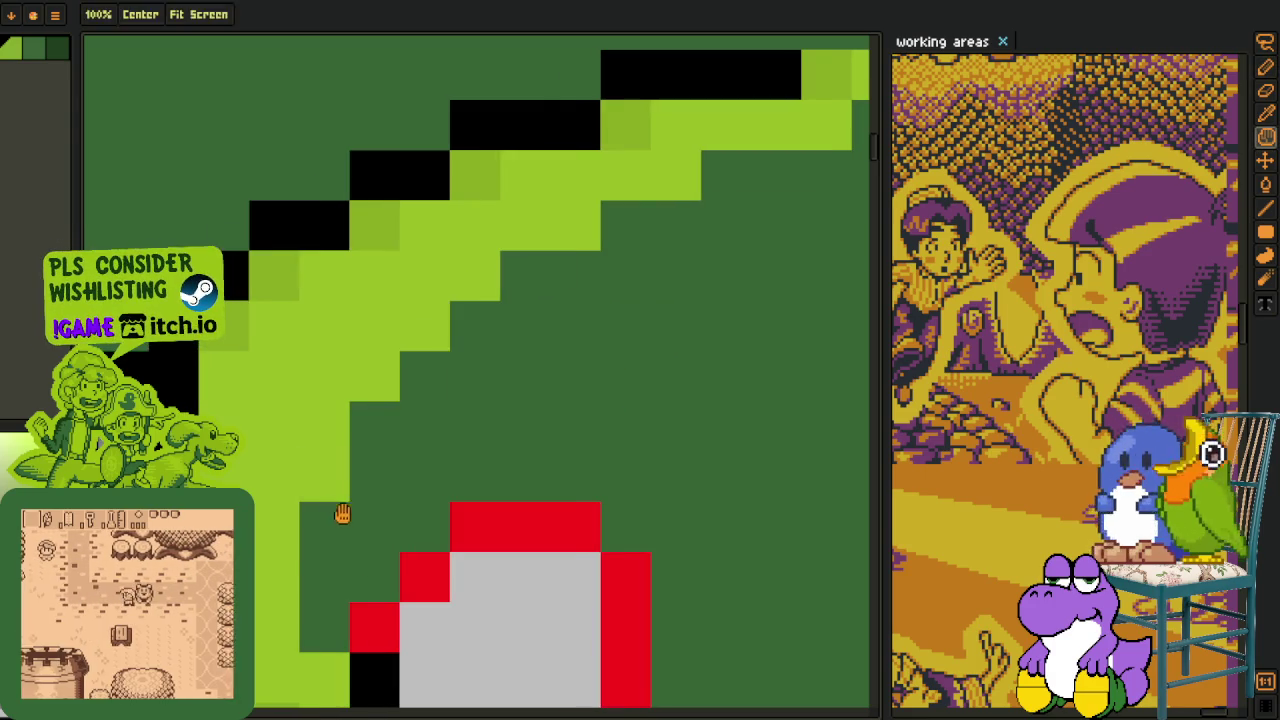
left_click(325, 475)
left_click(375, 375)
left_click(425, 325)
left_click(475, 275)
left_click(575, 225)
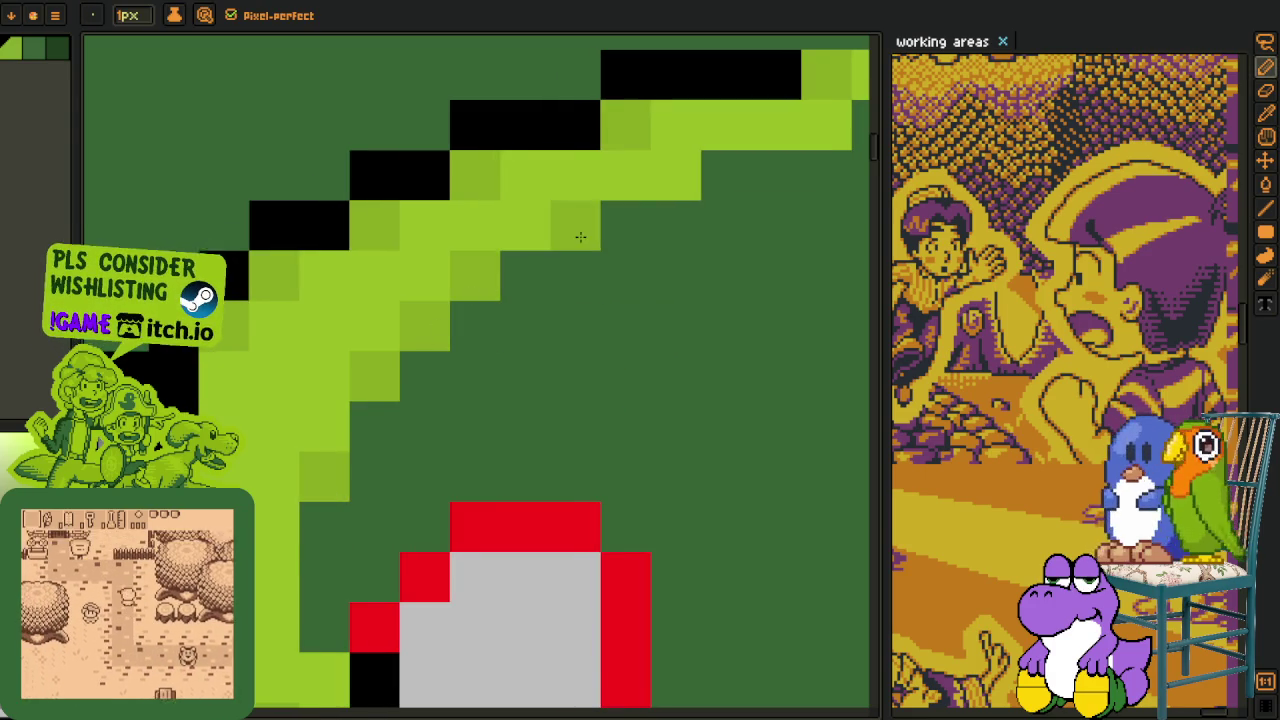
Shade four lime pixels mid green around the stripe's tip.
left_click_drag(566, 251, 305, 455)
left_click(413, 379)
left_click(565, 329)
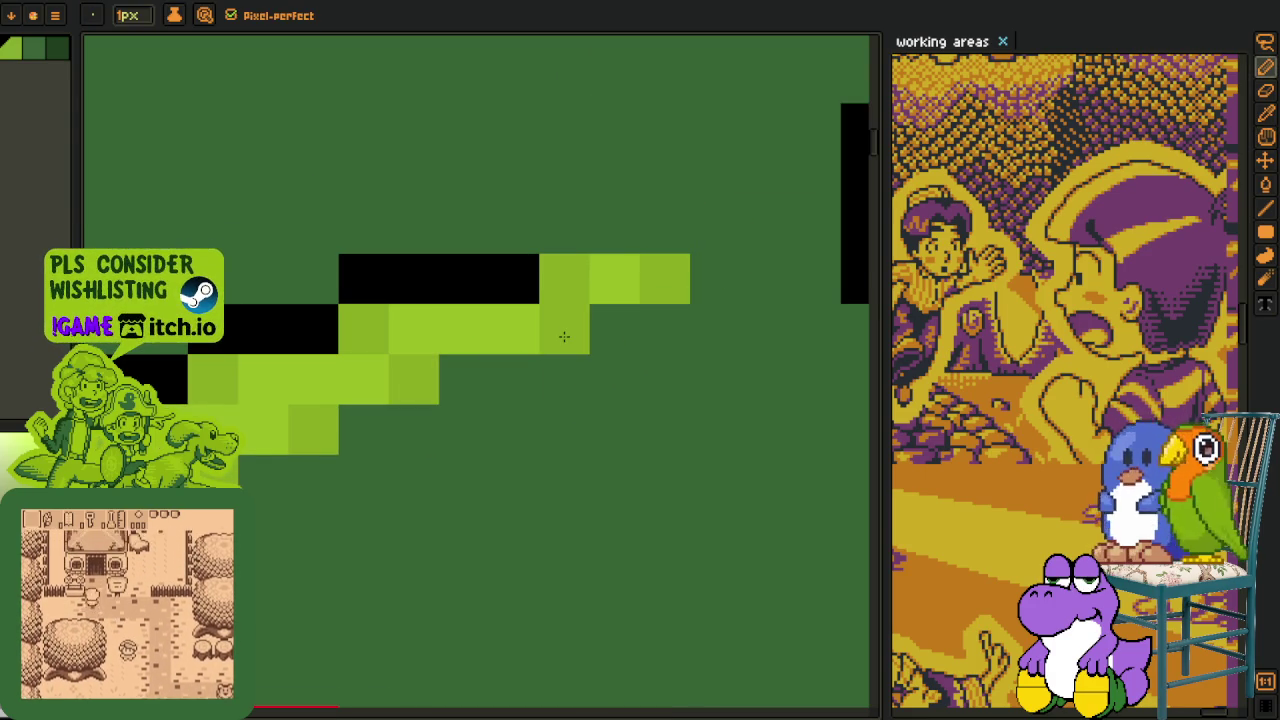
left_click(612, 282)
left_click(517, 329)
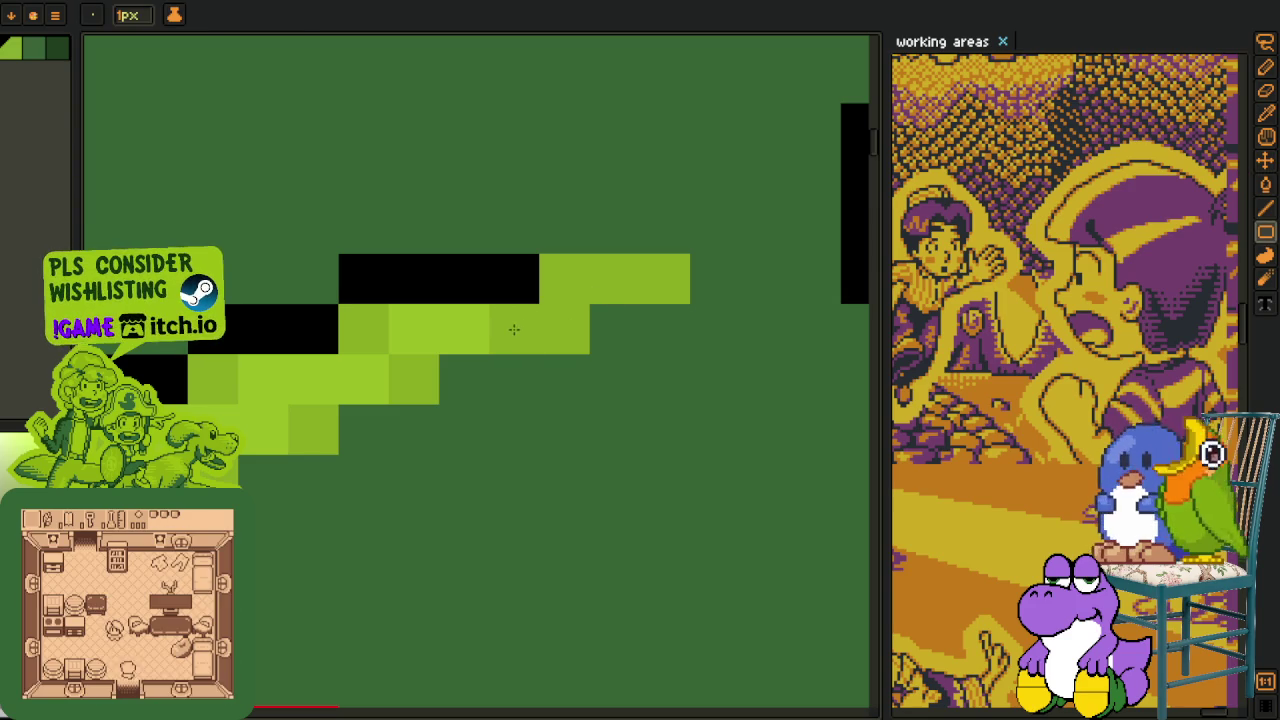
Shift the view along the cap's left edge while swapping between drawing tools.
key("o")
key("b")
key("o")
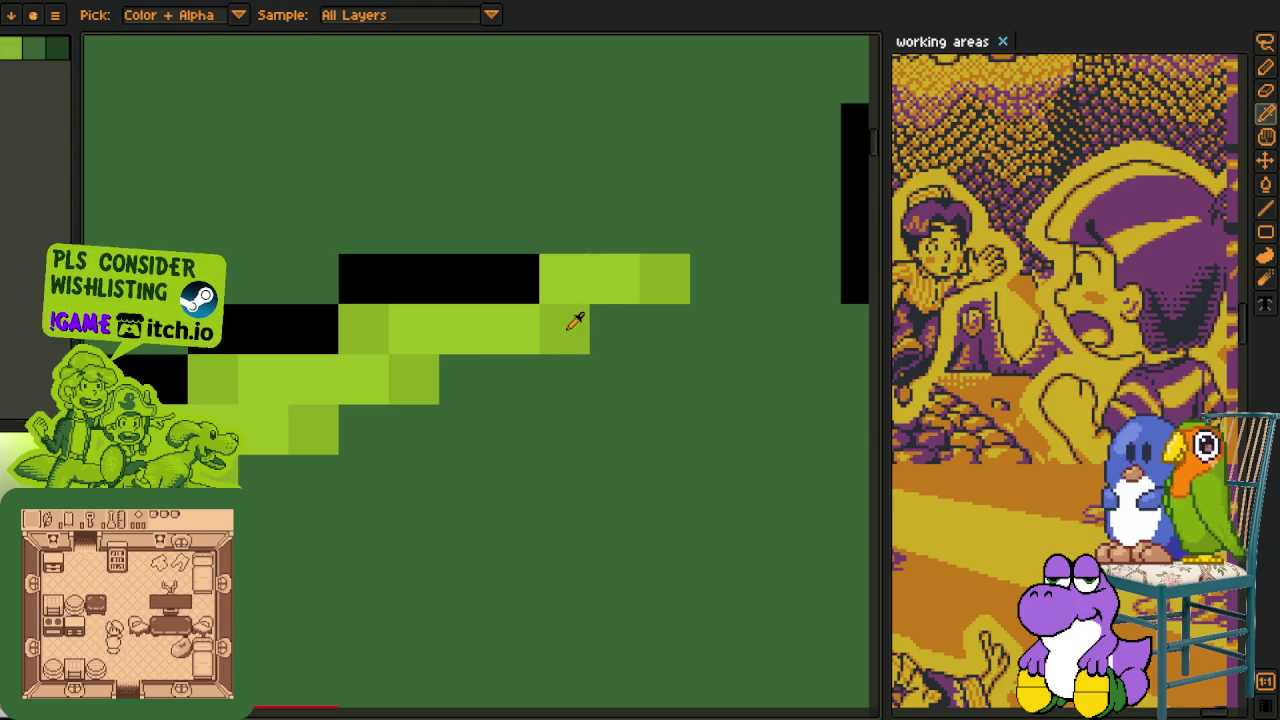
scroll(575, 320, "down", 5)
key("h")
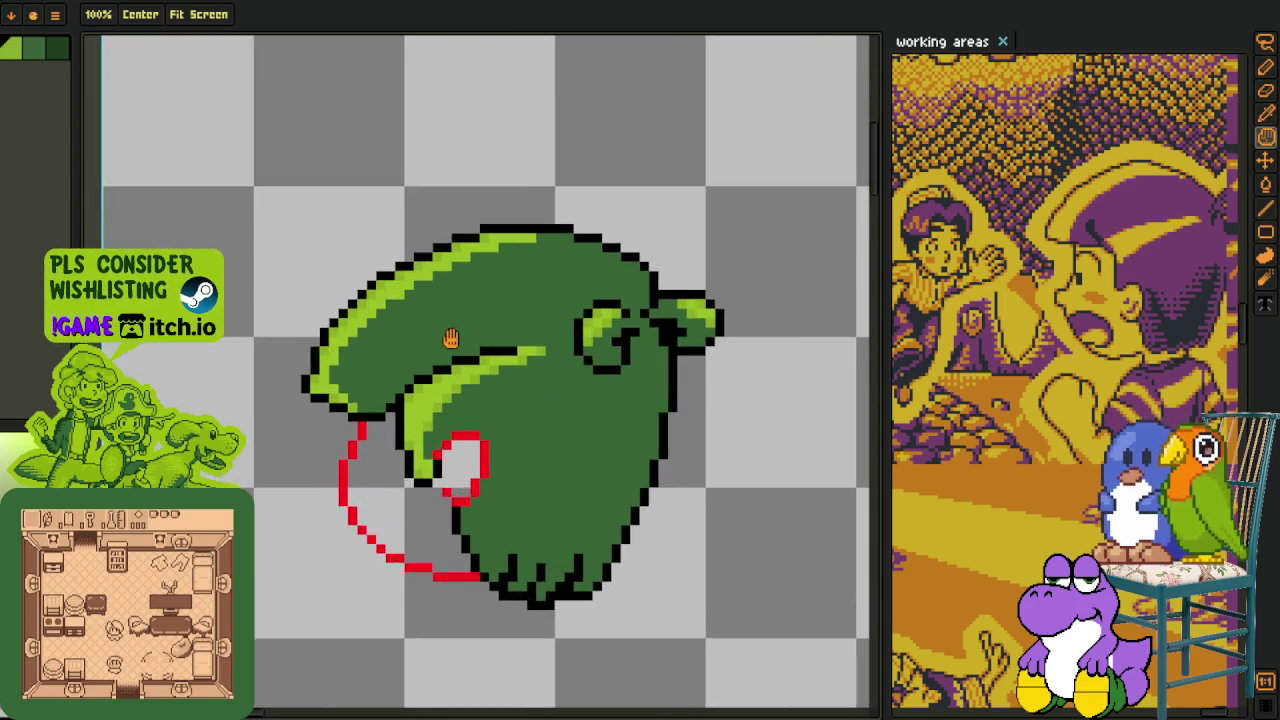
scroll(337, 384, "up", 3)
scroll(330, 380, "up", 3)
key("o")
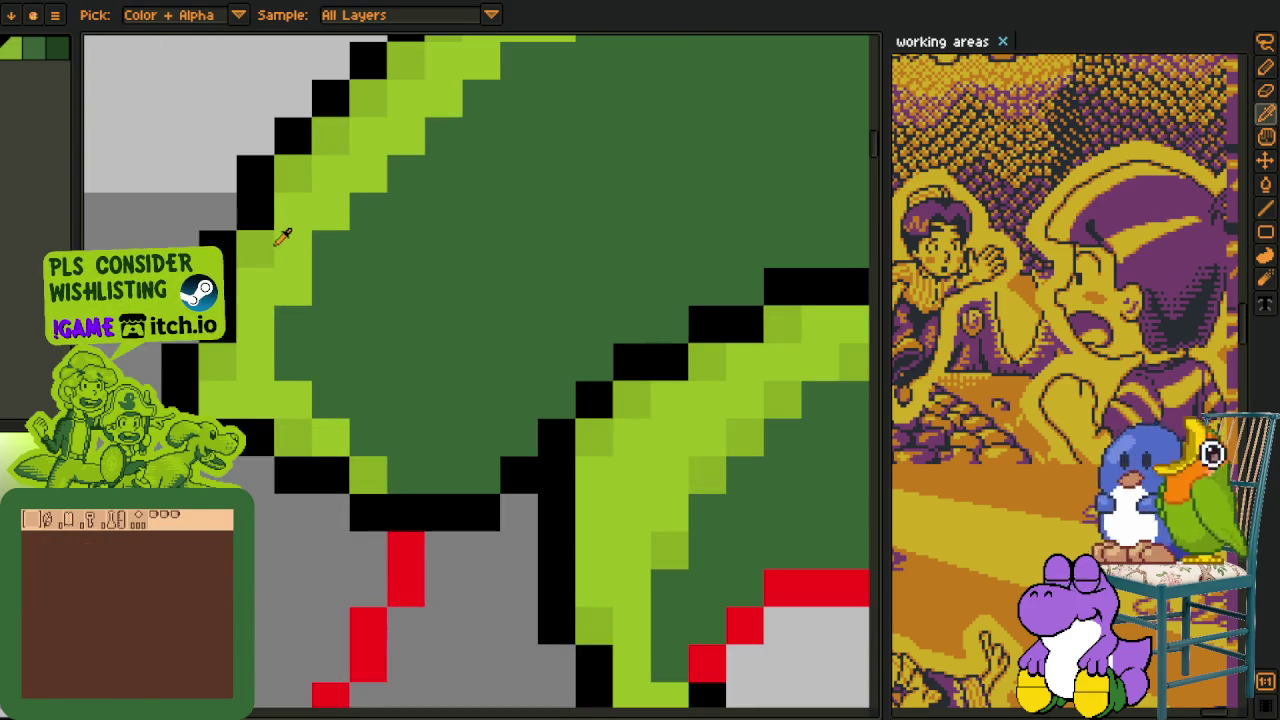
key("l")
key("h")
mouse_move(283, 236)
left_mouse_down()
mouse_move(276, 470)
mouse_move(553, 250)
mouse_move(529, 410)
mouse_move(636, 341)
left_mouse_up()
key("l")
Zoom and pan until the whole sprite and its red sketch outline are visible.
scroll(650, 335, "down", 2)
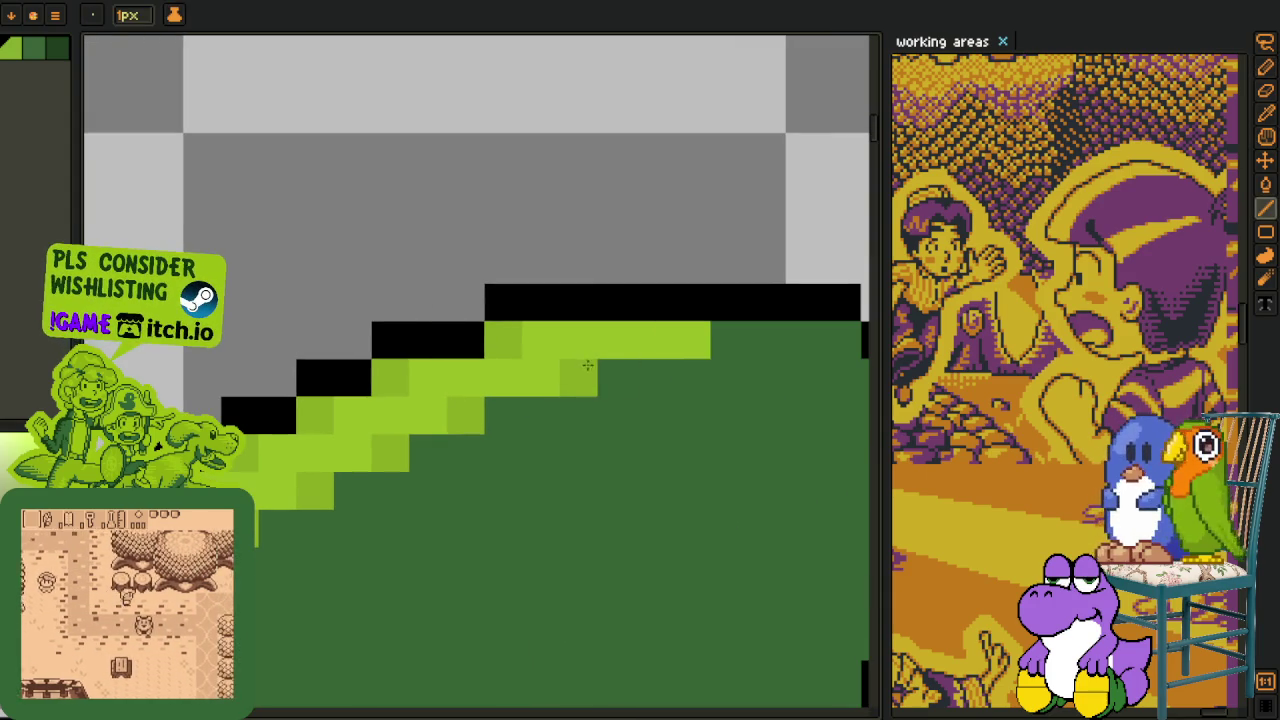
scroll(693, 347, "down", 2)
key("i")
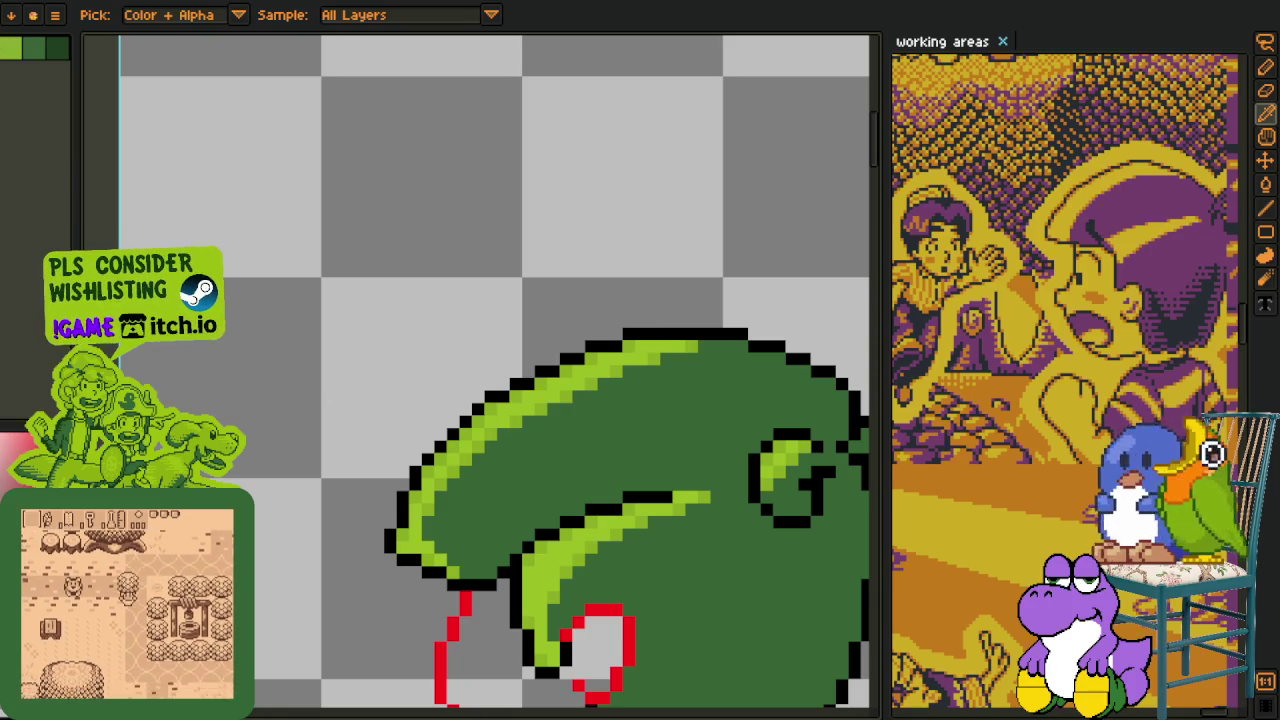
scroll(382, 350, "down", 3)
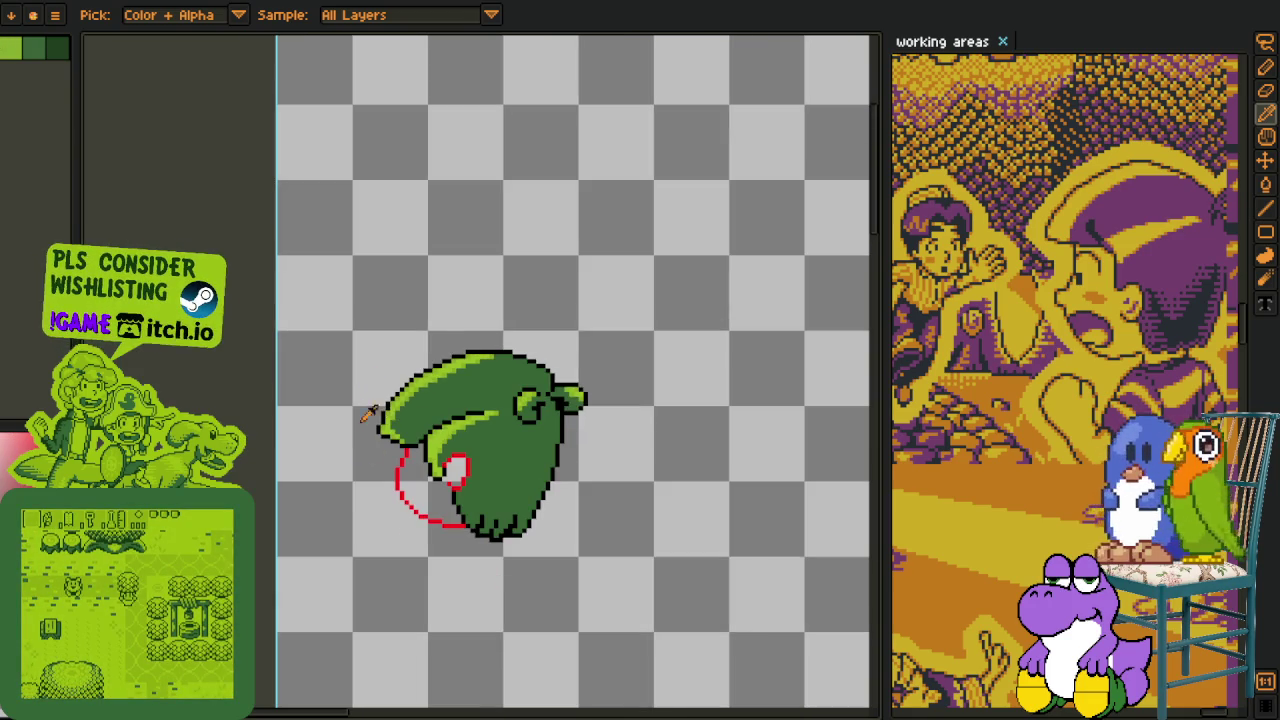
left_click_drag(410, 530, 422, 472)
scroll(422, 472, "up", 1)
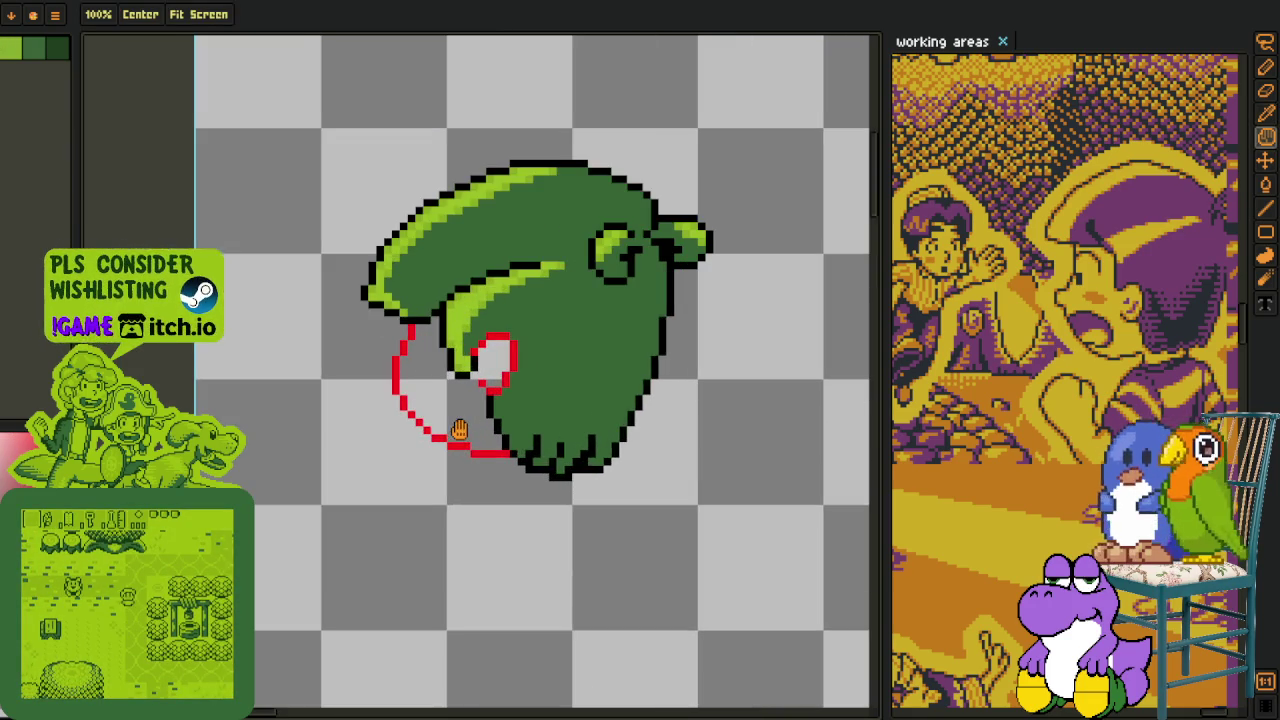
scroll(457, 517, "up", 1)
scroll(455, 390, "up", 1)
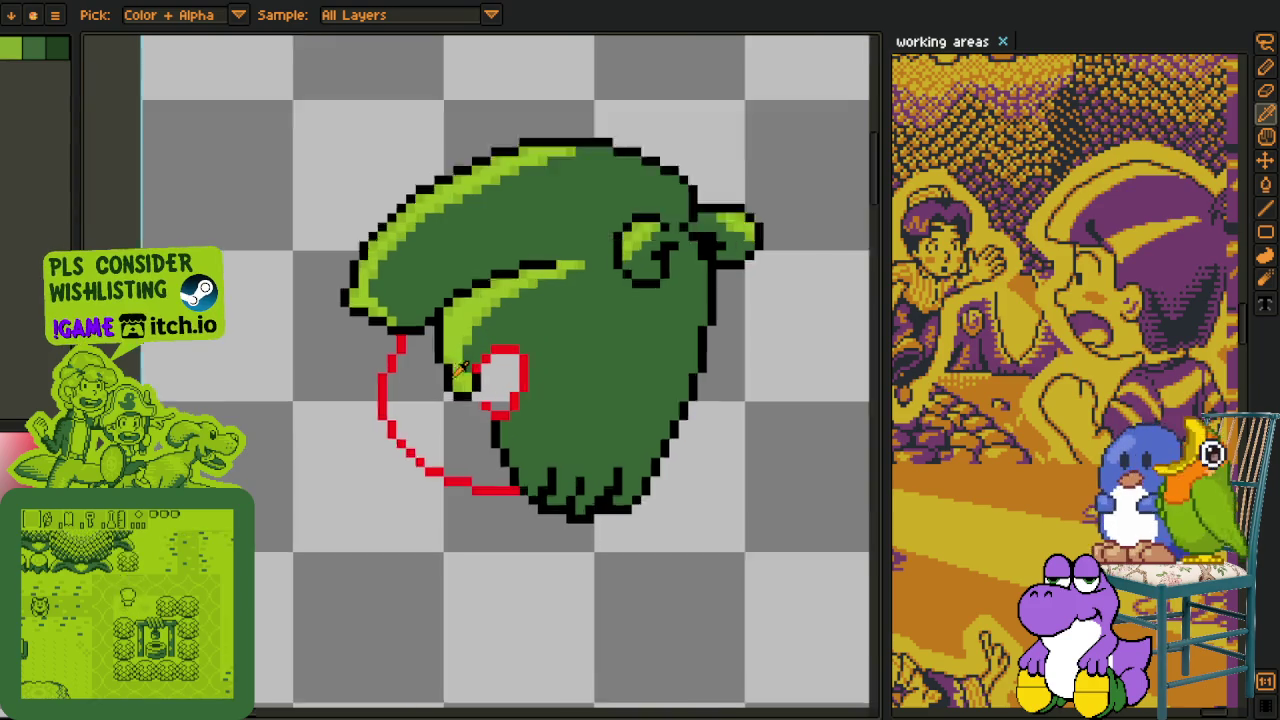
scroll(455, 390, "up", 1)
Bucket-fill the red-outlined lower lobe with light green.
key("g")
left_click(470, 400)
key("o")
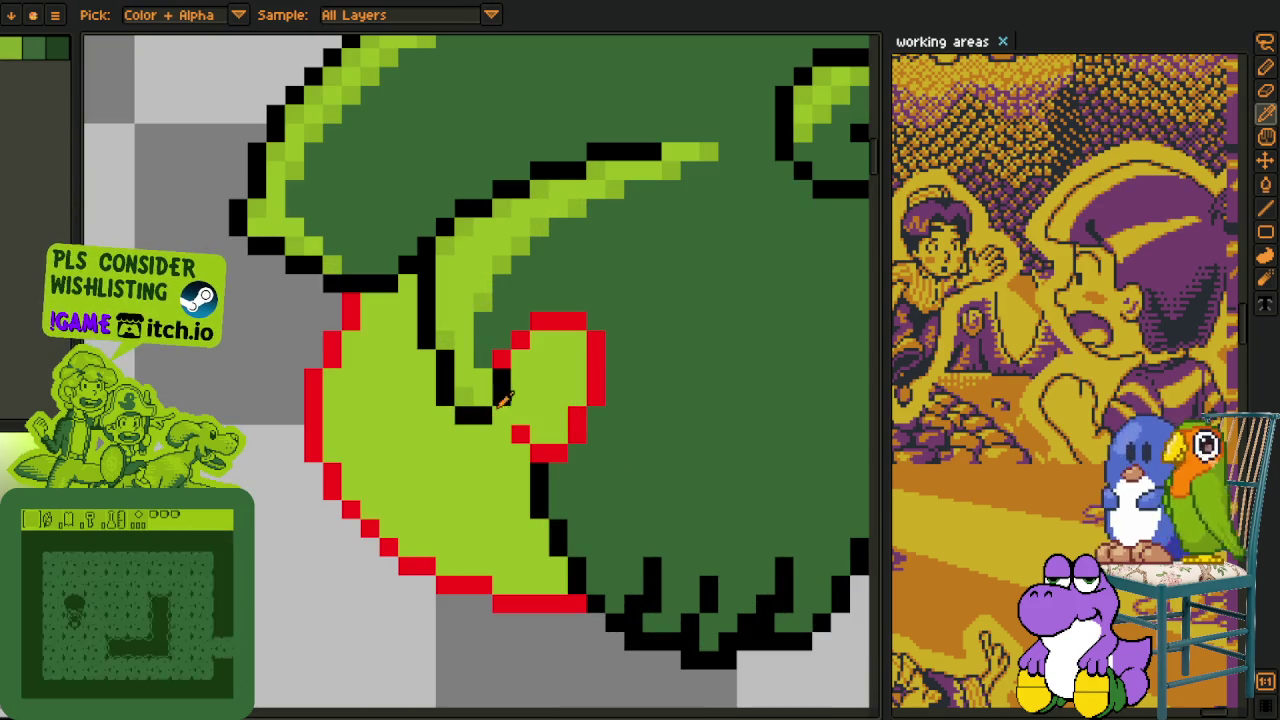
key("b")
scroll(540, 428, "up", 1)
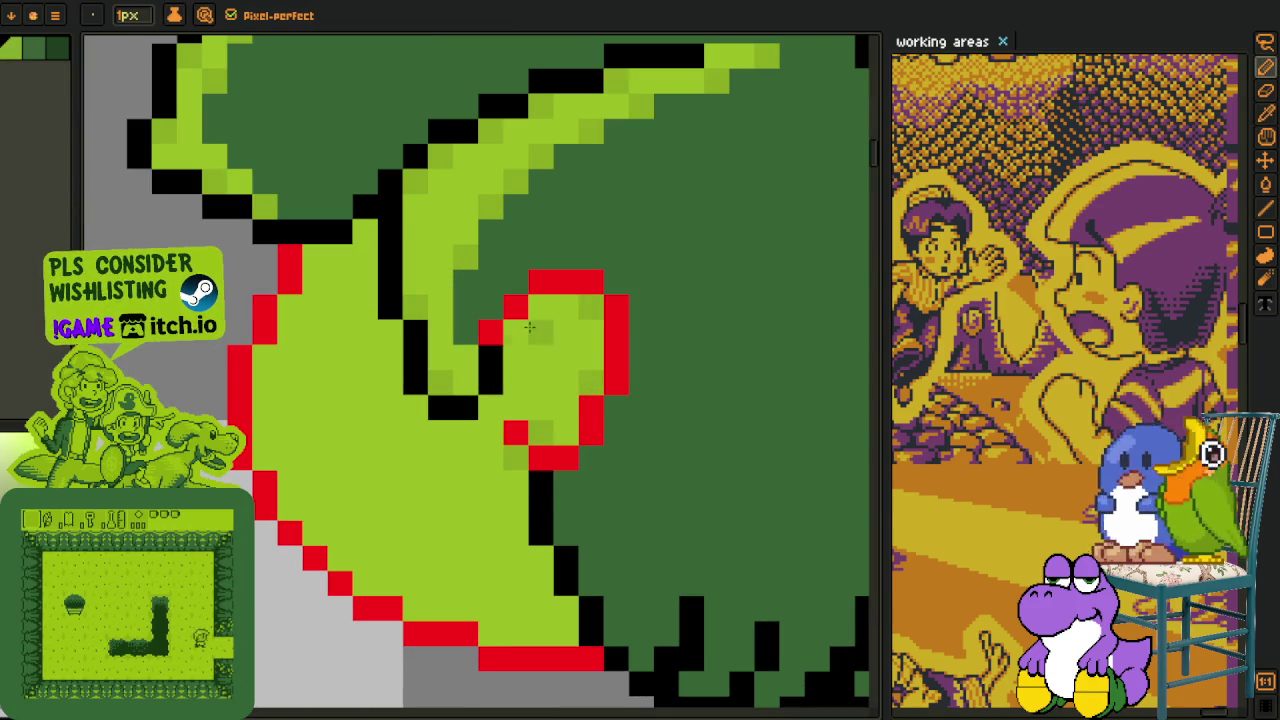
Paint and reshape a darker-green shading patch inside the lobe.
left_click_drag(290, 358, 380, 401)
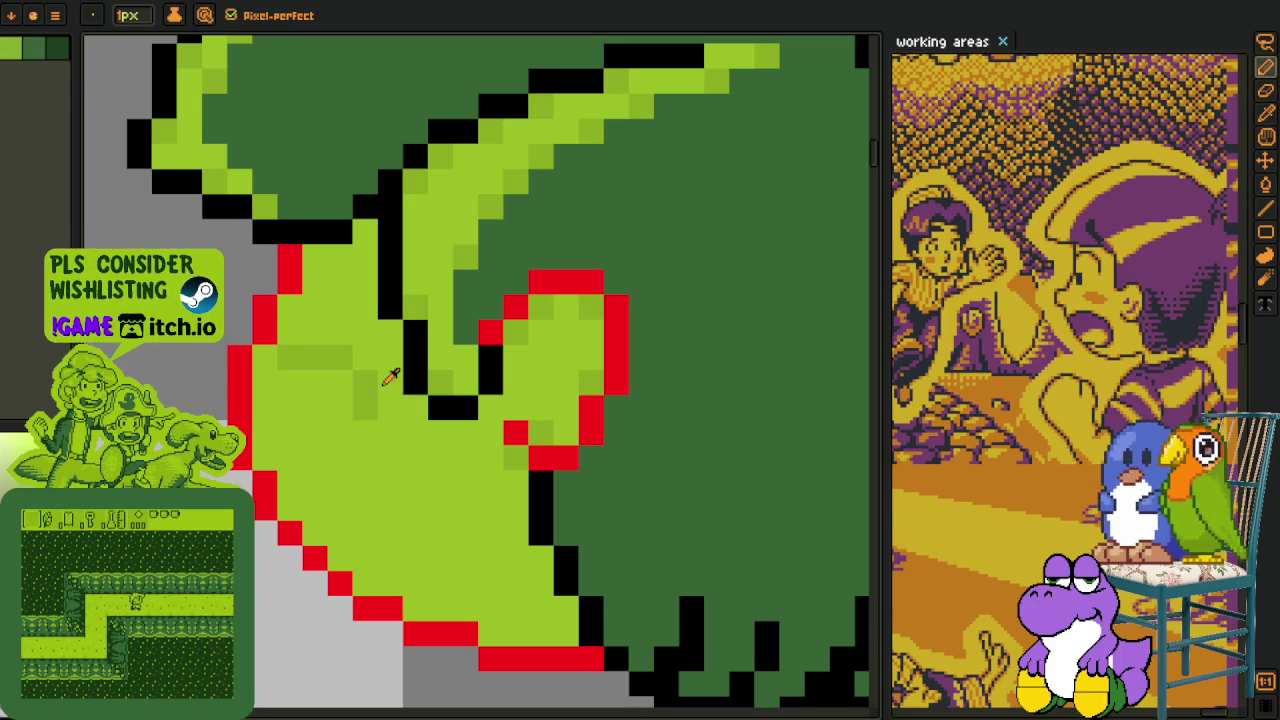
mouse_move(334, 354)
left_mouse_down()
mouse_move(276, 381)
mouse_move(280, 413)
mouse_move(291, 383)
left_mouse_up()
left_click_drag(288, 430, 354, 425)
left_click(390, 418, "alt")
left_click(360, 430)
left_click(320, 430, "alt")
left_click_drag(266, 360, 294, 434)
left_click(286, 500, "alt")
left_click(340, 558)
Add a dark-green pixel beside the red edge and sample a colour from the artwork.
key("l")
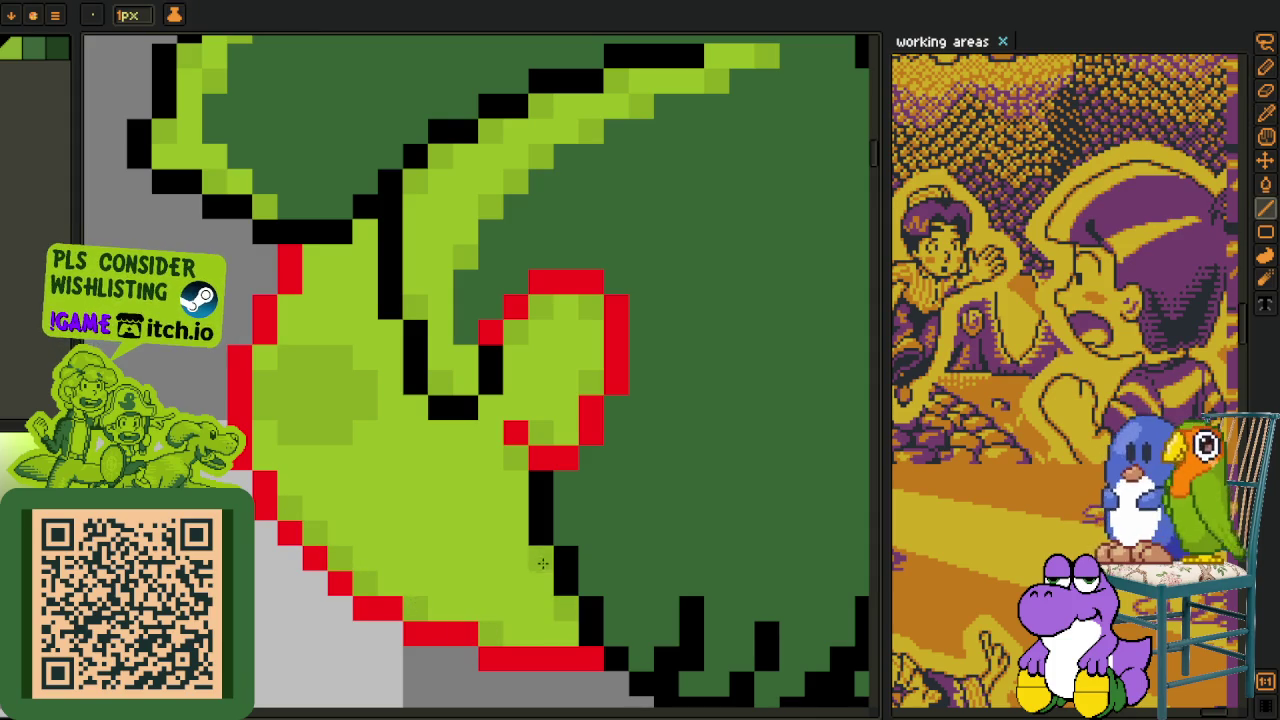
left_click(316, 258)
key("b")
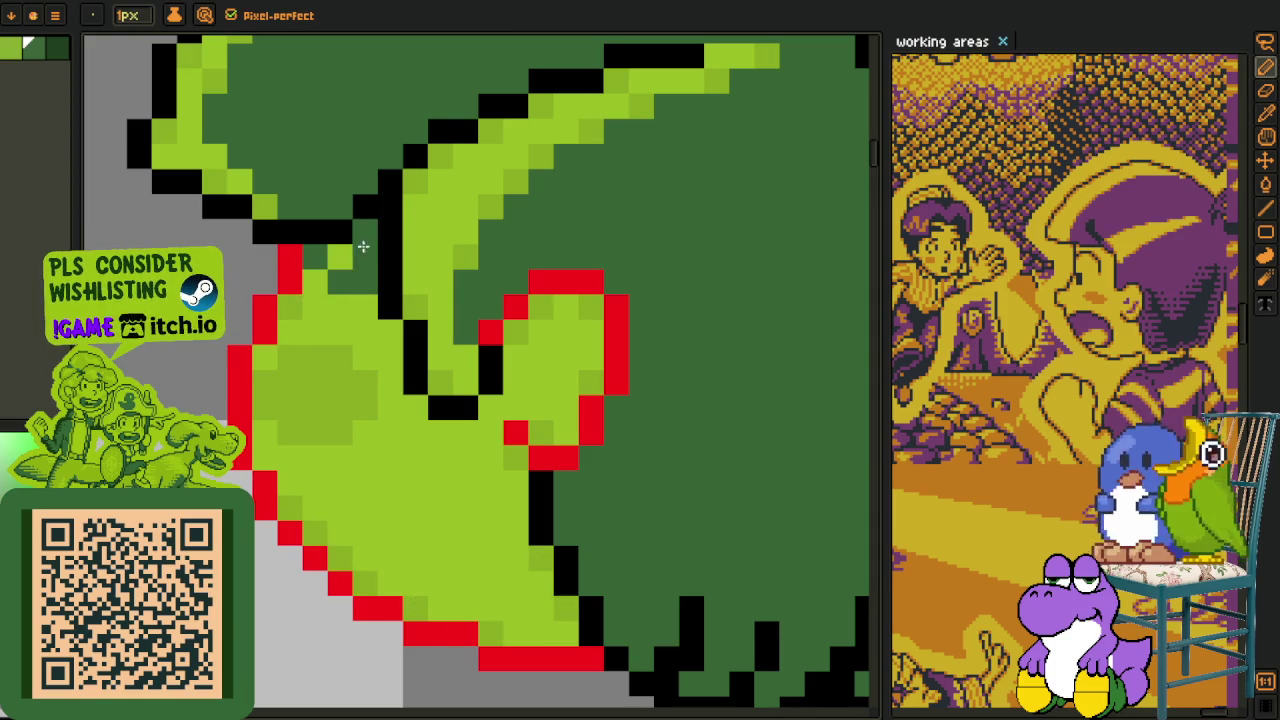
key("alt")
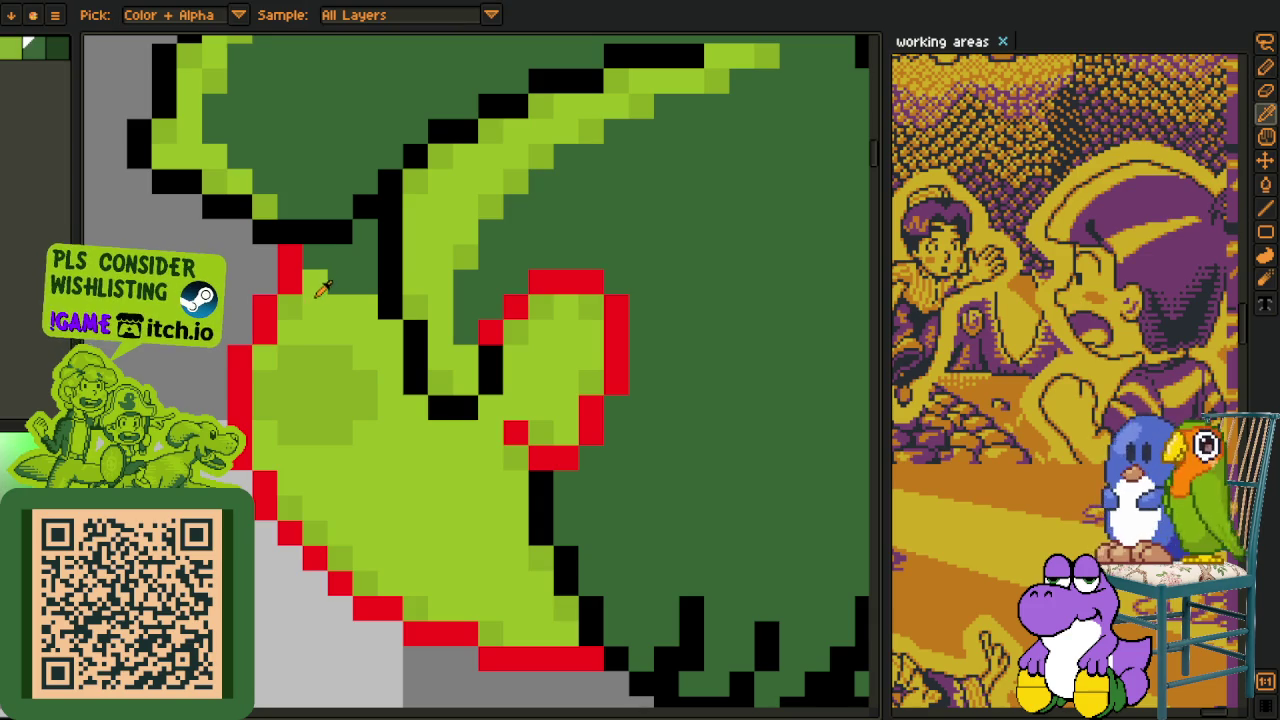
left_click(290, 314, "alt")
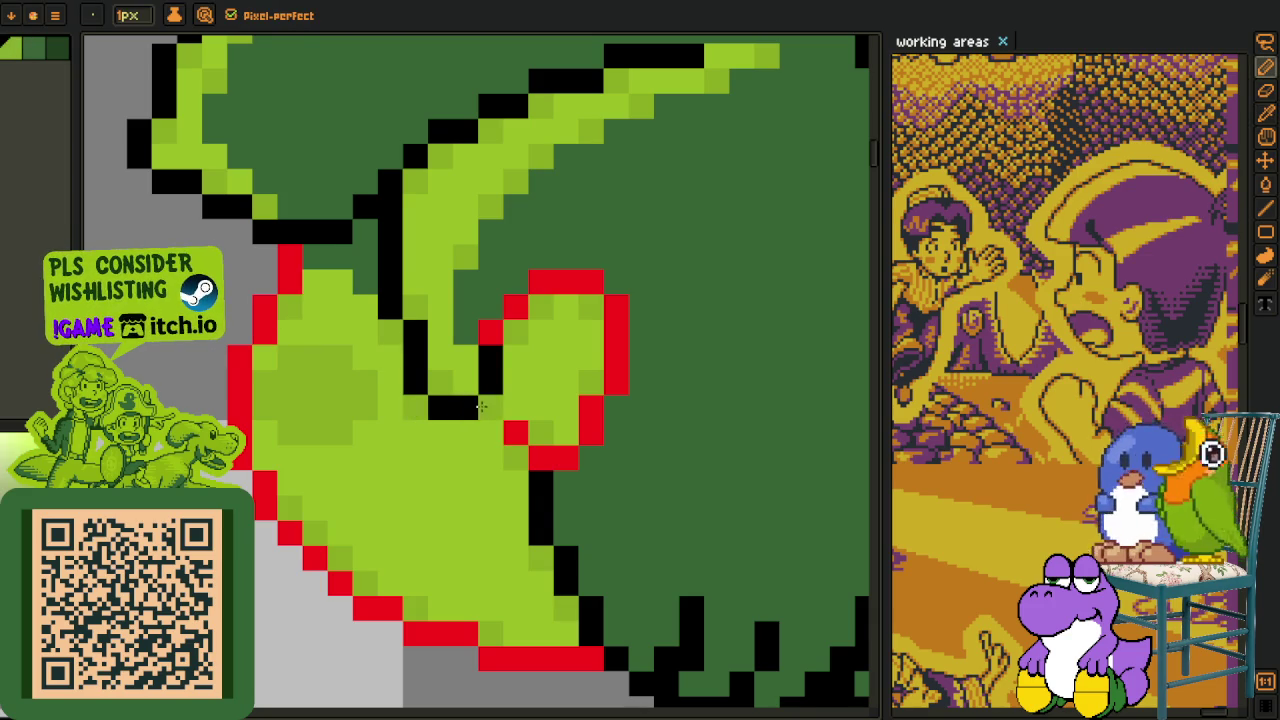
Fill the dark-green pockets beside the black outline with light green.
scroll(470, 430, "down", 3)
scroll(490, 450, "down", 3)
key("i")
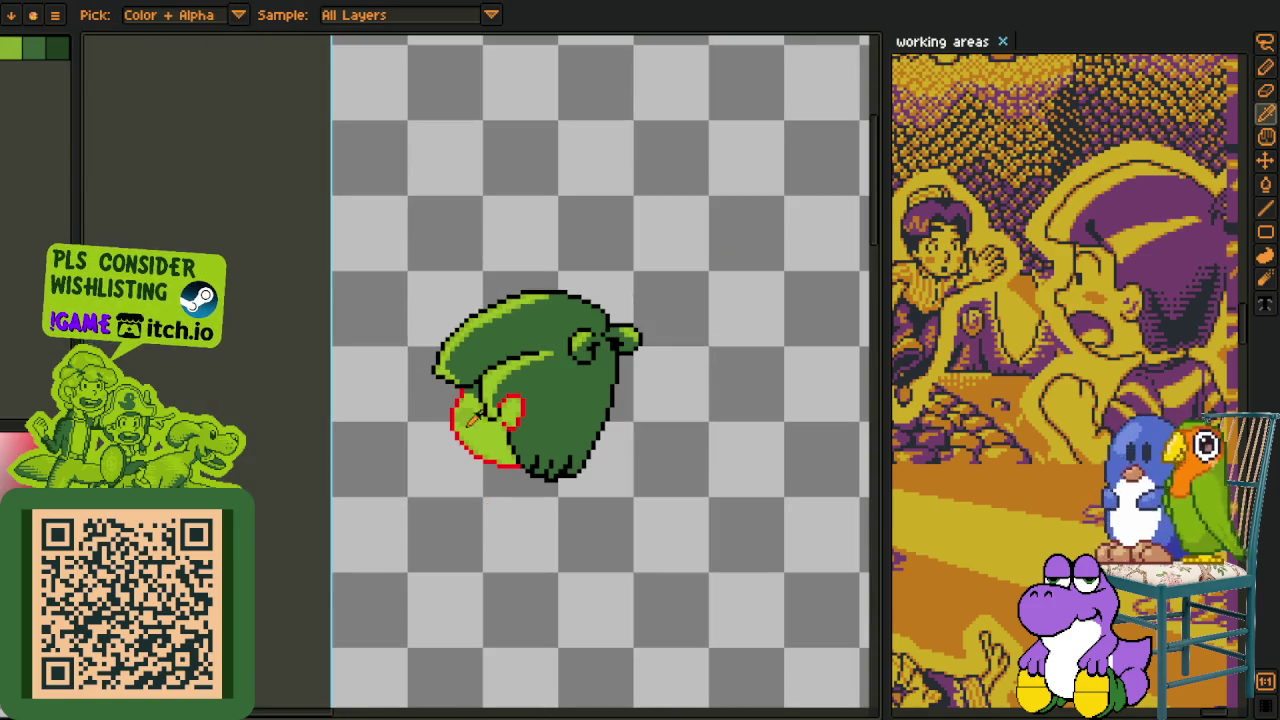
scroll(480, 440, "up", 3)
scroll(520, 410, "up", 2)
left_click(536, 422)
key("g")
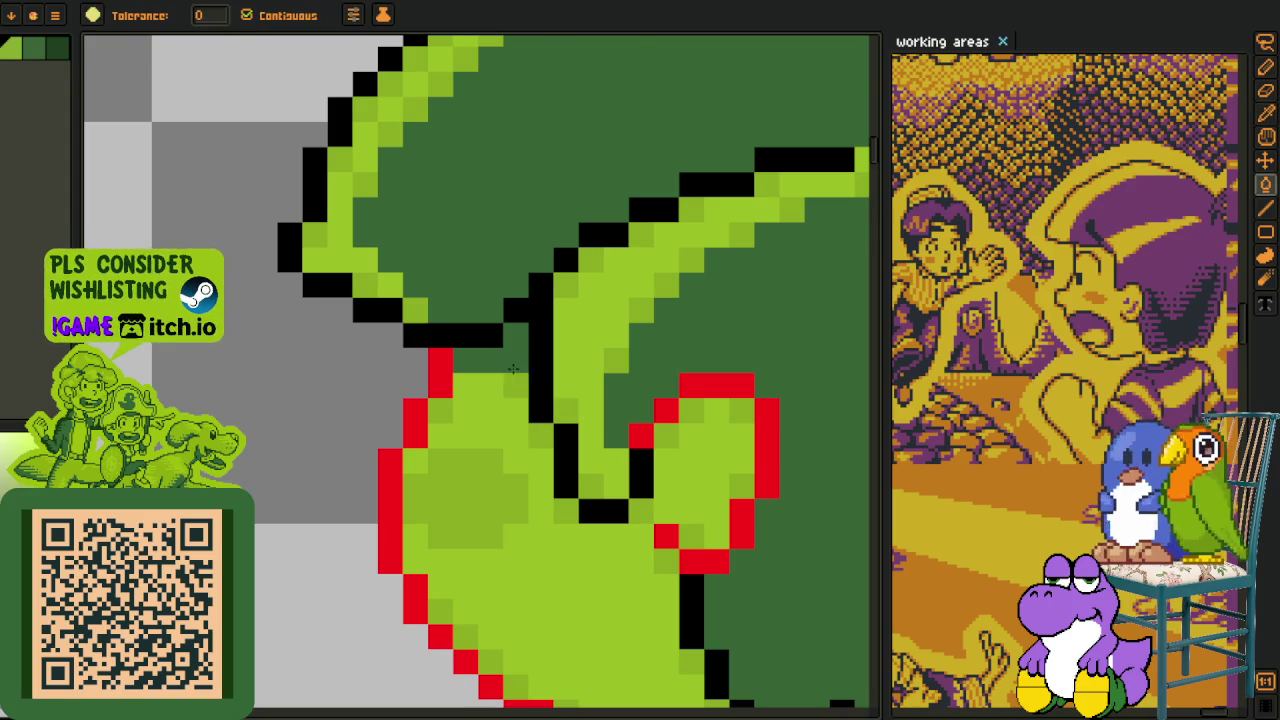
left_click(515, 360)
key("i")
left_click(502, 320)
Zoom out and save the sprite.
key("b")
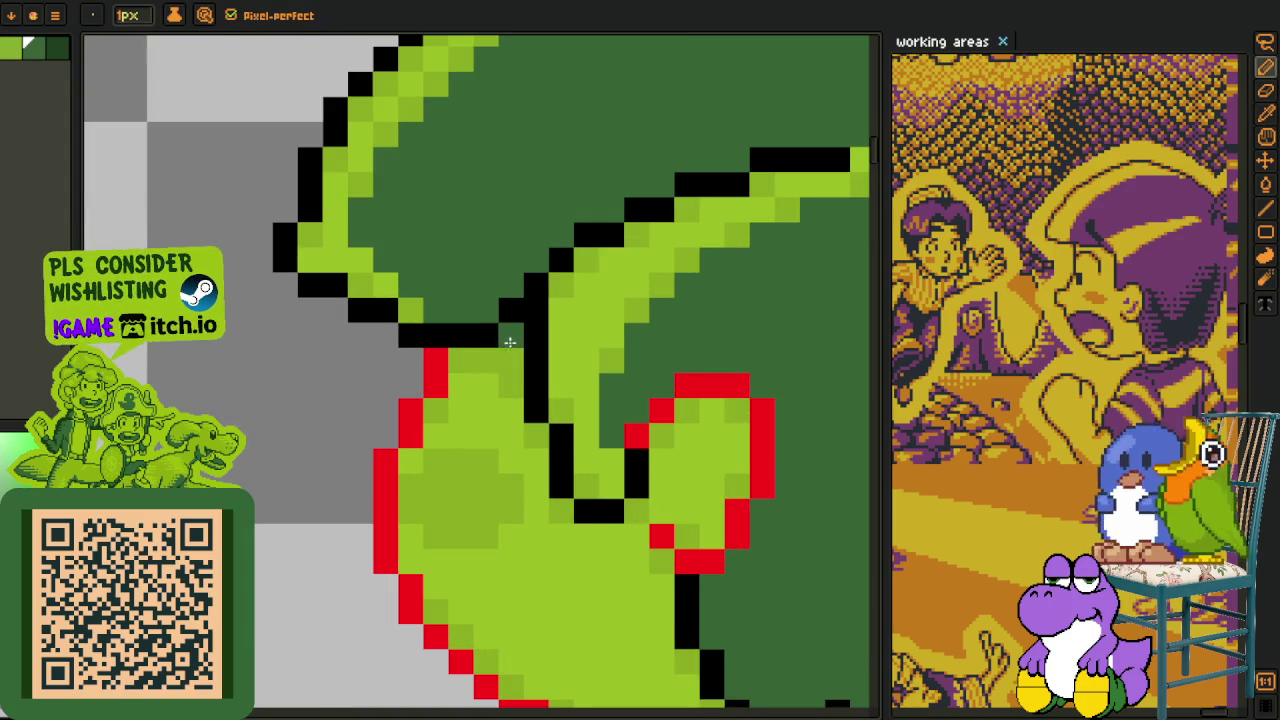
scroll(505, 340, "down", 4)
scroll(484, 425, "down", 1)
key("i")
scroll(446, 459, "down", 1)
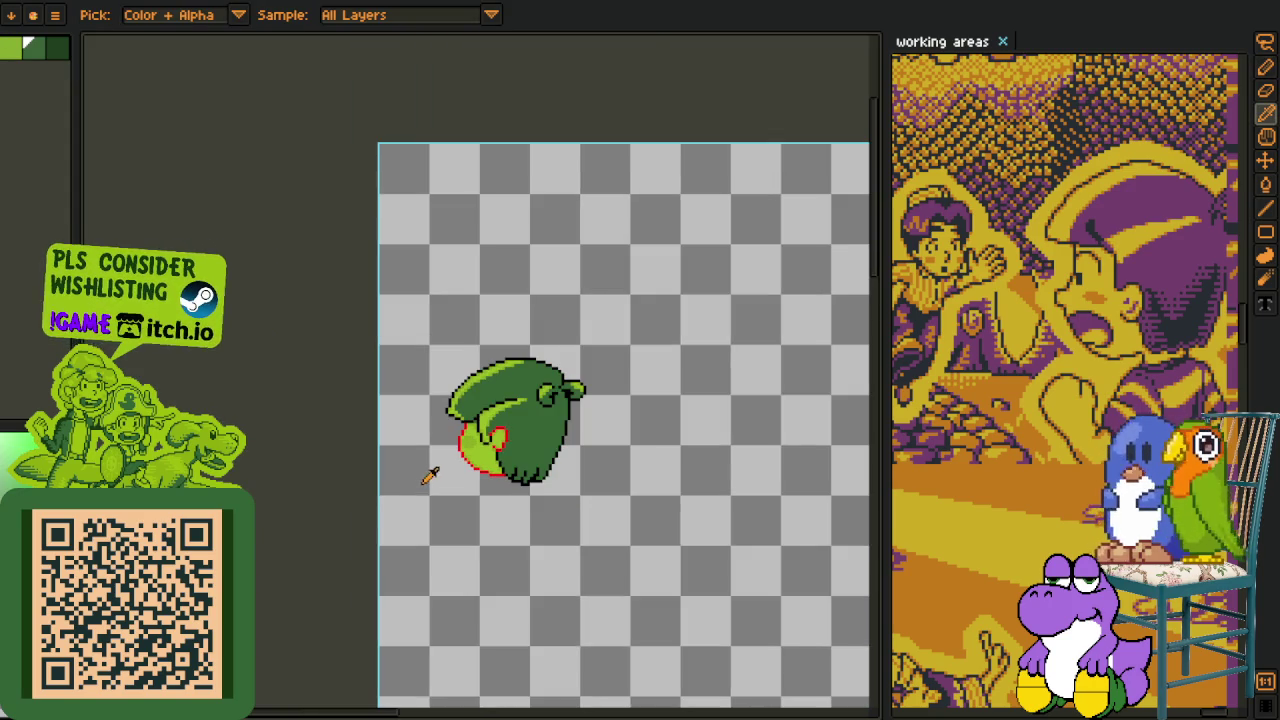
key("ctrl+s")
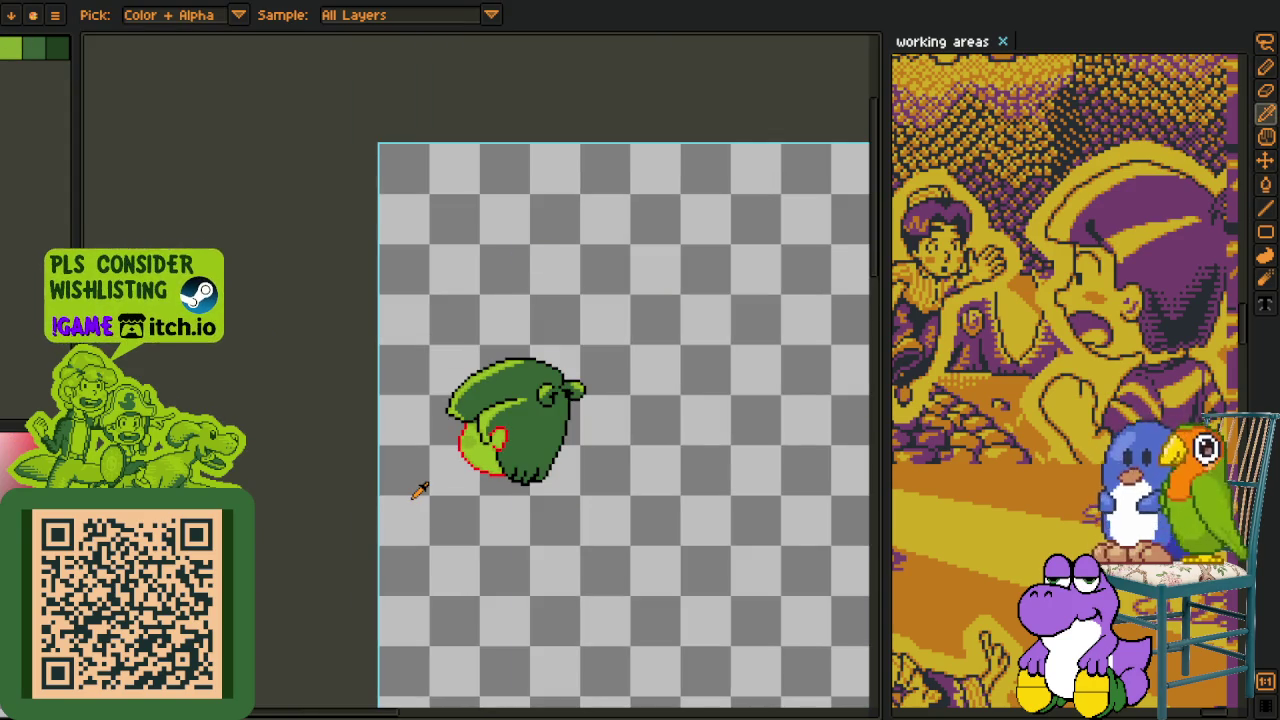
Sample the red outline colour and run Replace Color on it.
key("h")
scroll(490, 450, "up", 2)
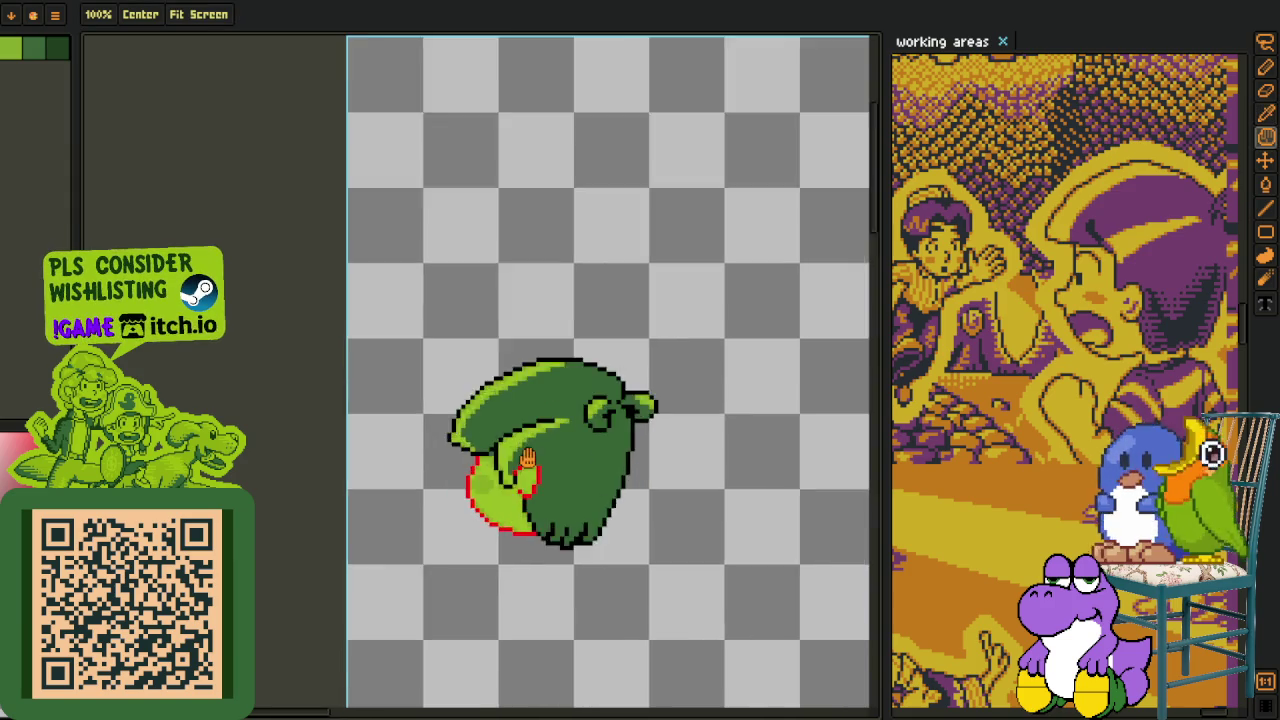
scroll(490, 445, "up", 2)
key("i")
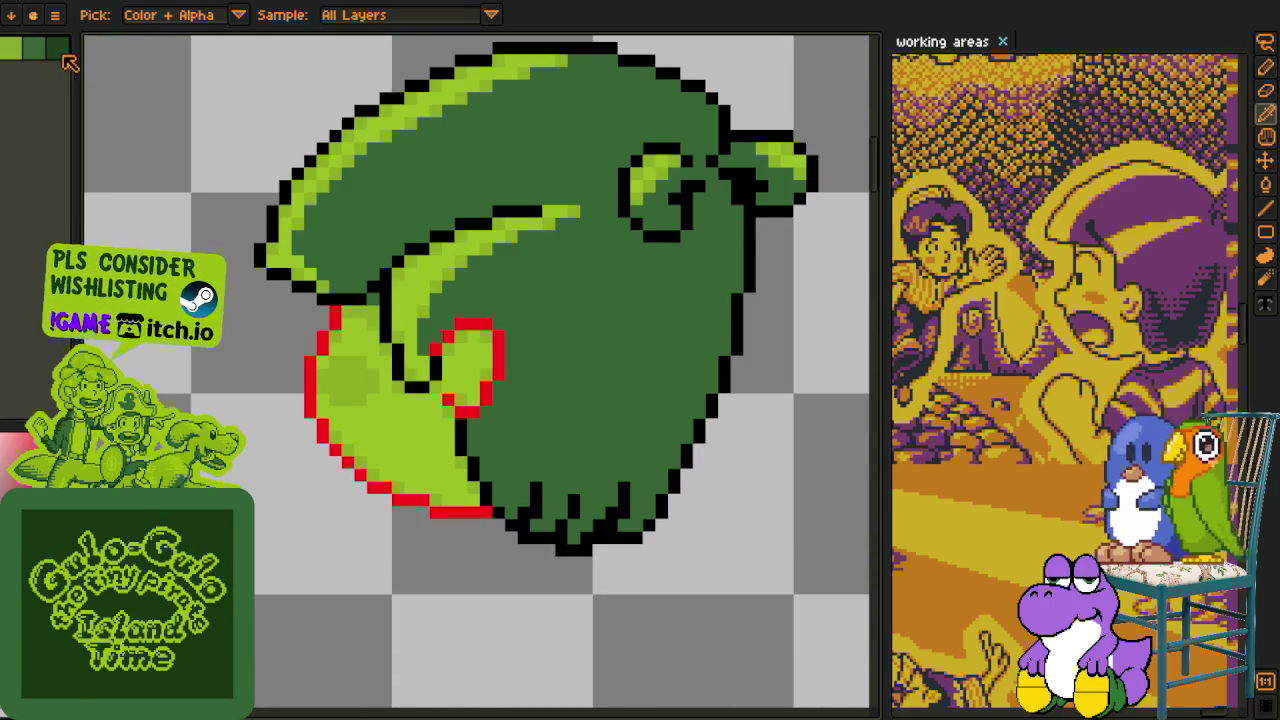
scroll(447, 320, "up", 2)
left_click(441, 328)
key("shift+r")
left_click(502, 562)
Merge the current layer down into the layer below.
key("Tab")
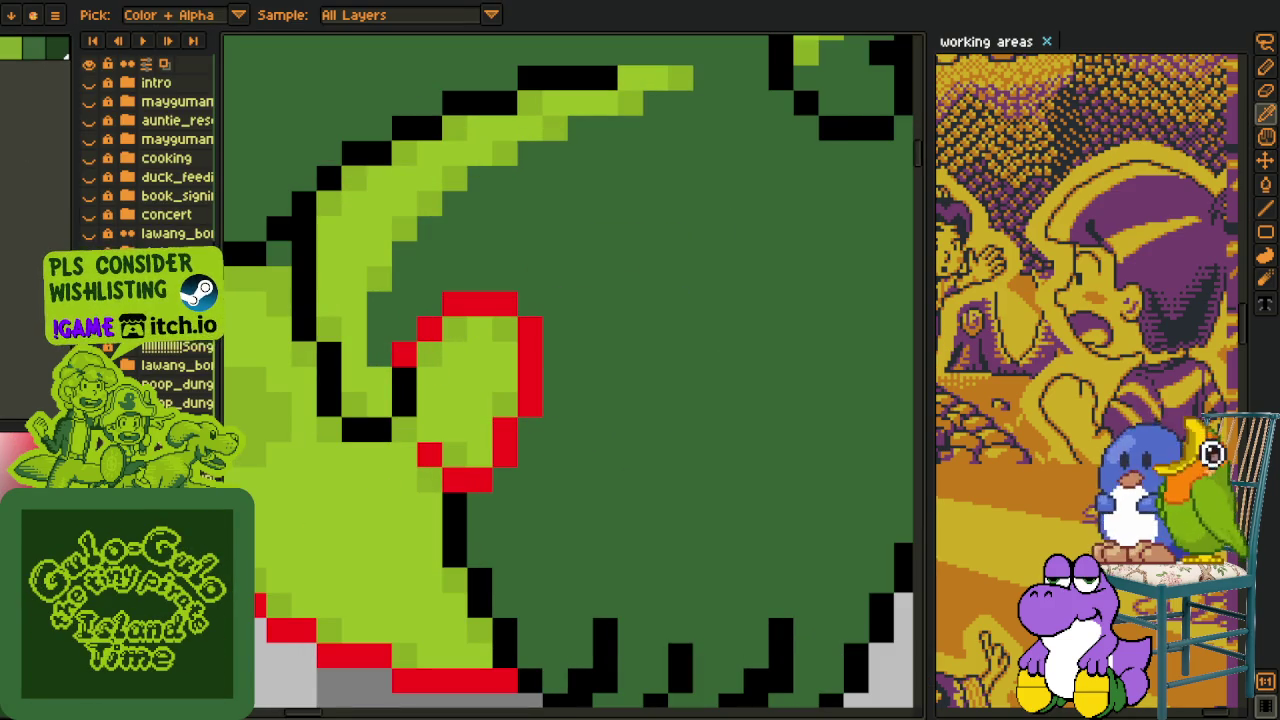
right_click(160, 290)
left_click(240, 405)
type("pirate")
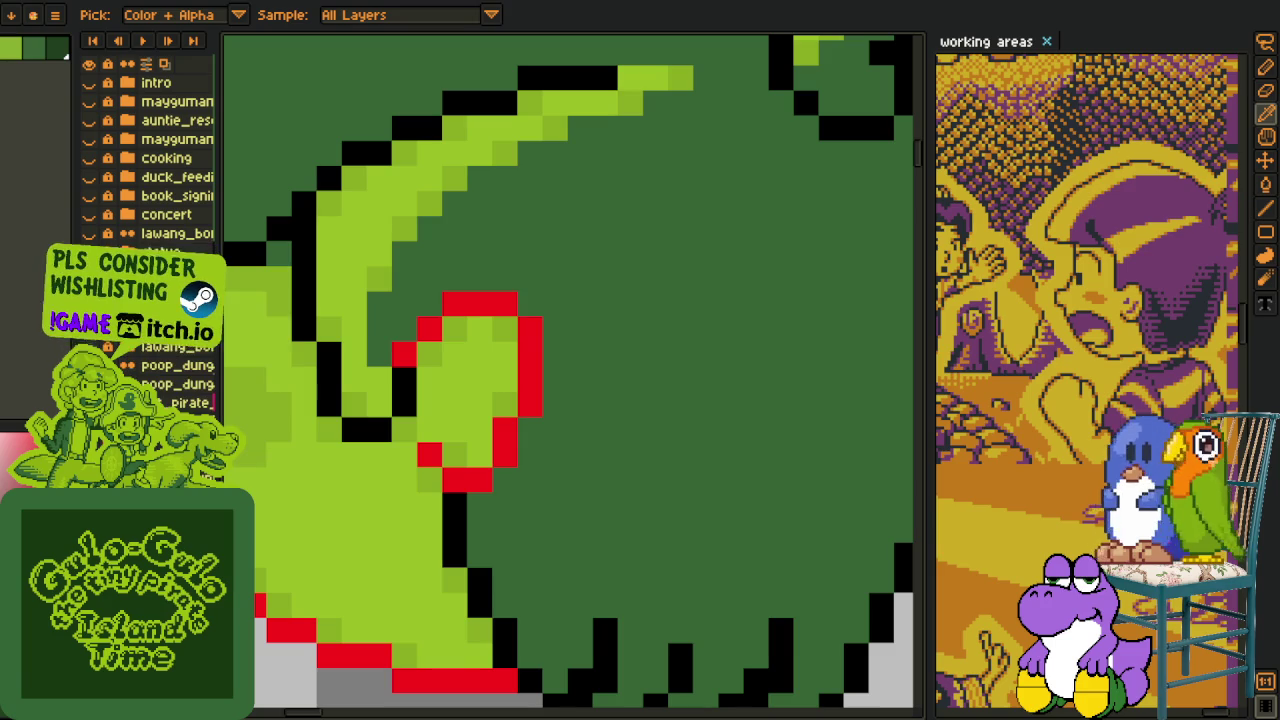
key("Tab")
Recolour the red sketch and the black outline dark green with Replace Color.
key("shift+r")
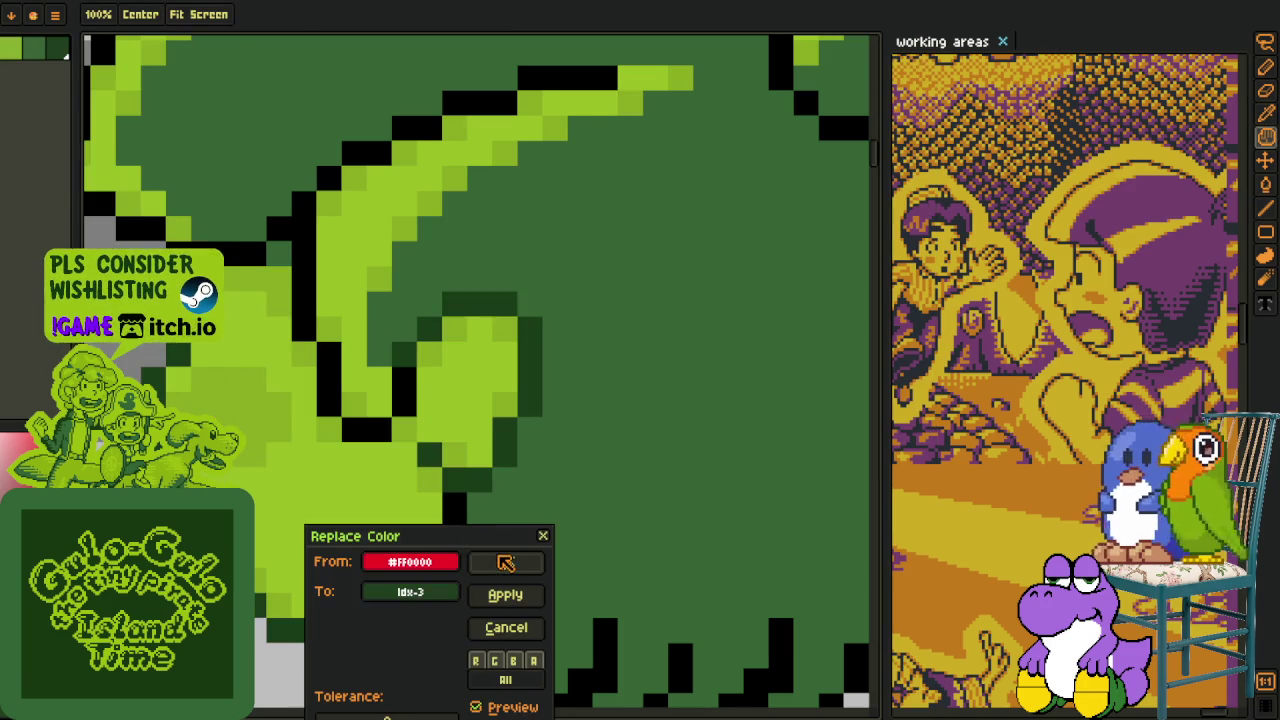
left_click(502, 562)
key("shift+r")
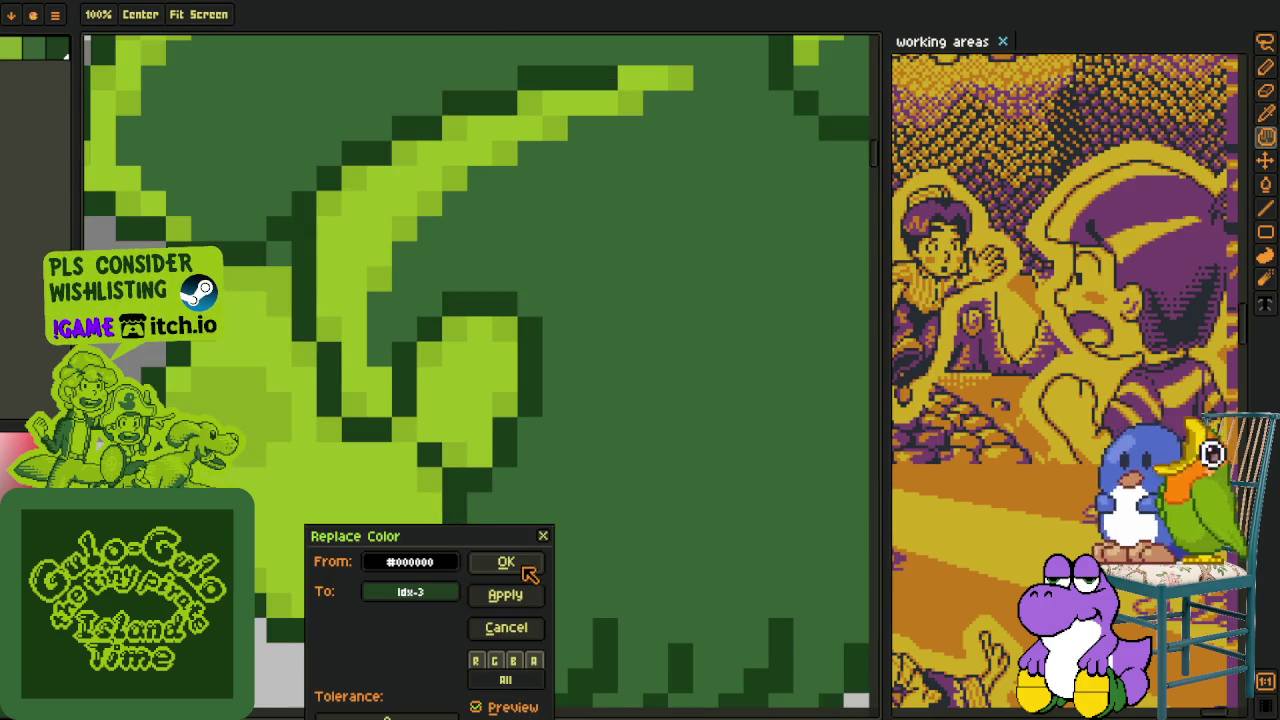
left_click(502, 566)
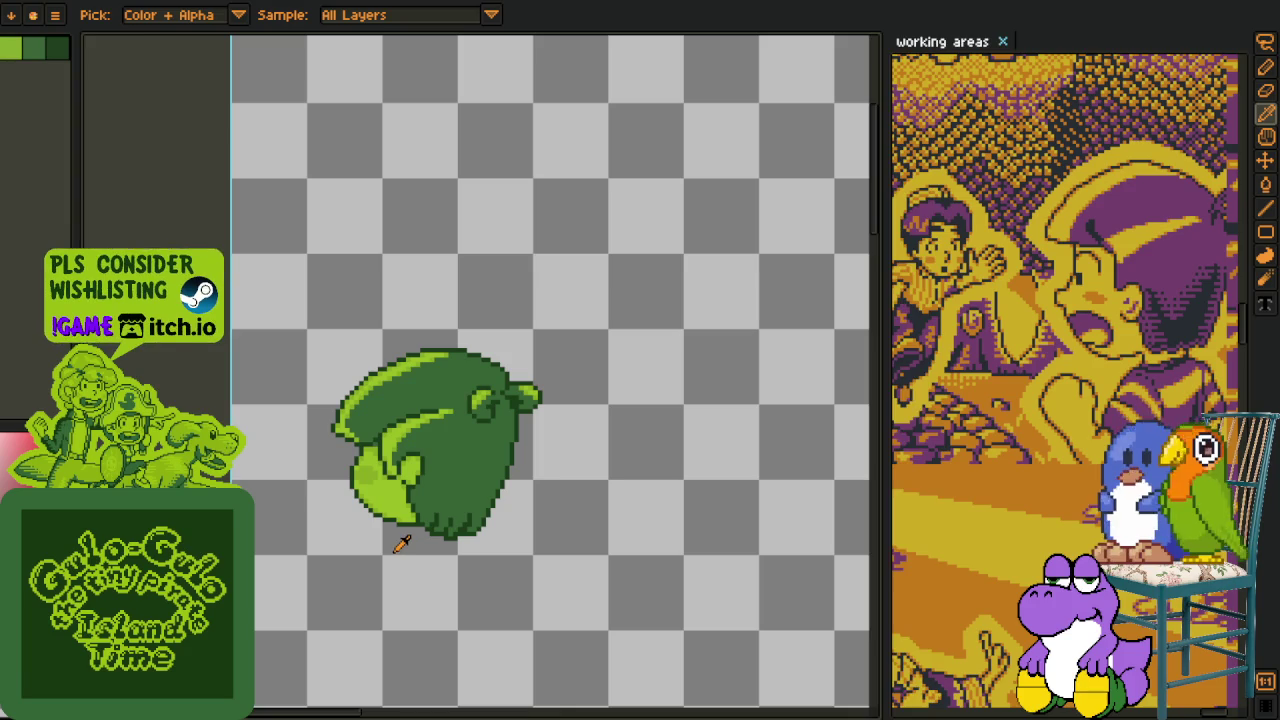
Save the recoloured sprite and zoom back in on its edge.
key("Tab")
key("ctrl+s")
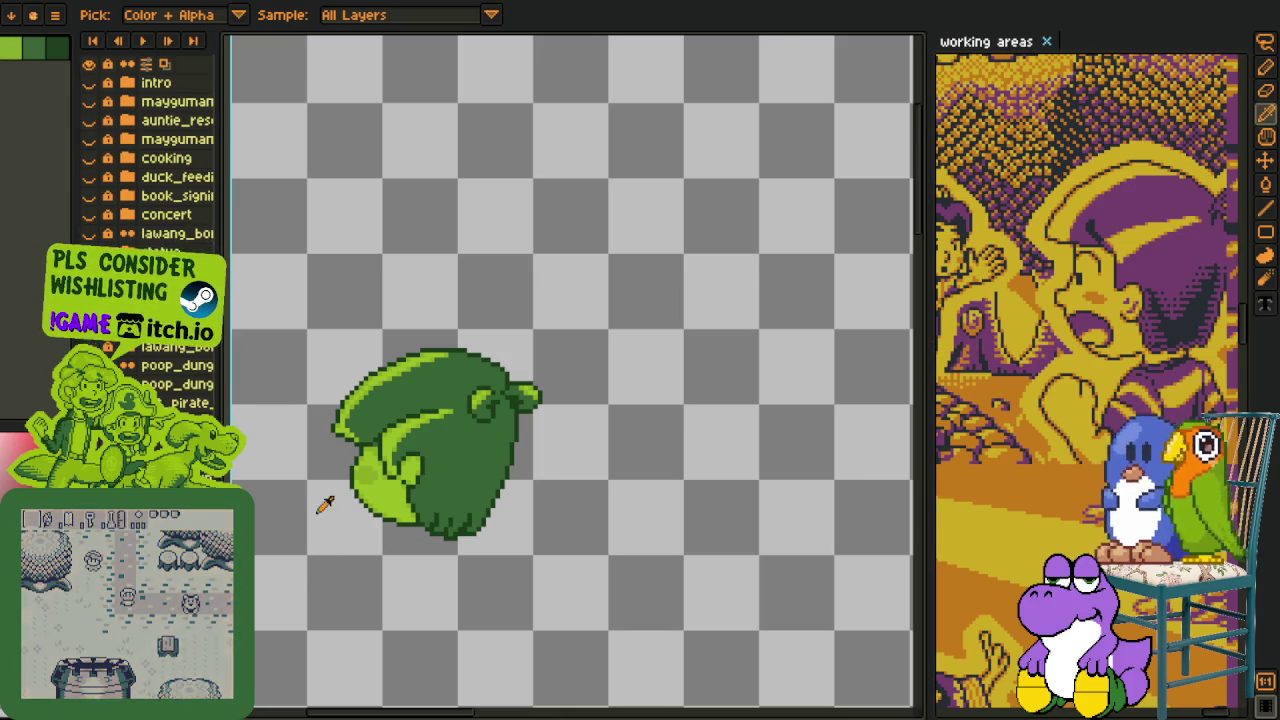
scroll(325, 470, "up", 2)
scroll(328, 440, "up", 1)
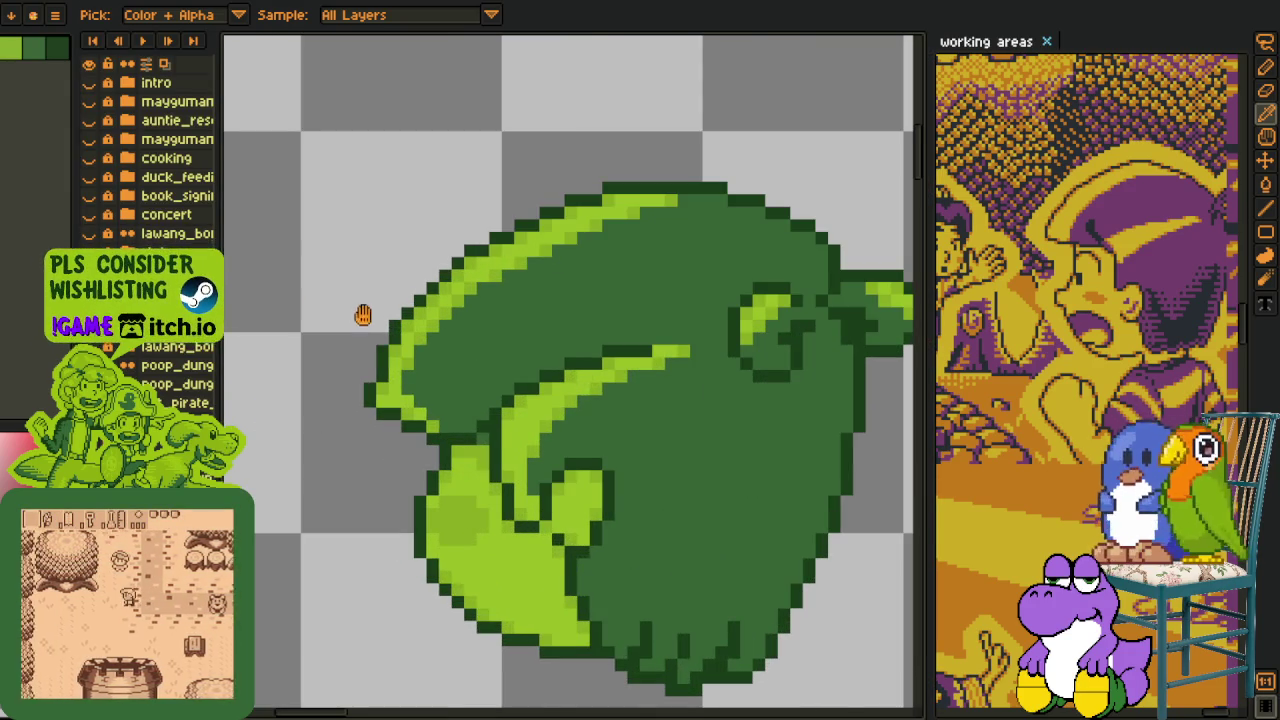
scroll(494, 443, "up", 2)
scroll(560, 543, "up", 2)
Recolour two pixels along the sprite's lower edge using sampled colours.
key("b")
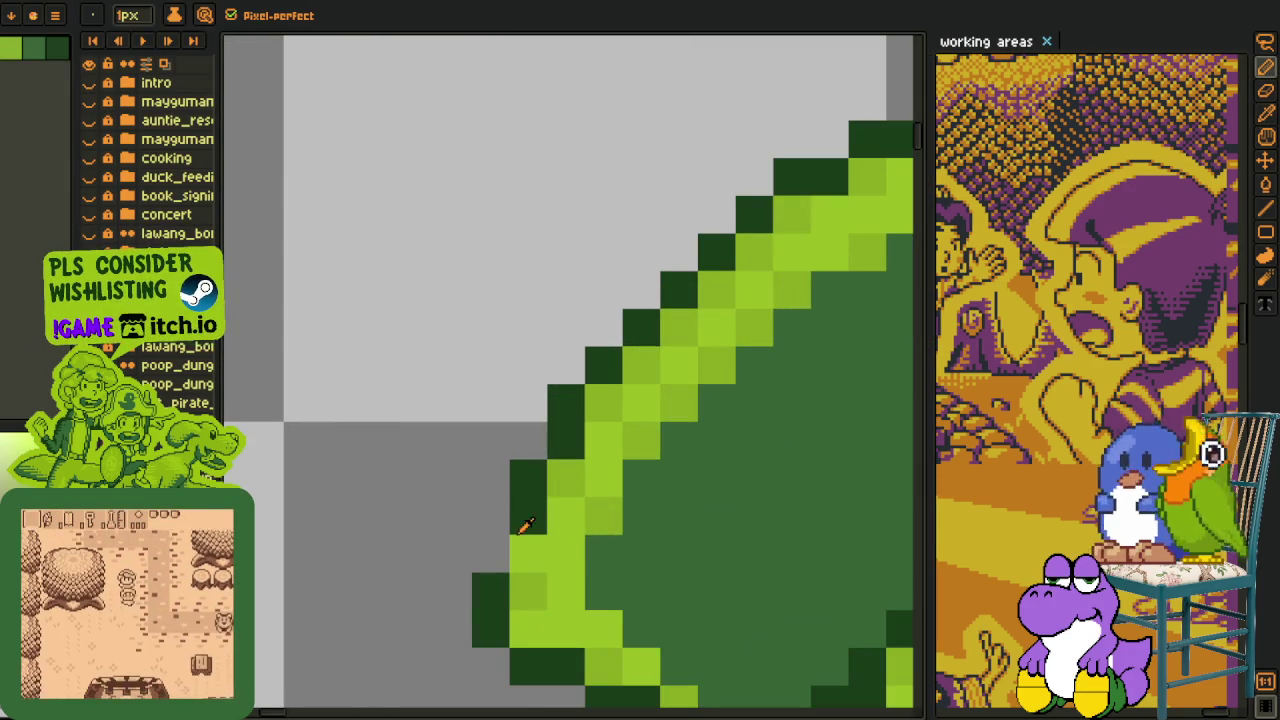
key("i")
scroll(480, 520, "down", 3)
scroll(465, 500, "up", 3)
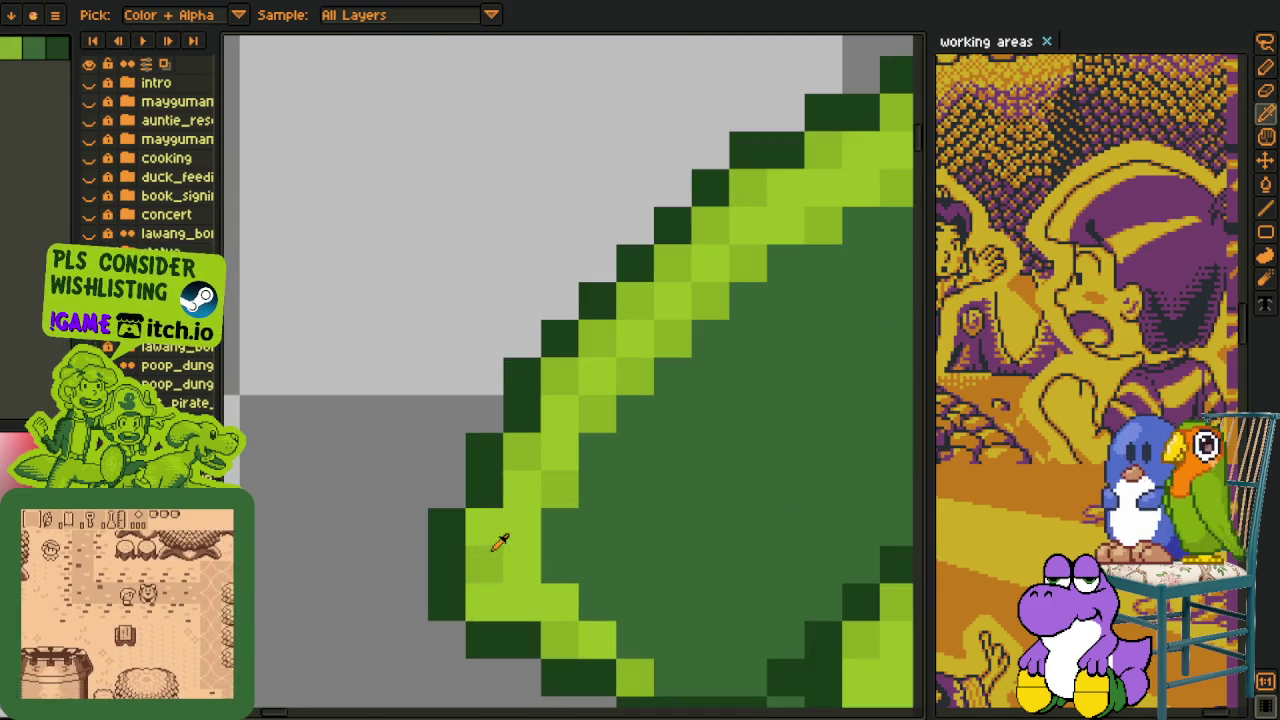
key("b")
left_click(485, 601)
key("i")
key("b")
left_click(485, 565)
Recolour one more edge stripe pixel and sample the red sketch colour from the legs.
key("i")
key("b")
left_click(523, 560)
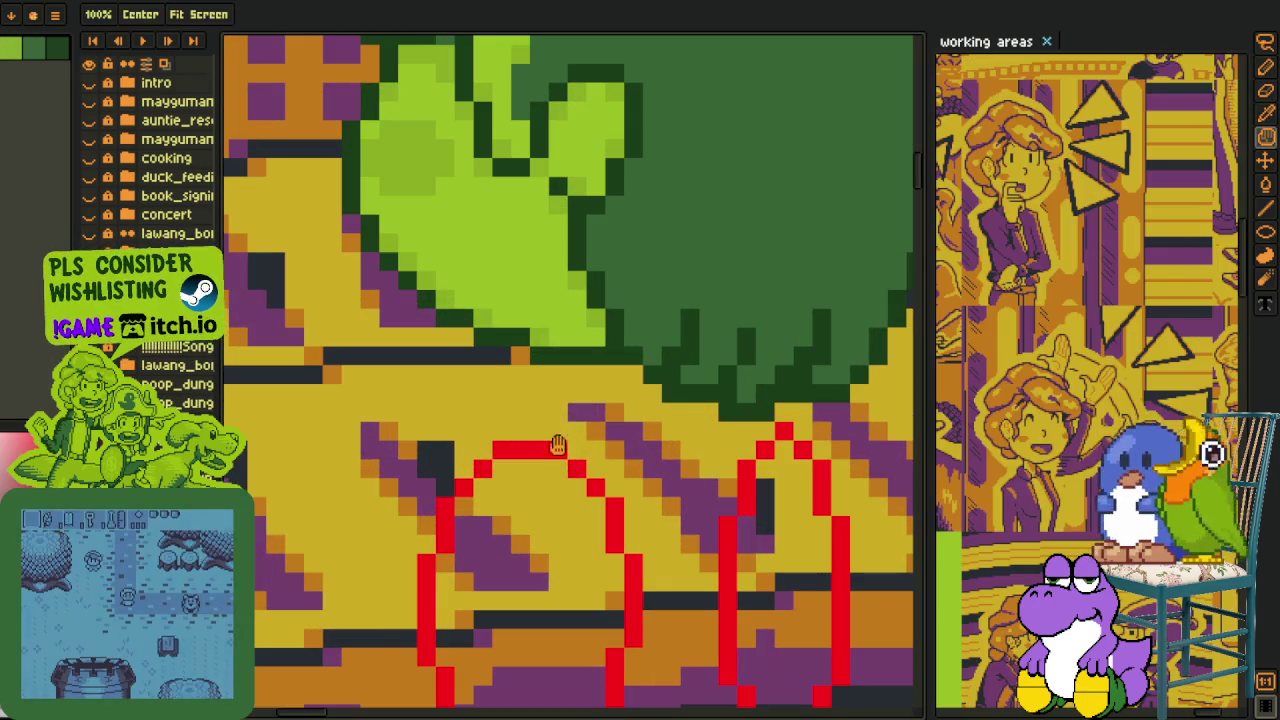
key("i")
left_click(551, 443)
key("b")
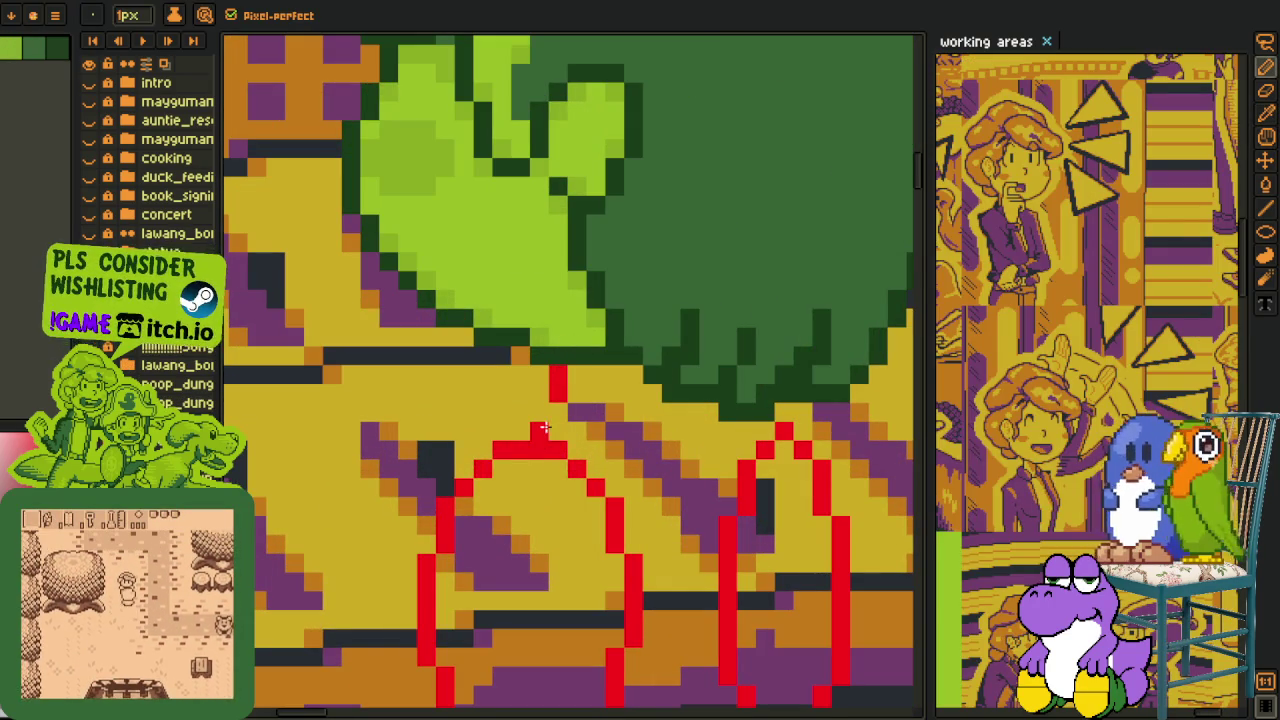
left_click(556, 412)
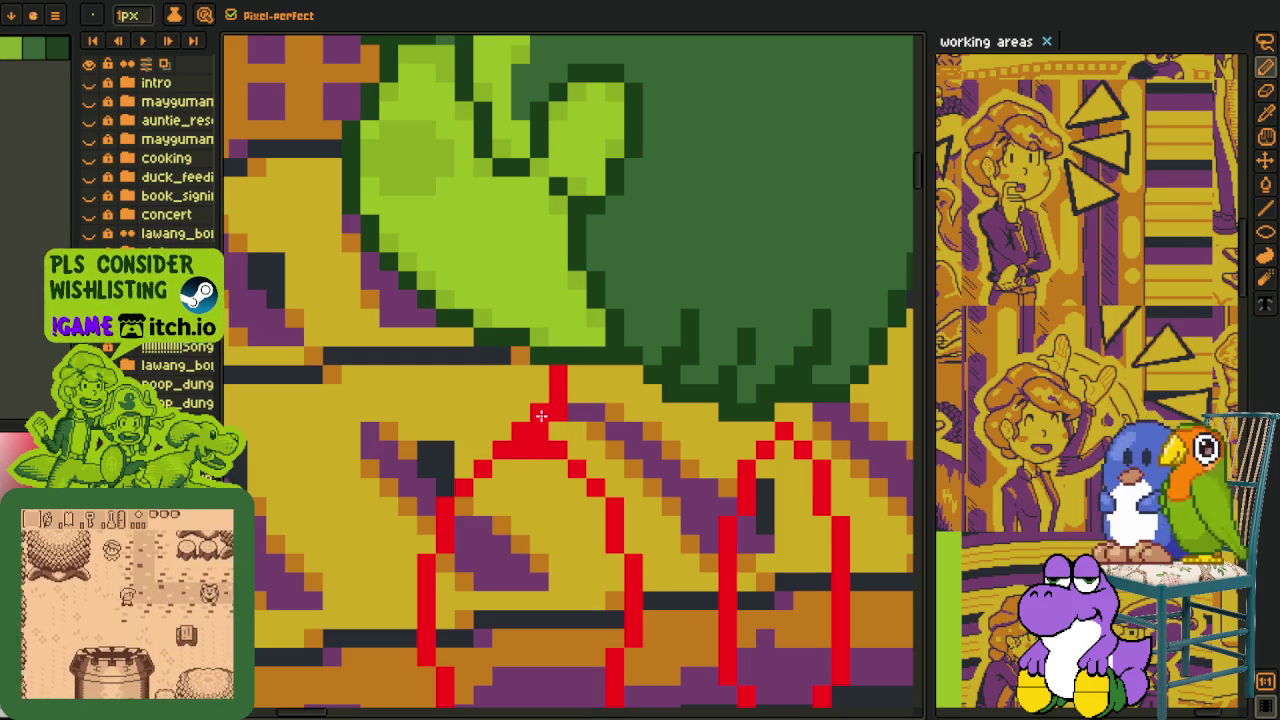
left_click_drag(615, 413, 525, 363)
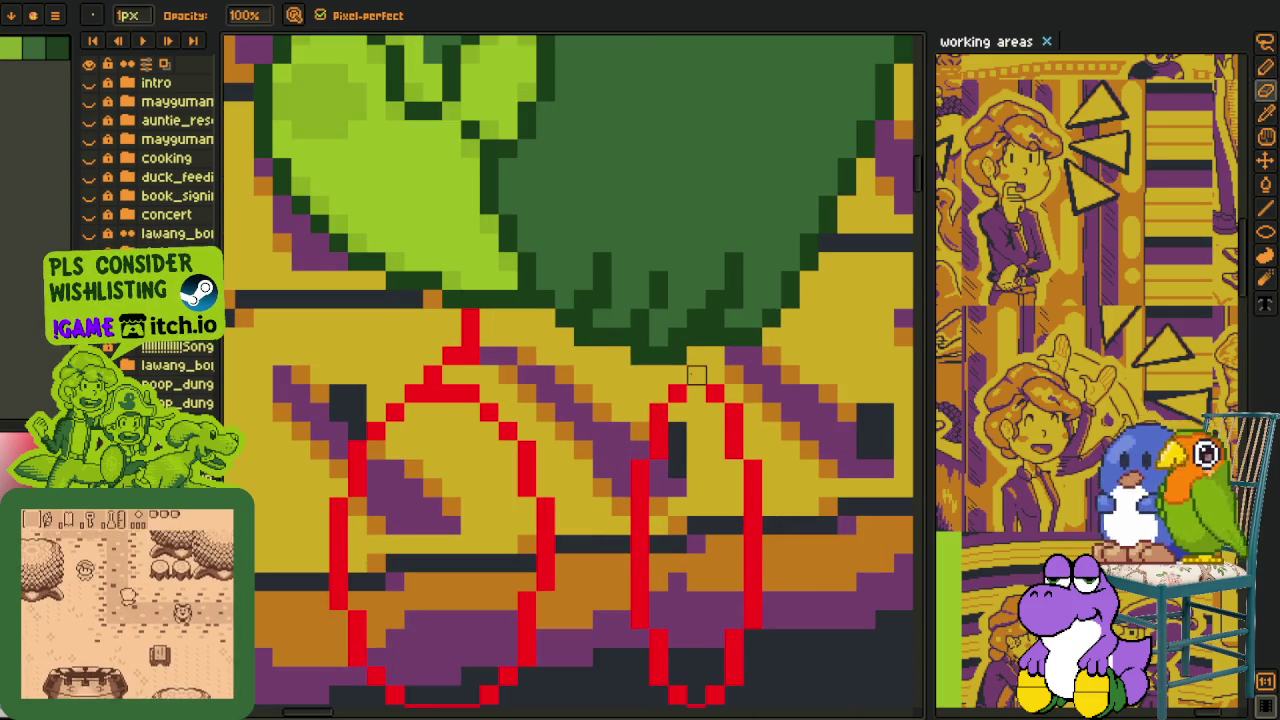
left_click(695, 378)
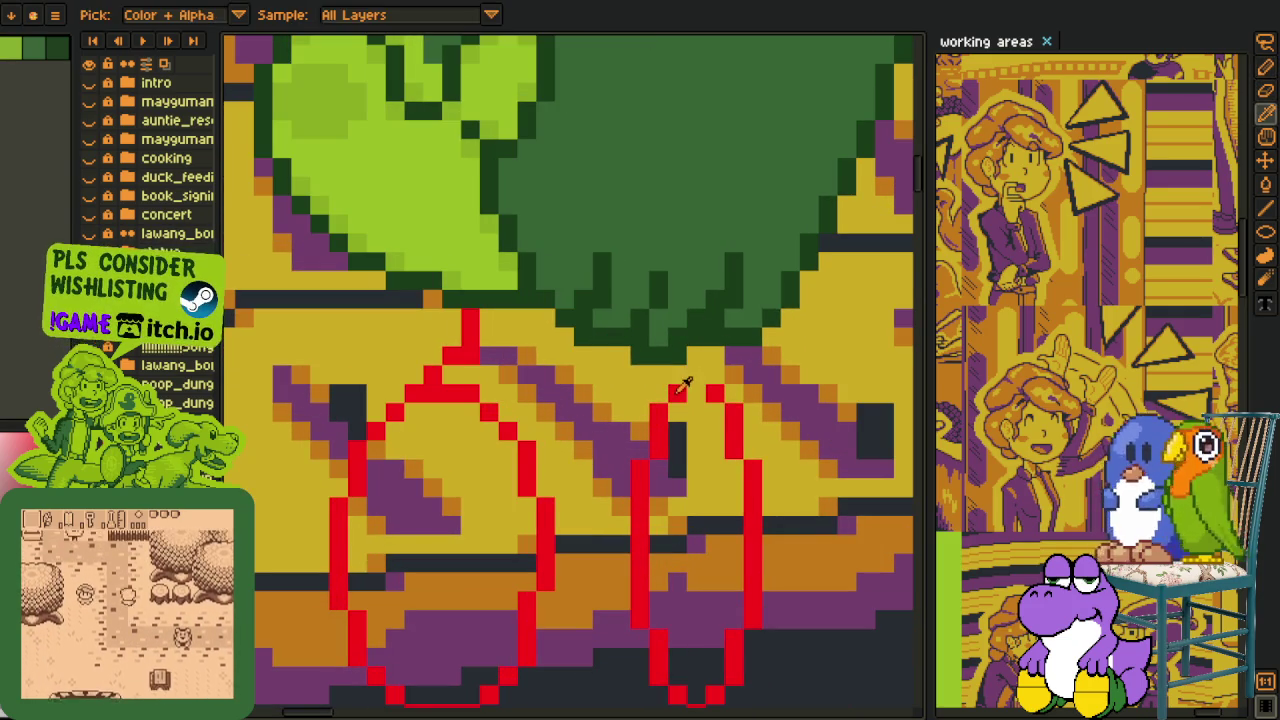
left_click(689, 396)
scroll(686, 386, "down", 2)
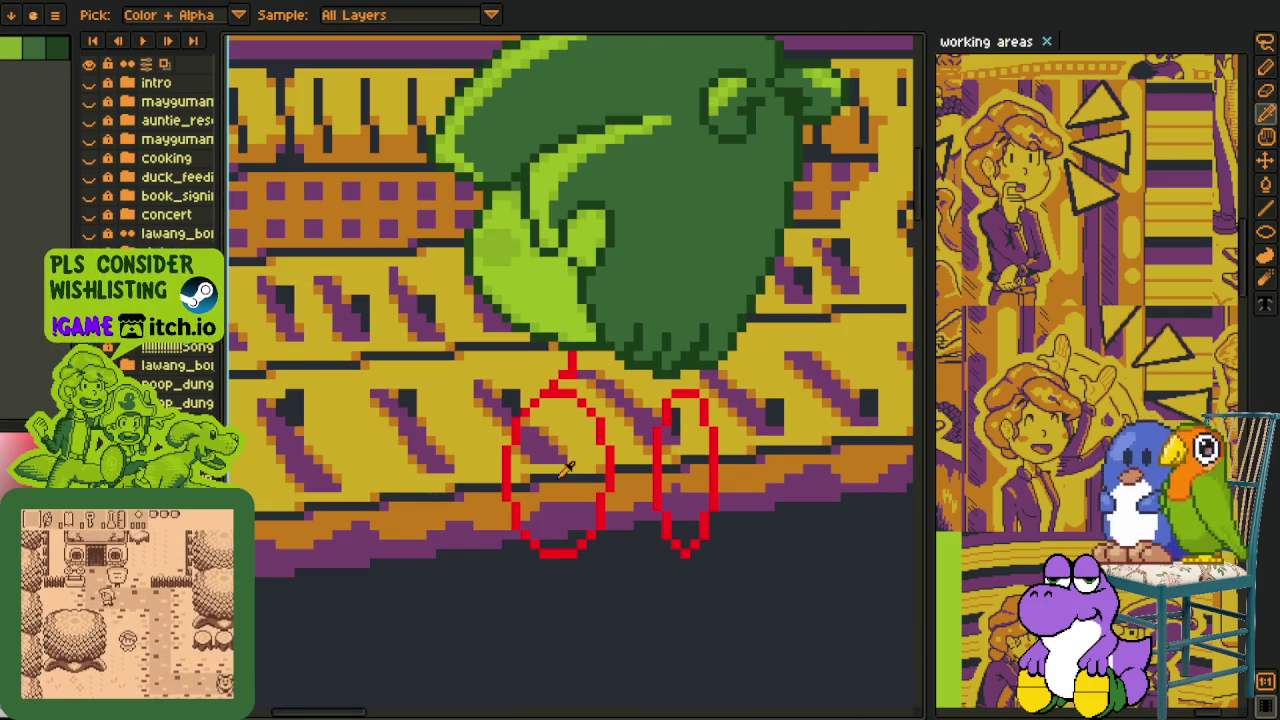
scroll(608, 271, "up", 2)
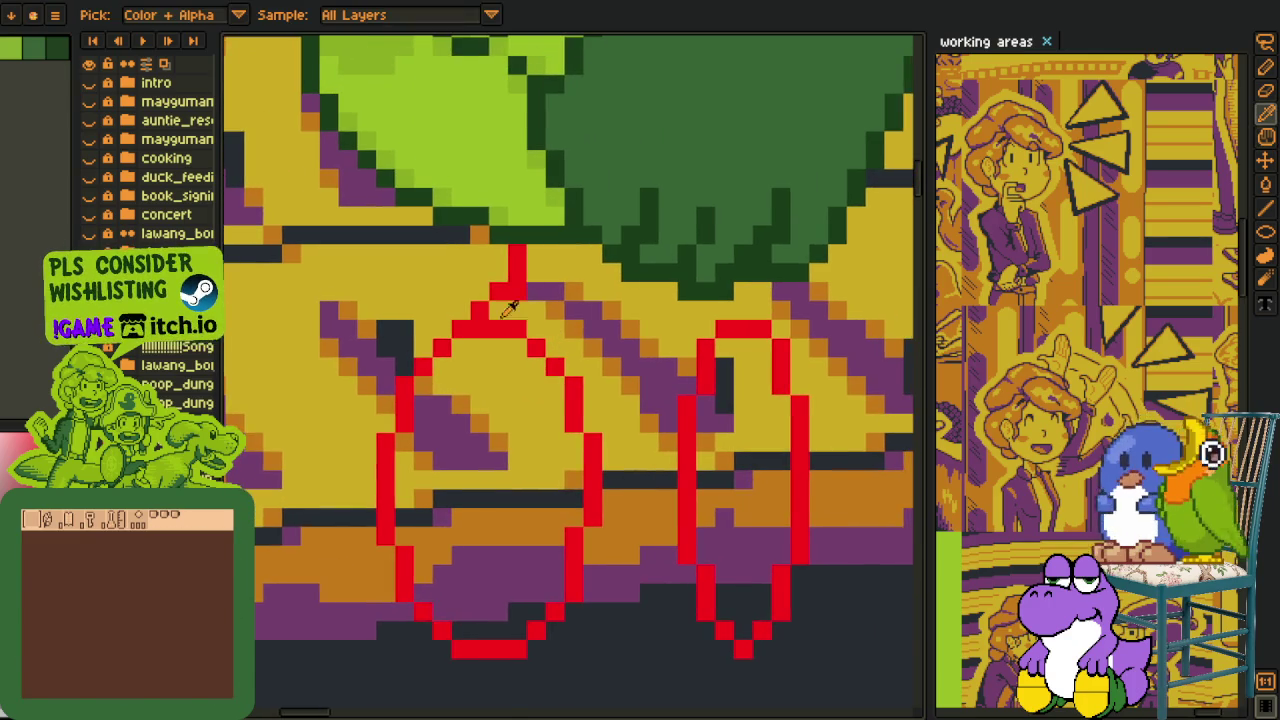
scroll(507, 309, "up", 1)
scroll(489, 339, "down", 4)
scroll(570, 335, "up", 3)
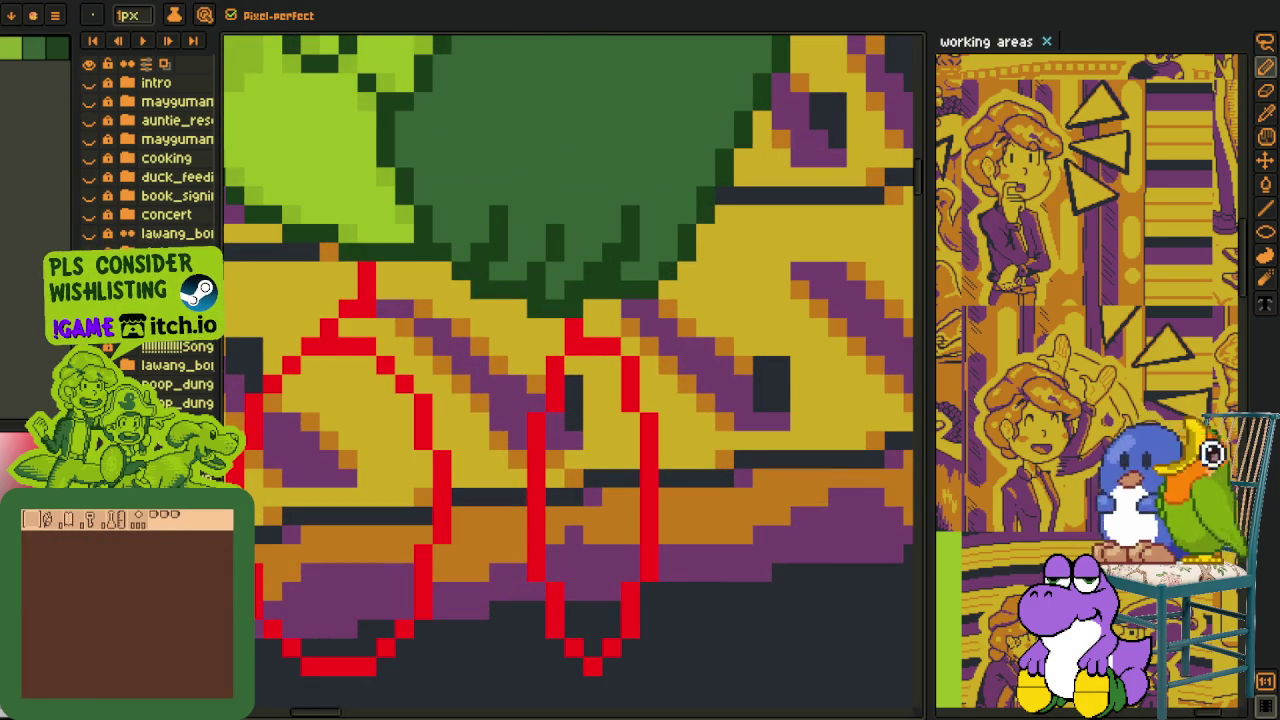
scroll(463, 358, "down", 5)
scroll(463, 358, "up", 2)
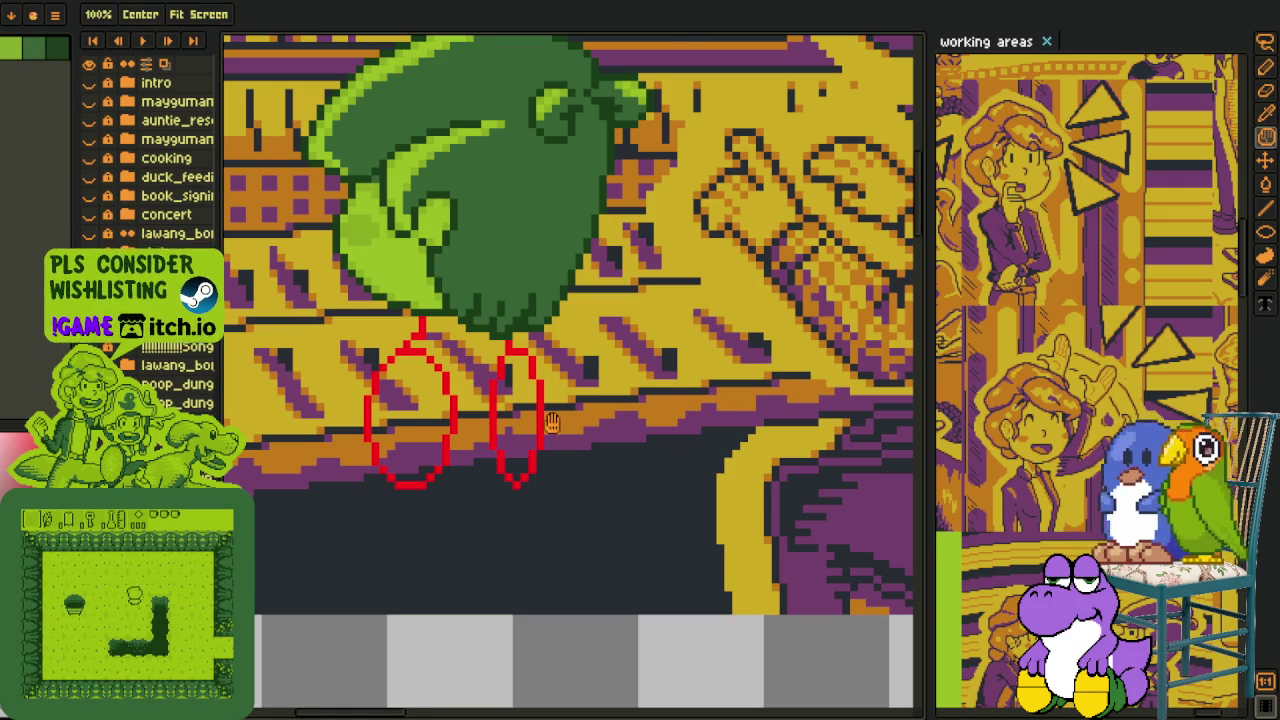
scroll(463, 358, "up", 1)
scroll(474, 400, "up", 2)
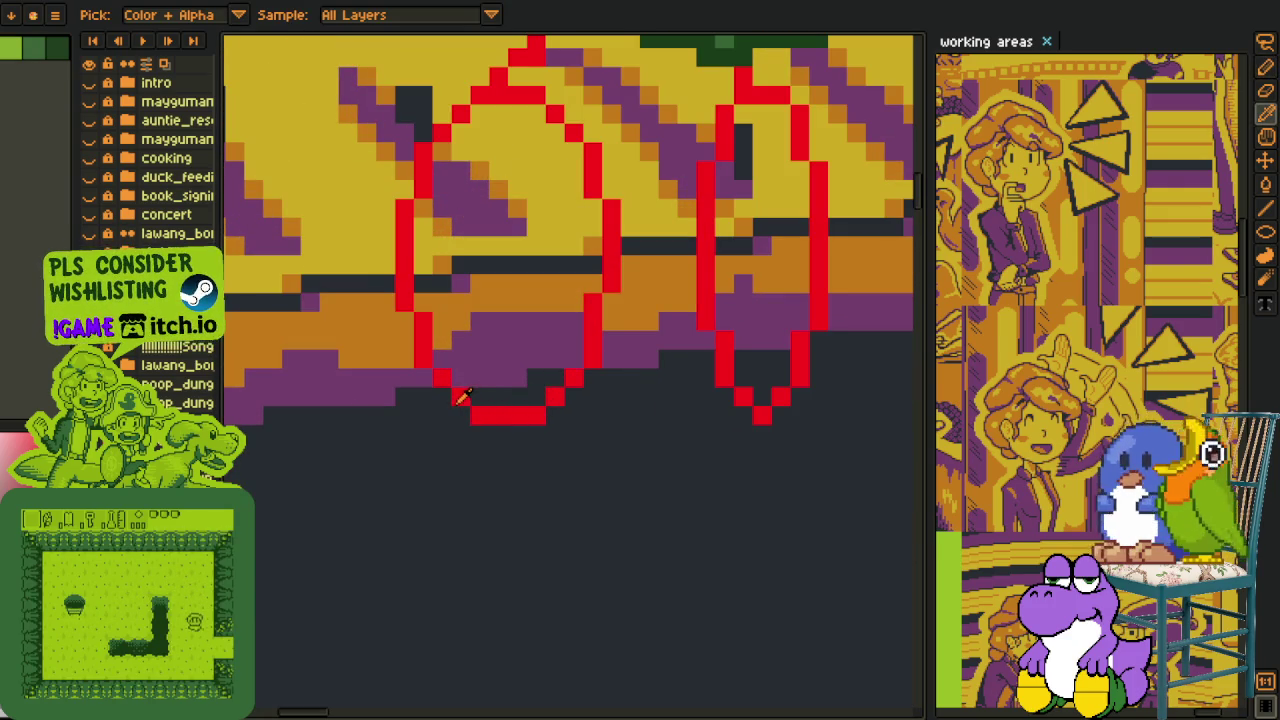
scroll(468, 420, "down", 3)
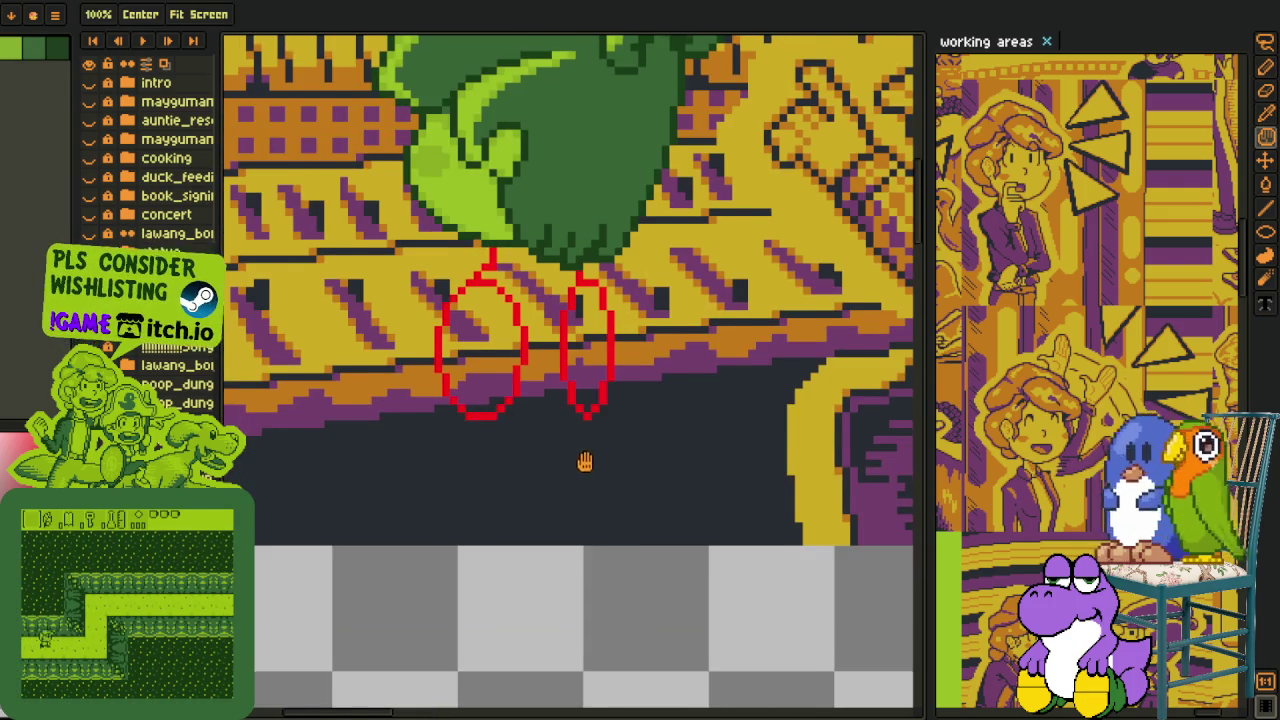
left_click_drag(551, 474, 583, 489)
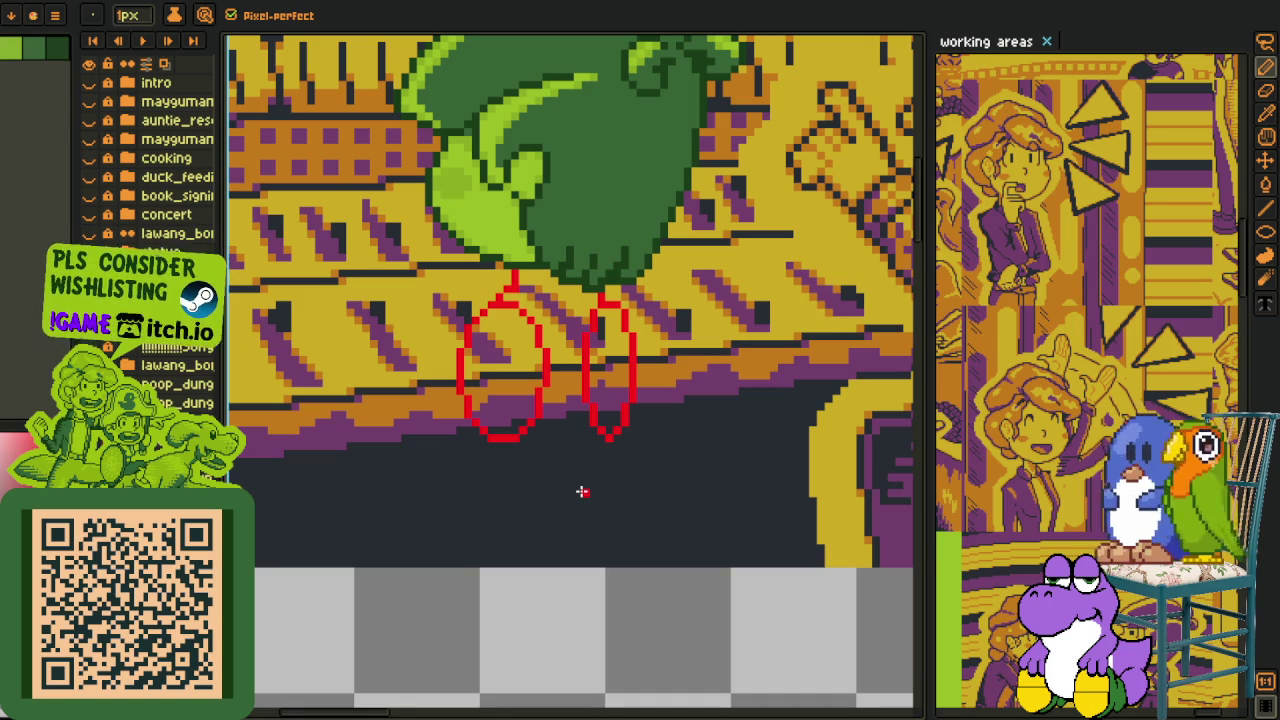
key("h")
scroll(514, 531, "up", 1)
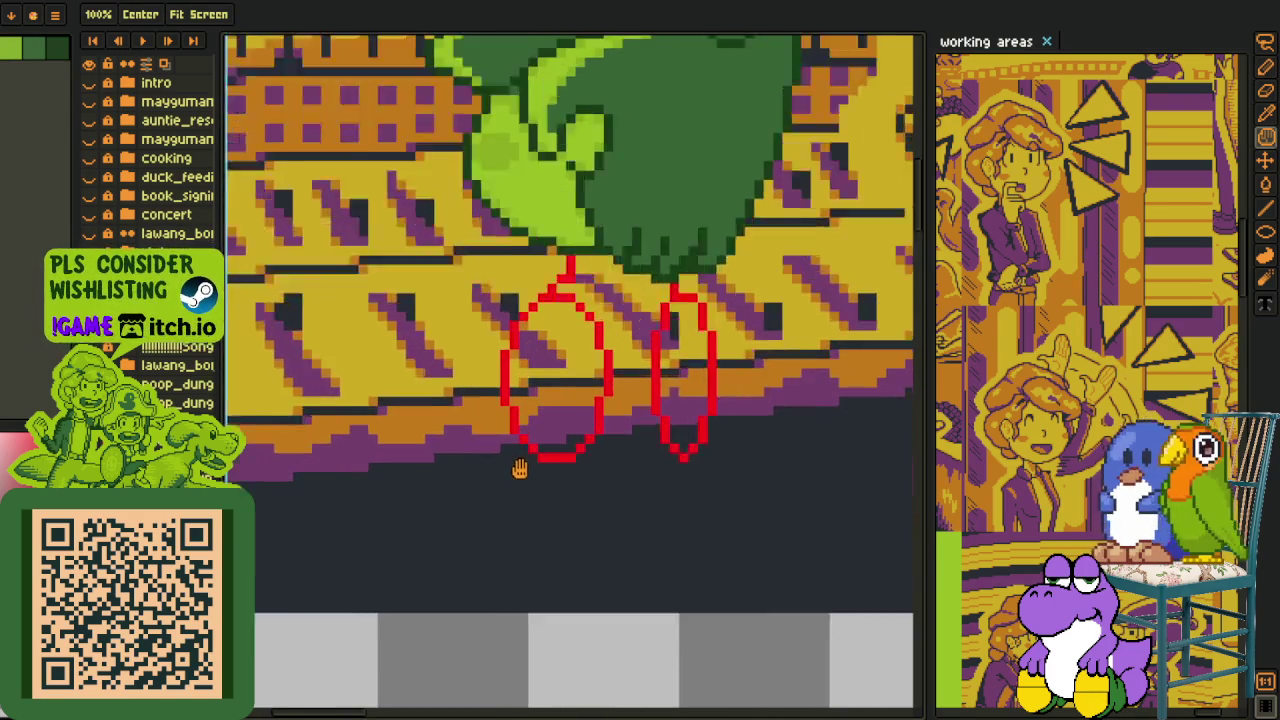
scroll(517, 466, "up", 1)
scroll(510, 450, "down", 1)
scroll(500, 470, "down", 2)
key("v")
key("b")
scroll(505, 470, "up", 2)
scroll(484, 445, "up", 1)
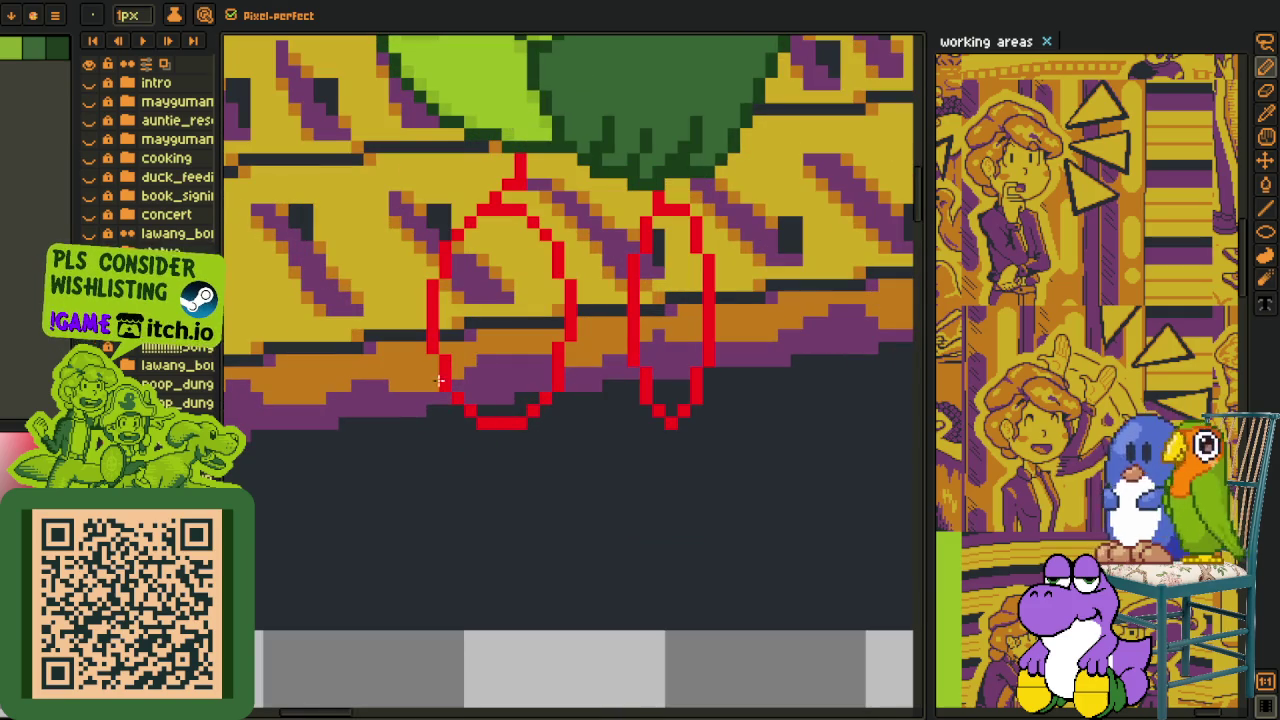
Draw red lines down from both leg ovals and redraw the stair-stepped curve where they meet.
left_click_drag(443, 393, 457, 552)
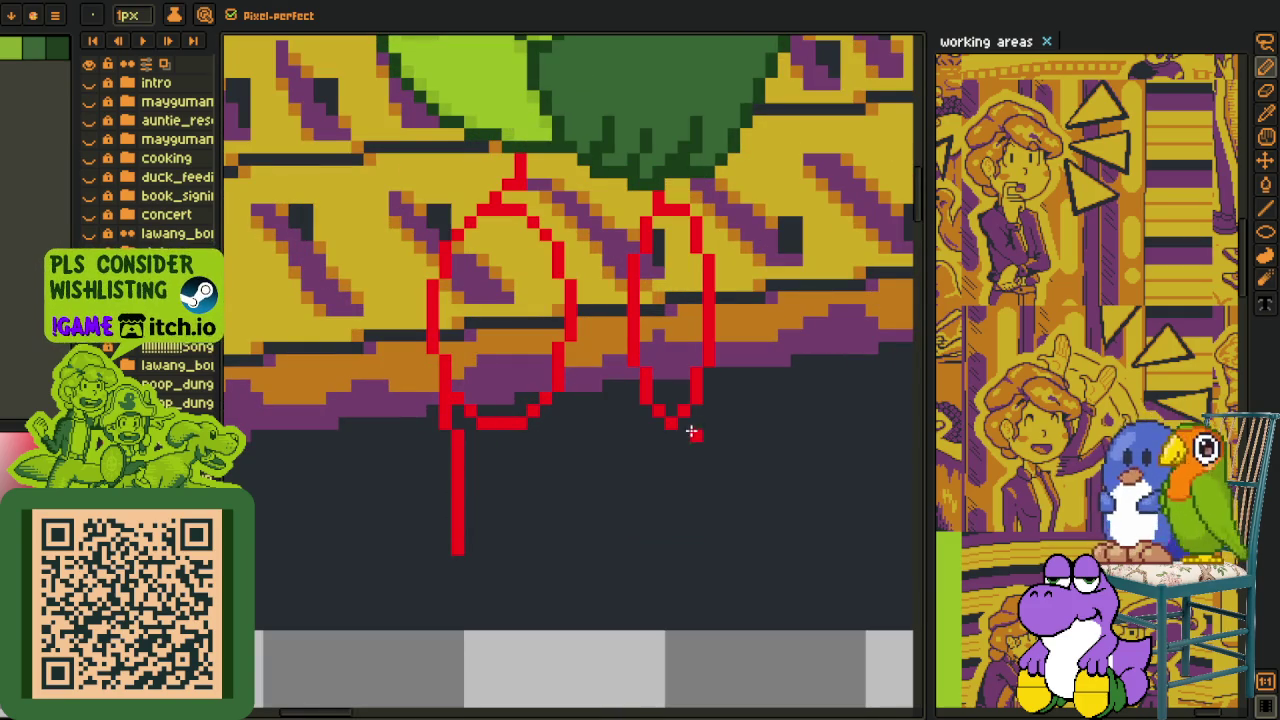
mouse_move(688, 413)
left_mouse_down()
mouse_move(672, 497)
mouse_move(688, 435)
mouse_move(697, 542)
mouse_move(634, 586)
mouse_move(541, 611)
mouse_move(487, 598)
left_mouse_up()
key("ctrl+z")
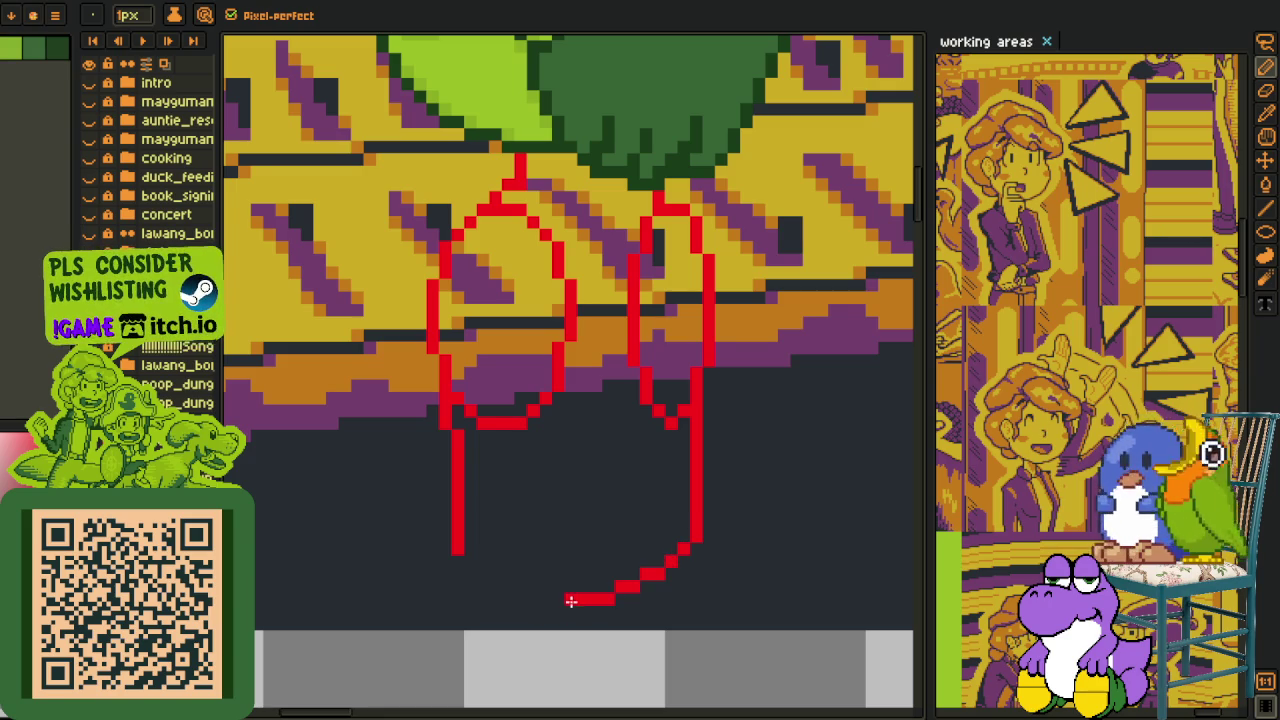
scroll(499, 588, "up", 1)
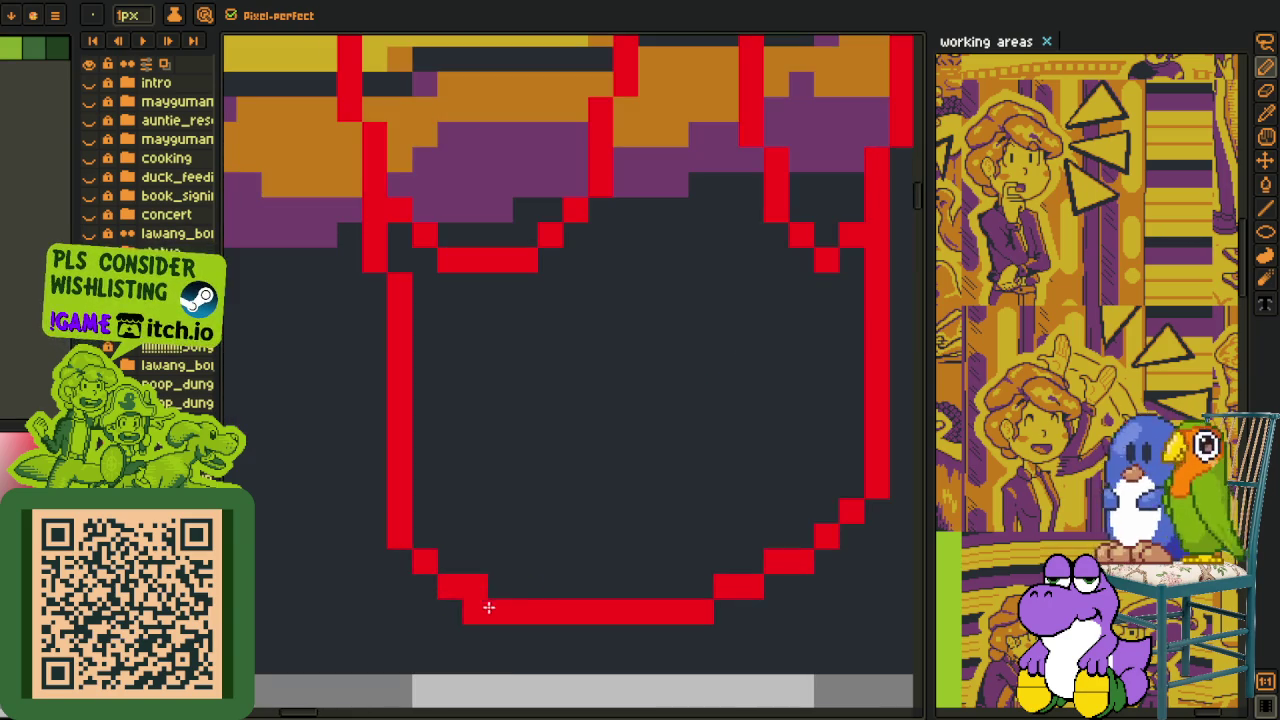
scroll(690, 578, "up", 1)
left_click_drag(620, 564, 509, 606)
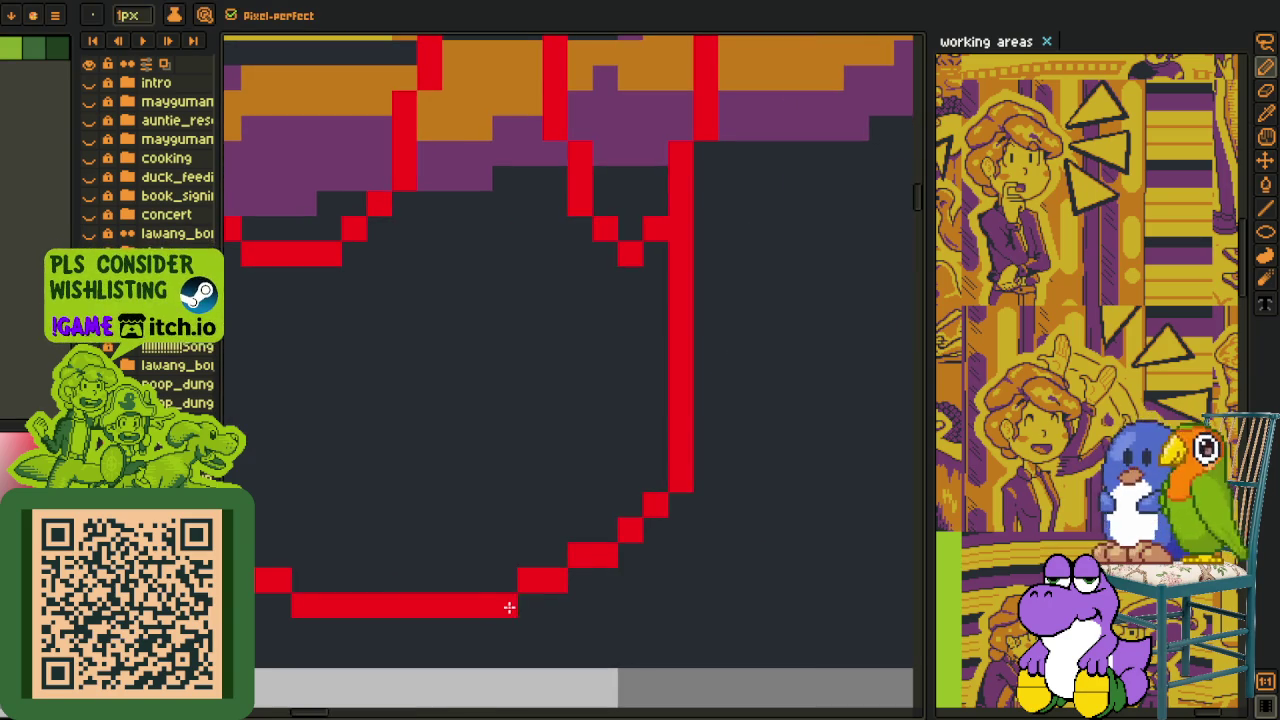
scroll(509, 583, "down", 2)
left_click_drag(586, 557, 610, 567)
scroll(610, 567, "up", 2)
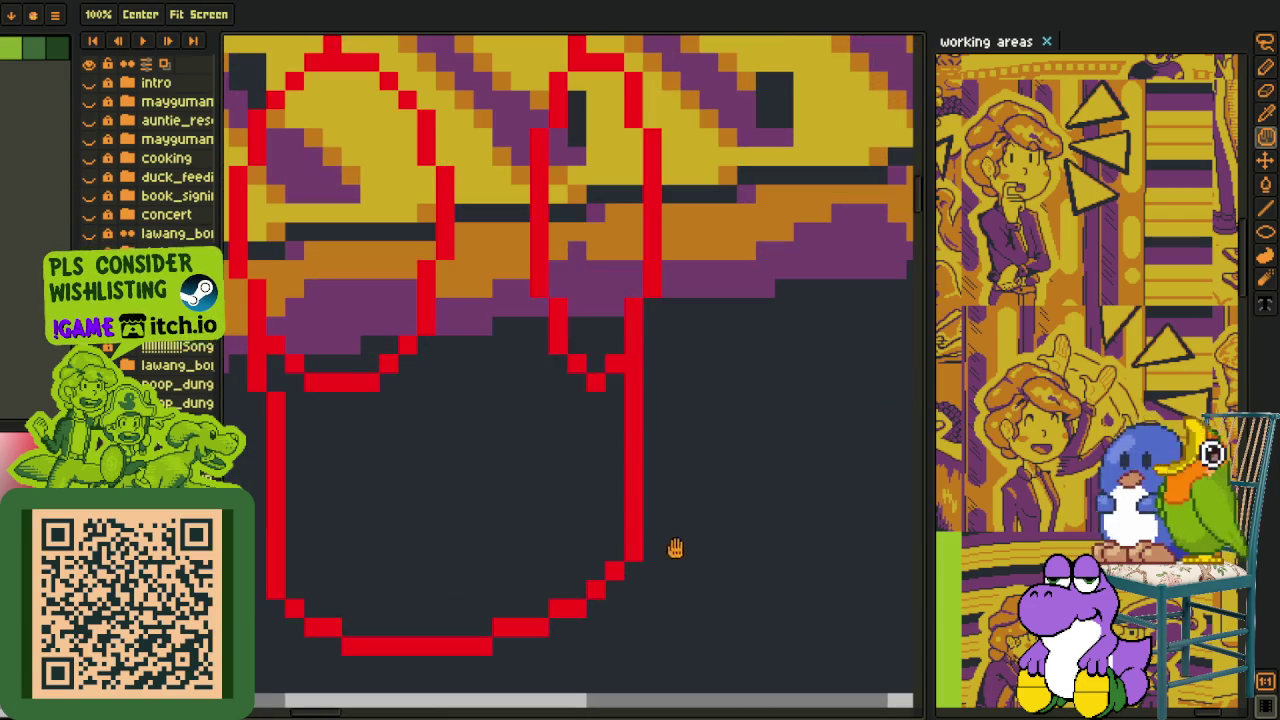
Draw a long red line extending left from the lower outline, redoing the short first attempt.
key("b")
key("h")
scroll(416, 556, "down", 1)
key("b")
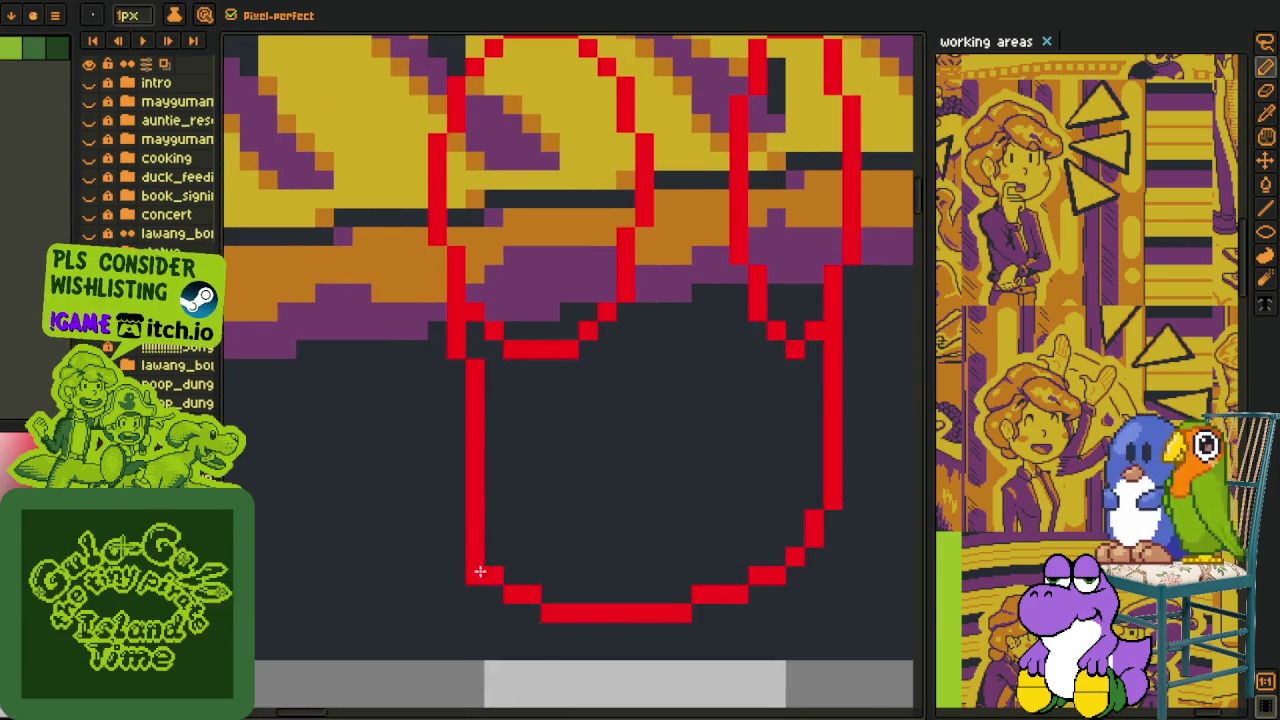
scroll(500, 550, "down", 1)
scroll(543, 543, "up", 1)
scroll(555, 540, "up", 1)
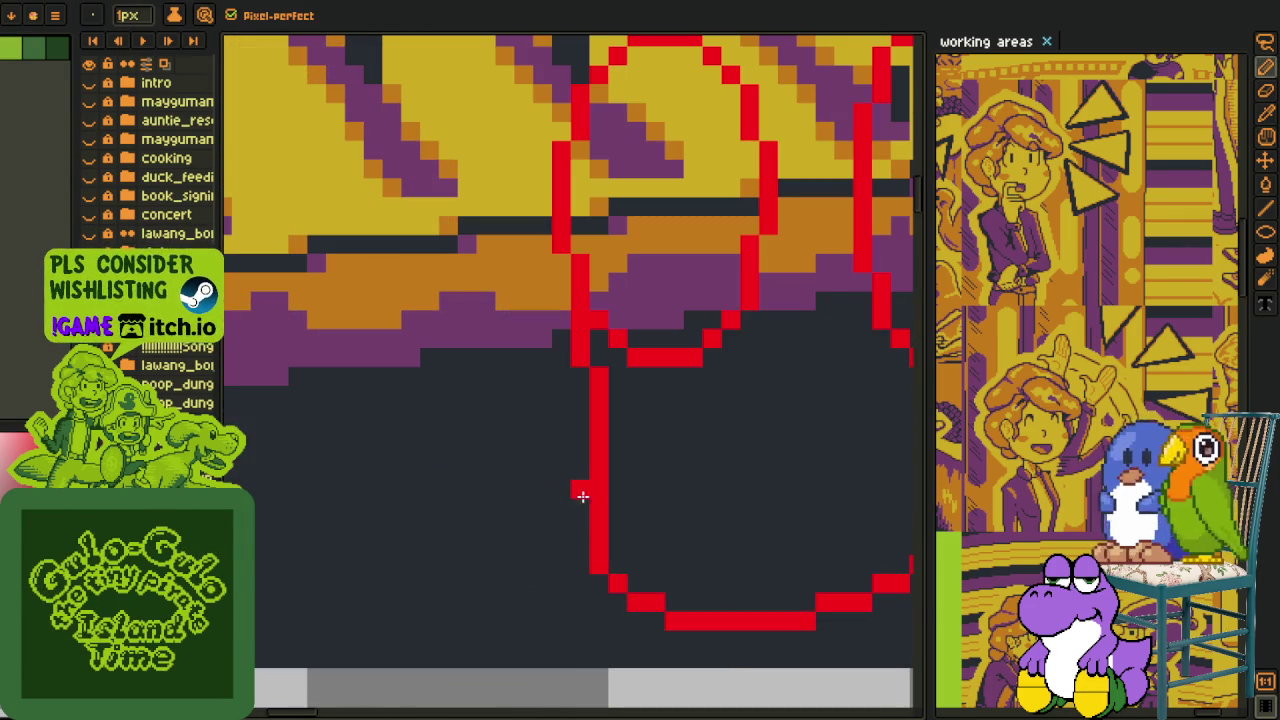
left_click_drag(585, 483, 515, 463)
key("ctrl+z")
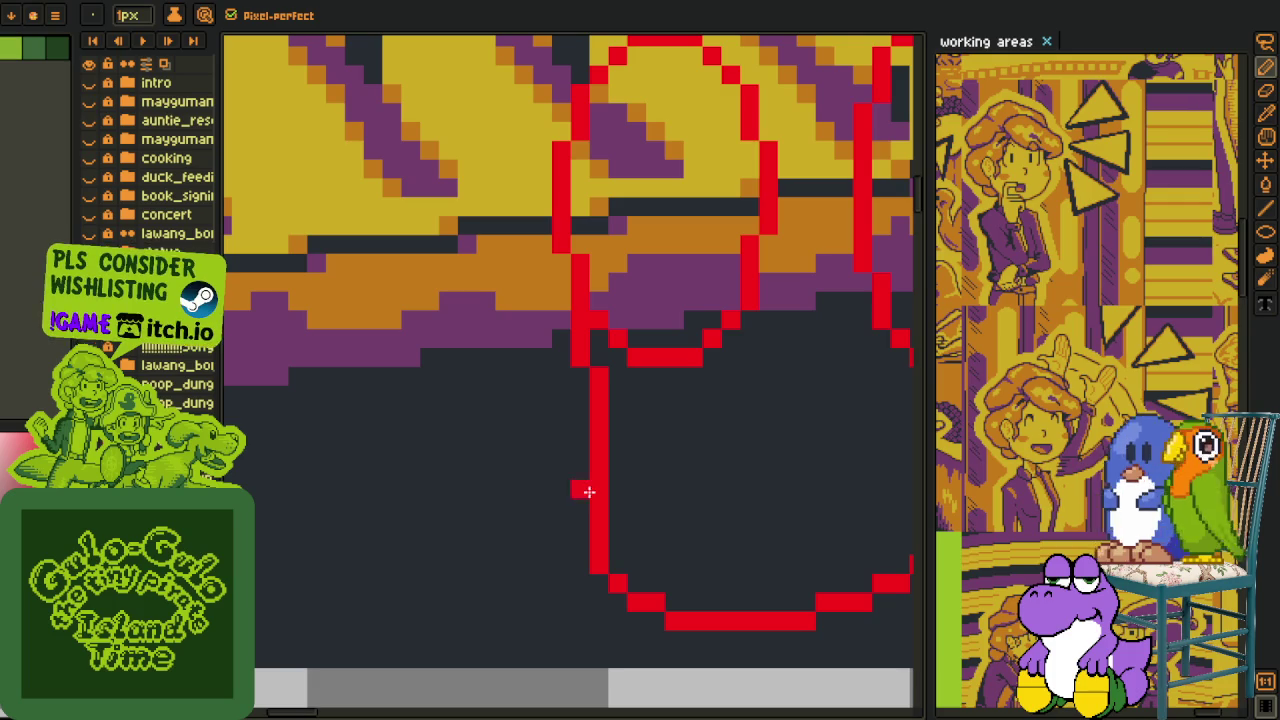
mouse_move(714, 506)
left_mouse_down()
mouse_move(466, 443)
mouse_move(382, 497)
mouse_move(343, 600)
left_mouse_up()
Undo the accidental extension and draw a red line down from the left line's end.
scroll(466, 463, "down", 2)
key("space")
scroll(590, 470, "up", 2)
key("ctrl+z")
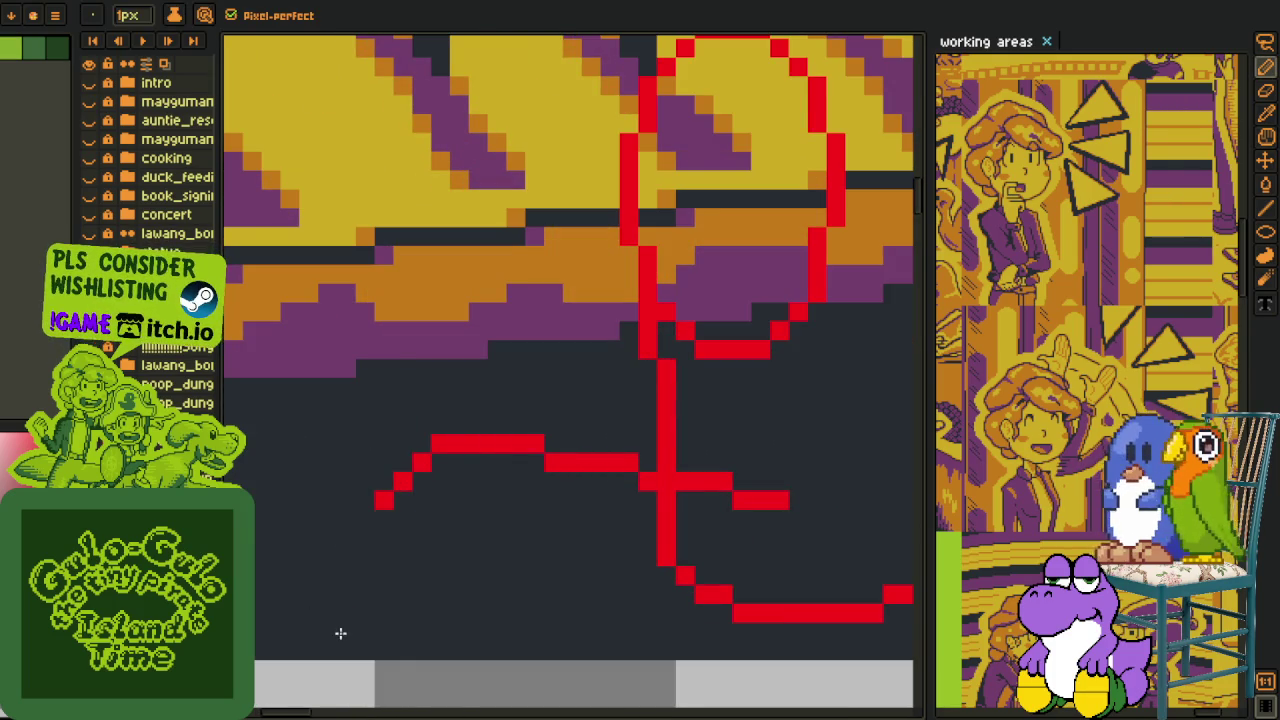
left_click_drag(384, 500, 401, 646)
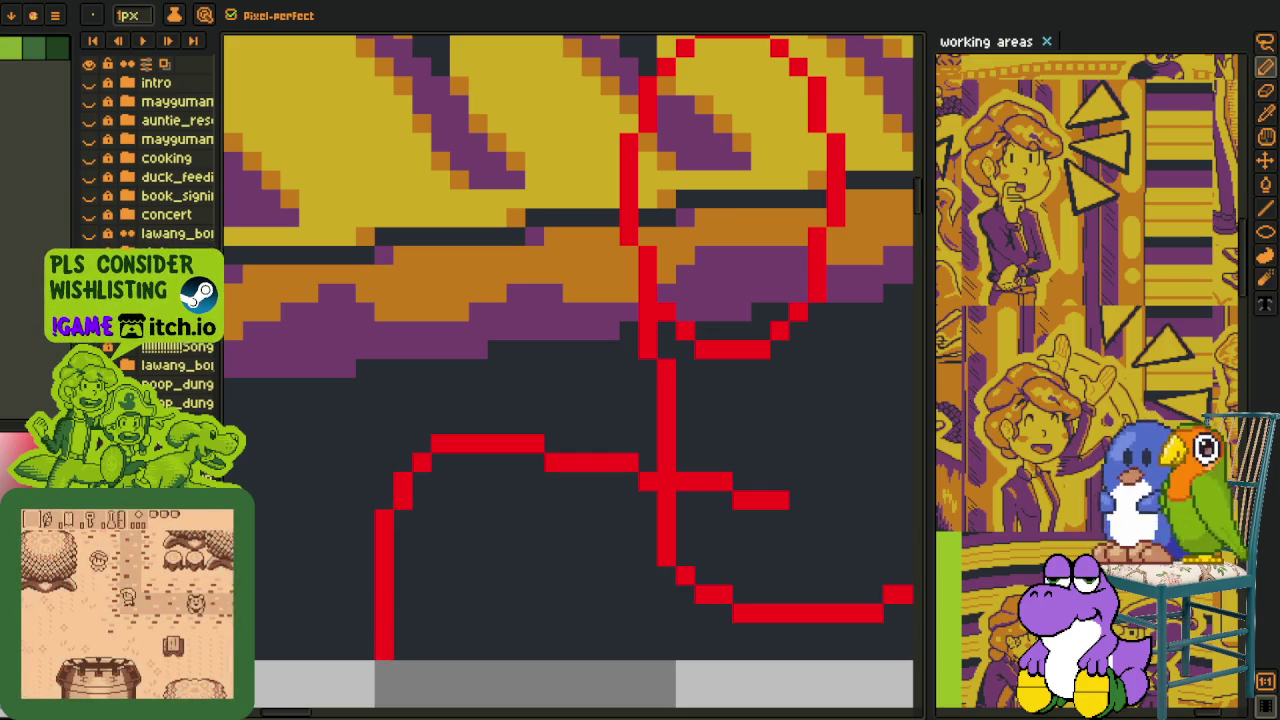
mouse_move(583, 391)
left_mouse_down()
mouse_move(533, 500)
mouse_move(632, 498)
left_mouse_up()
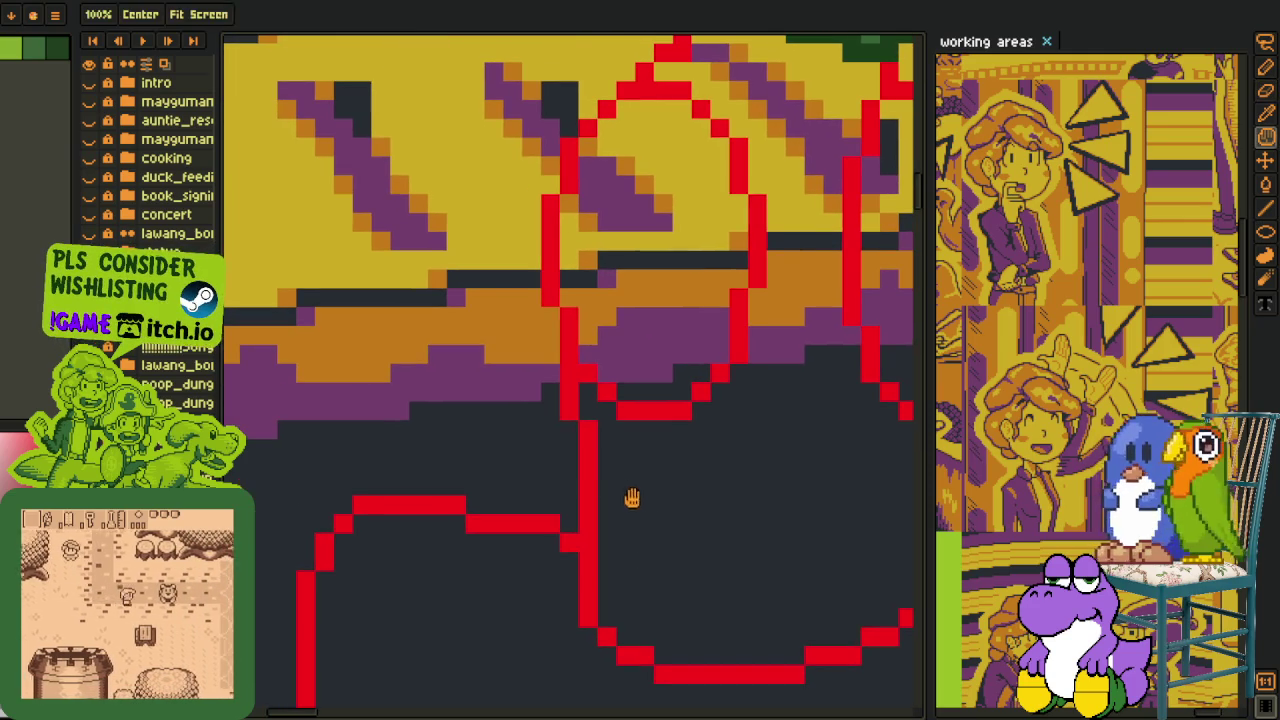
Add a red pixel joining the leg sketch to the line below it.
key("b")
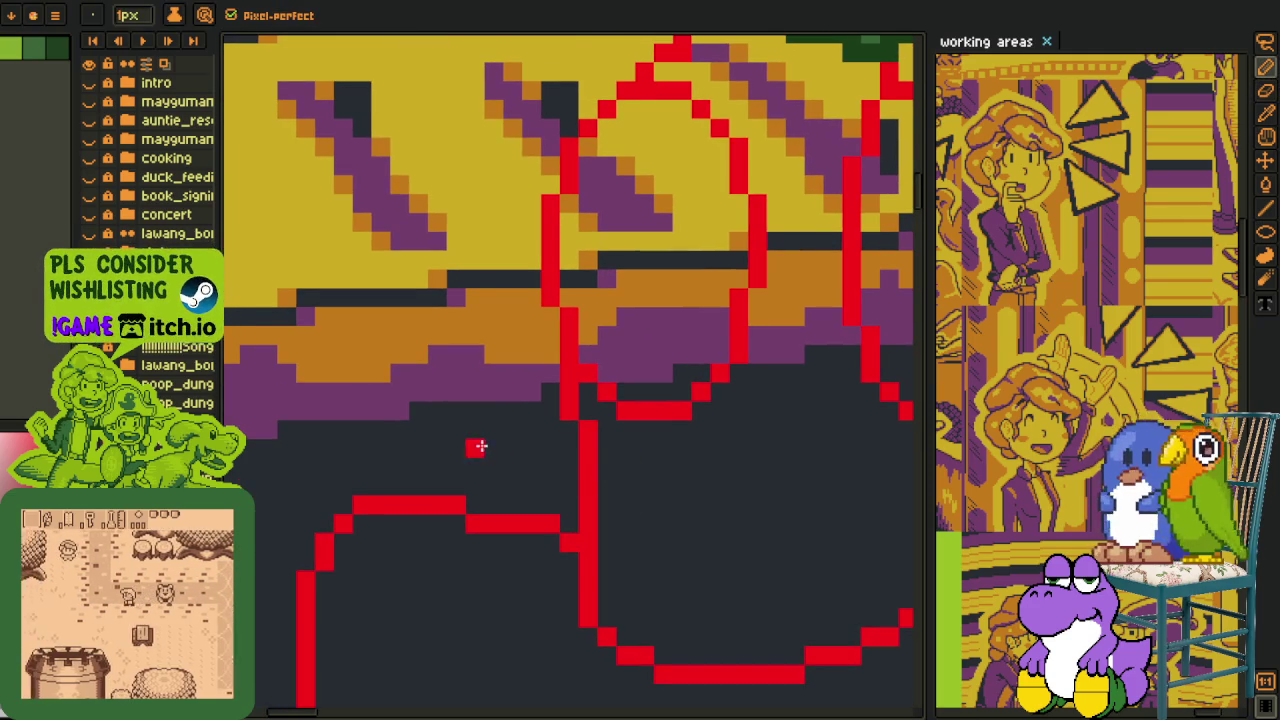
left_click(437, 485)
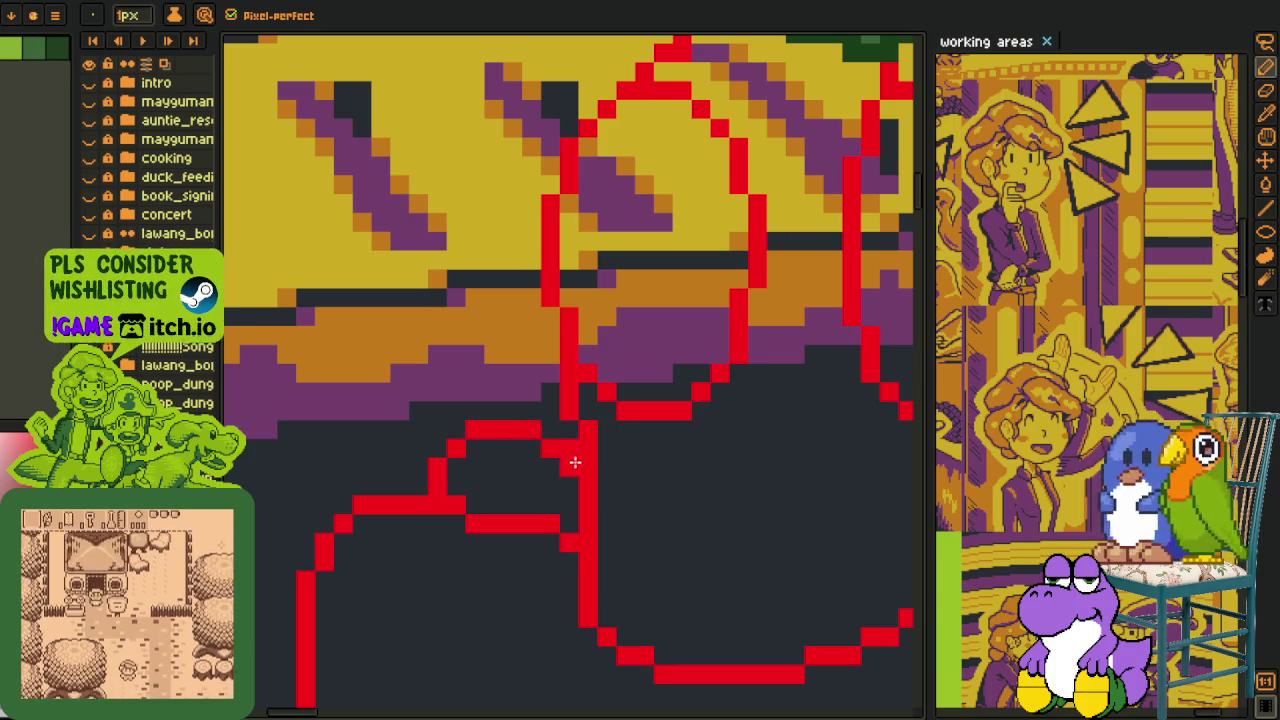
scroll(590, 452, "down", 1)
scroll(610, 430, "down", 1)
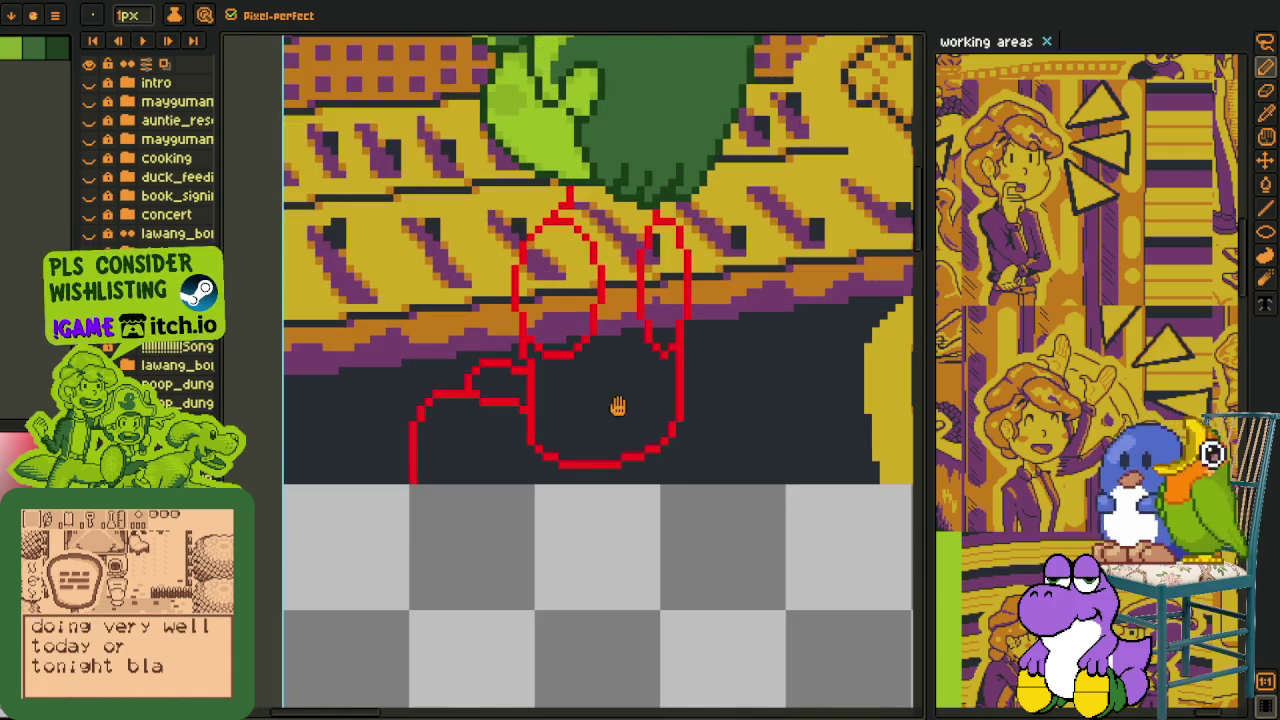
scroll(490, 468, "up", 1)
scroll(480, 470, "up", 1)
scroll(470, 468, "up", 1)
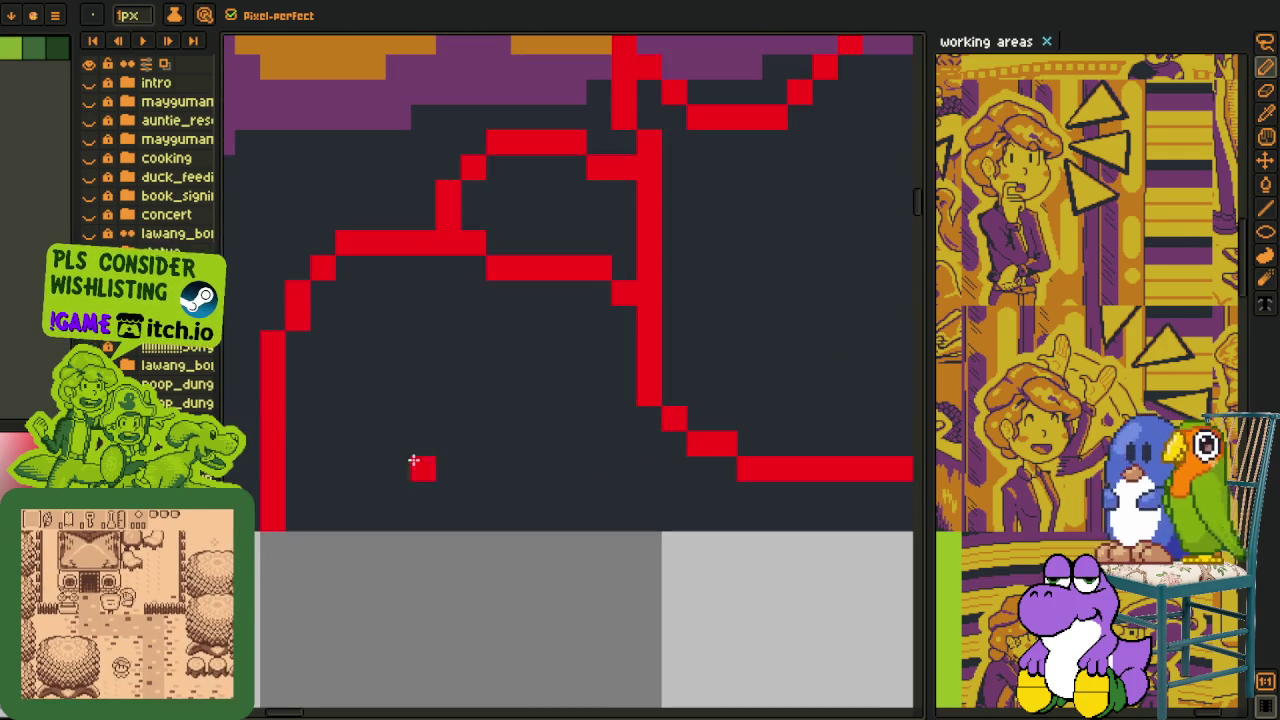
Draw a stair-stepped red stroke running down-right and fill in its corner pixels.
left_click_drag(446, 467, 586, 520)
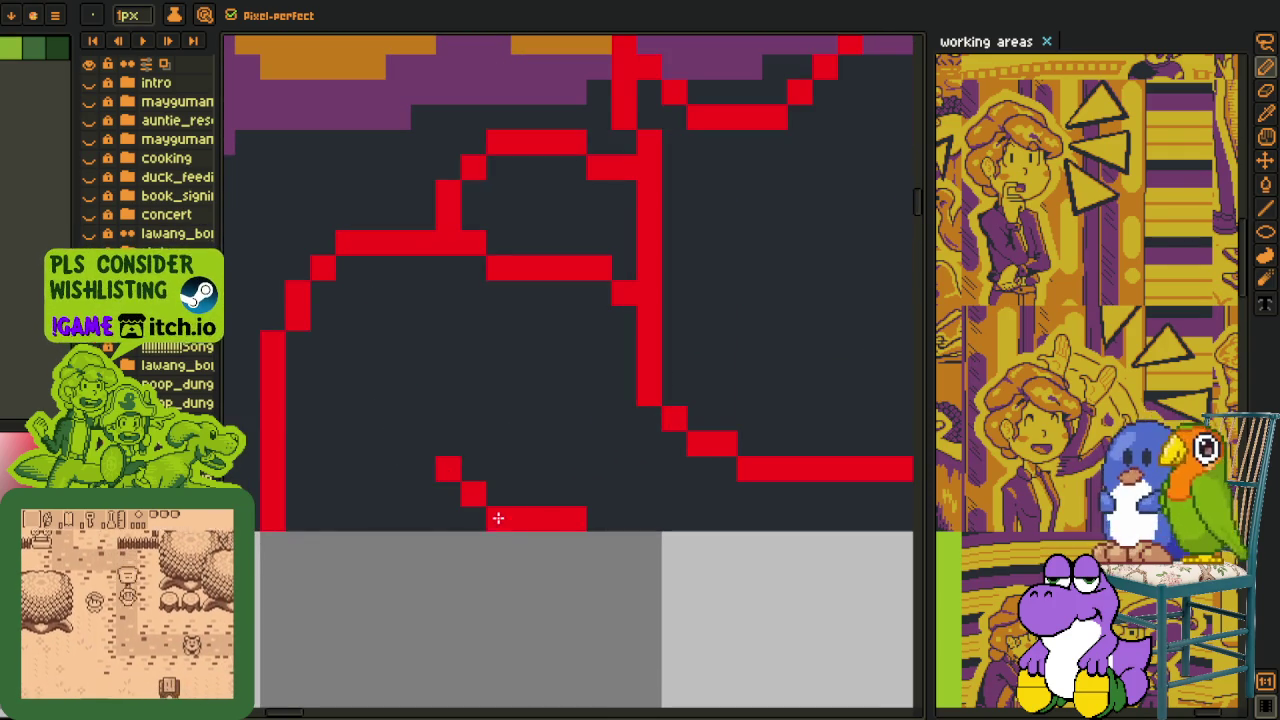
left_click(471, 513)
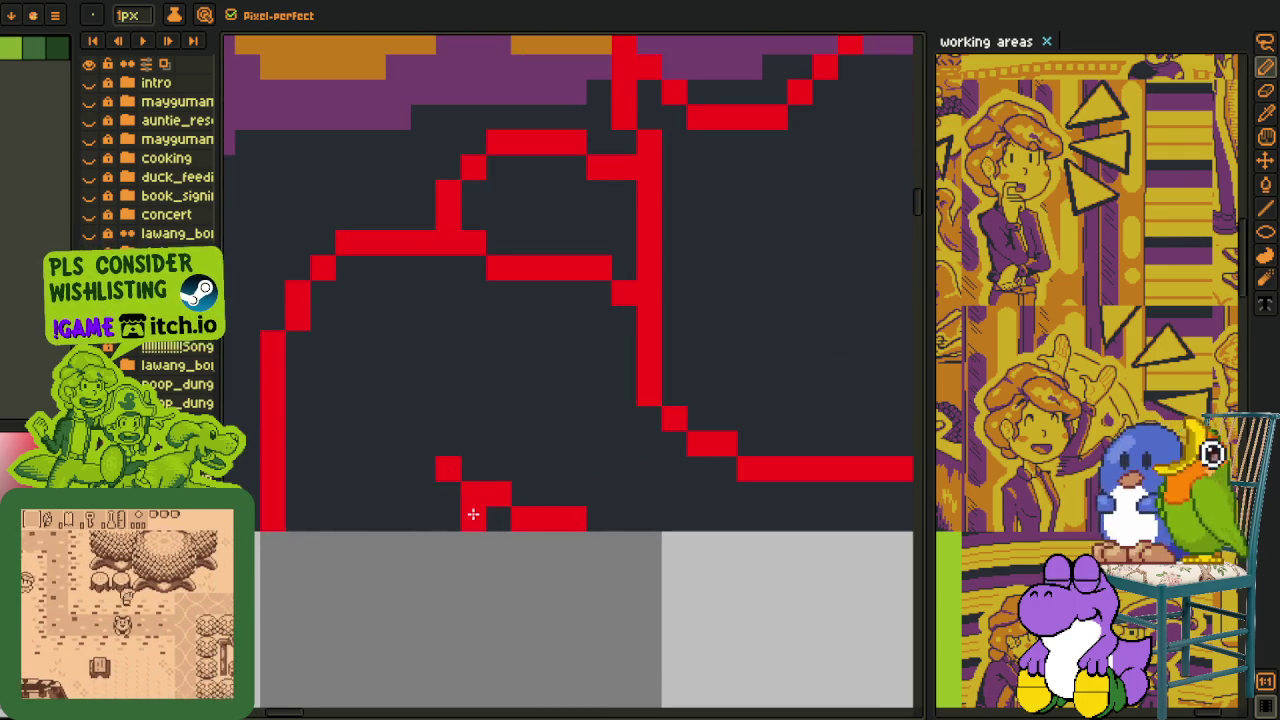
scroll(475, 510, "down", 1)
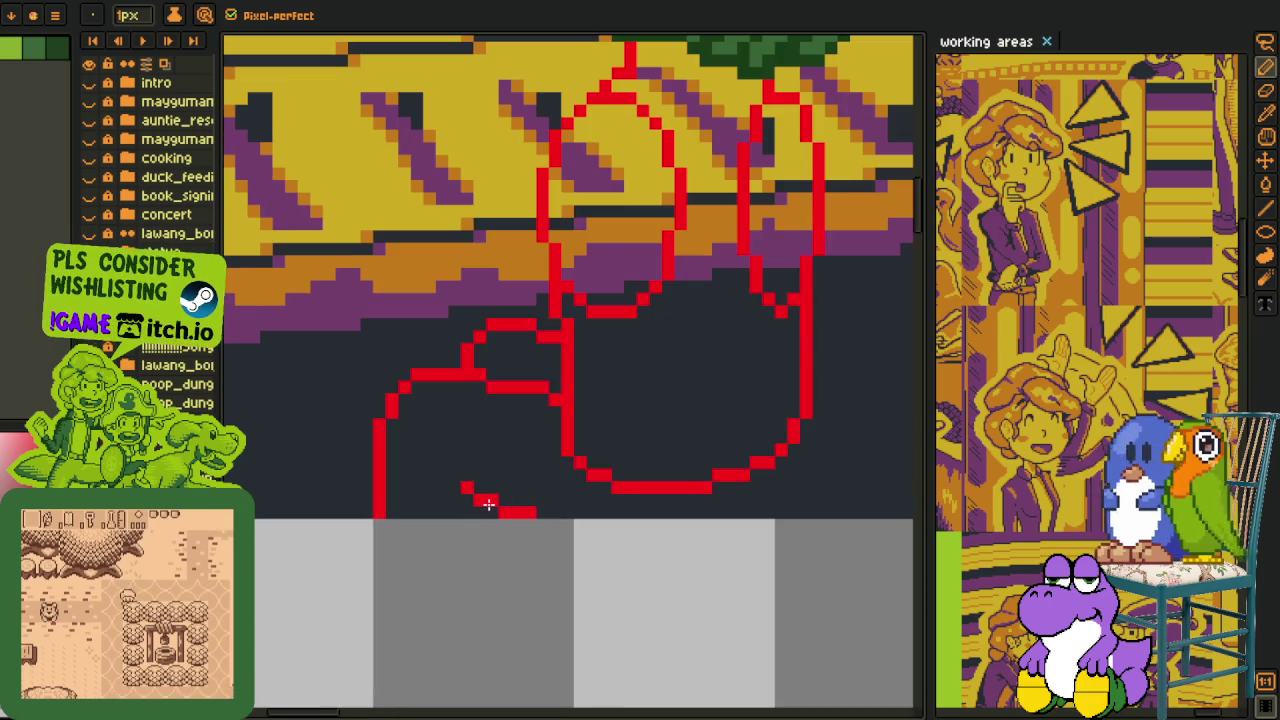
scroll(582, 471, "down", 1)
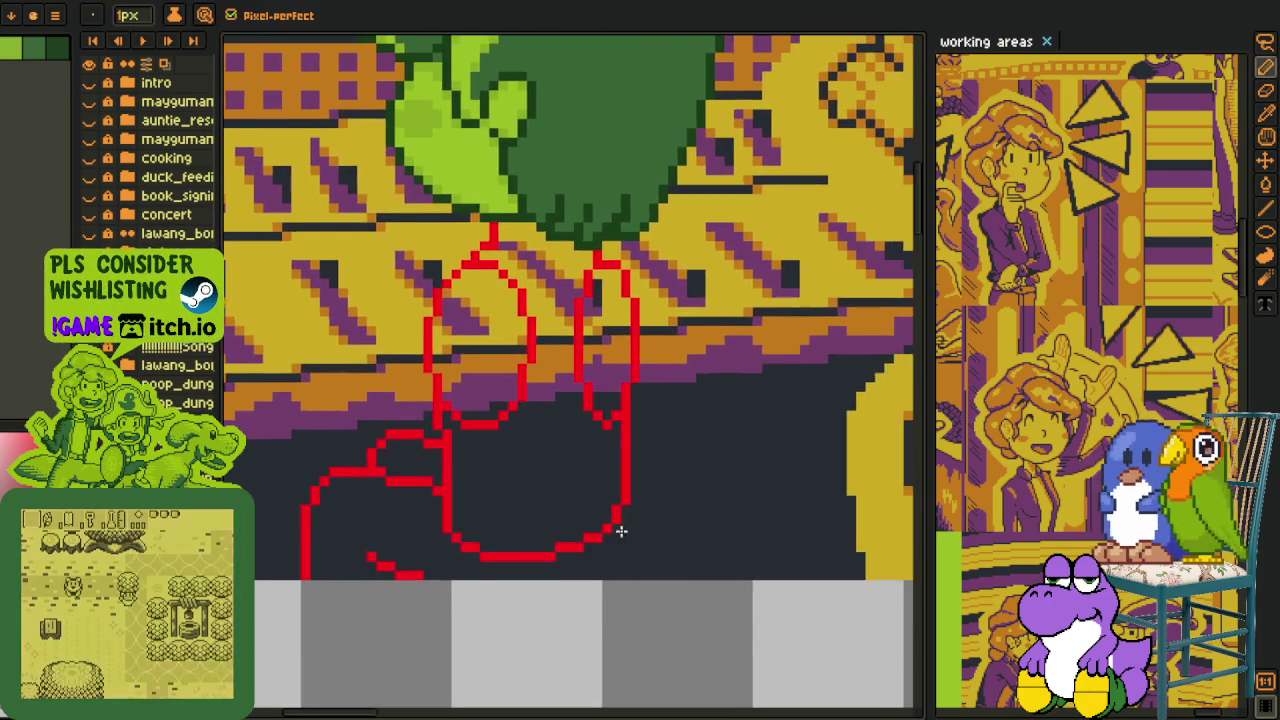
scroll(630, 520, "up", 2)
left_click(642, 500)
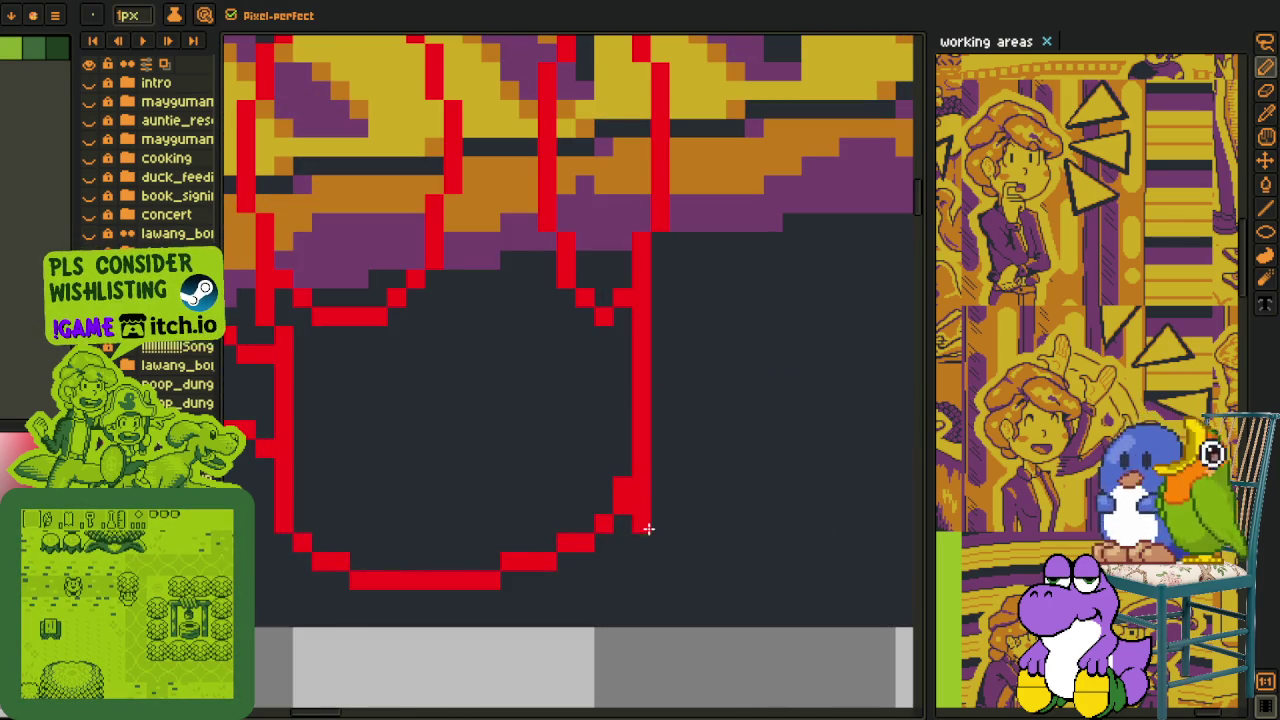
left_click(608, 575)
scroll(610, 573, "up", 1)
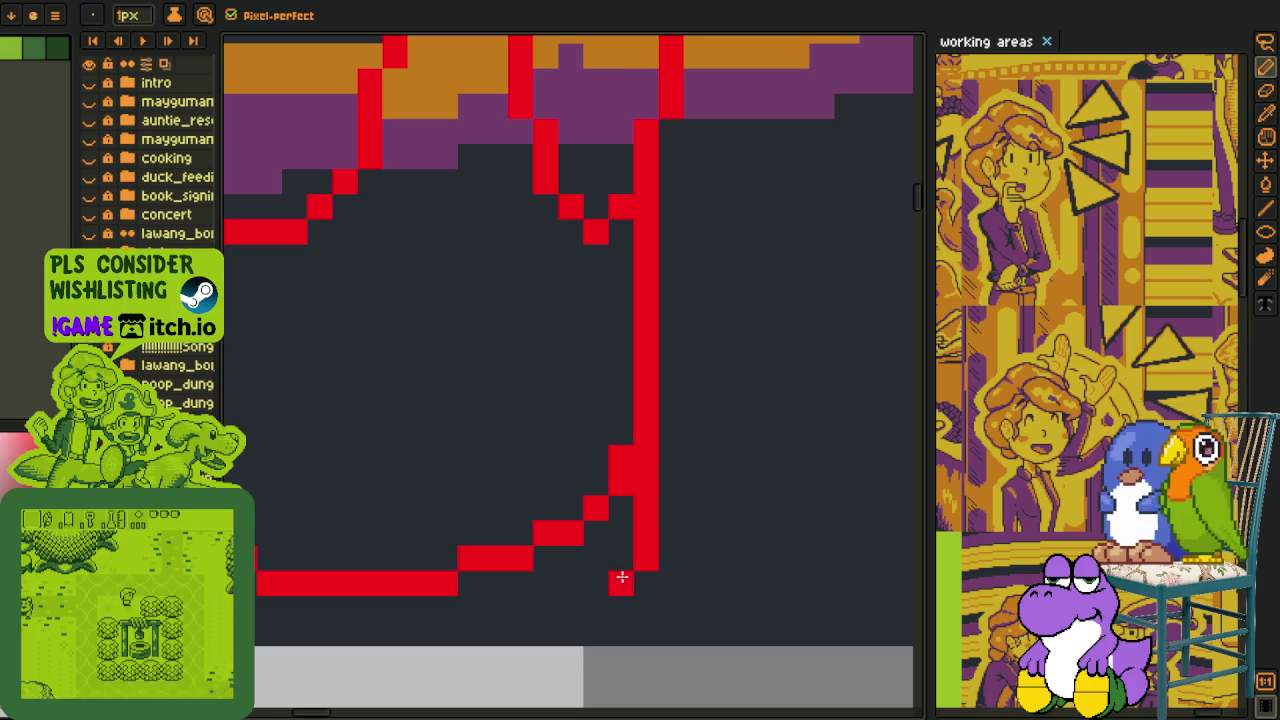
left_click(440, 628)
key("ctrl+z")
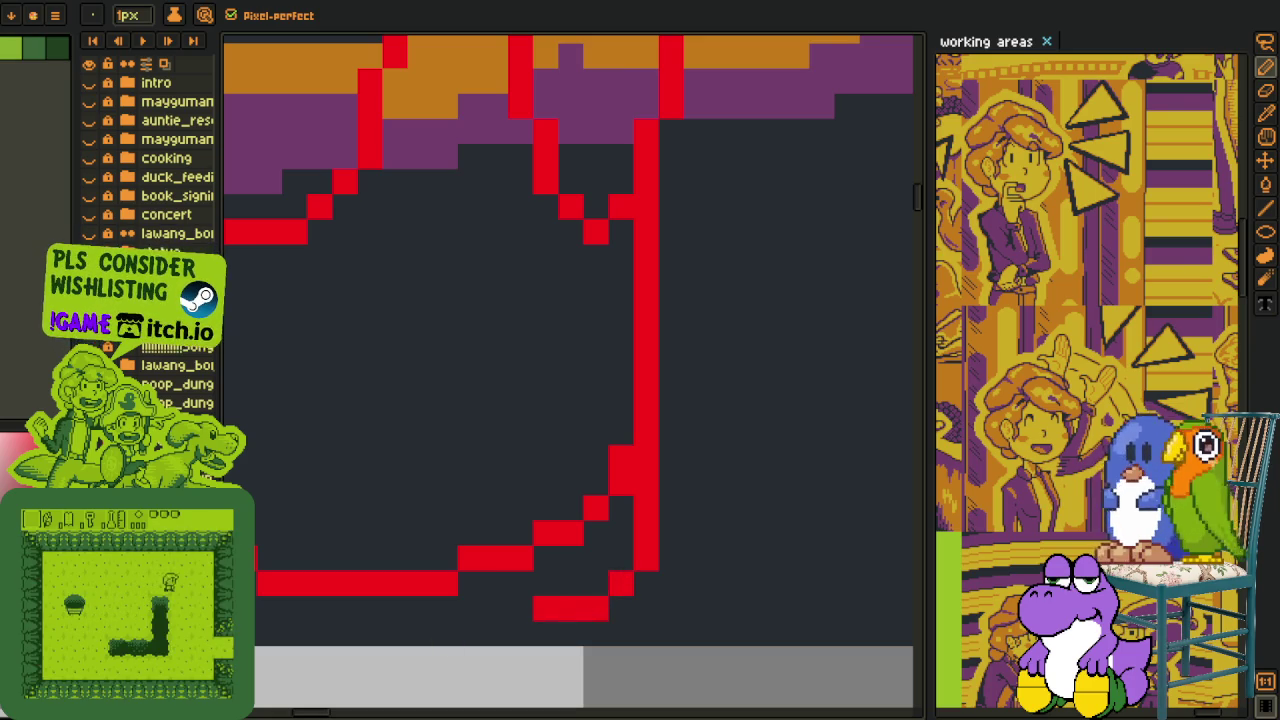
Erase the leftmost bottom pixel and the two stray red pixels at bottom-left.
right_click(545, 608)
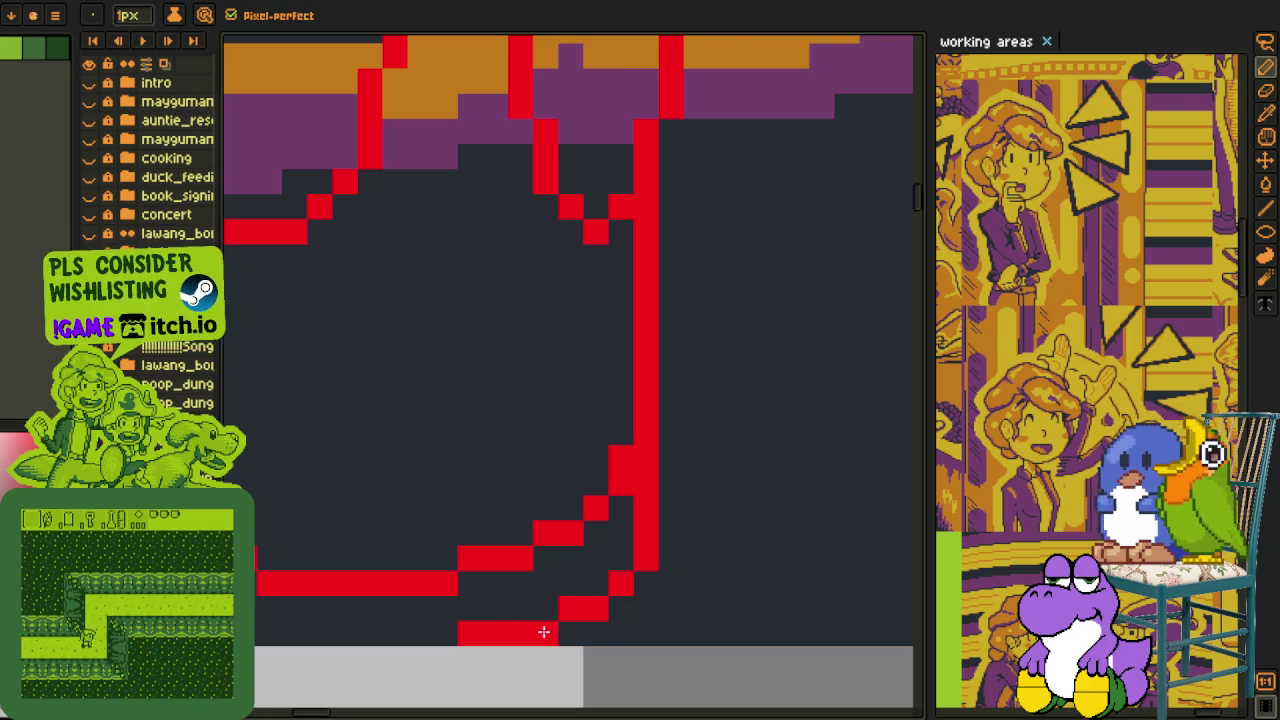
scroll(543, 623, "down", 3)
left_click_drag(552, 588, 550, 550)
key("q")
scroll(549, 549, "up", 3)
scroll(523, 551, "down", 2)
mouse_move(420, 545)
left_mouse_down()
mouse_move(637, 570)
mouse_move(606, 557)
mouse_move(543, 563)
mouse_move(557, 560)
left_mouse_up()
scroll(511, 434, "down", 3)
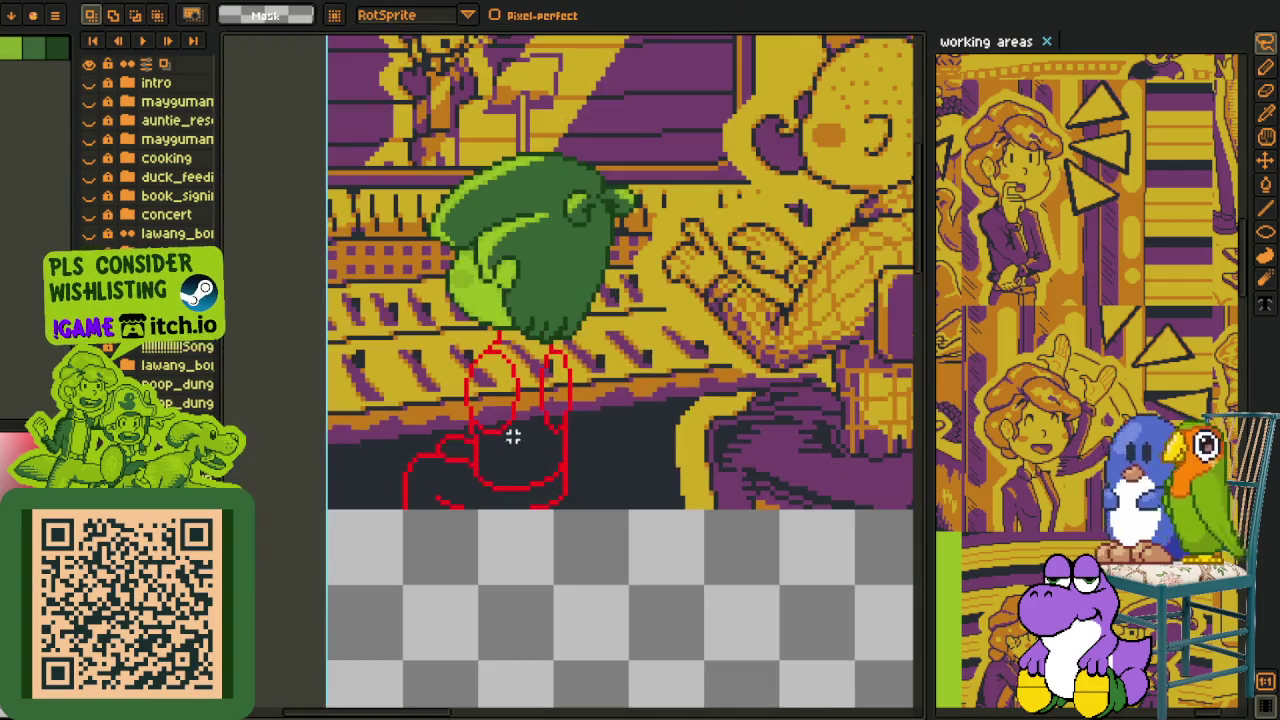
scroll(567, 530, "up", 1)
scroll(567, 530, "up", 5)
key("e")
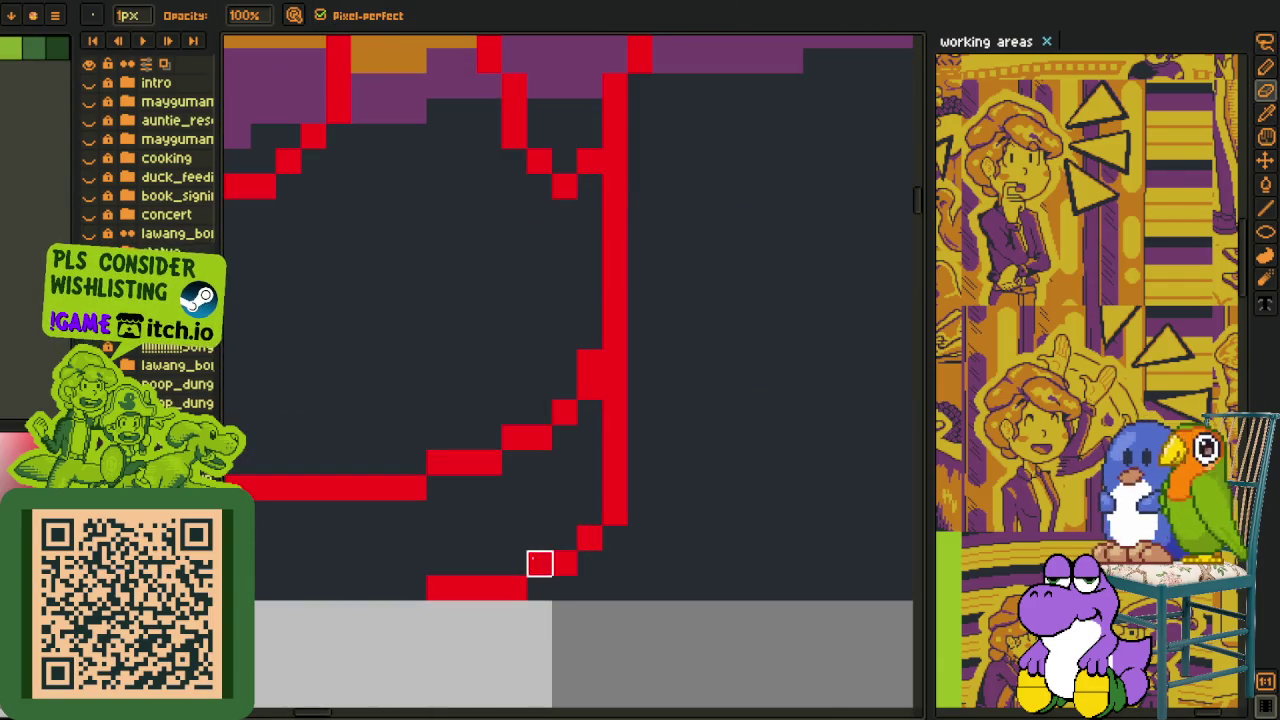
left_click_drag(463, 590, 440, 590)
Select part of the red sketch freehand and raise it one pixel.
key("i")
scroll(515, 565, "down", 3)
scroll(525, 578, "down", 1)
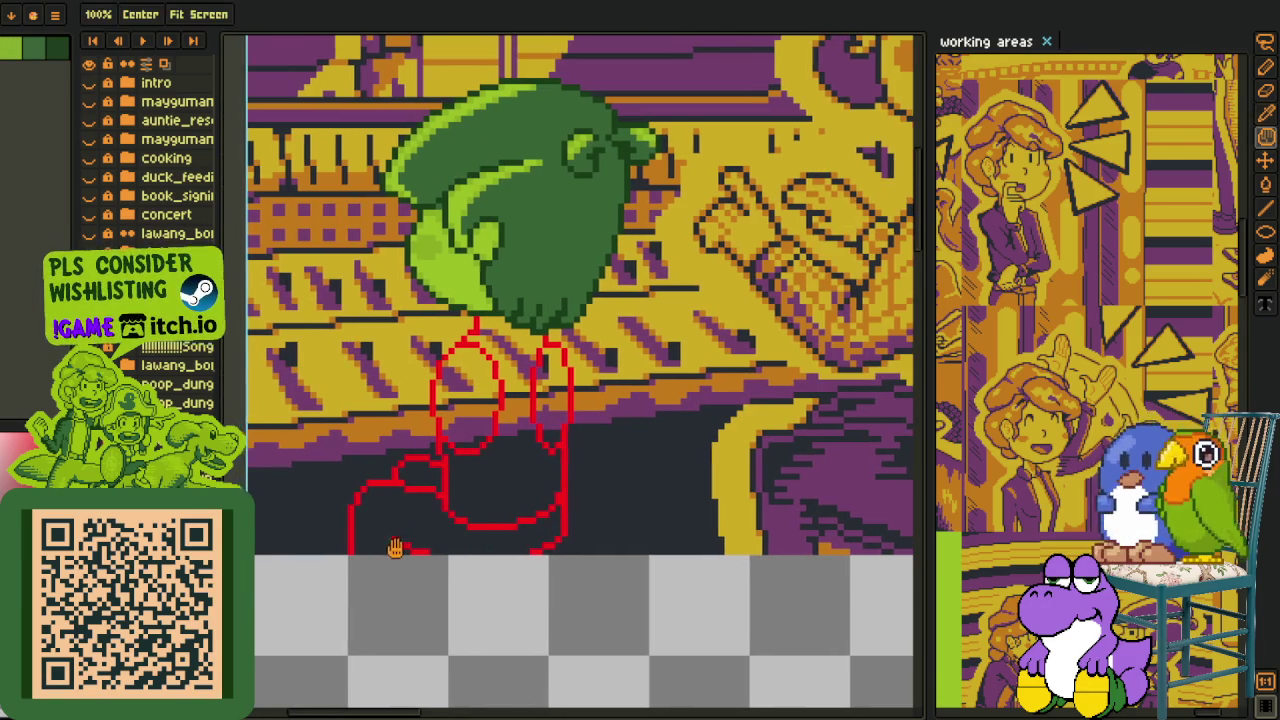
scroll(400, 477, "up", 2)
mouse_move(414, 465)
left_mouse_down()
mouse_move(451, 490)
mouse_move(448, 478)
mouse_move(300, 610)
mouse_move(553, 560)
left_mouse_up()
key("m")
left_click_drag(570, 515, 543, 488)
Shift the lower part of the red vertical line one pixel right, then deselect.
scroll(309, 600, "down", 2)
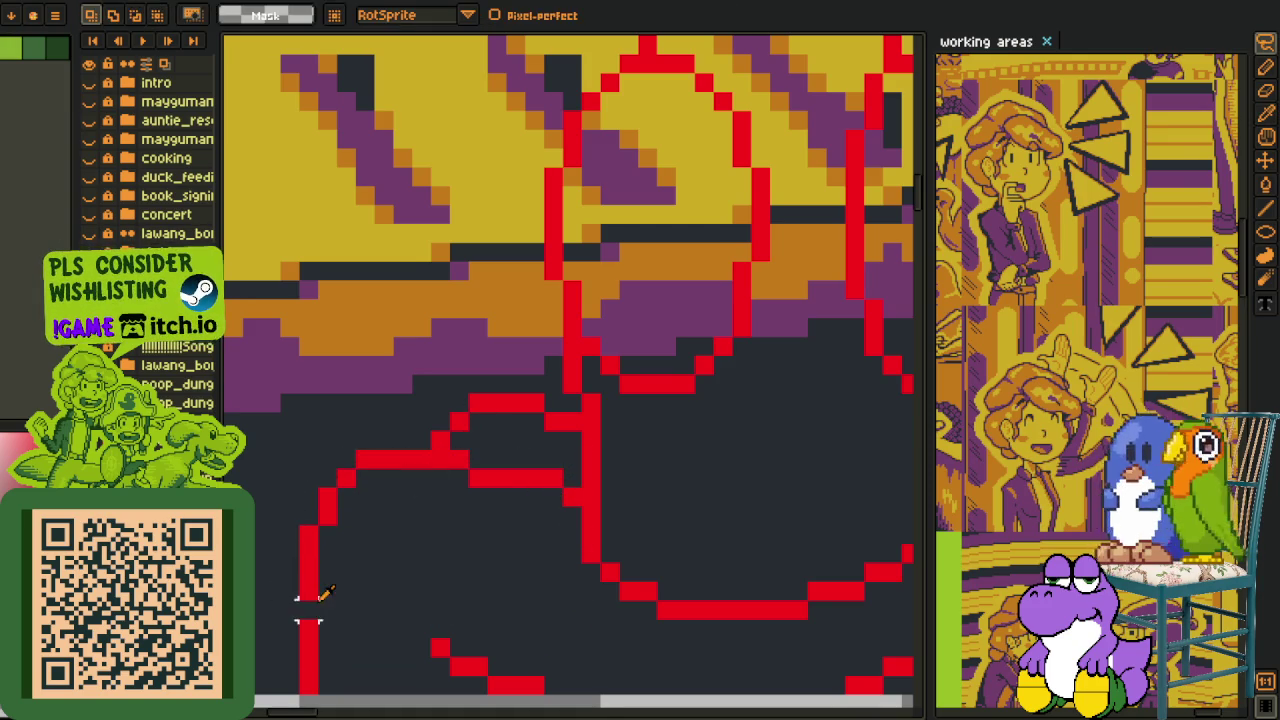
scroll(316, 628, "down", 2)
left_click_drag(318, 632, 353, 569)
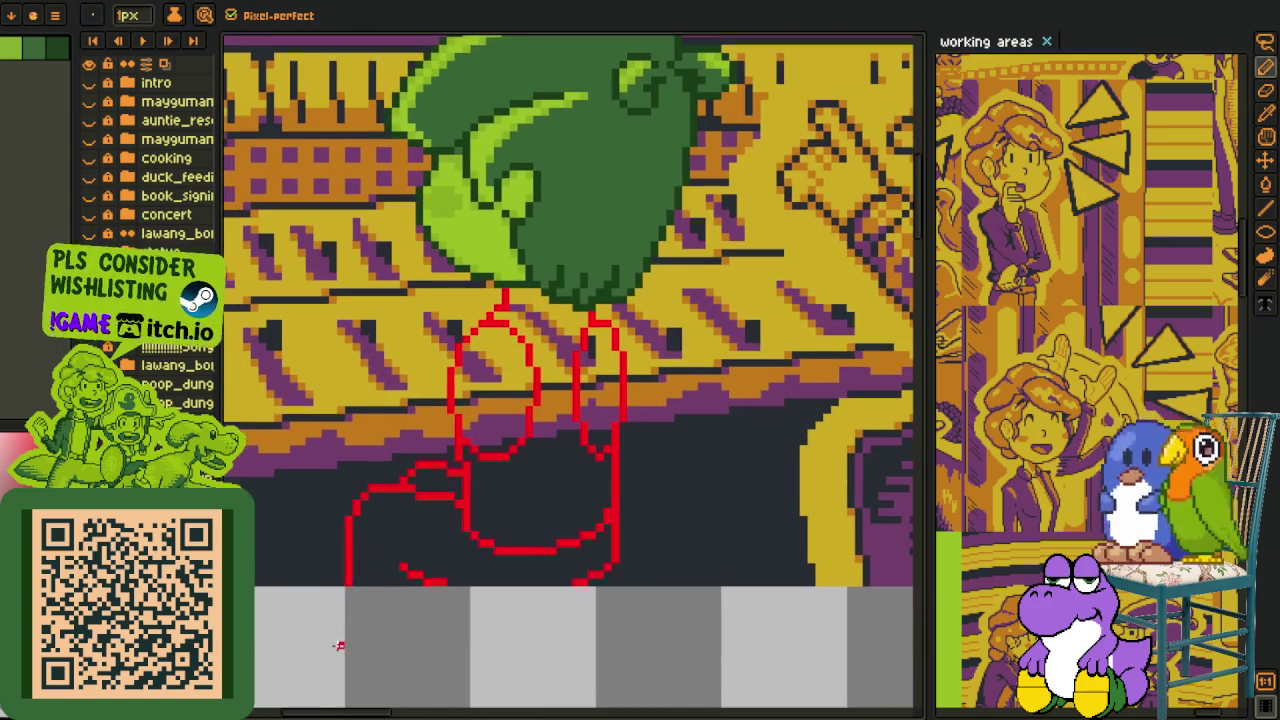
scroll(347, 637, "up", 2)
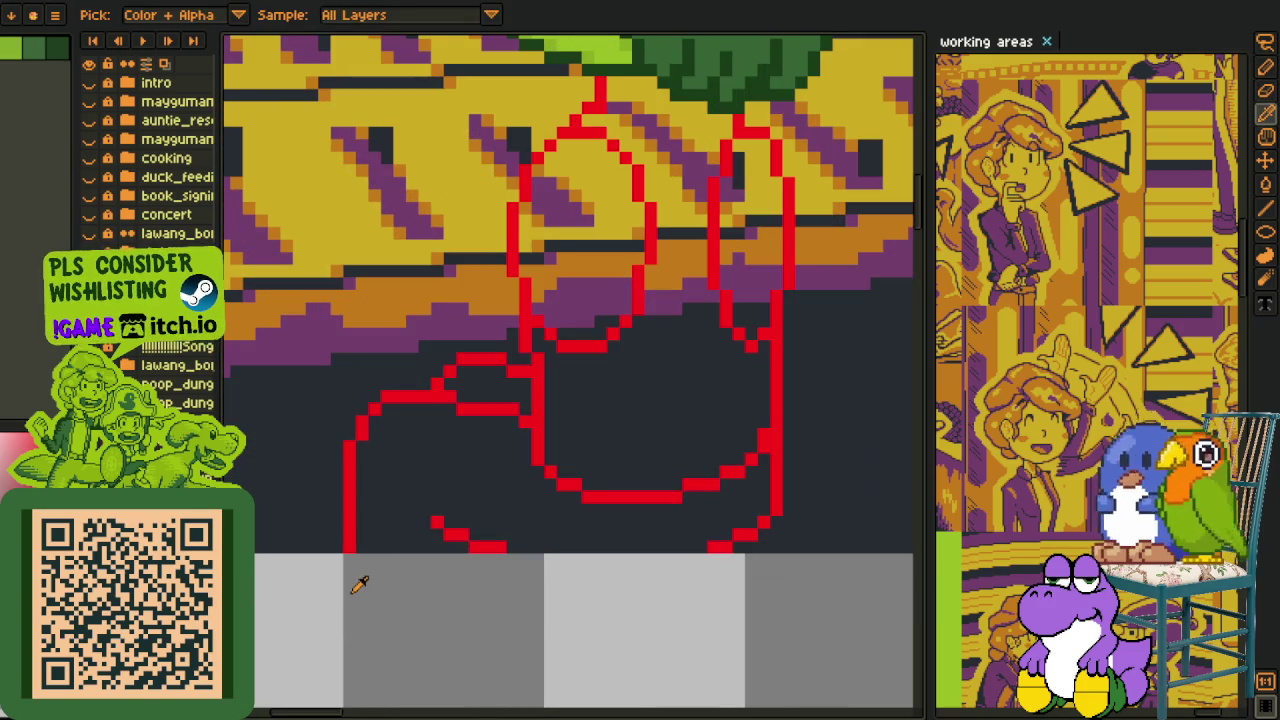
key("m")
scroll(350, 570, "up", 2)
left_click_drag(310, 466, 386, 600)
key("Right")
key("ctrl+d")
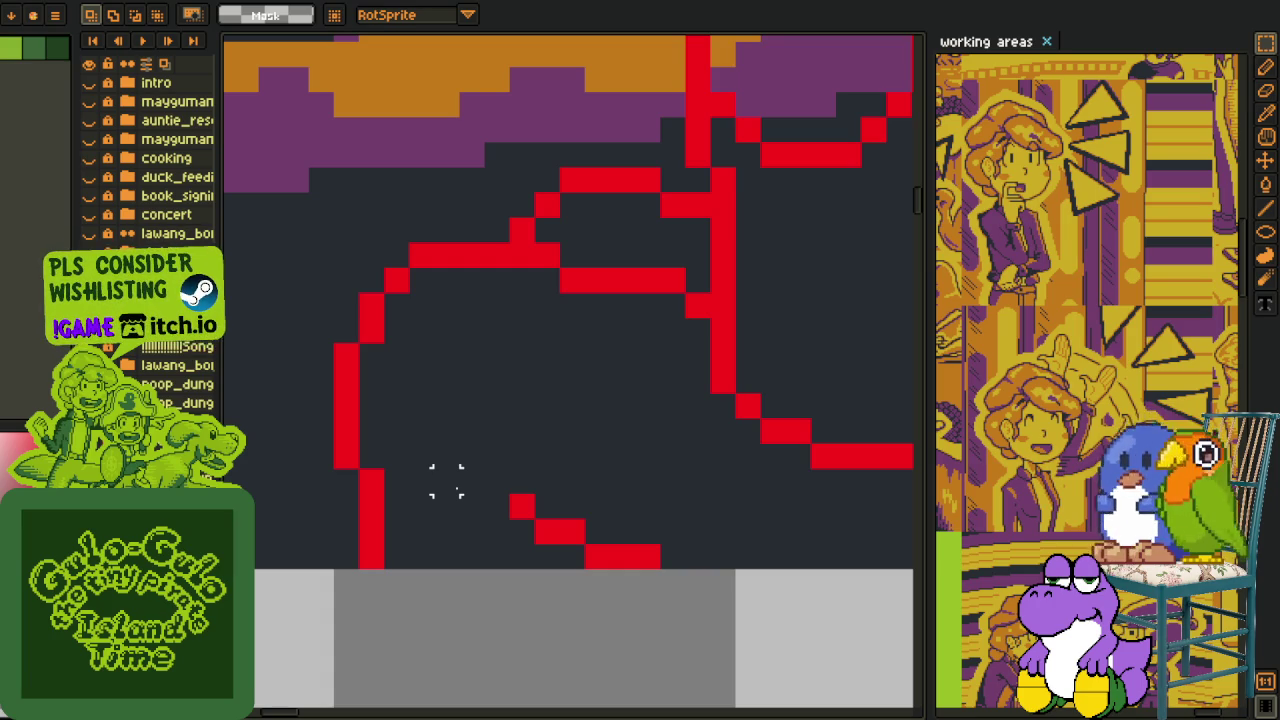
Pan across the bottom of the red sketch to review the cleaned-up outline.
key("u")
key("i")
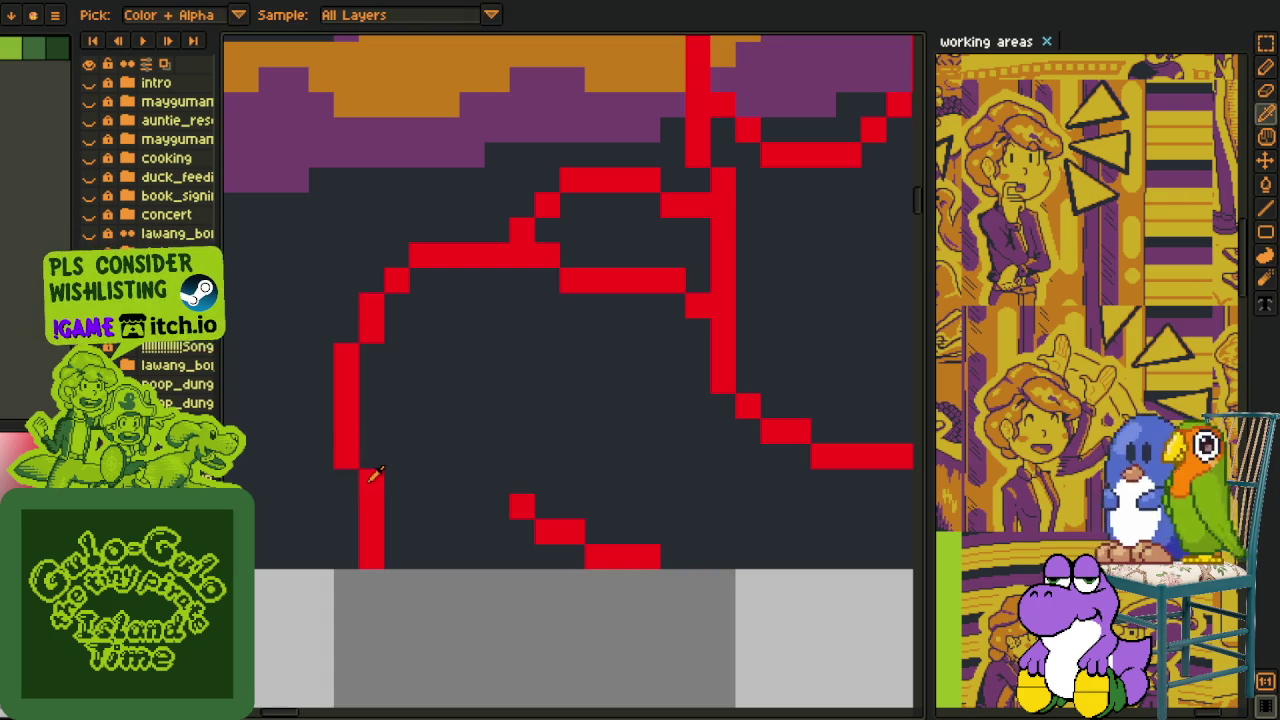
key("b")
scroll(375, 480, "down", 3)
key("i")
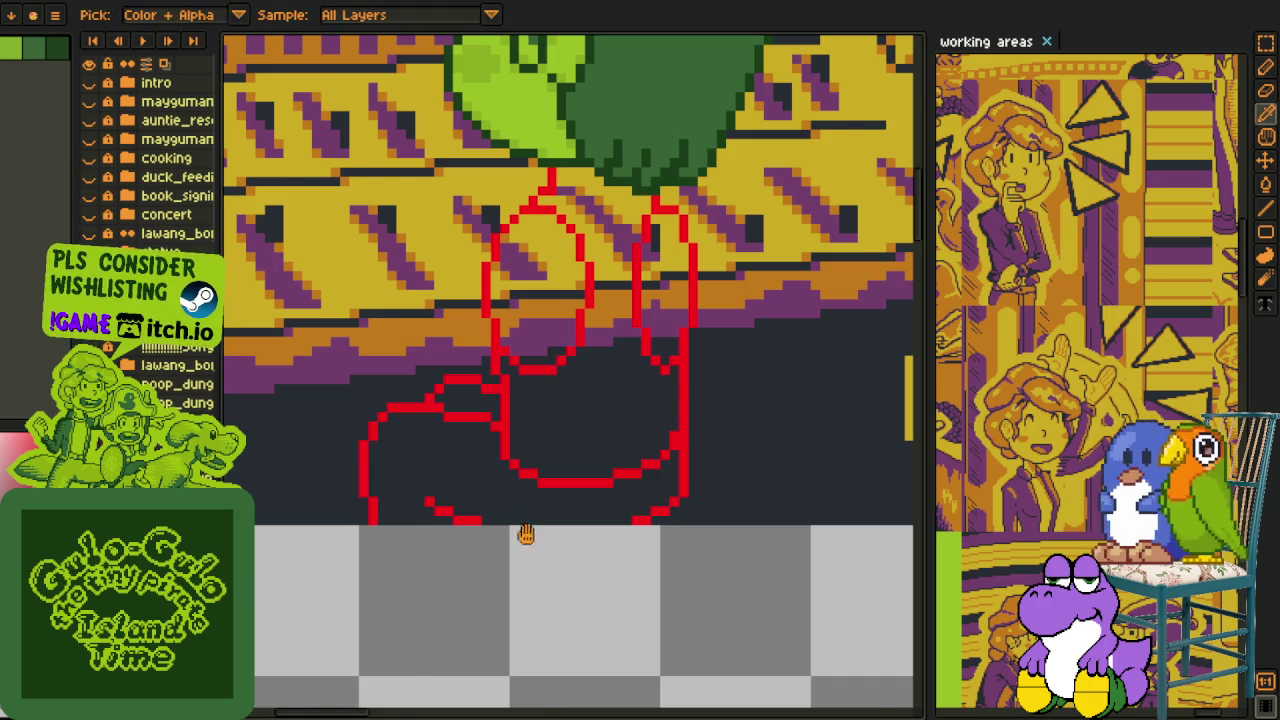
left_click_drag(526, 535, 543, 614)
scroll(578, 610, "up", 2)
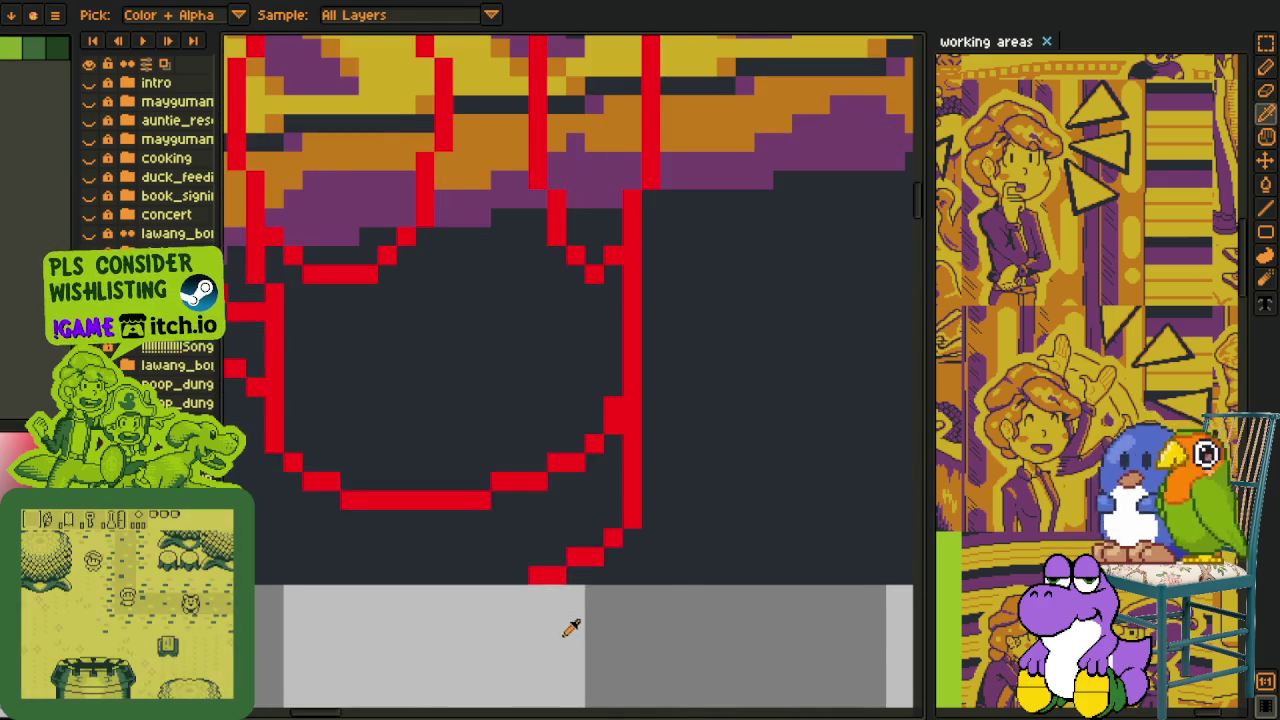
scroll(570, 627, "down", 2)
key("h")
mouse_move(574, 583)
left_mouse_down()
mouse_move(518, 537)
mouse_move(500, 592)
left_mouse_up()
key("i")
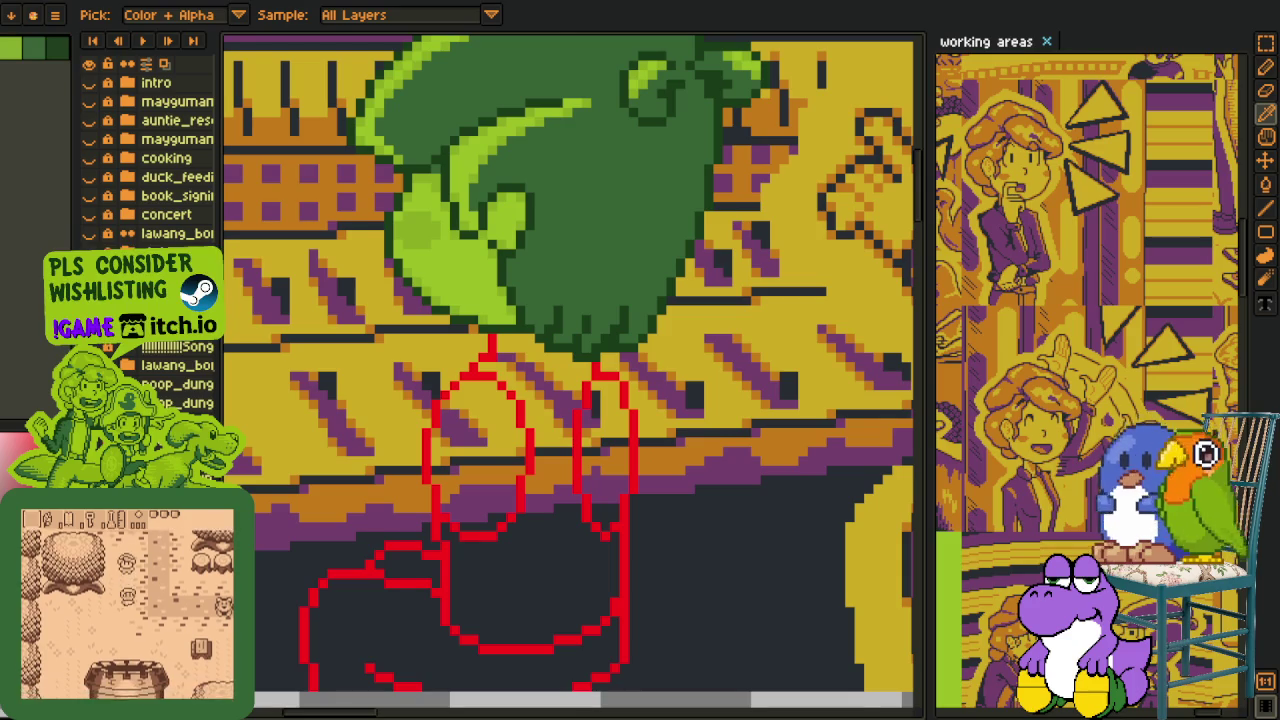
key("h")
scroll(443, 543, "down", 1)
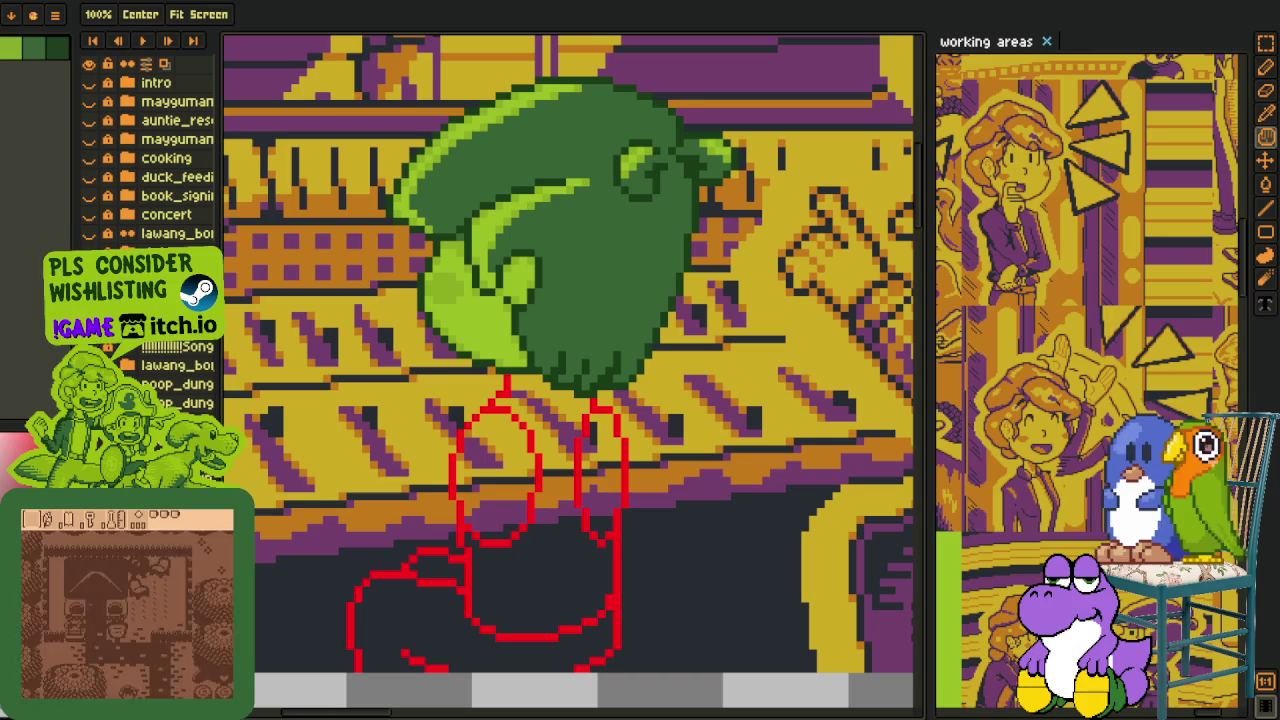
scroll(460, 590, "down", 2)
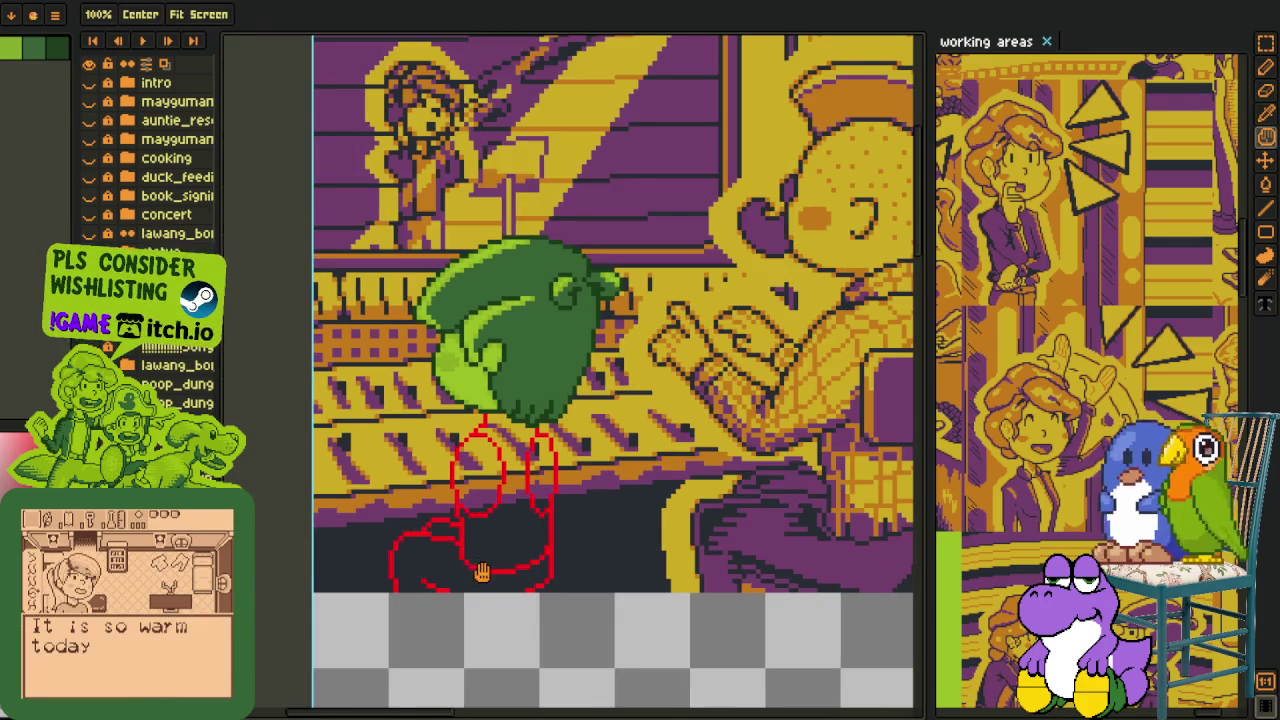
Save the sprite file and move the view back over the creature's legs.
left_click_drag(460, 585, 460, 549)
scroll(459, 547, "up", 2)
key("ctrl+s")
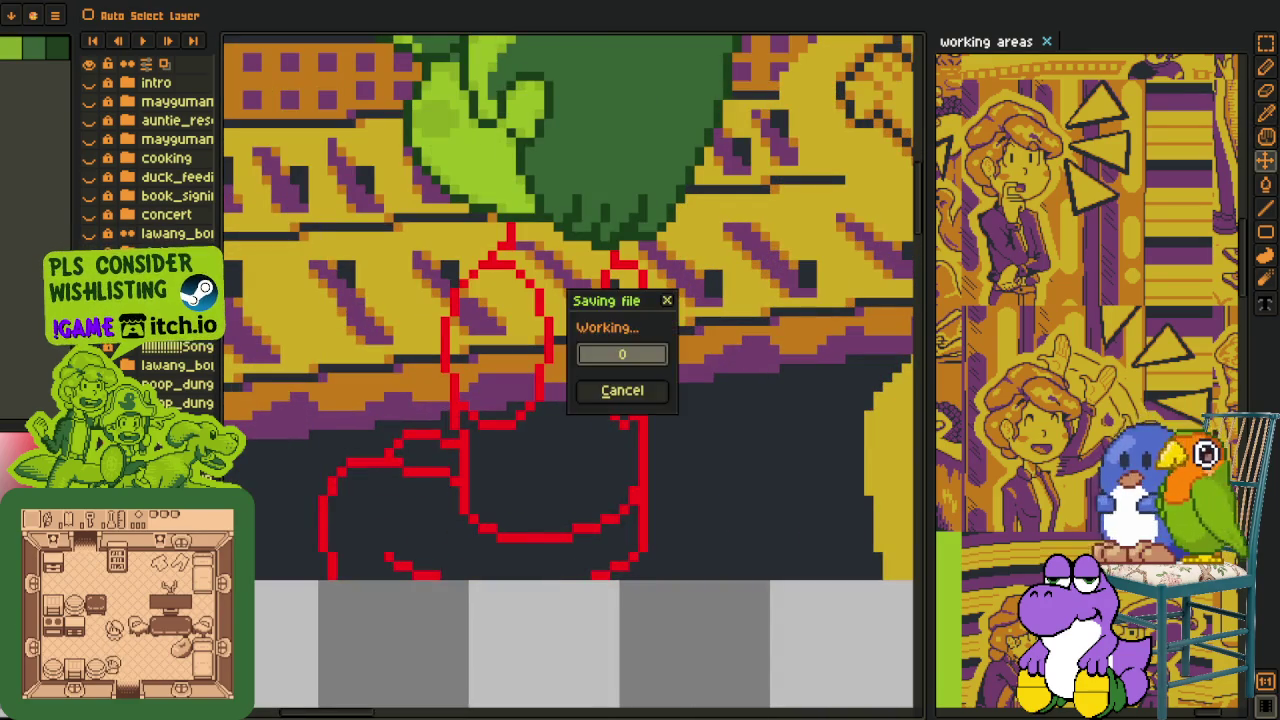
key("i")
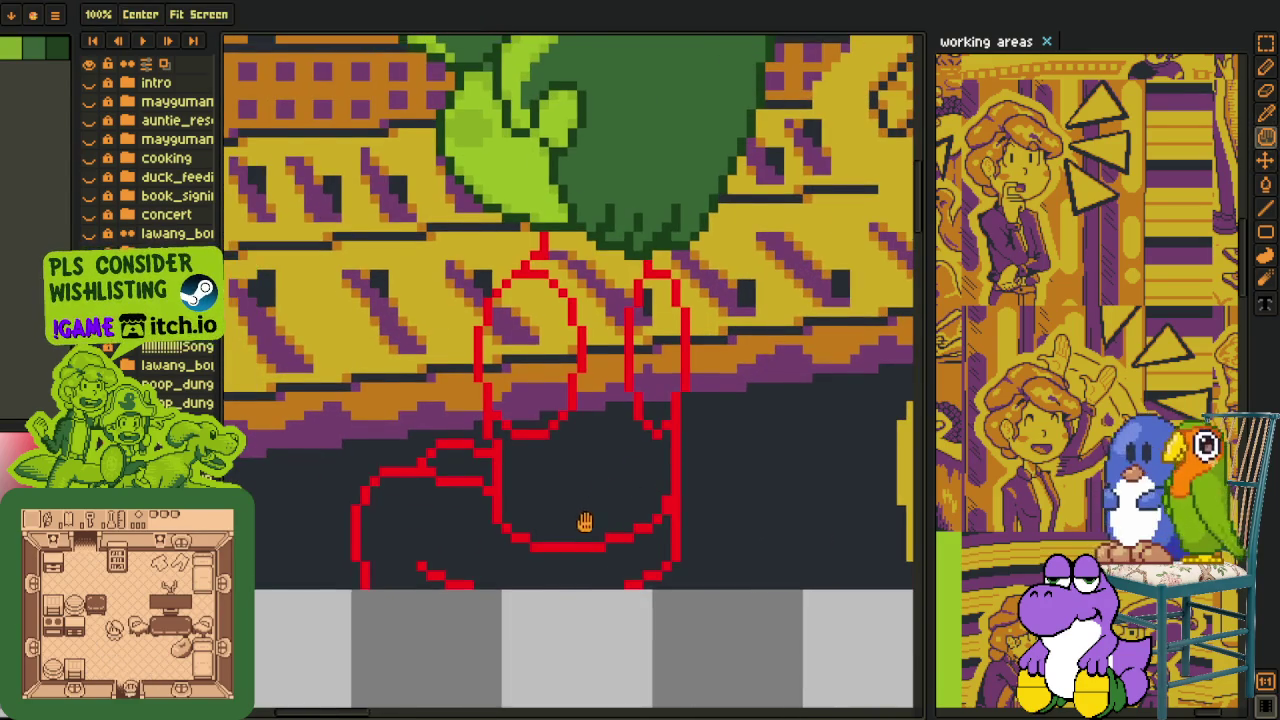
scroll(586, 520, "down", 1)
left_click_drag(476, 481, 487, 517)
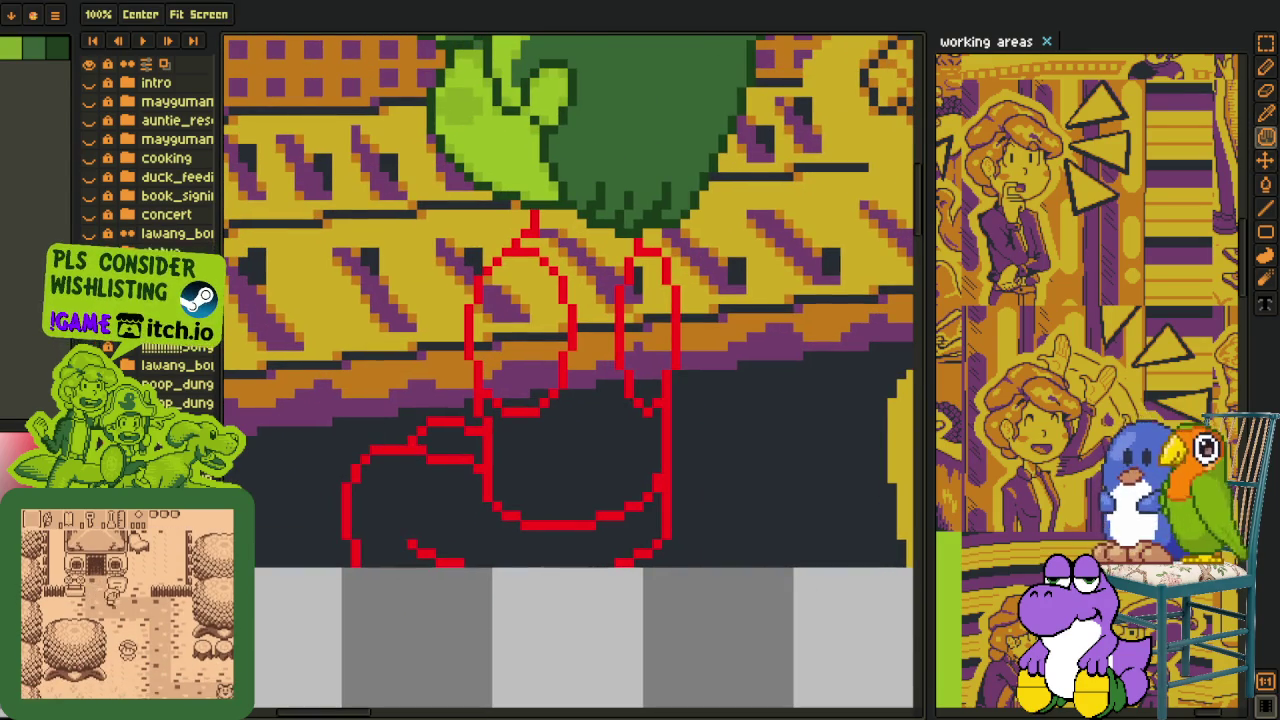
left_click_drag(613, 487, 620, 566)
left_click_drag(497, 622, 380, 421)
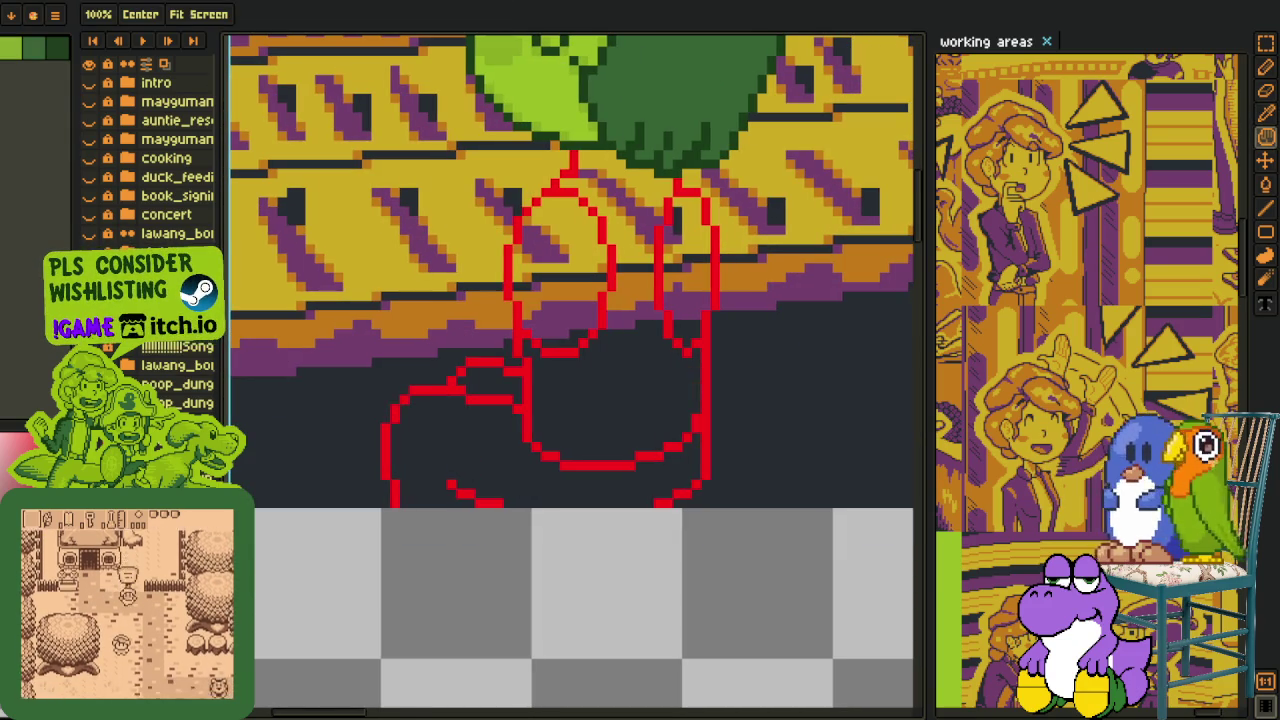
mouse_move(667, 167)
left_mouse_down()
mouse_move(617, 287)
mouse_move(632, 352)
left_mouse_up()
Add a new empty layer, Layer 3, from the Layers panel menu.
right_click(158, 290)
mouse_move(210, 318)
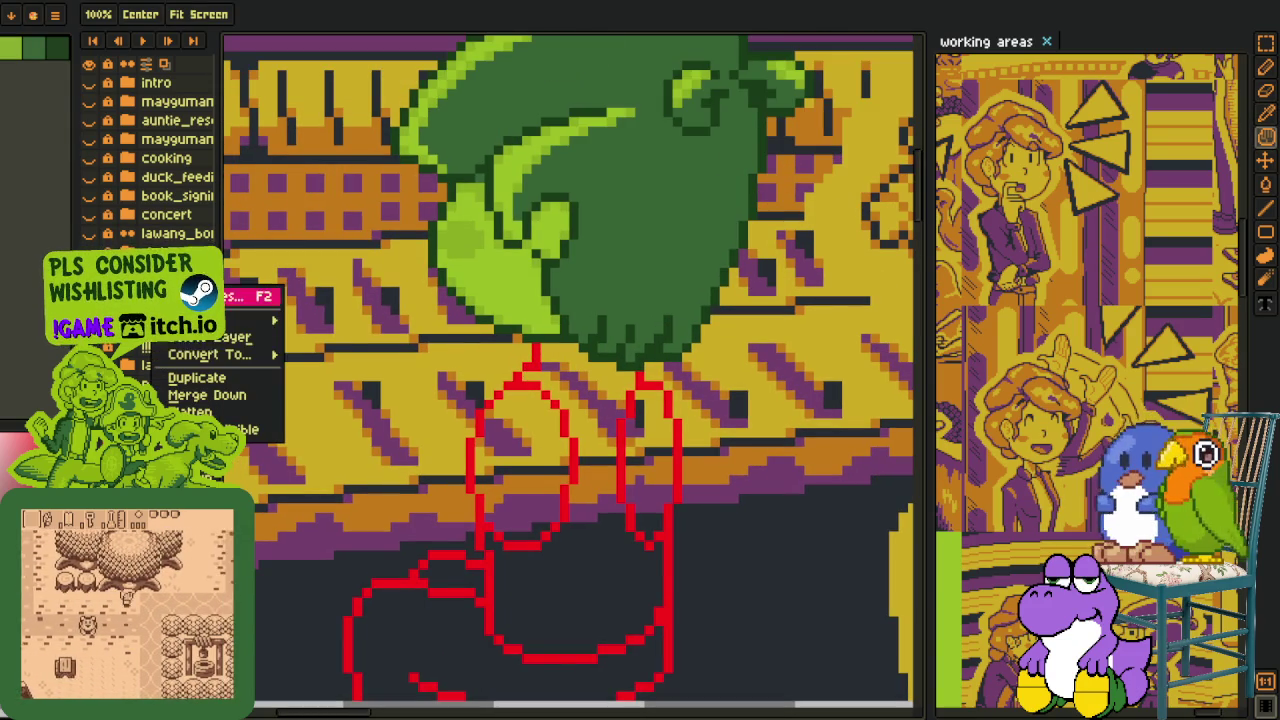
key("Escape")
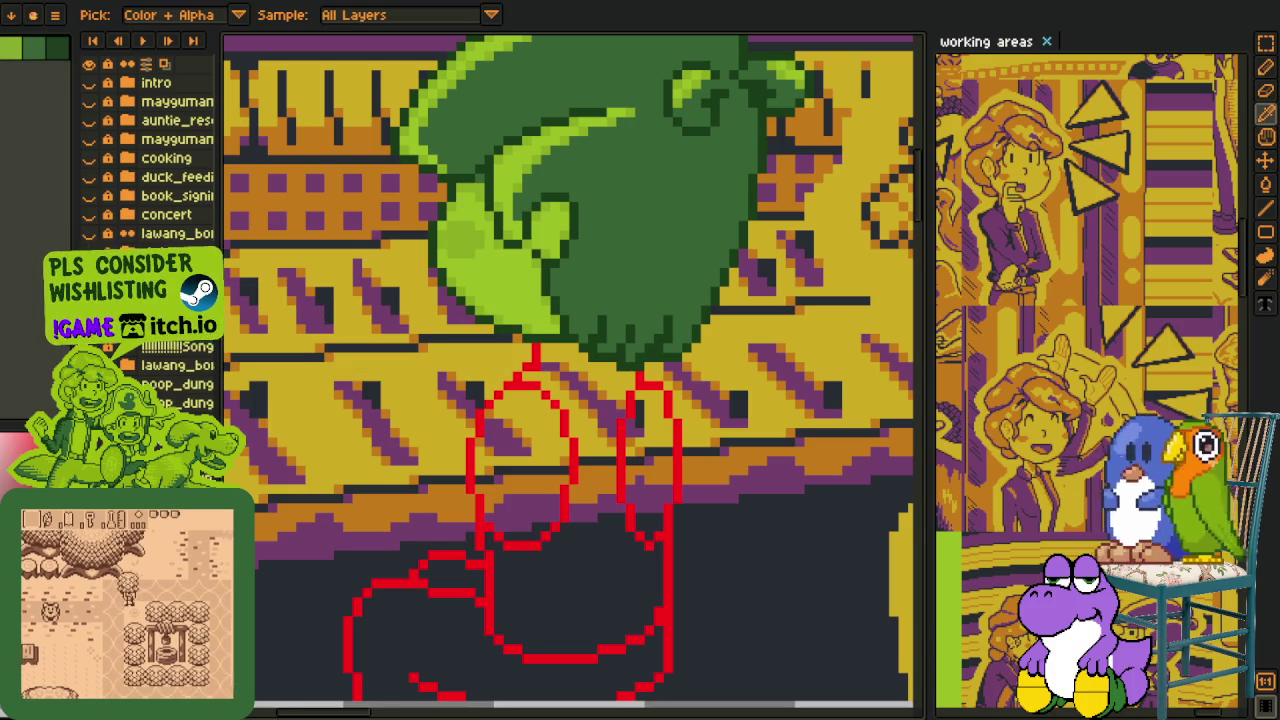
right_click(229, 290)
left_click(350, 323)
scroll(468, 527, "down", 2)
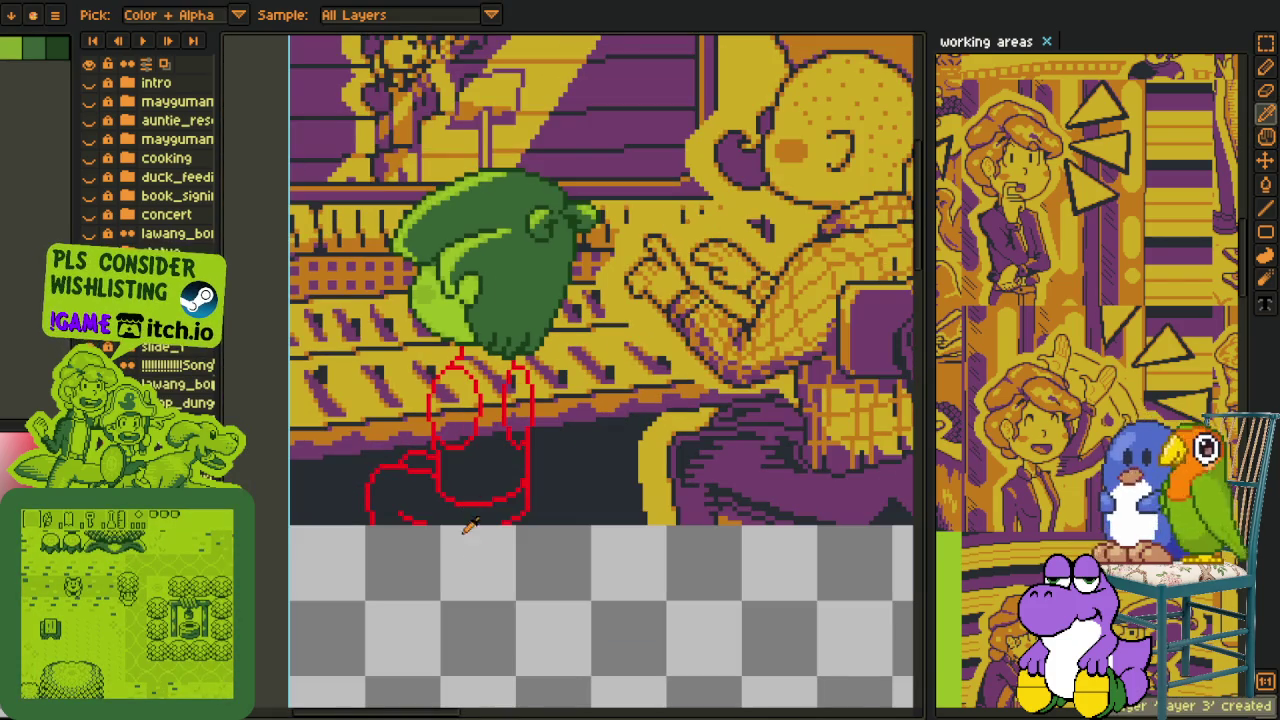
key("n")
scroll(506, 492, "up", 1)
scroll(506, 492, "up", 1)
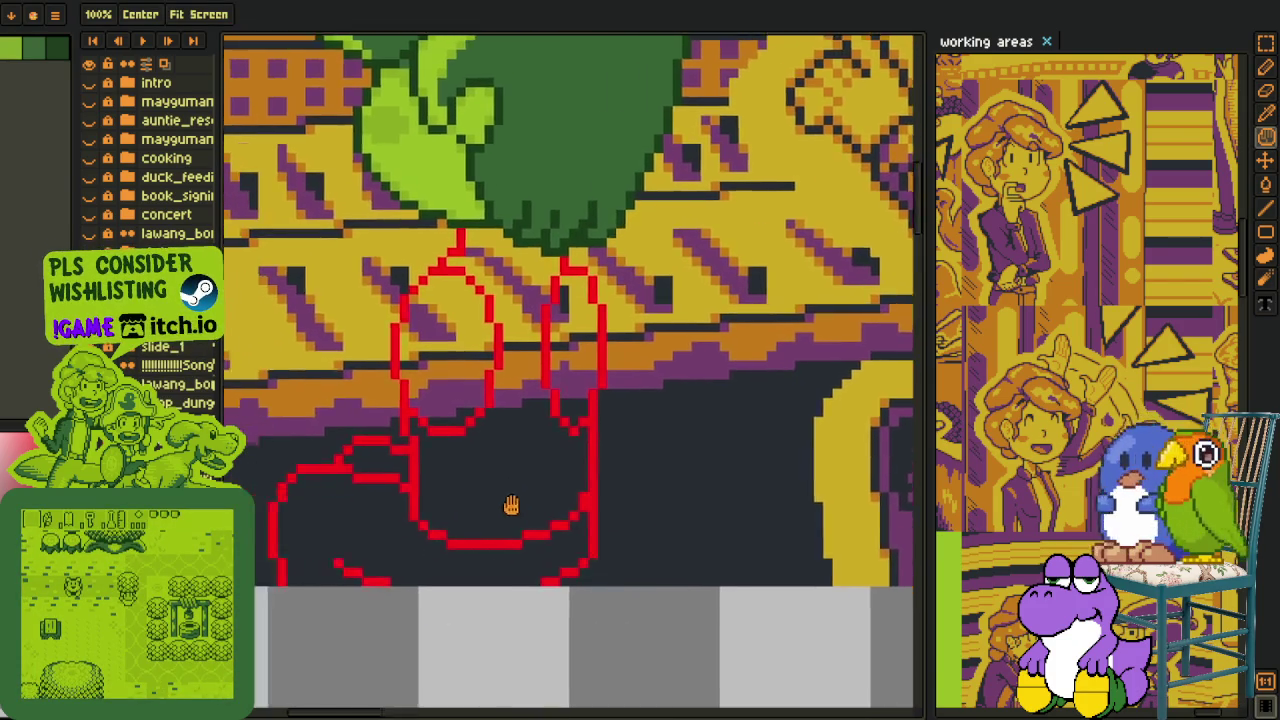
left_click_drag(409, 509, 491, 434)
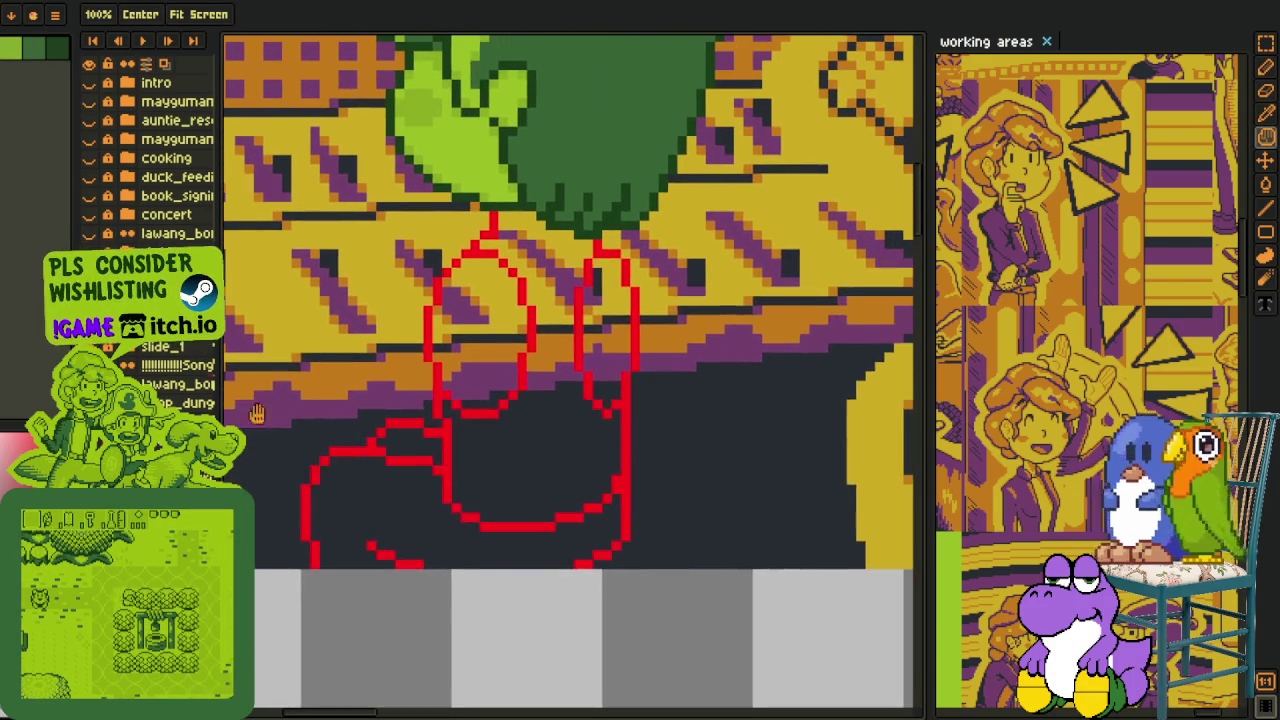
key("i")
key("b")
scroll(583, 466, "up", 1)
scroll(646, 435, "up", 1)
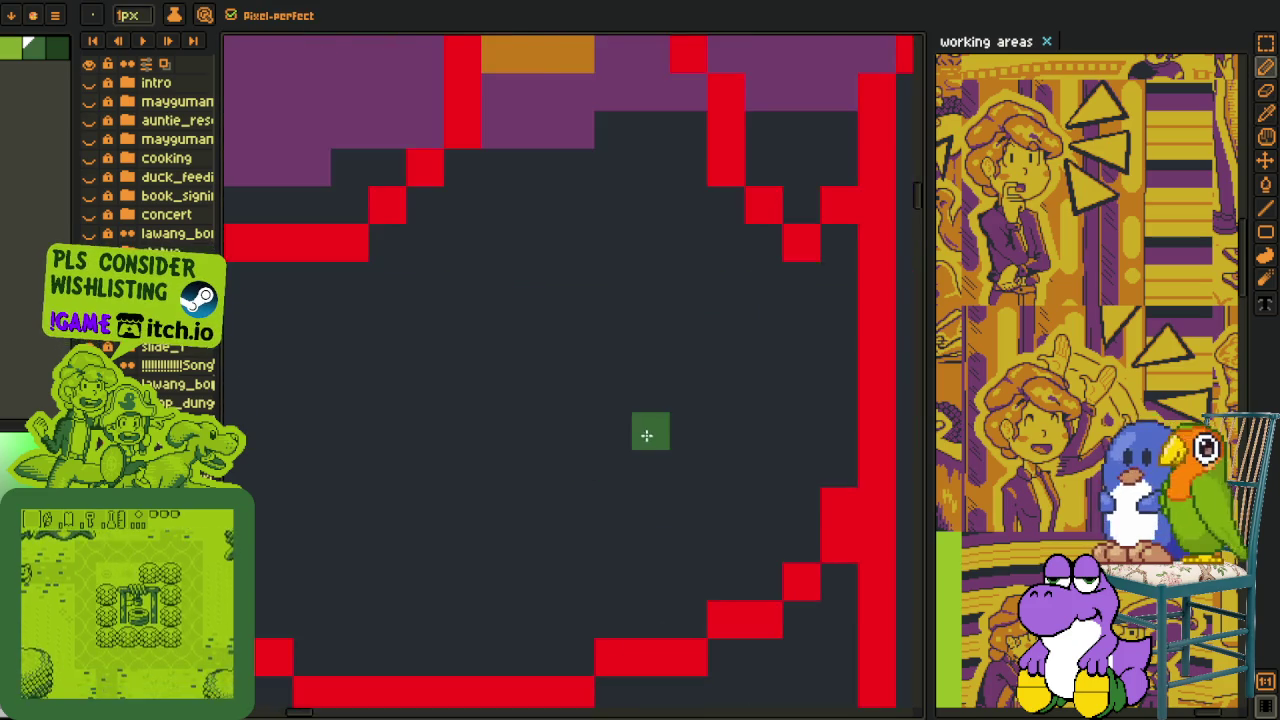
Draw a dark-green curve across the lower body, then bucket-fill the area beneath it green.
scroll(646, 435, "down", 1)
mouse_move(671, 449)
left_mouse_down()
mouse_move(723, 420)
mouse_move(620, 490)
mouse_move(460, 510)
left_mouse_up()
left_click(706, 440)
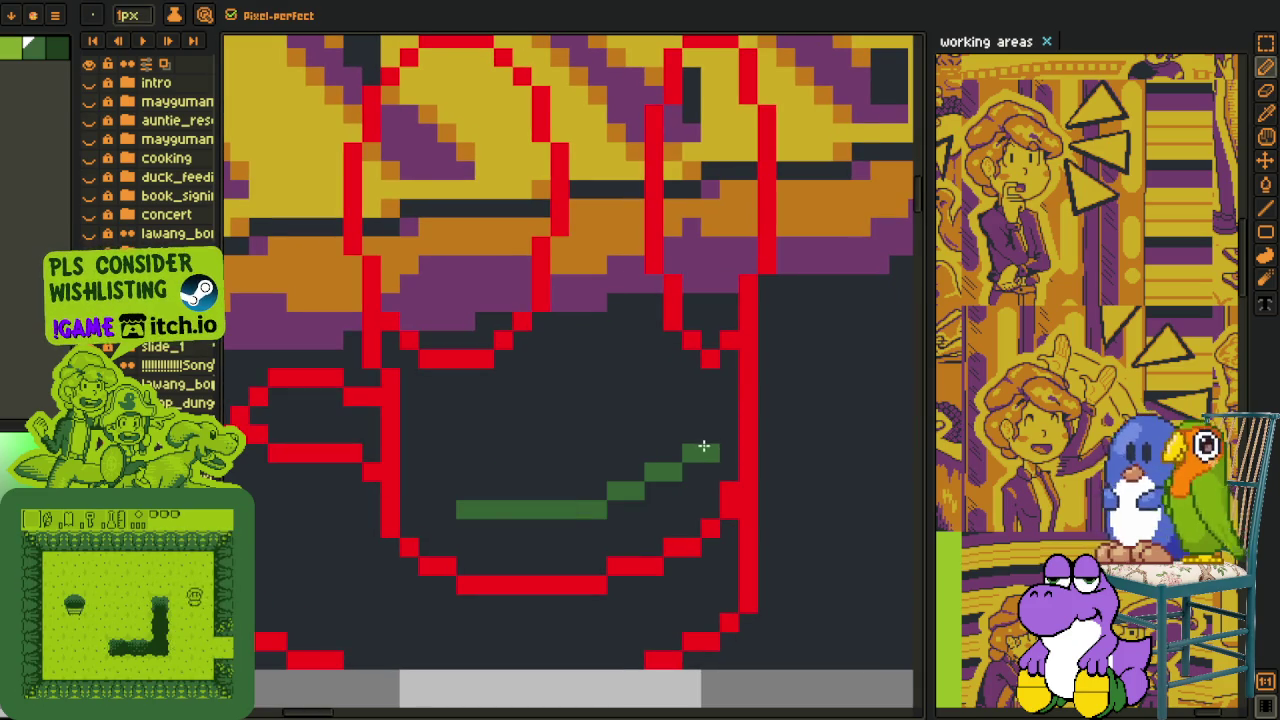
left_click(597, 491)
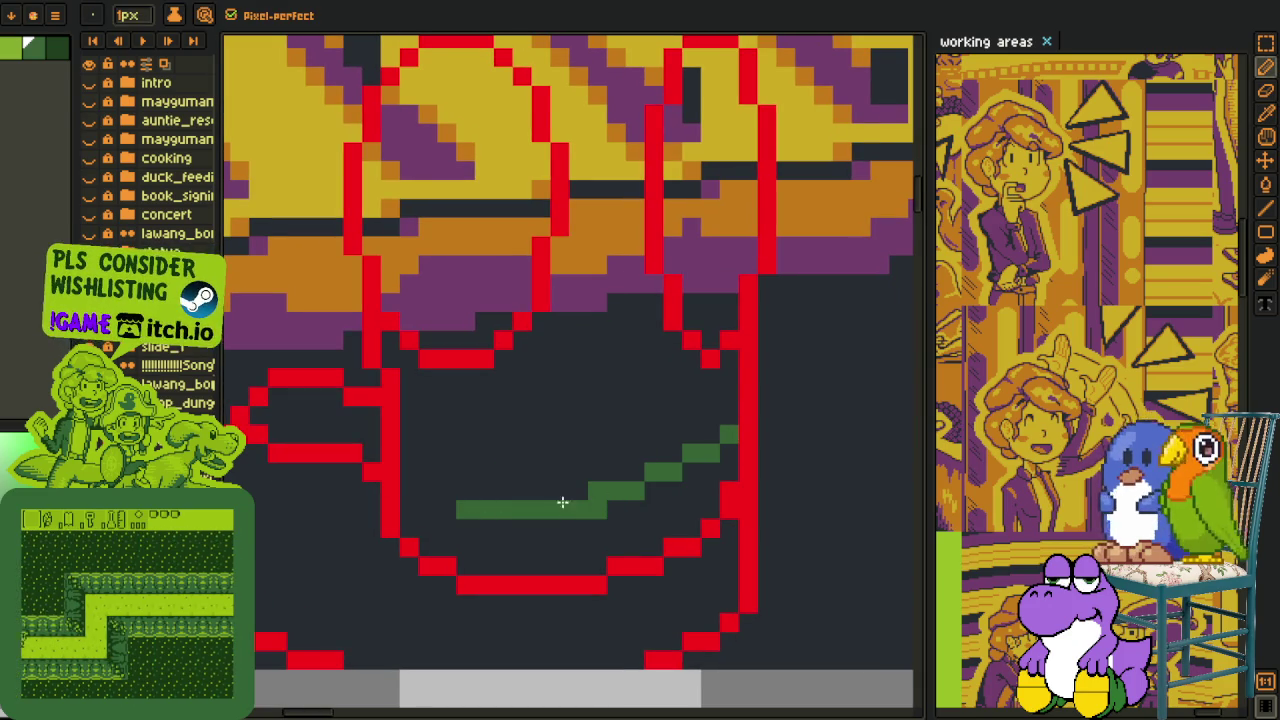
left_click_drag(413, 473, 465, 496)
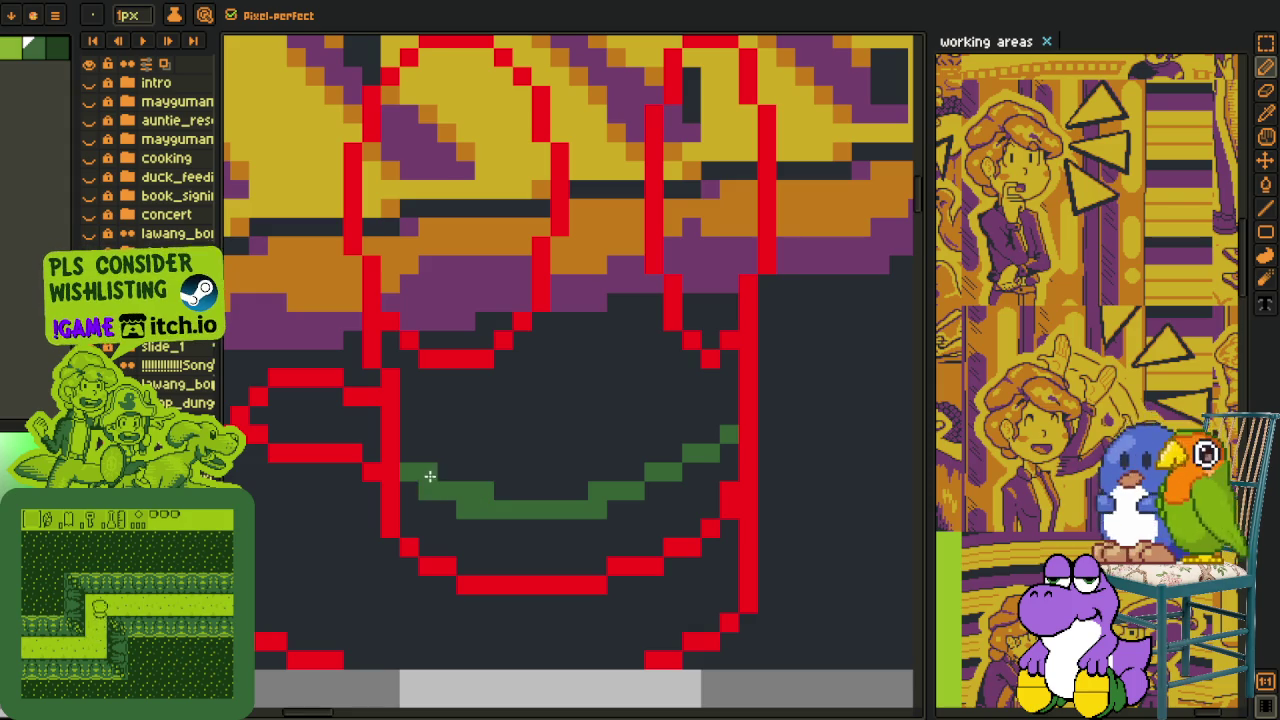
key("g")
left_click(486, 543)
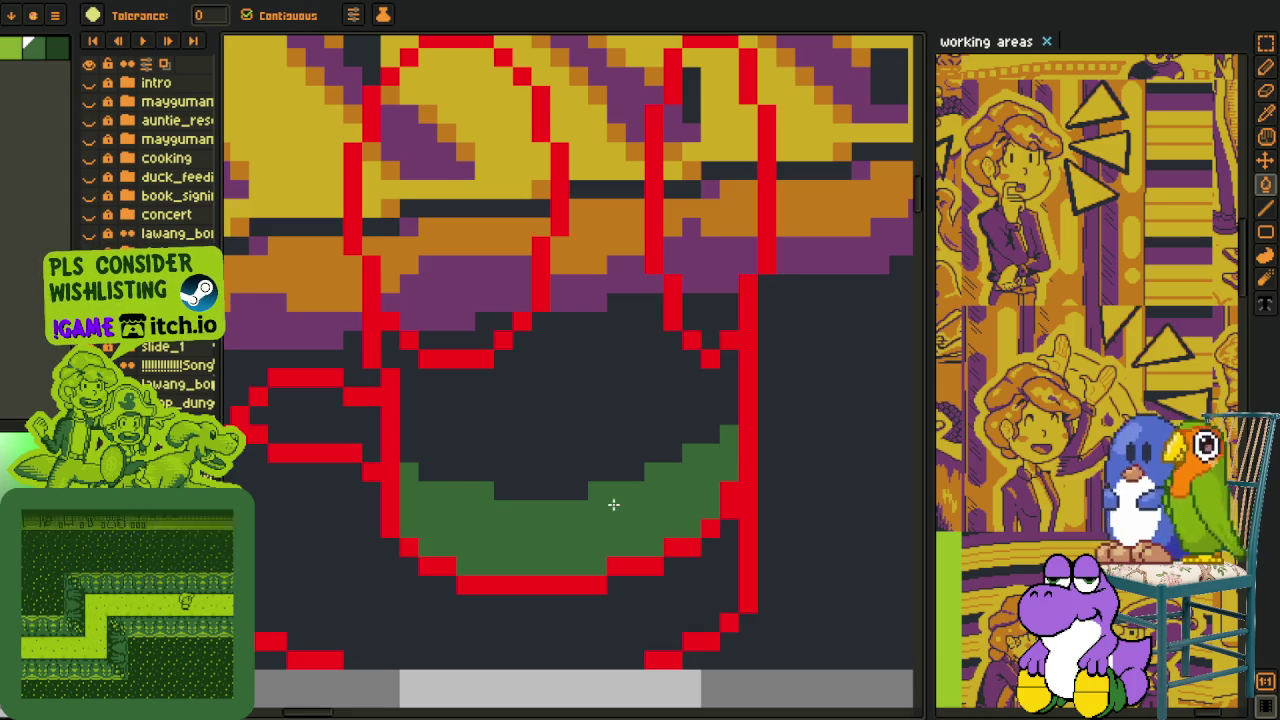
left_click_drag(503, 423, 461, 493)
key("b")
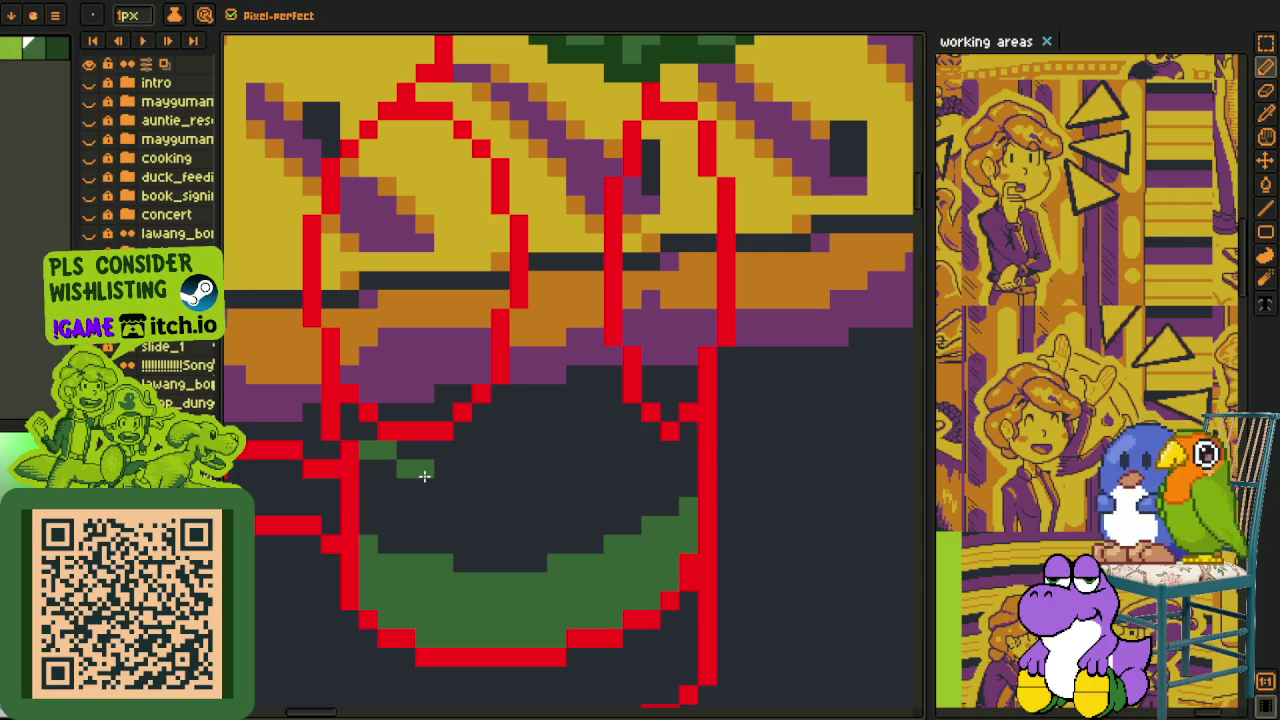
Draw green and dark-green lines across the lower body and purple area with the 1px Pencil.
left_click_drag(451, 482, 545, 481)
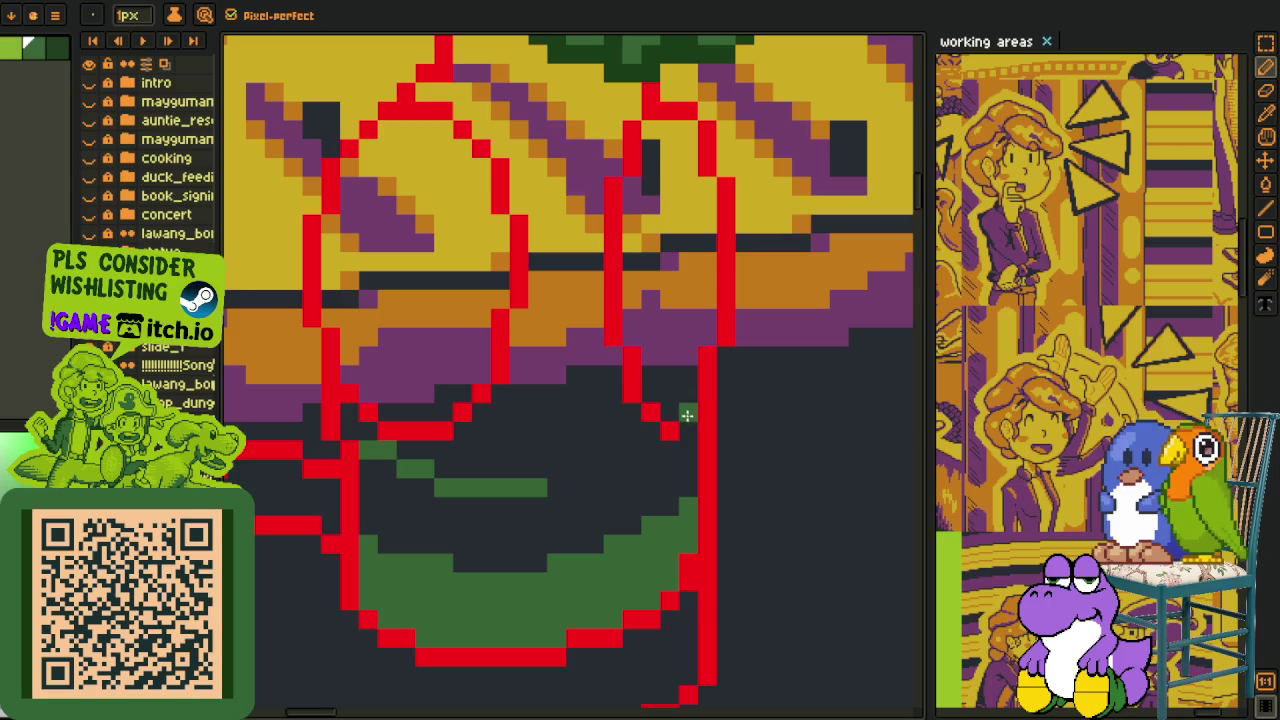
left_click_drag(691, 404, 521, 481)
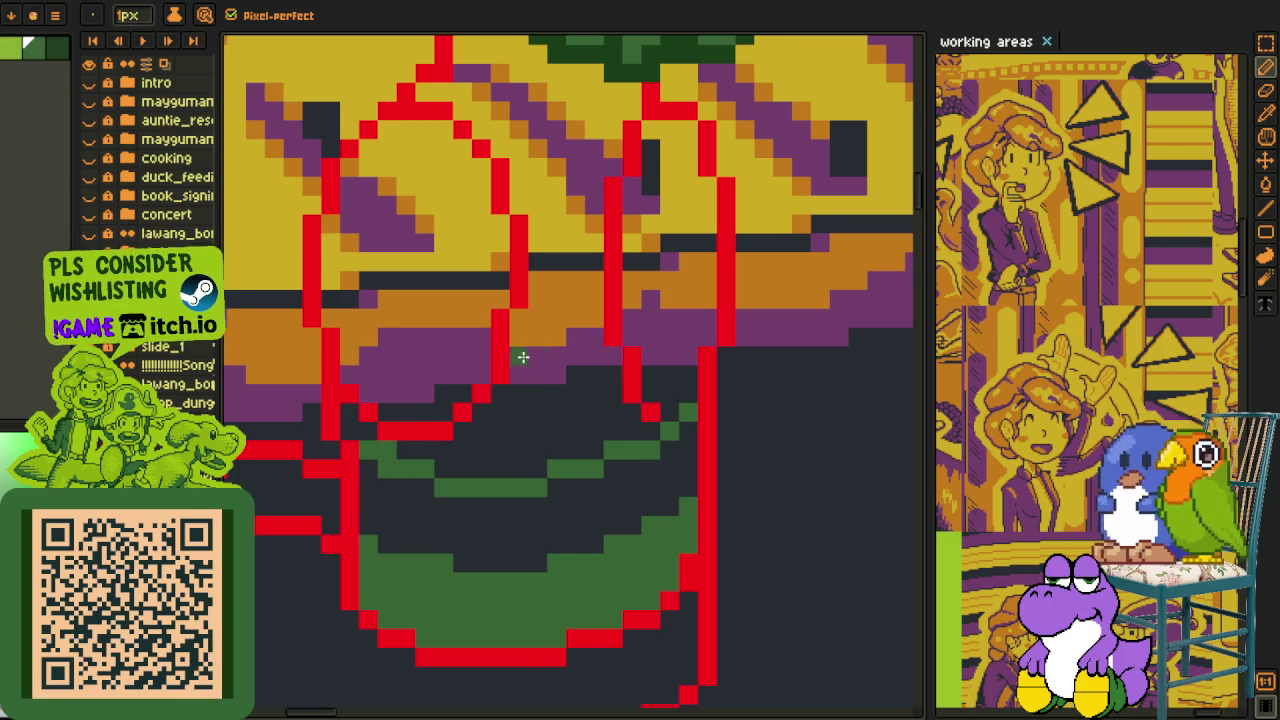
scroll(522, 357, "up", 2)
left_click(648, 430)
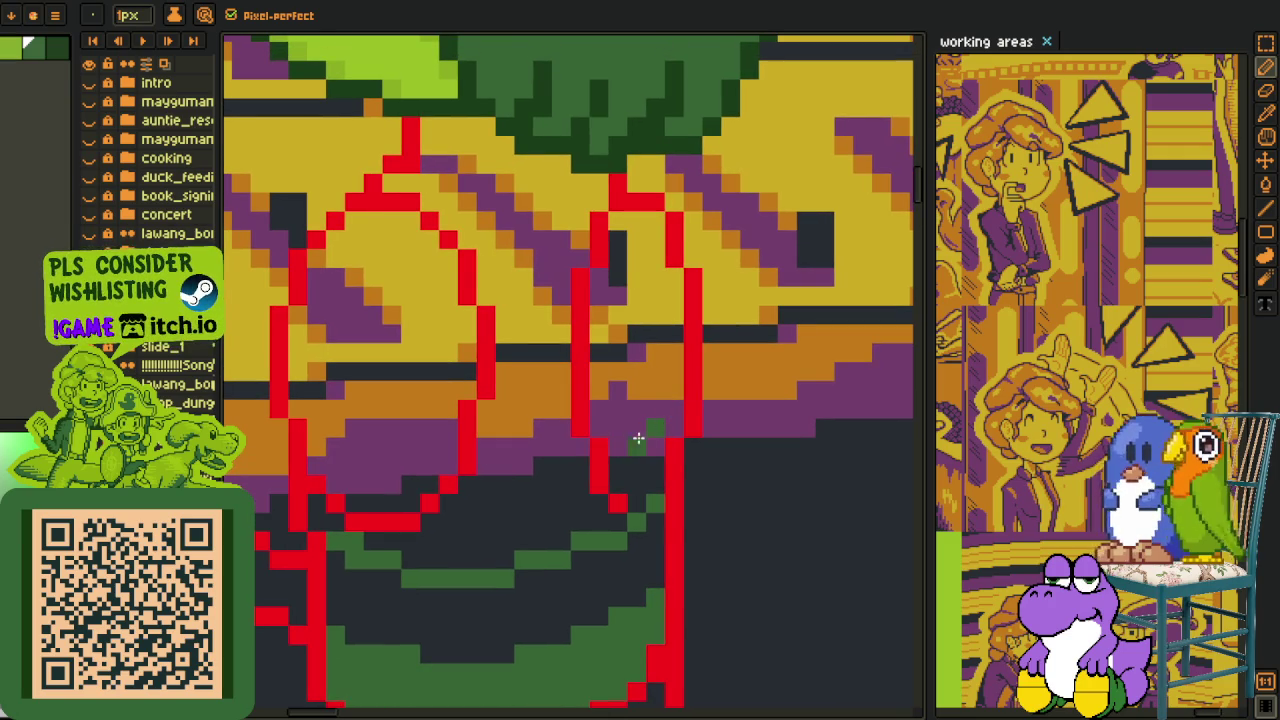
left_click_drag(585, 462, 502, 482)
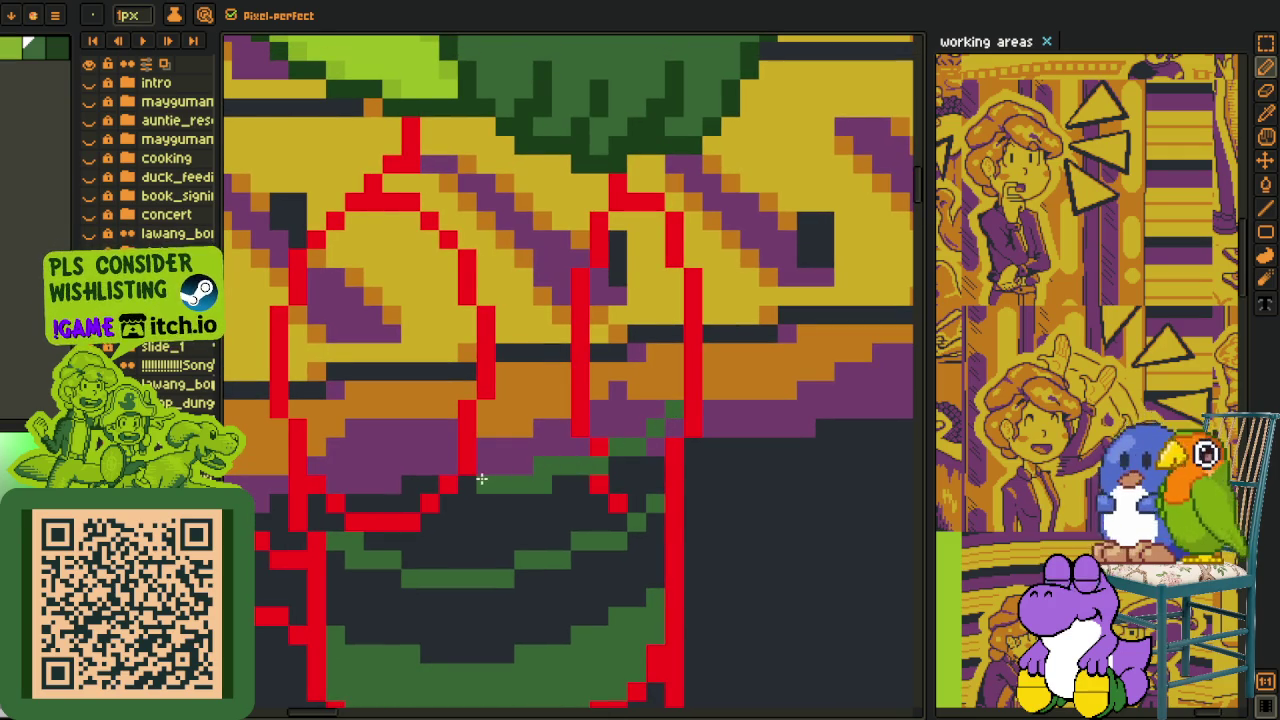
left_click_drag(308, 446, 523, 486)
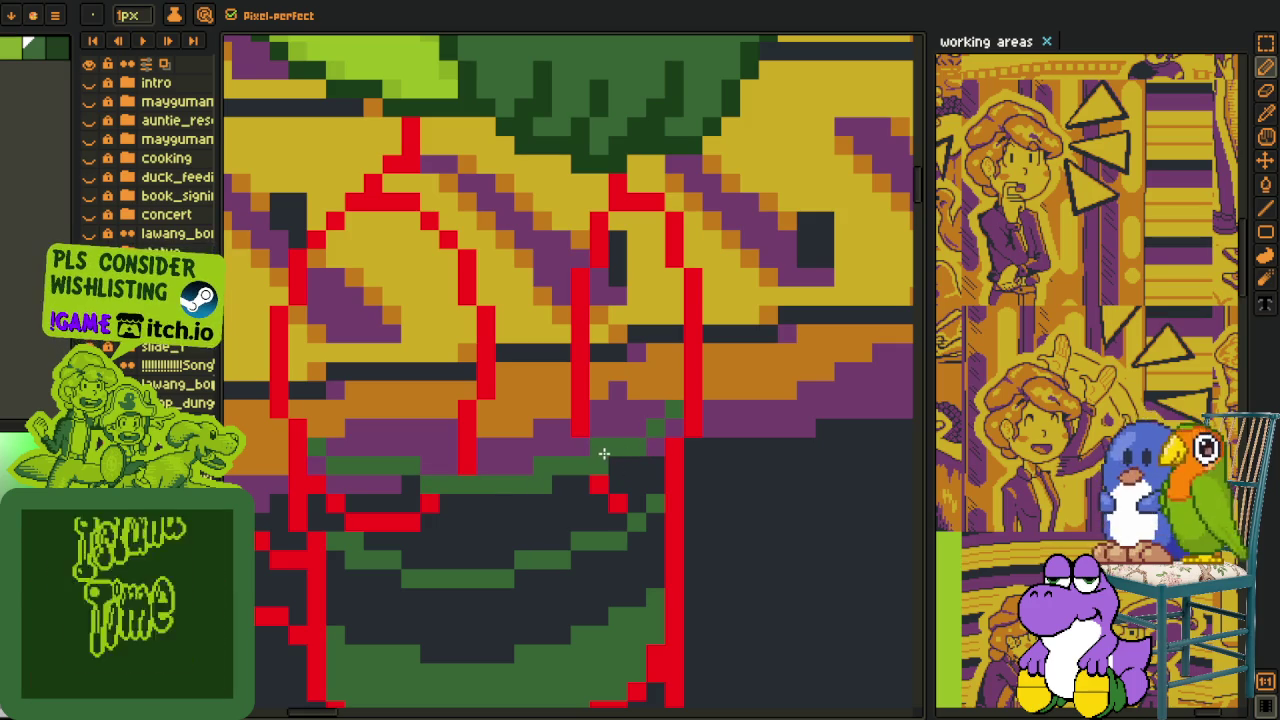
Bucket-fill the dark body patches and stray red outline pixels green to widen the green band.
key("g")
left_click(642, 469)
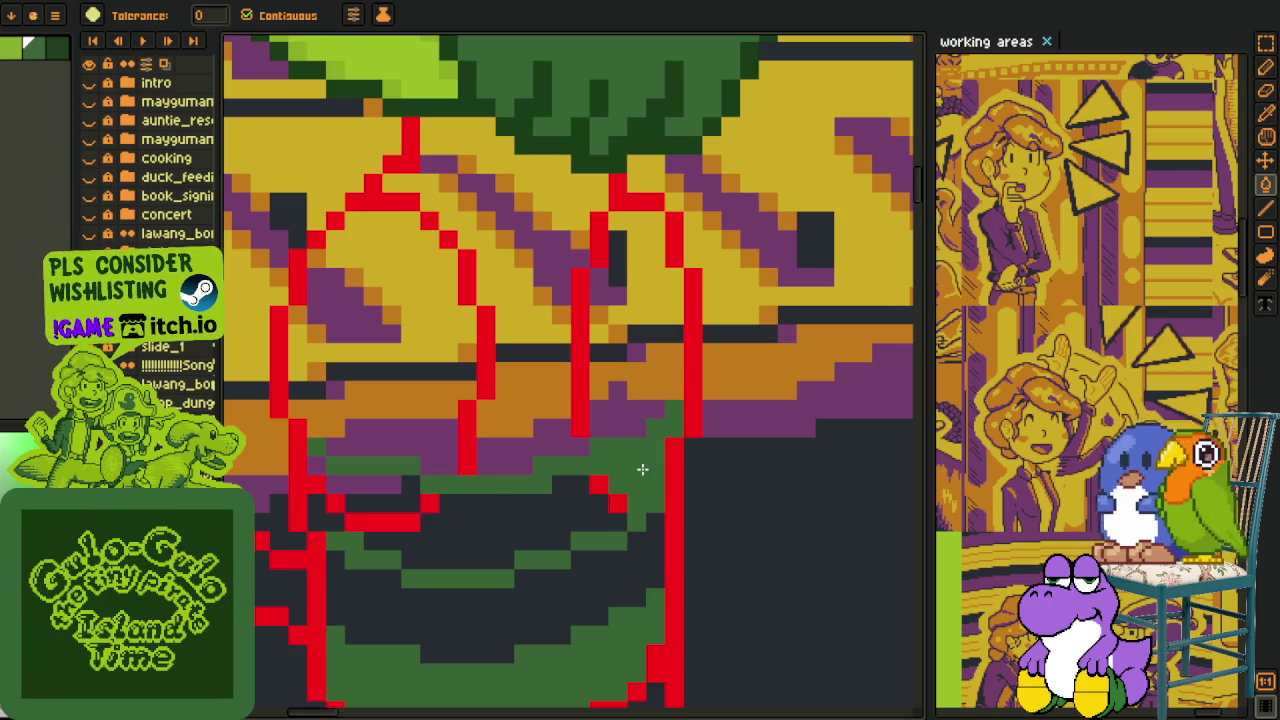
left_click(577, 510)
left_click(410, 500)
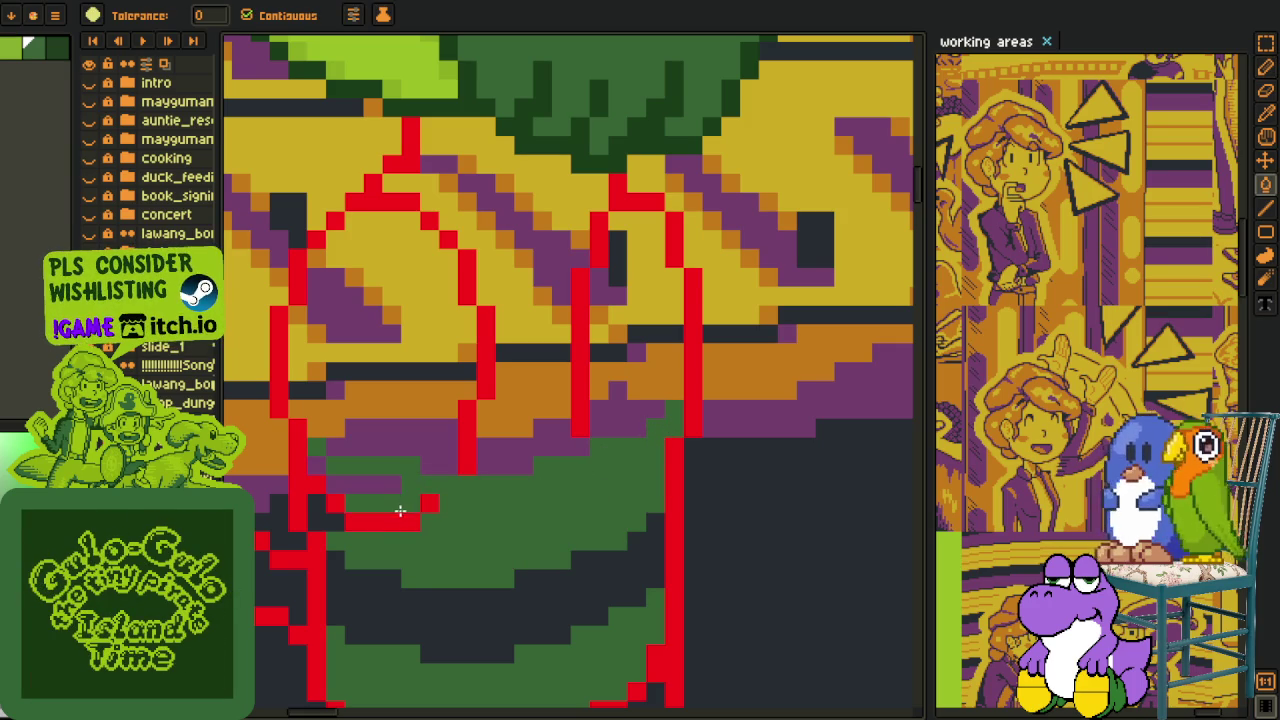
left_click(400, 520)
left_click(429, 503)
left_click(372, 487)
left_click(322, 515)
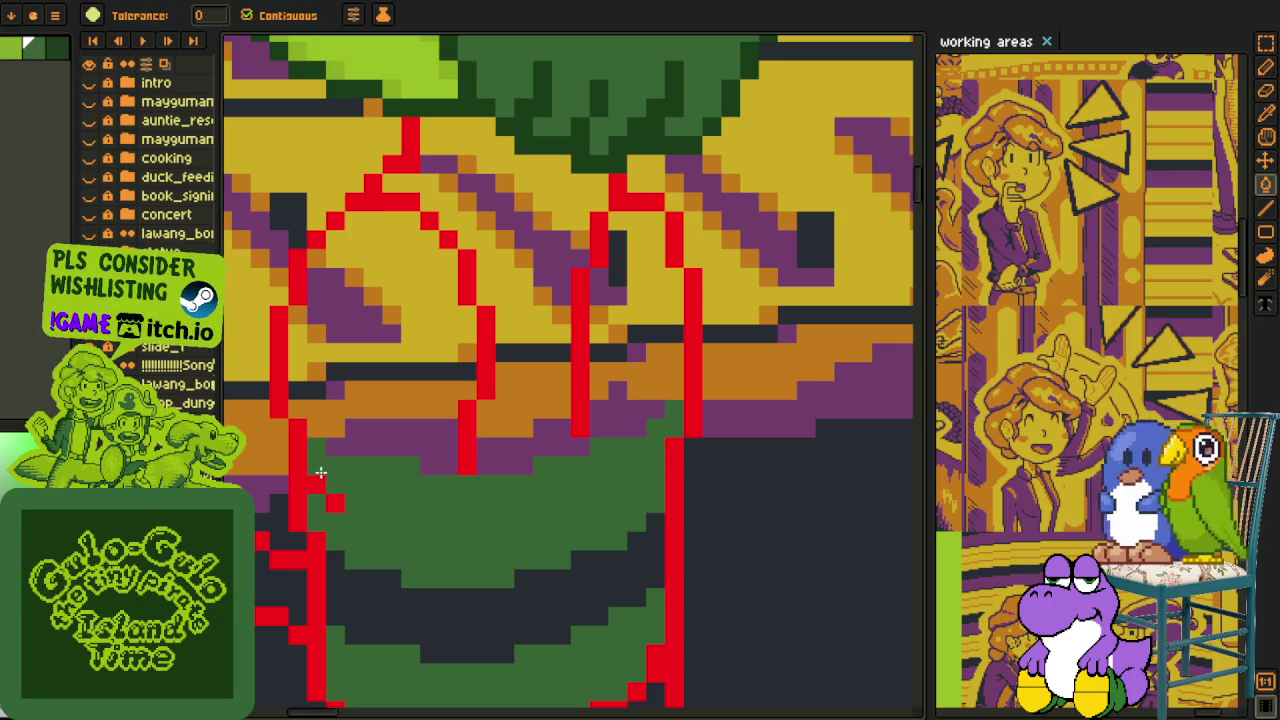
Bring the creature's upper body into view, then try a diagonal green line and undo it.
key("i")
scroll(337, 503, "down", 2)
scroll(374, 466, "up", 2)
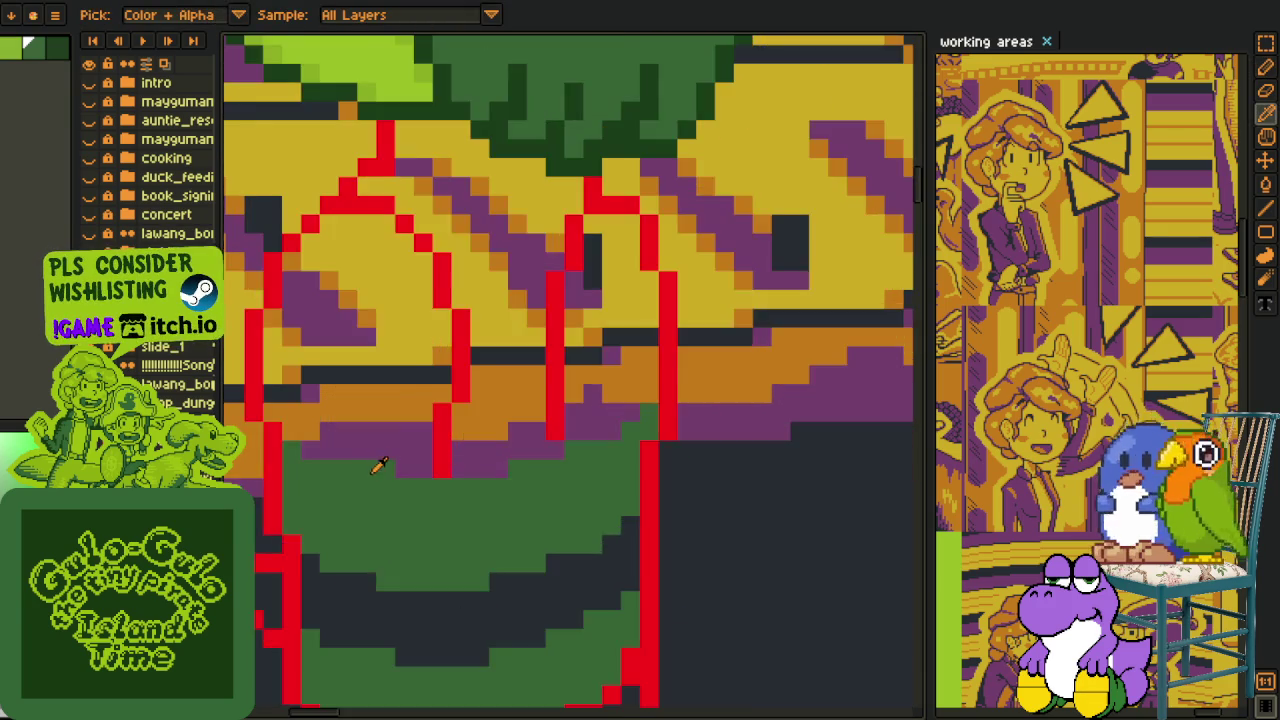
scroll(403, 481, "up", 1)
key("b")
scroll(351, 463, "down", 2)
scroll(526, 497, "up", 1)
key("i")
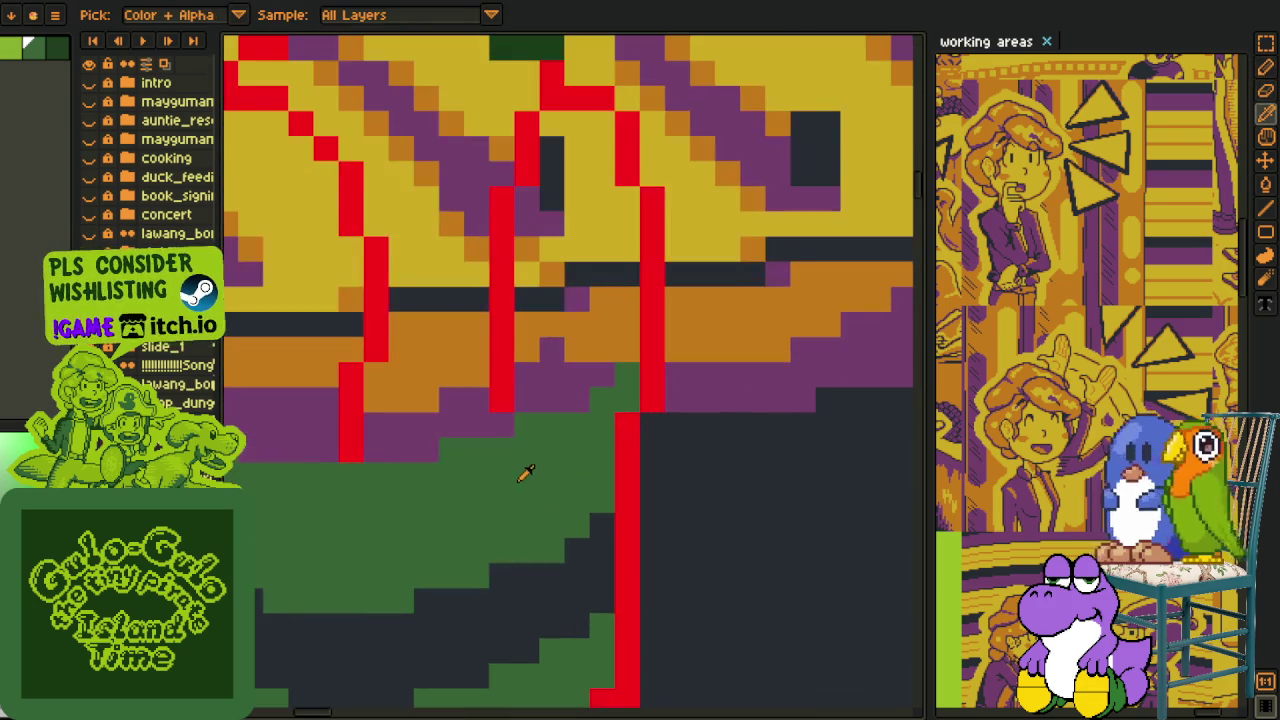
key("h")
scroll(430, 456, "down", 2)
scroll(430, 456, "up", 1)
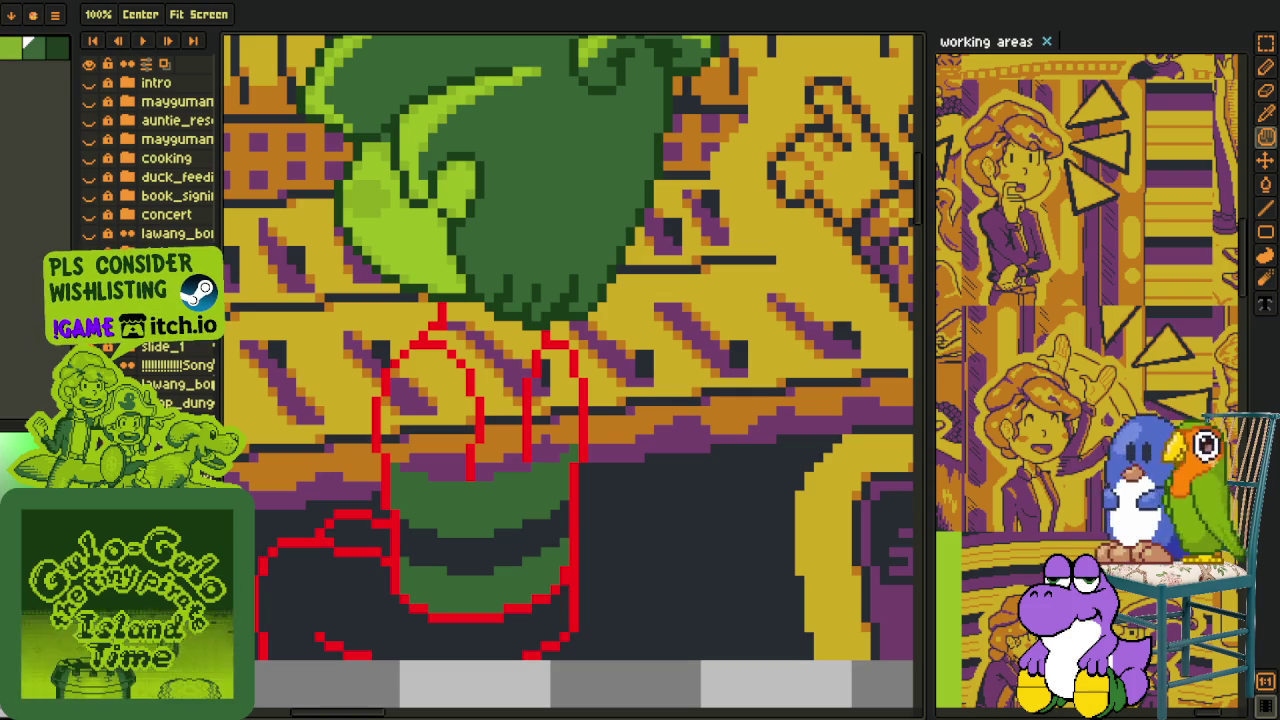
key("i")
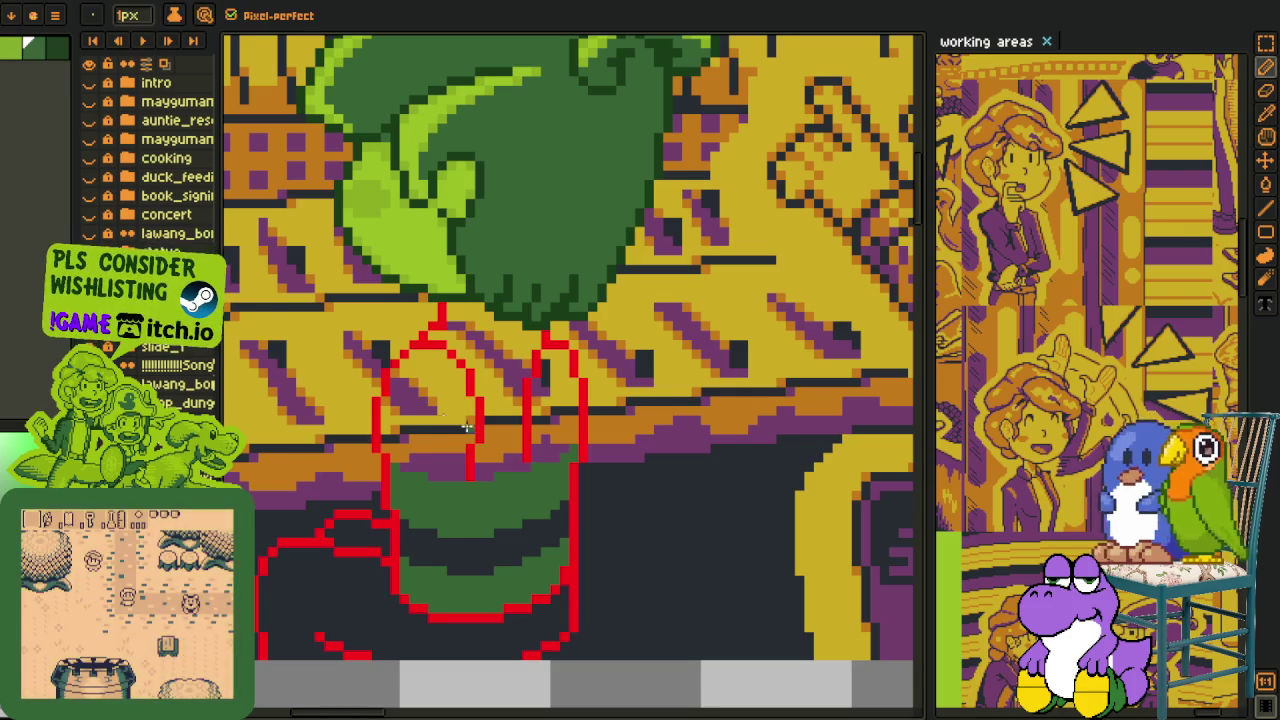
scroll(480, 487, "up", 1)
key("h")
scroll(480, 487, "up", 1)
scroll(470, 490, "down", 1)
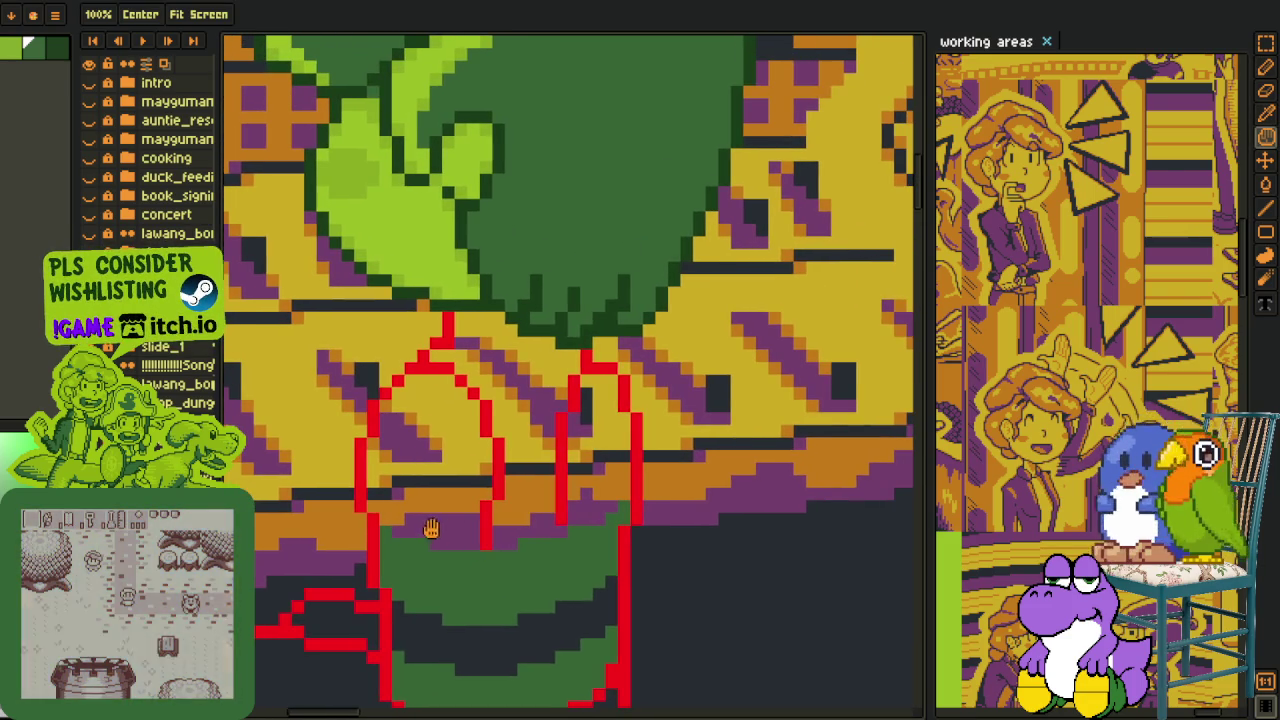
mouse_move(400, 440)
left_mouse_down()
mouse_move(430, 494)
mouse_move(370, 455)
mouse_move(388, 445)
left_mouse_up()
scroll(430, 494, "up", 1)
scroll(430, 494, "down", 2)
scroll(400, 470, "up", 1)
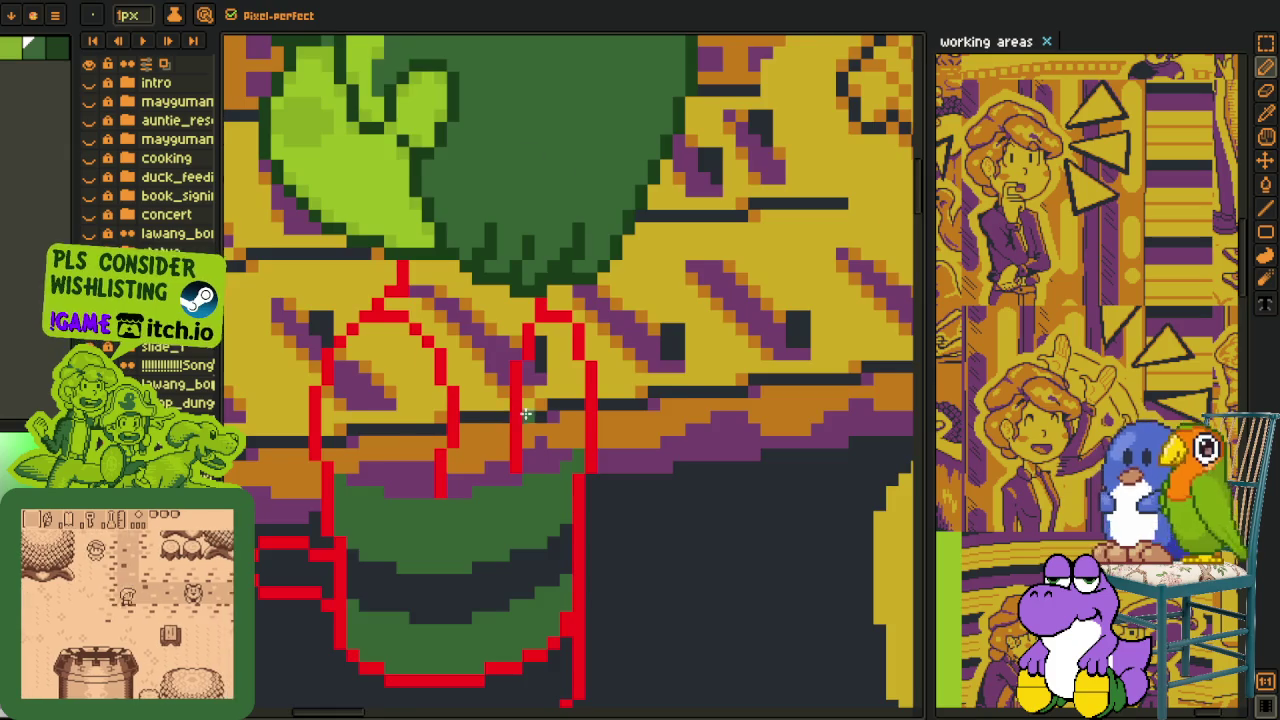
scroll(450, 410, "up", 1)
key("b")
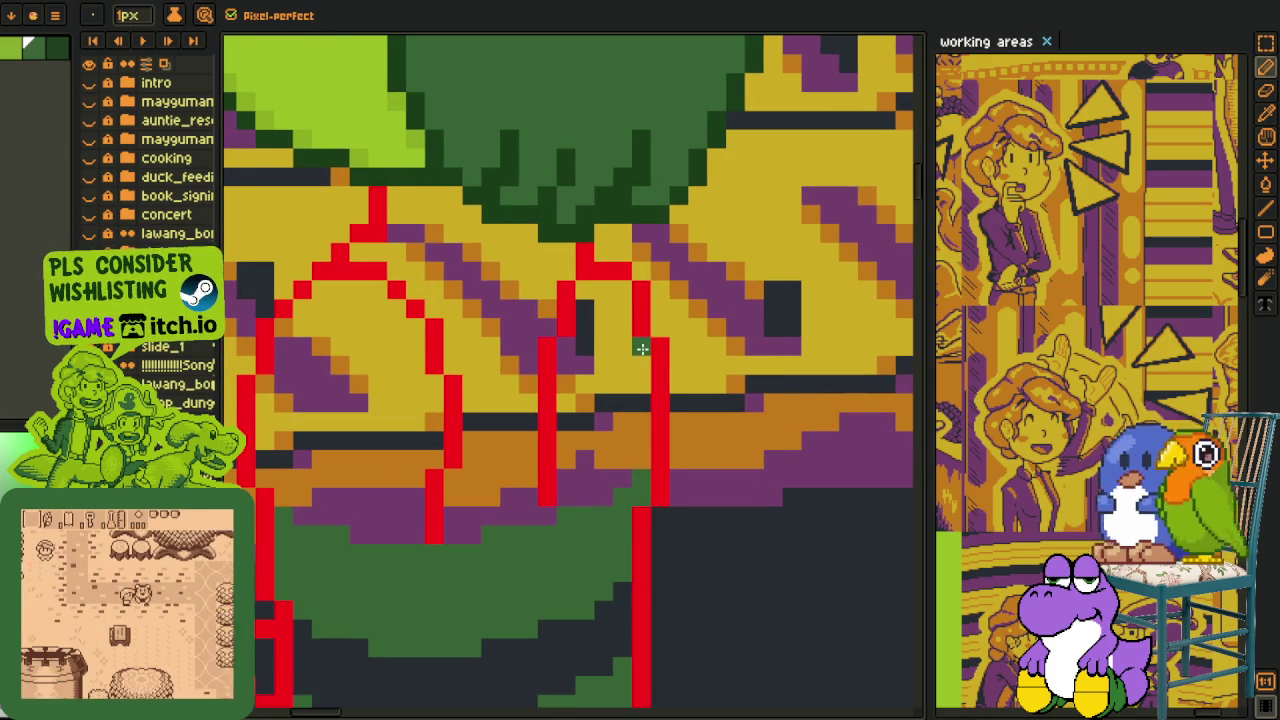
left_click_drag(640, 345, 462, 478)
key("h")
left_click_drag(519, 443, 561, 445)
key("b")
key("ctrl+z")
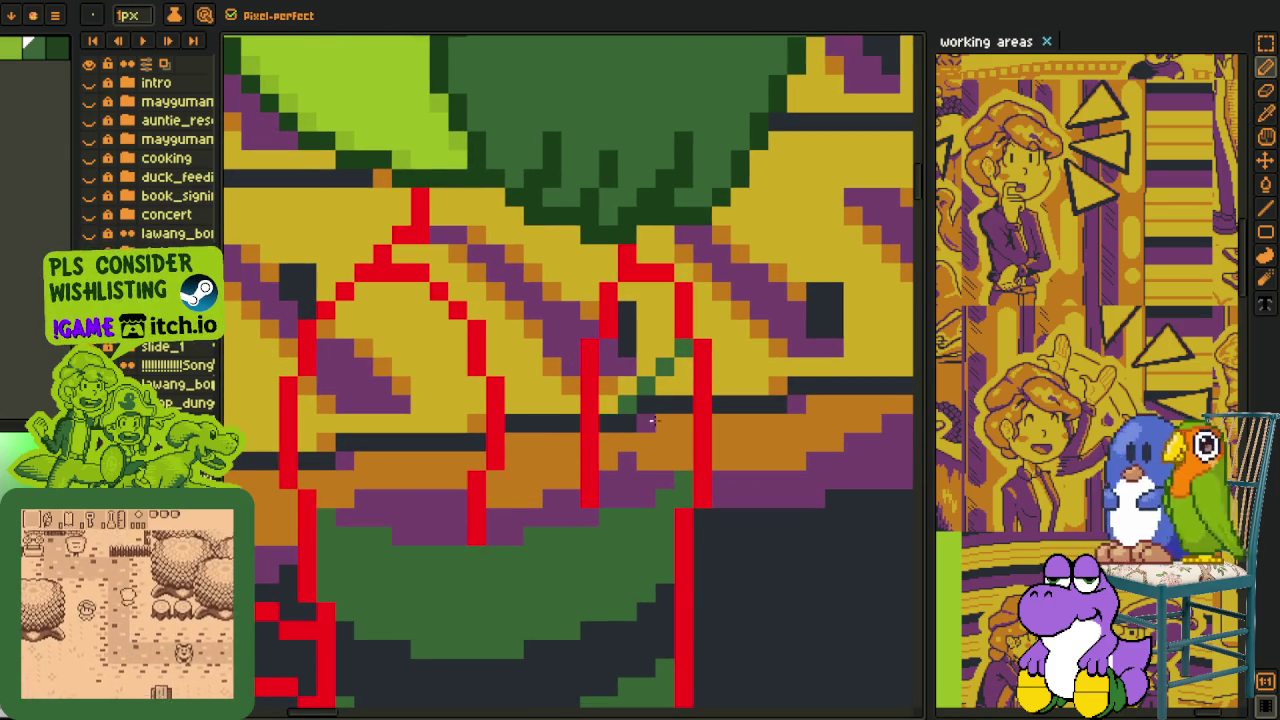
Draw a green stripe across the left of the body, undoing one extension and repainting a stray stroke yellow.
left_click_drag(679, 350, 543, 386)
left_click_drag(319, 374, 456, 402)
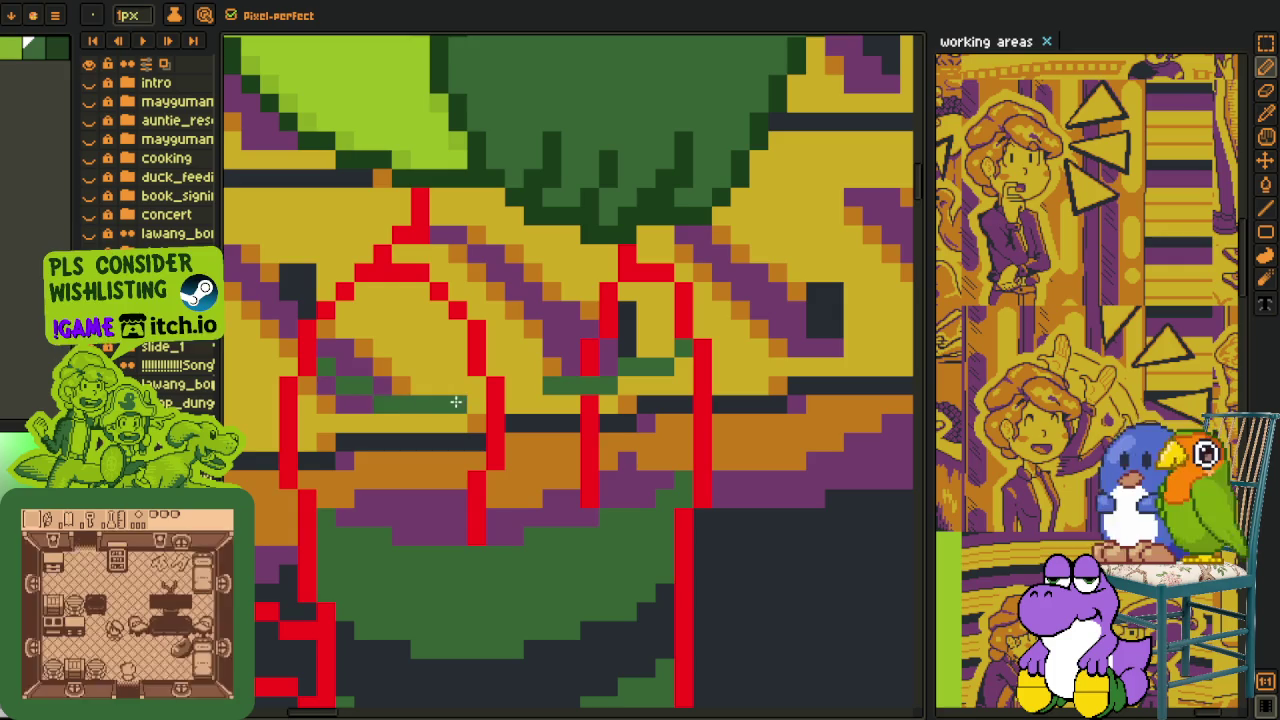
mouse_move(384, 385)
left_mouse_down()
mouse_move(523, 398)
mouse_move(580, 388)
left_mouse_up()
key("ctrl+z")
mouse_move(675, 352)
left_mouse_down()
mouse_move(600, 385)
mouse_move(468, 386)
left_mouse_up()
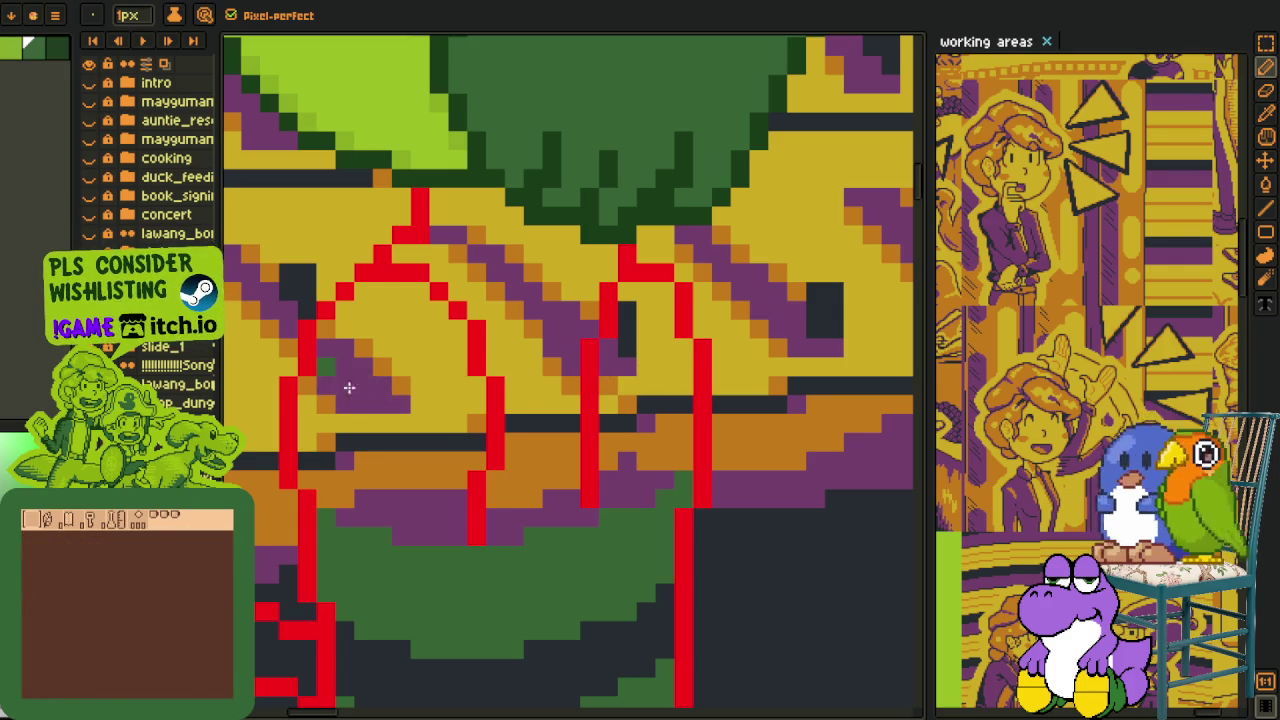
Add green stripes across the upper body and right side, extending the band over orange pixels.
left_click_drag(329, 346, 466, 366)
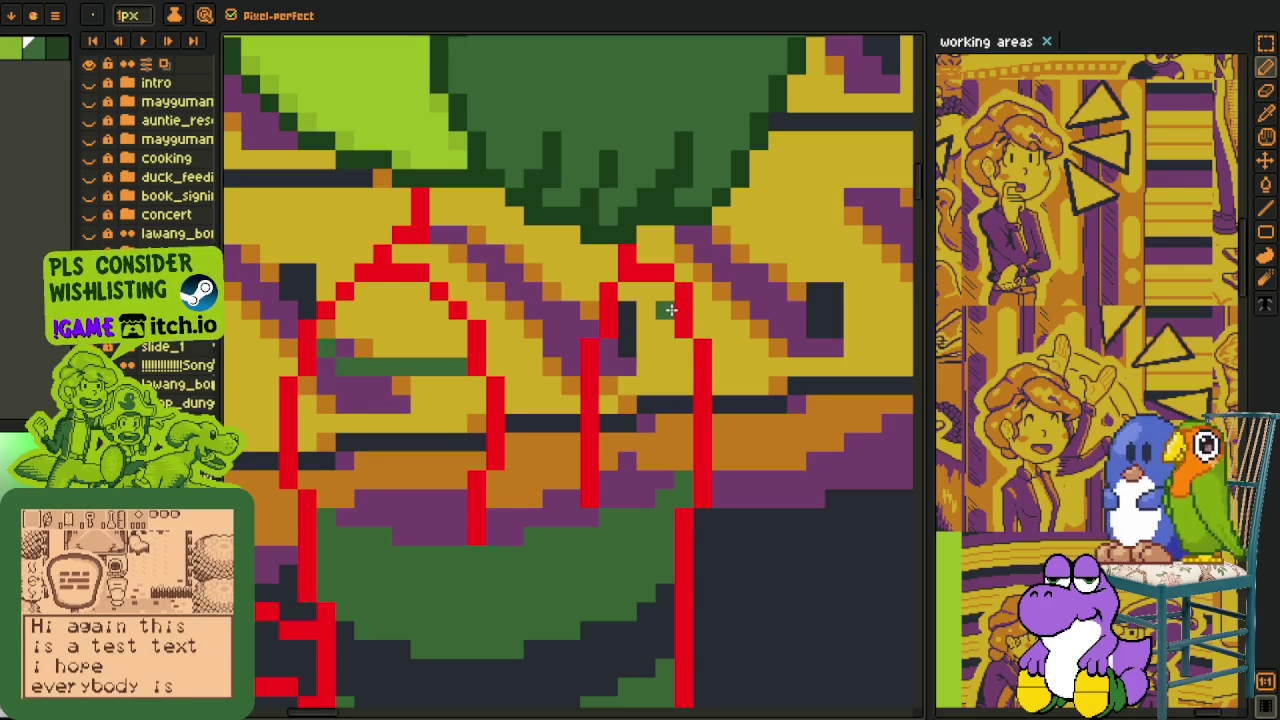
left_click_drag(639, 325, 436, 366)
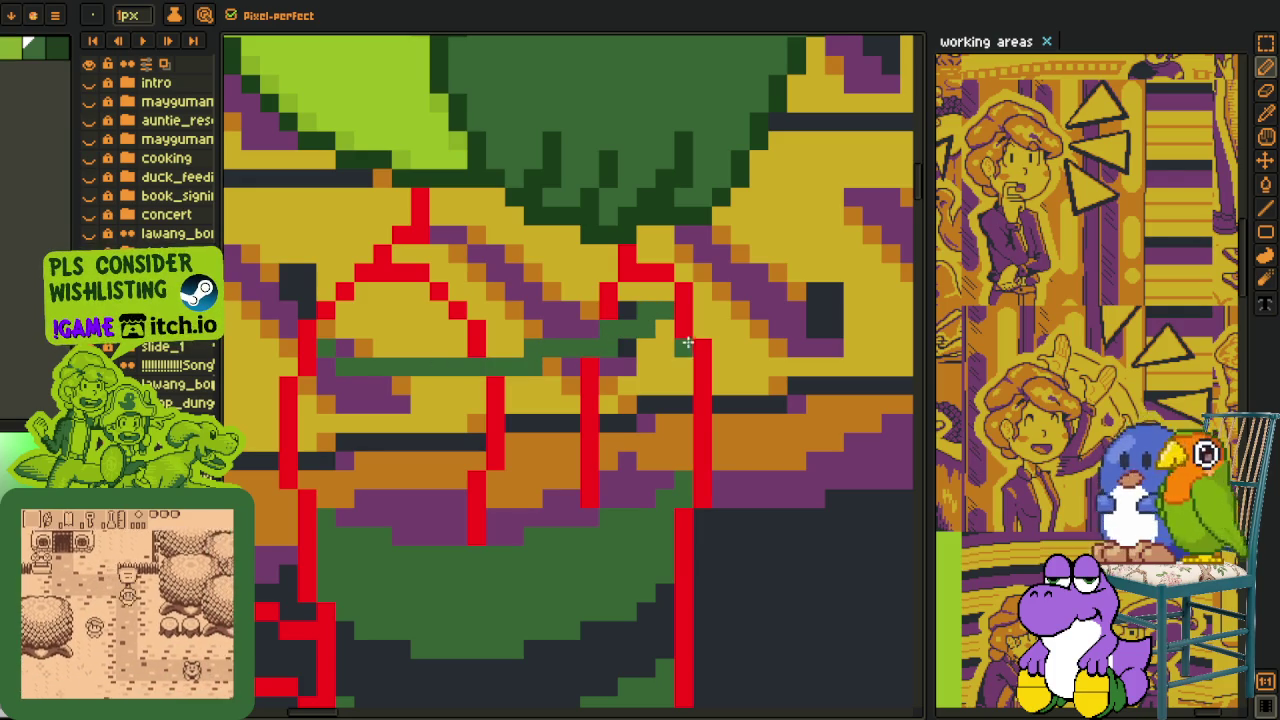
left_click_drag(677, 363, 342, 478)
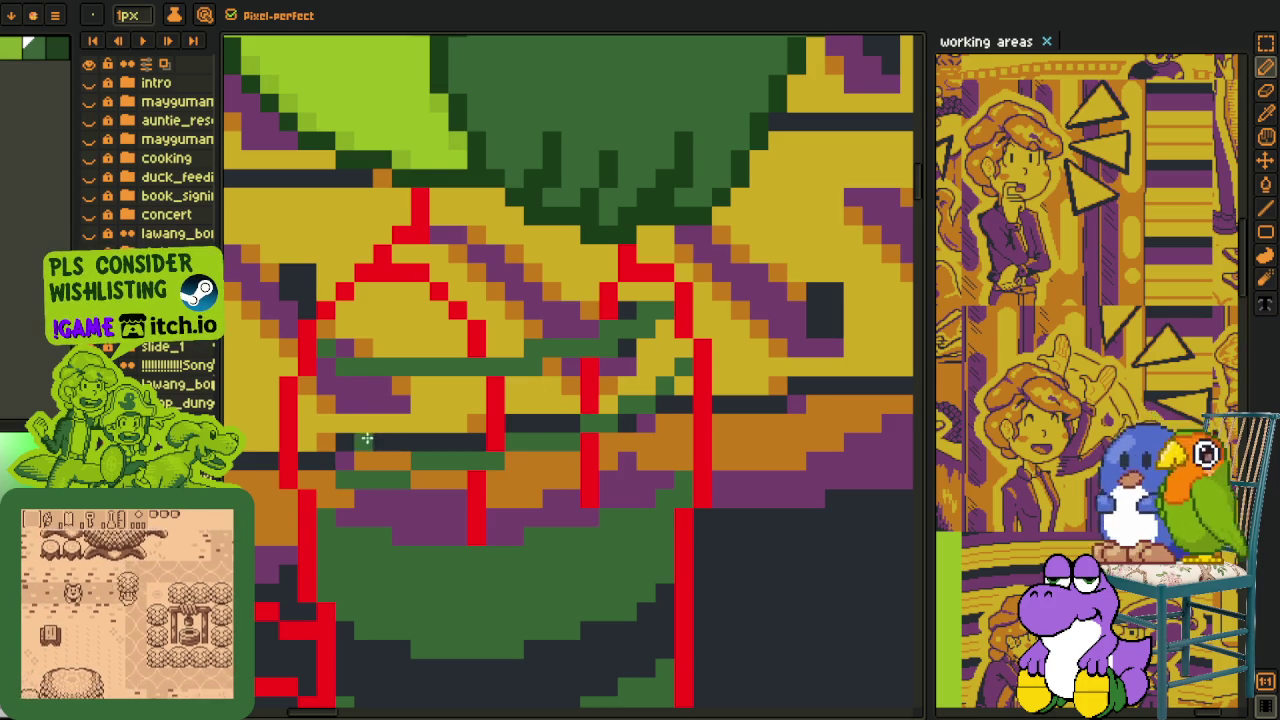
scroll(367, 437, "up", 1)
left_click_drag(414, 460, 362, 460)
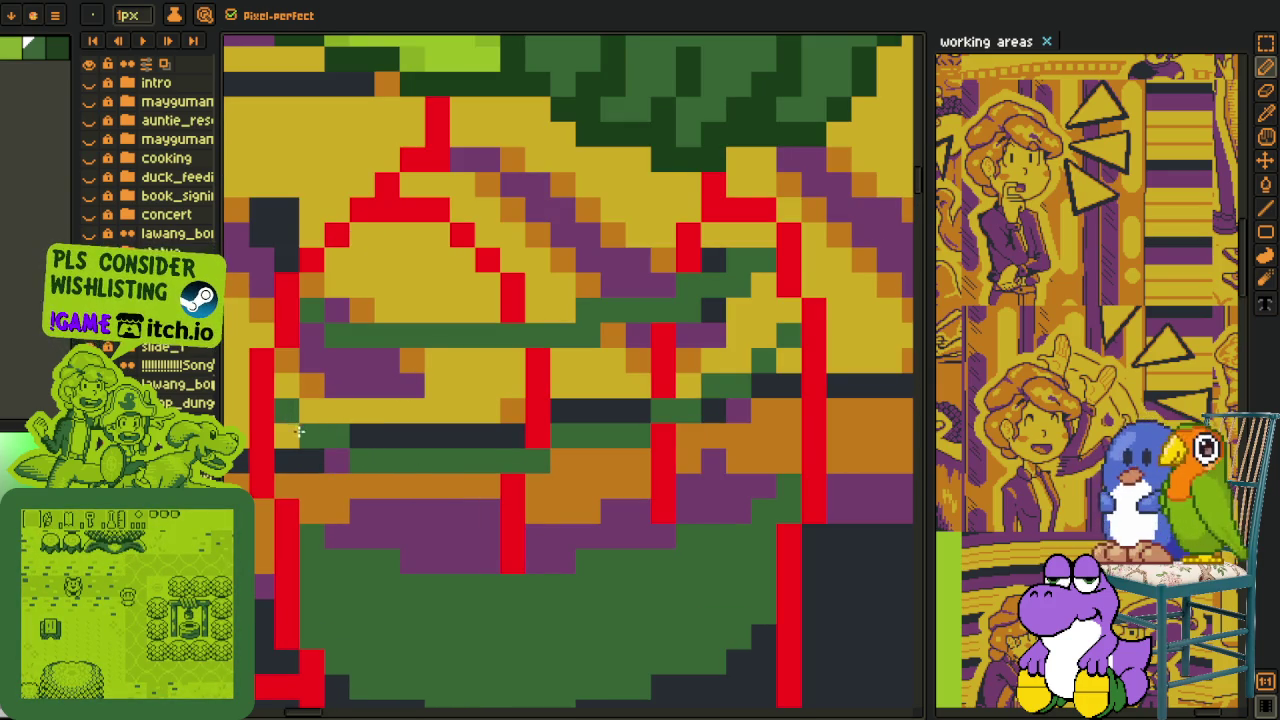
left_click(313, 456)
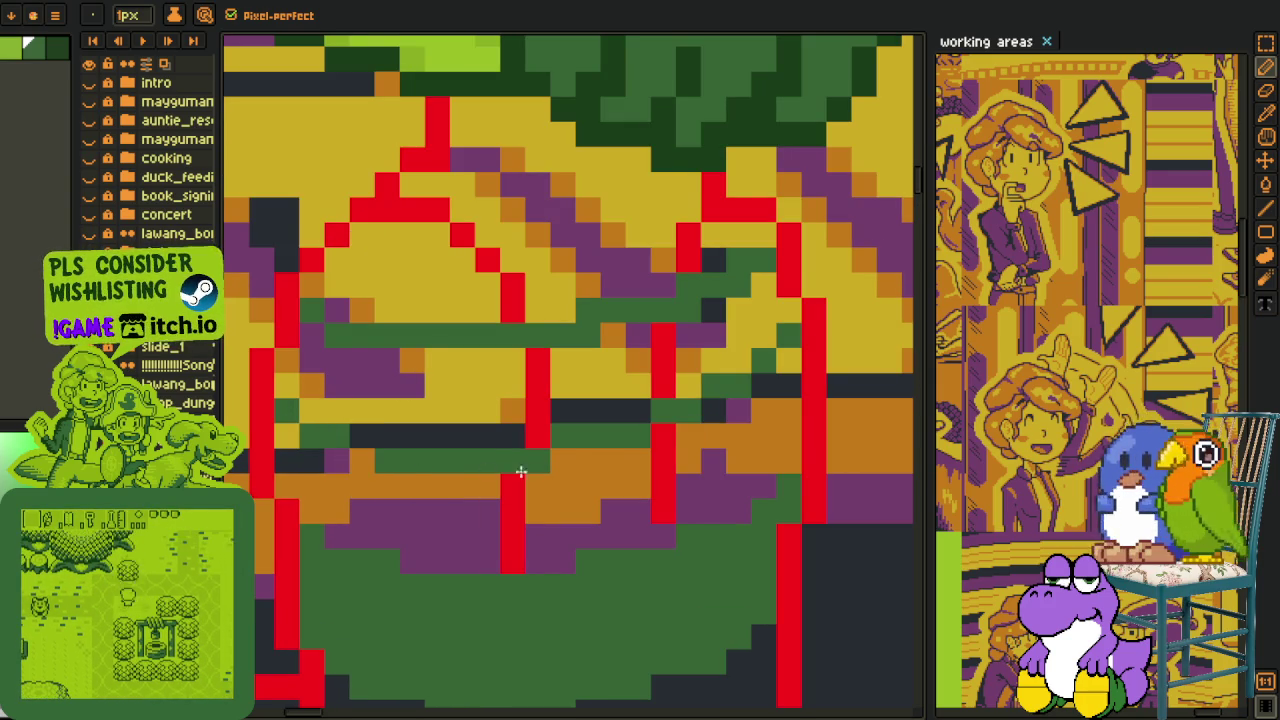
Bucket-fill the leftover patches, red pixels and lower-left body pixels green.
key("g")
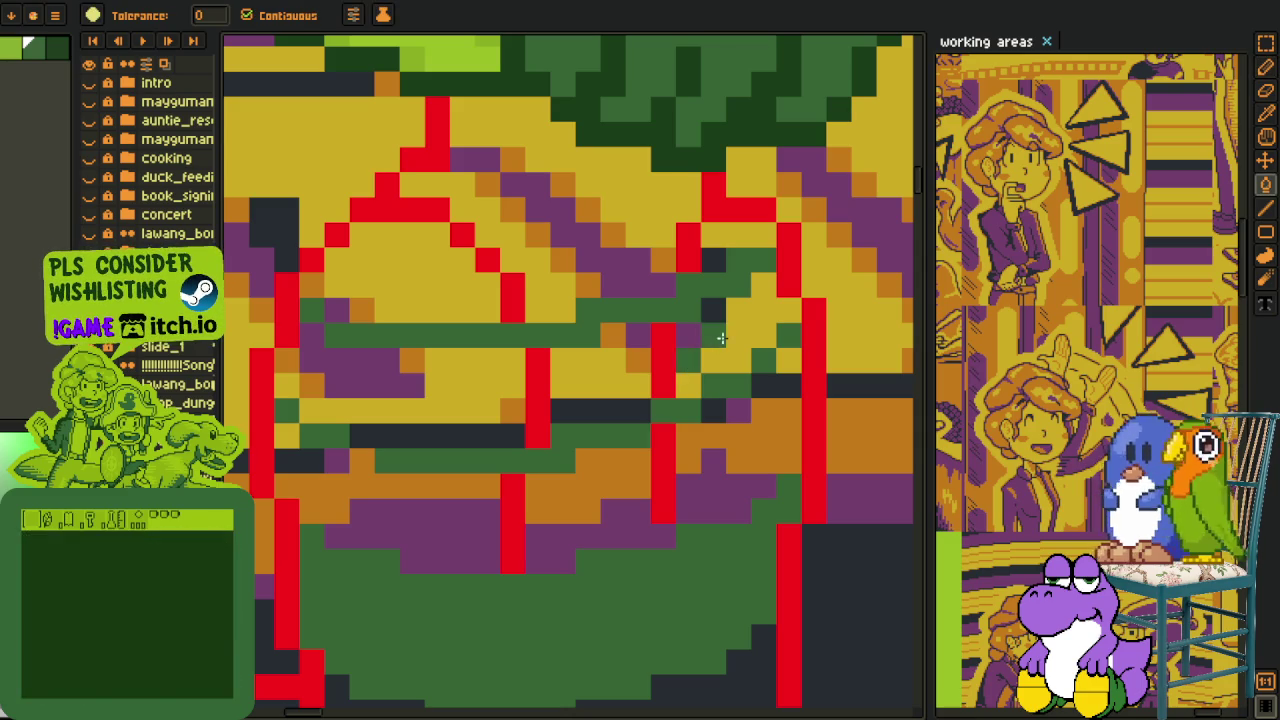
mouse_move(714, 337)
left_mouse_down()
mouse_move(740, 306)
mouse_move(706, 351)
mouse_move(666, 363)
mouse_move(643, 360)
mouse_move(637, 335)
mouse_move(518, 427)
mouse_move(384, 375)
left_mouse_up()
mouse_move(298, 415)
left_mouse_down()
mouse_move(286, 377)
mouse_move(320, 385)
left_mouse_up()
scroll(400, 380, "down", 3)
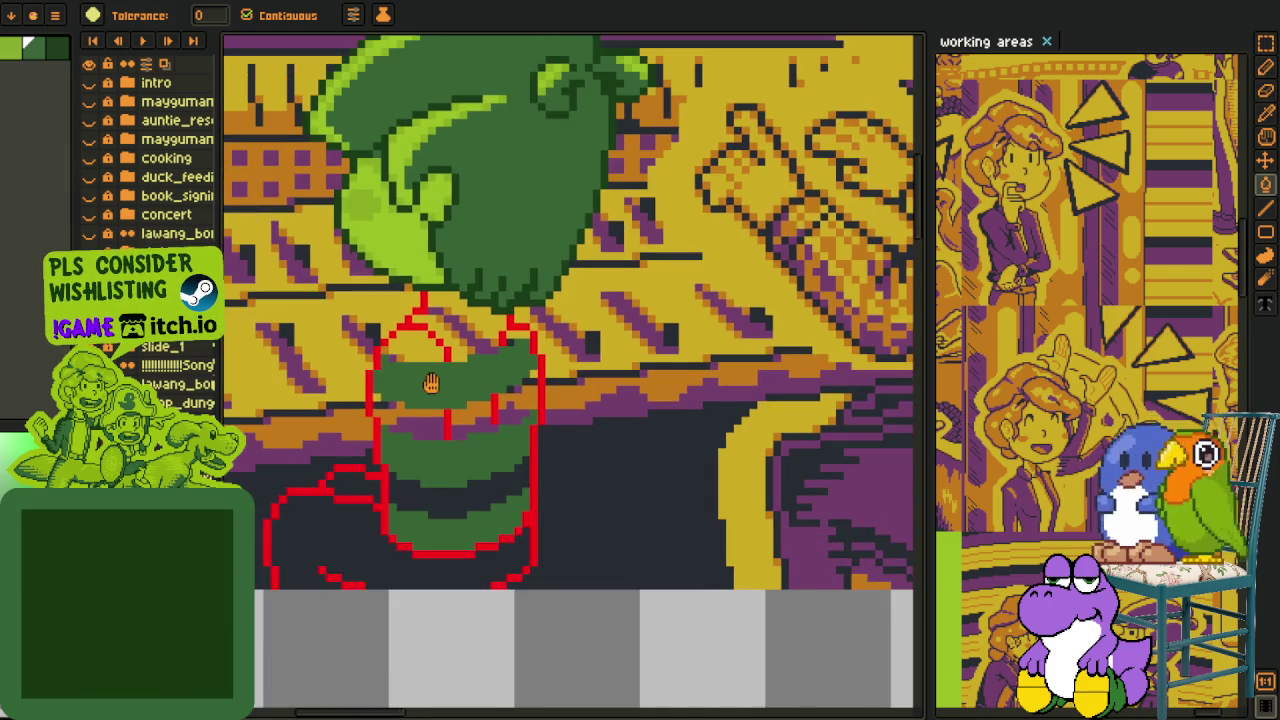
scroll(431, 384, "down", 3)
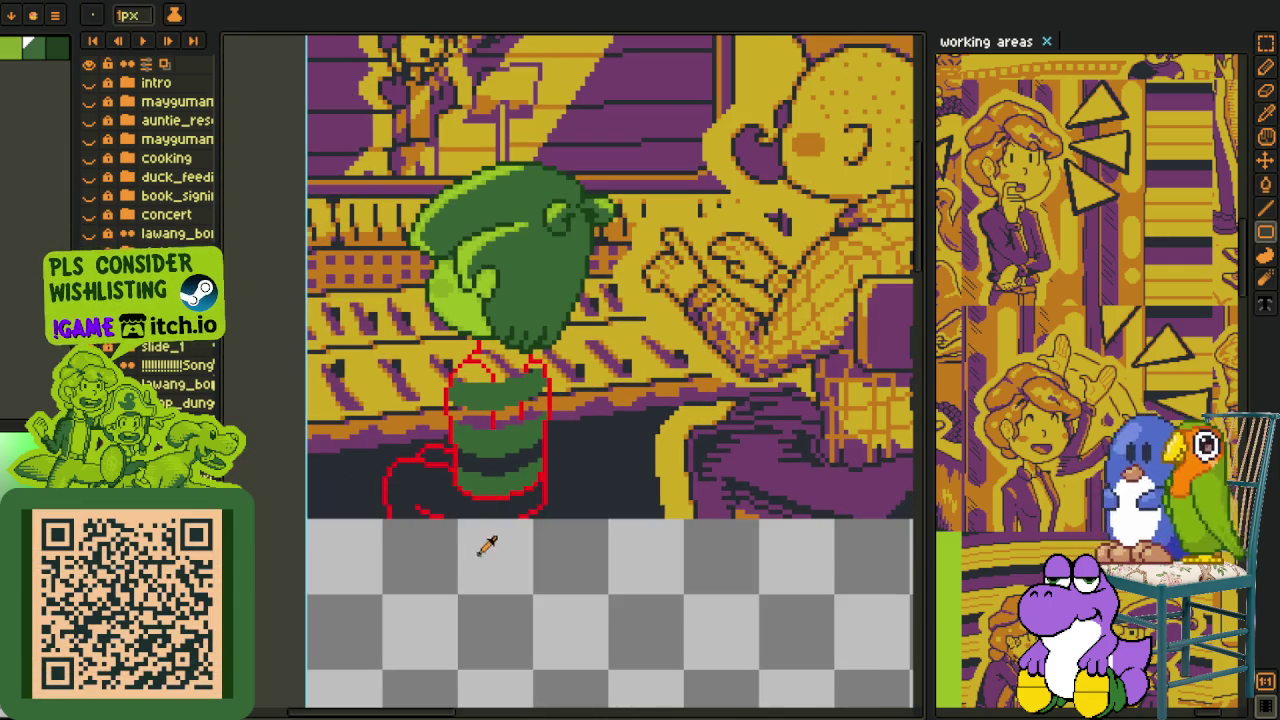
scroll(440, 380, "up", 3)
scroll(423, 343, "up", 2)
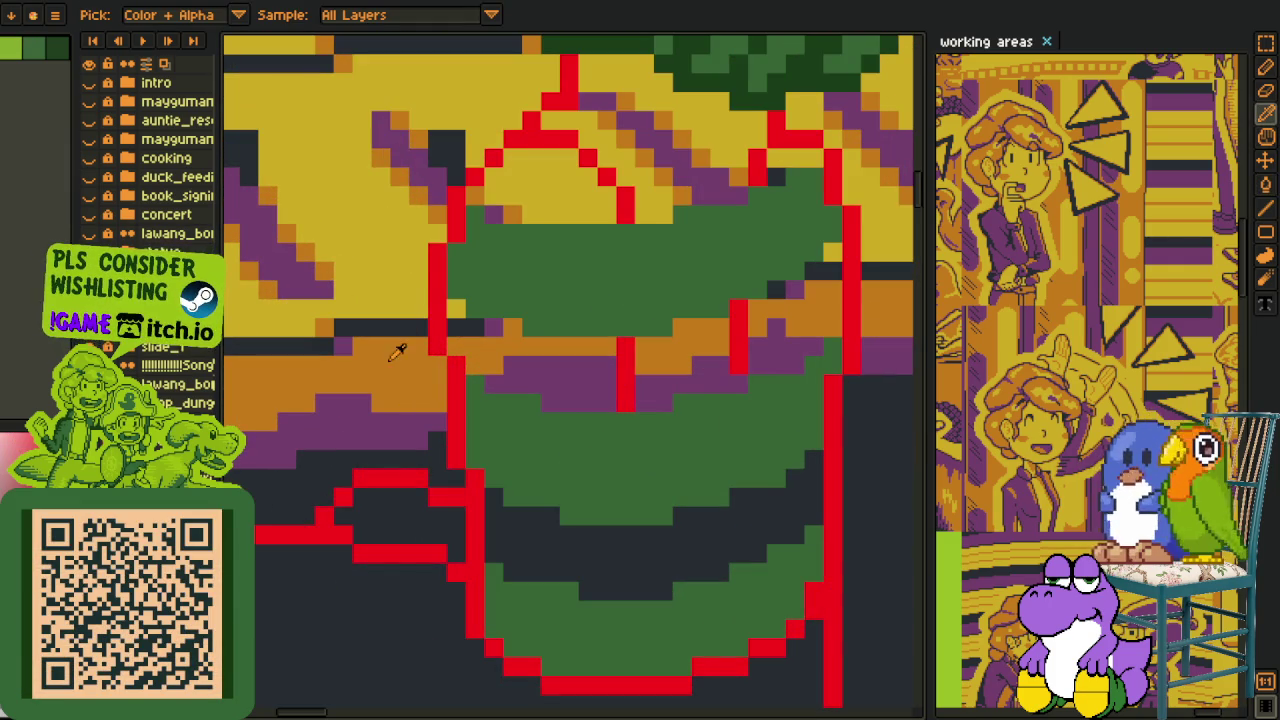
left_click(557, 553)
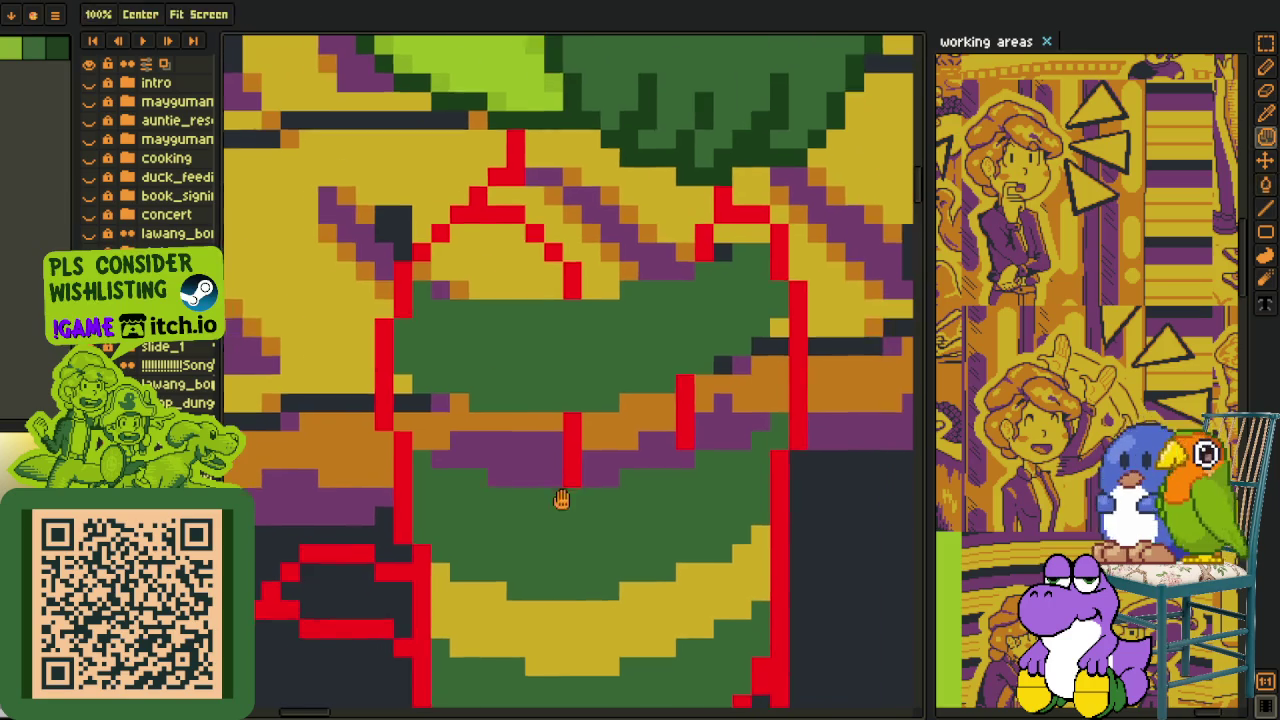
scroll(563, 508, "down", 1)
key("g")
left_click(524, 464)
left_click(438, 414)
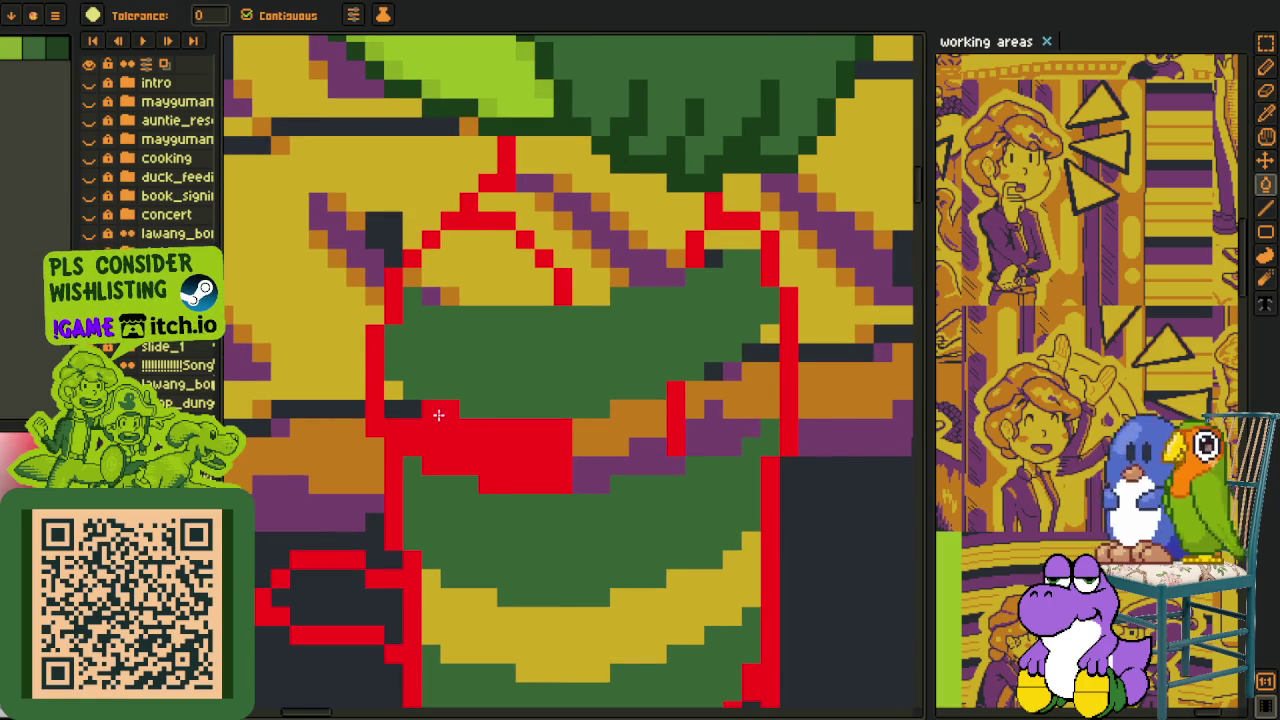
key("v")
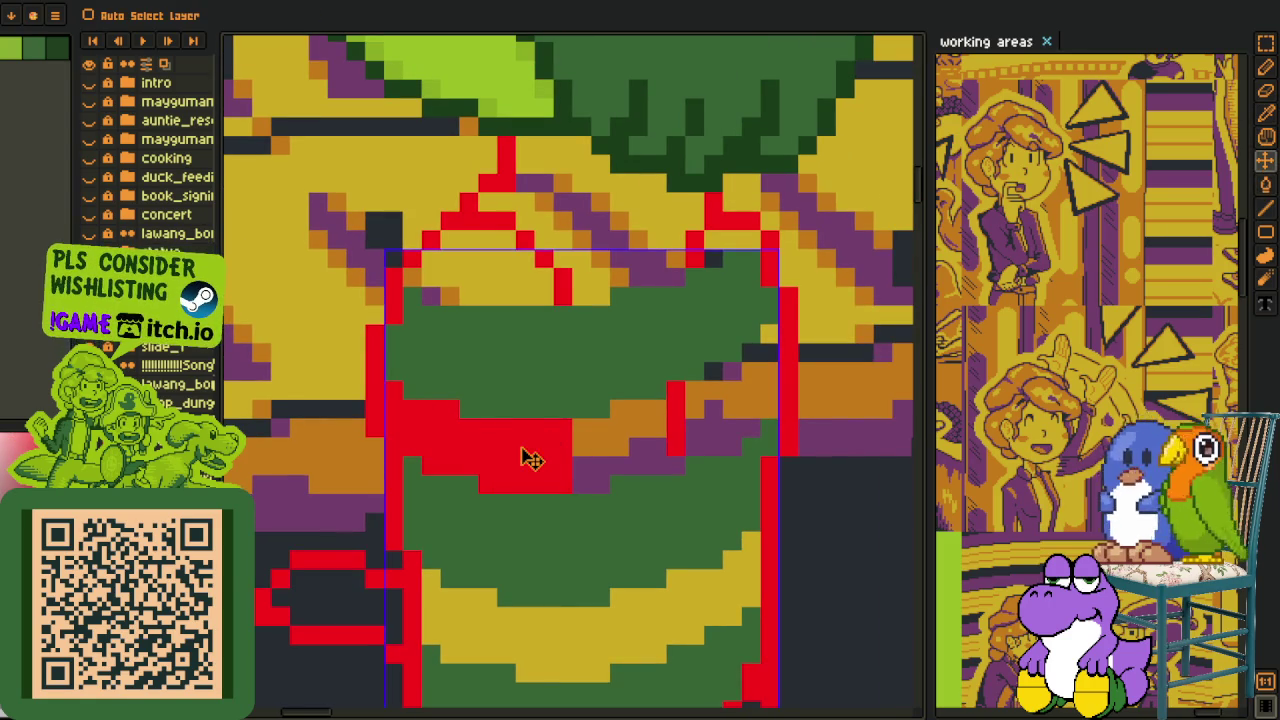
key("ctrl+z")
key("ctrl+z")
key("g")
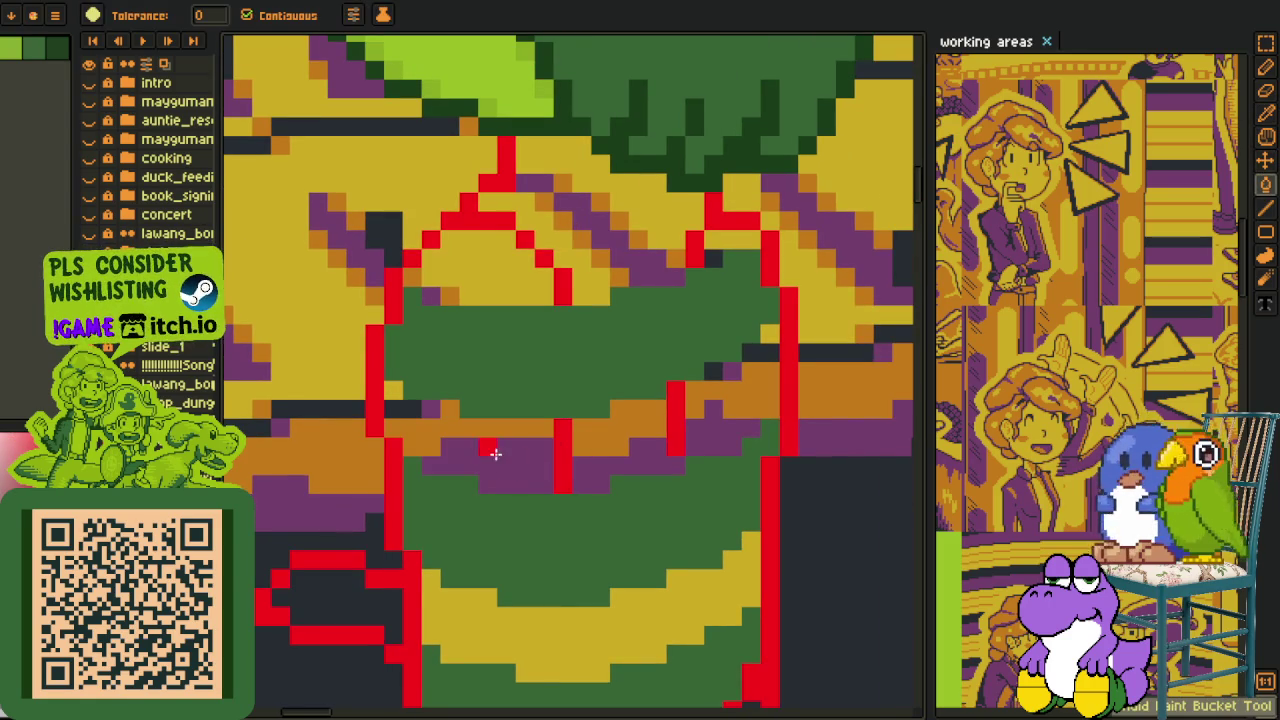
key("i")
left_click(476, 604)
key("g")
left_click(452, 448)
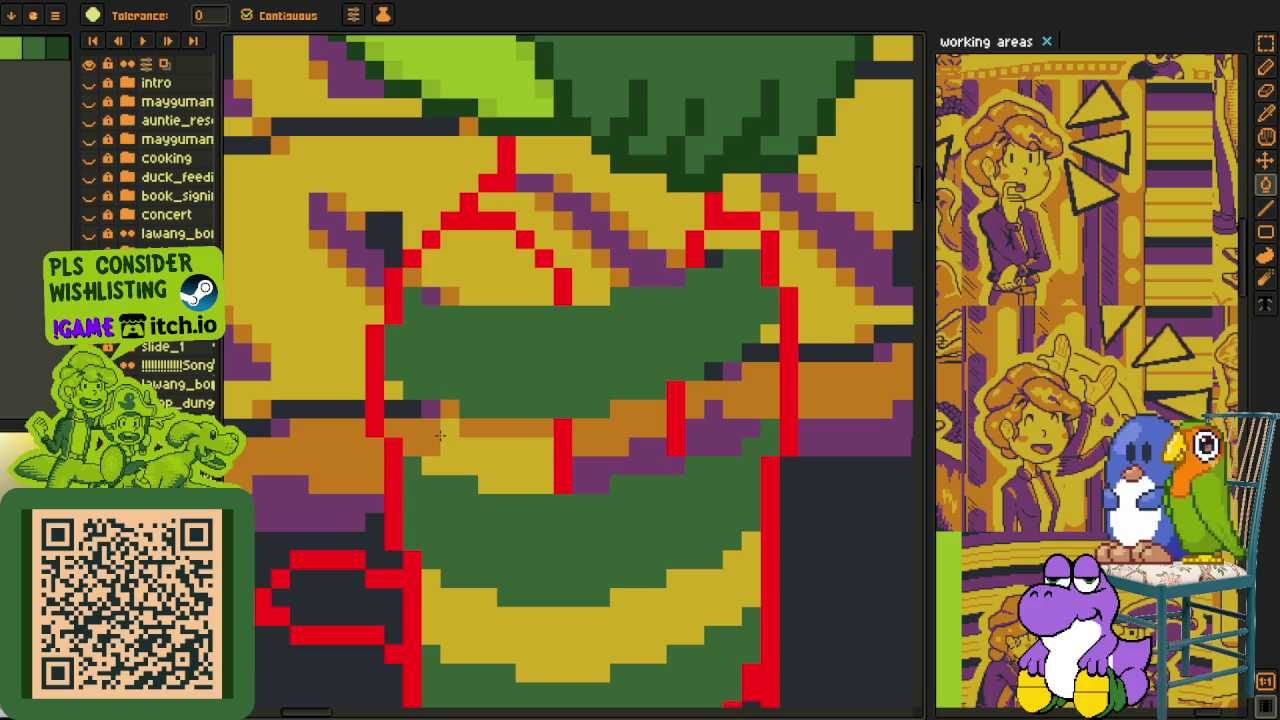
left_click(428, 412)
left_click(563, 465)
left_click(620, 430)
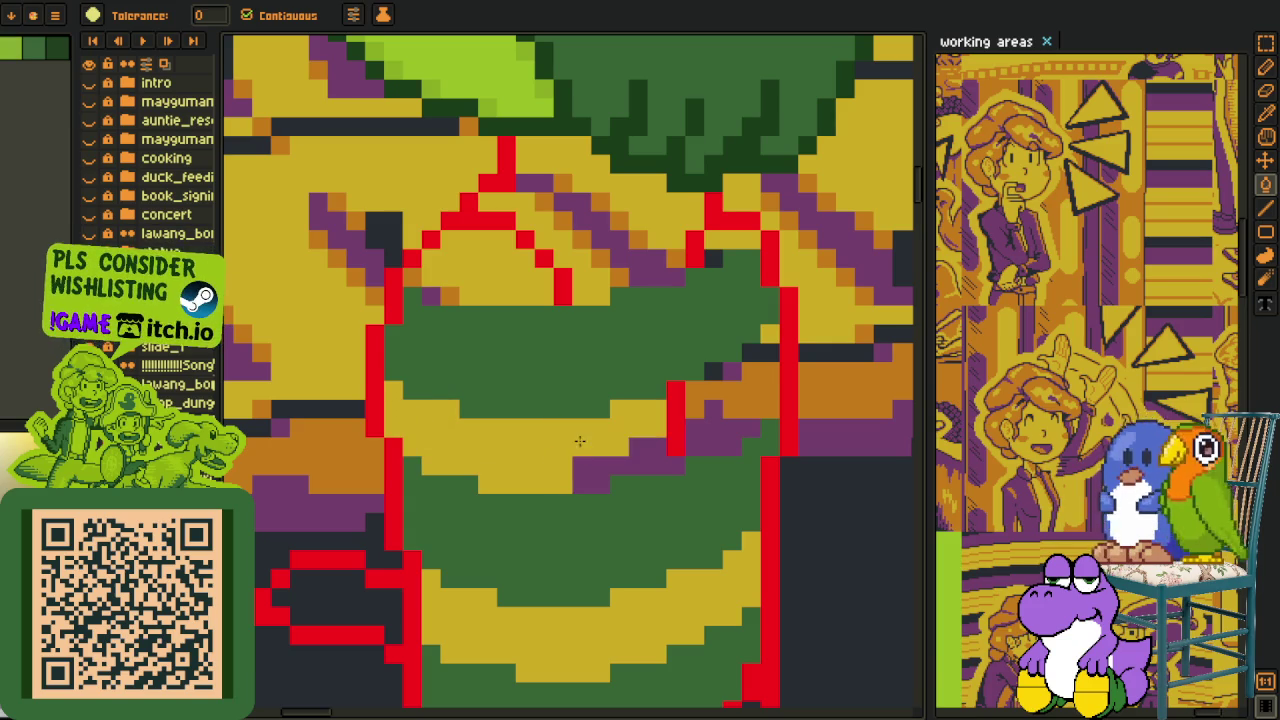
left_click(590, 475)
left_click(676, 418)
left_click(706, 409)
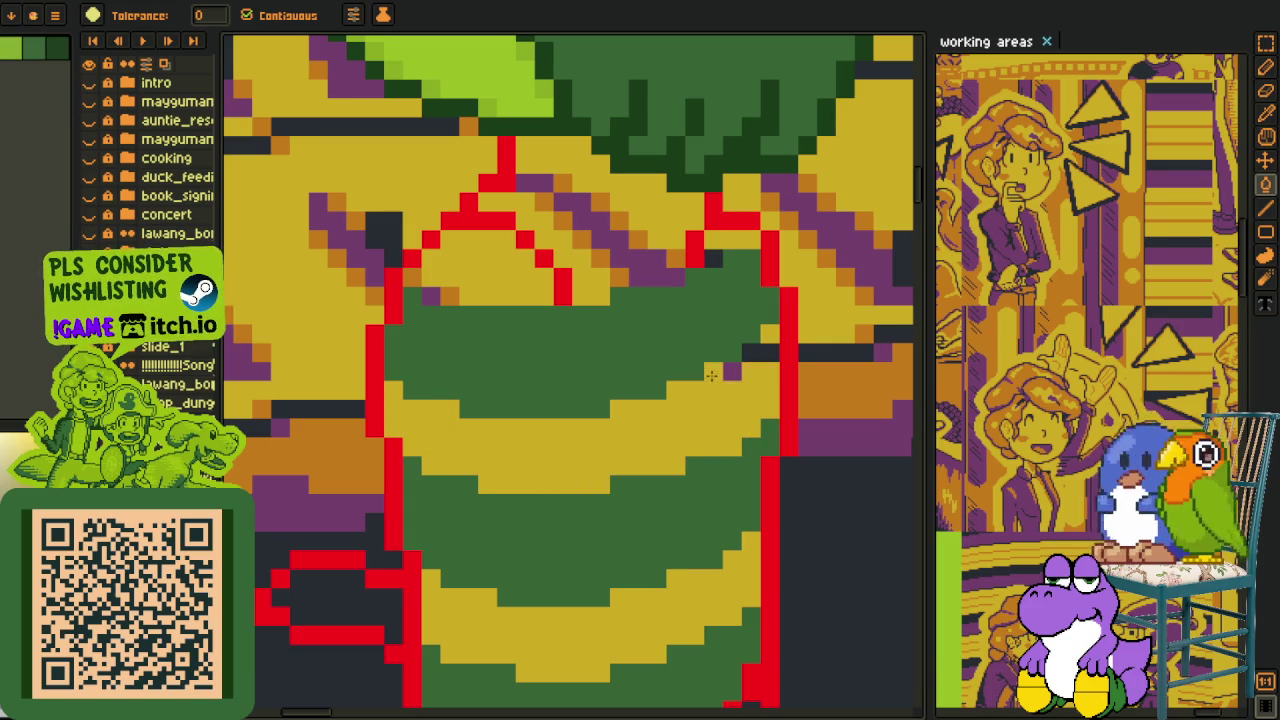
scroll(759, 341, "down", 2)
key("o")
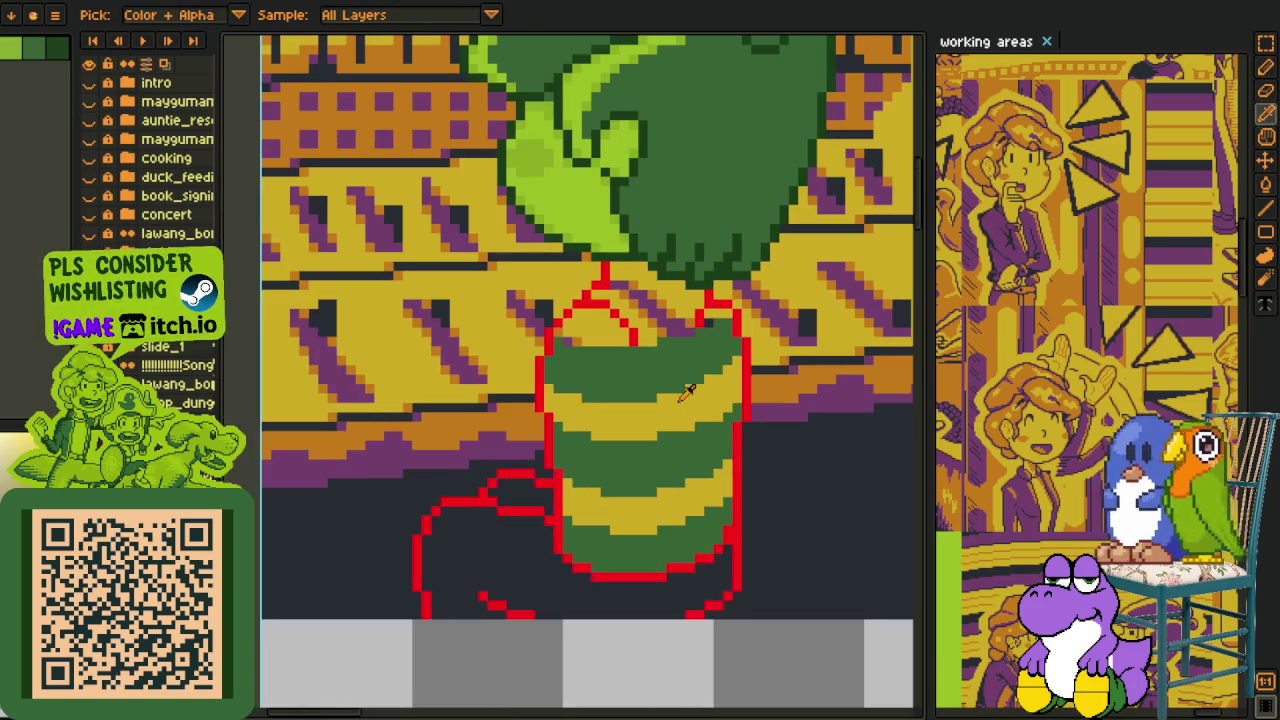
scroll(590, 397, "down", 1)
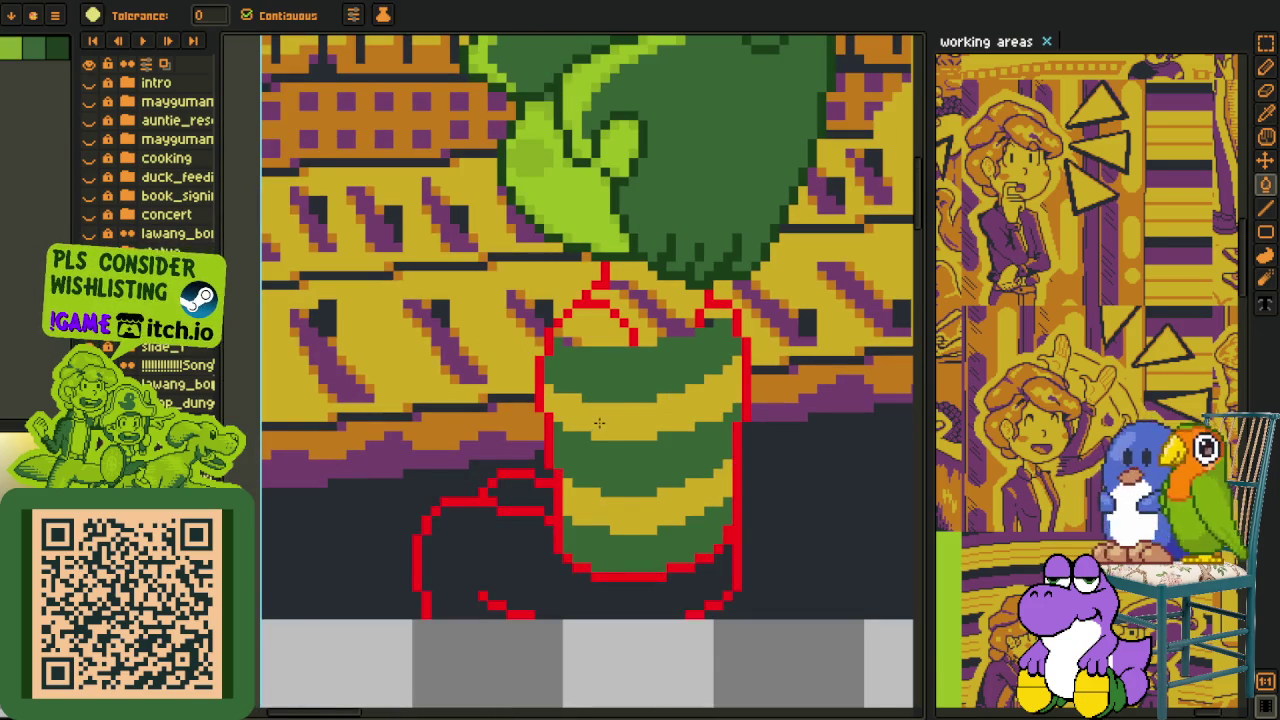
scroll(629, 580, "down", 1)
left_click_drag(636, 396, 579, 556)
scroll(582, 530, "up", 1)
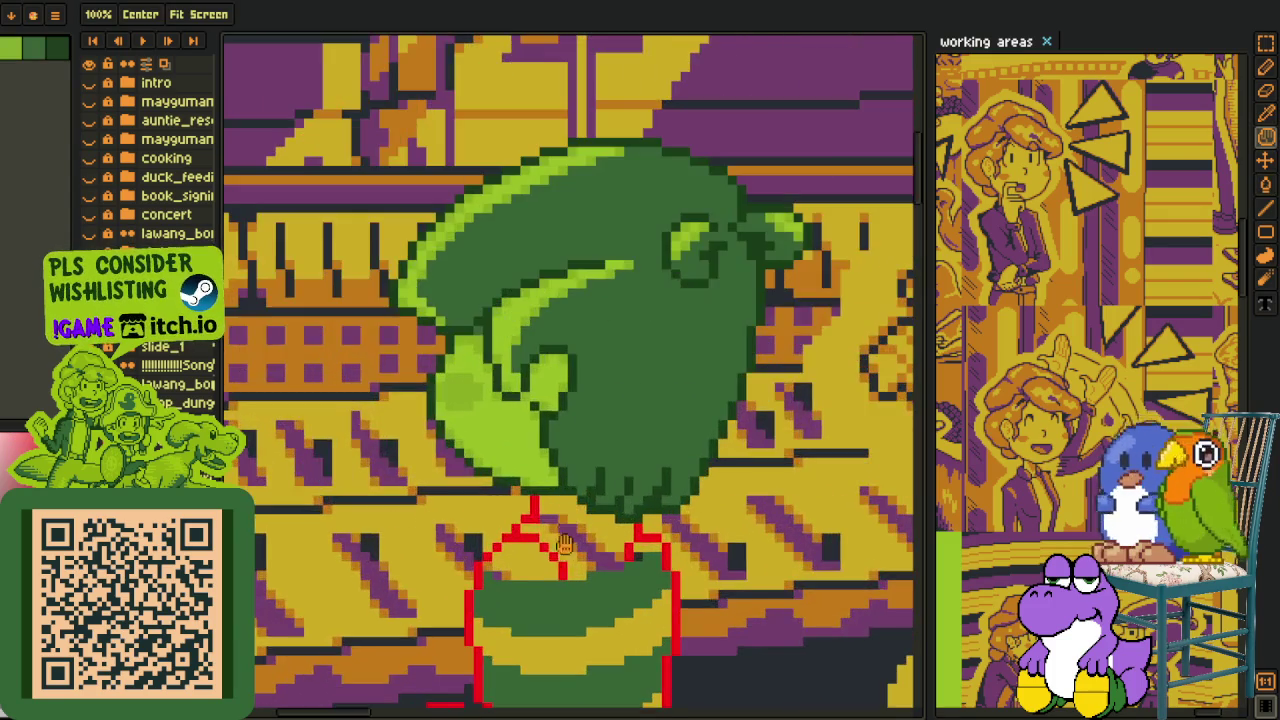
Pick the red outline colour and redraw the cup's rim line in red from left to right.
scroll(565, 545, "up", 1)
scroll(572, 505, "up", 2)
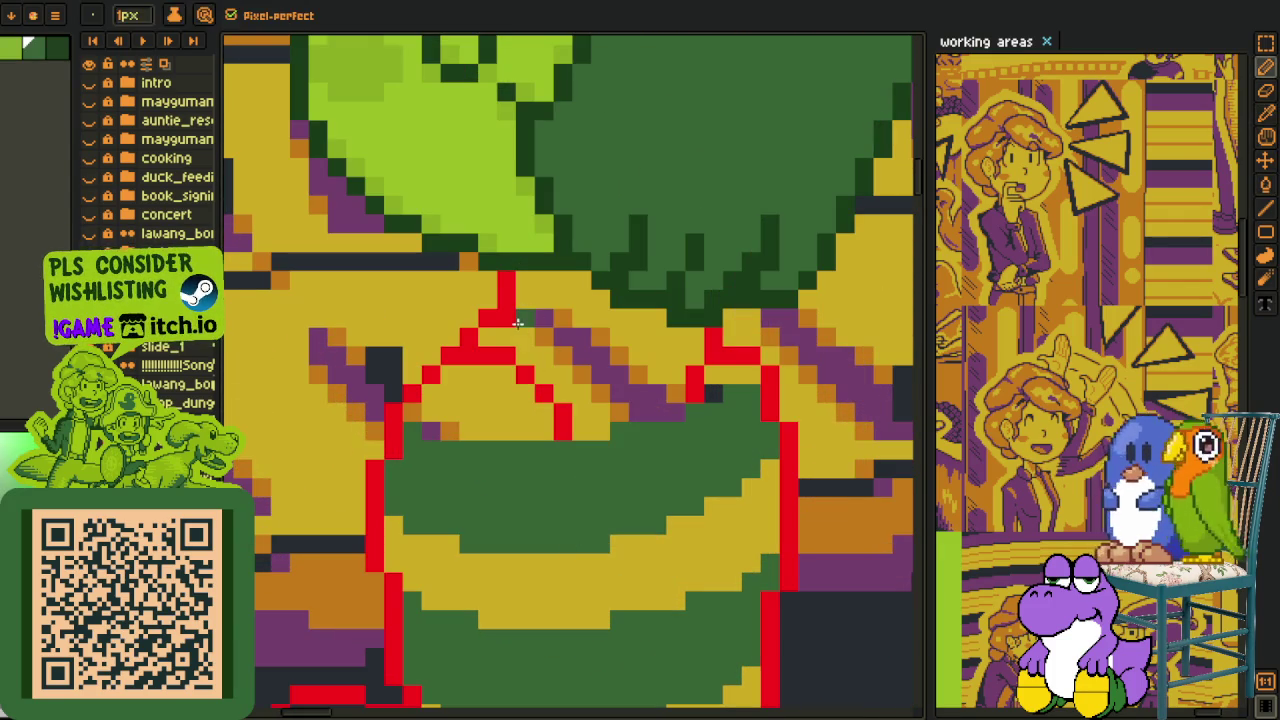
left_click(521, 312, "alt")
key("alt")
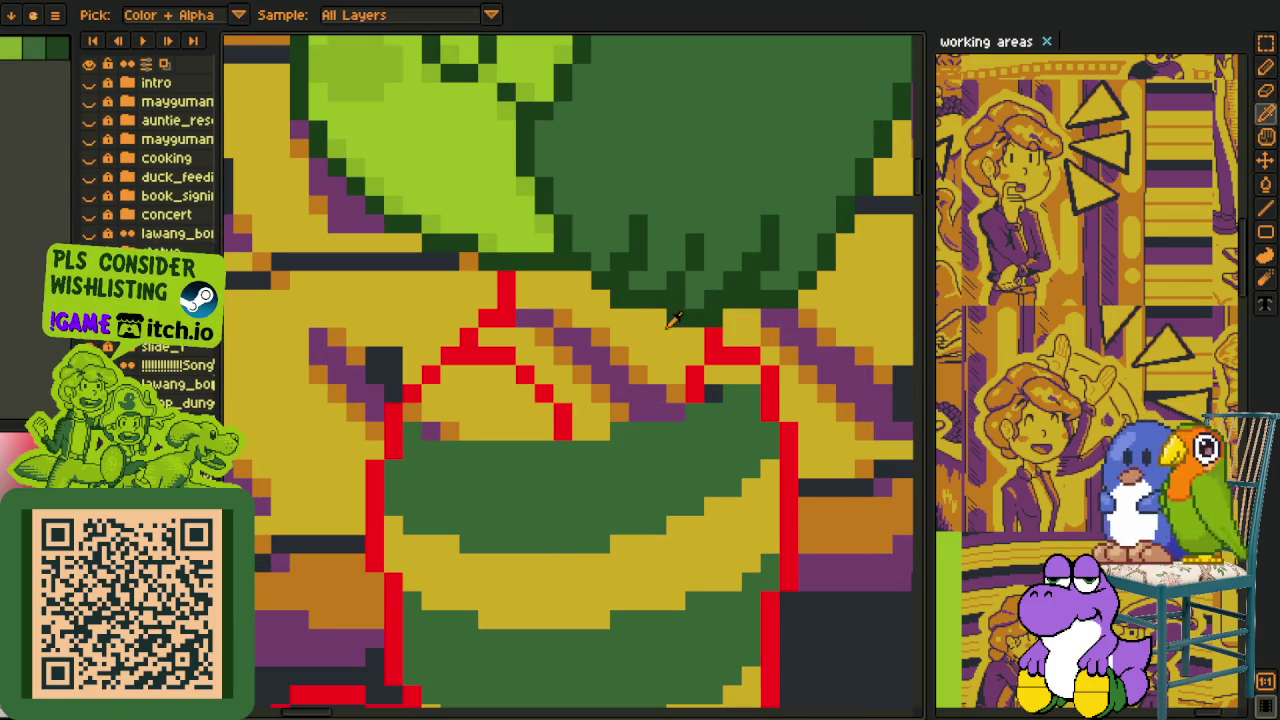
left_click_drag(640, 316, 531, 334)
left_click(521, 318)
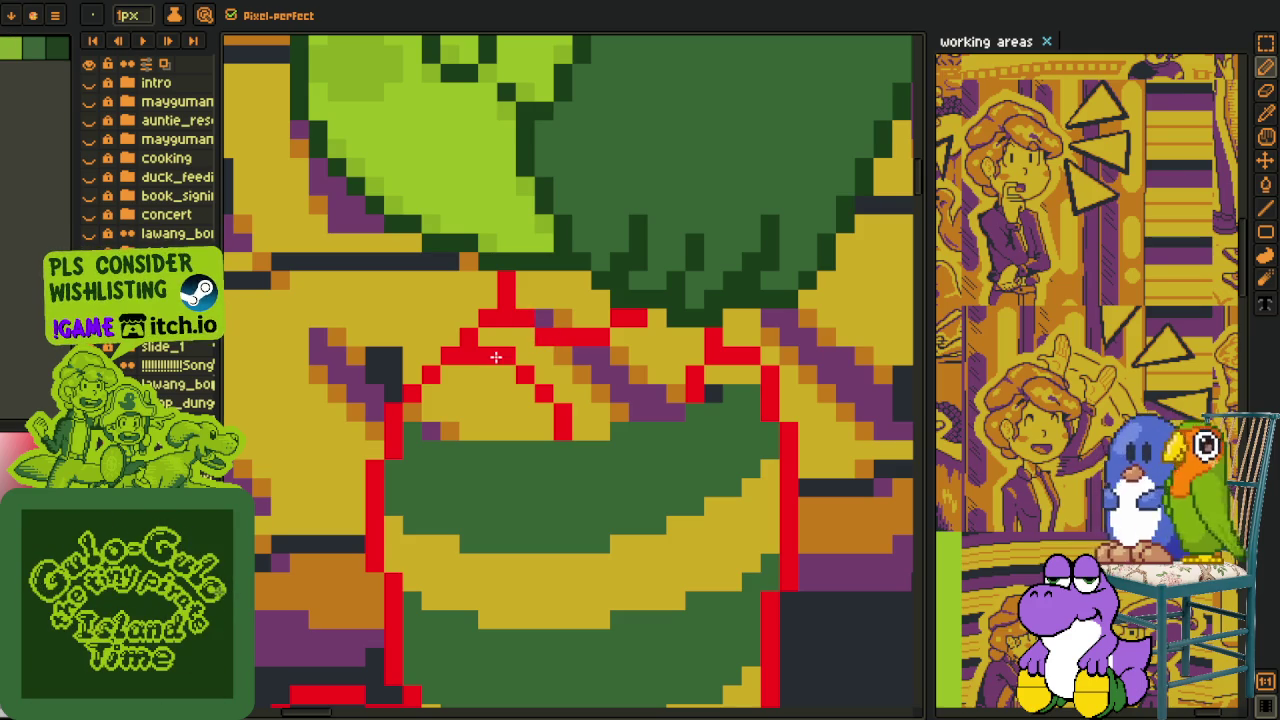
key("alt")
scroll(510, 340, "up", 1)
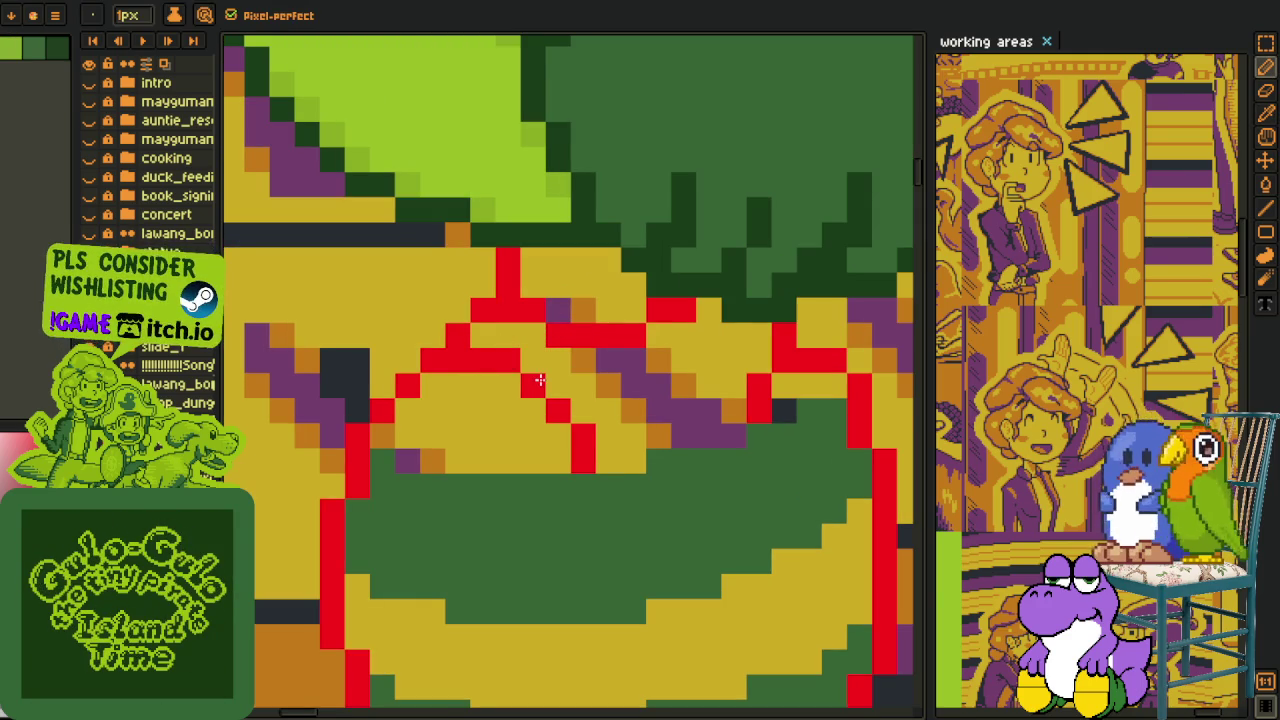
mouse_move(570, 383)
left_mouse_down()
mouse_move(666, 375)
mouse_move(714, 350)
left_mouse_up()
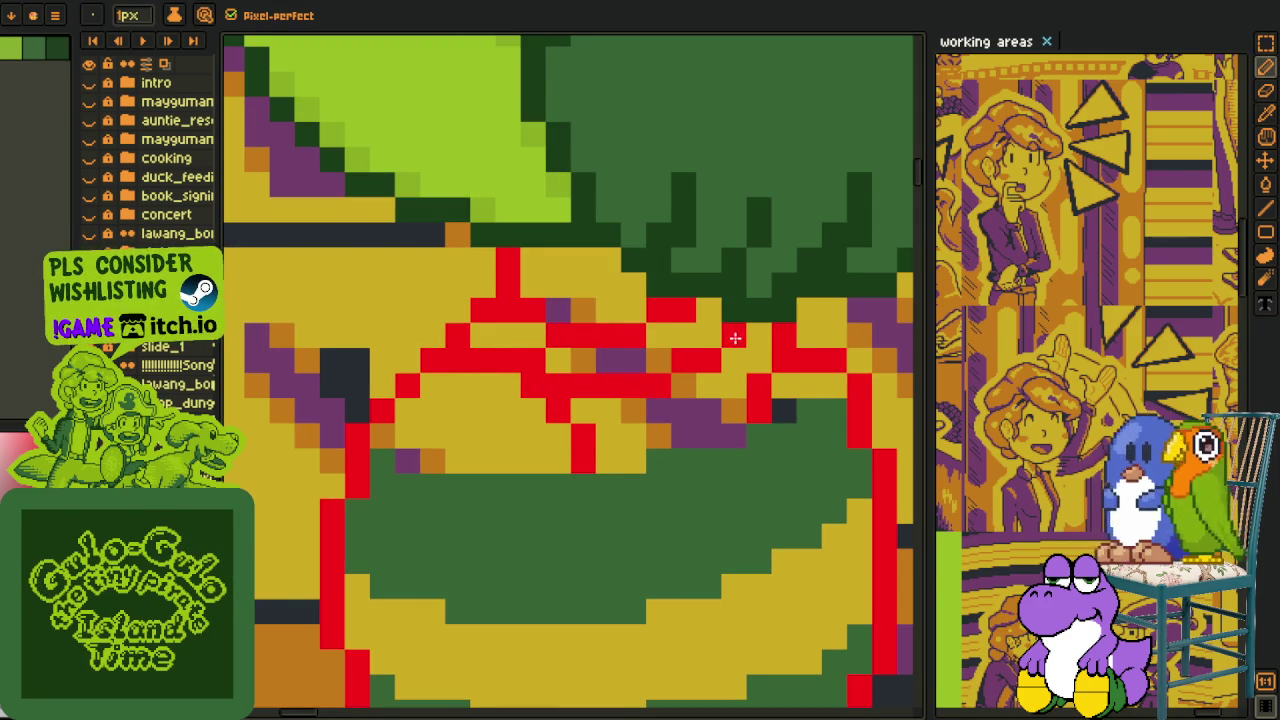
Bucket-fill the yellow area and leftover orange pixel inside the rim purple.
scroll(735, 338, "down", 4)
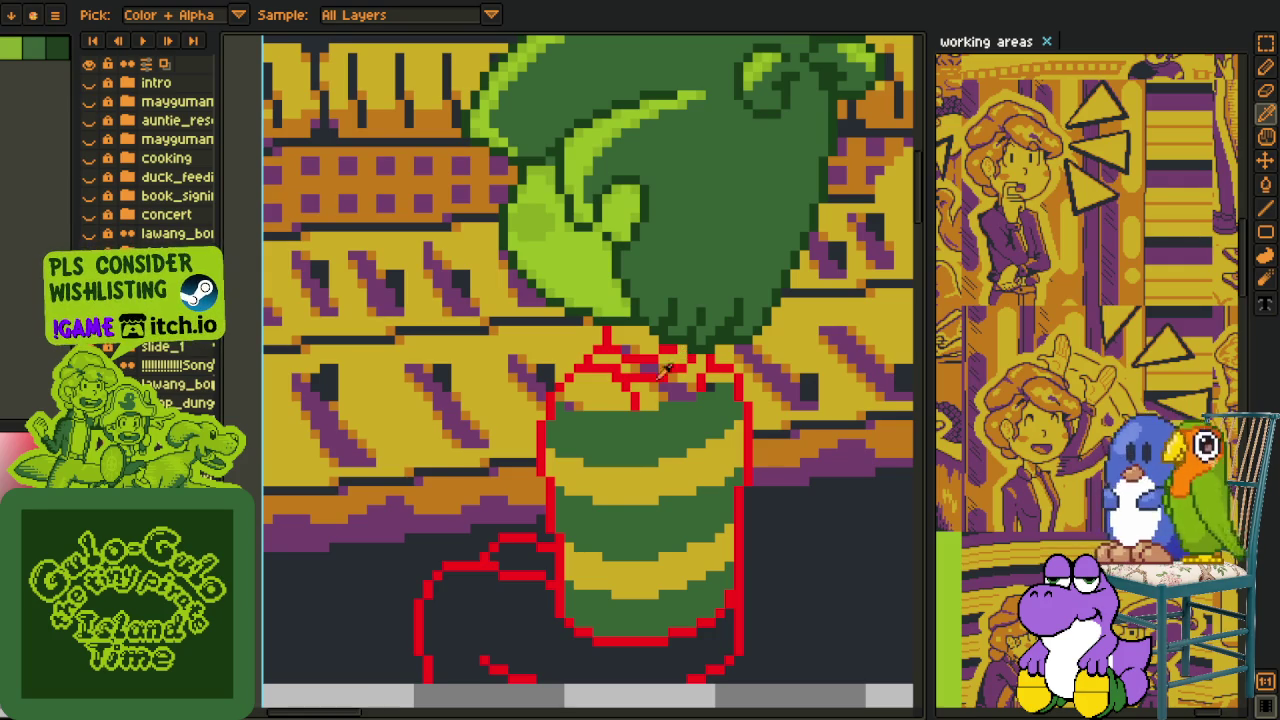
scroll(624, 380, "up", 2)
scroll(624, 380, "up", 2)
key("g")
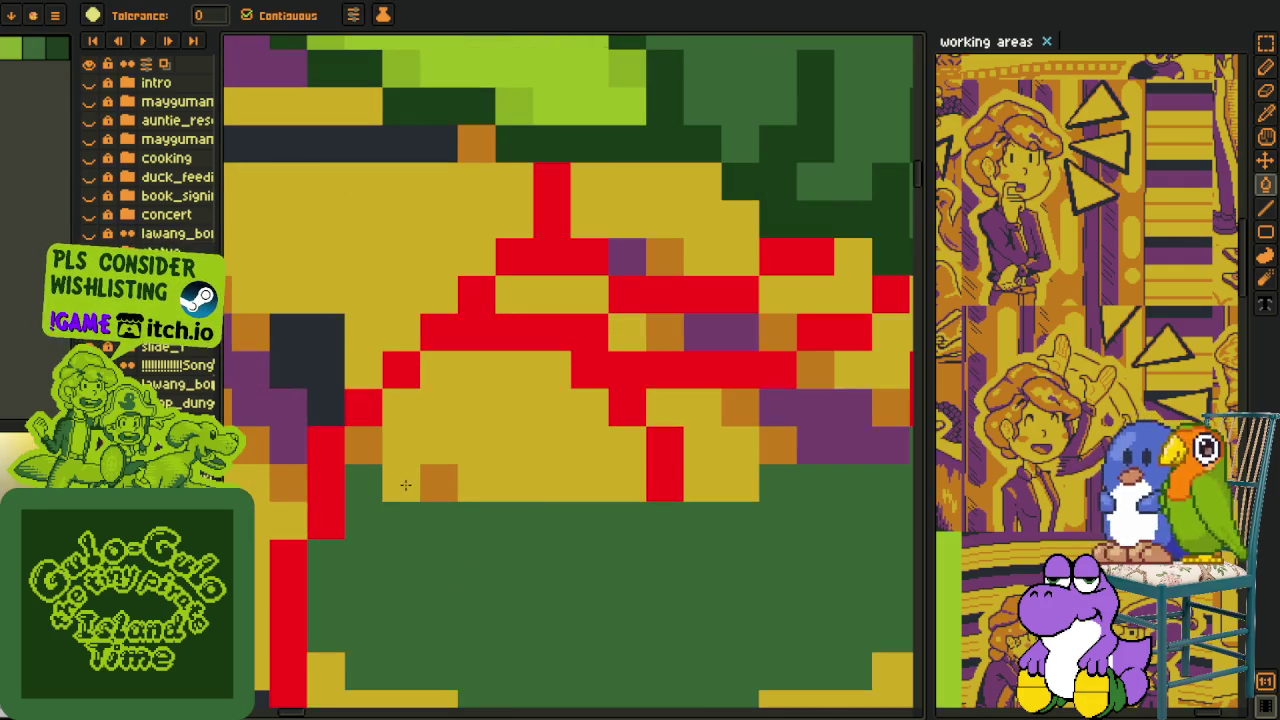
left_click(388, 457)
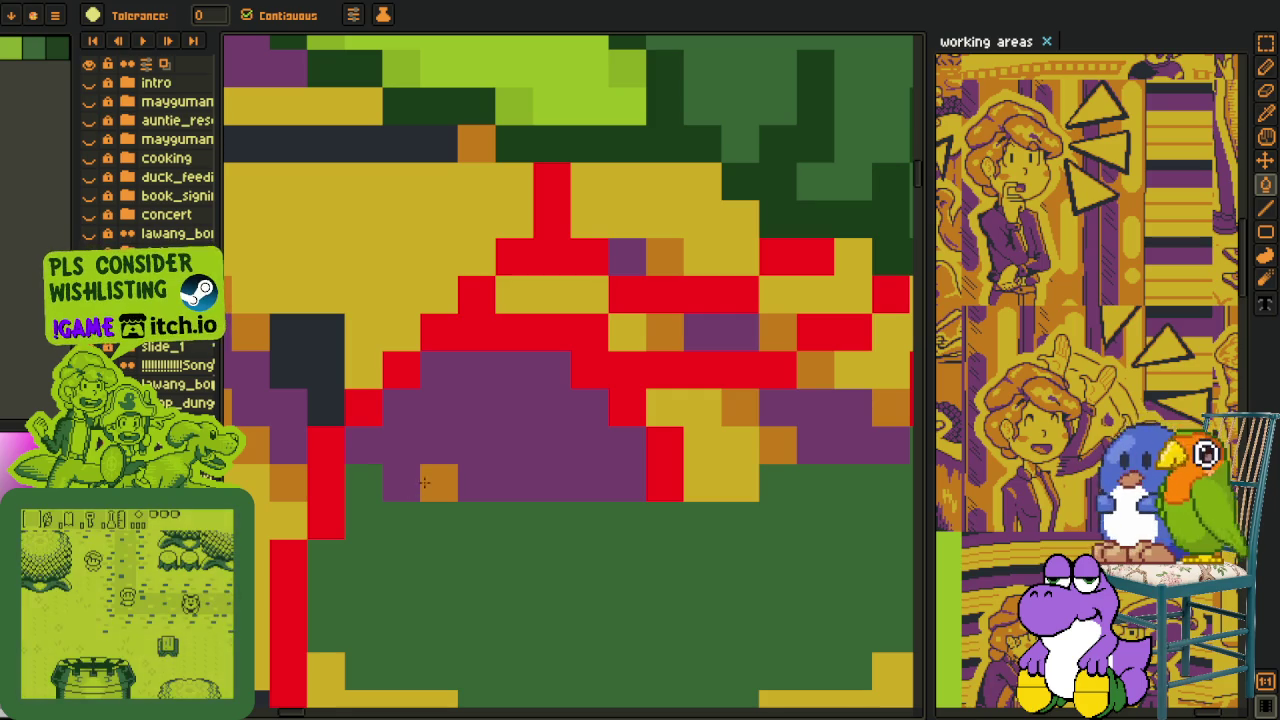
left_click(424, 483)
Clean up the purple band, filling remaining yellow, orange and red gaps with purple.
key("h")
left_click_drag(620, 405, 539, 415)
key("b")
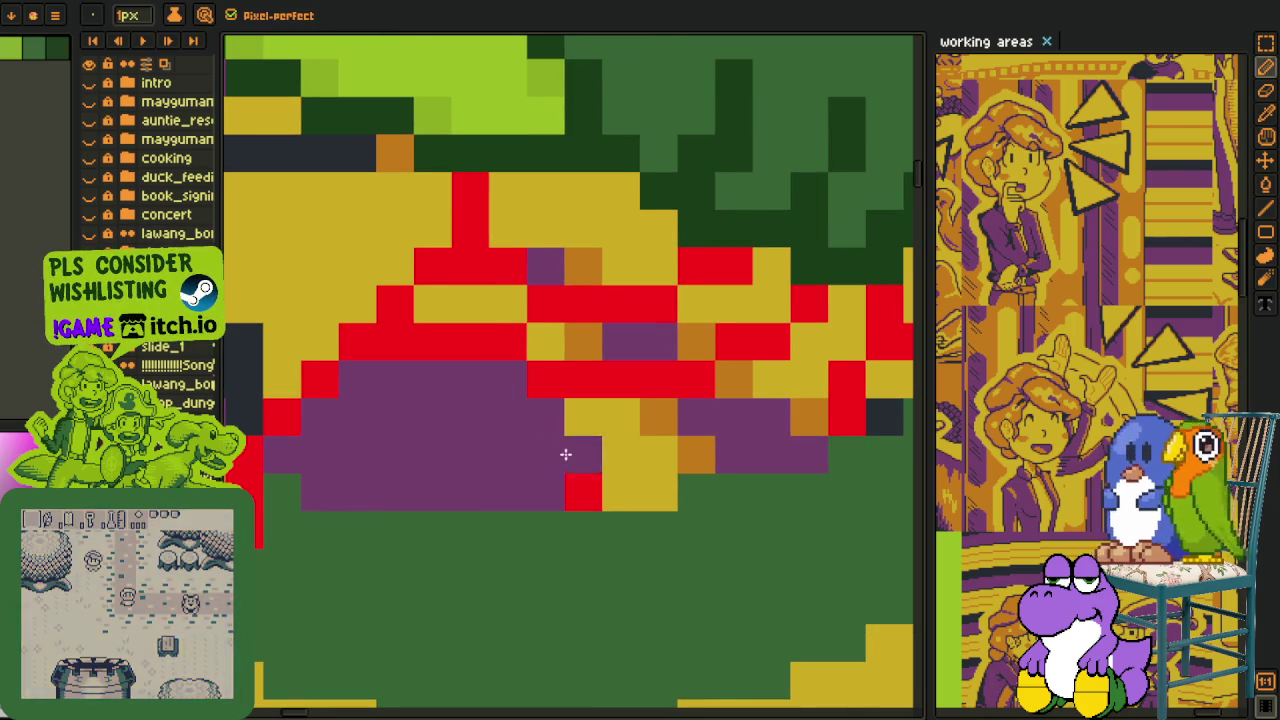
left_click_drag(583, 490, 629, 439)
key("g")
left_click(646, 460)
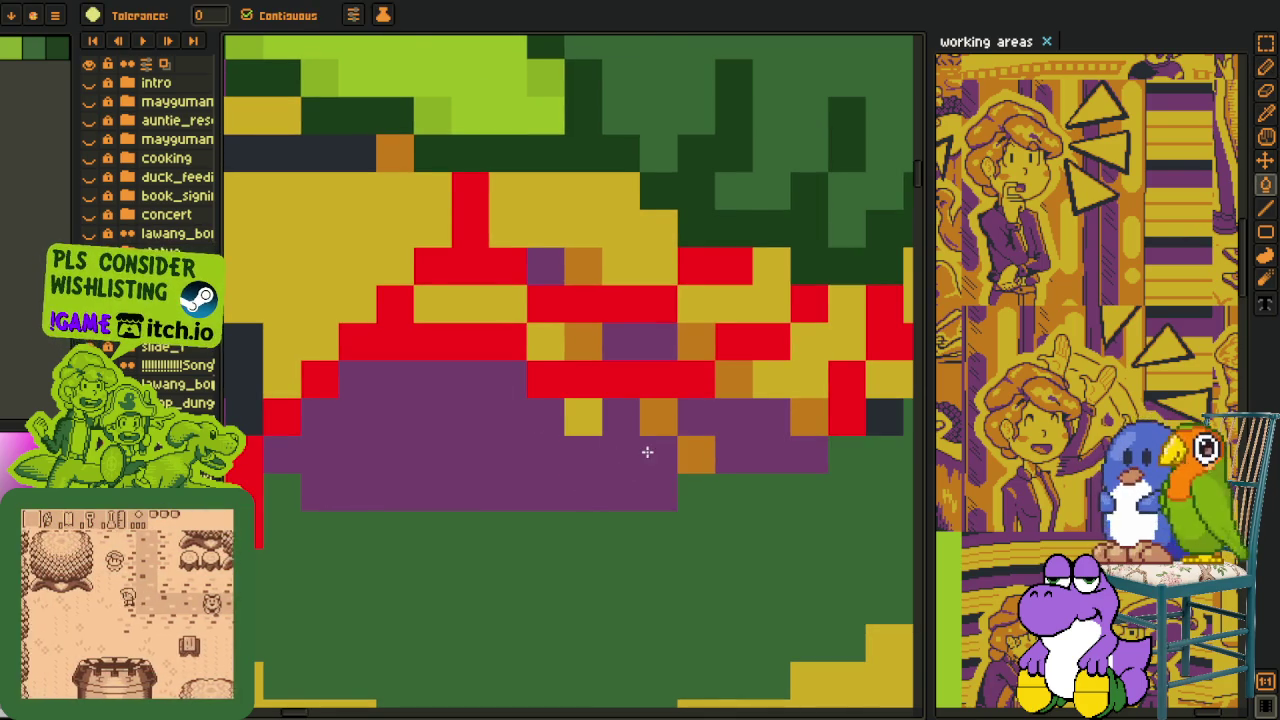
left_click(697, 455)
left_click(658, 415)
left_click(585, 418)
left_click_drag(751, 419, 462, 429)
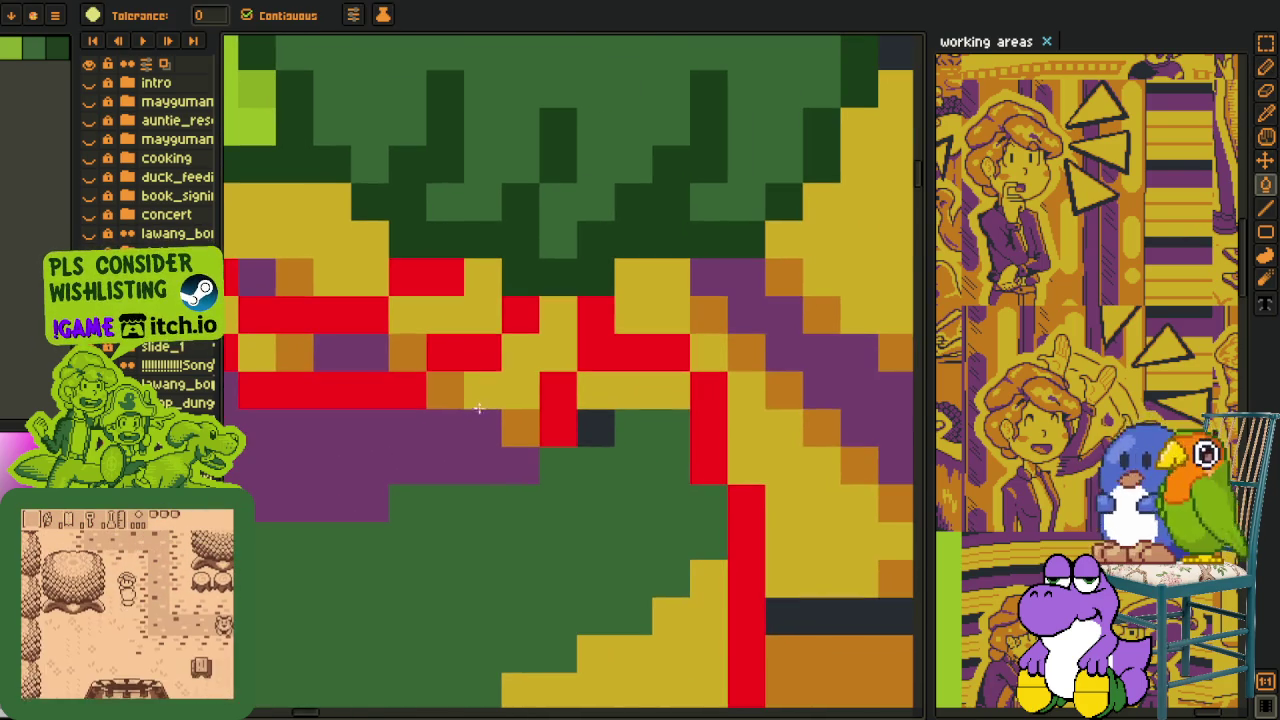
left_click(514, 394)
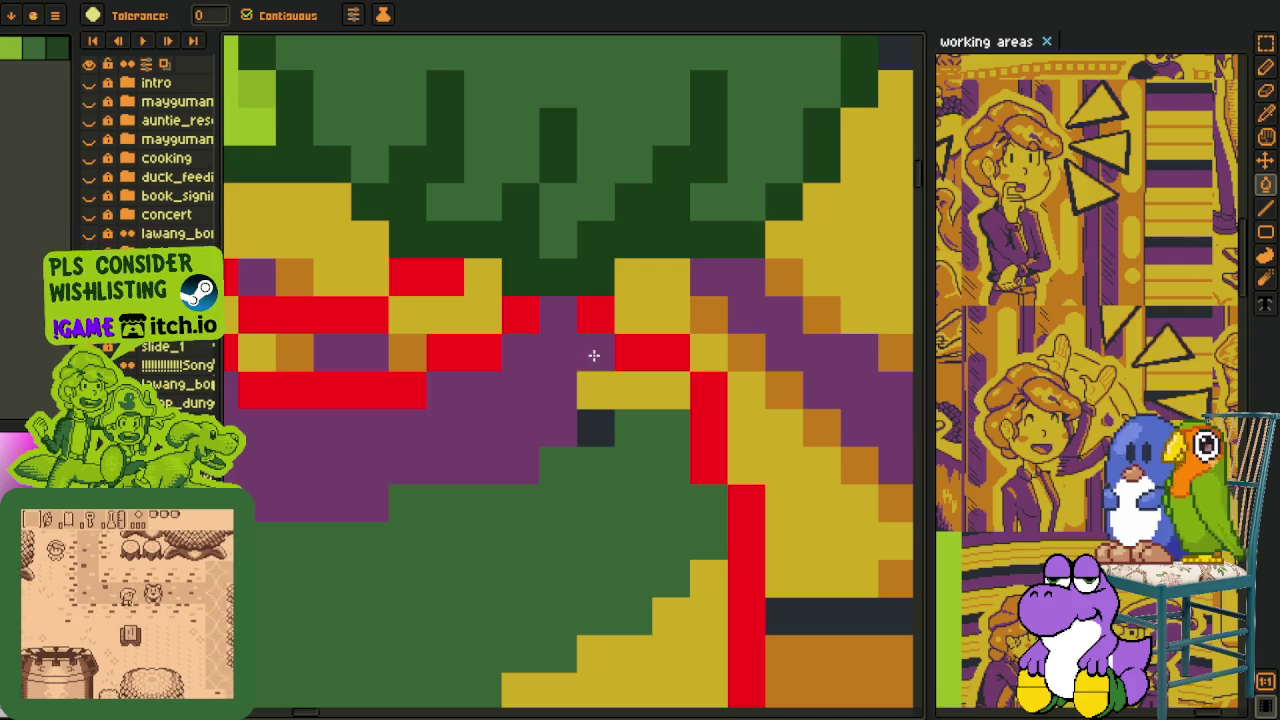
key("b")
mouse_move(594, 420)
left_mouse_down()
mouse_move(643, 386)
mouse_move(659, 398)
left_mouse_up()
Bucket-fill the band under the rim dark green.
scroll(659, 398, "down", 3)
key("i")
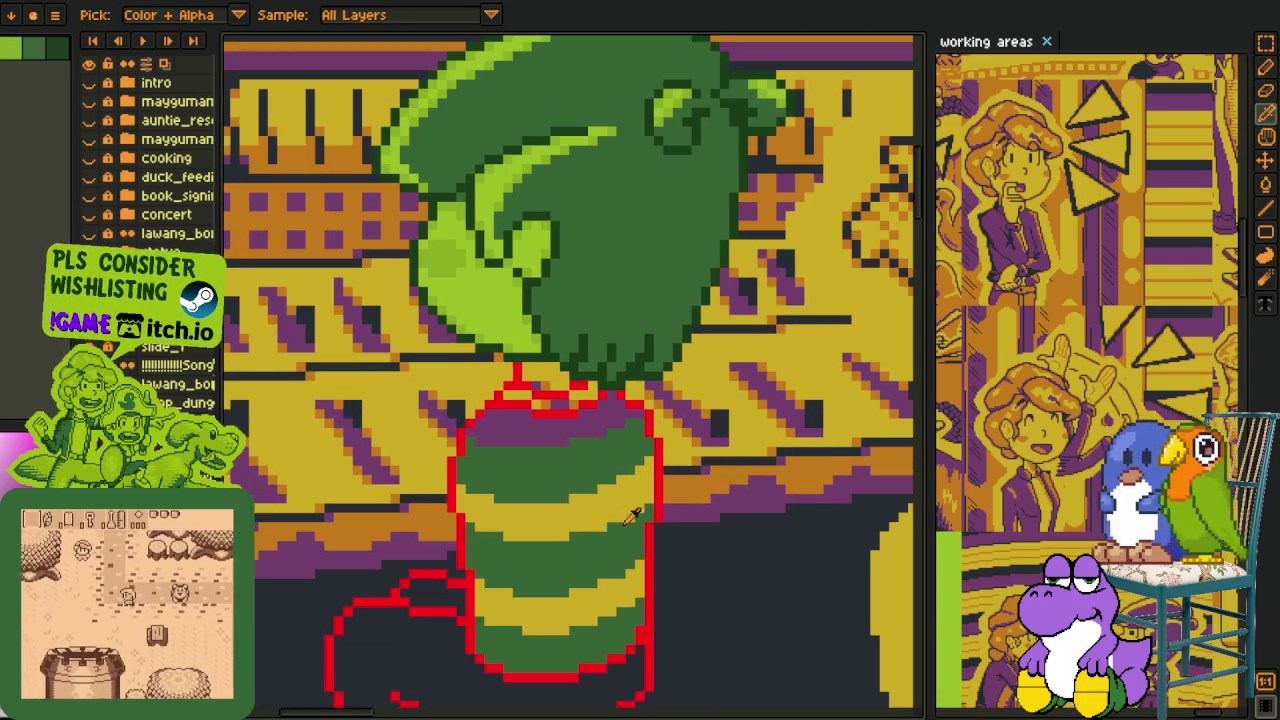
key("g")
scroll(463, 415, "up", 3)
scroll(463, 415, "down", 1)
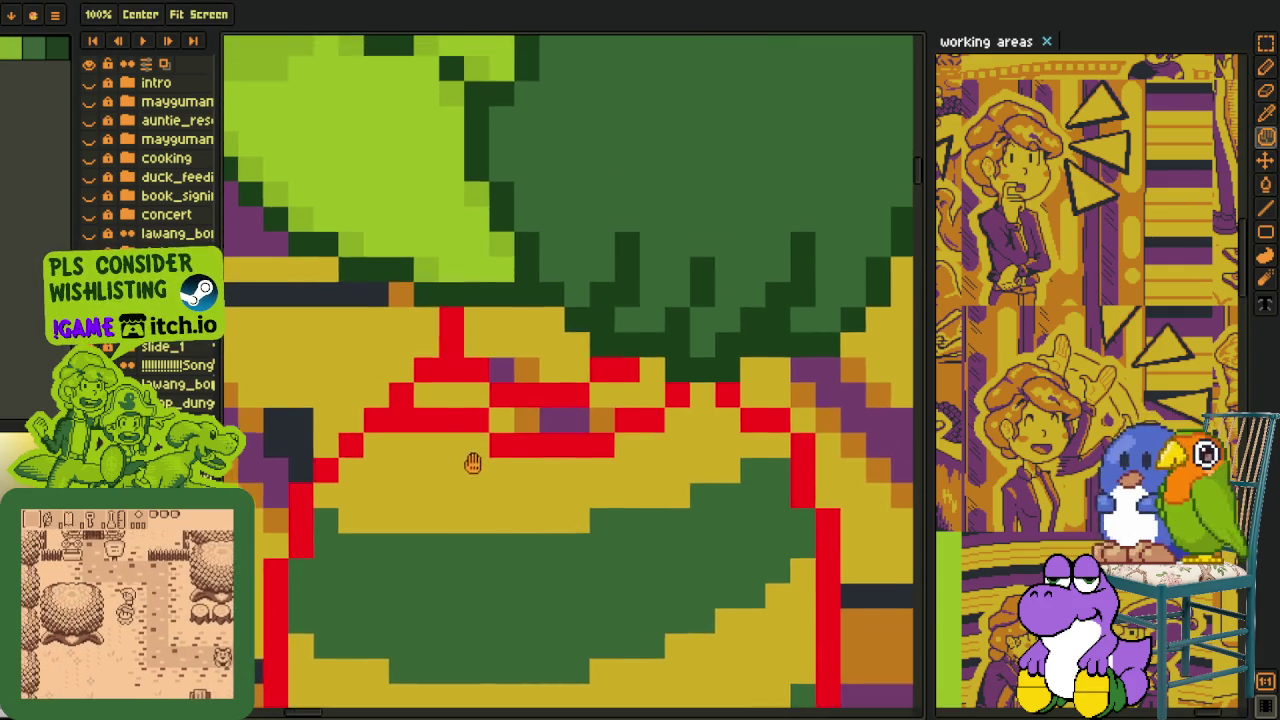
scroll(471, 457, "down", 2)
key("i")
scroll(530, 405, "up", 3)
key("g")
mouse_move(528, 406)
left_mouse_down()
mouse_move(657, 437)
mouse_move(726, 435)
mouse_move(766, 400)
left_mouse_up()
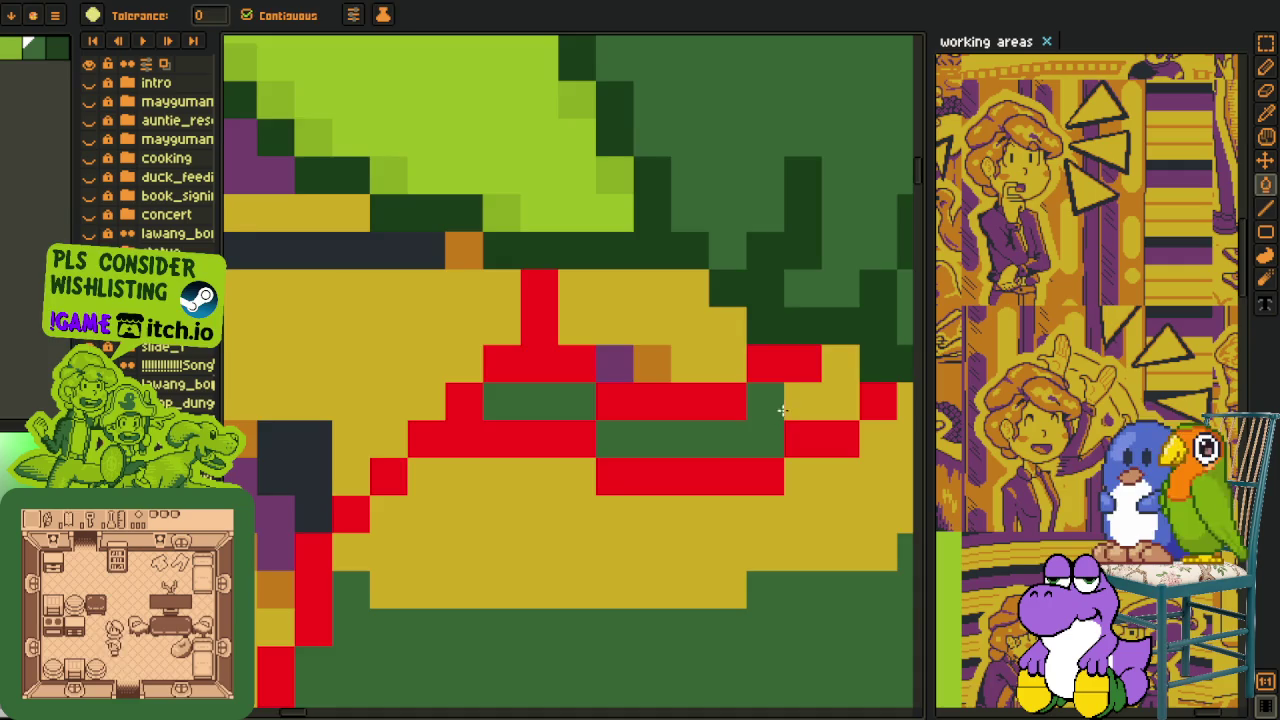
scroll(766, 400, "down", 2)
left_click(637, 406)
Try orange on a yellow spot near the rim, then restore the patch to yellow.
key("i")
scroll(610, 440, "down", 1)
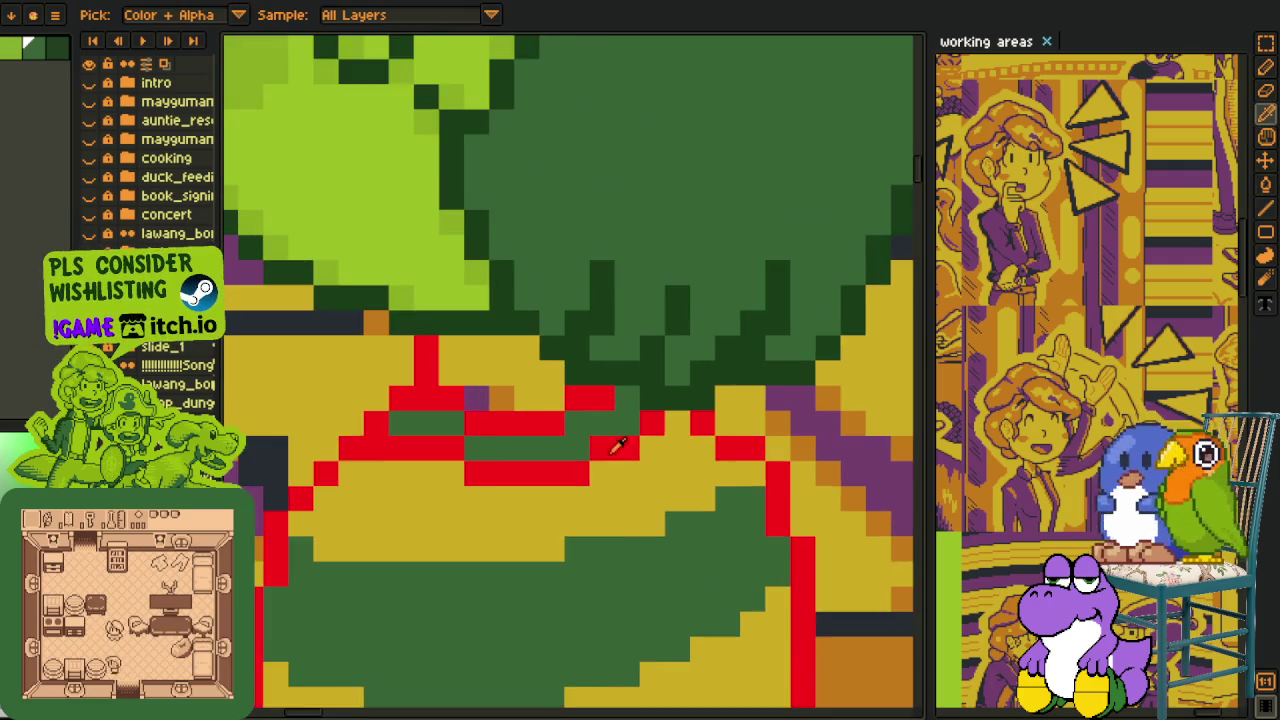
scroll(490, 440, "down", 2)
scroll(477, 455, "up", 3)
left_click(477, 455)
key("b")
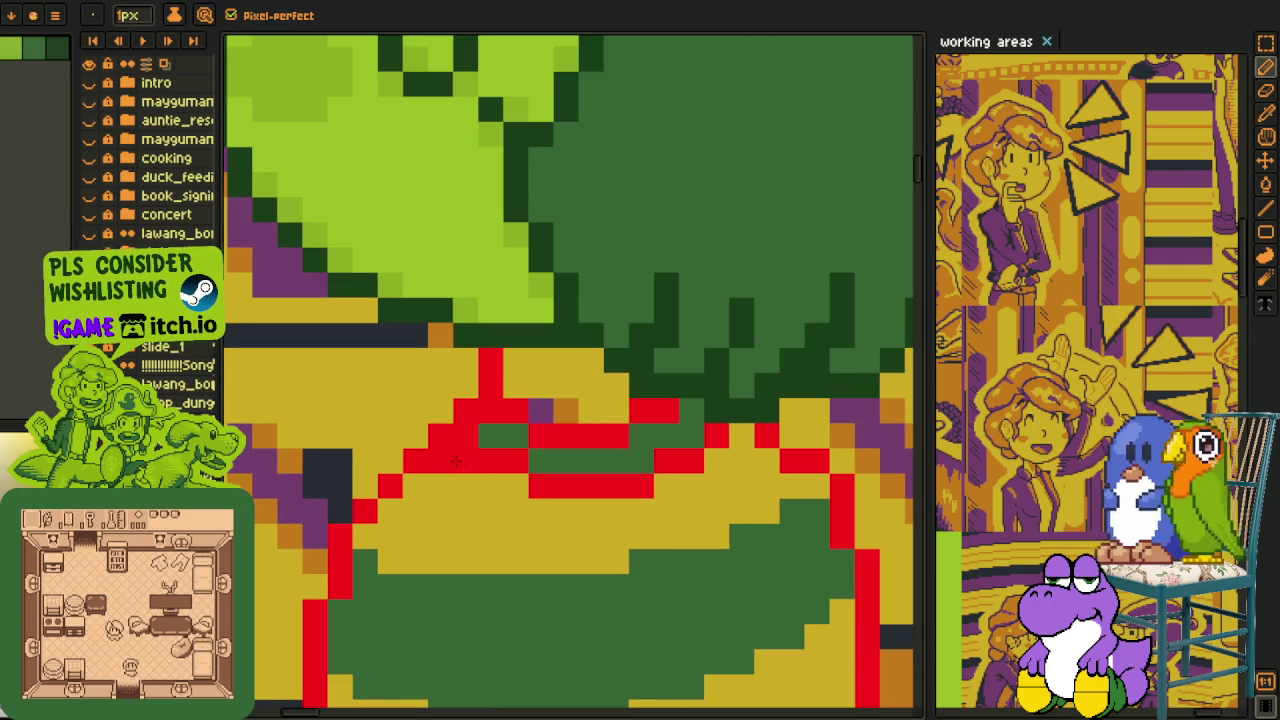
scroll(451, 462, "down", 2)
scroll(470, 456, "down", 1)
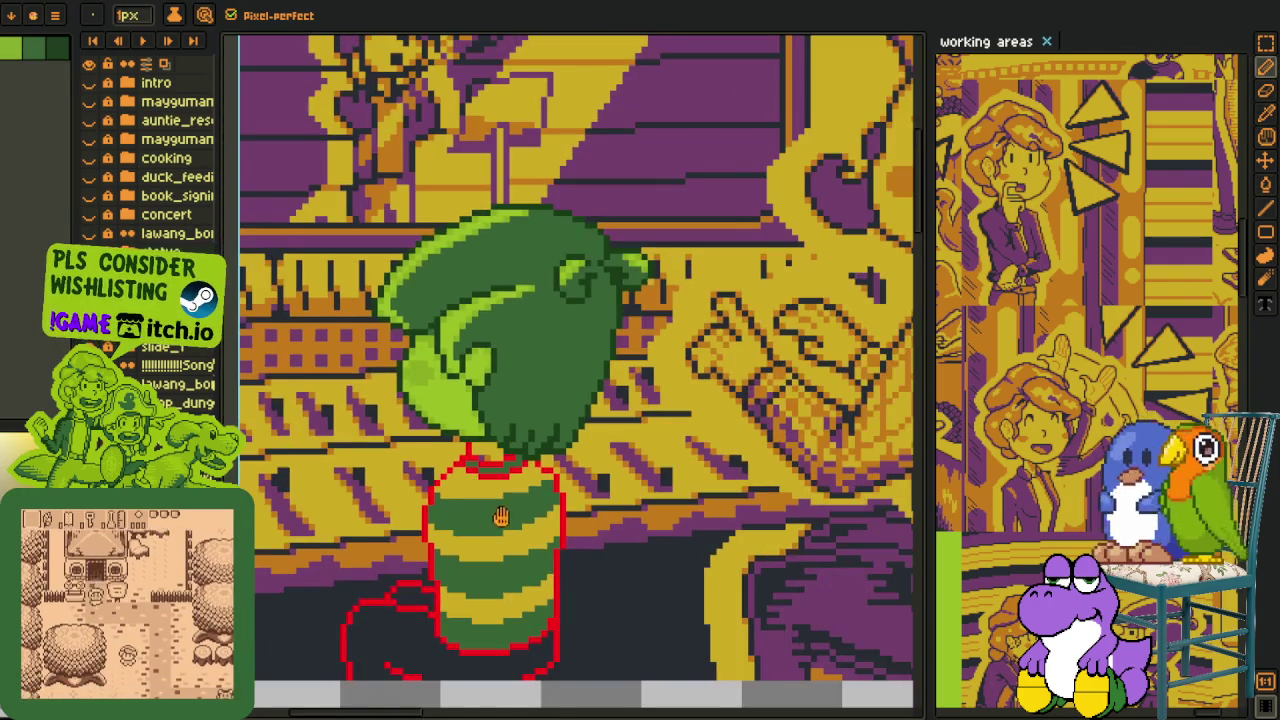
key("i")
scroll(485, 452, "up", 1)
scroll(497, 450, "up", 1)
scroll(473, 343, "up", 2)
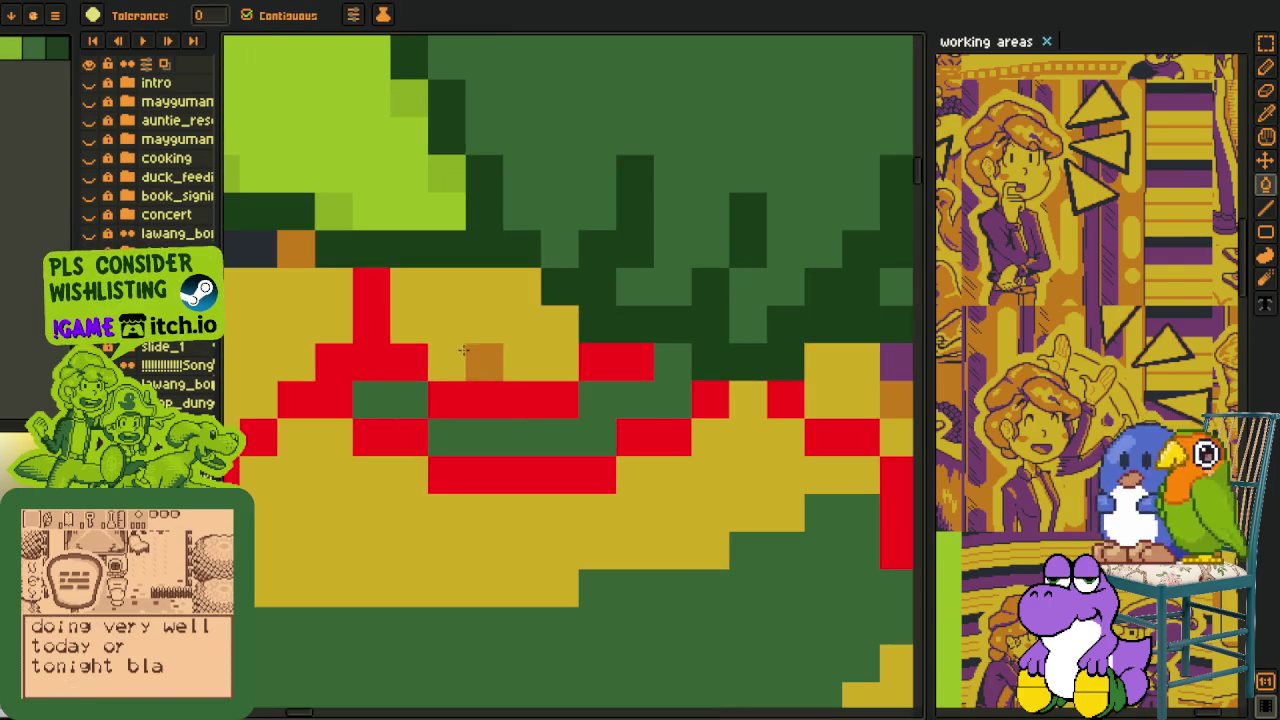
left_click(440, 348)
key("i")
scroll(450, 346, "down", 2)
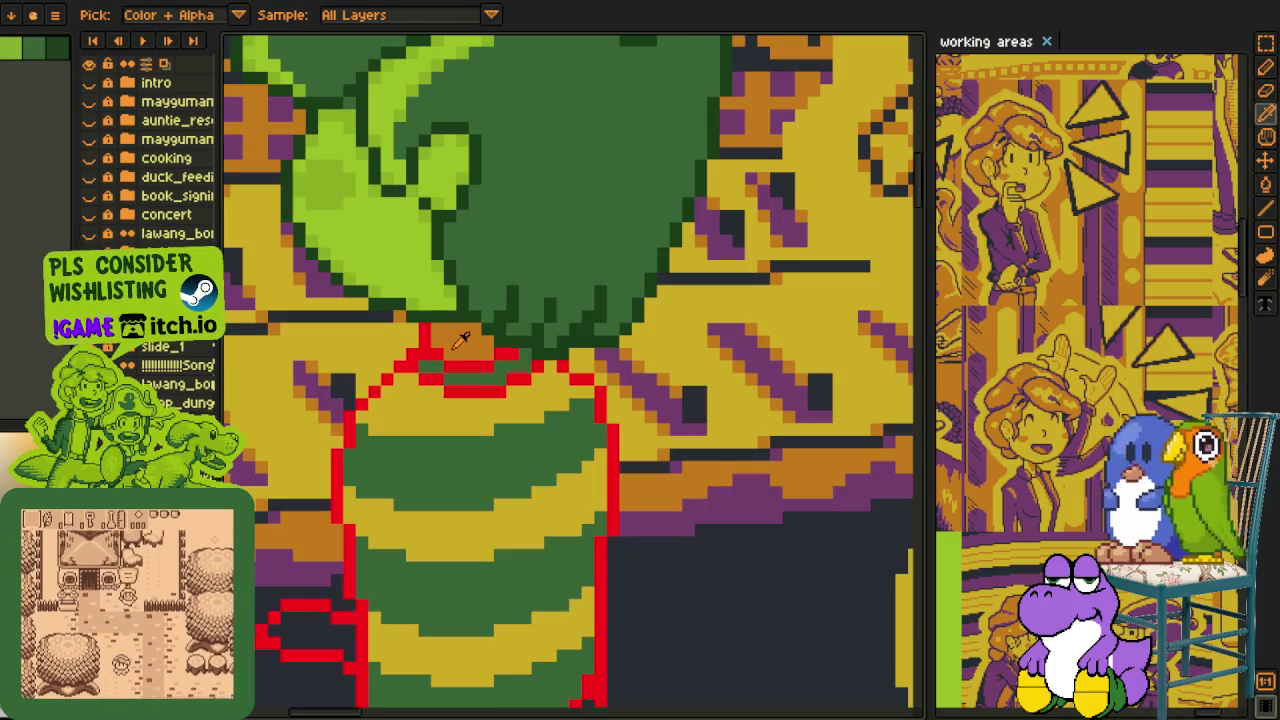
left_click(455, 395)
key("g")
Paint a dark green stripe under the rim outline and fix its yellow gaps and stray pixels.
left_click(455, 340)
key("i")
scroll(440, 330, "up", 2)
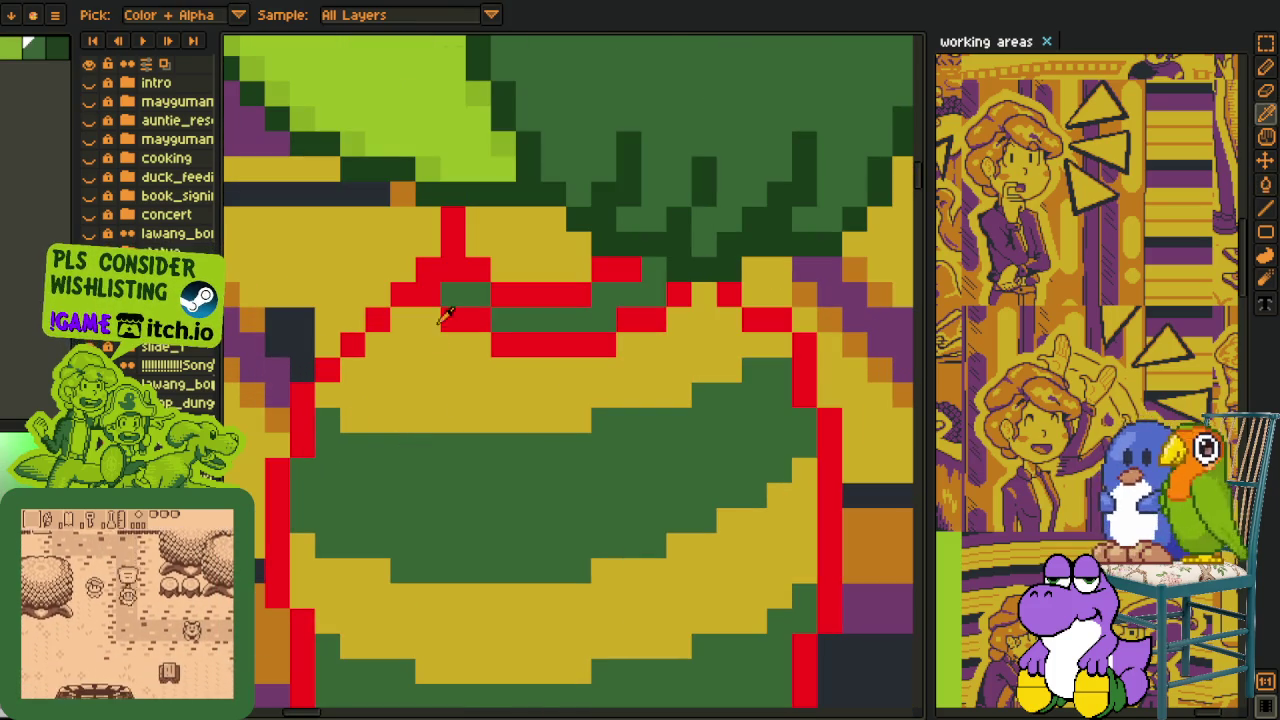
key("b")
mouse_move(415, 318)
left_mouse_down()
mouse_move(440, 343)
mouse_move(575, 368)
mouse_move(694, 314)
left_mouse_up()
left_click(703, 292)
left_click(400, 360, "alt")
left_click(428, 343)
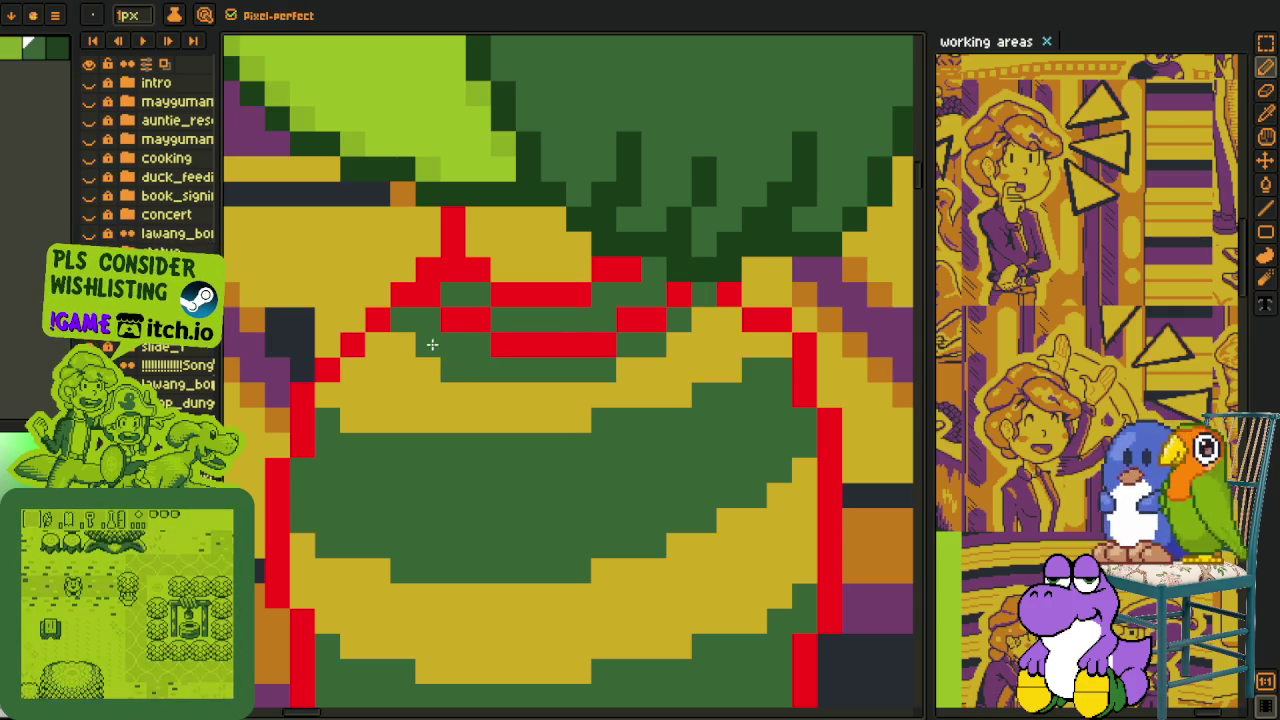
Add an orange shading pixel at the left end of the lower yellow stripe.
scroll(417, 337, "down", 2)
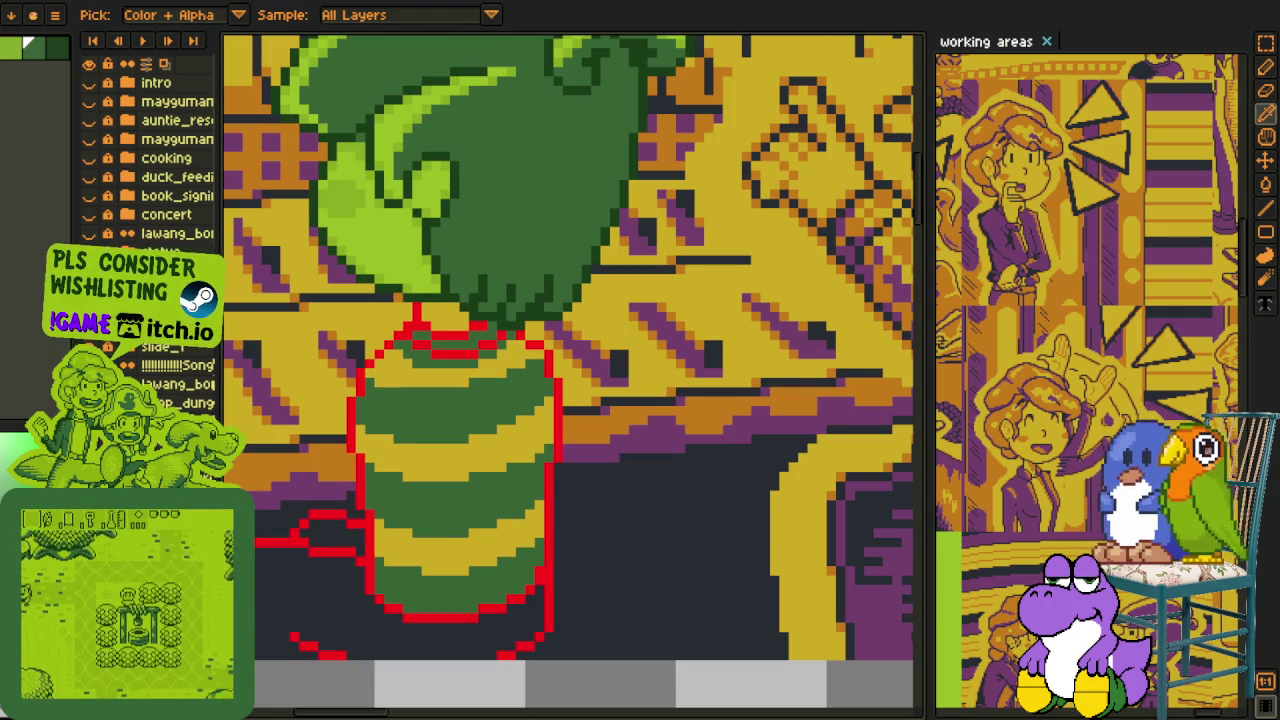
scroll(363, 360, "up", 3)
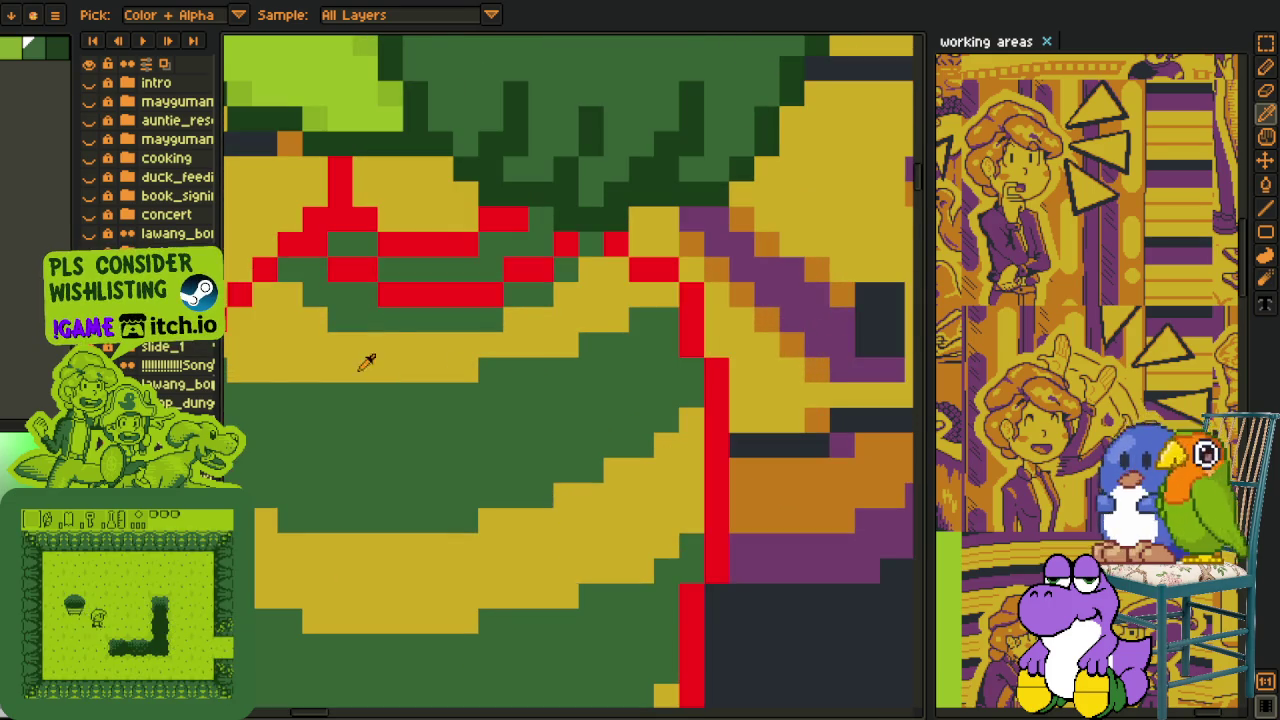
scroll(290, 272, "down", 2)
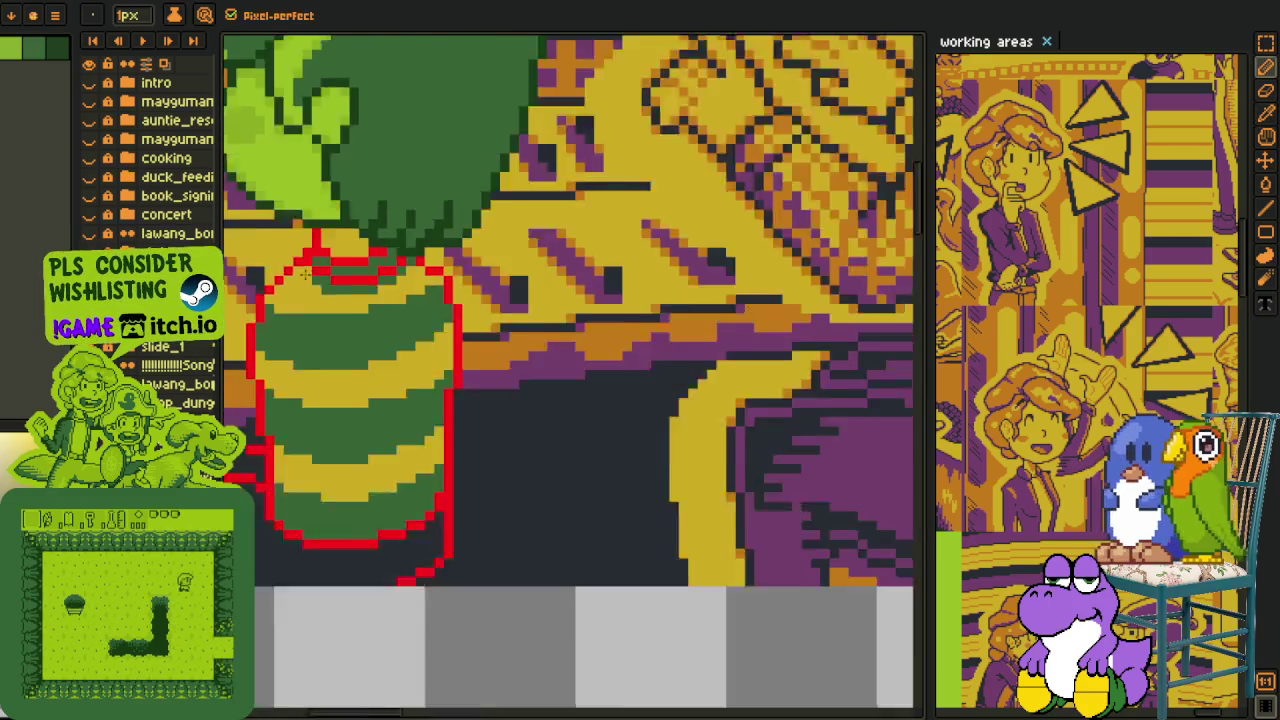
scroll(400, 310, "down", 1)
scroll(467, 341, "down", 1)
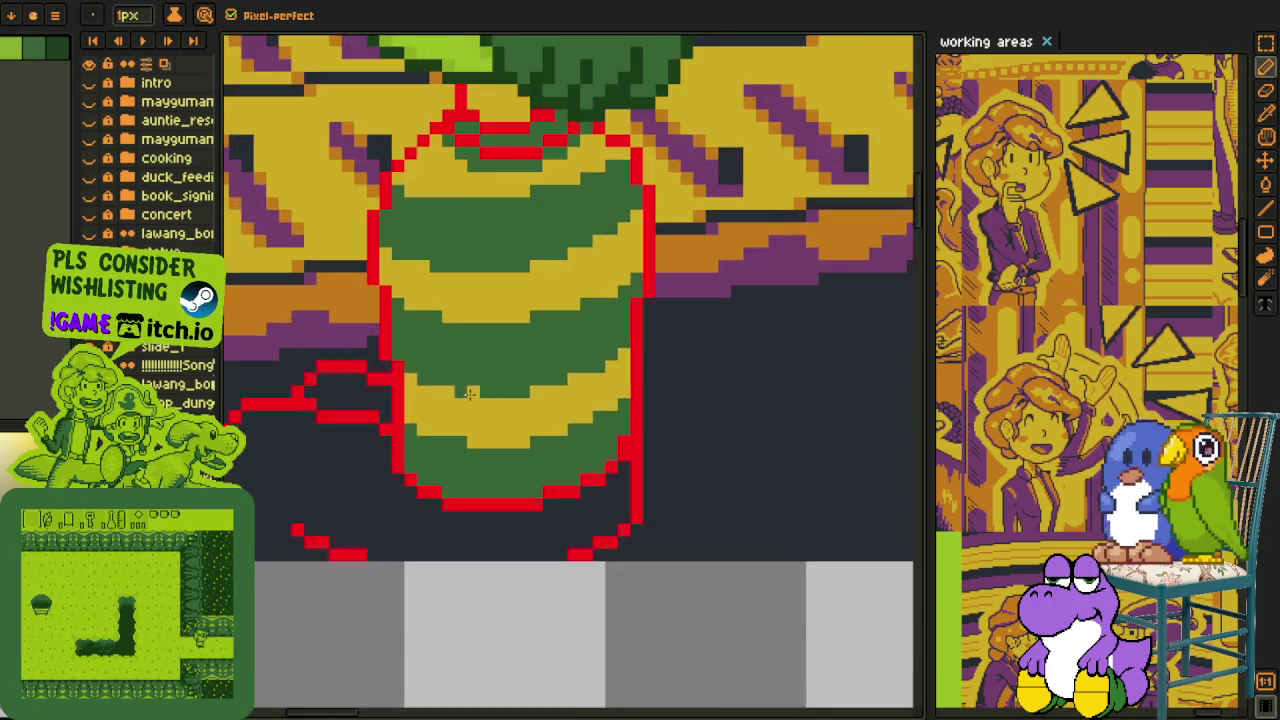
scroll(467, 341, "up", 2)
scroll(463, 480, "down", 2)
scroll(430, 440, "up", 1)
scroll(420, 440, "up", 1)
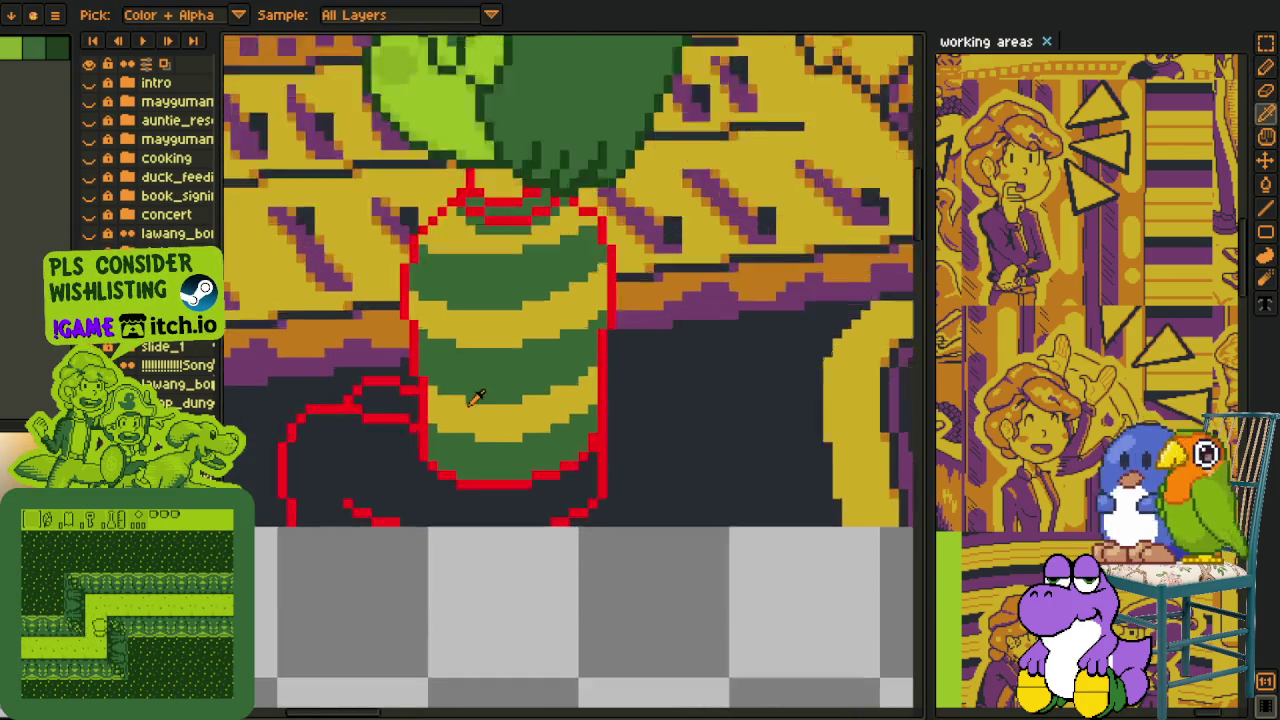
scroll(400, 440, "up", 2)
left_click(396, 457)
Place orange shading pixels along the first yellow stripe of the creature's body.
left_click(371, 432)
left_click(371, 358)
left_click(447, 383)
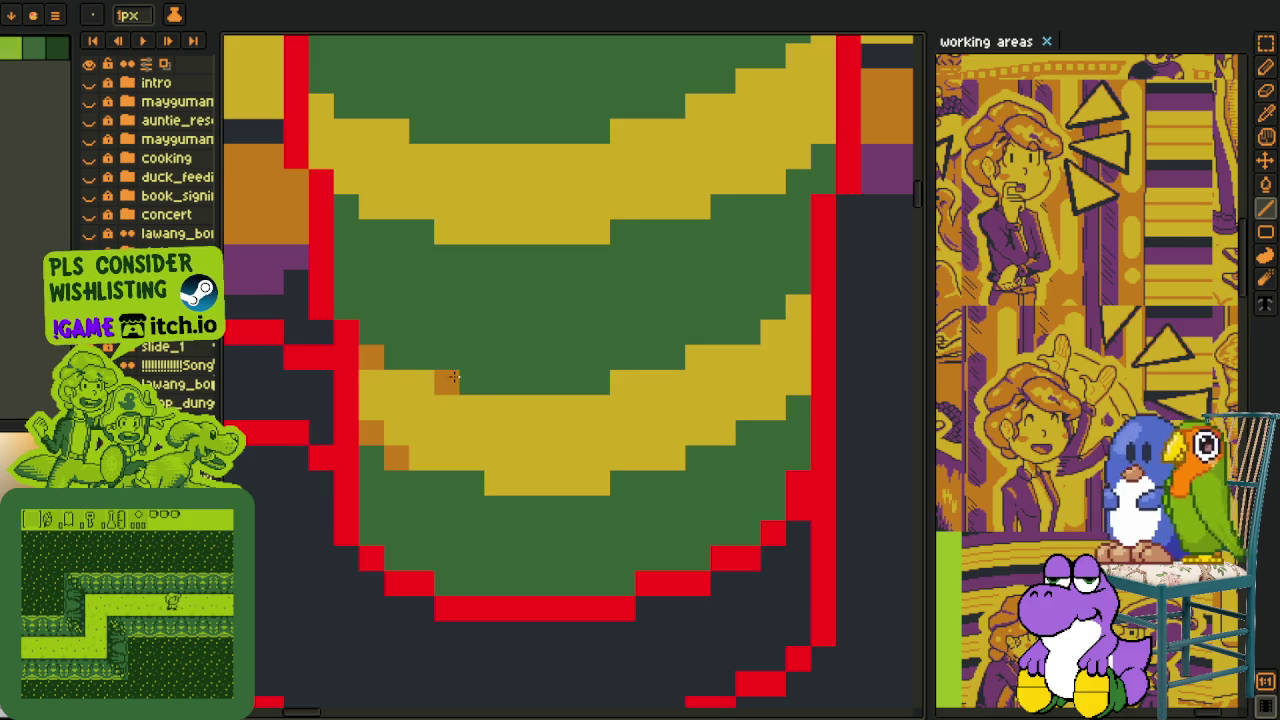
left_click(497, 483)
left_click(597, 483)
left_click(672, 457)
left_click(722, 432)
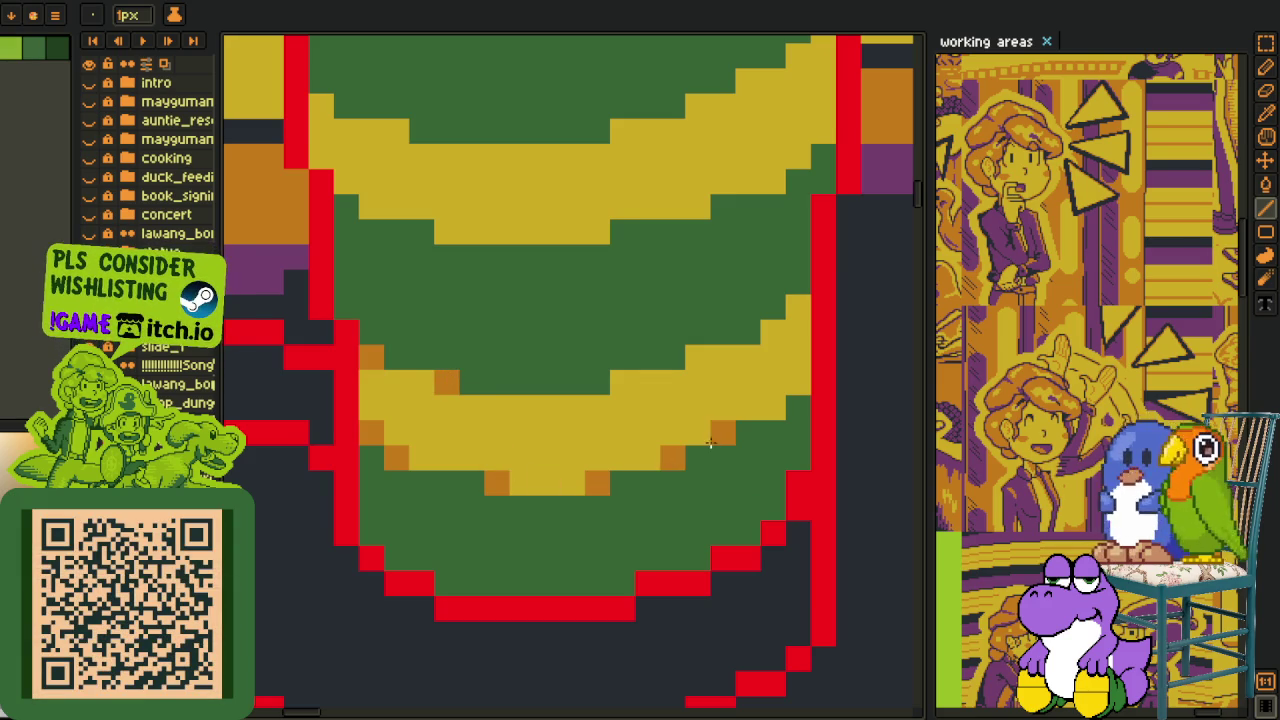
left_click(771, 405)
left_click(697, 357)
left_click(622, 383)
Shade the next yellow stripe and its edge with orange pixels.
left_click_drag(594, 237, 514, 432)
left_click(619, 407)
left_click(686, 378)
left_click(722, 350)
left_click(740, 227)
left_click(715, 252)
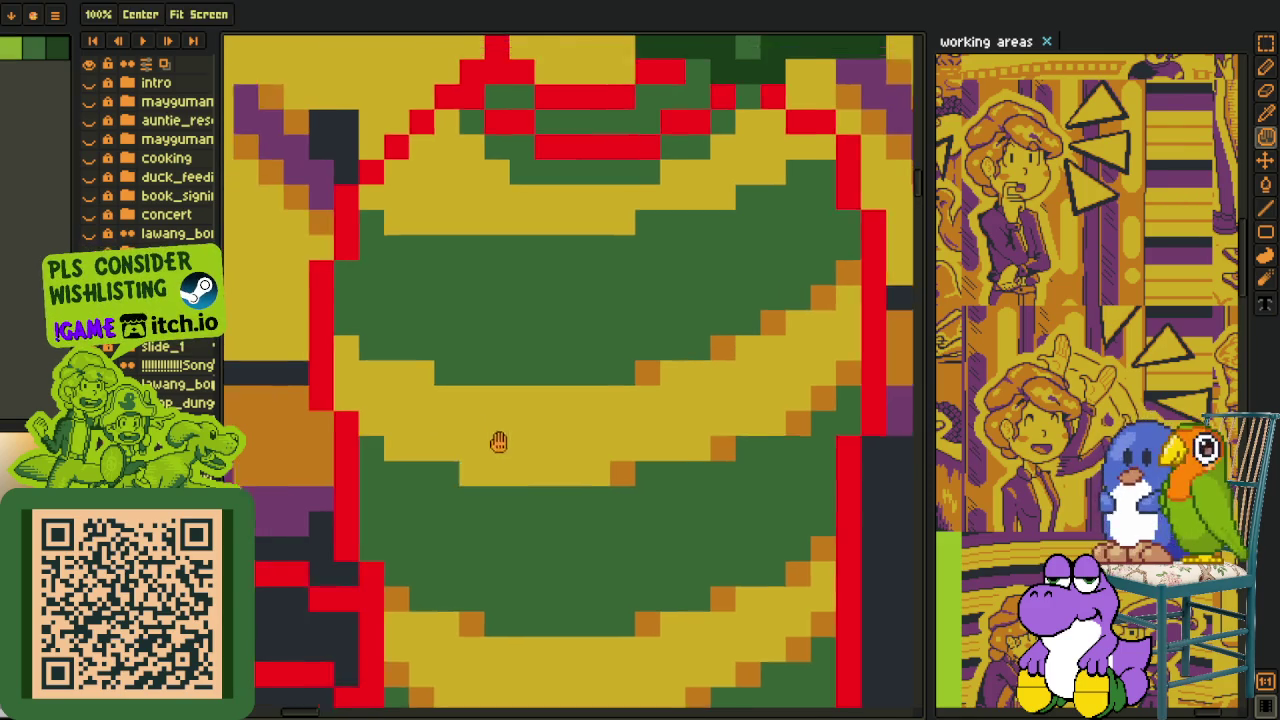
Add orange shading pixels across a lower stripe with the line tool, ending at its right end.
left_click_drag(546, 325, 684, 396)
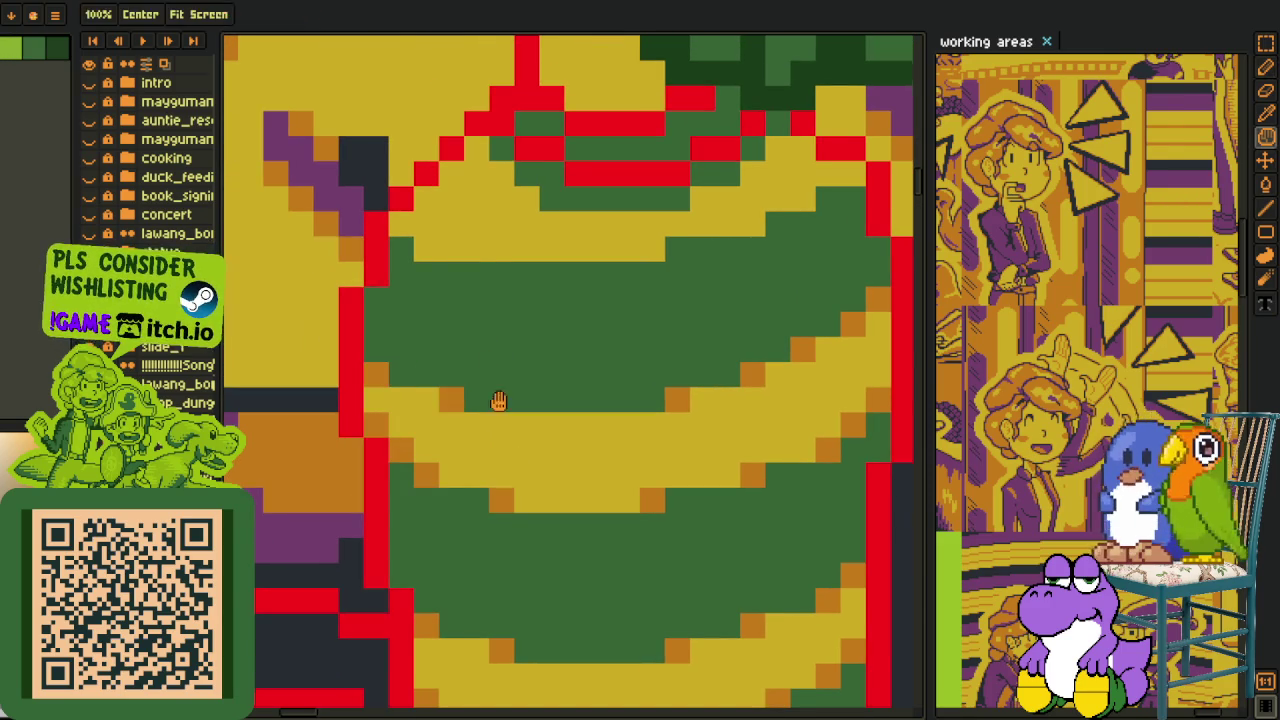
left_click_drag(474, 370, 481, 517)
key("l")
left_click_drag(459, 318, 488, 298)
left_click(434, 395)
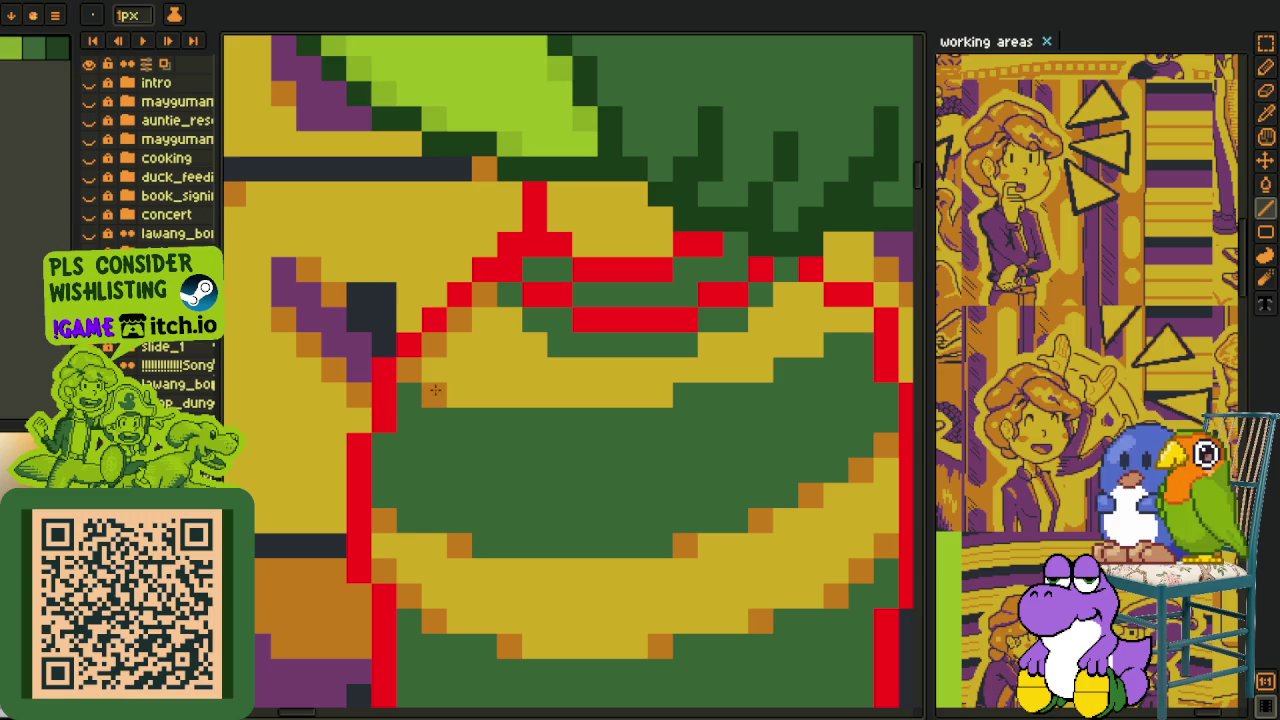
left_click(660, 395)
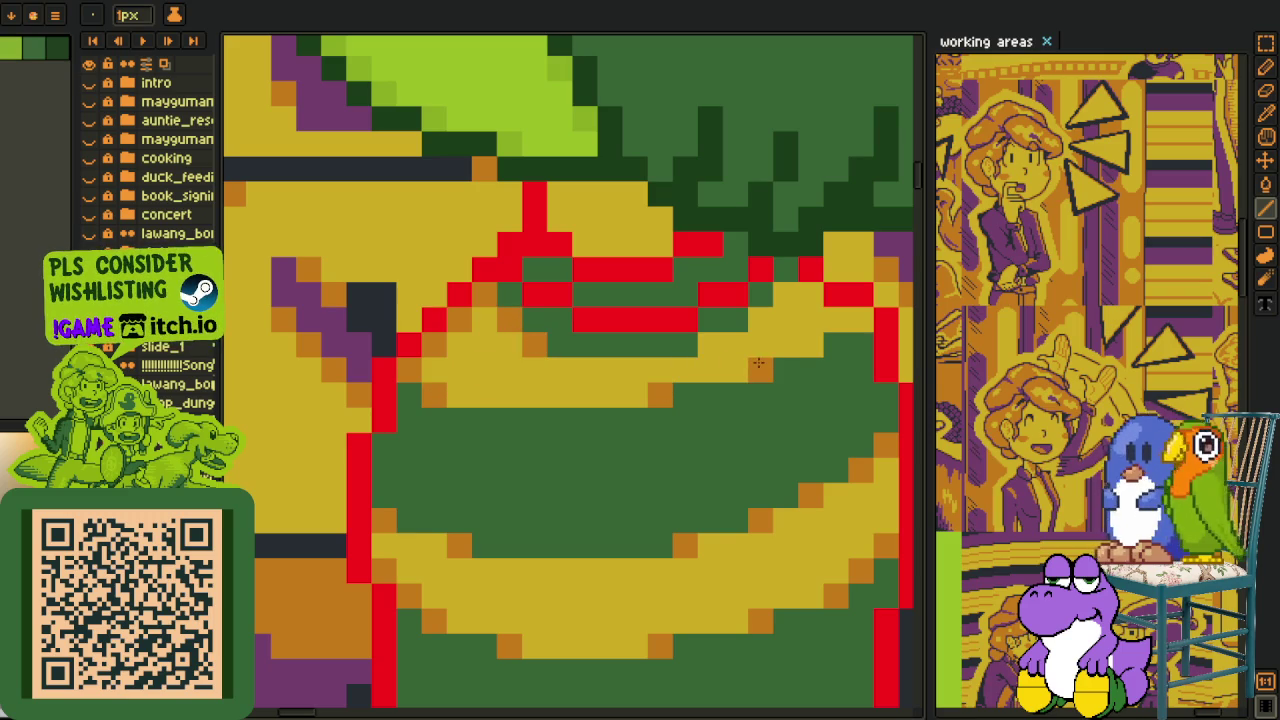
left_click(785, 295)
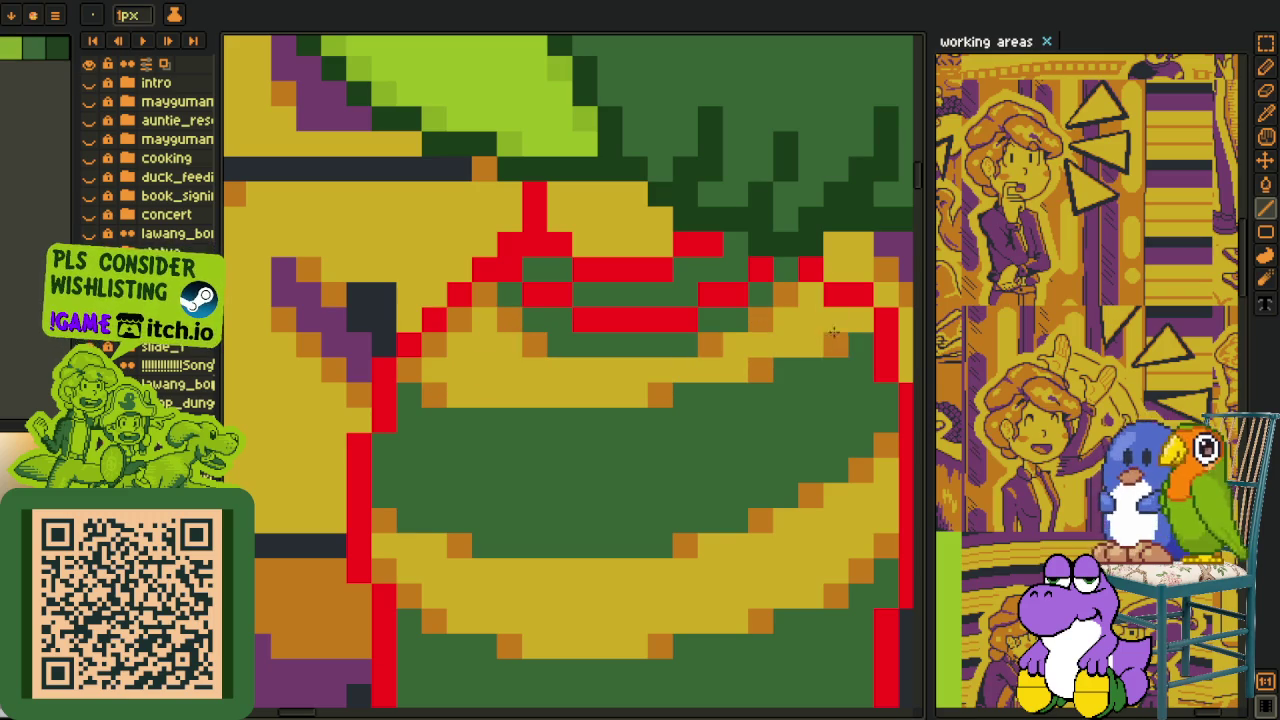
scroll(805, 345, "up", 2)
Paint a short orange shading stroke just beneath the leaf cap with the pencil.
key("b")
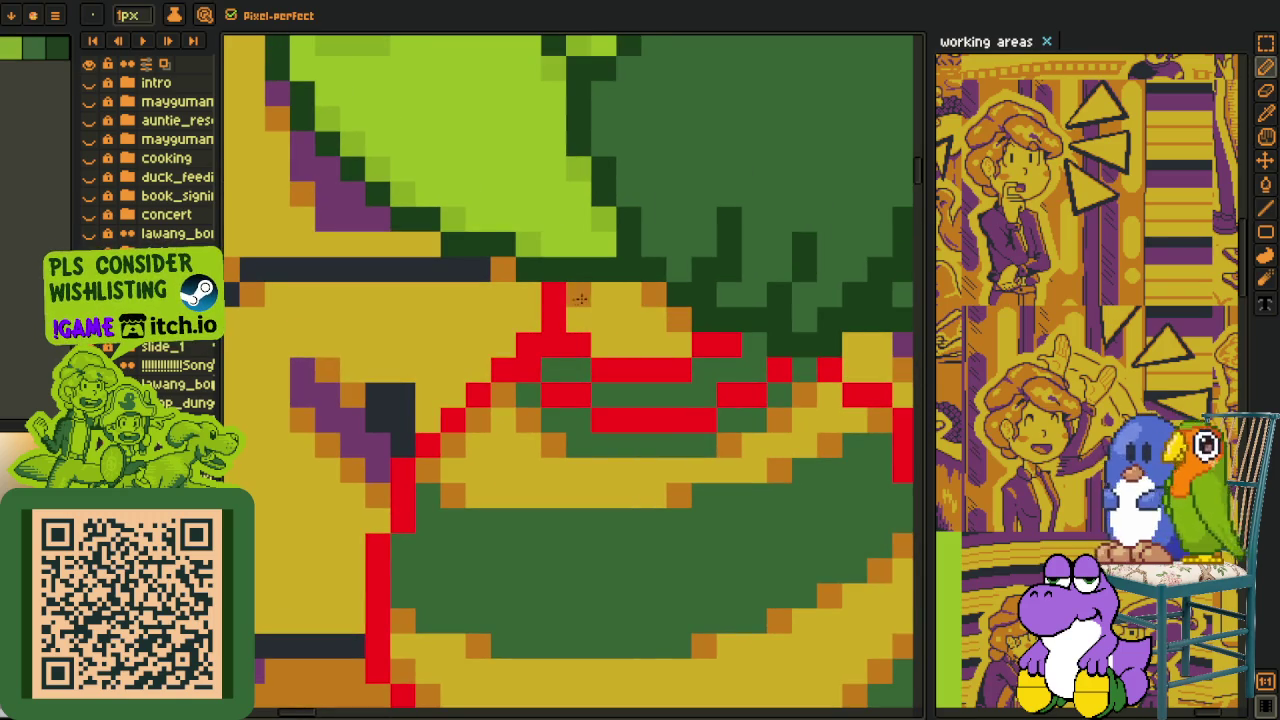
left_click_drag(612, 305, 641, 321)
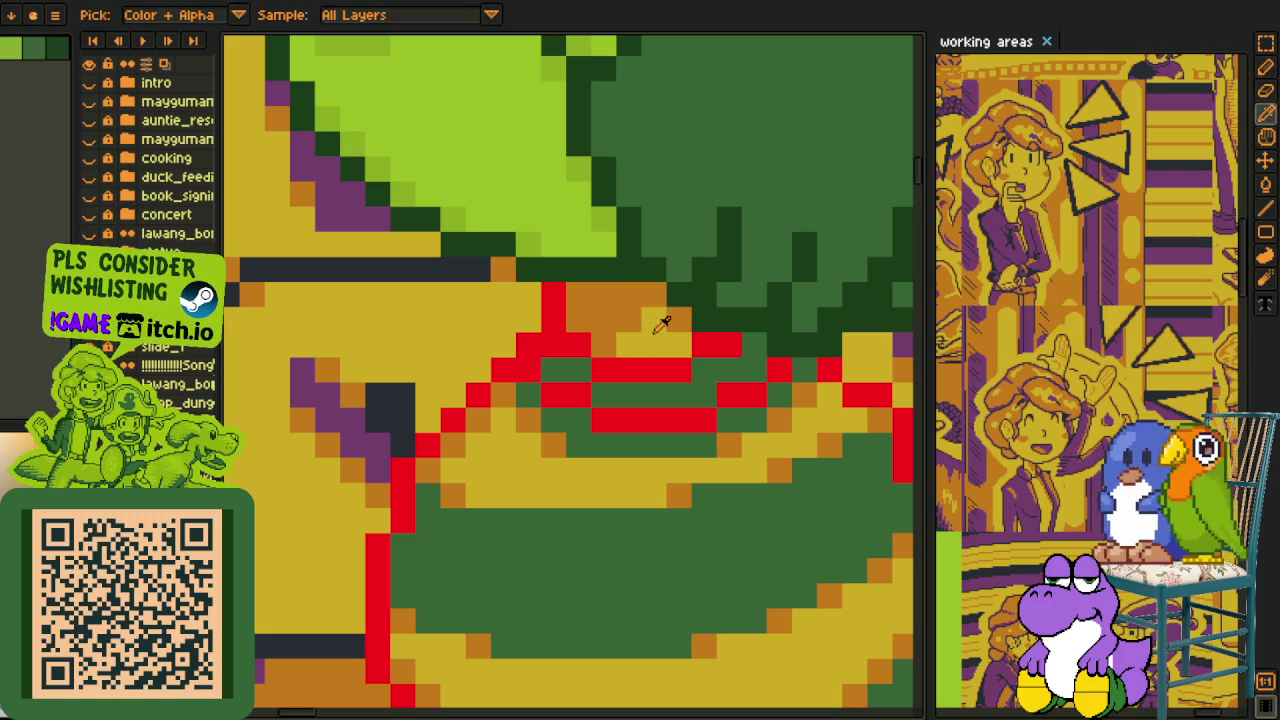
key("i")
scroll(566, 429, "down", 3)
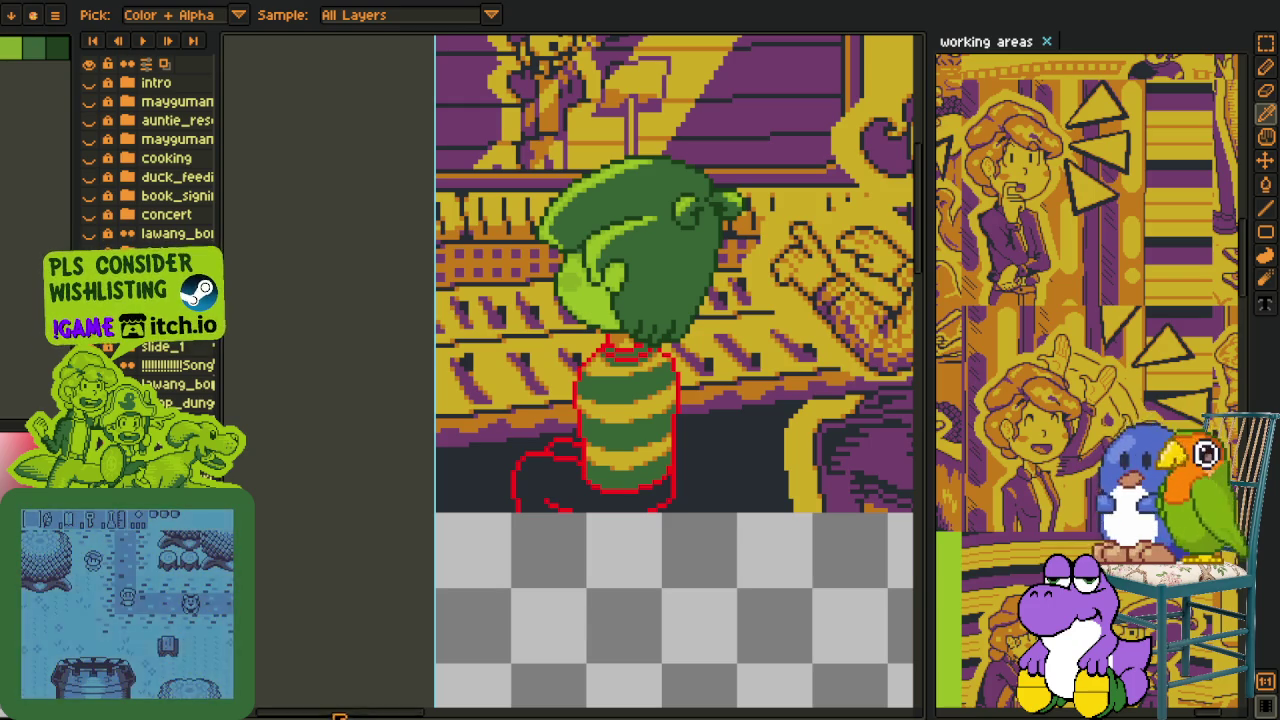
Create a new empty layer from the layer panel's New Layer option.
mouse_move(523, 534)
left_mouse_down()
mouse_move(465, 522)
mouse_move(411, 478)
left_mouse_up()
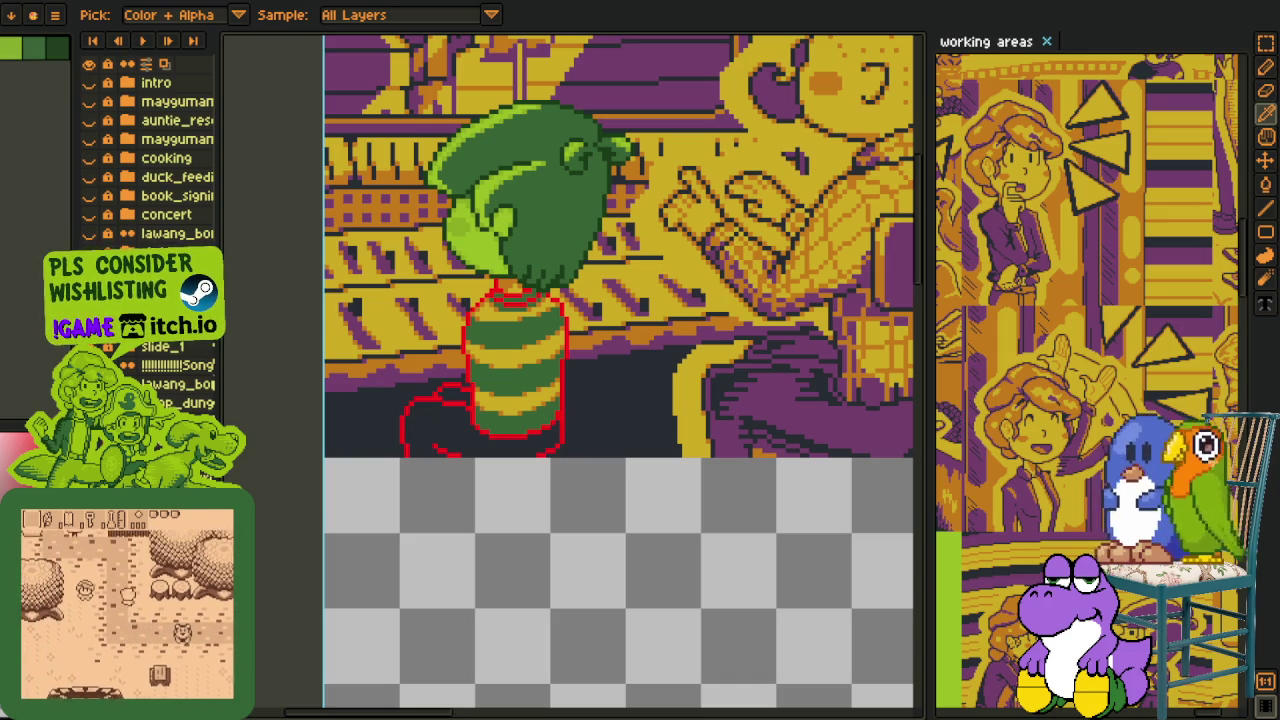
right_click(195, 296)
mouse_move(258, 330)
left_click(360, 330)
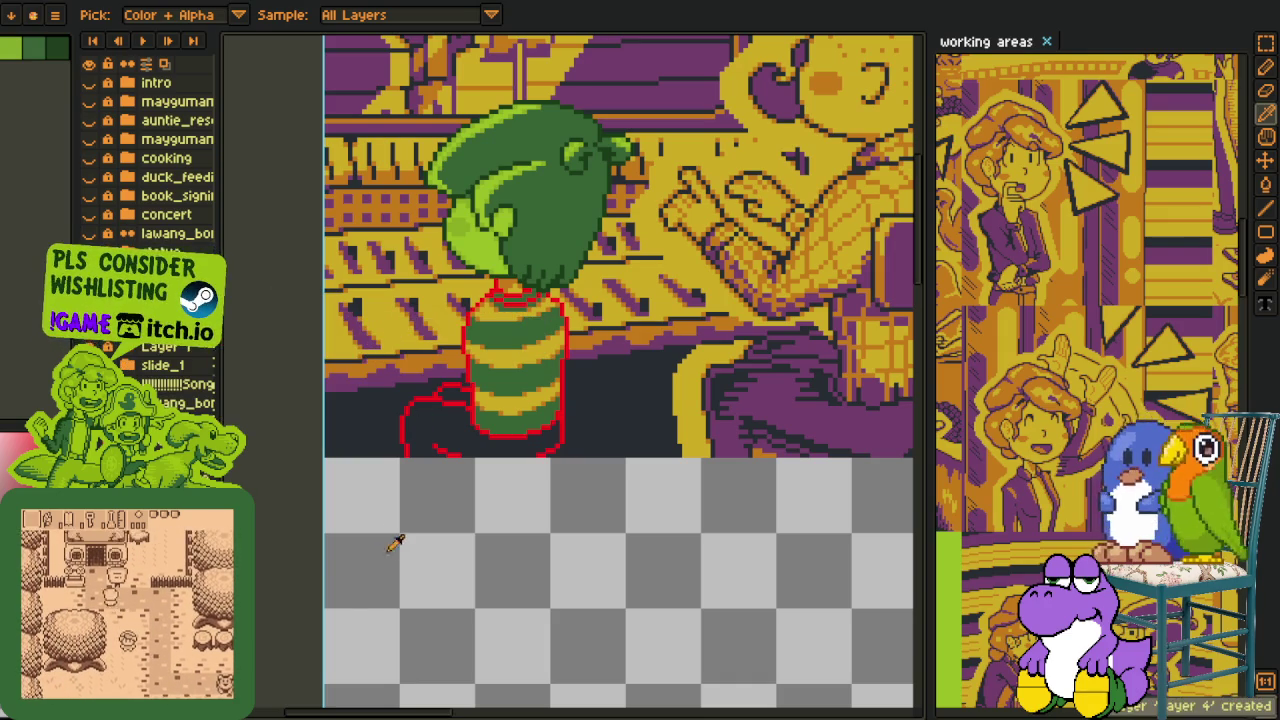
Zoom into the legs and trace the left leg's outline in white, including its lower step.
left_click_drag(428, 489, 652, 497)
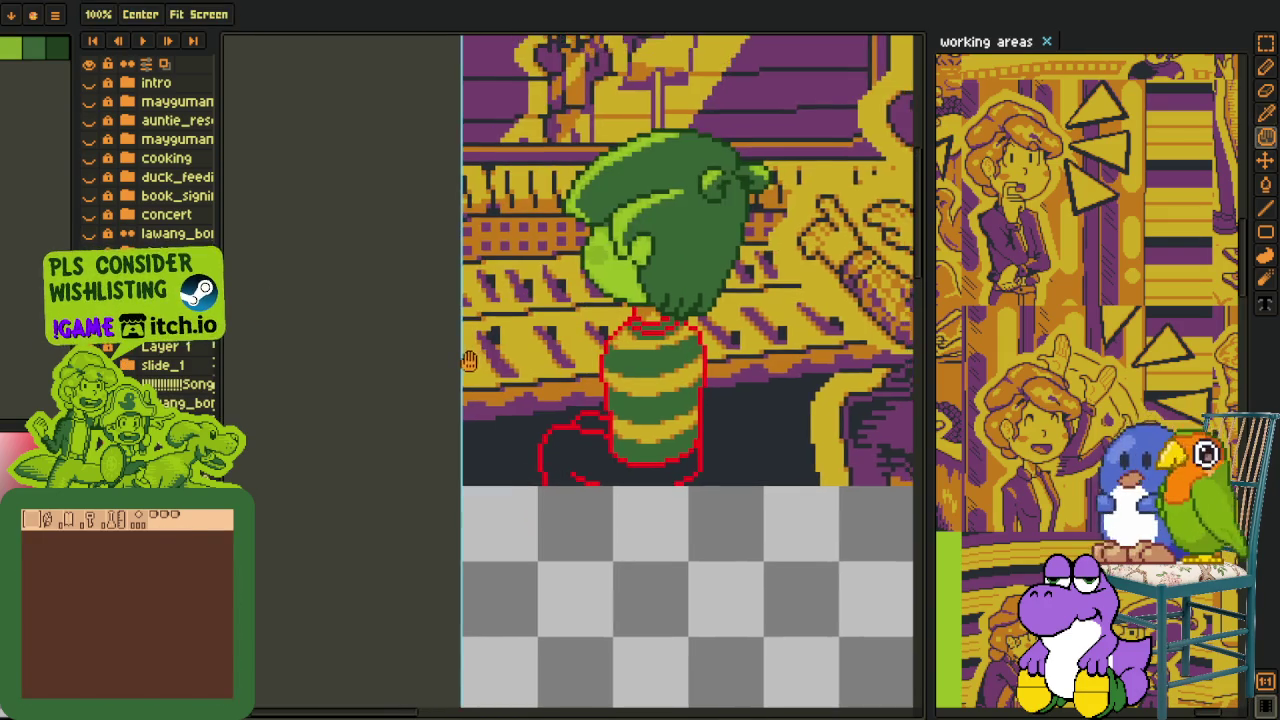
scroll(790, 446, "up", 2)
scroll(590, 407, "up", 1)
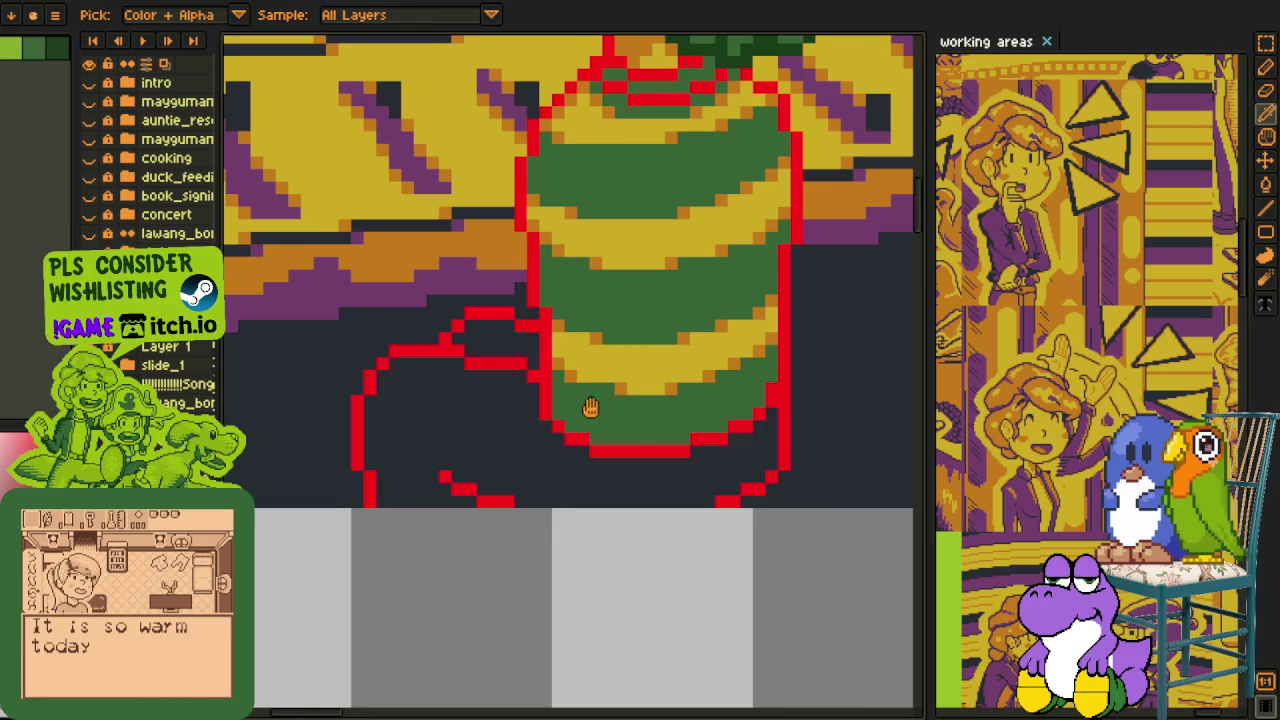
left_click_drag(590, 407, 706, 440)
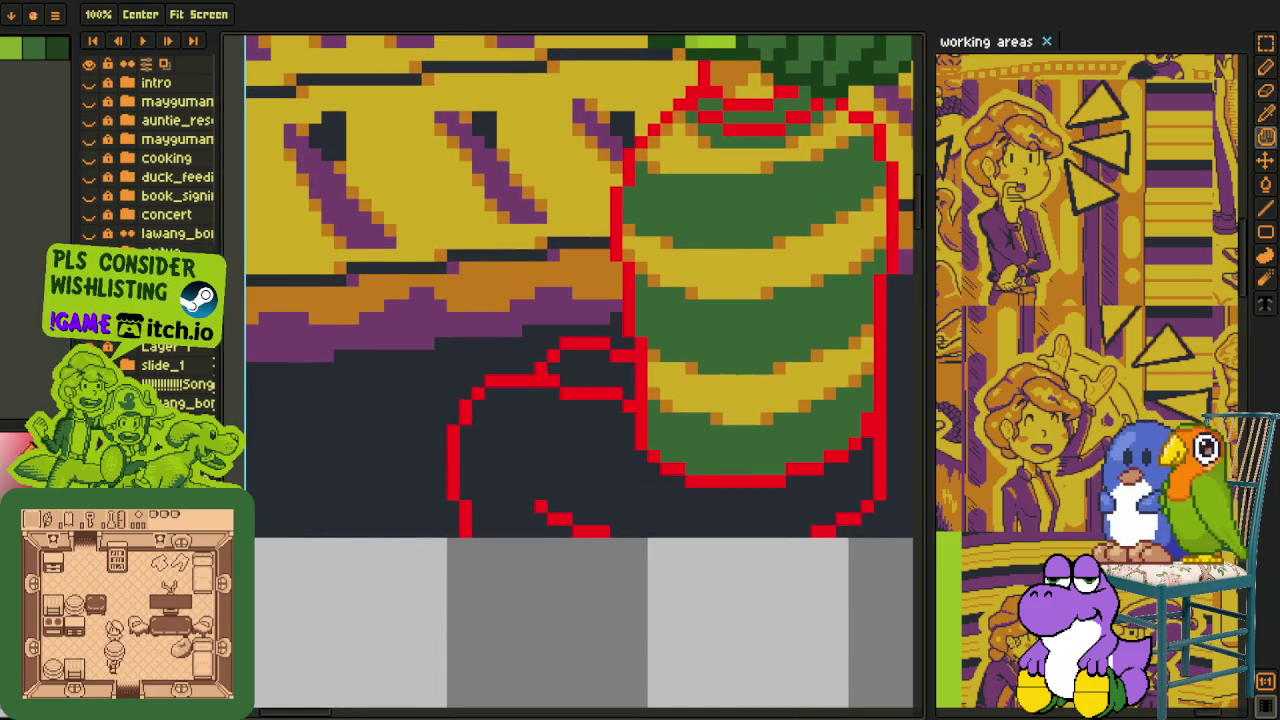
scroll(563, 374, "down", 1)
scroll(572, 413, "up", 2)
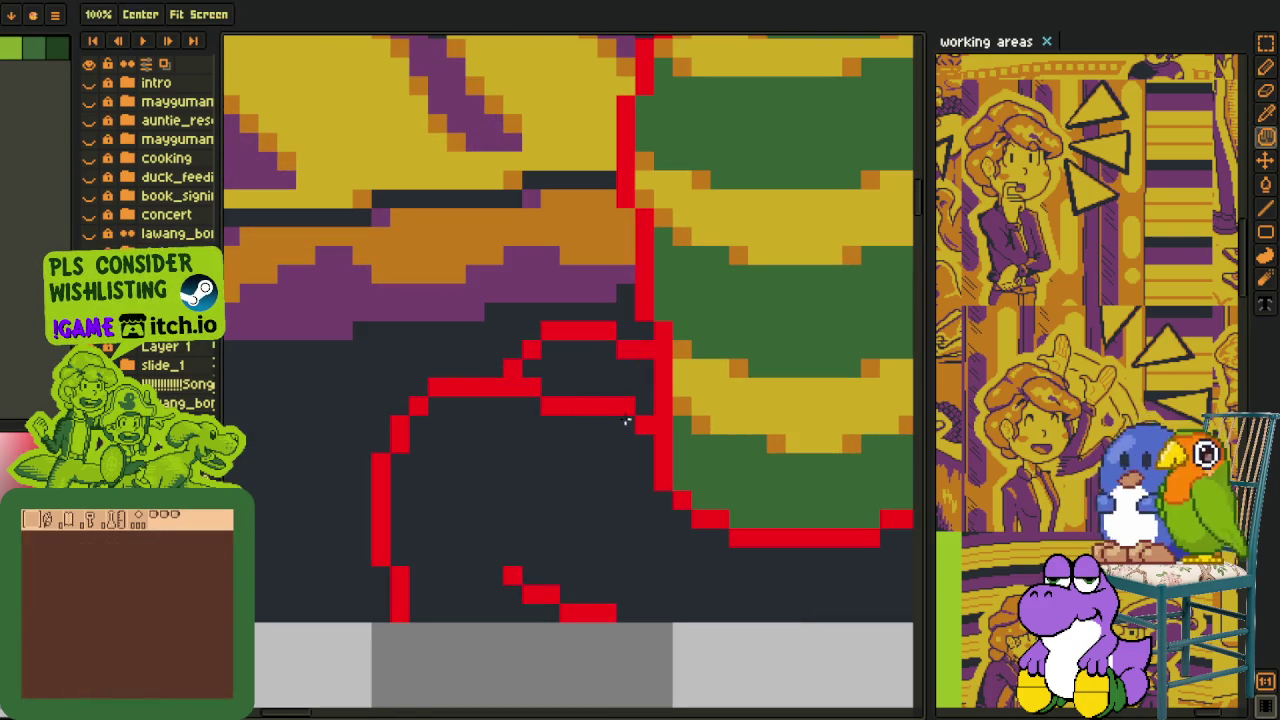
key("b")
mouse_move(619, 407)
left_mouse_down()
mouse_move(497, 383)
mouse_move(364, 463)
mouse_move(368, 527)
left_mouse_up()
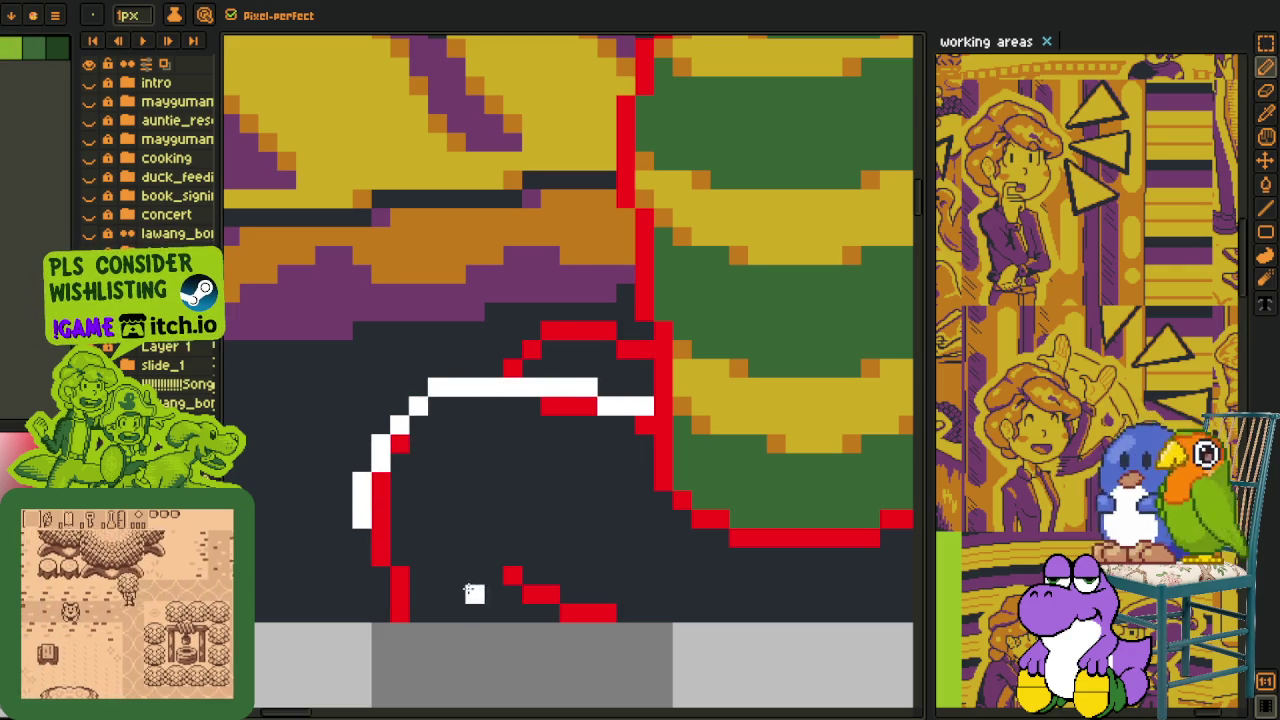
left_click_drag(512, 576, 570, 611)
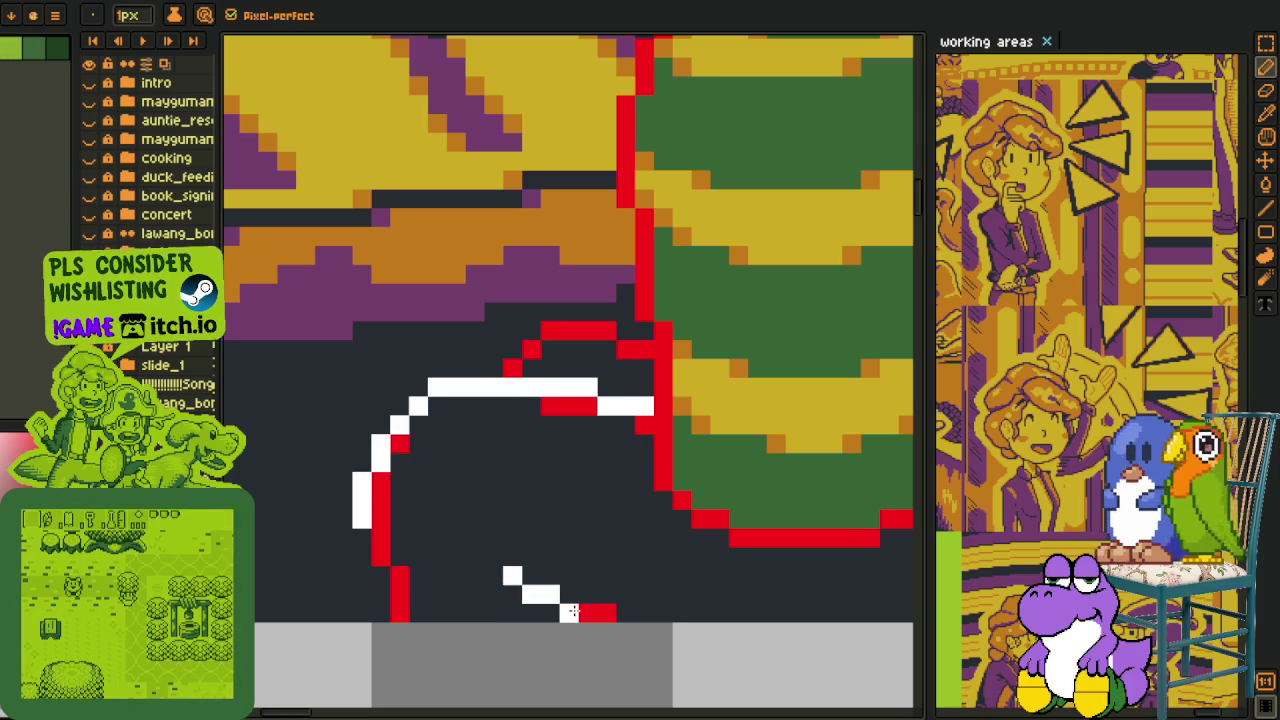
left_click(362, 547)
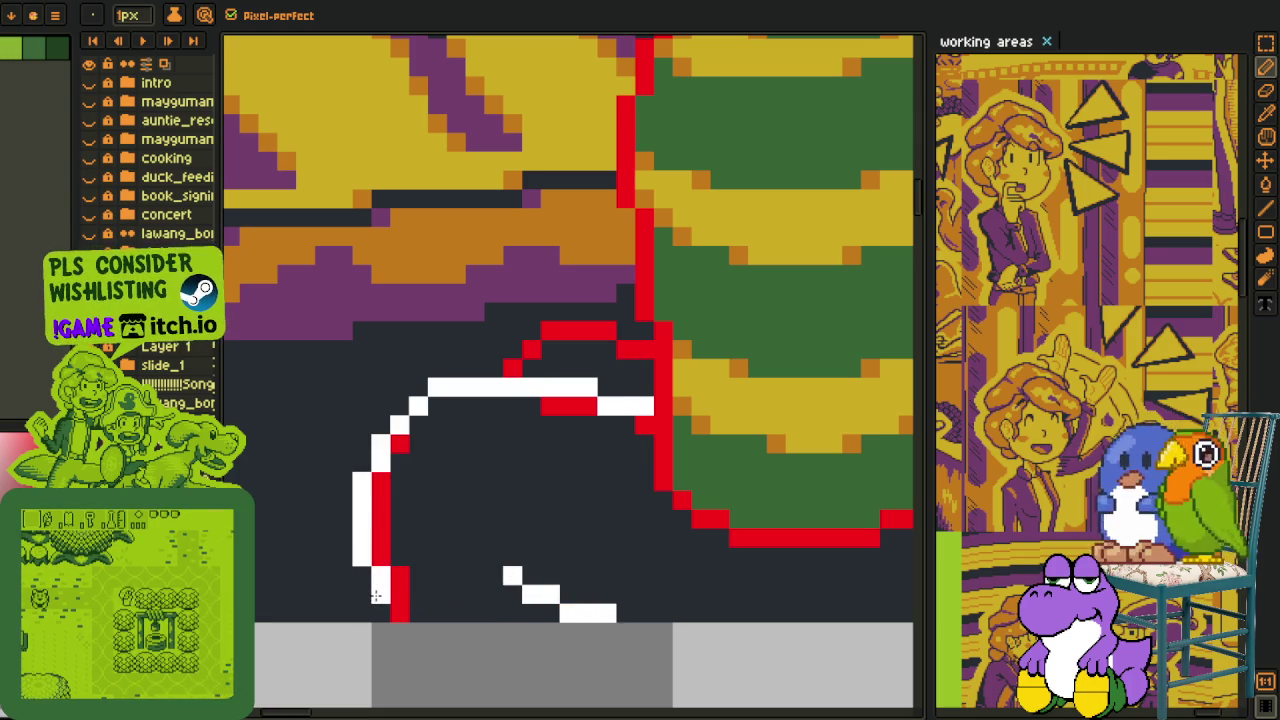
mouse_move(399, 575)
left_mouse_down()
mouse_move(437, 576)
mouse_move(438, 612)
mouse_move(489, 592)
mouse_move(476, 599)
left_mouse_up()
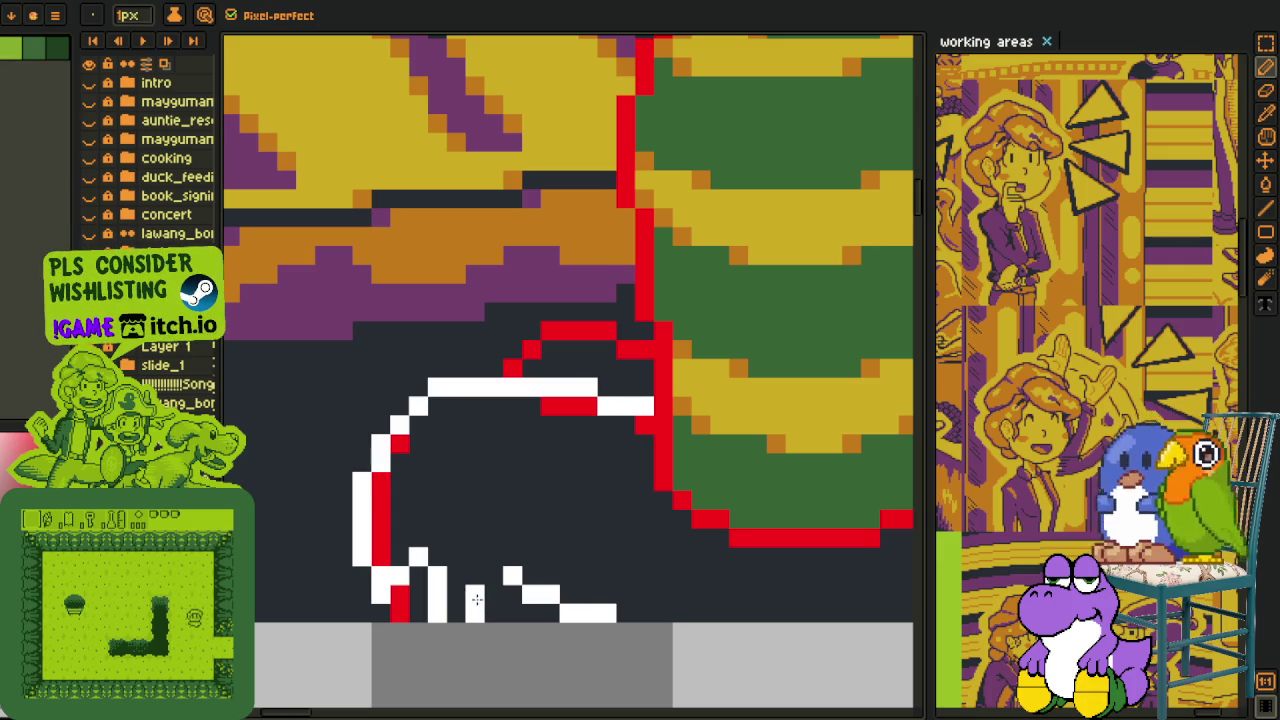
Paint over two red stair-step pixels at the body's lower right with dark background.
scroll(477, 601, "down", 3)
scroll(429, 434, "up", 1)
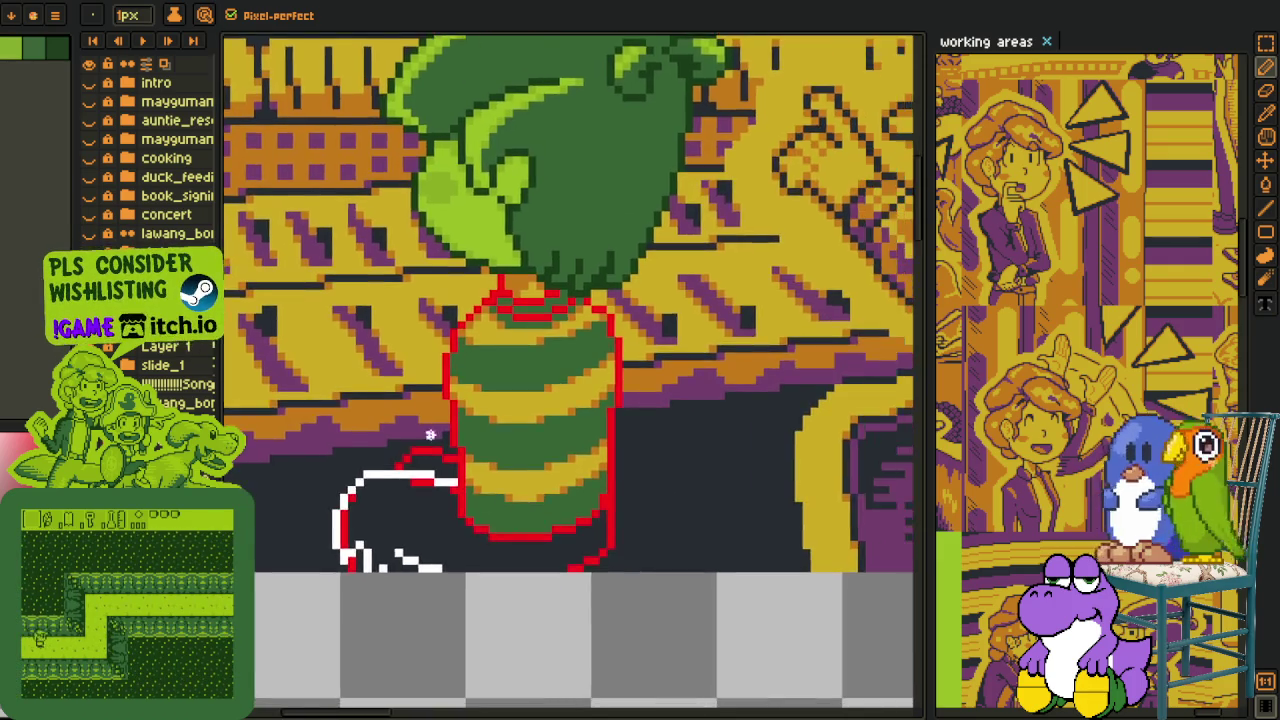
scroll(372, 505, "up", 2)
scroll(369, 508, "down", 1)
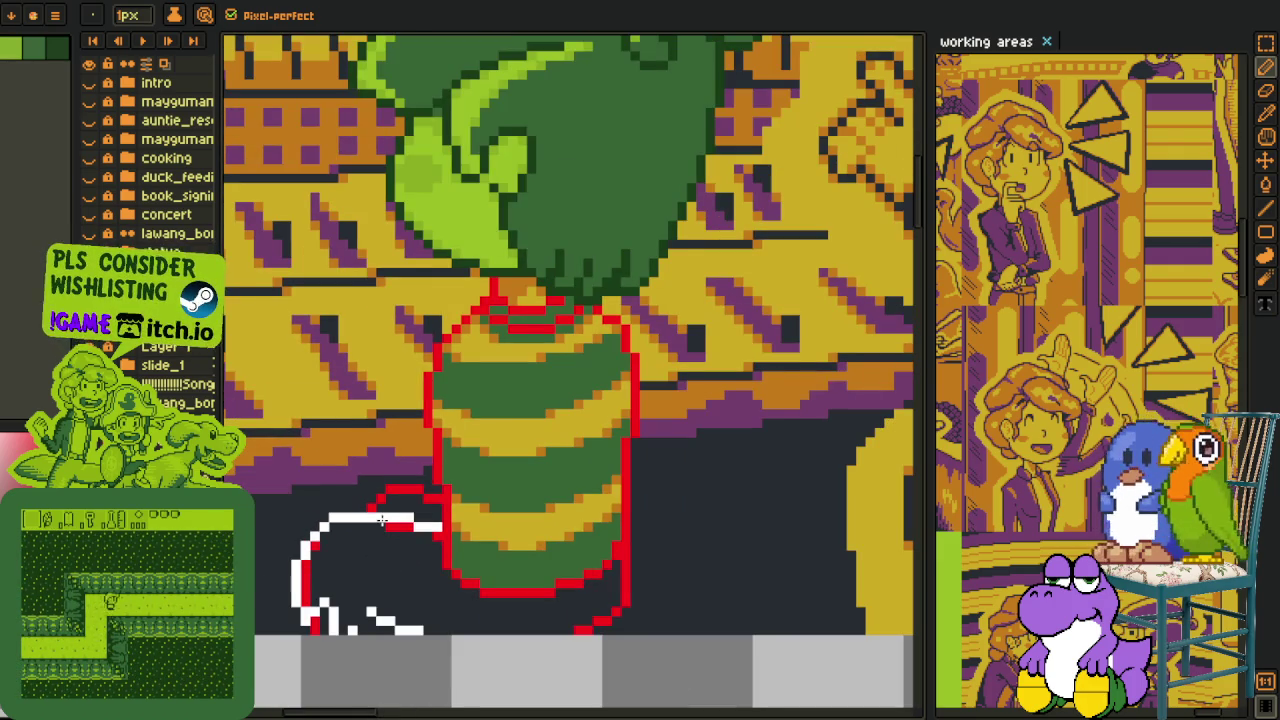
left_click_drag(380, 524, 440, 454)
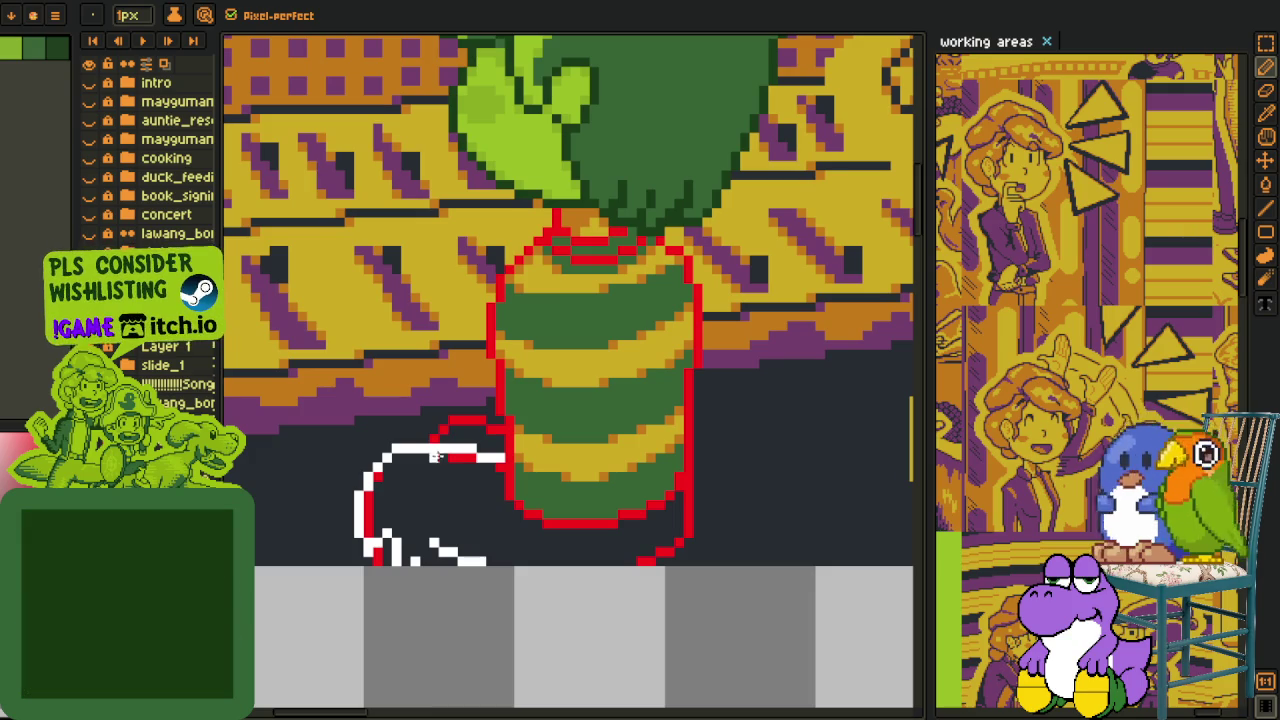
scroll(643, 562, "up", 2)
scroll(700, 514, "down", 2)
mouse_move(665, 553)
left_mouse_down()
mouse_move(600, 551)
mouse_move(548, 575)
left_mouse_up()
scroll(600, 549, "up", 2)
key("b")
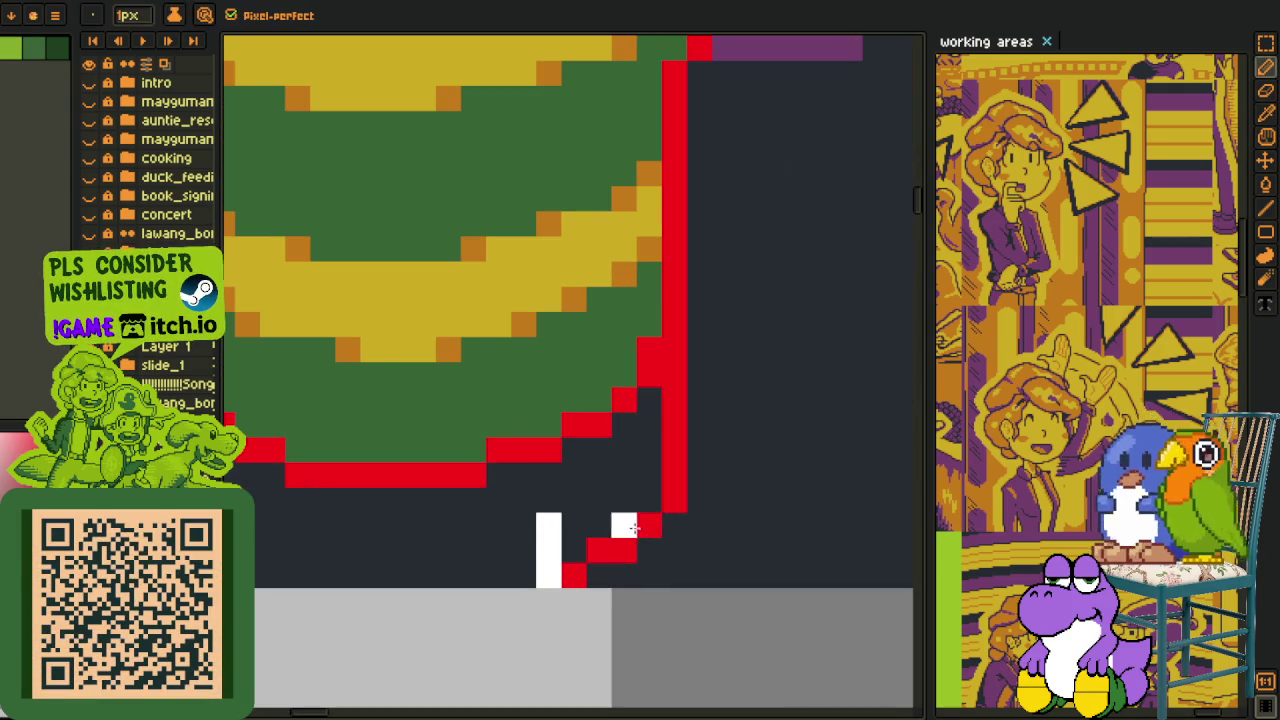
left_click(623, 525, "alt")
left_click_drag(609, 531, 575, 563)
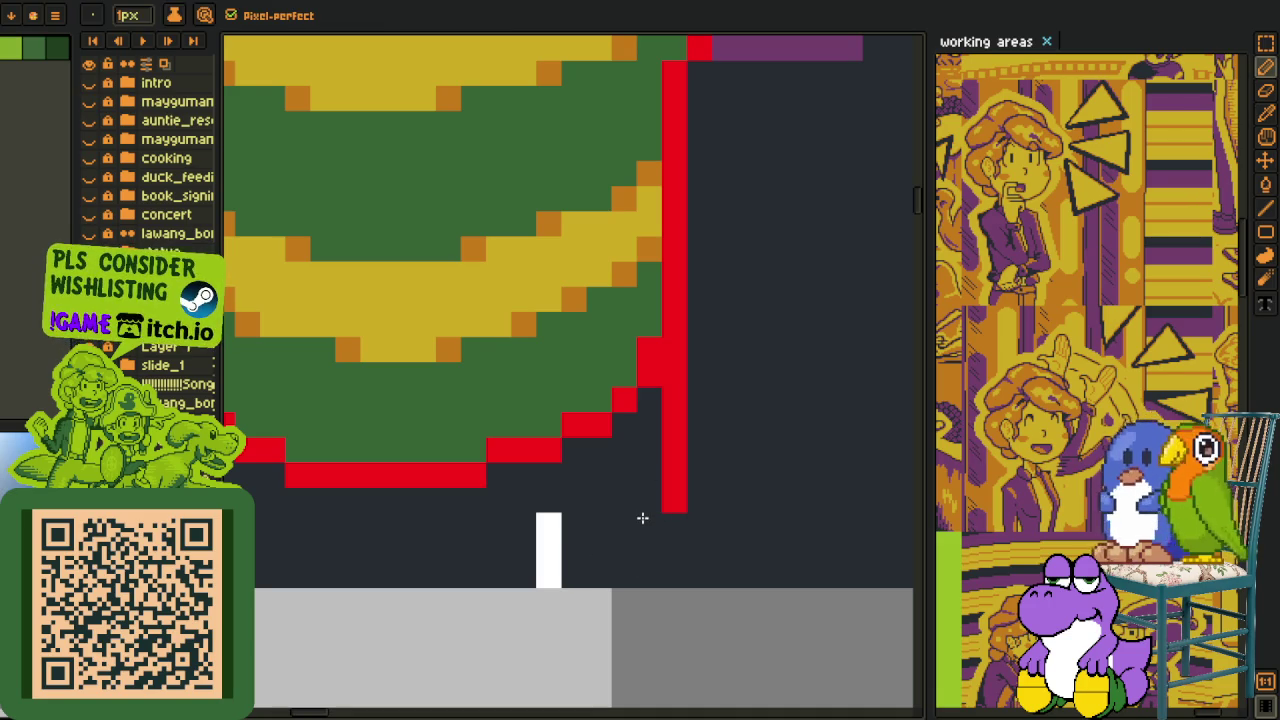
Reshape the red staircase using eyedropped red and dark colours, extending it toward the feet.
key("alt")
left_click(674, 490, "alt")
left_click_drag(674, 522, 659, 538)
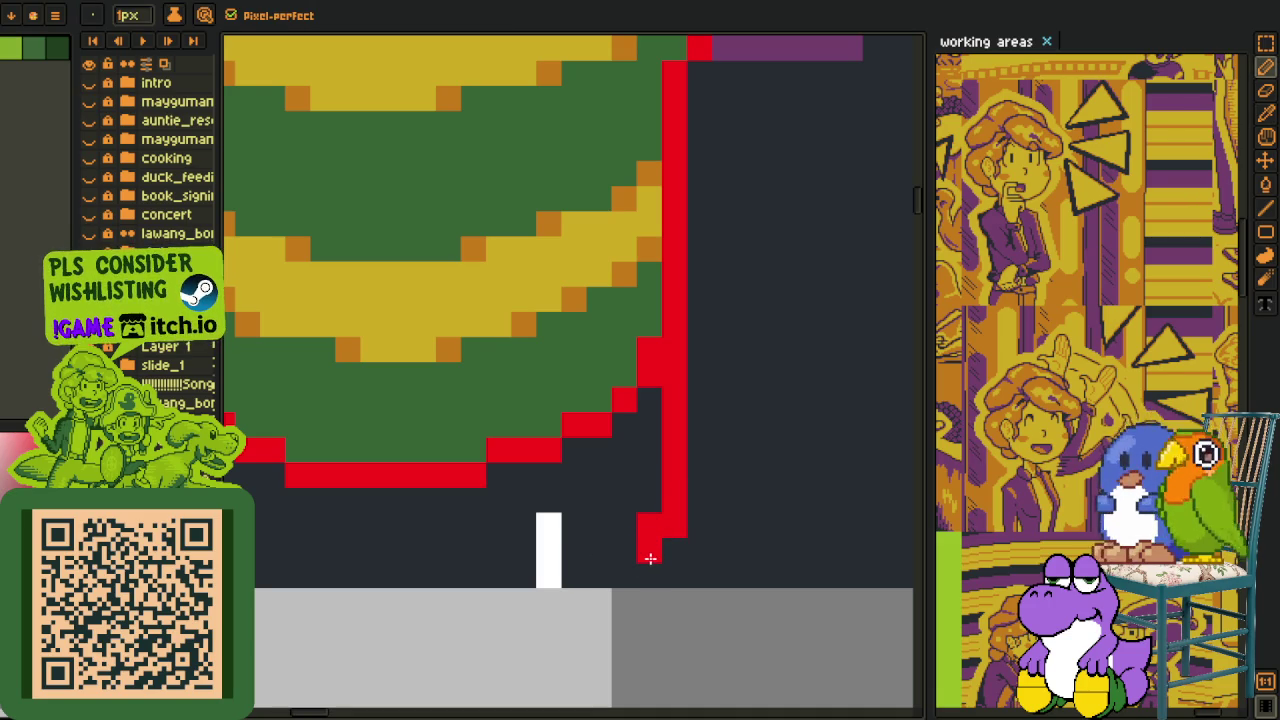
left_click(634, 503, "alt")
left_click(637, 523)
left_click(646, 543, "alt")
left_click(615, 578)
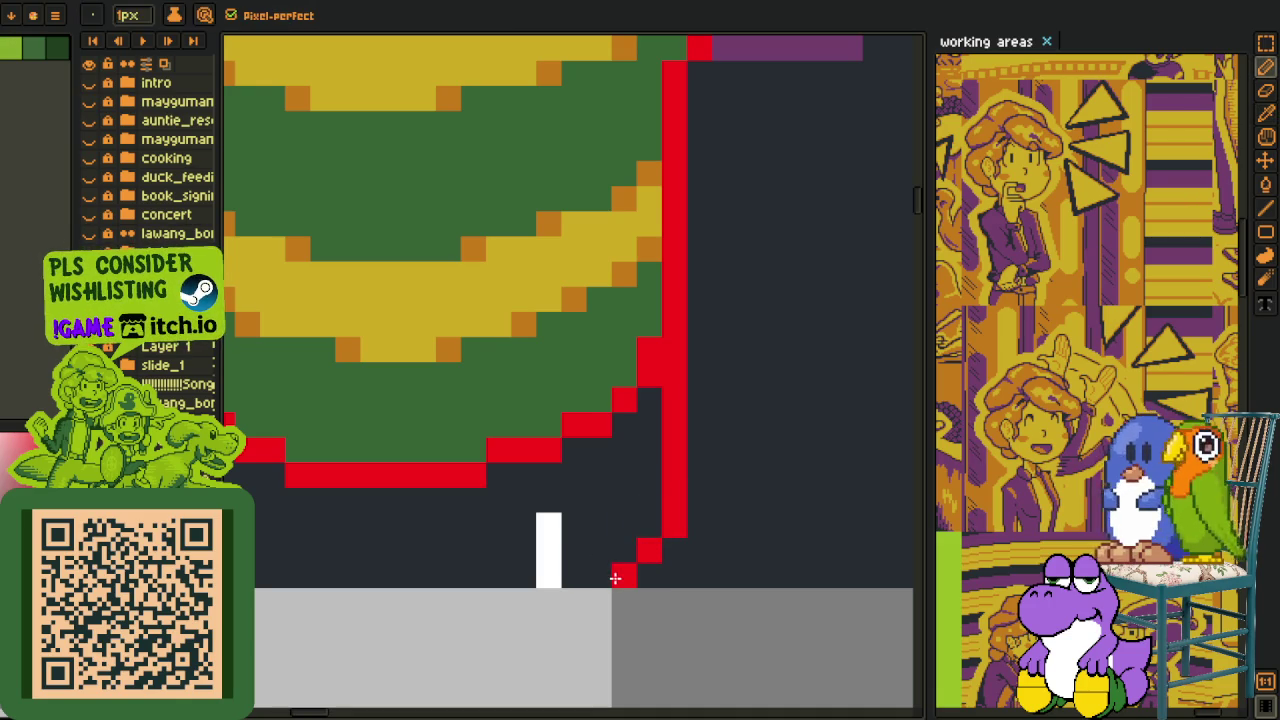
Pick the white leg colour and add one more white pixel to the leg line.
scroll(614, 578, "down", 3)
scroll(600, 560, "up", 2)
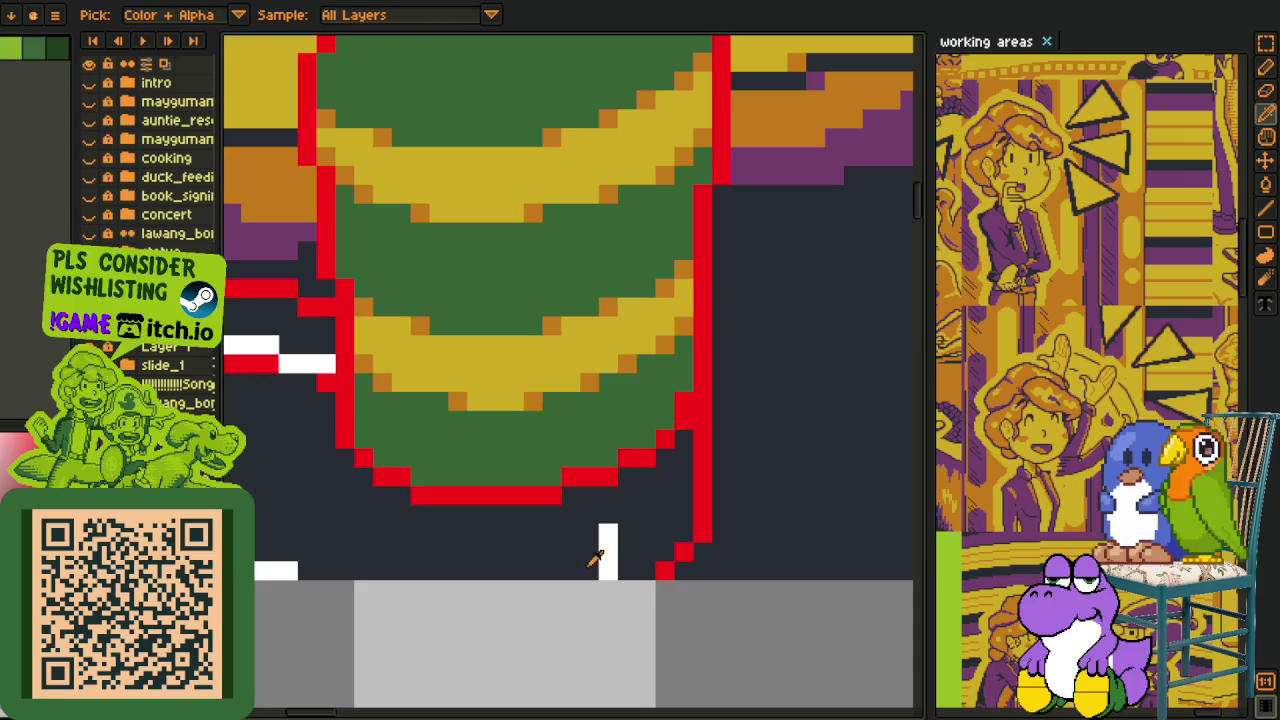
left_click(608, 560, "alt")
left_click(589, 571)
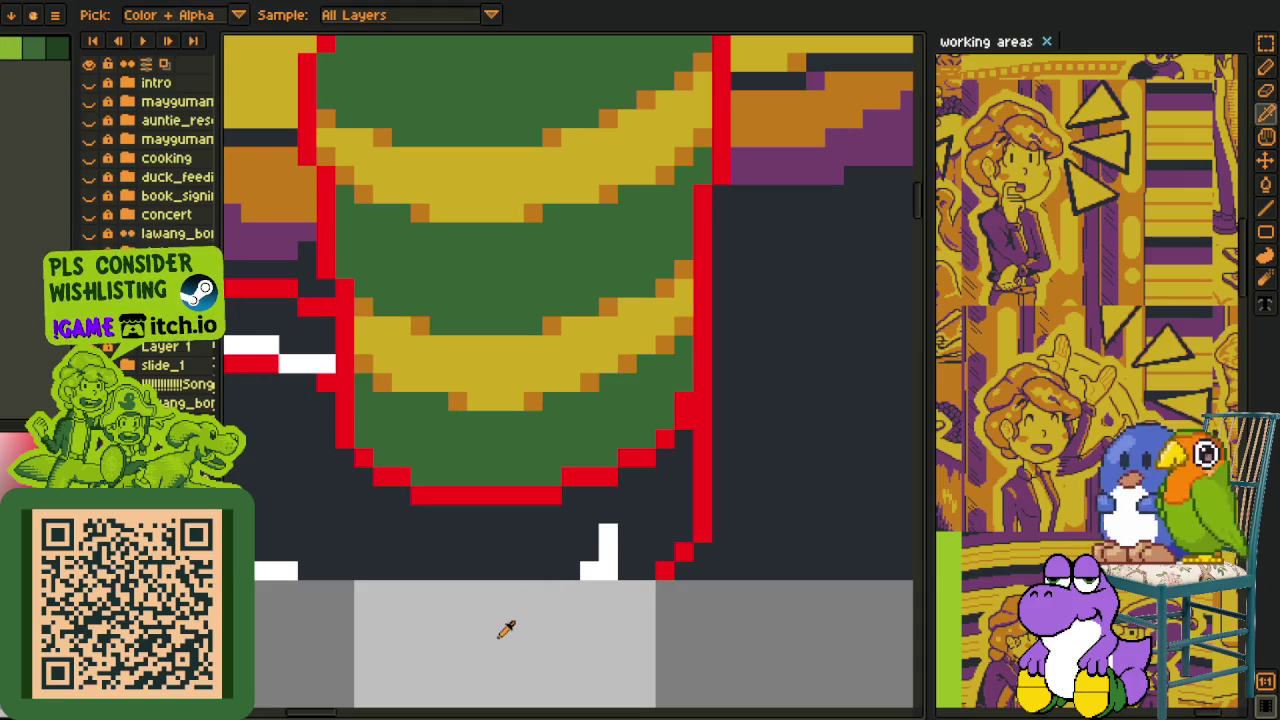
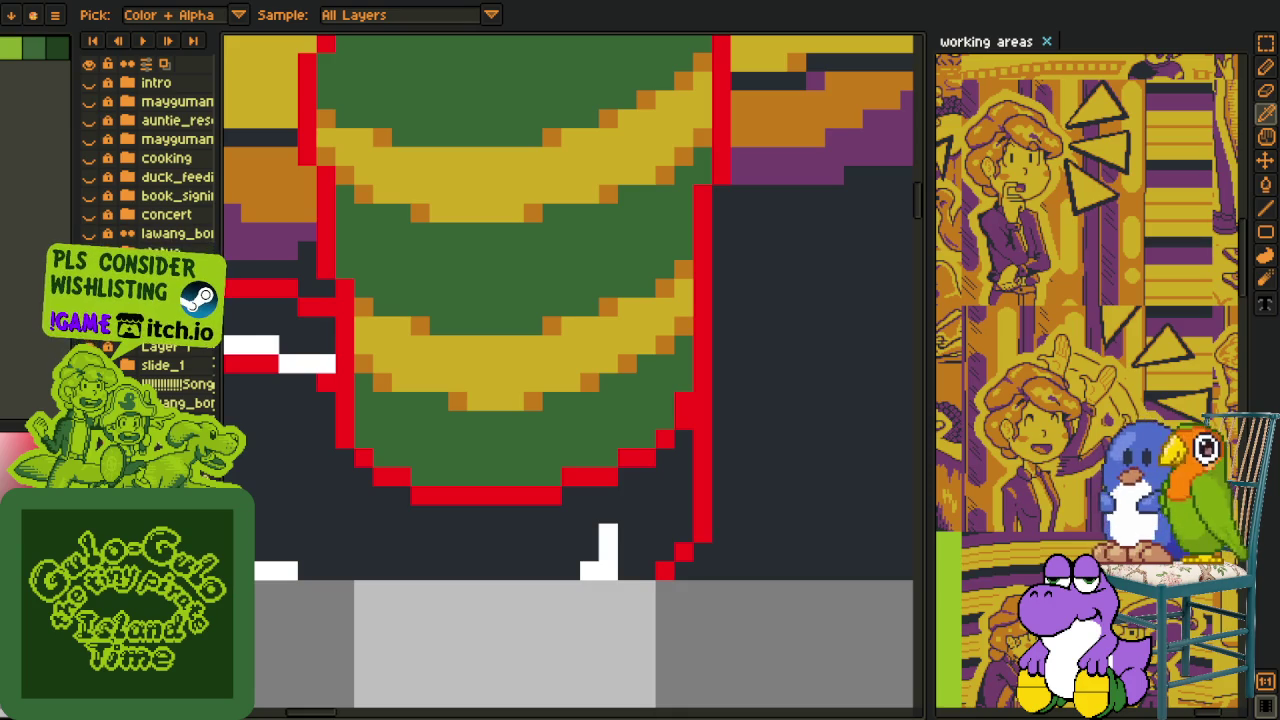
Fill the dark gaps inside the character's outline with green and patch a missing red outline pixel.
left_click_drag(534, 557, 649, 514)
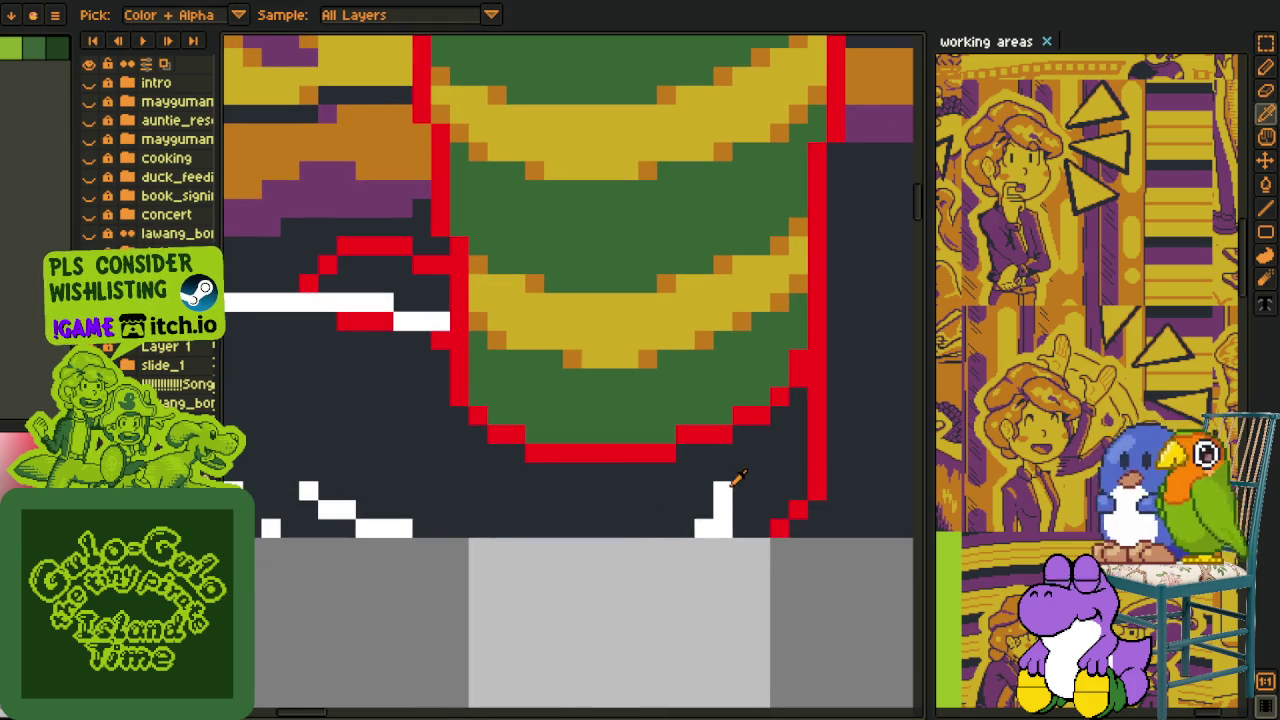
scroll(651, 500, "down", 2)
key("g")
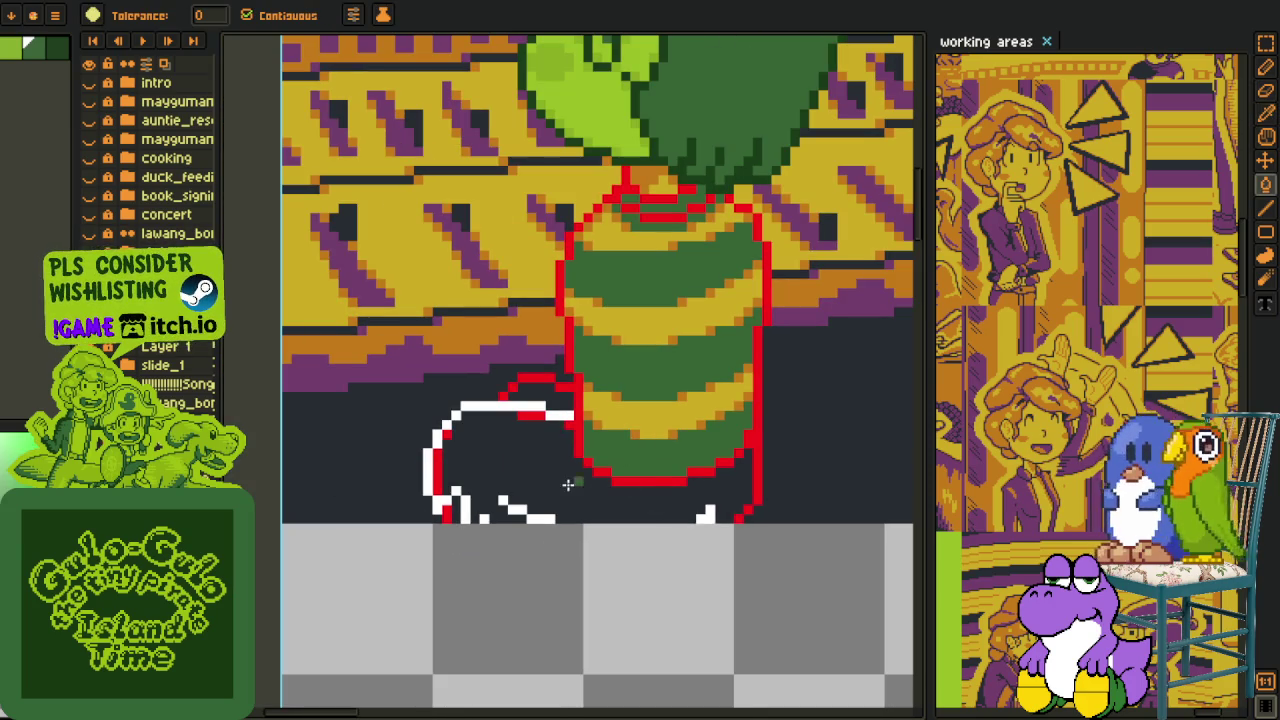
left_click(567, 485)
scroll(560, 430, "up", 2)
scroll(497, 419, "up", 1)
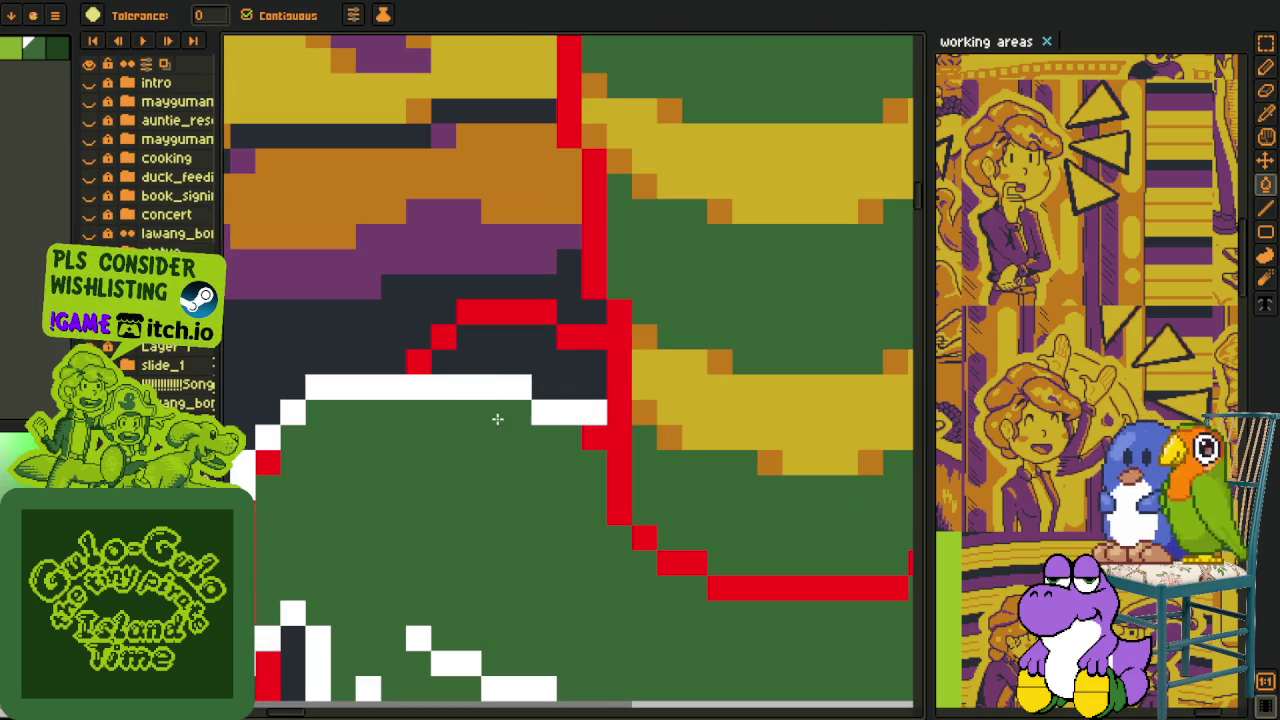
left_click(590, 441)
right_click(267, 462)
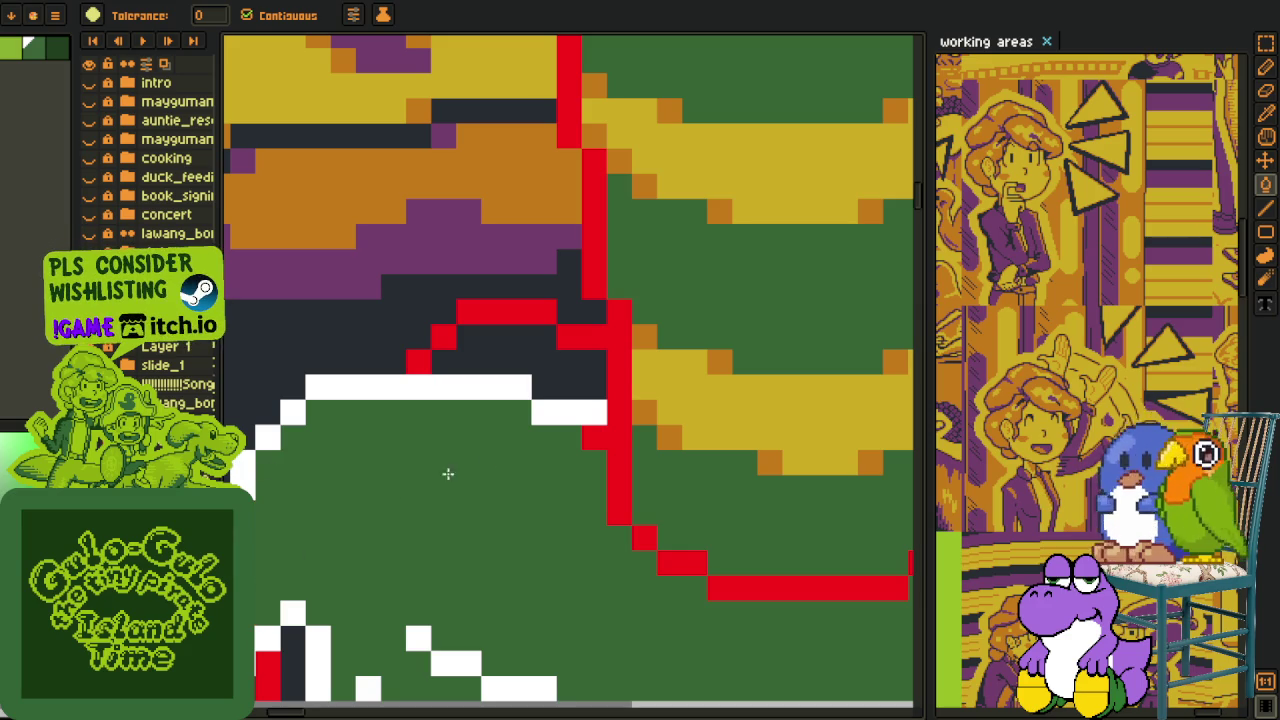
left_click(571, 386)
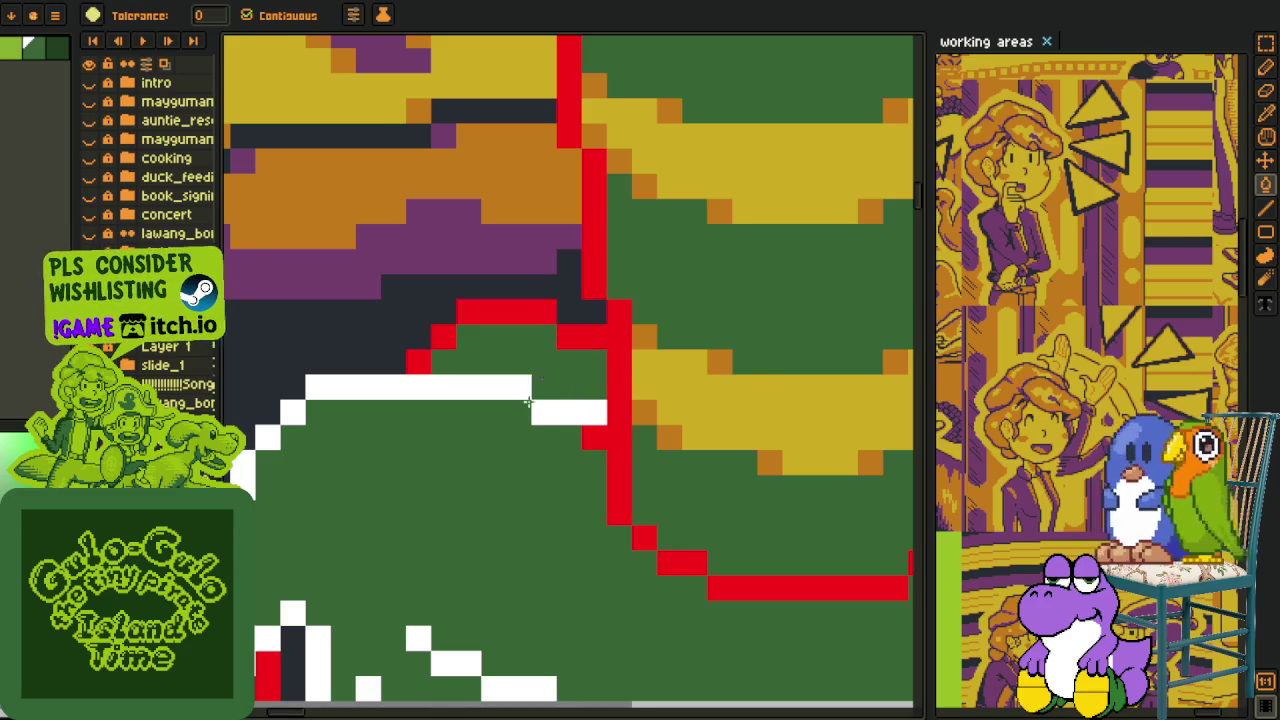
scroll(528, 402, "down", 2)
scroll(531, 437, "up", 2)
key("i")
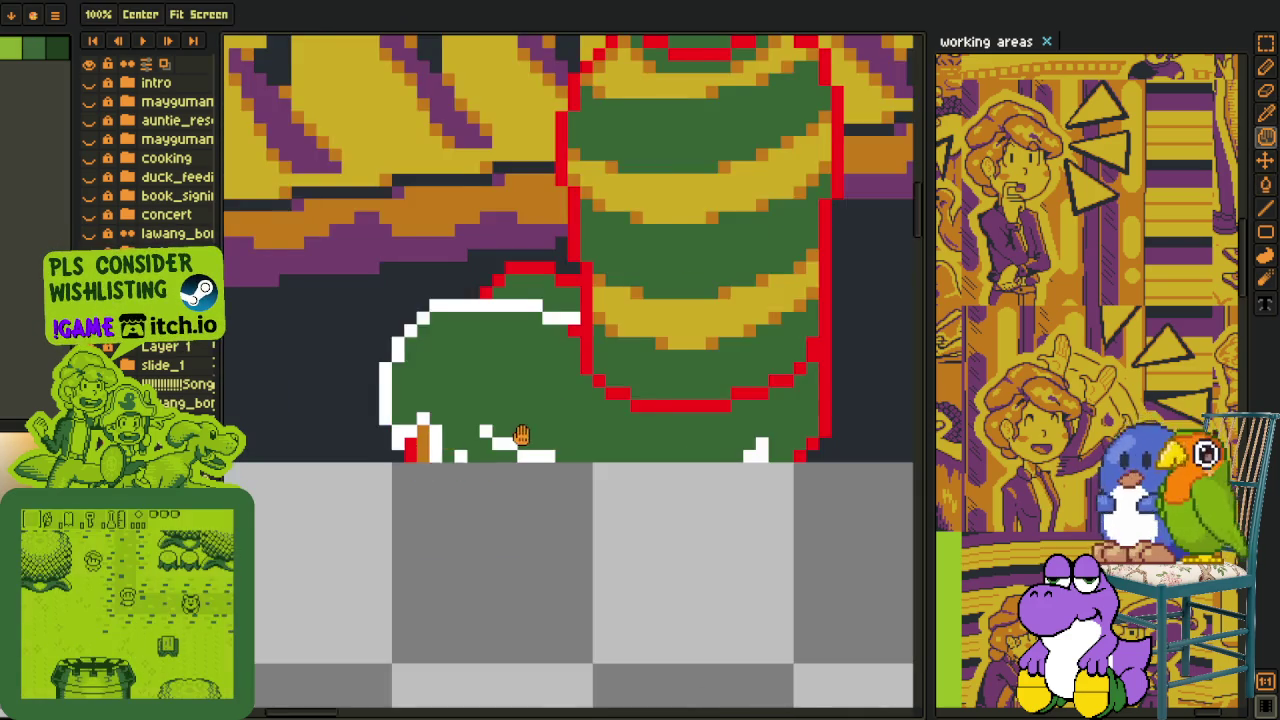
Merge Layer 1 down into the layer below and duplicate the poop_dung layer.
scroll(510, 415, "down", 3)
scroll(520, 392, "up", 2)
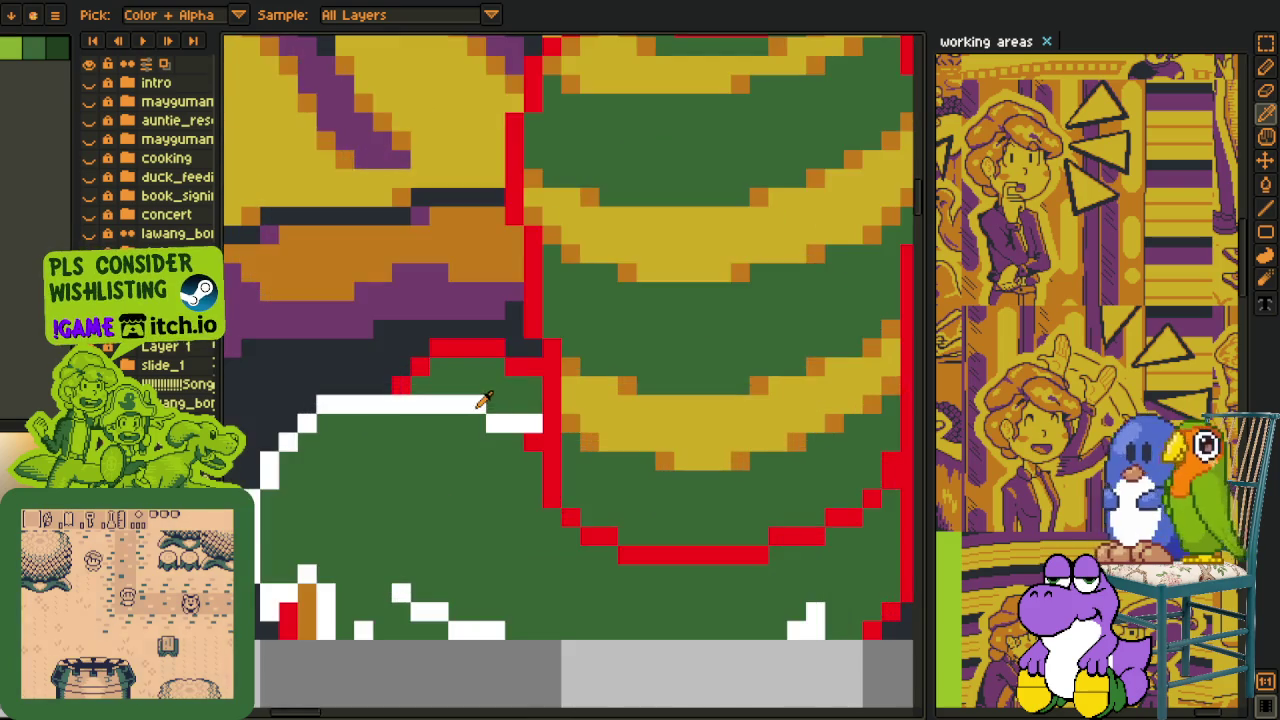
scroll(520, 392, "down", 2)
scroll(400, 460, "down", 2)
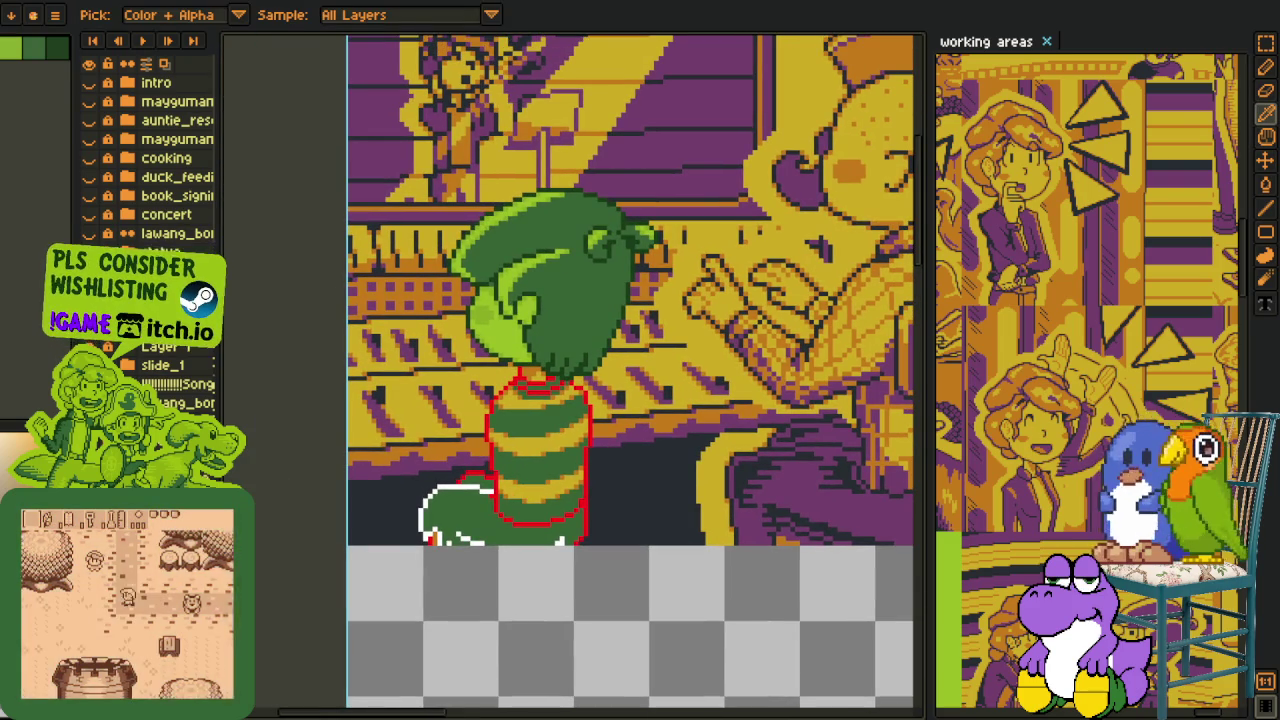
right_click(158, 296)
left_click(205, 403)
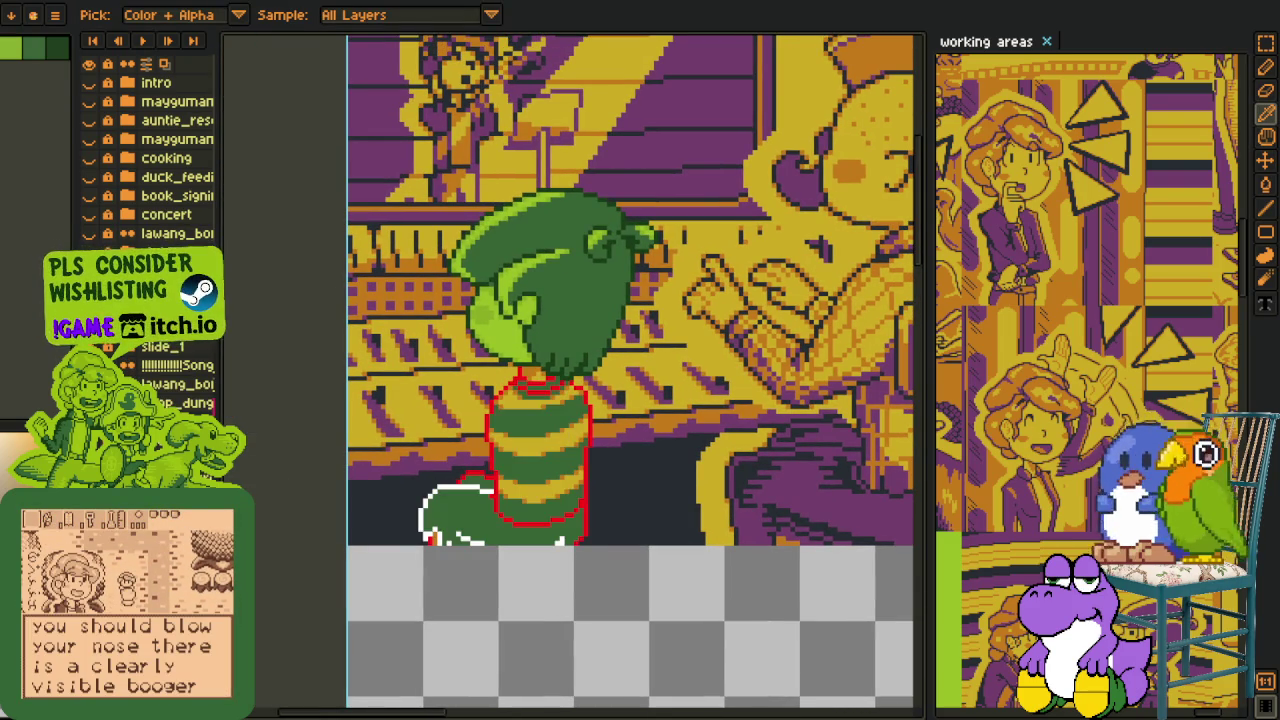
right_click(230, 296)
left_click(243, 386)
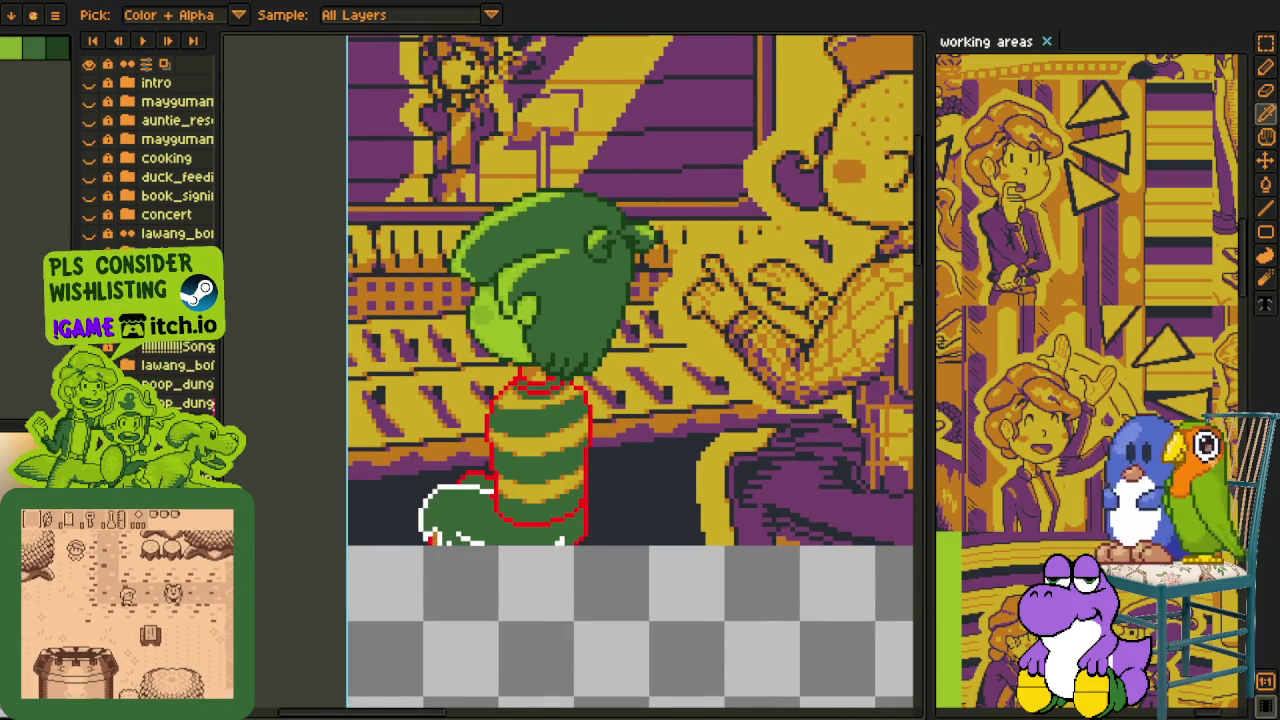
Apply a Replace Color pass, then set up another to turn red #FF0000 into #20282F.
scroll(503, 478, "up", 2)
scroll(503, 478, "up", 1)
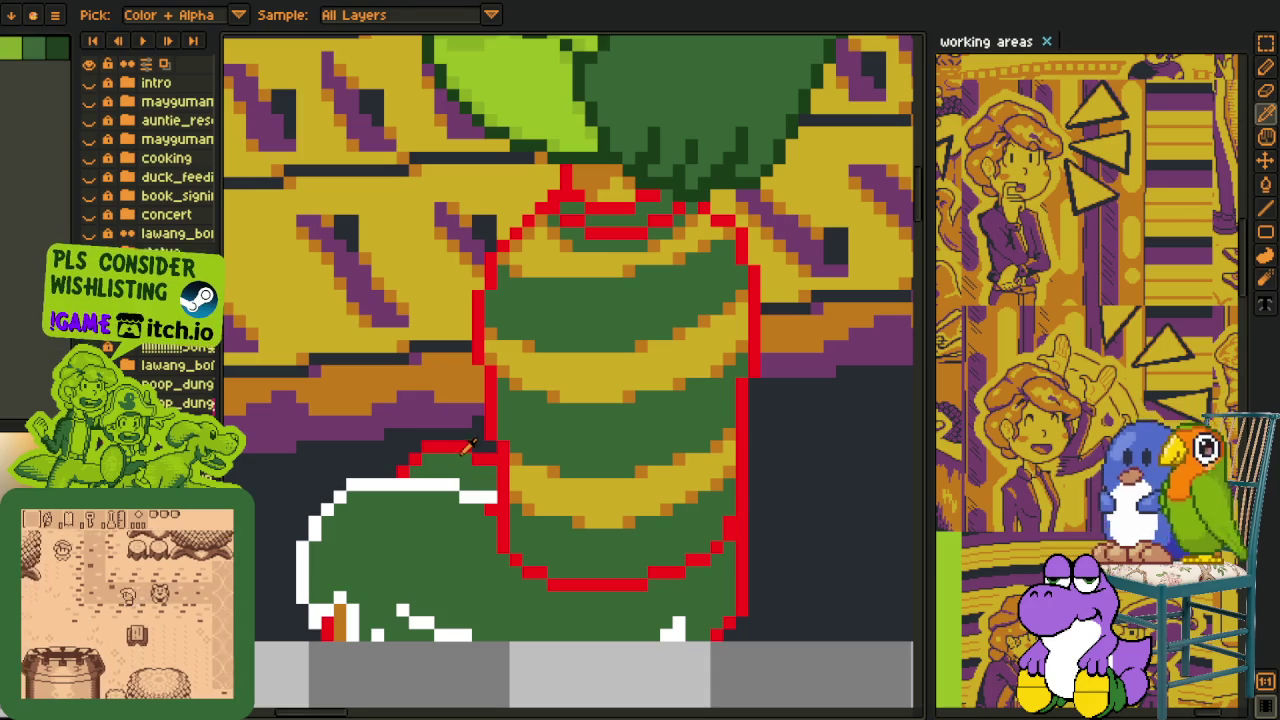
key("shift+r")
key("Return")
scroll(594, 414, "down", 2)
scroll(690, 445, "down", 1)
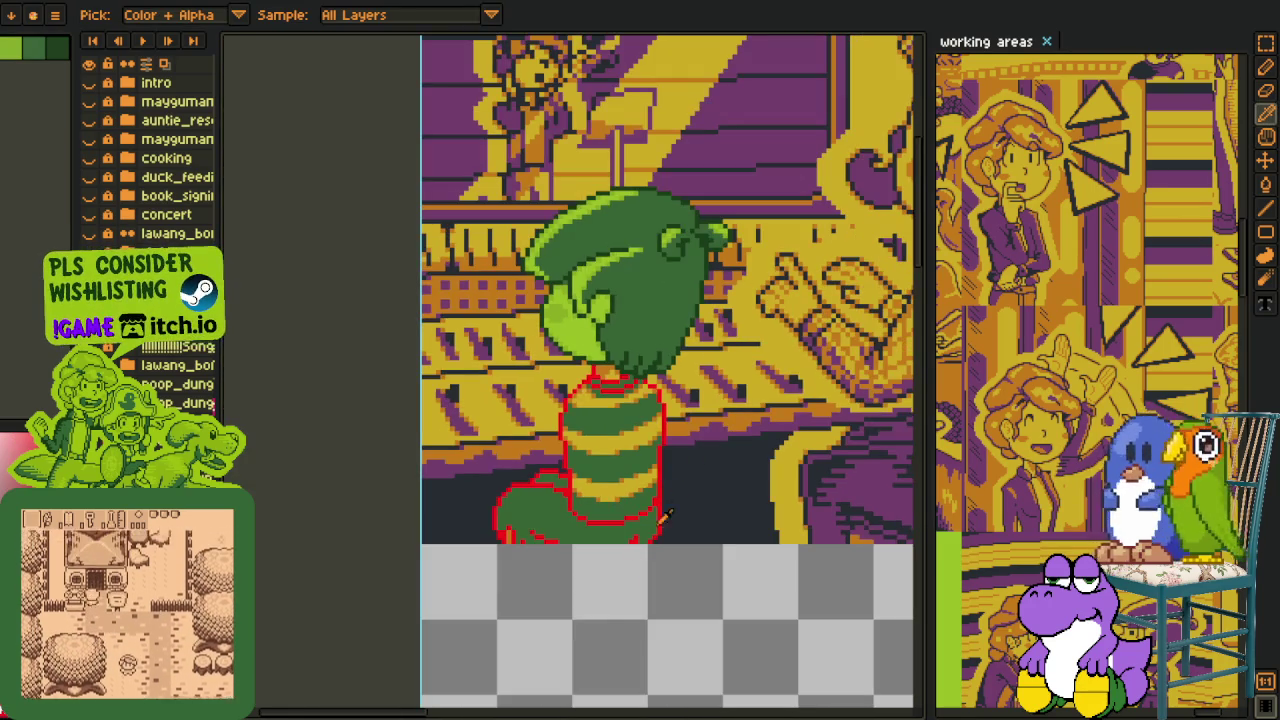
scroll(760, 430, "up", 1)
scroll(666, 372, "up", 1)
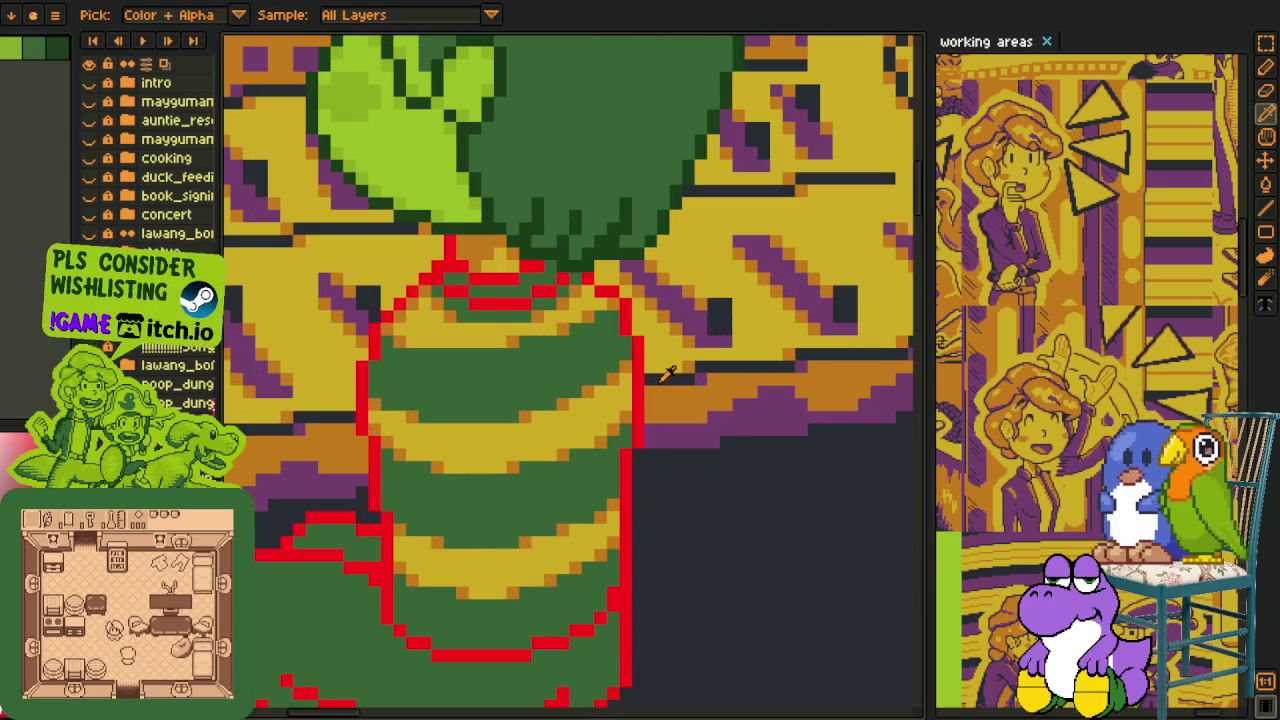
key("shift+r")
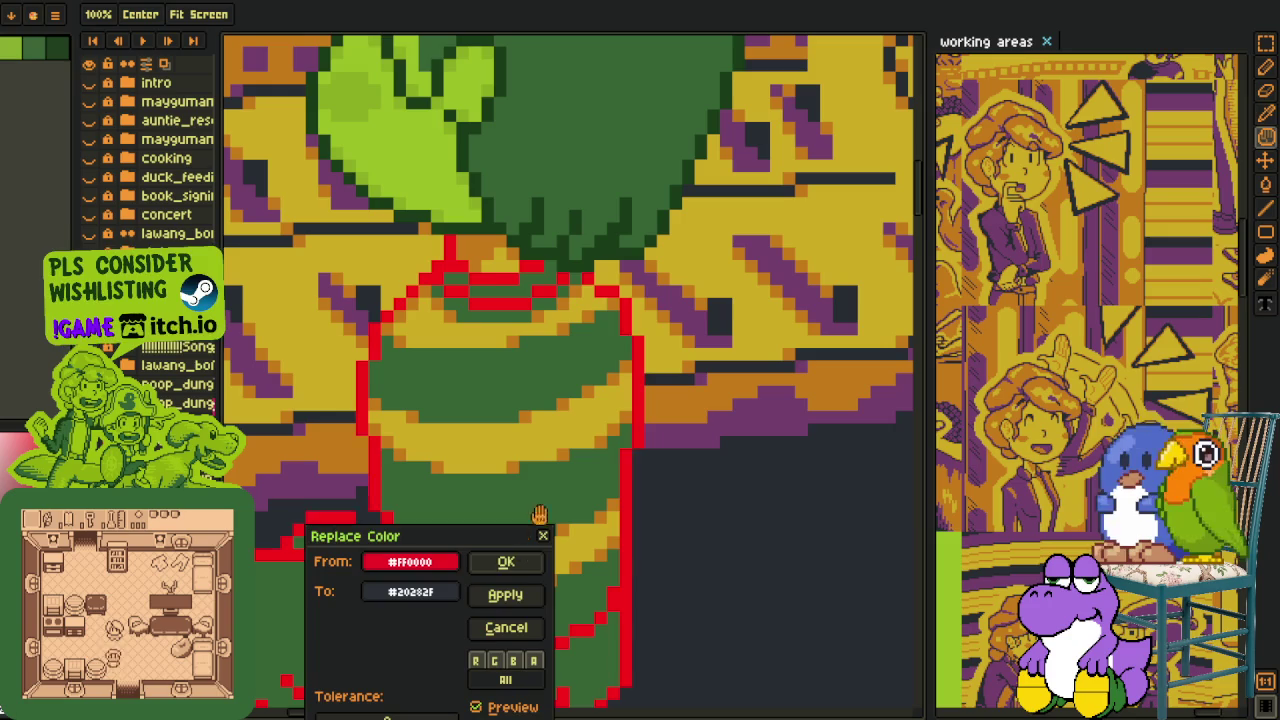
Replace the character's red outline colour with dark #20202F.
left_click(510, 556)
scroll(586, 578, "down", 3)
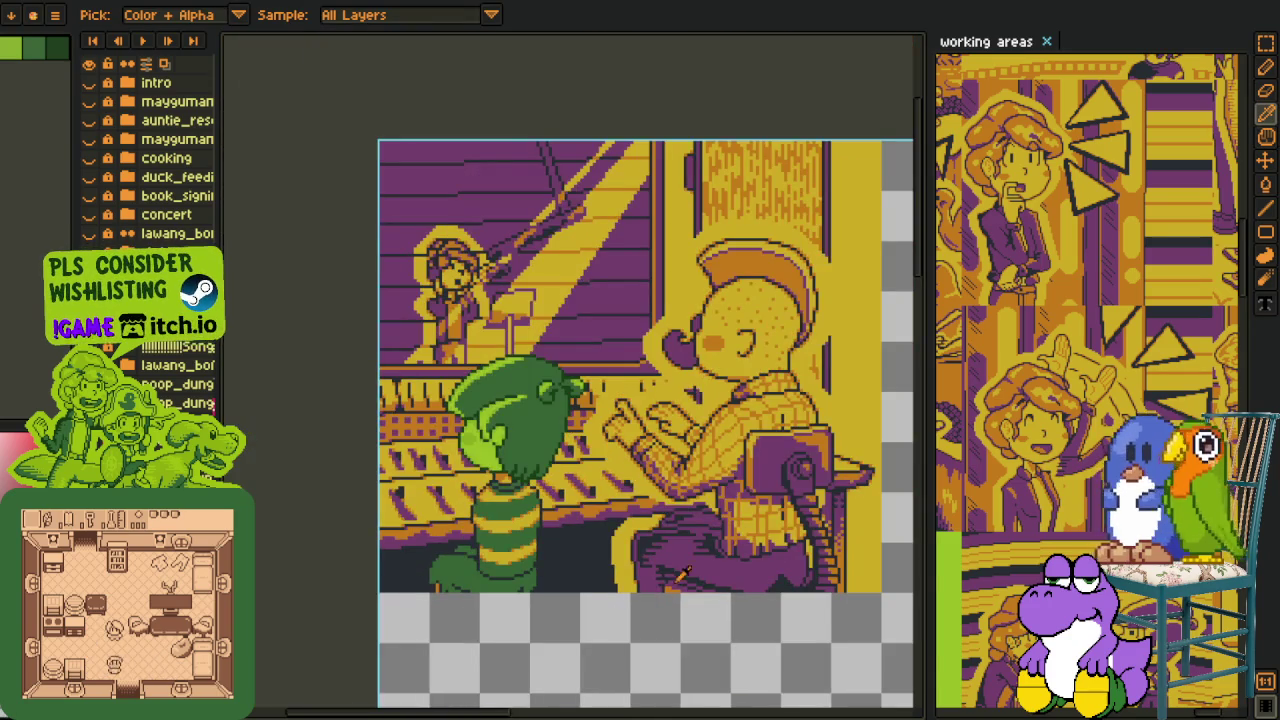
scroll(794, 470, "up", 3)
scroll(740, 442, "down", 2)
key("space")
scroll(633, 494, "up", 1)
scroll(580, 516, "up", 2)
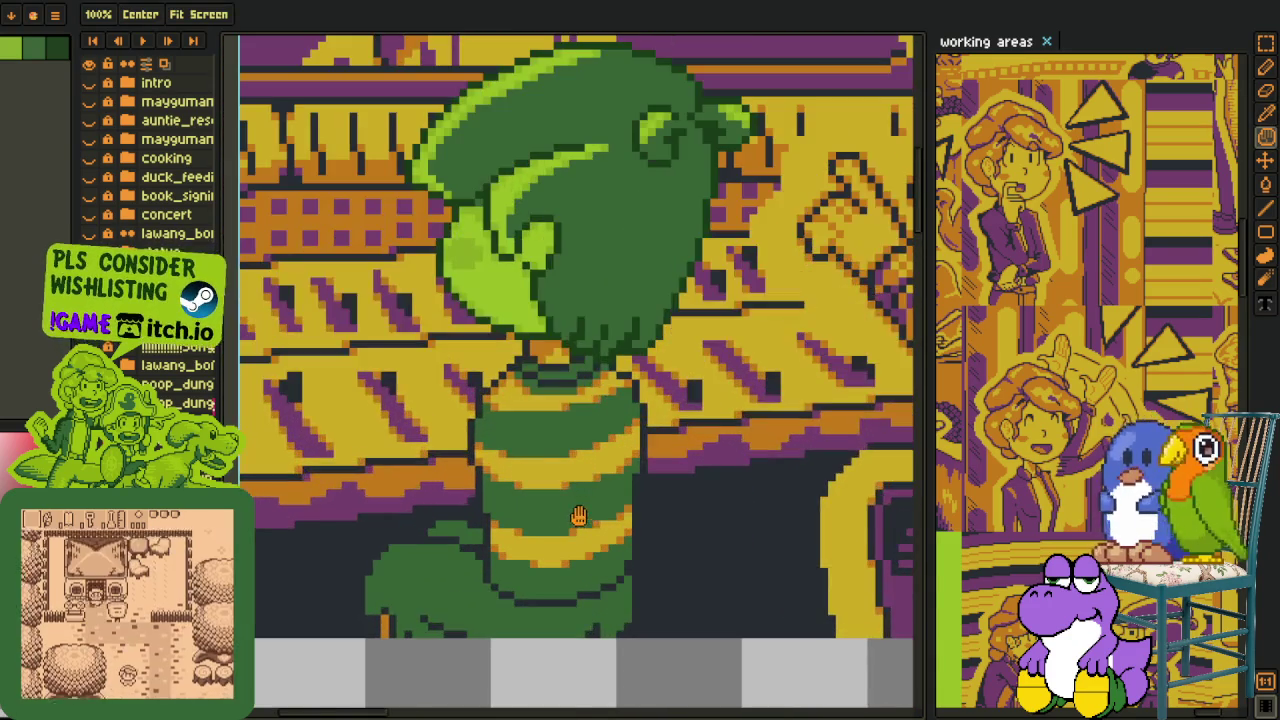
scroll(578, 516, "down", 1)
scroll(565, 500, "up", 1)
scroll(550, 480, "down", 1)
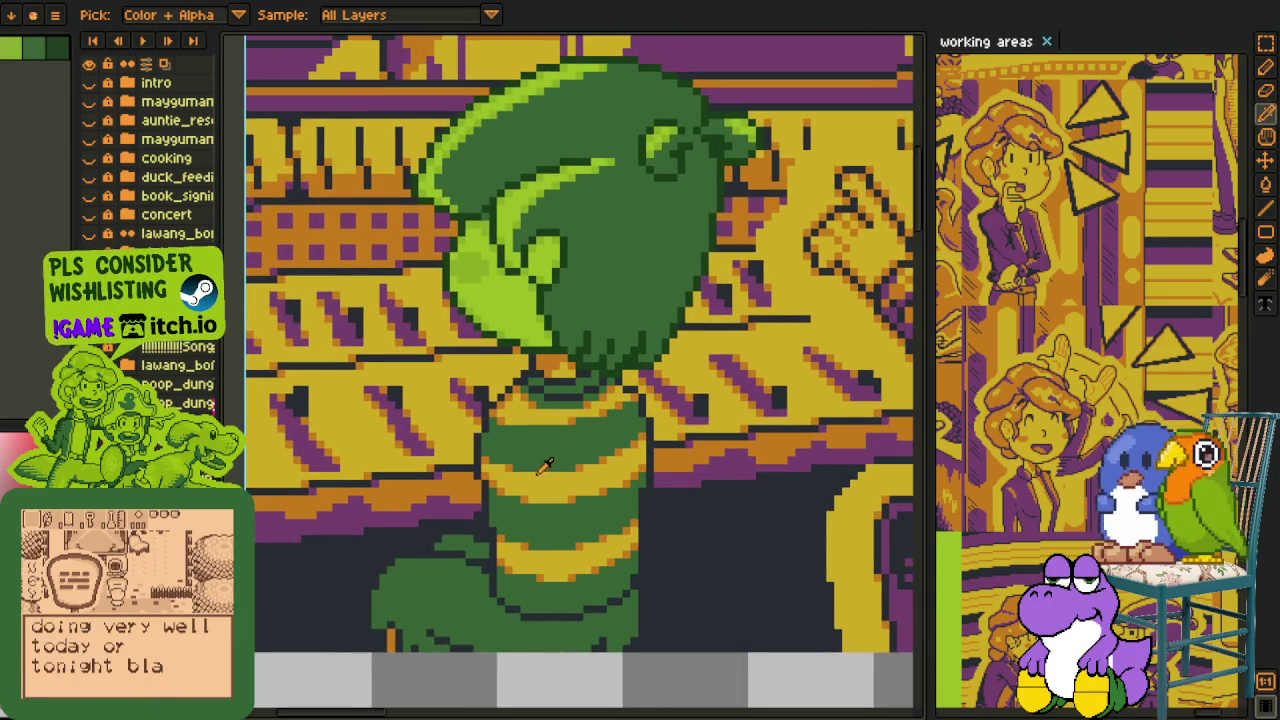
scroll(455, 519, "up", 1)
Recolour the character's green body with a Replace Color pass.
key("shift+r")
left_click(506, 560)
key("space")
left_click_drag(487, 475, 524, 540)
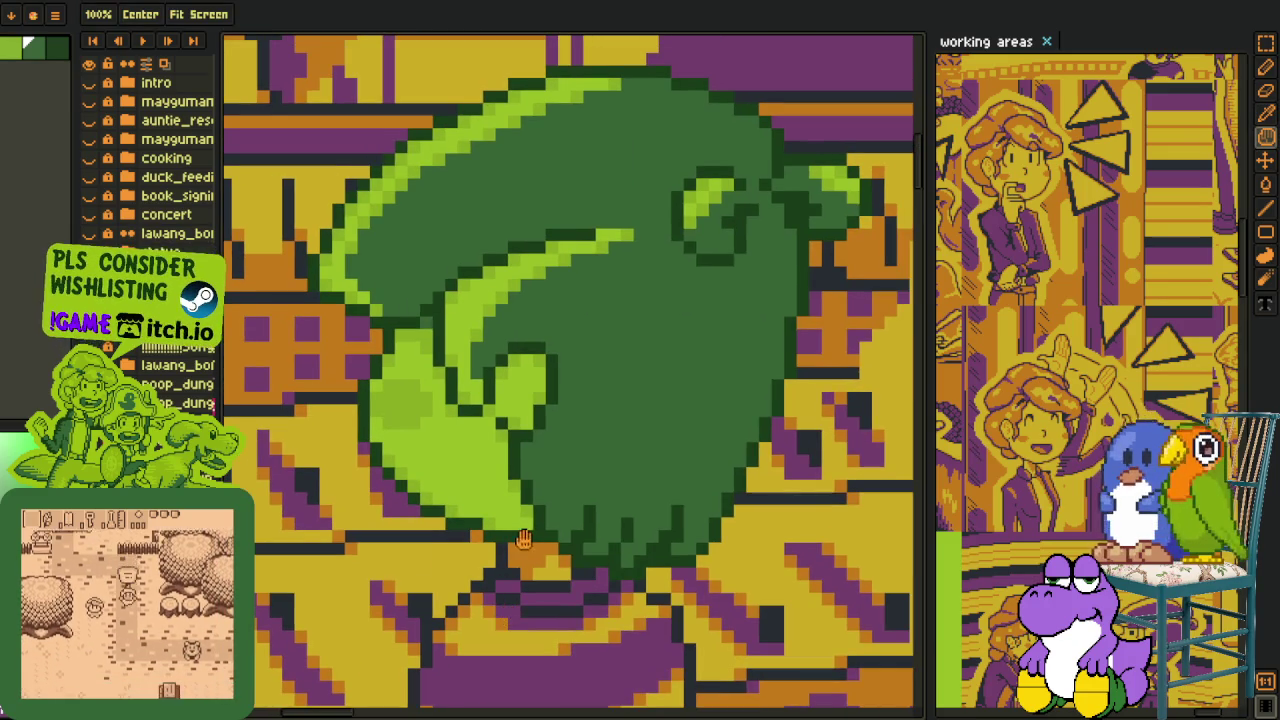
Merge the character's layer down into the layer below.
right_click(220, 296)
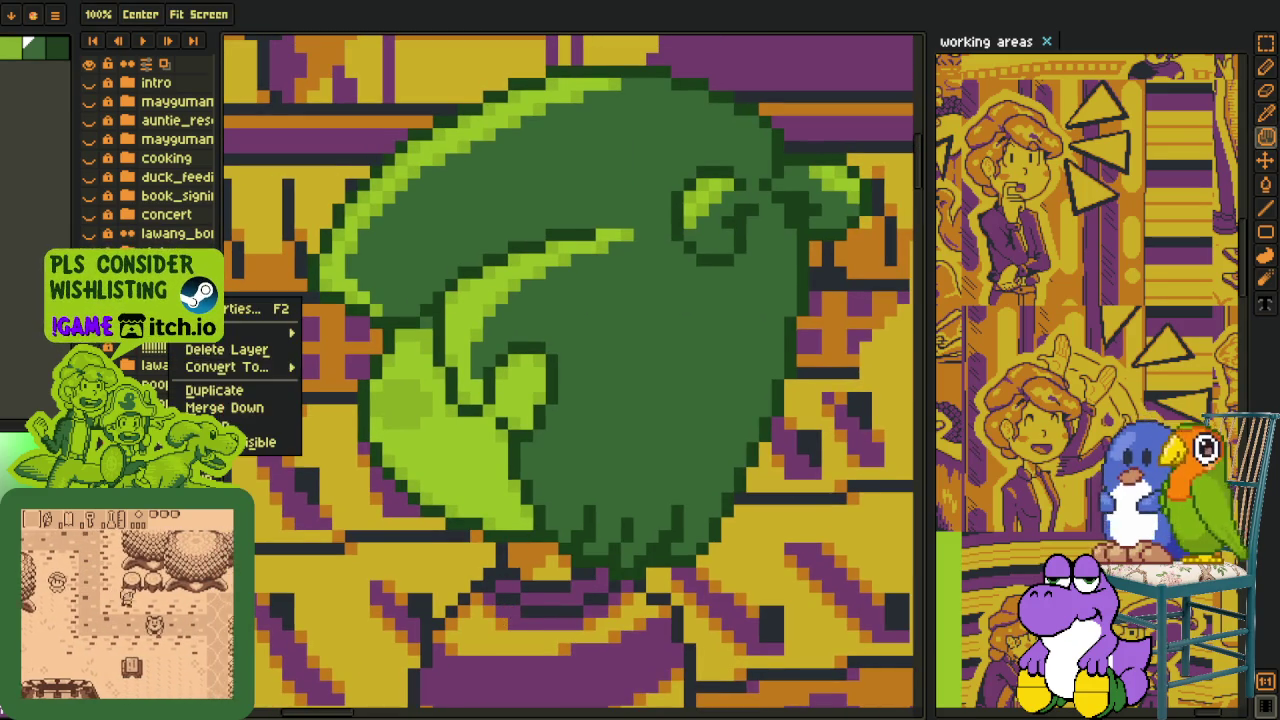
left_click(265, 408)
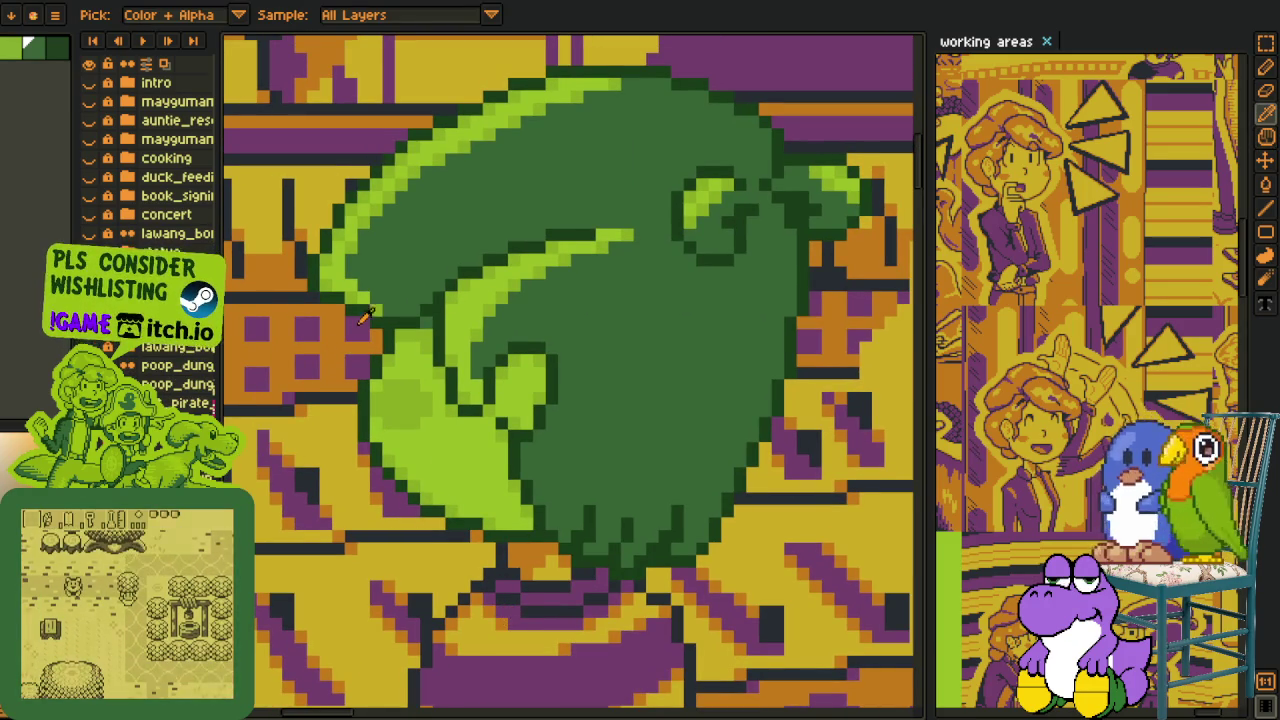
key("shift+r")
Replace the dark green with purple #753f6d and light green #9bbc0f with yellow #d3aa0b.
left_click(503, 480)
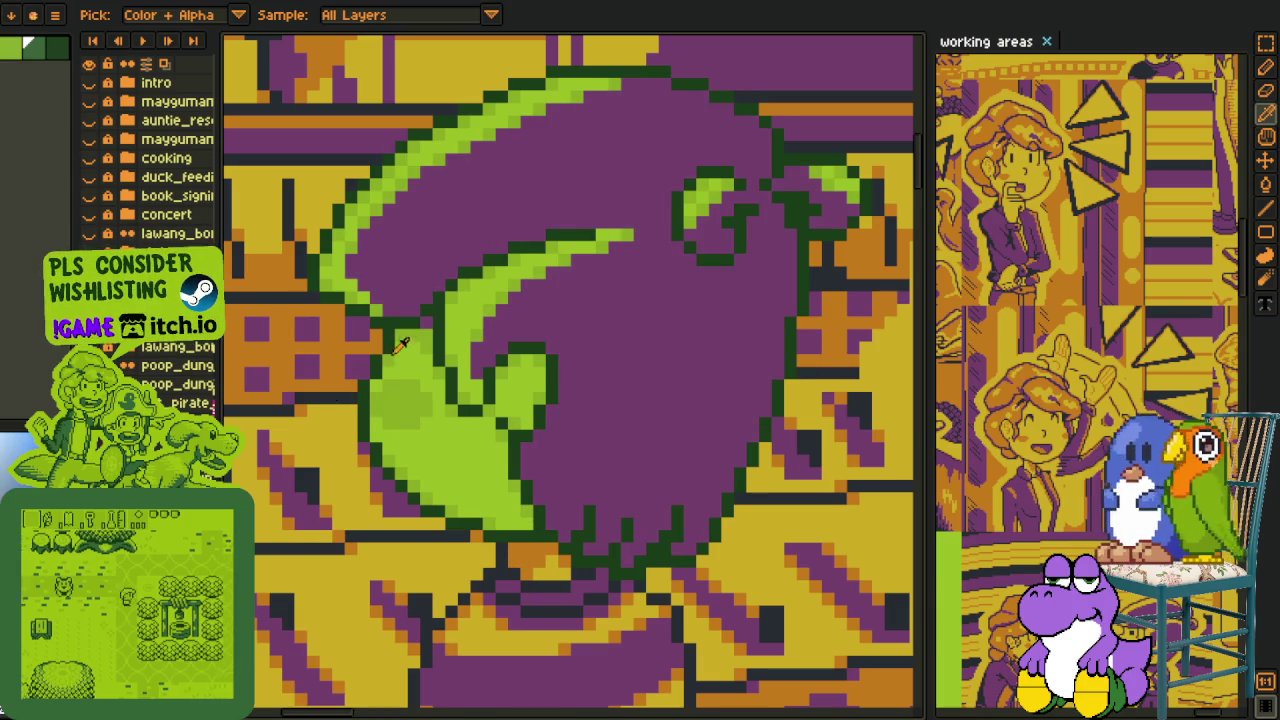
key("shift+r")
left_click(506, 563)
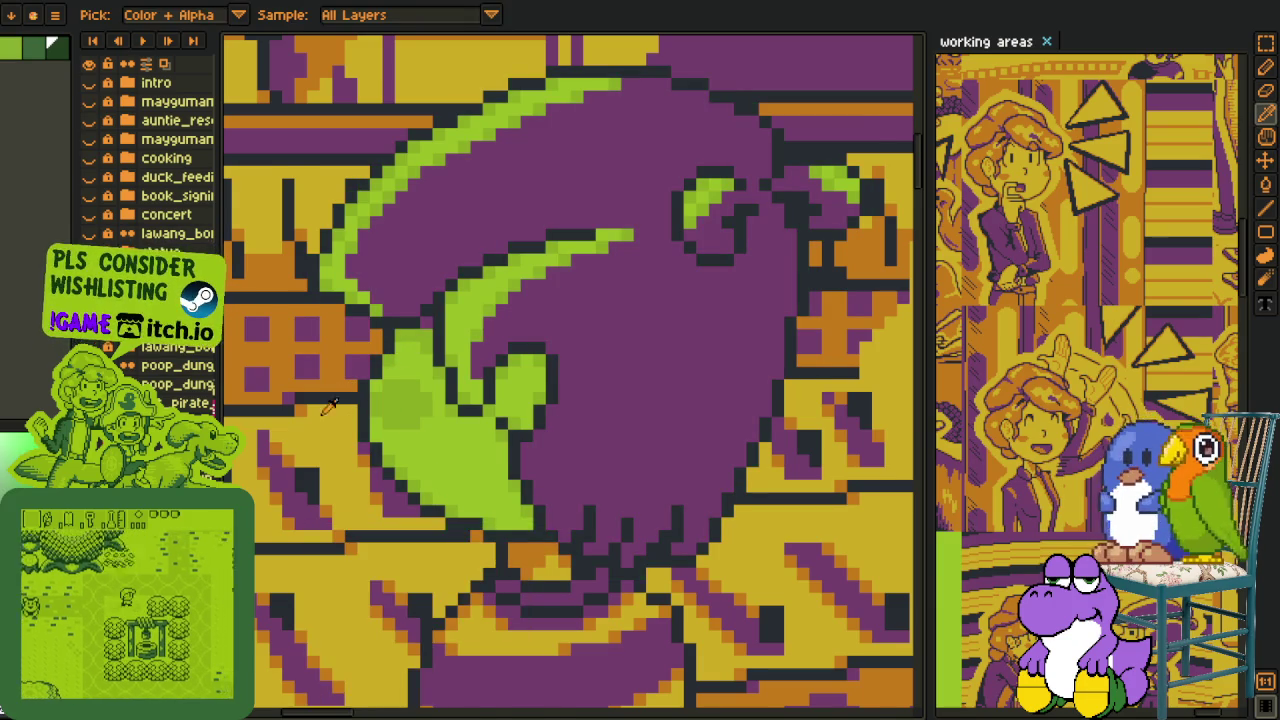
scroll(350, 408, "up", 2)
key("shift+r")
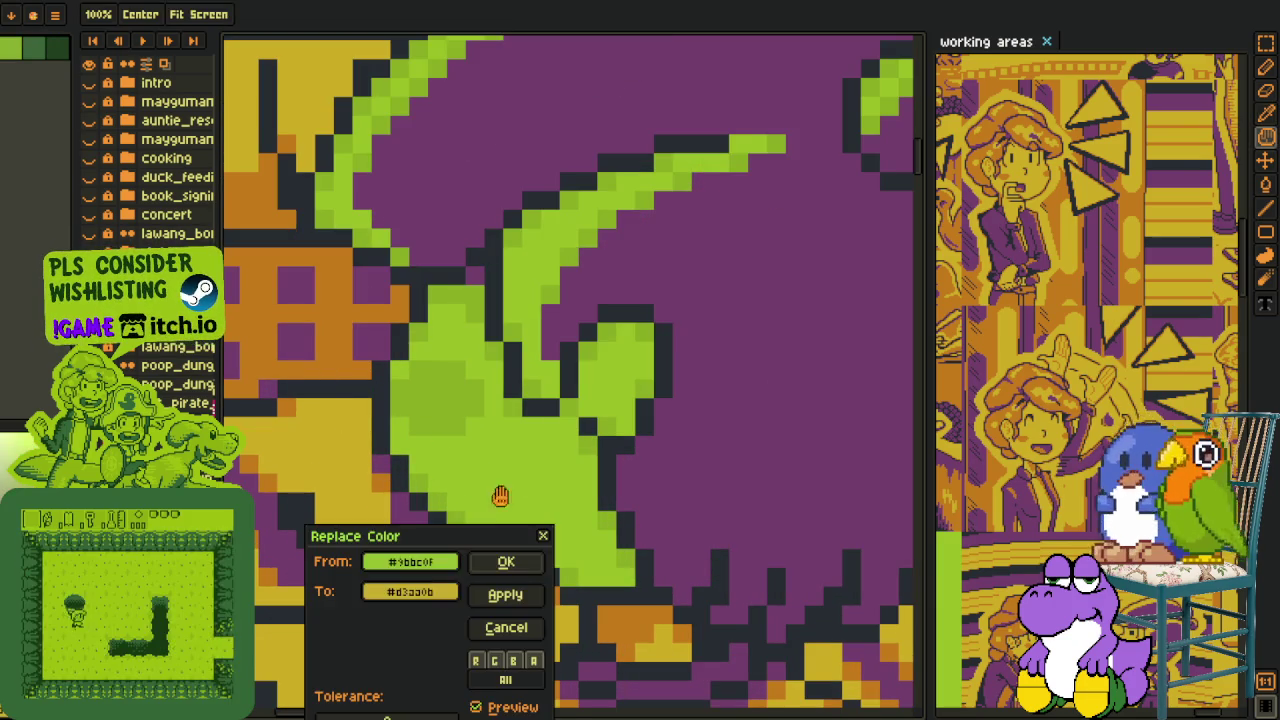
left_click(530, 565)
Replace the leaf's remaining green with orange.
key("i")
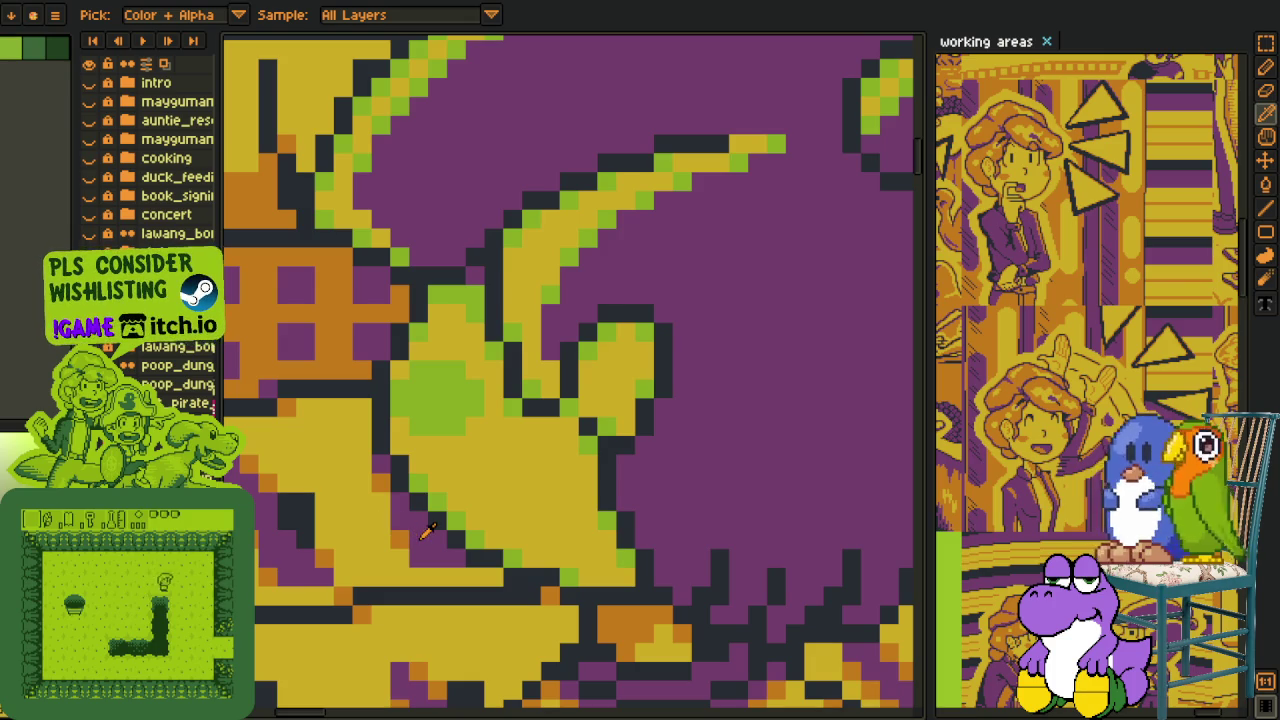
key("shift+r")
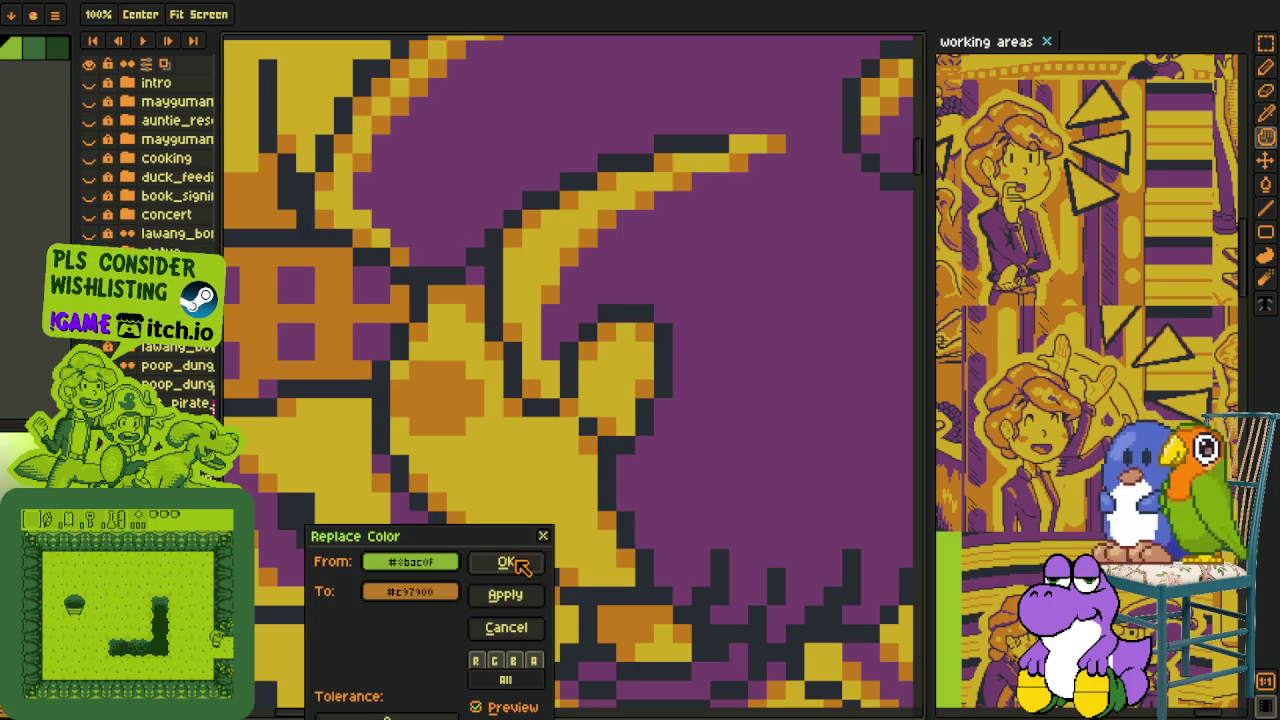
left_click(508, 557)
scroll(556, 517, "down", 5)
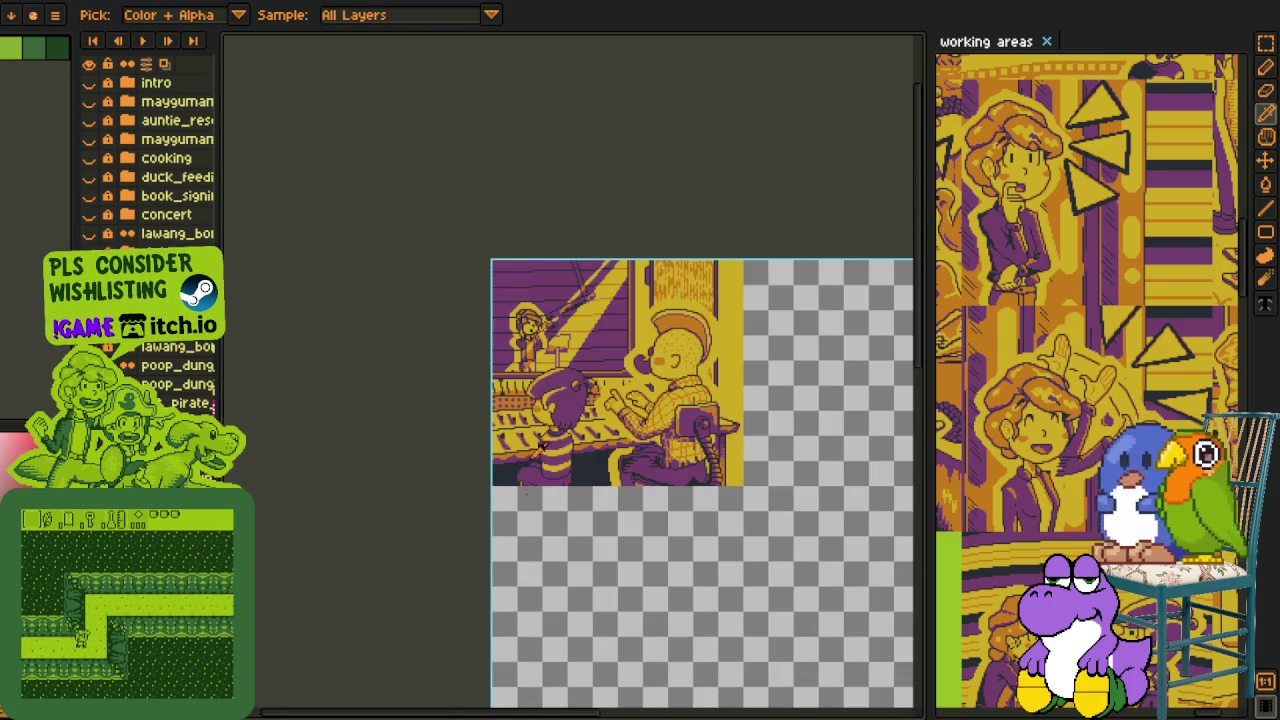
scroll(530, 545, "up", 3)
scroll(565, 370, "up", 2)
scroll(600, 420, "up", 2)
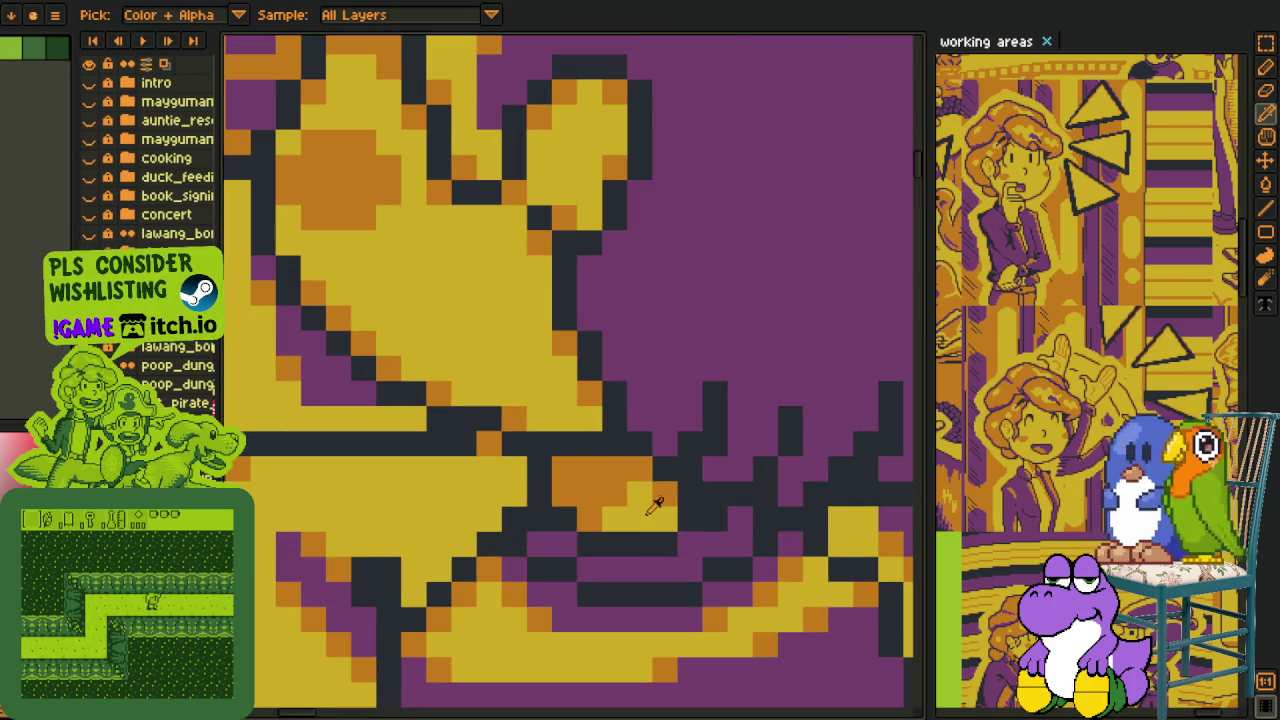
With the 1px pencil, repaint stray outline pixels yellow and add orange shading along the outline.
key("b")
left_click_drag(638, 475, 592, 447)
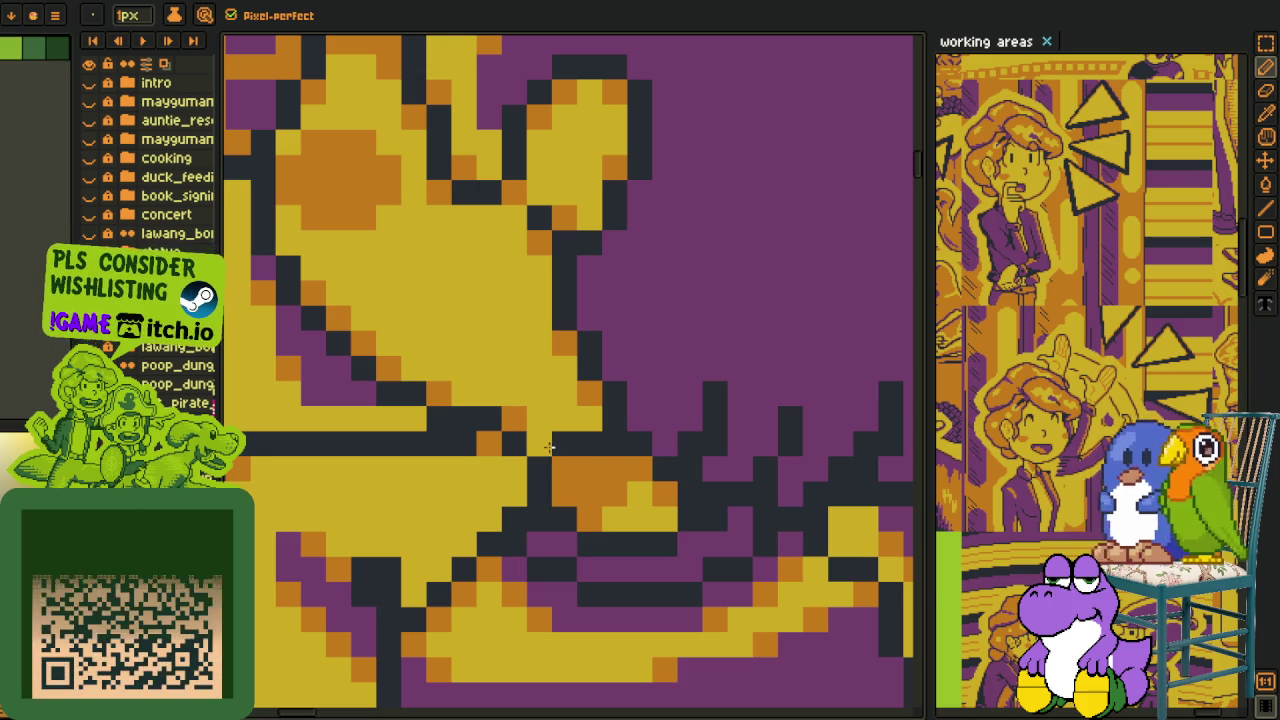
left_click(598, 472, "alt")
left_click_drag(590, 443, 560, 443)
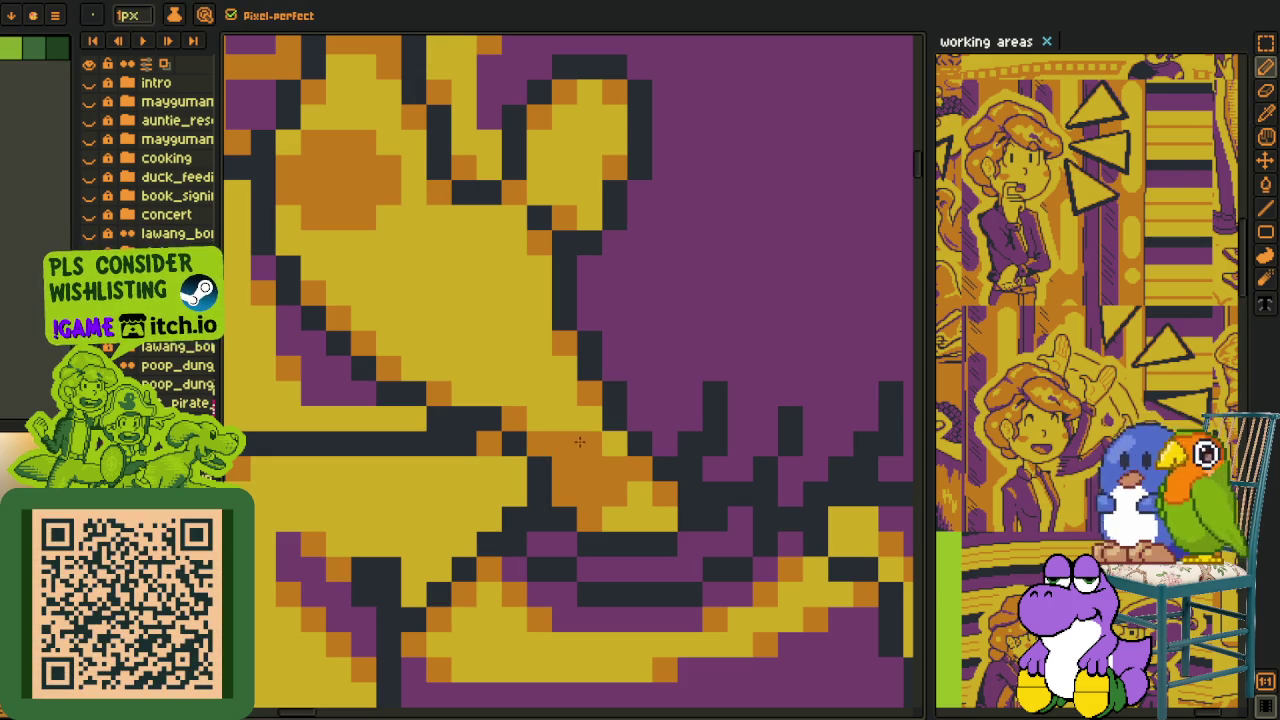
key("alt")
left_click(620, 490)
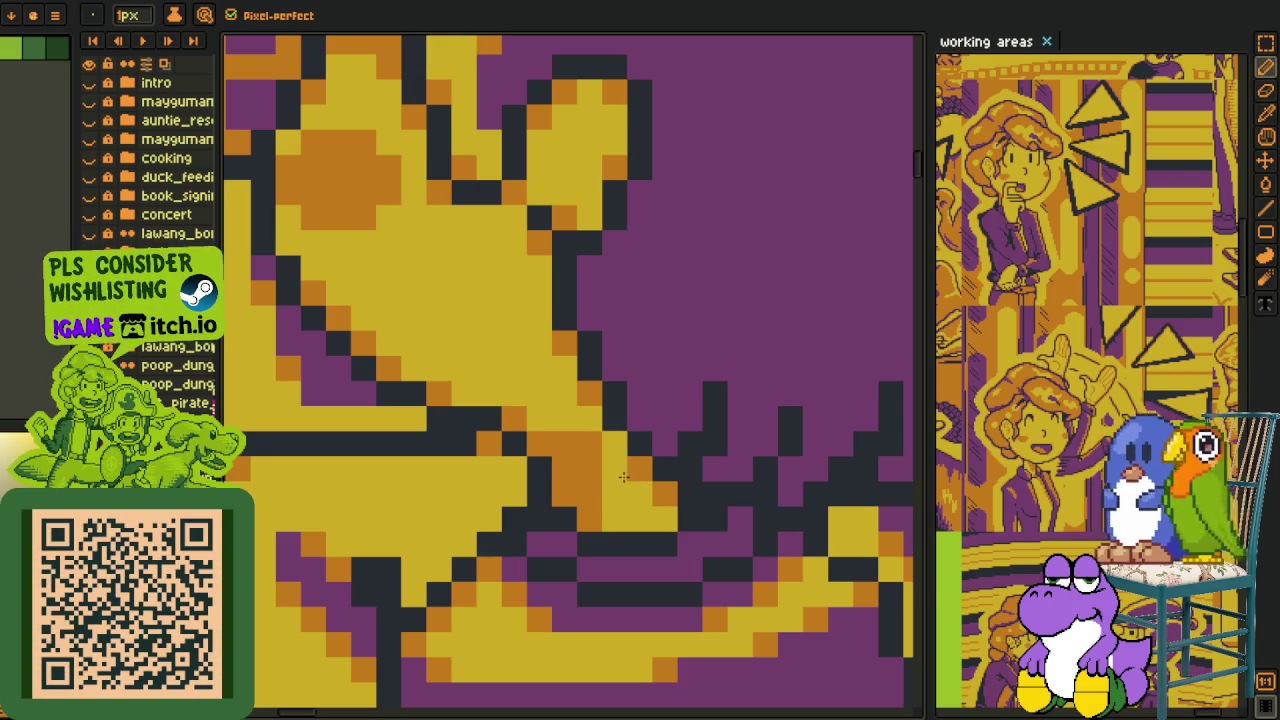
left_click(590, 512, "alt")
left_click_drag(580, 485, 614, 455)
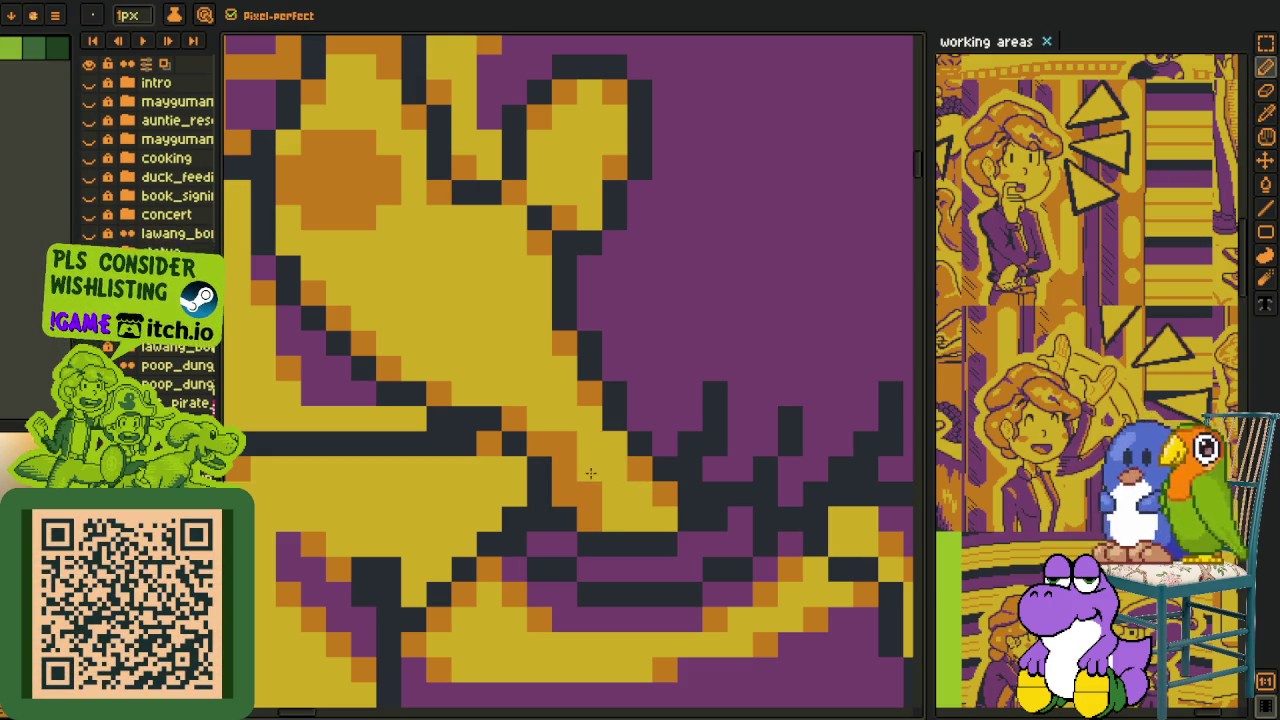
scroll(620, 441, "down", 6)
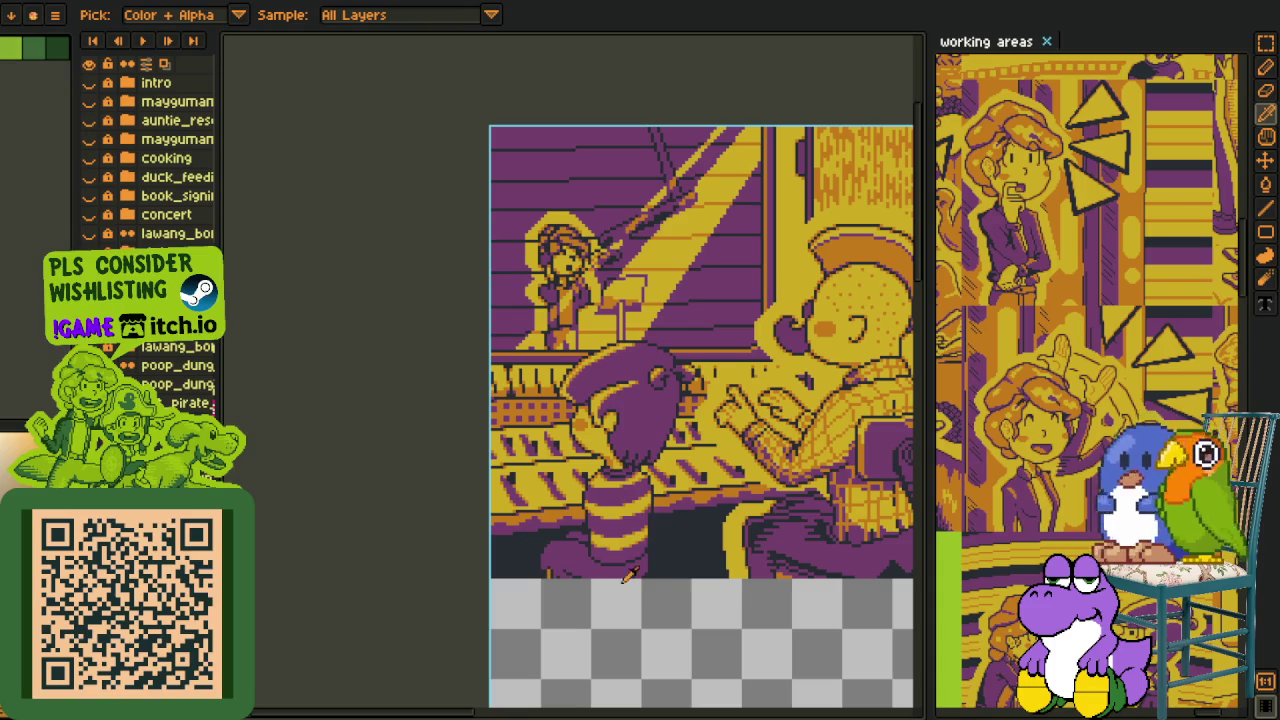
left_click_drag(742, 550, 570, 578)
Shift the working areas reference sheet view and zoom around it to compare with the scene.
key("m")
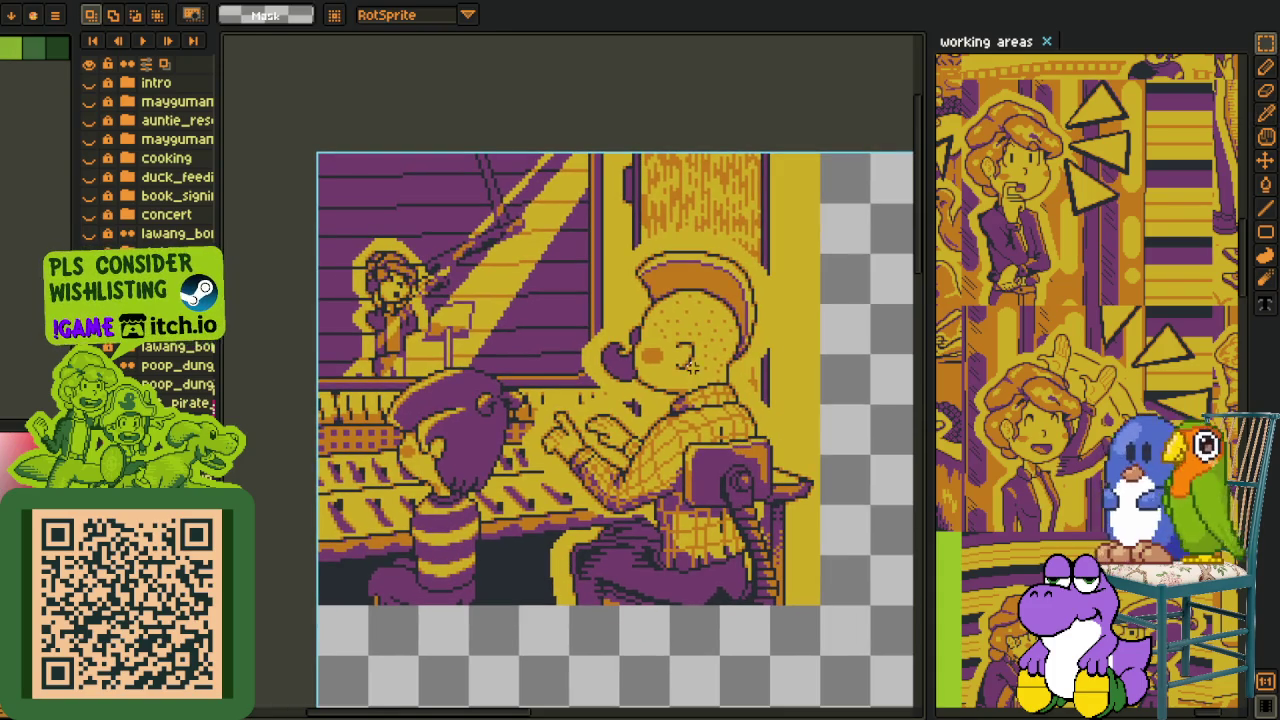
left_click_drag(1051, 376, 718, 405)
scroll(806, 345, "up", 3)
key("h")
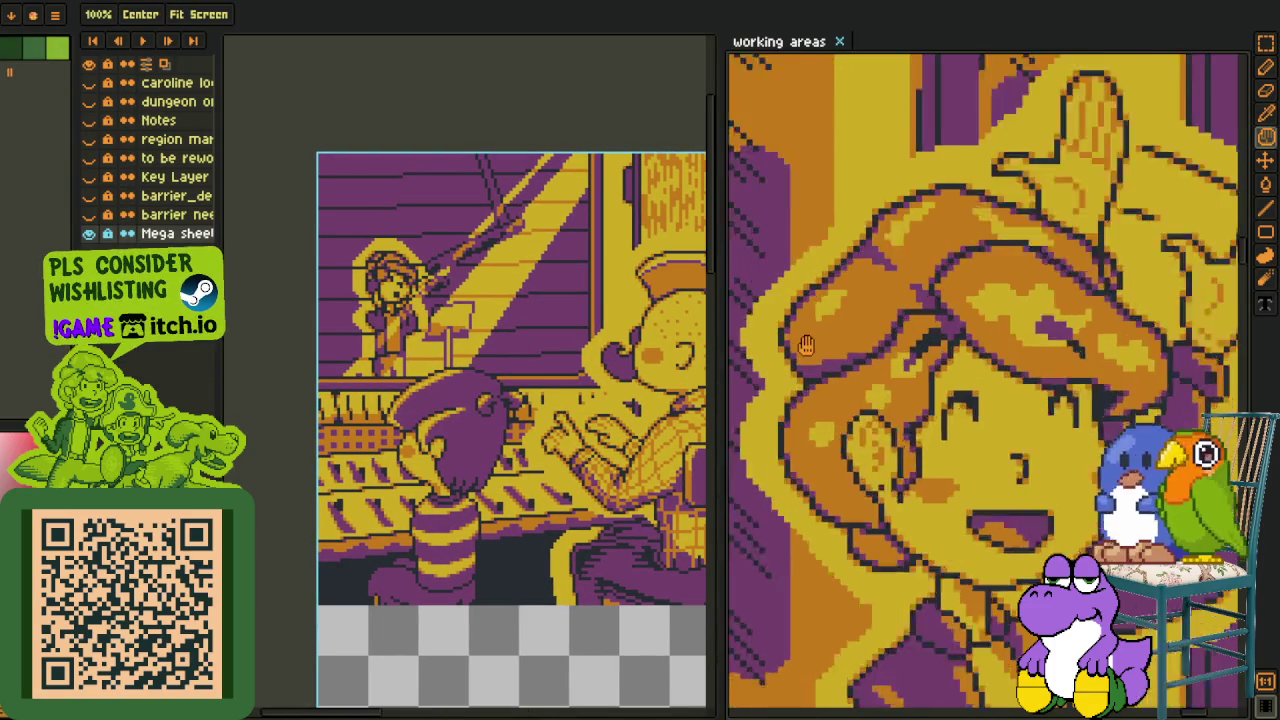
scroll(806, 345, "down", 1)
scroll(808, 360, "down", 2)
scroll(815, 395, "down", 1)
scroll(822, 420, "down", 2)
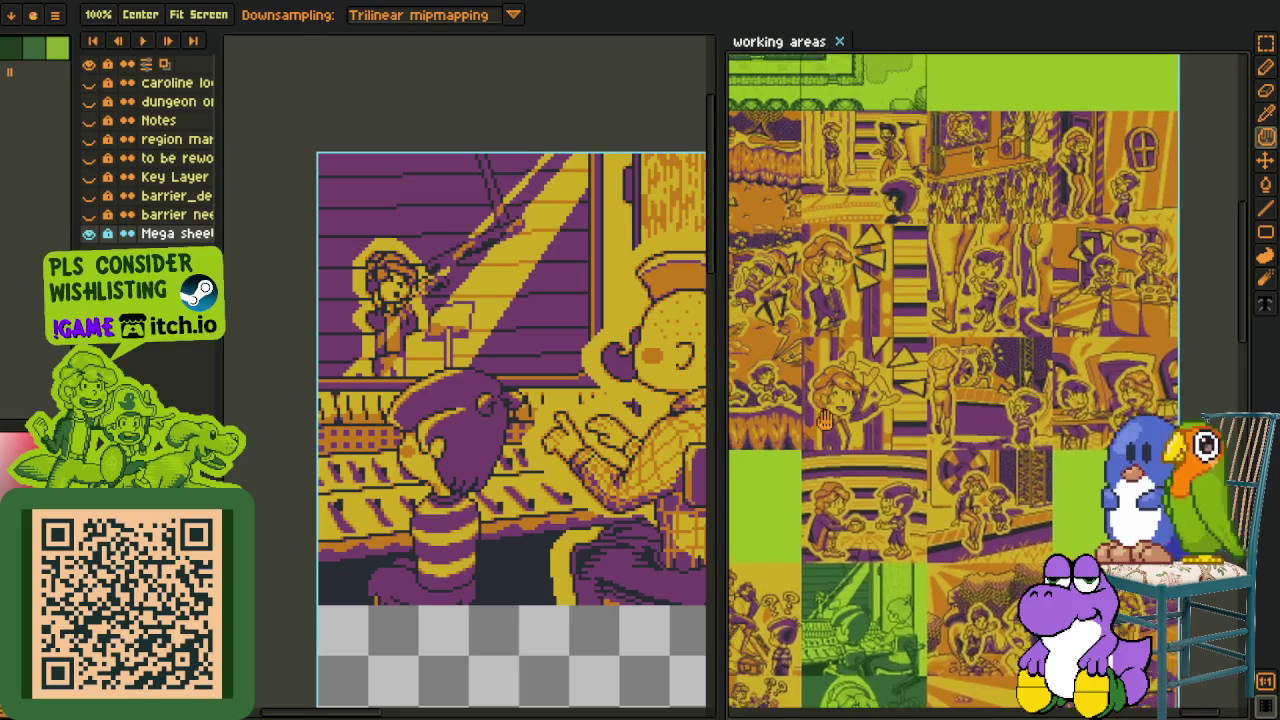
scroll(824, 420, "up", 1)
Review the recoloured studio scene, then close the working areas reference tab.
left_click_drag(677, 468, 497, 433)
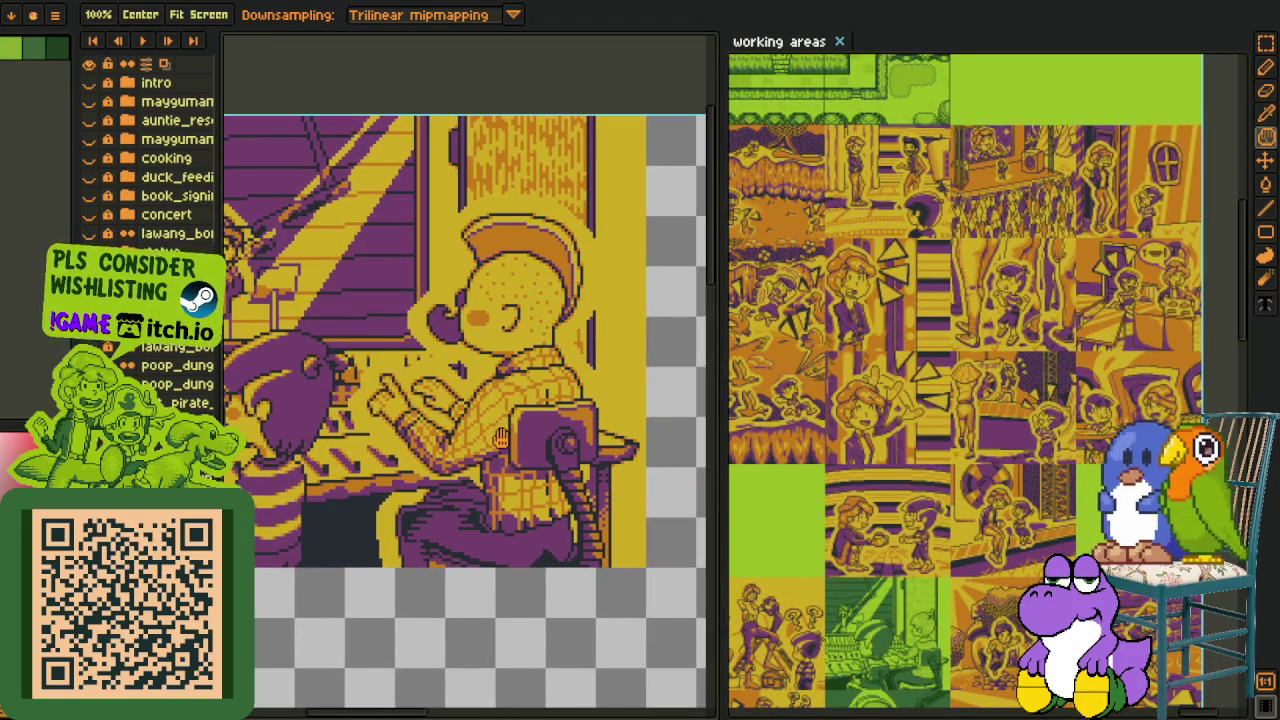
left_click_drag(479, 376, 518, 430)
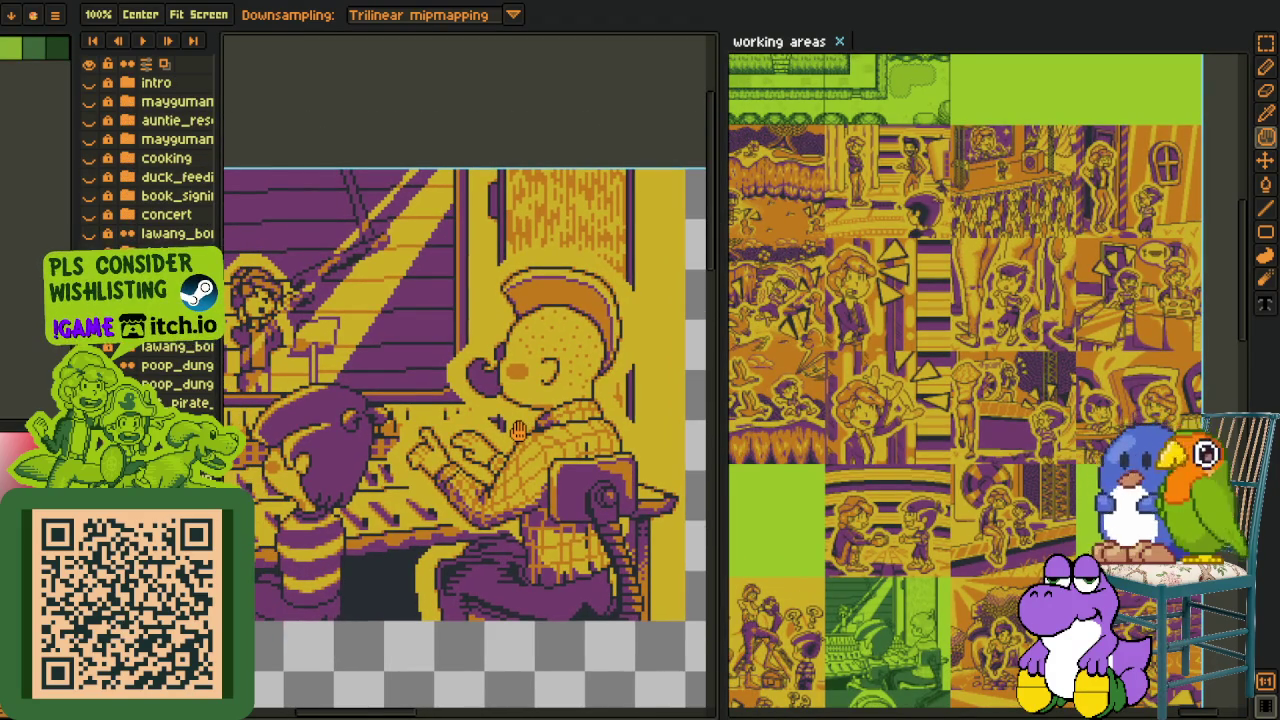
scroll(518, 430, "down", 2)
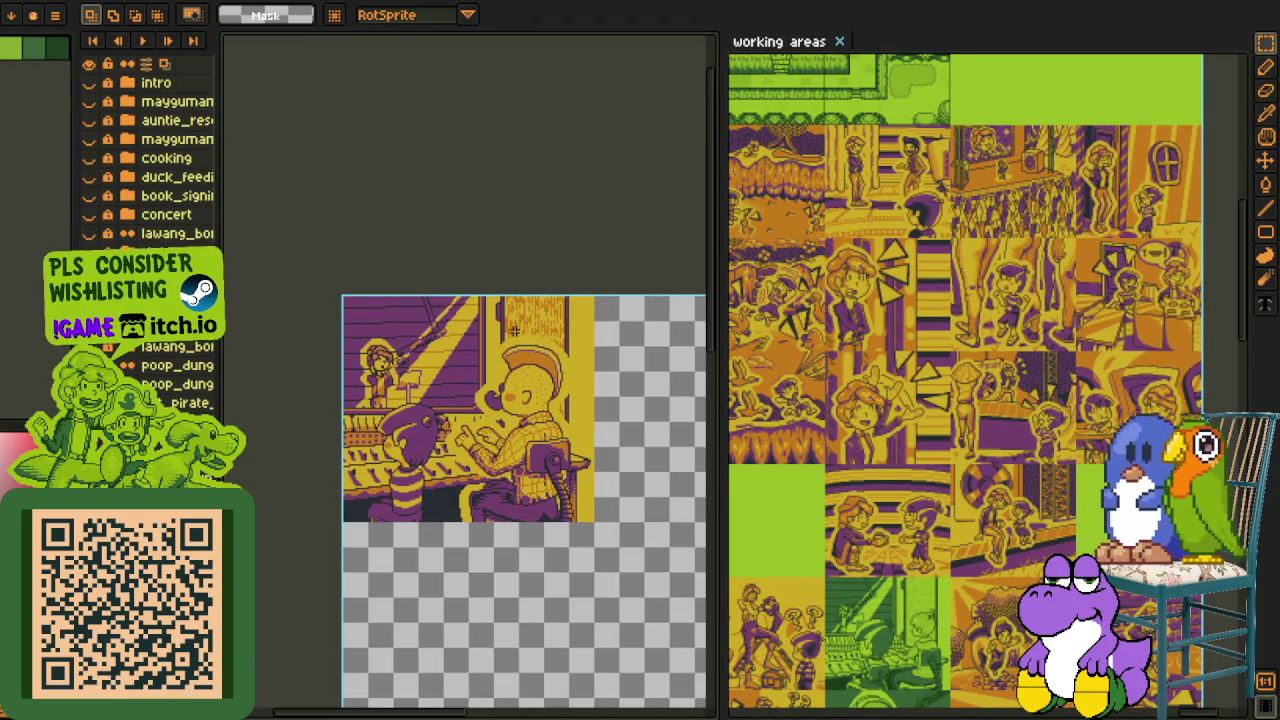
scroll(515, 390, "up", 2)
scroll(515, 385, "up", 2)
scroll(412, 338, "down", 2)
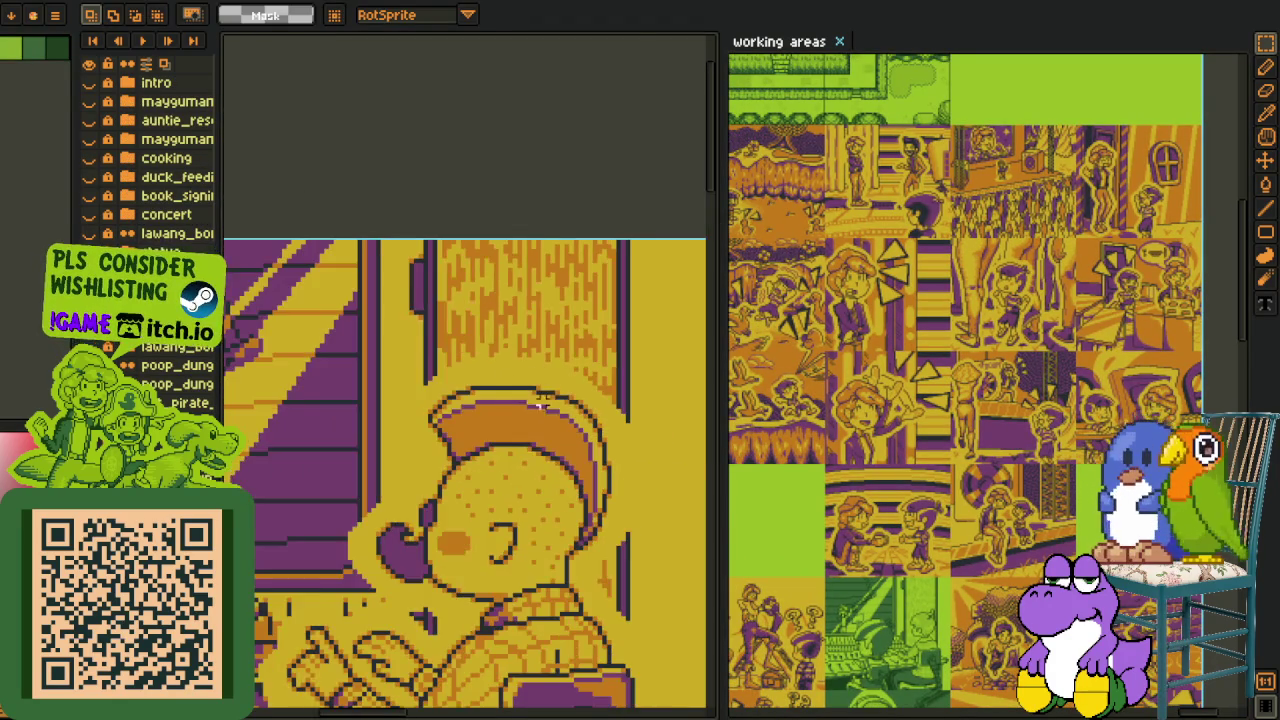
scroll(412, 338, "down", 1)
left_click_drag(376, 357, 425, 420)
left_click_drag(398, 465, 463, 430)
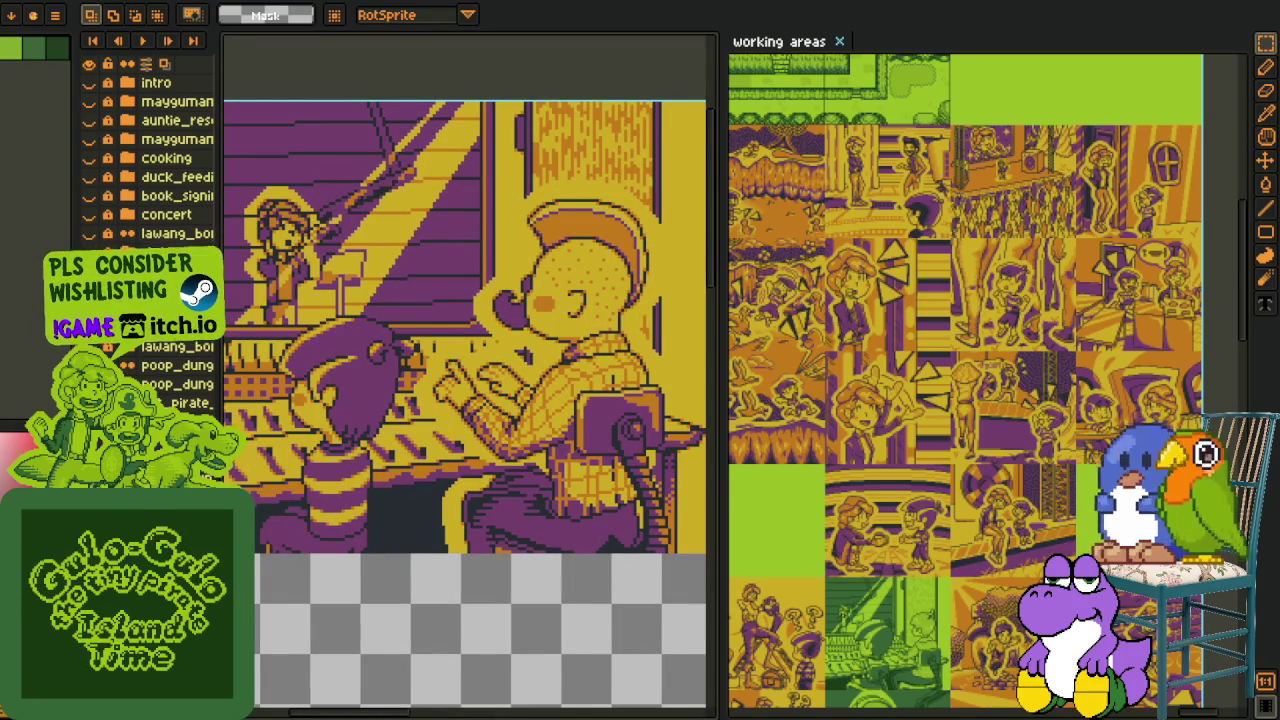
left_click_drag(327, 471, 437, 564)
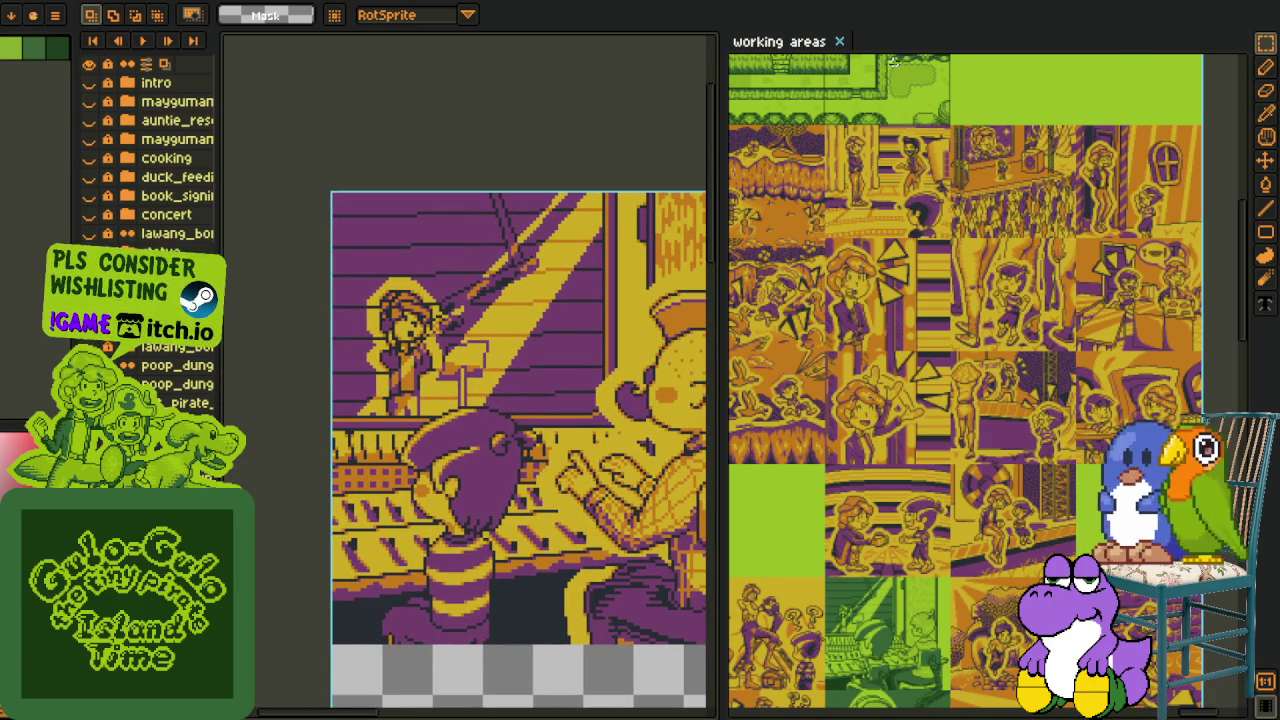
left_click(839, 42)
scroll(650, 335, "down", 3)
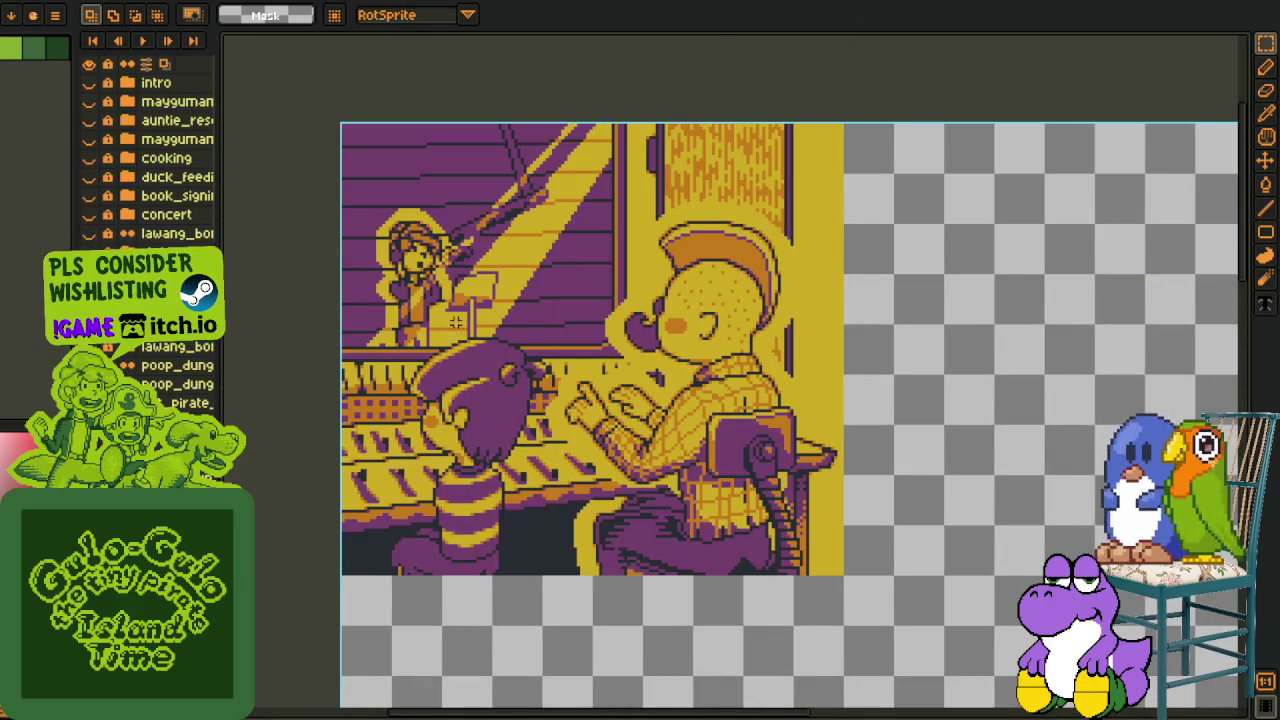
scroll(455, 322, "up", 1)
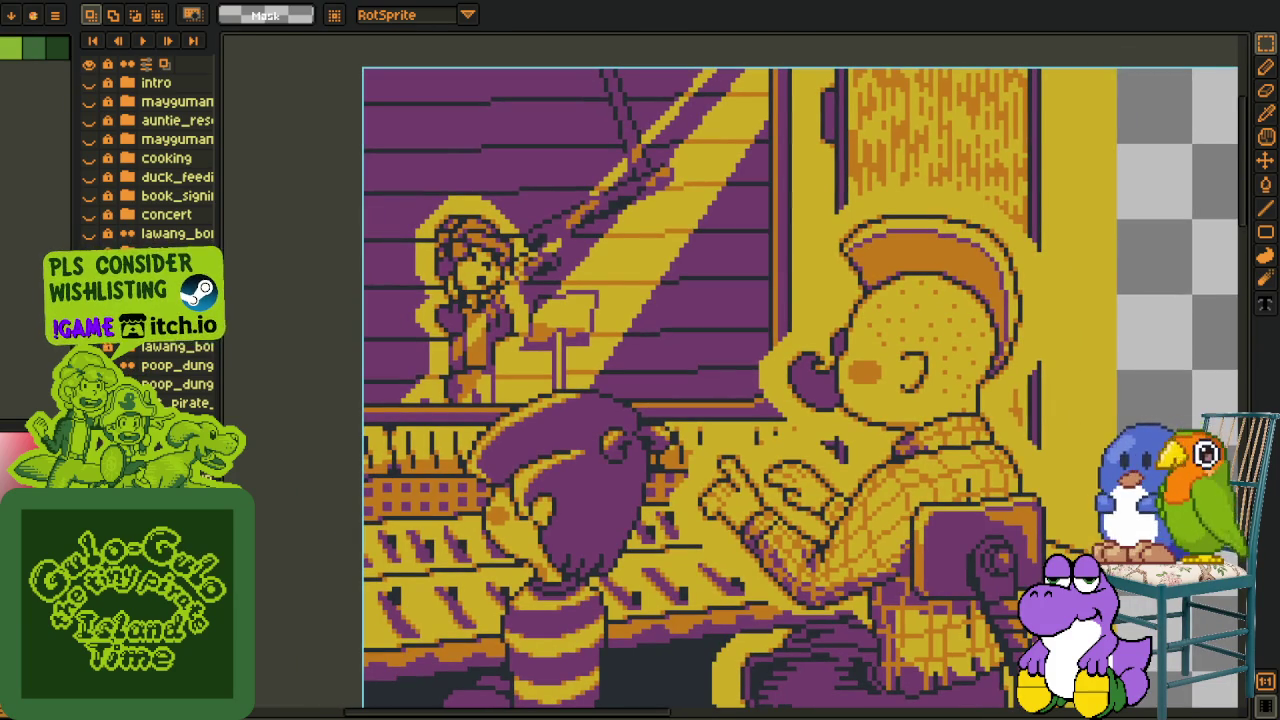
left_click(89, 252)
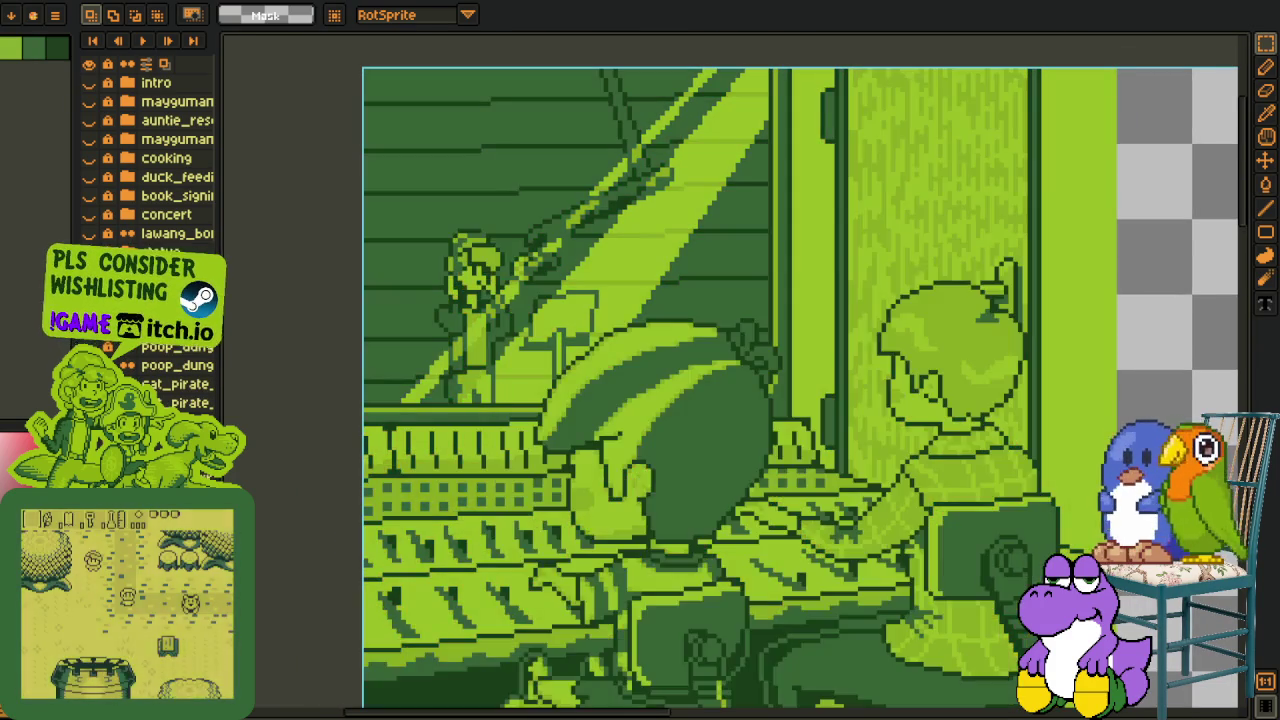
mouse_move(763, 449)
left_mouse_down()
mouse_move(682, 383)
mouse_move(672, 403)
left_mouse_up()
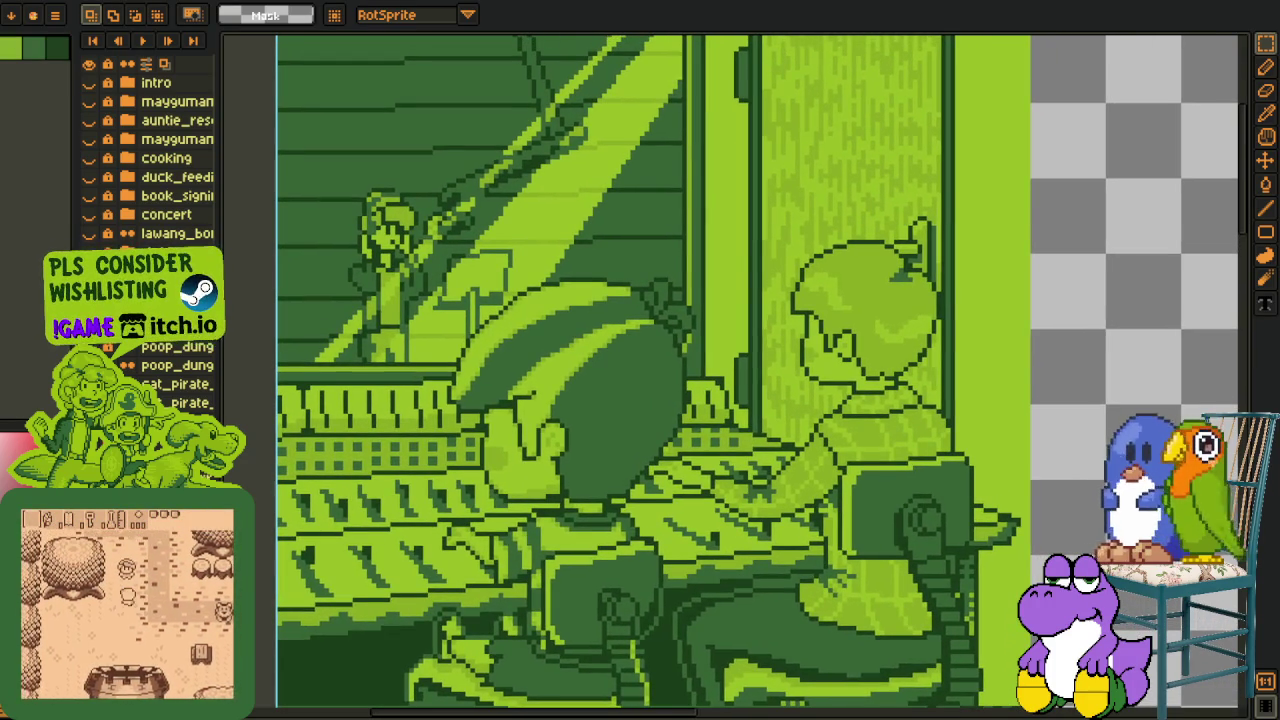
scroll(309, 251, "up", 1)
scroll(309, 251, "up", 1)
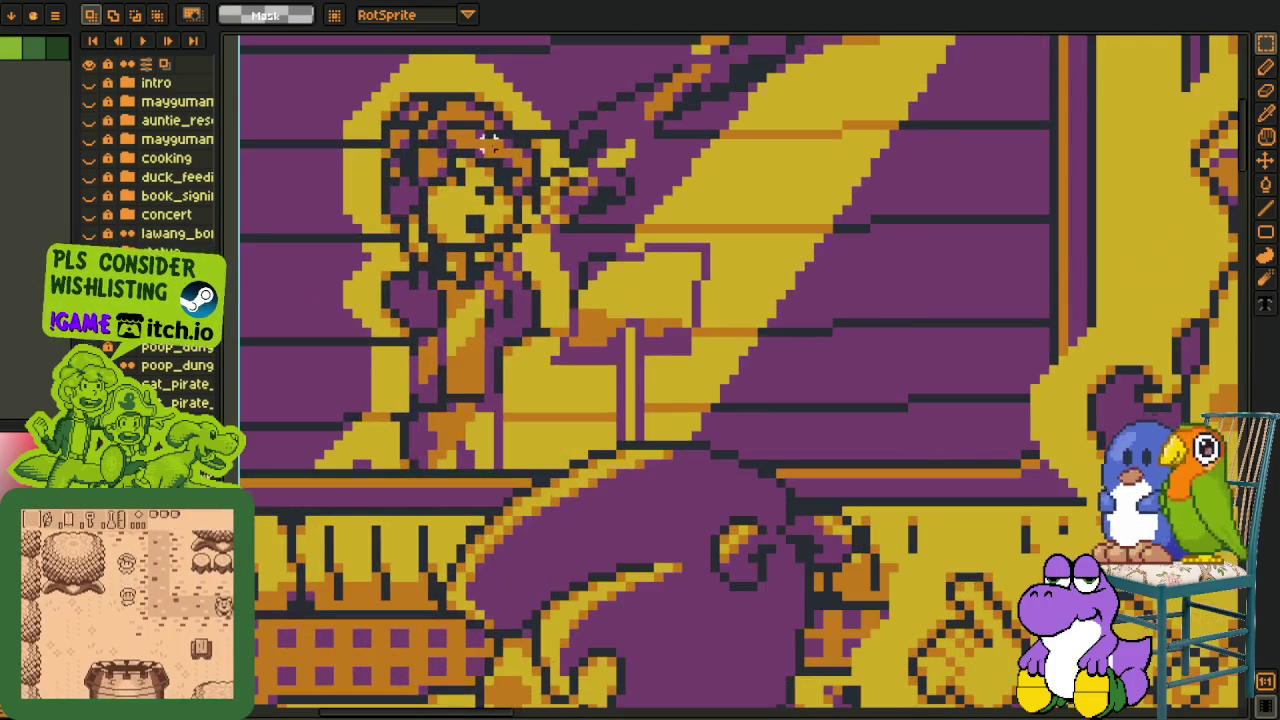
scroll(488, 143, "down", 1)
scroll(512, 220, "down", 1)
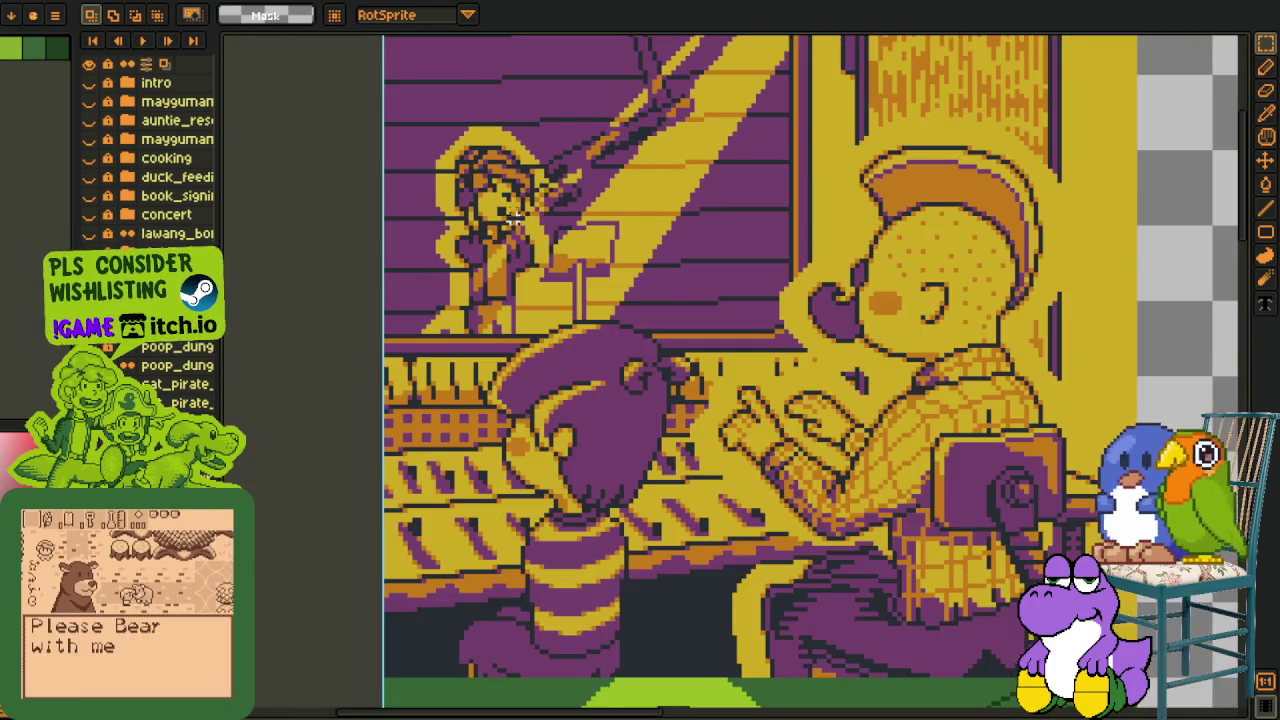
left_click_drag(514, 217, 474, 249)
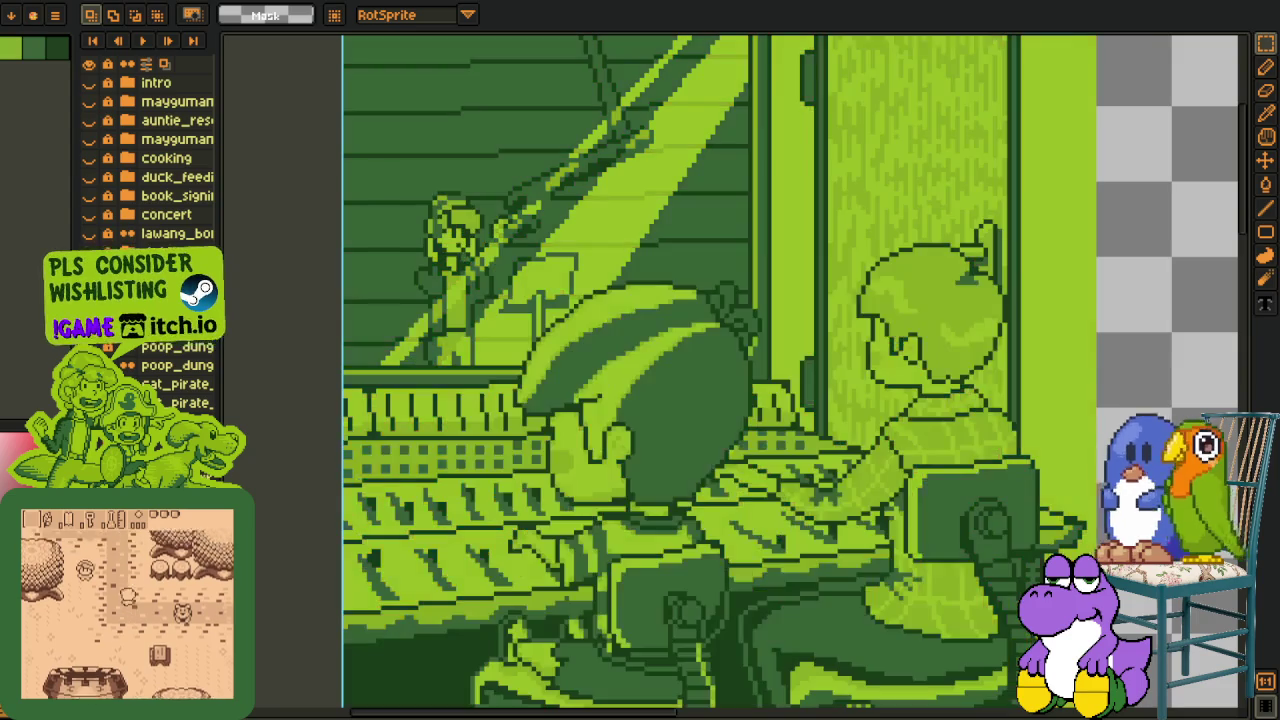
left_click_drag(676, 314, 561, 284)
scroll(561, 284, "up", 1)
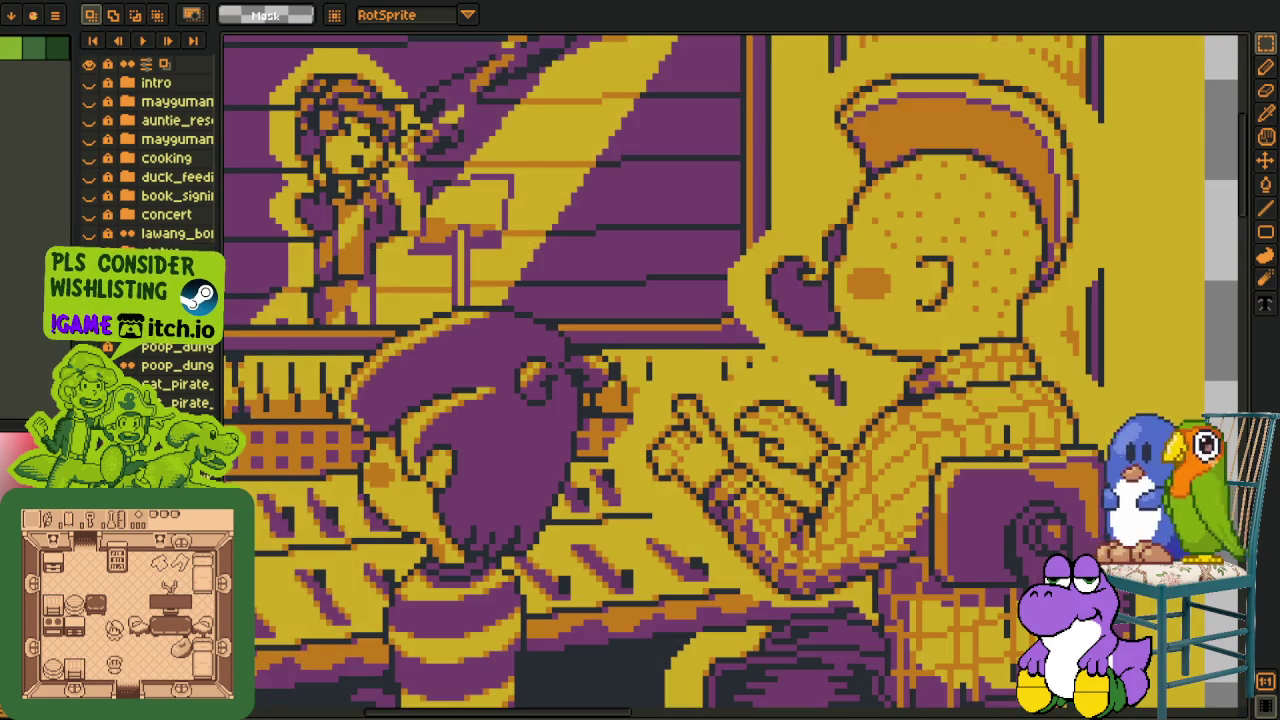
left_click_drag(926, 351, 640, 320)
scroll(640, 320, "up", 1)
scroll(640, 320, "down", 1)
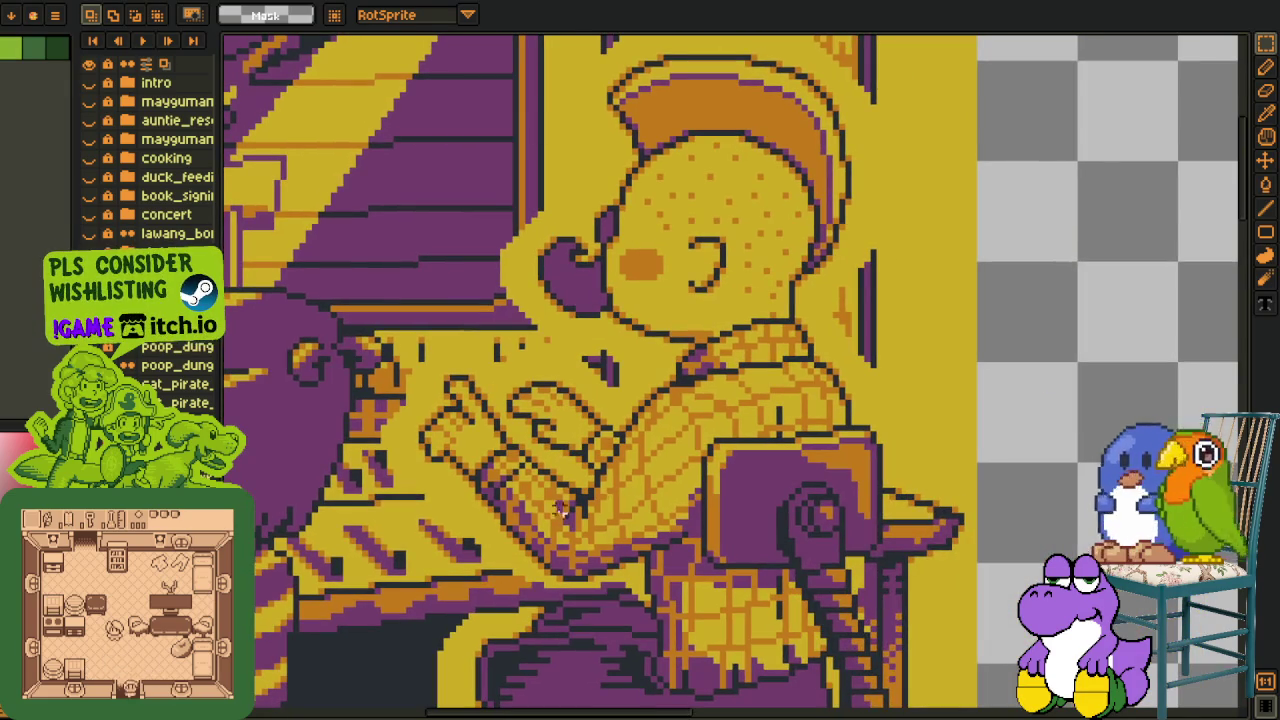
scroll(640, 320, "down", 1)
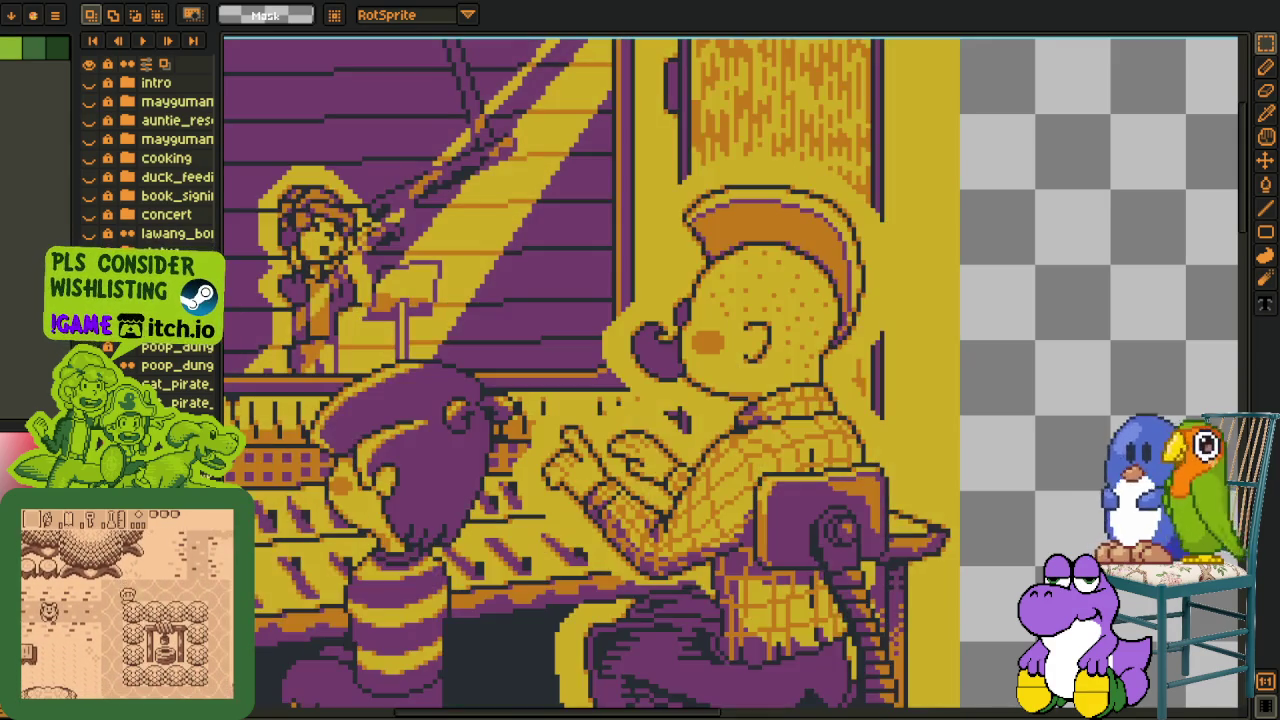
scroll(392, 363, "down", 3)
left_click_drag(600, 450, 697, 349)
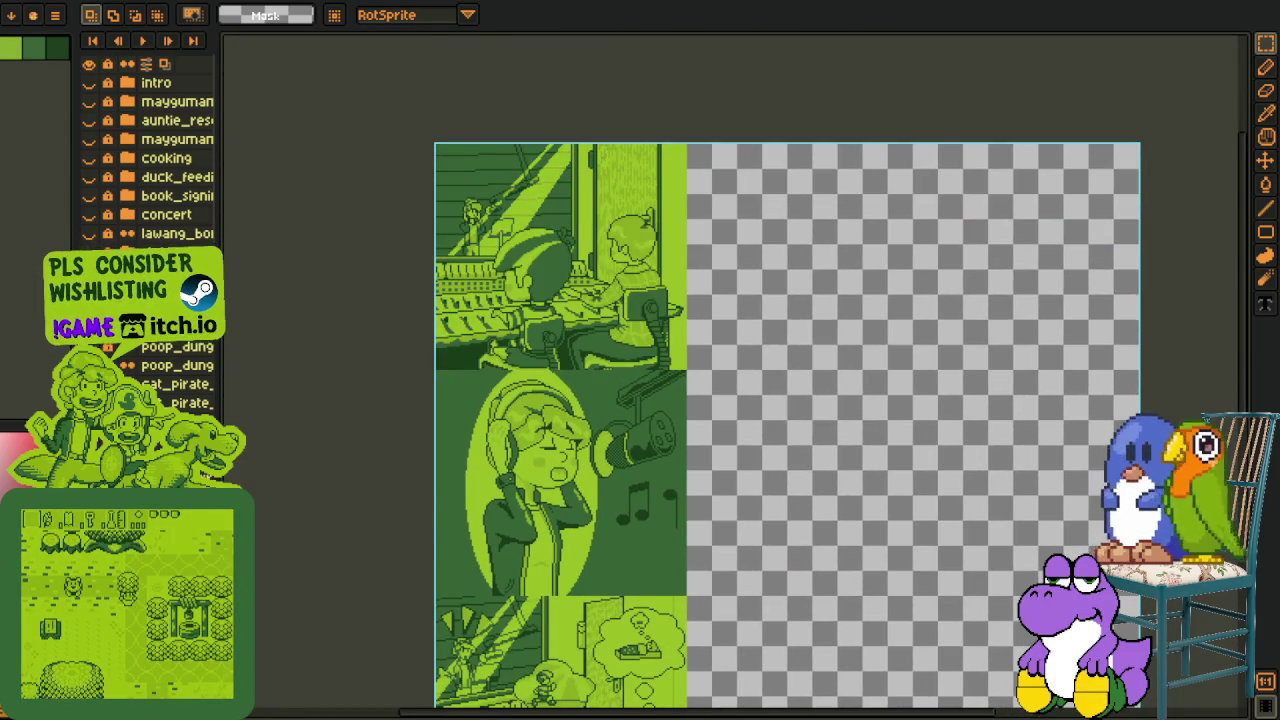
scroll(556, 466, "up", 1)
scroll(604, 364, "up", 1)
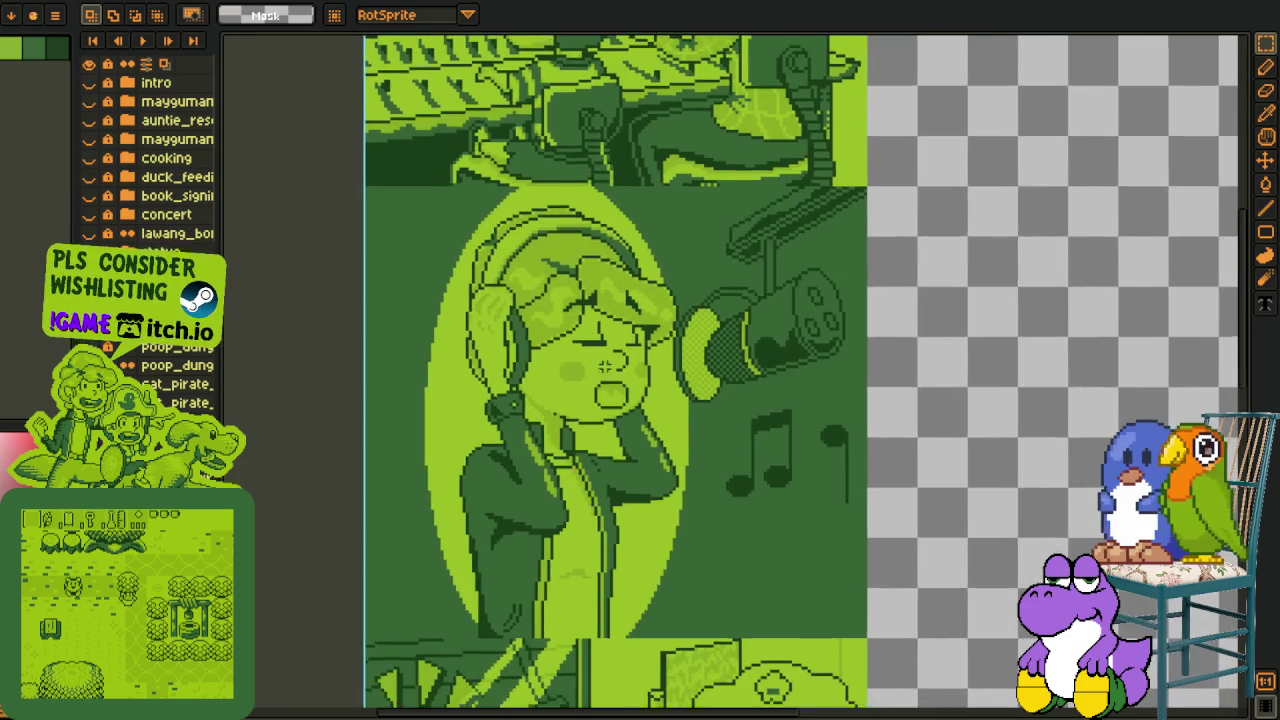
scroll(604, 364, "up", 1)
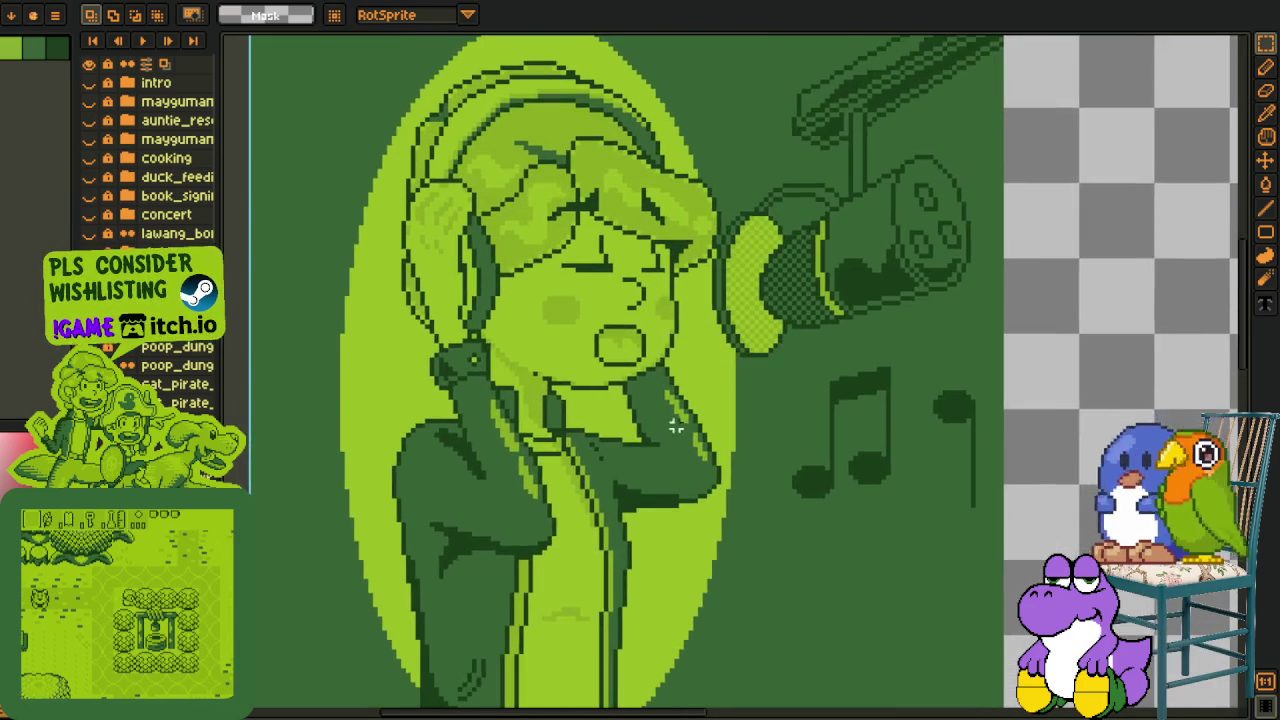
left_click_drag(712, 422, 545, 490)
scroll(703, 371, "down", 1)
scroll(654, 466, "down", 1)
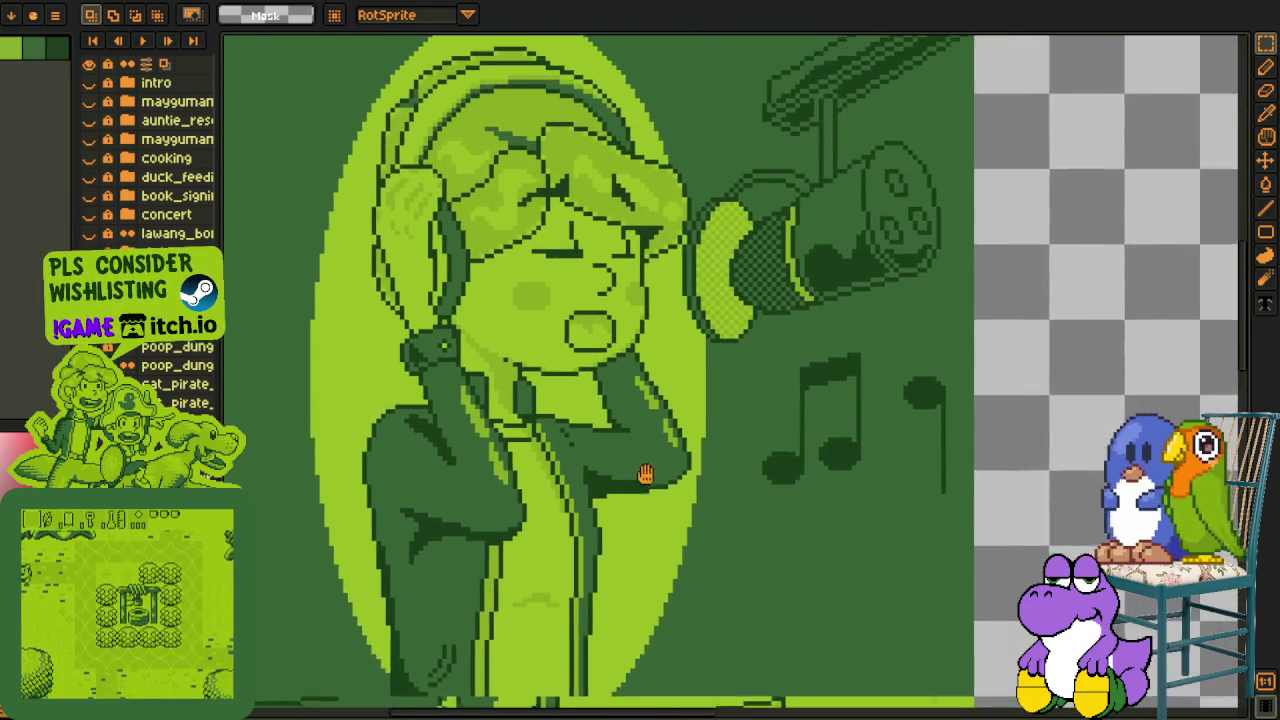
scroll(476, 400, "up", 2)
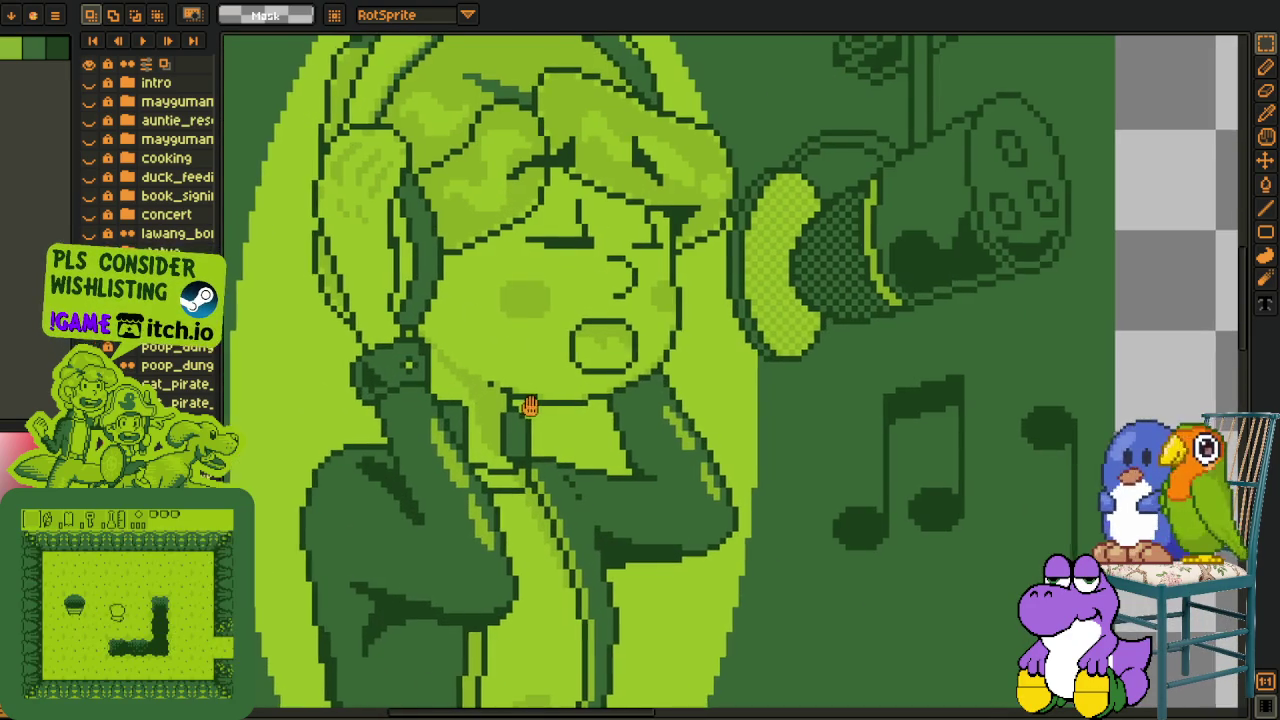
scroll(460, 360, "down", 1)
scroll(416, 272, "up", 1)
scroll(483, 459, "down", 2)
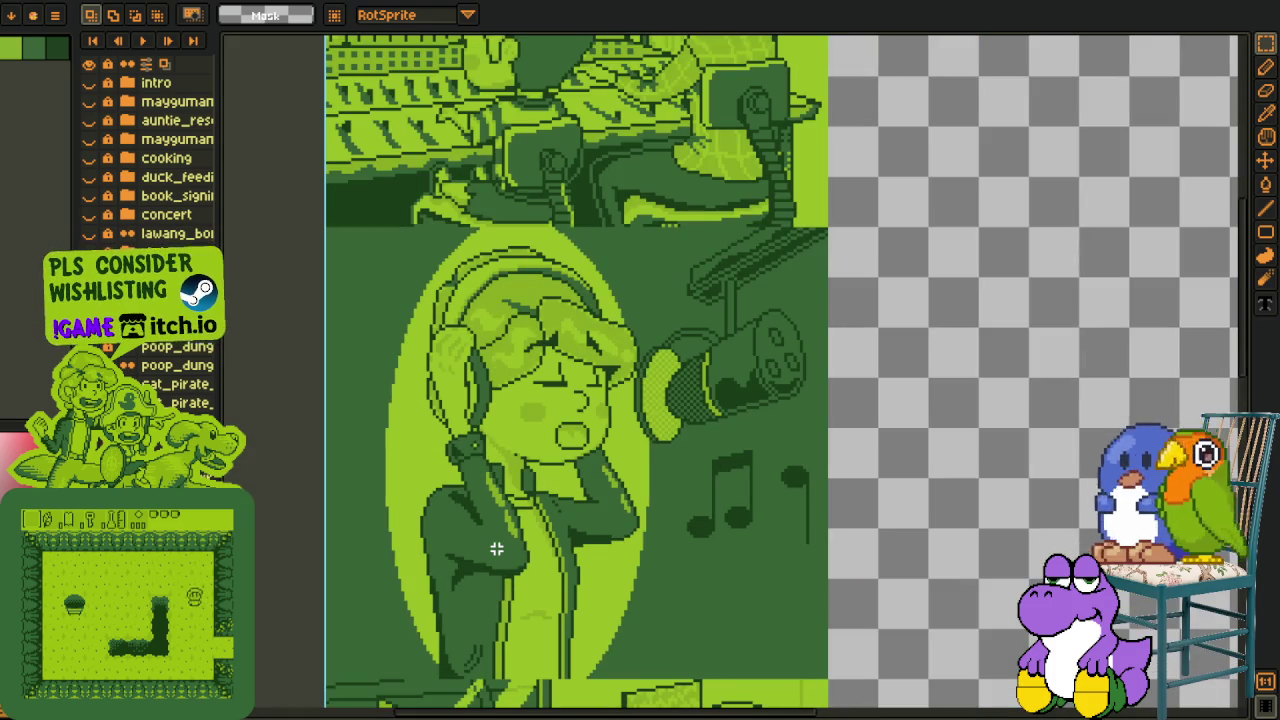
scroll(360, 200, "down", 1)
scroll(460, 593, "down", 3)
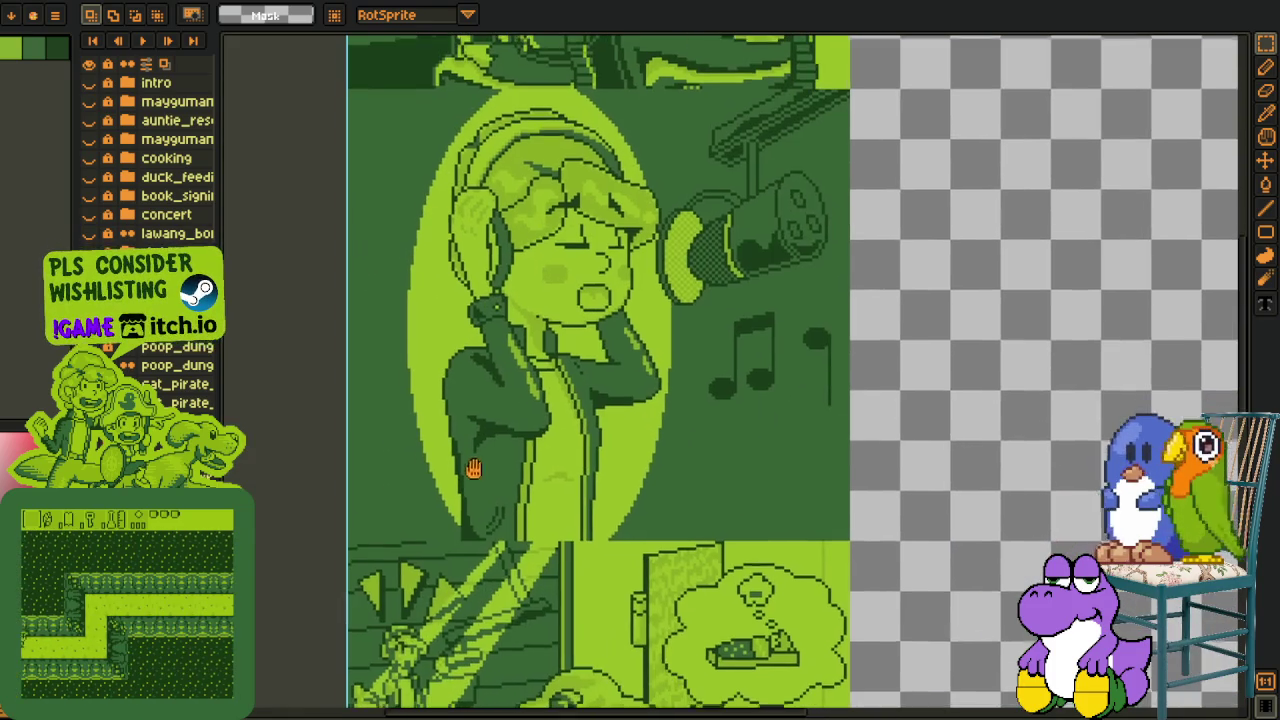
scroll(471, 466, "down", 5)
scroll(460, 430, "down", 4)
scroll(454, 411, "up", 1)
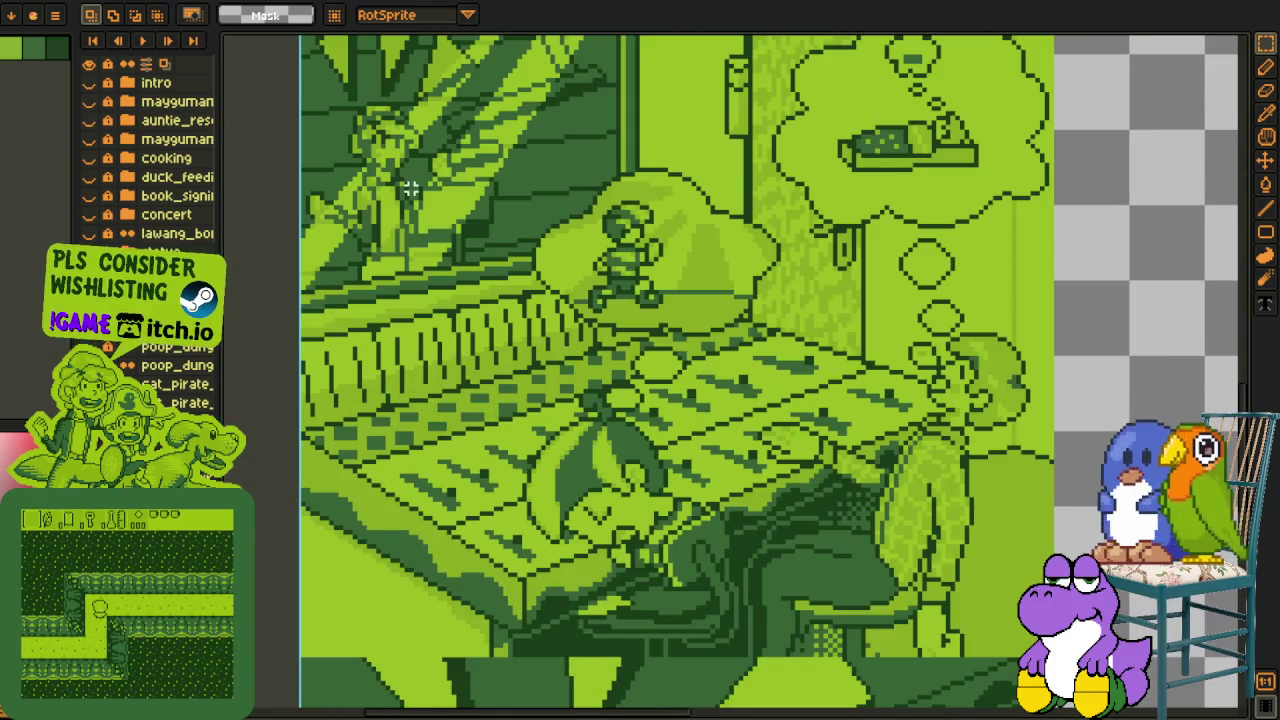
scroll(560, 418, "up", 1)
scroll(670, 424, "up", 1)
scroll(785, 430, "up", 1)
scroll(791, 433, "down", 1)
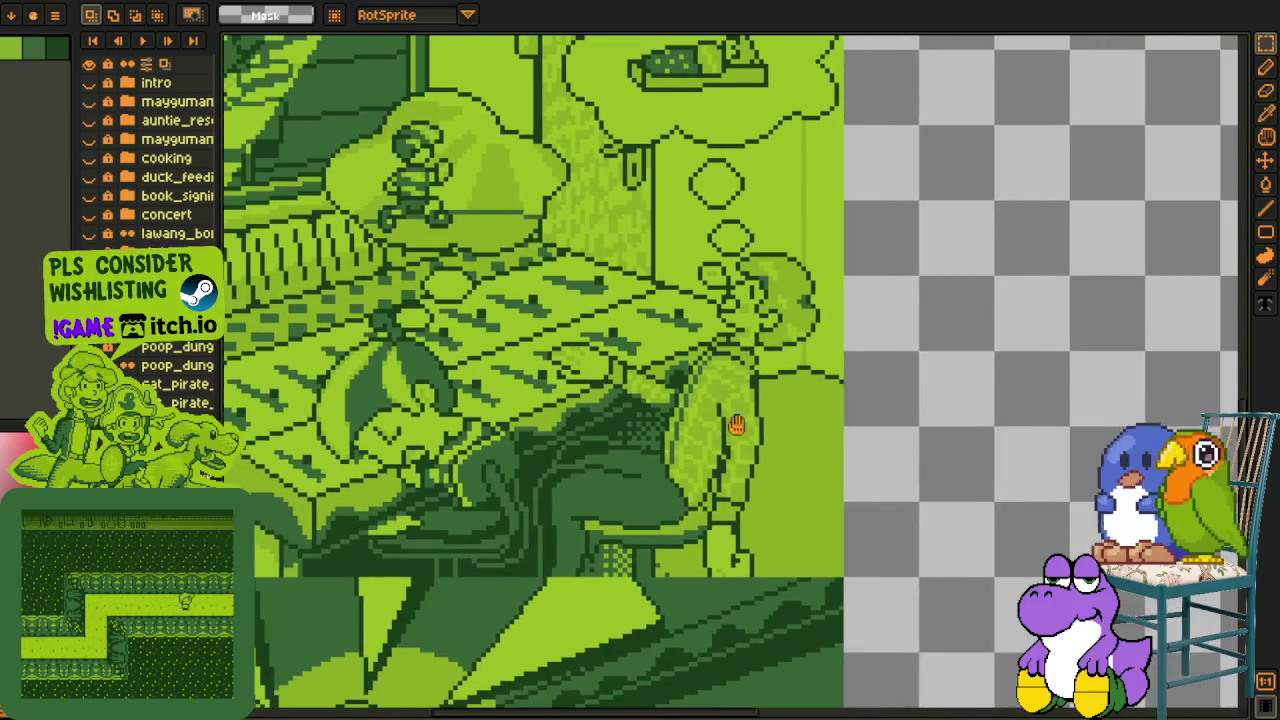
scroll(690, 440, "down", 1)
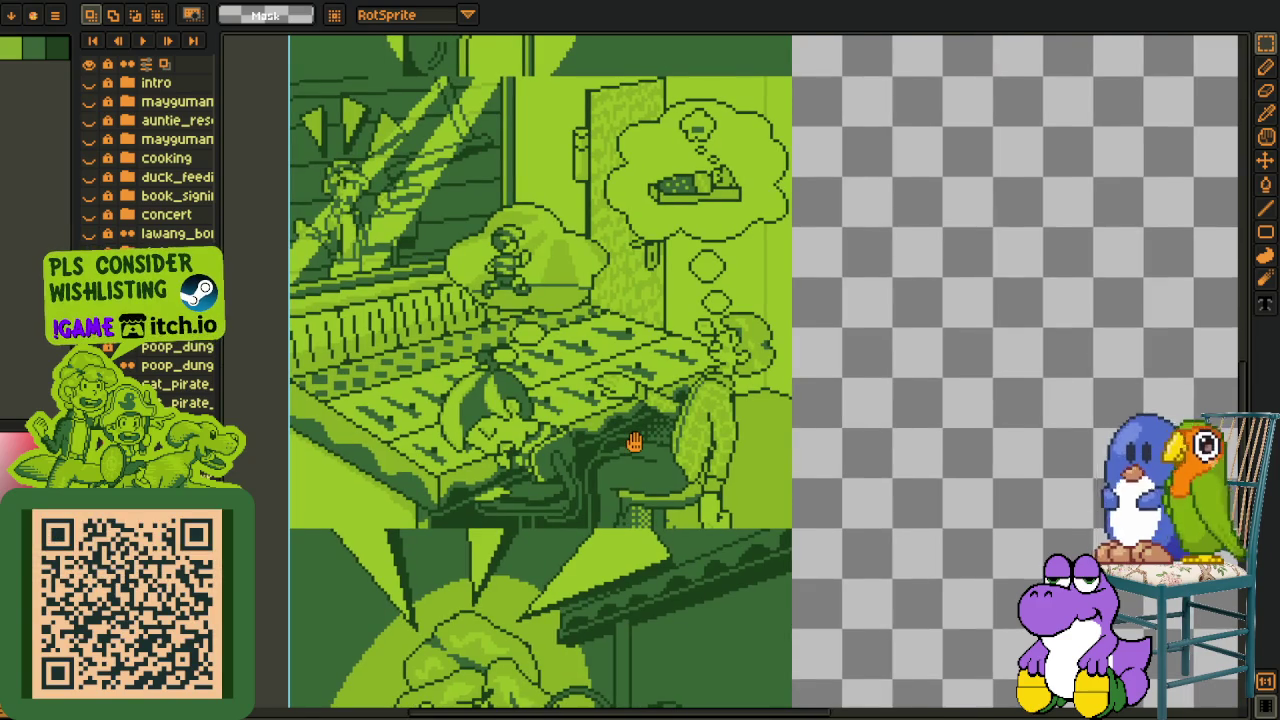
scroll(625, 430, "down", 1)
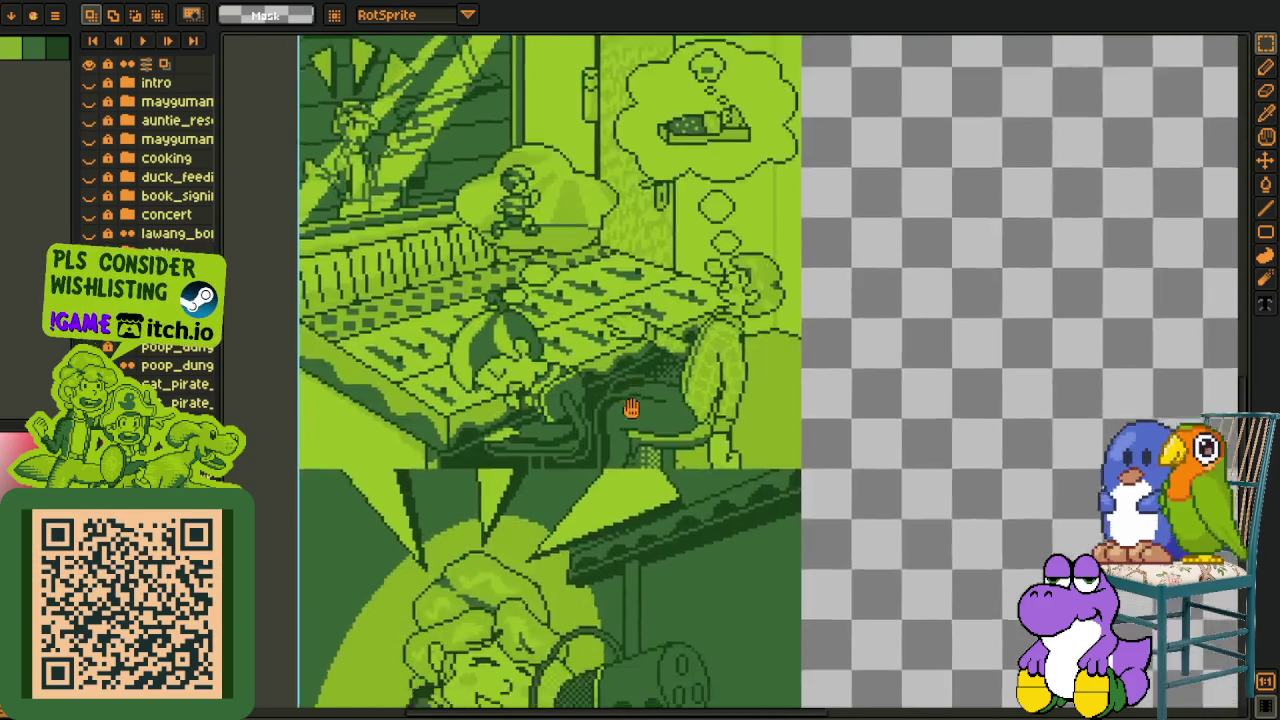
scroll(655, 480, "up", 4)
scroll(684, 562, "up", 2)
scroll(682, 570, "down", 5)
scroll(660, 430, "down", 3)
scroll(640, 432, "down", 2)
scroll(625, 420, "down", 2)
scroll(630, 390, "up", 3)
scroll(660, 500, "up", 3)
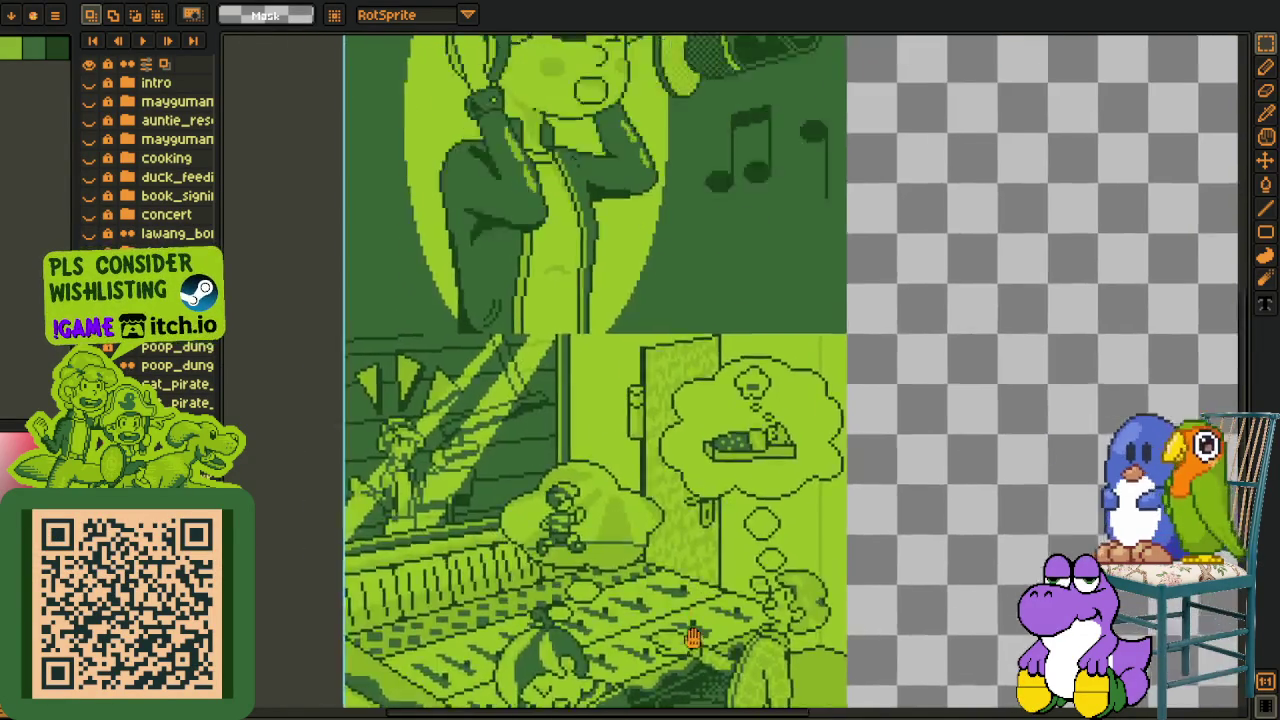
scroll(690, 600, "up", 1)
scroll(585, 535, "down", 5)
left_click_drag(585, 535, 596, 559)
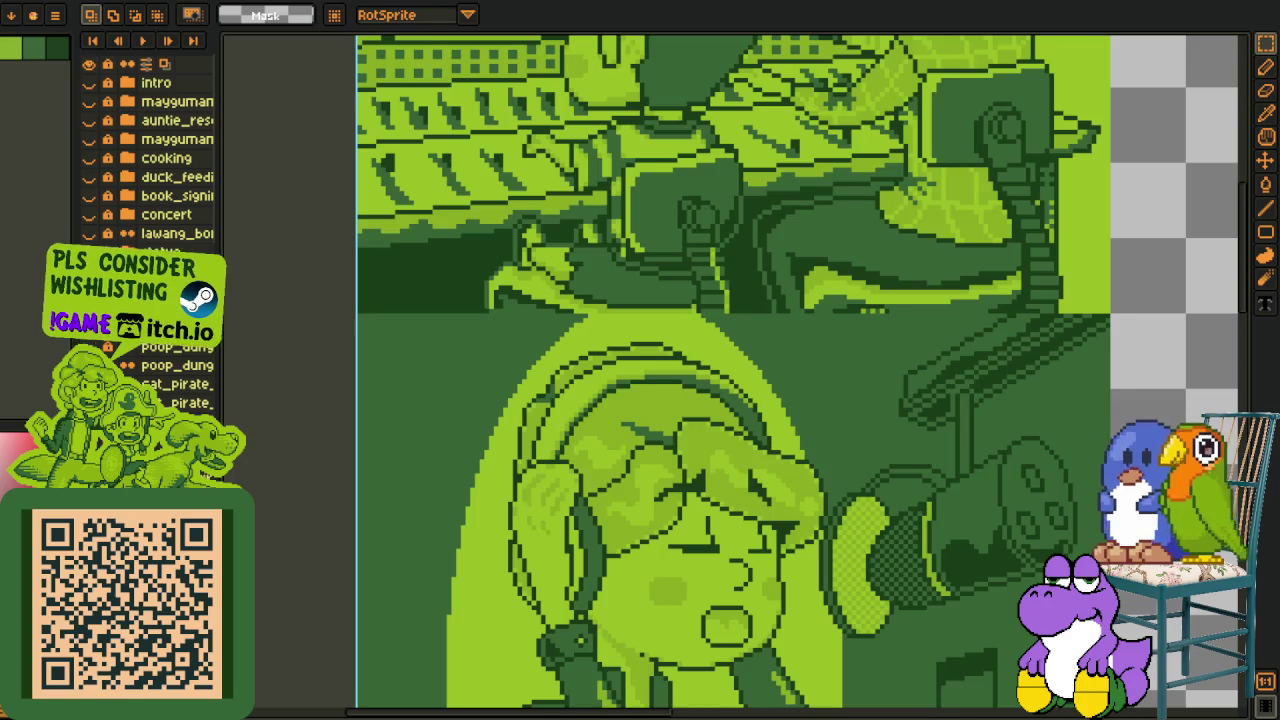
scroll(618, 627, "up", 5)
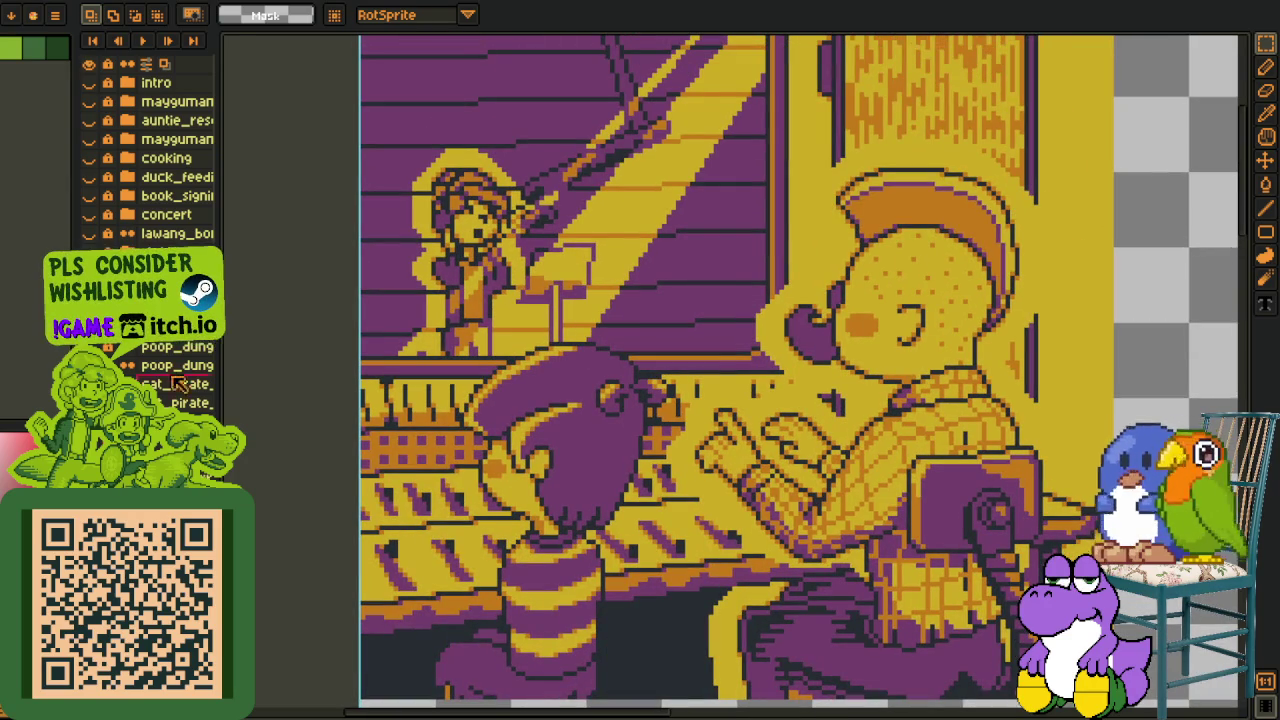
scroll(938, 570, "down", 3)
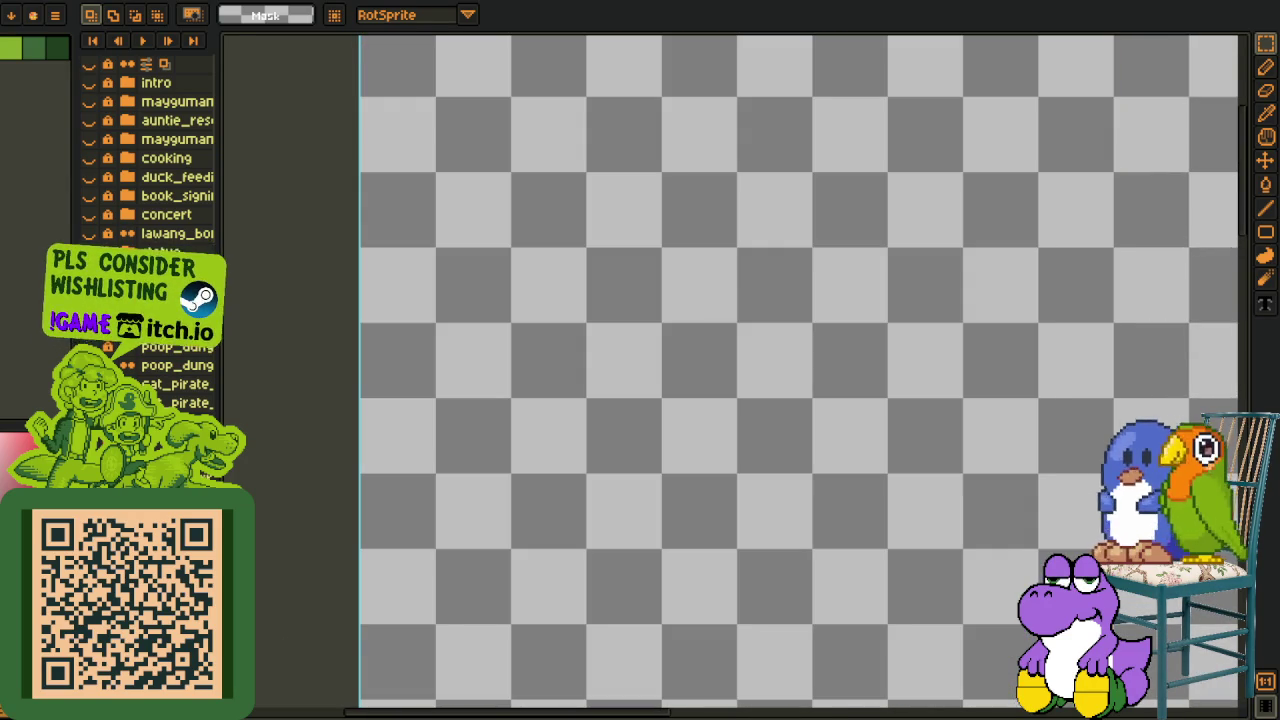
scroll(564, 405, "down", 1)
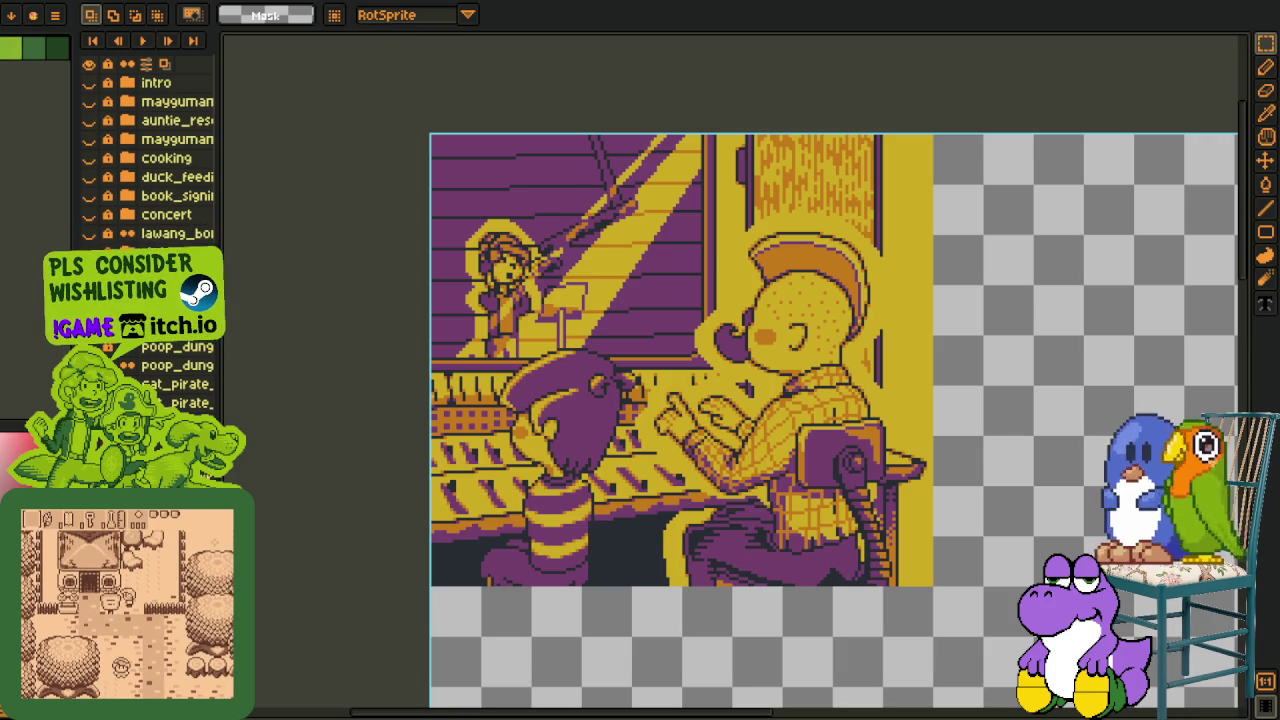
scroll(565, 544, "up", 1)
Switch to the Eyedropper and zoom and pan around the striped character in the studio scene.
left_click_drag(505, 594, 429, 618)
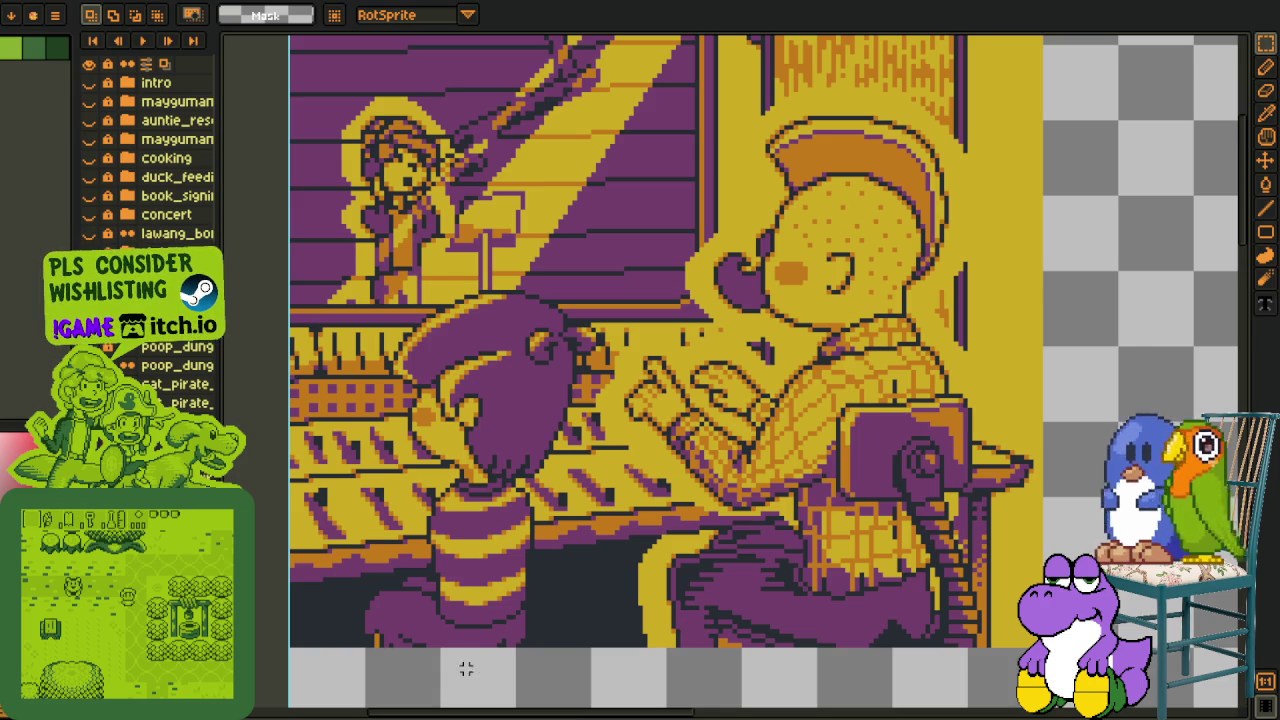
key("i")
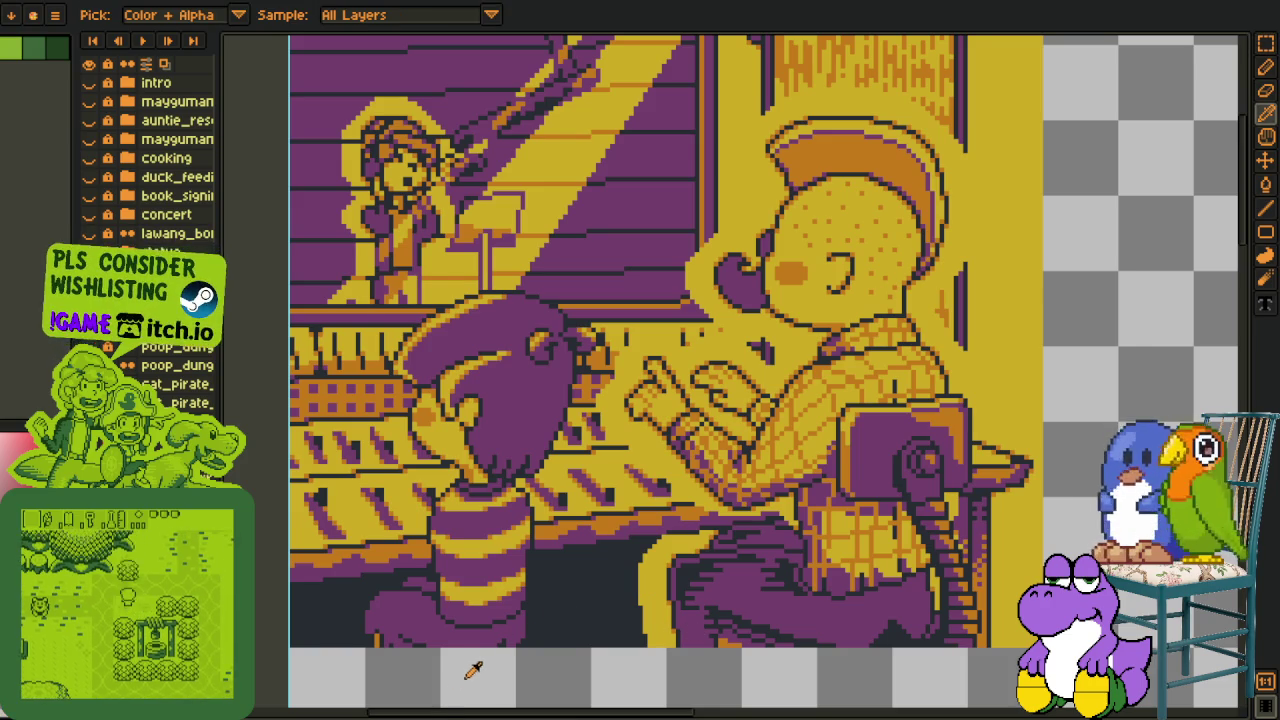
scroll(822, 615, "up", 2)
left_click_drag(822, 615, 846, 650)
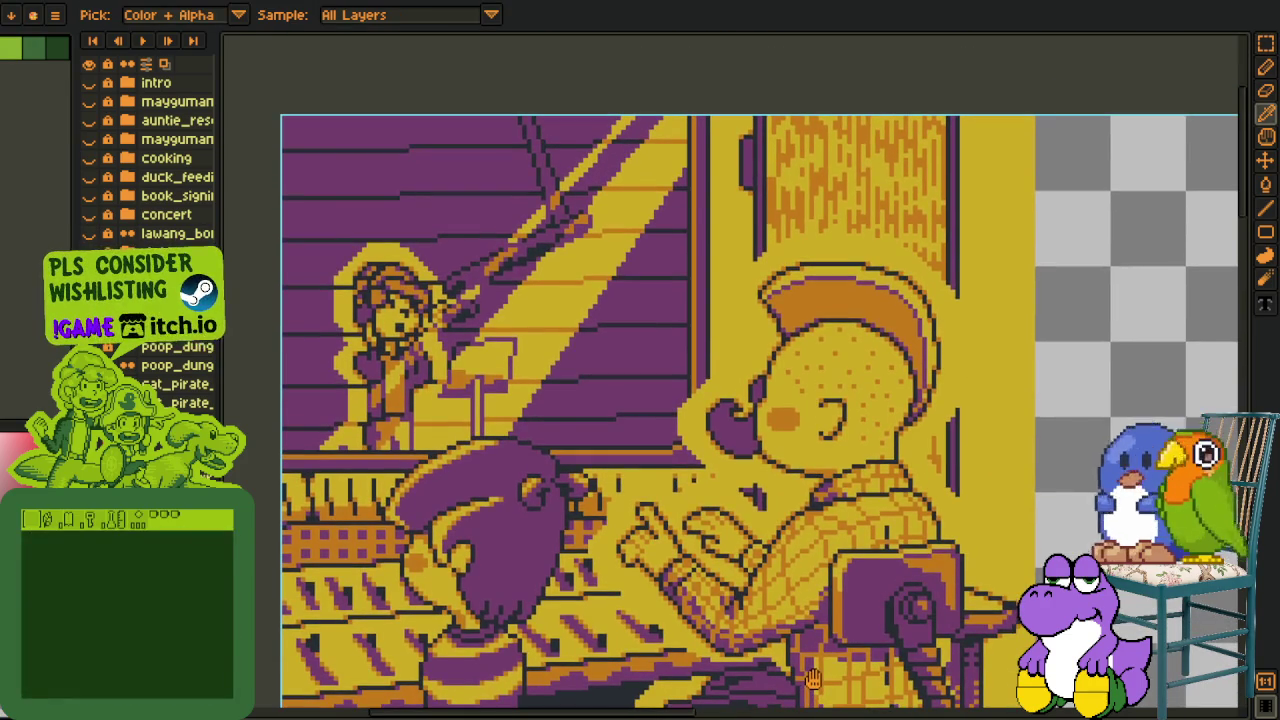
scroll(967, 508, "down", 1)
scroll(914, 466, "up", 1)
scroll(880, 440, "down", 1)
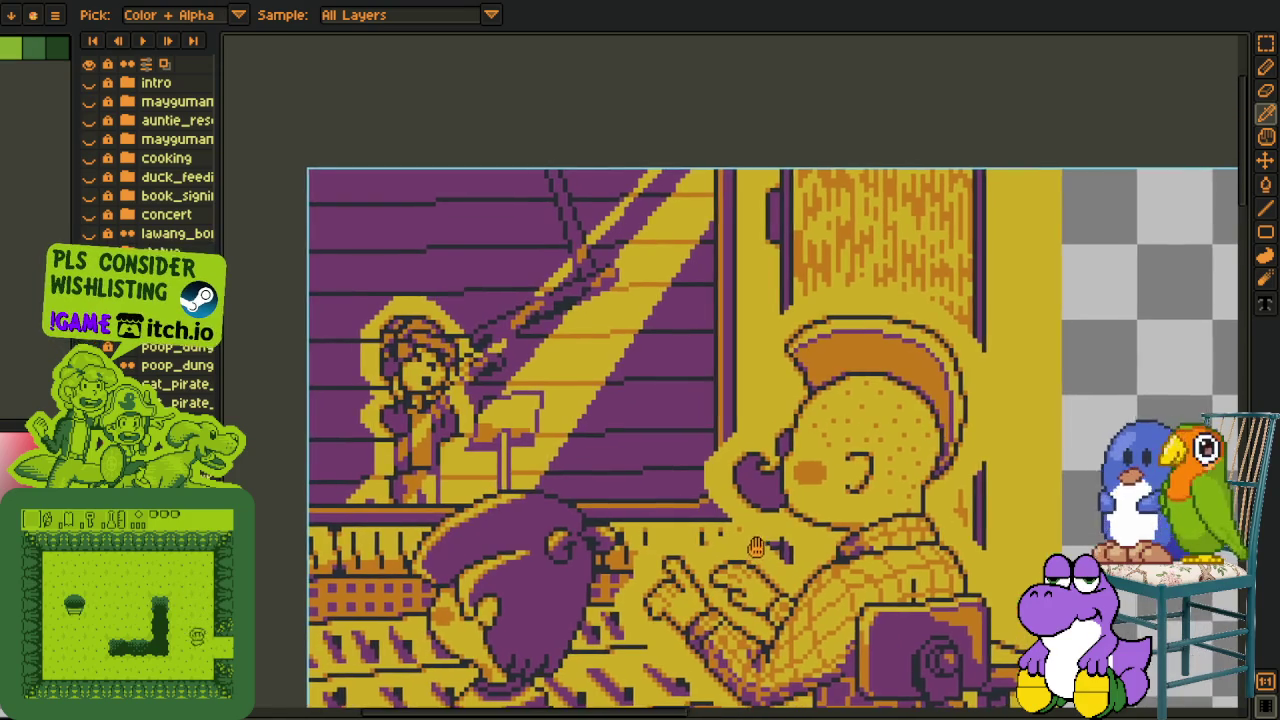
scroll(800, 490, "up", 1)
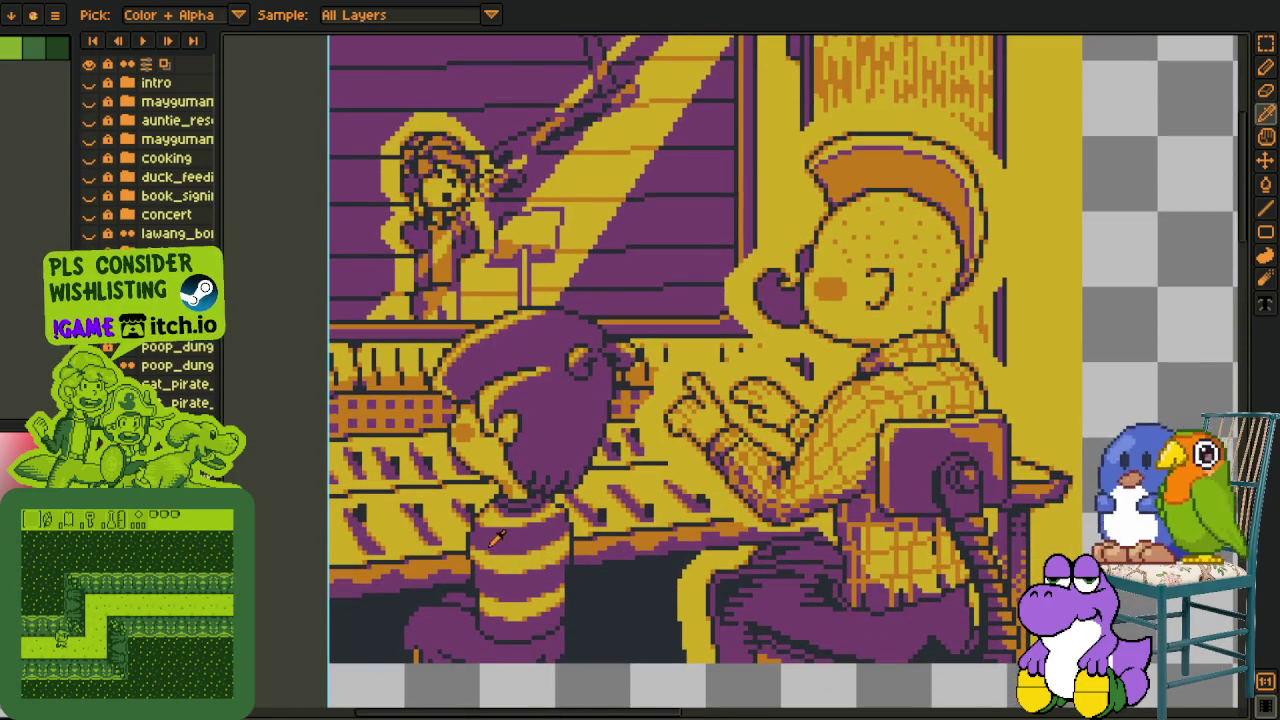
scroll(450, 530, "up", 2)
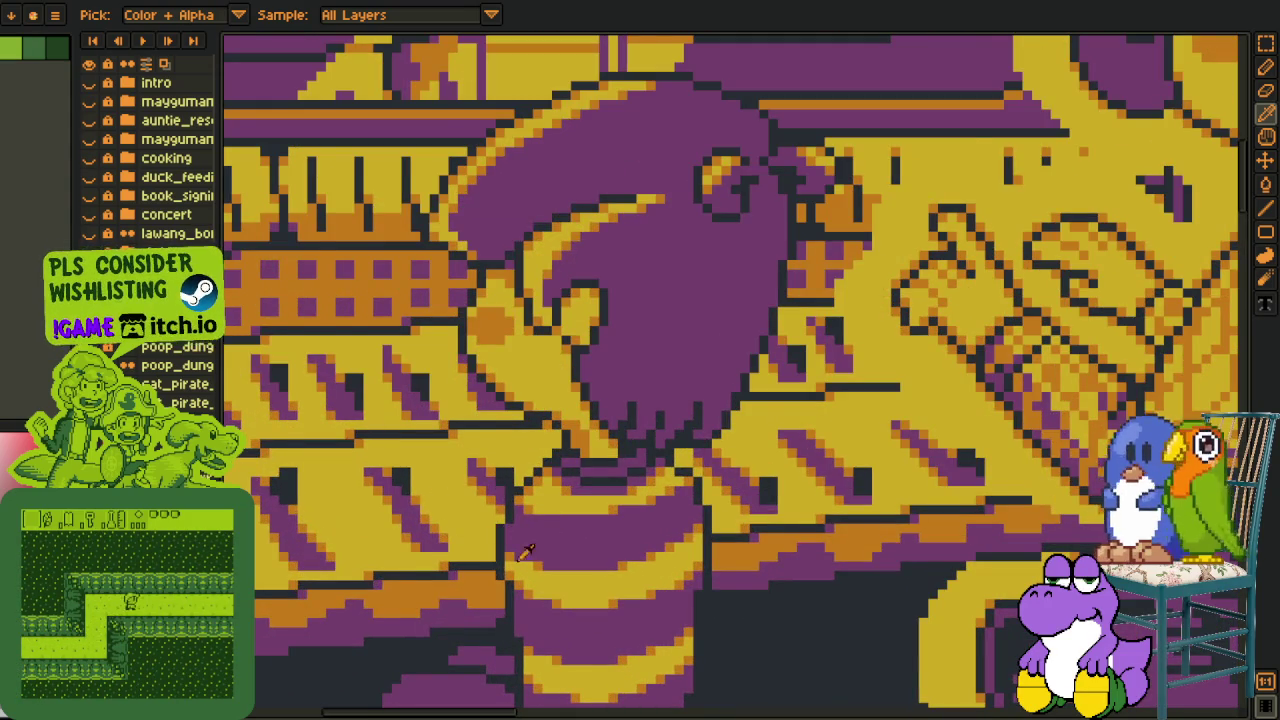
scroll(560, 550, "down", 2)
scroll(630, 560, "up", 1)
left_click_drag(625, 574, 617, 514)
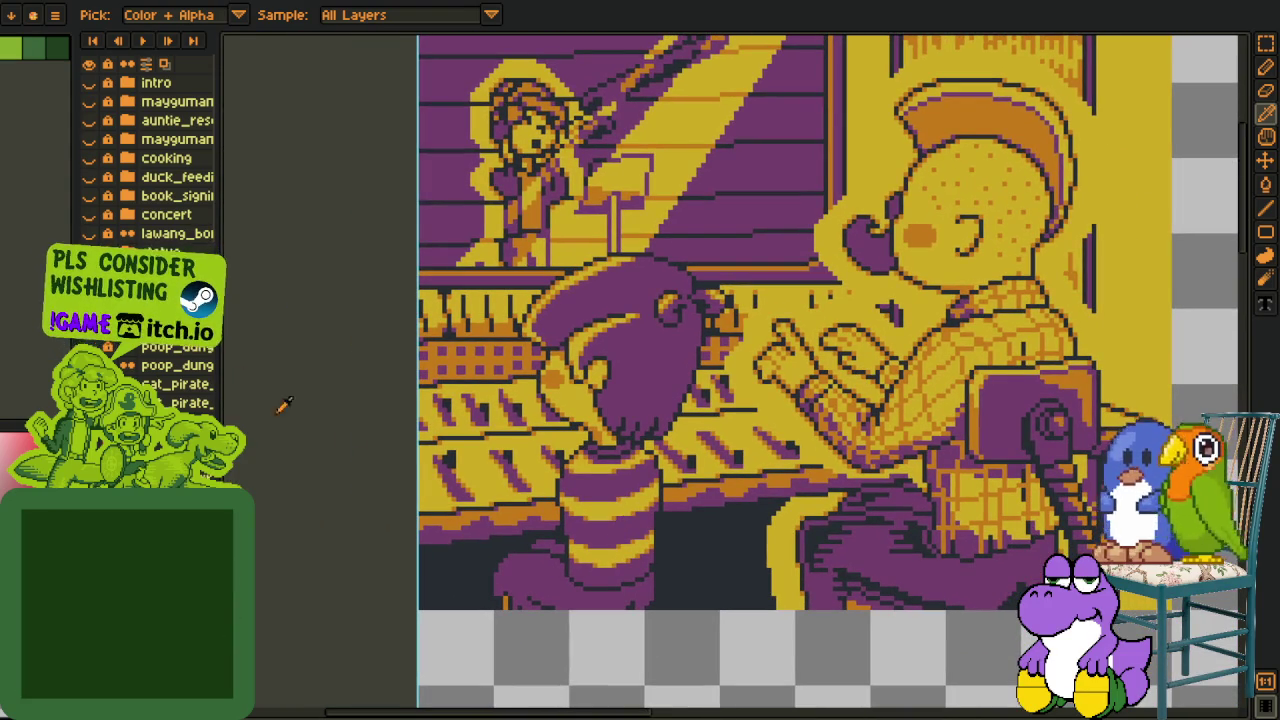